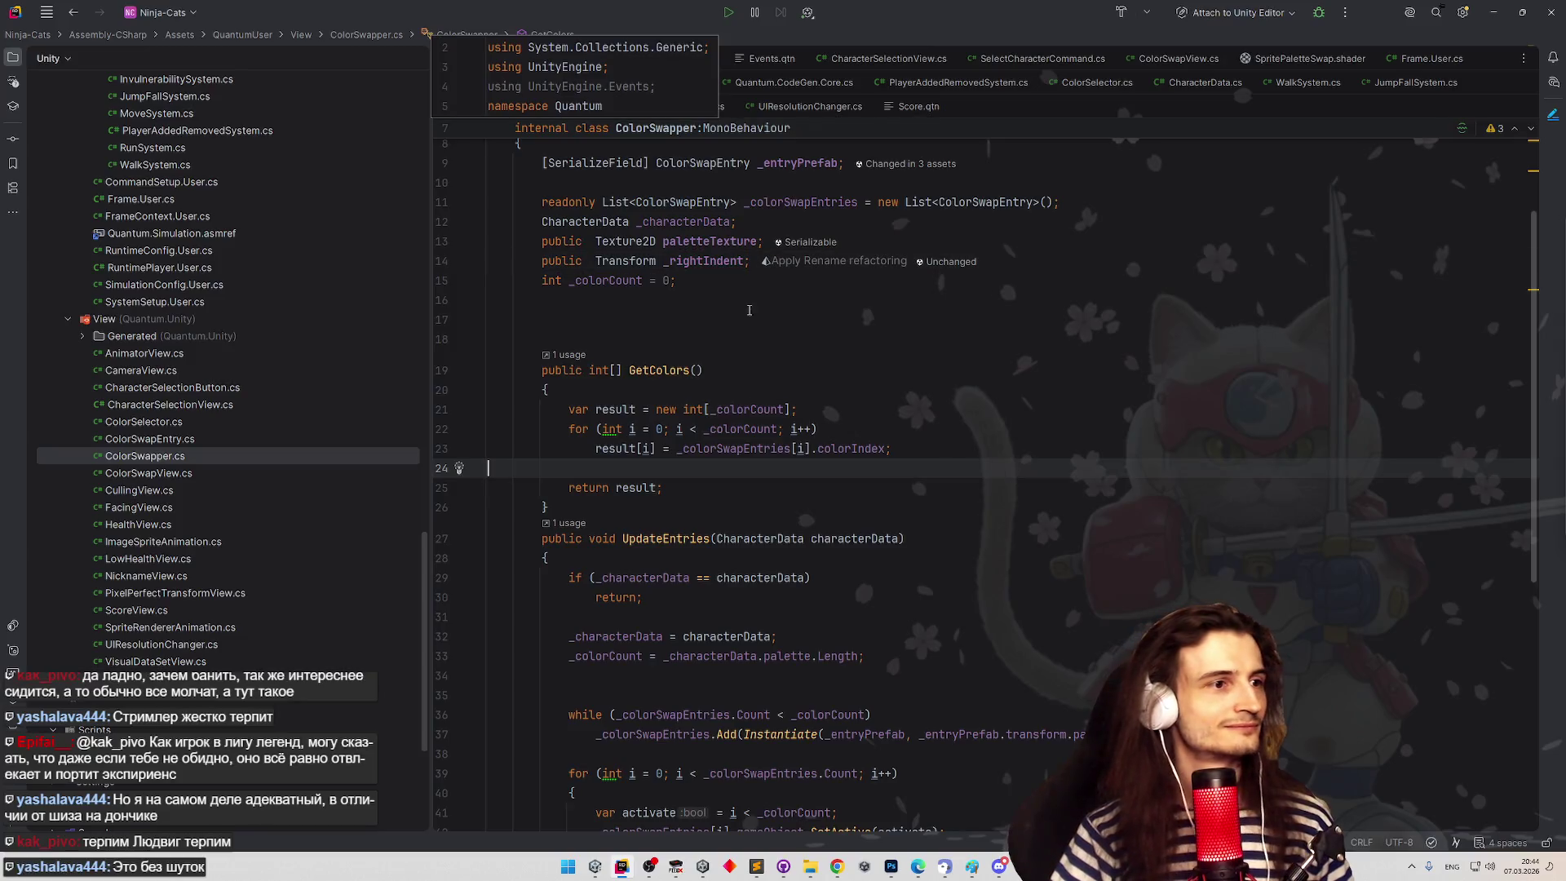
- In UpdateEntries, open a braced block right after the while condition
scroll(969, 472, down, 2)
scroll(969, 472, down, 5)
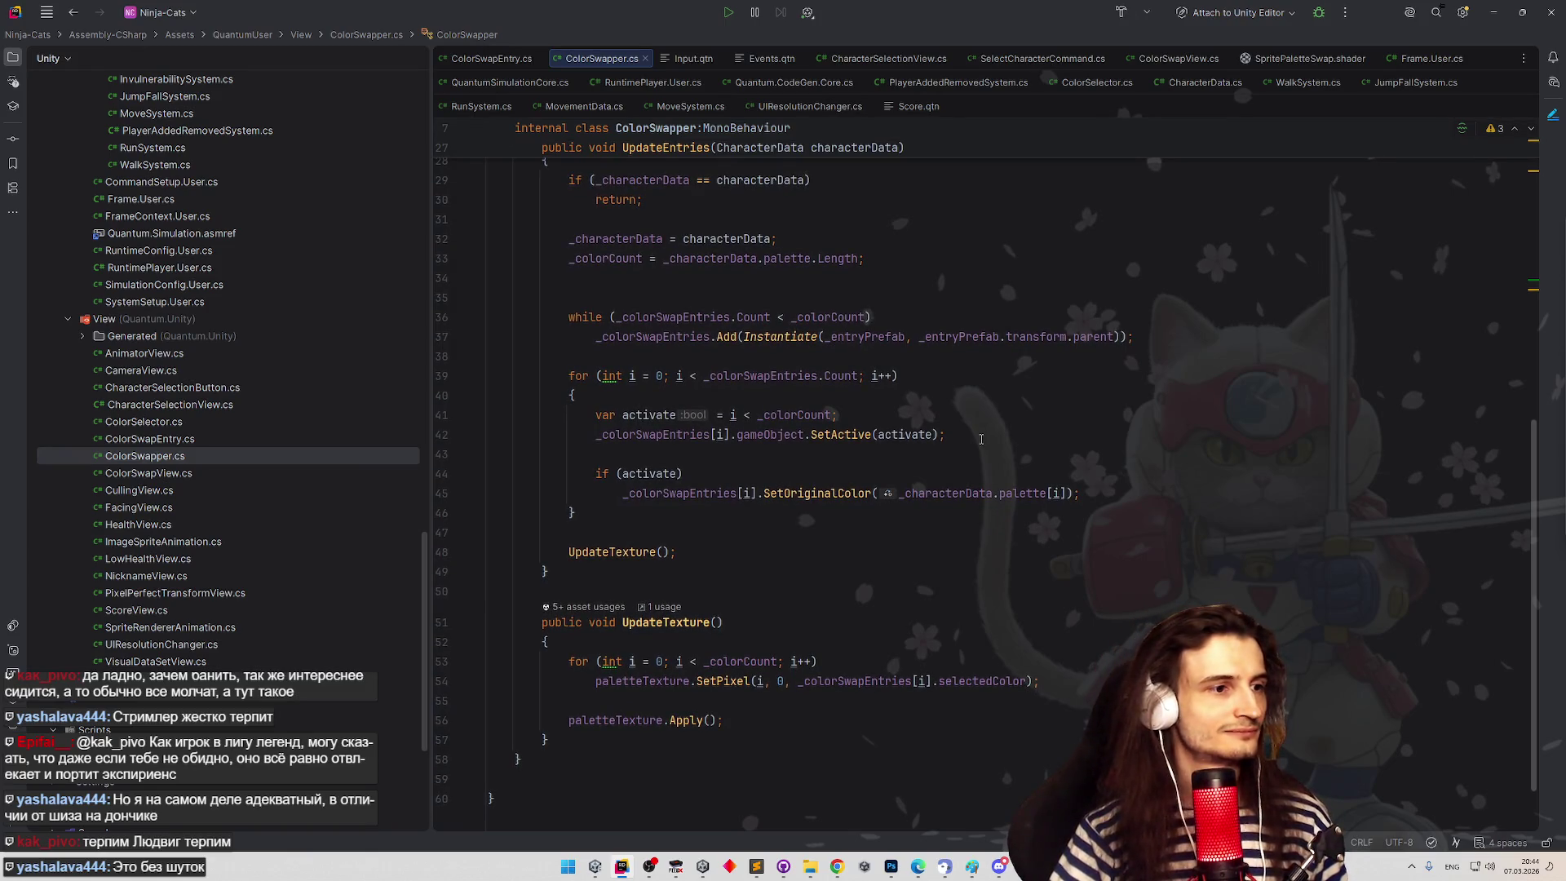
scroll(982, 439, up, 7)
scroll(930, 440, down, 5)
scroll(938, 492, down, 3)
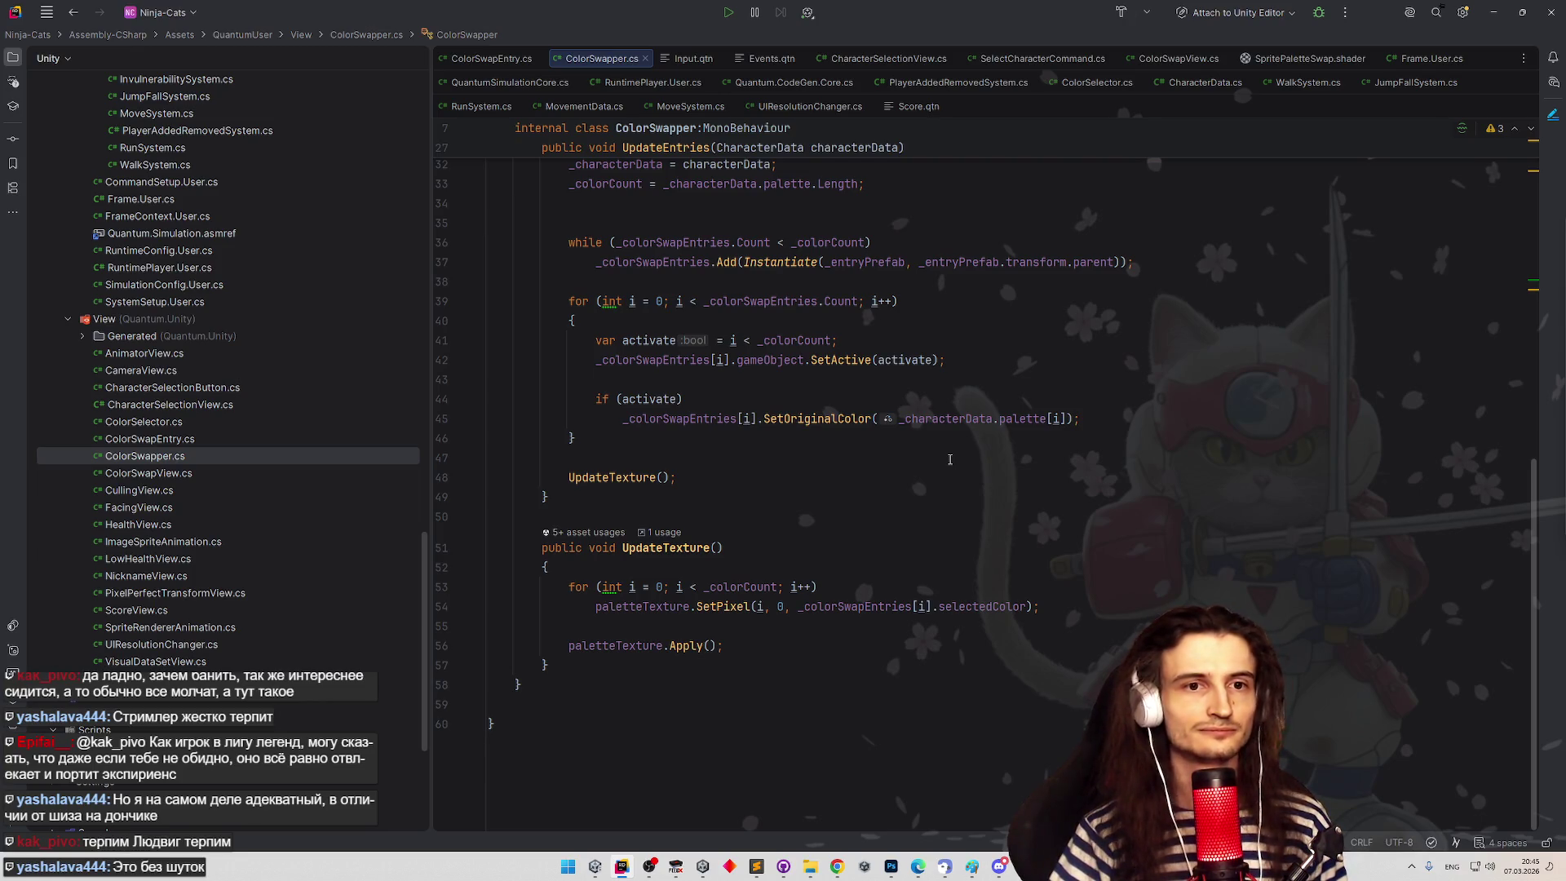
scroll(954, 441, up, 8)
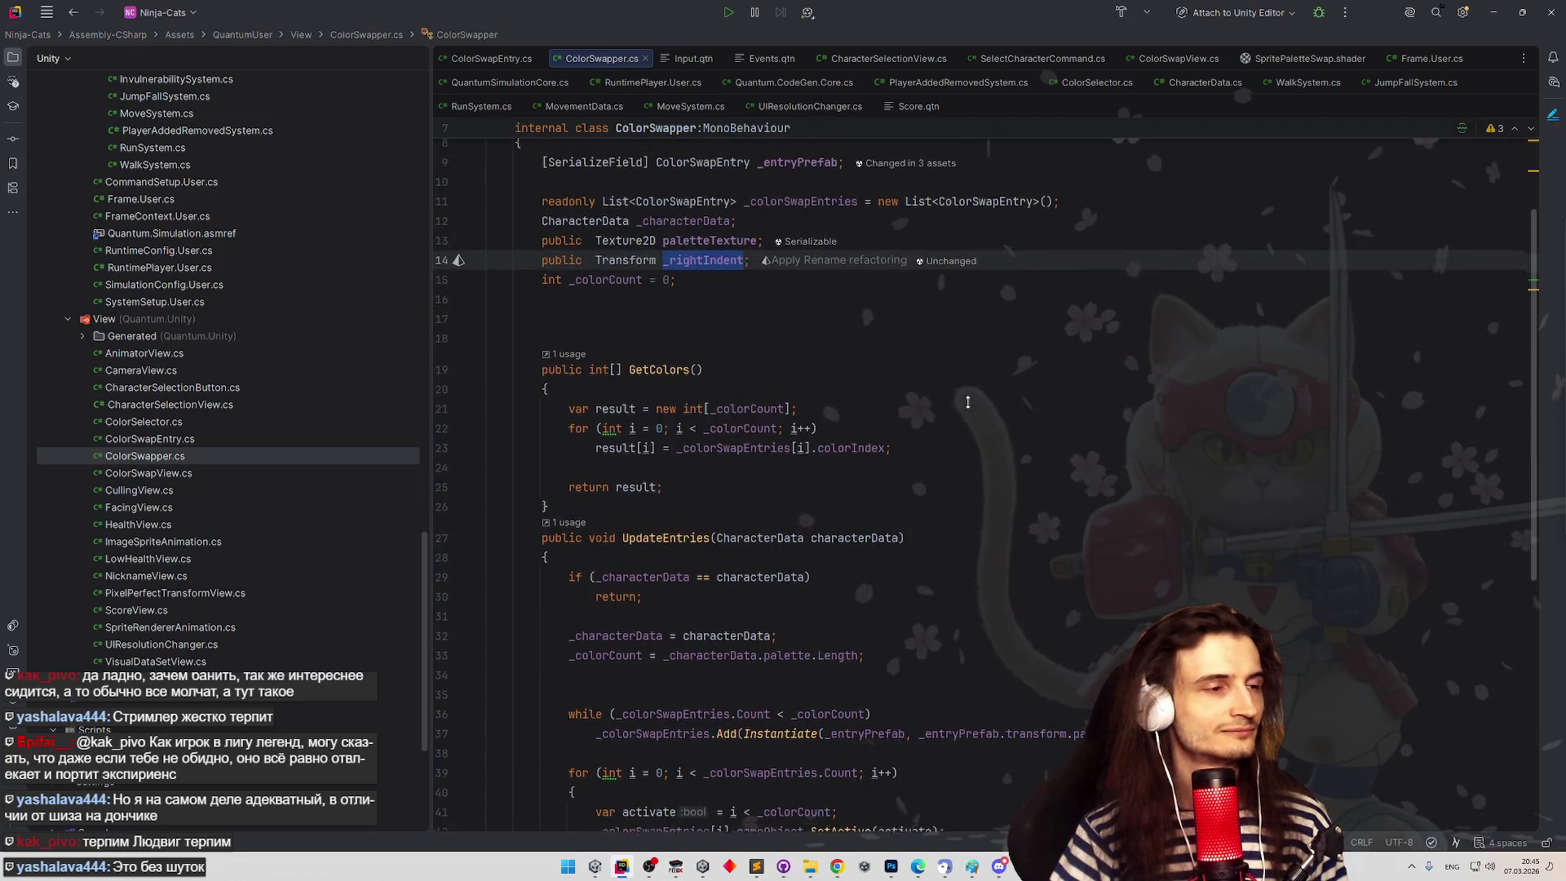
scroll(967, 405, down, 4)
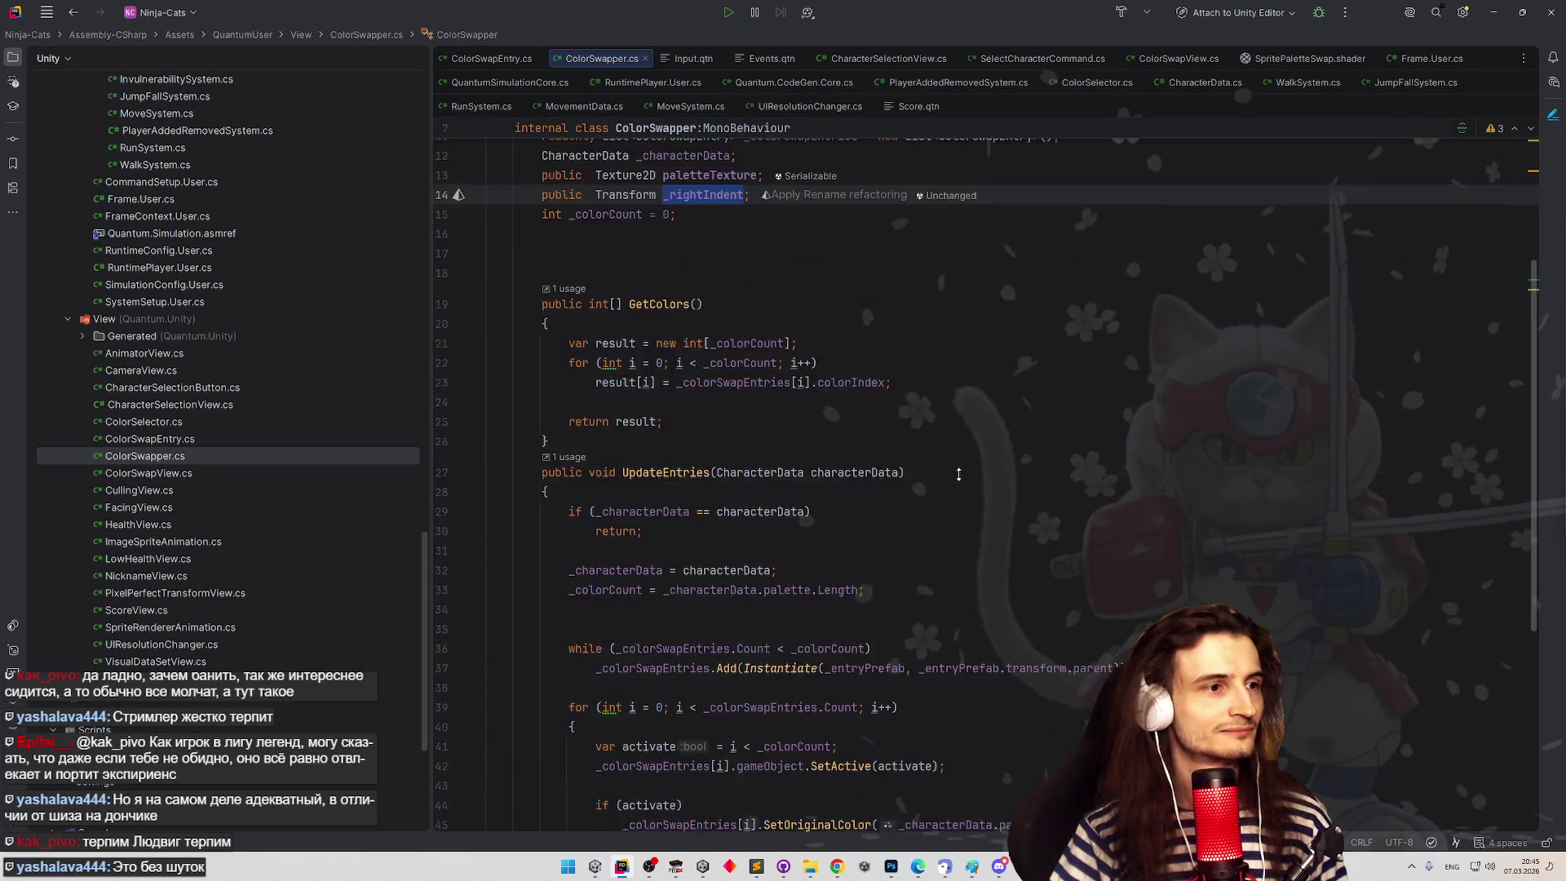
scroll(968, 435, down, 2)
click(958, 425)
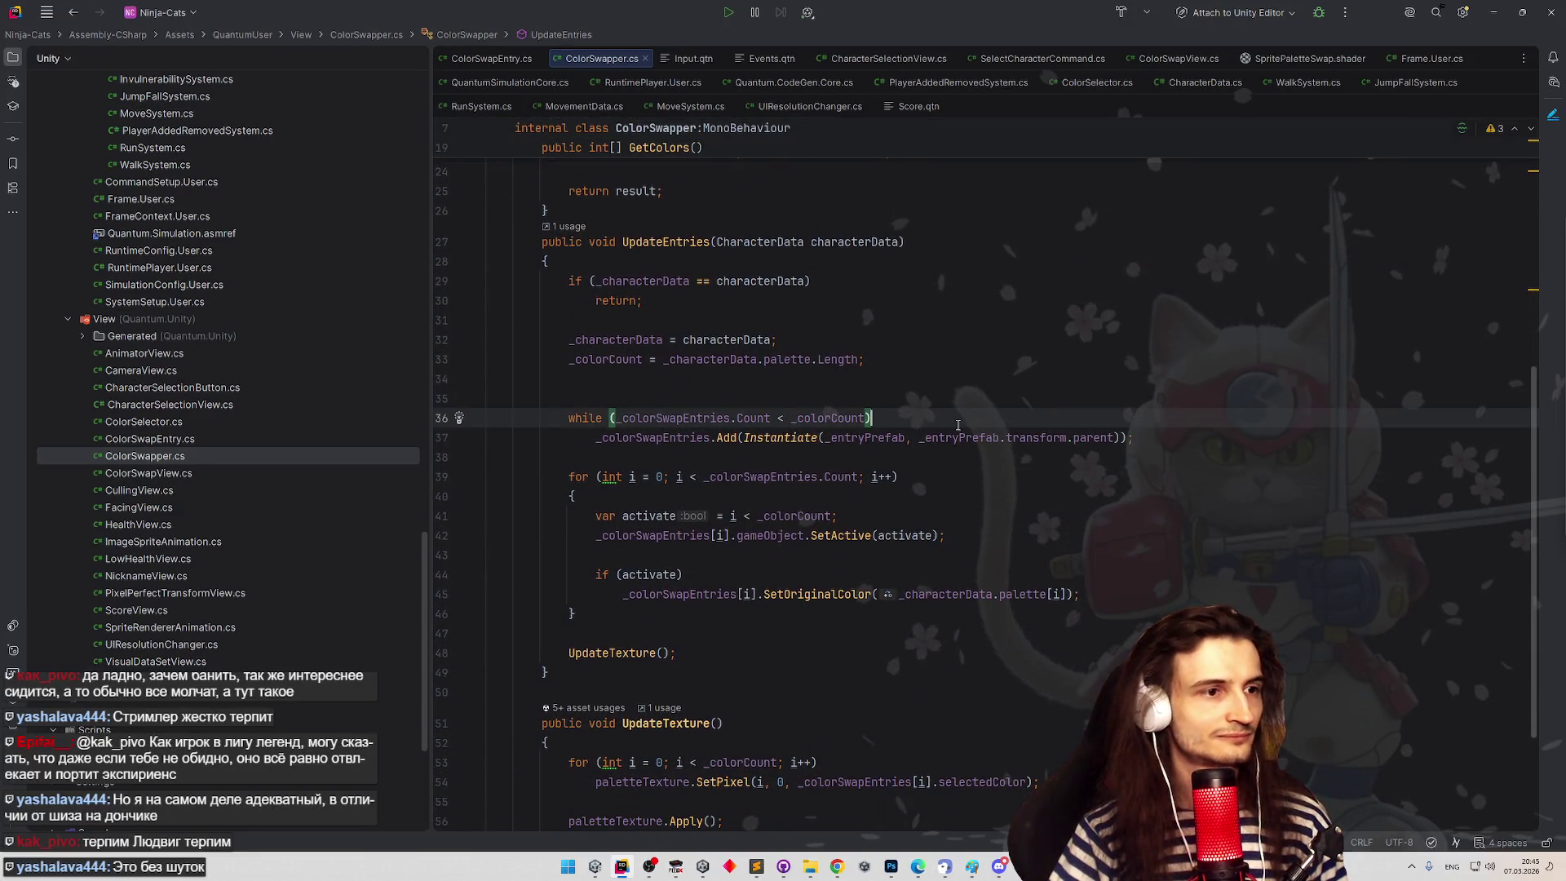
text({)
key(Return)
- Move the _colorSwapEntries.Add statement into the while loop and remove the braces again
drag(597, 498, 1136, 501)
key(ctrl+x)
click(770, 458)
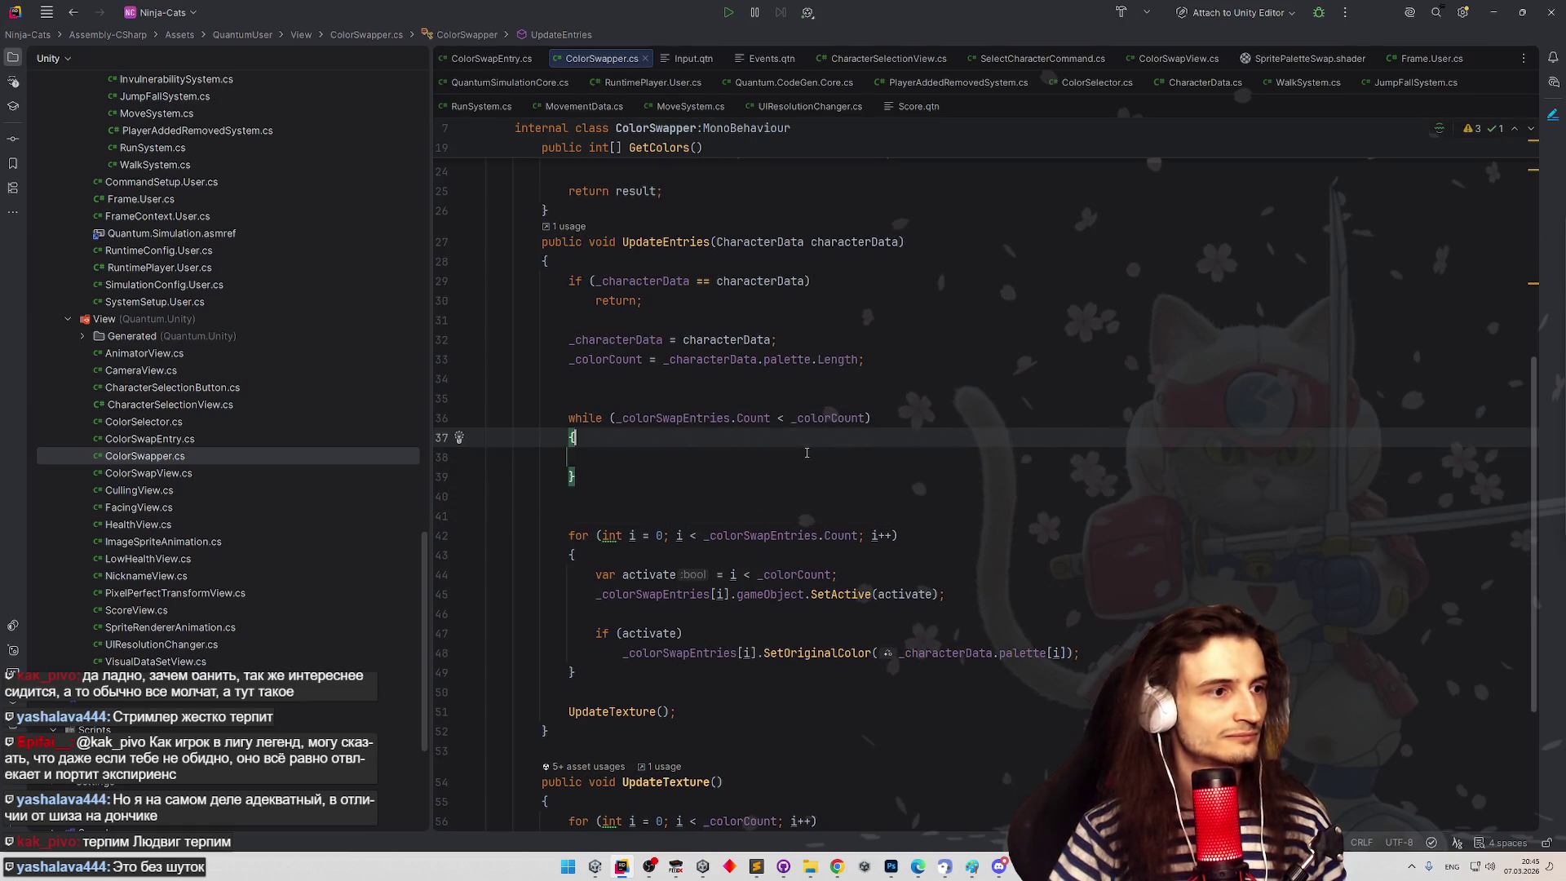
key(ctrl+v)
key(Up)
key(BackSpace)
key(BackSpace)
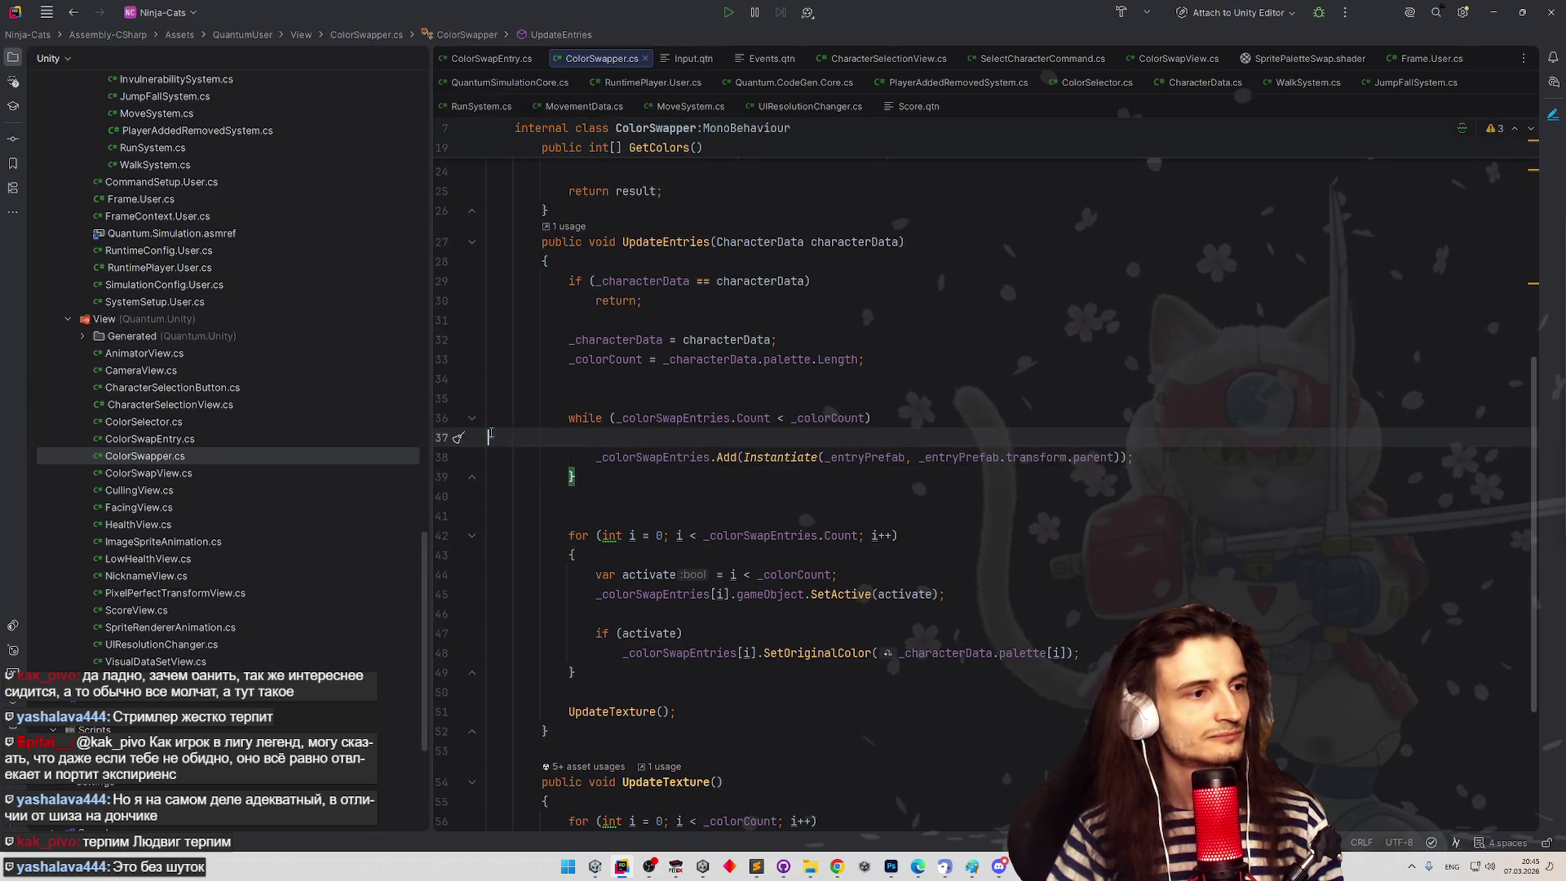
click(608, 454)
key(BackSpace)
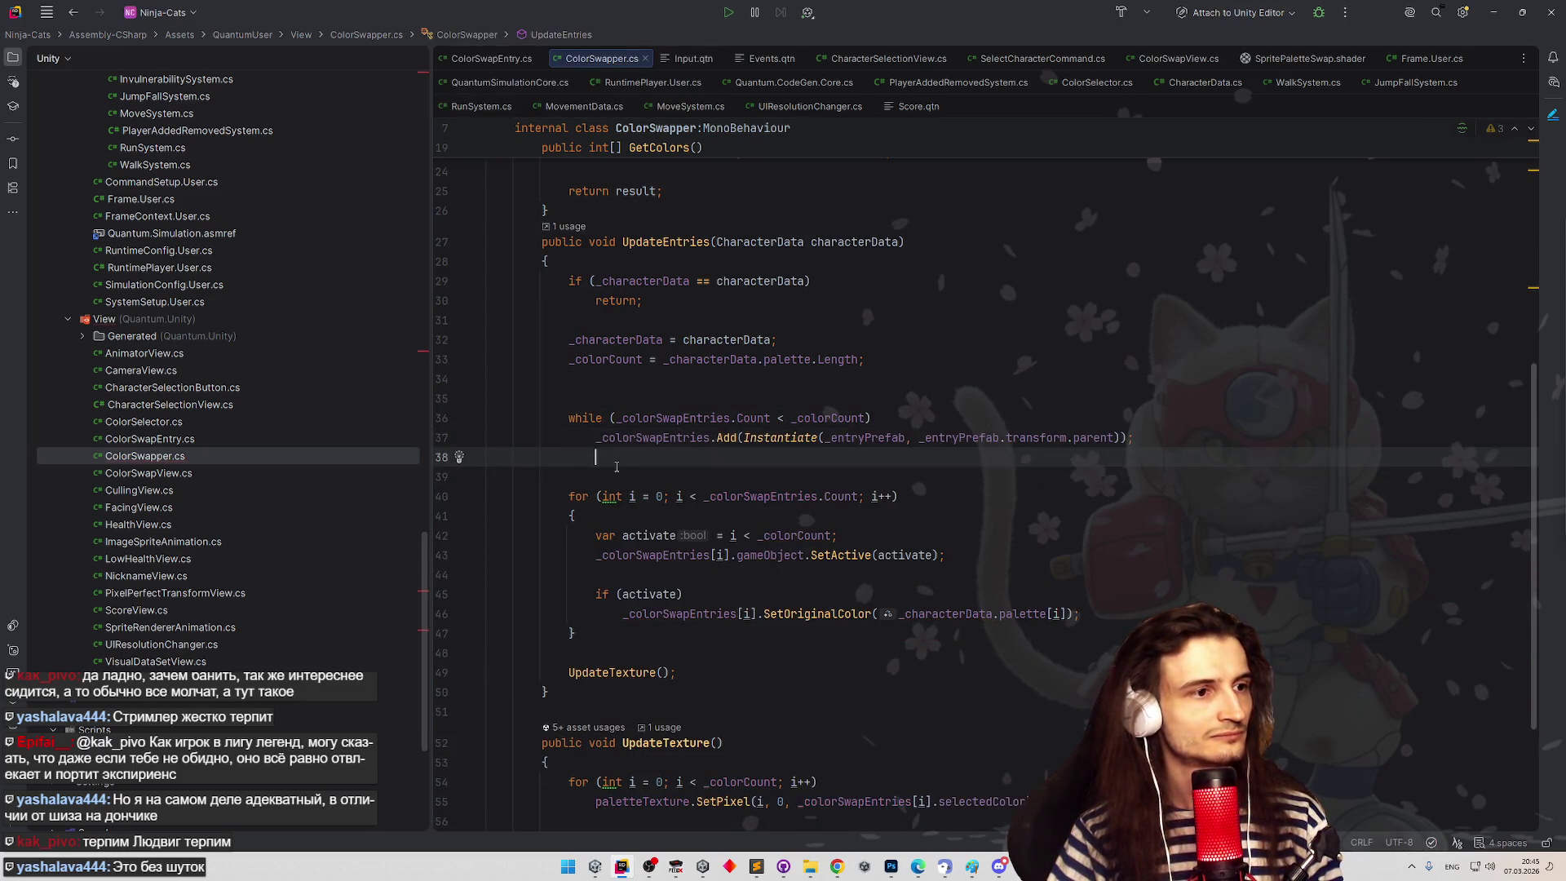
key(Down)
- Add _rightIndent.transform.SetAsLastSibling(); on a new line after the while loop
click(640, 401)
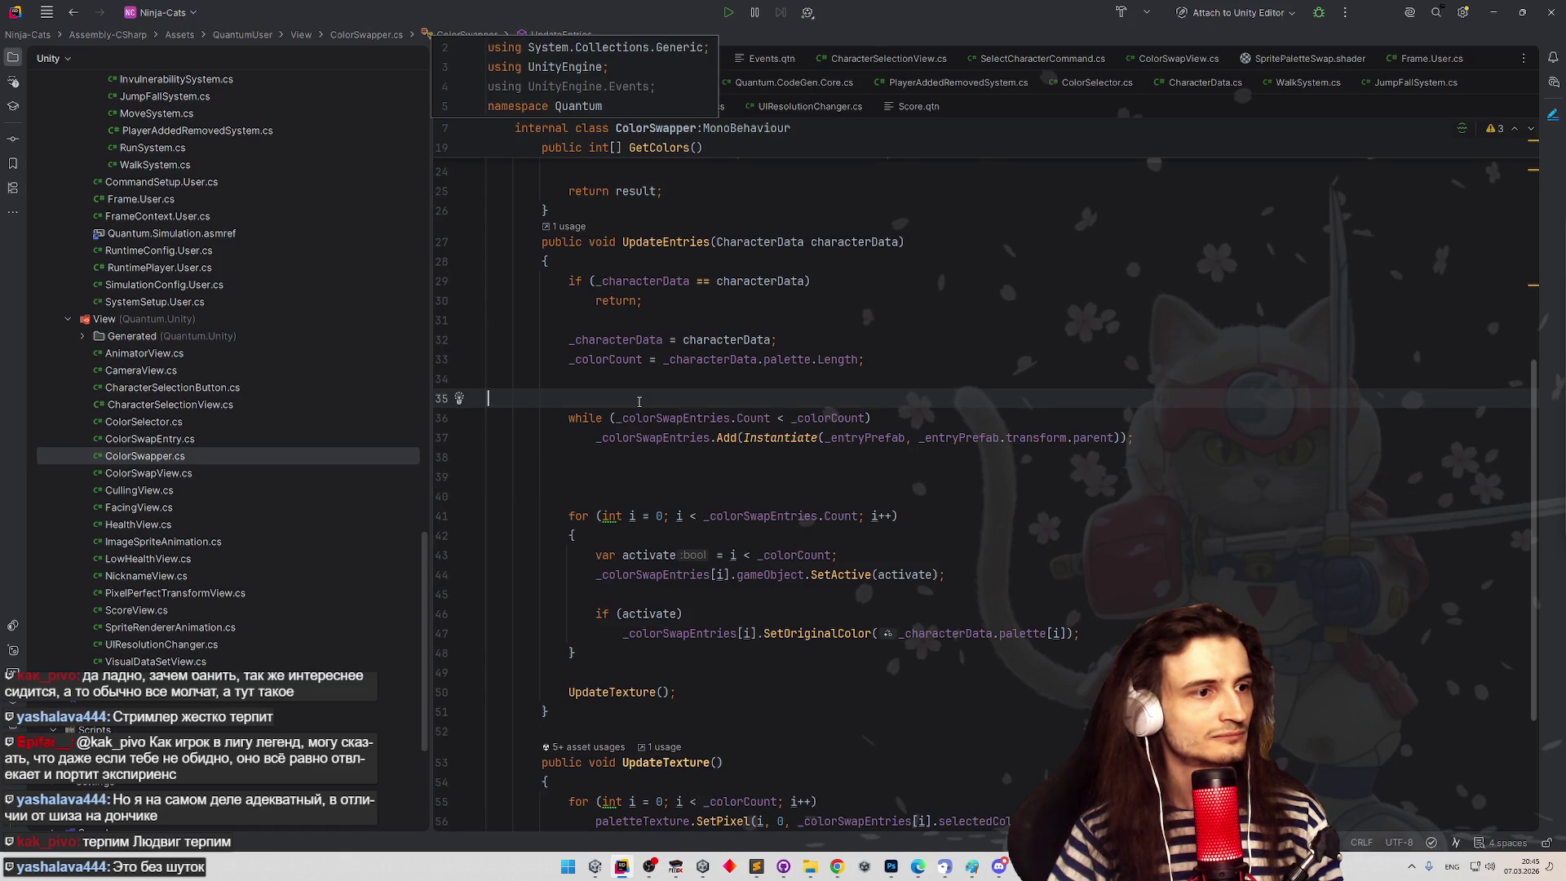
key(Down)
key(Down)
key(Down)
scroll(659, 349, up, 6)
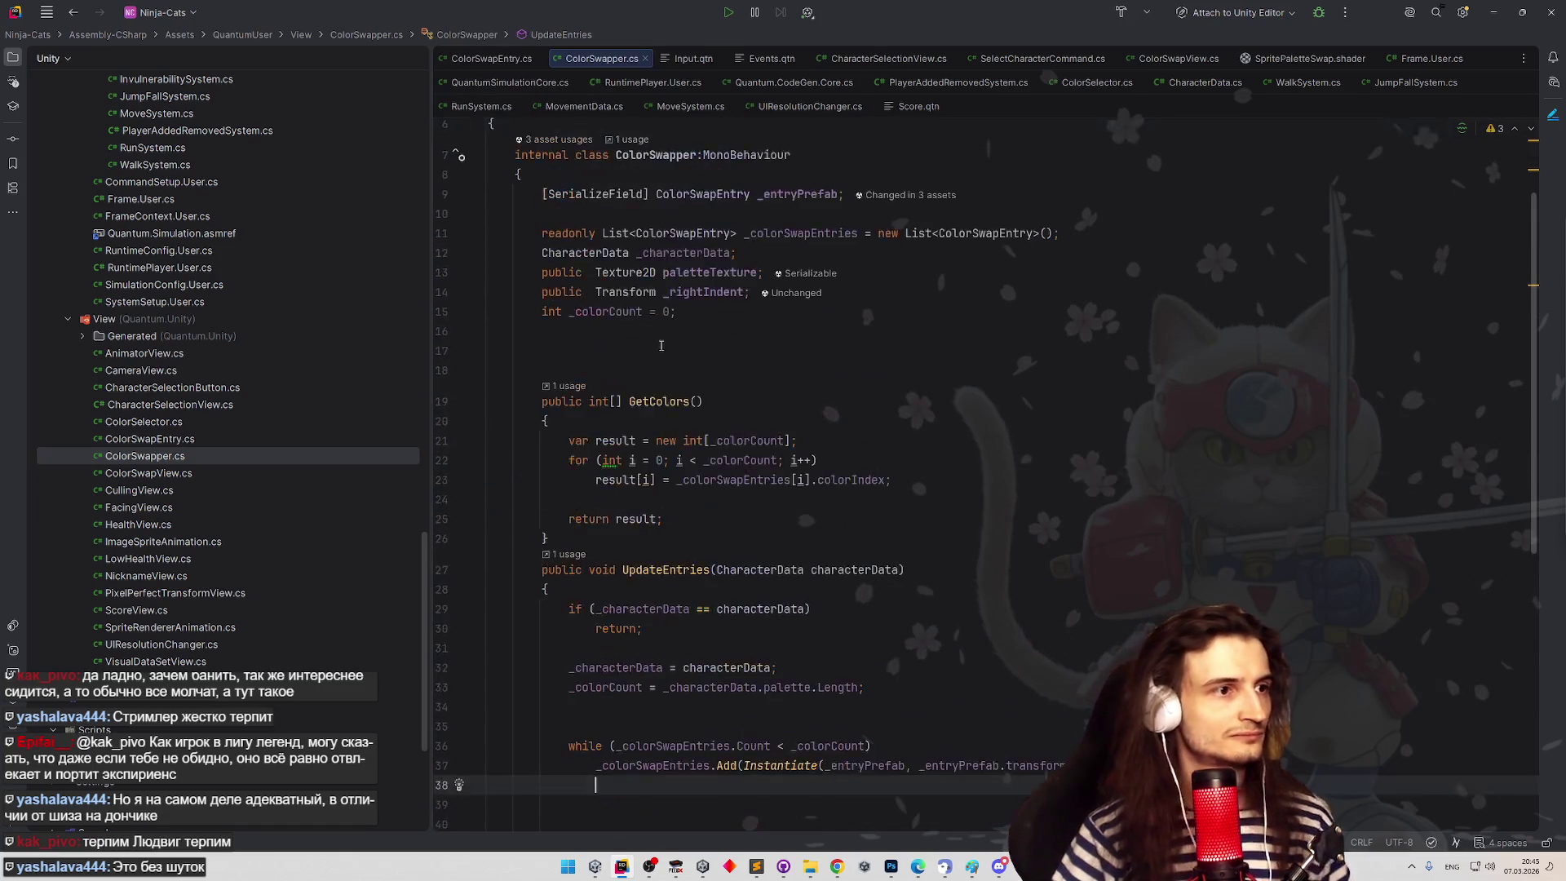
scroll(639, 410, down, 5)
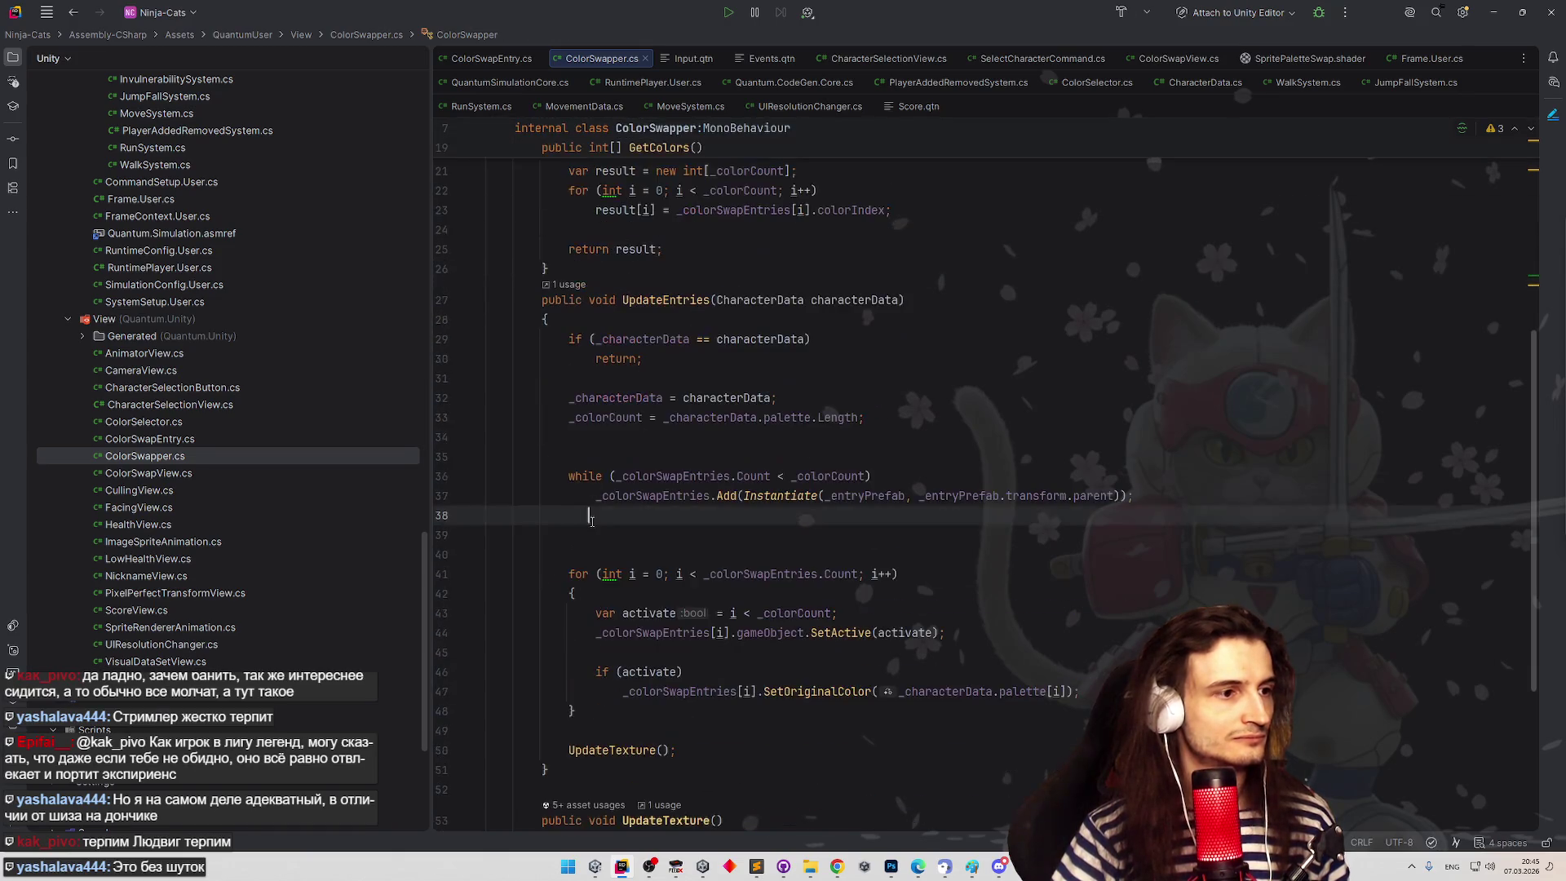
key(Return)
text(_rightIndent)
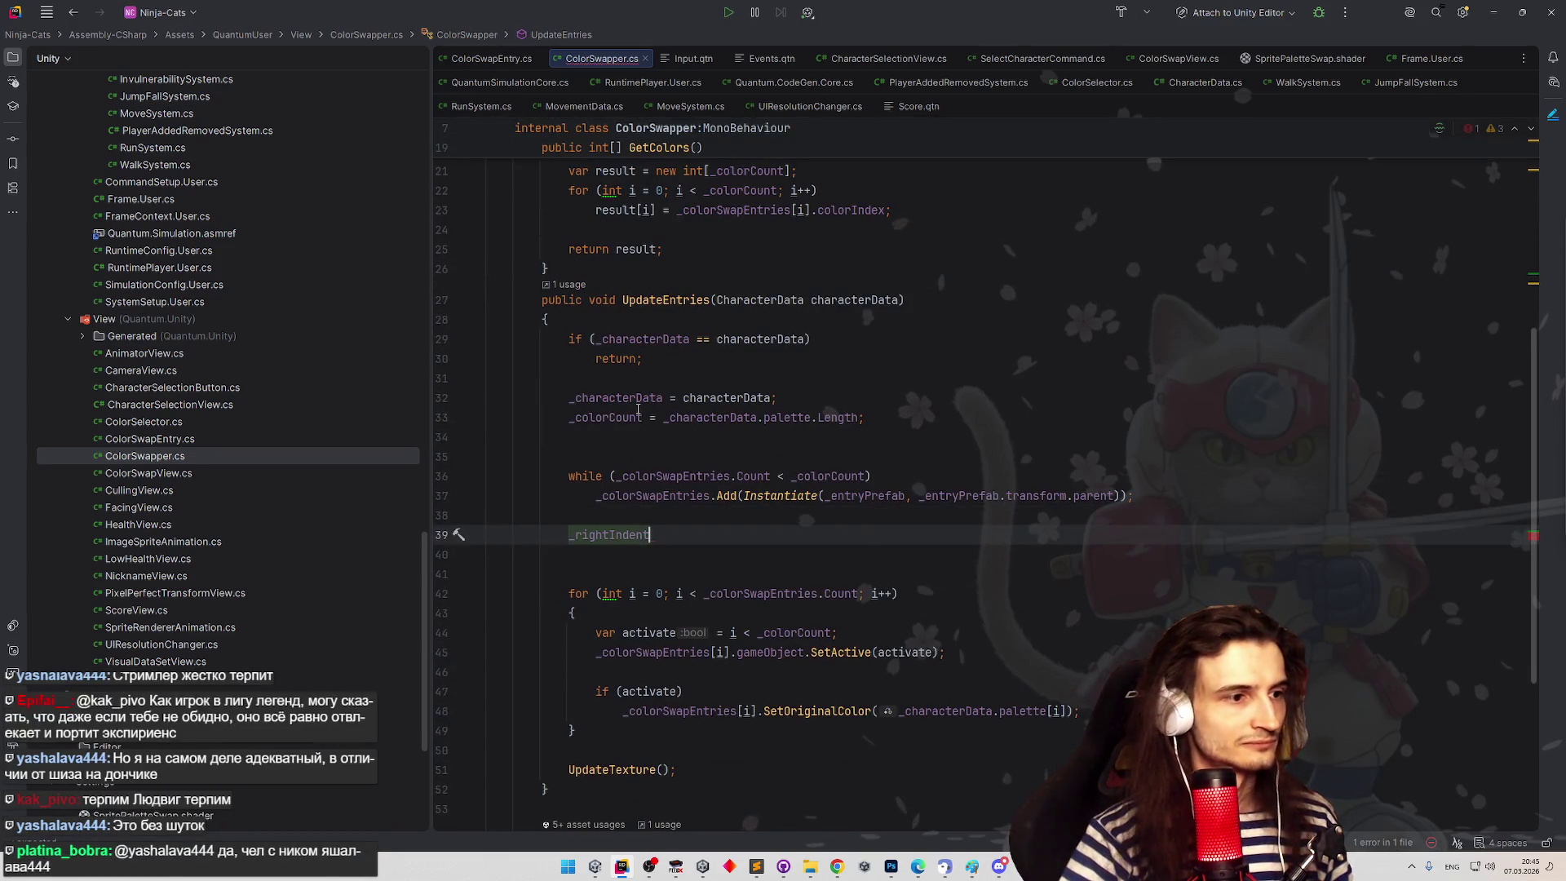
text(.transform.Set)
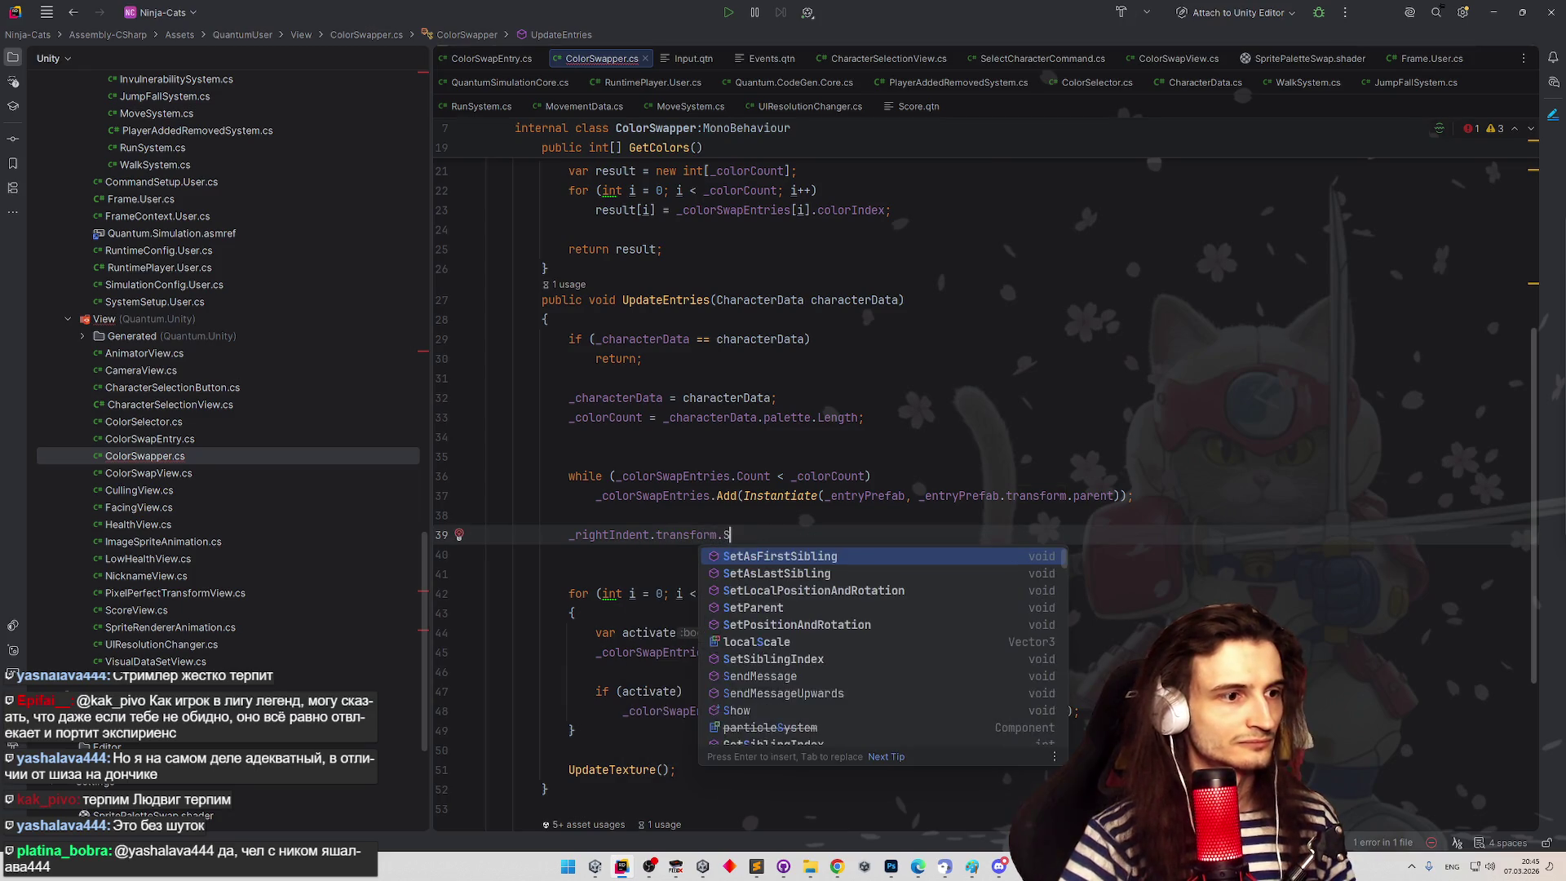
key(Tab)
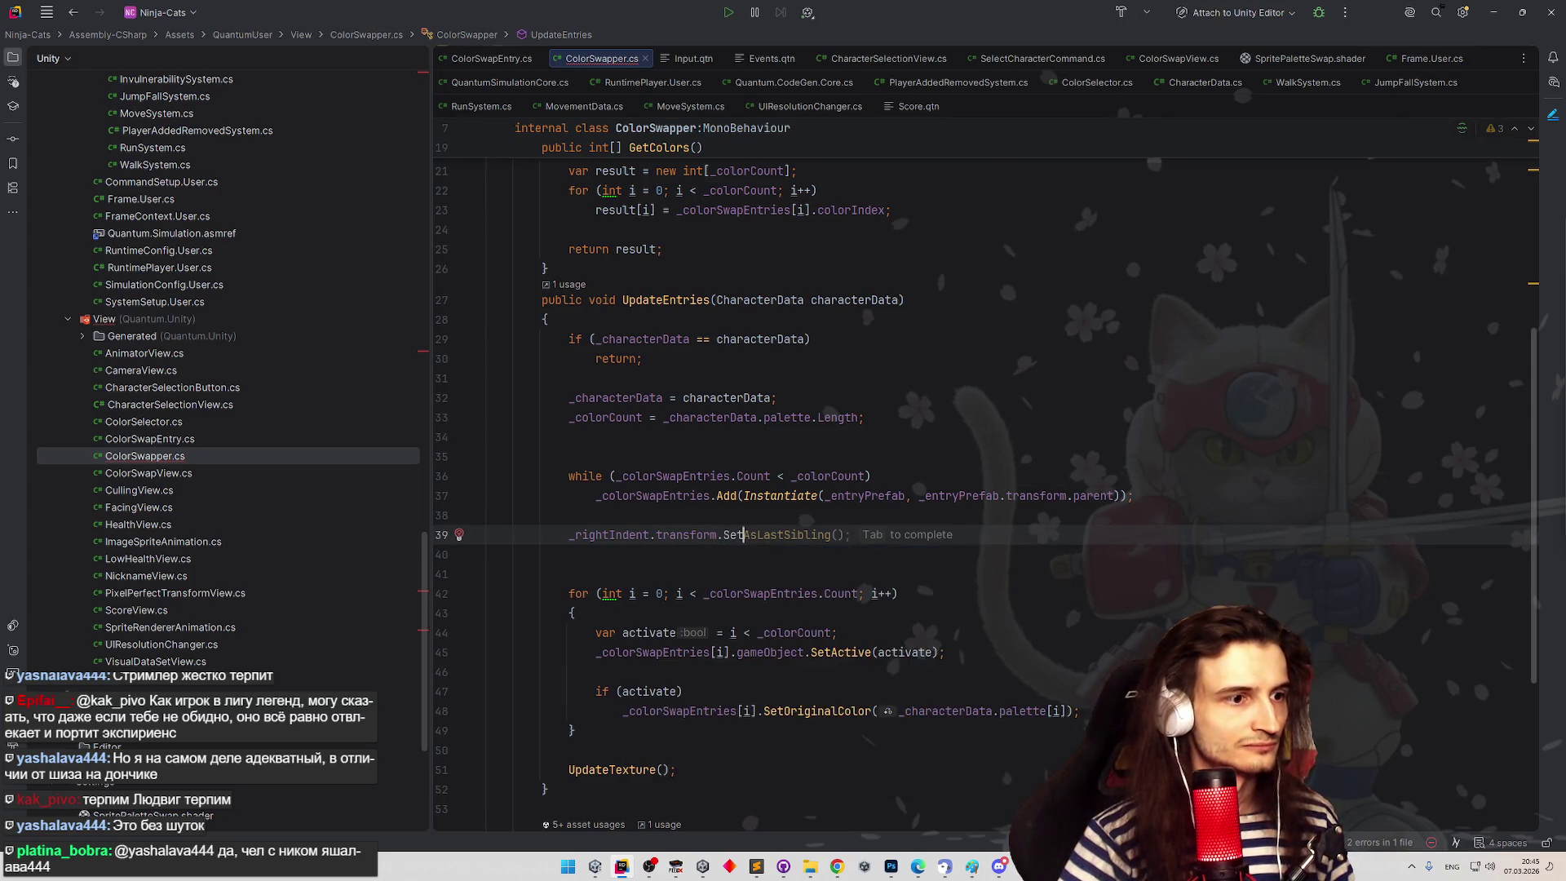
- Review the _entryPrefab and _rightIndent field declarations before returning to Unity
scroll(640, 404, up, 6)
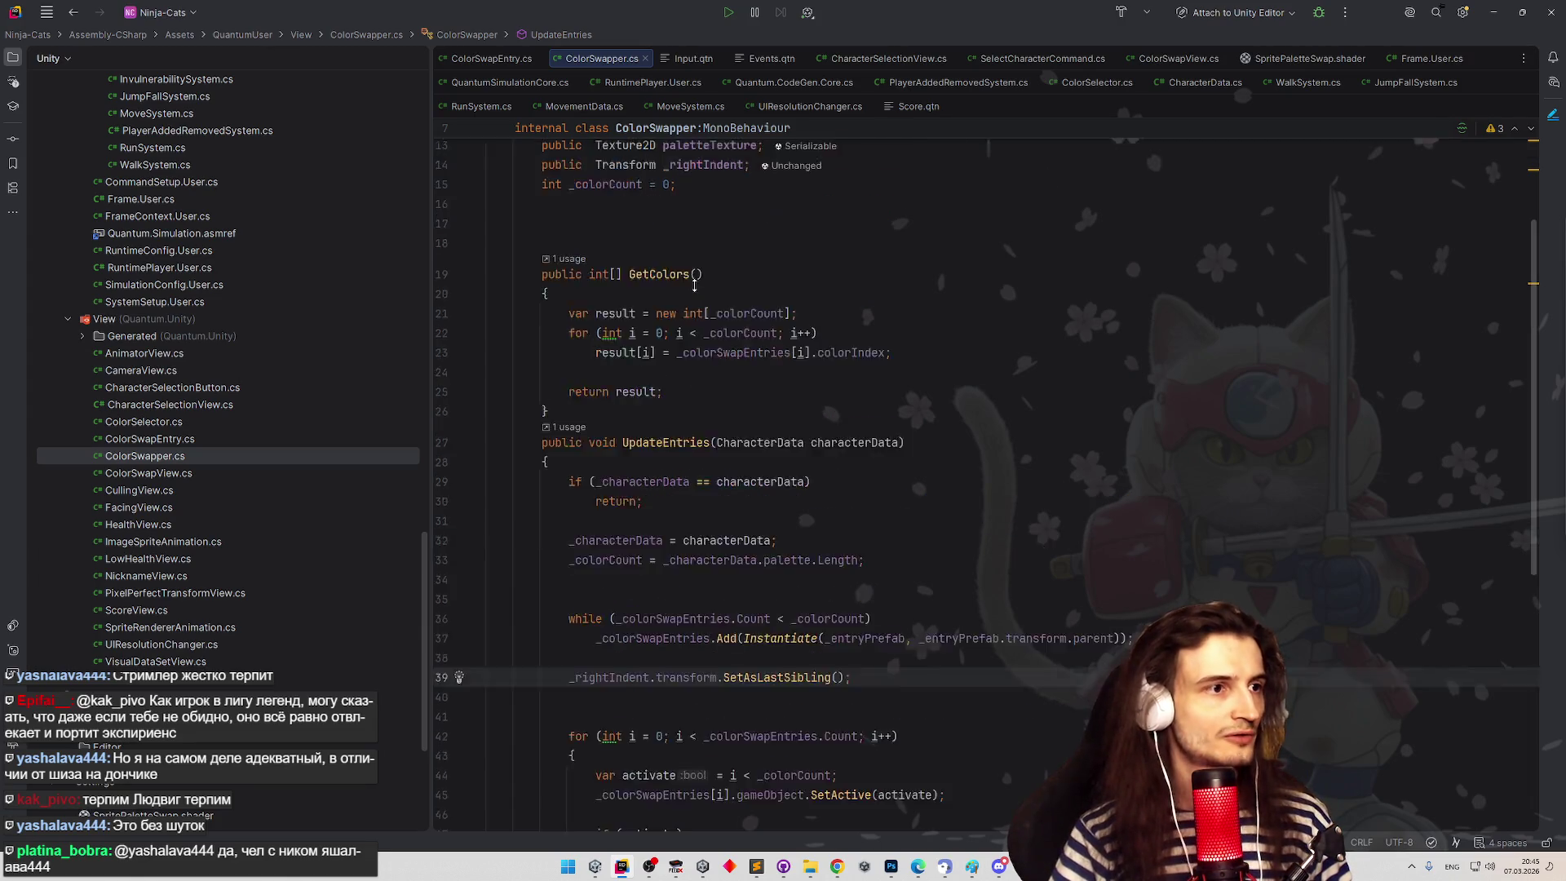
click(1069, 291)
click(1082, 324)
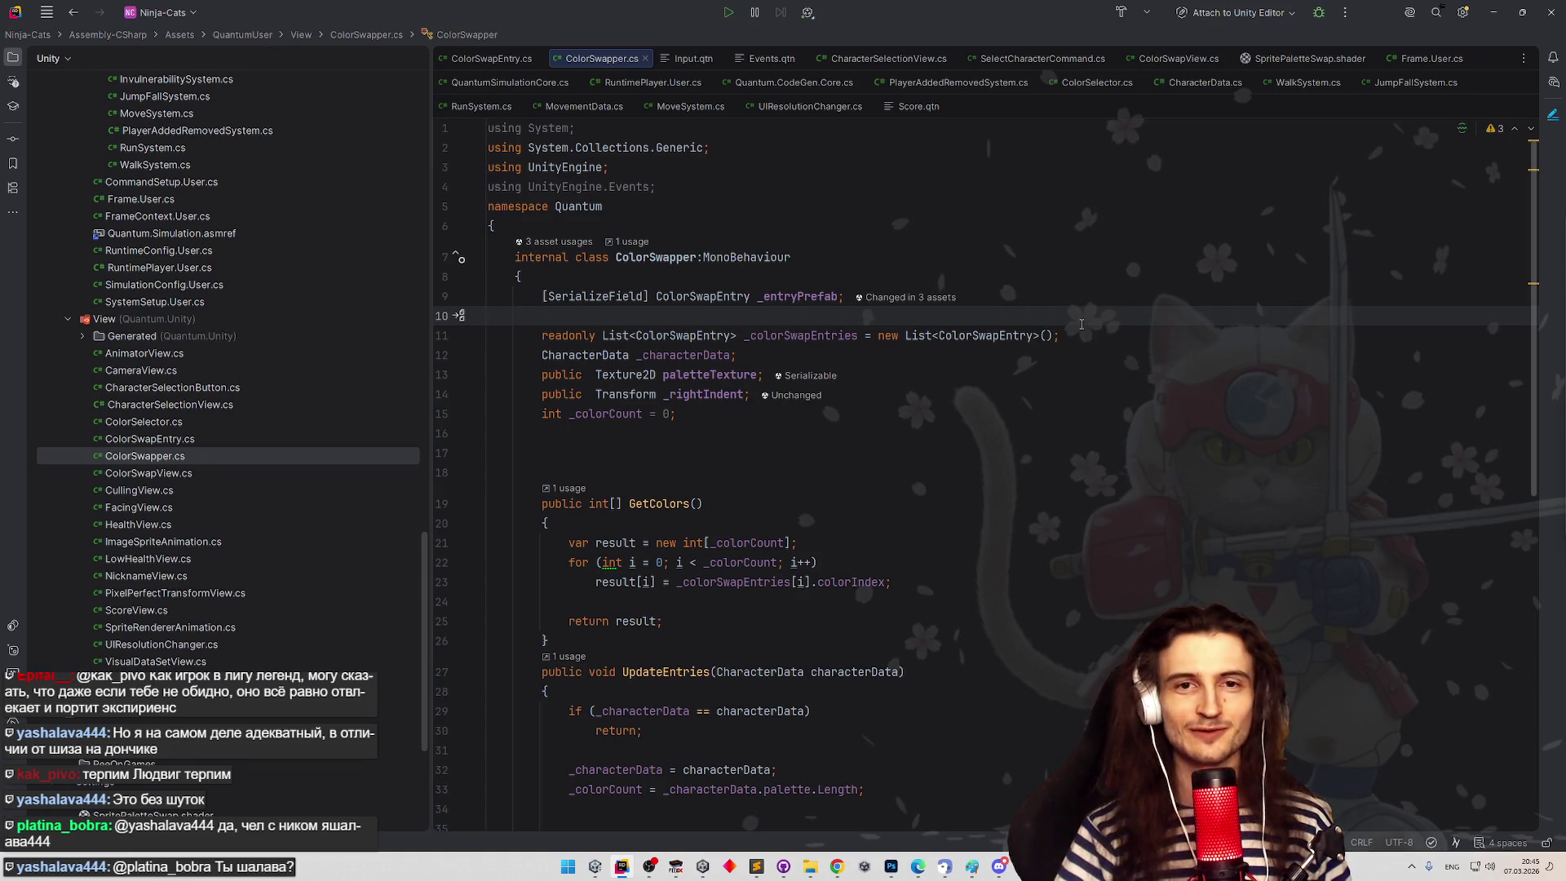
scroll(1083, 334, down, 1)
click(1085, 346)
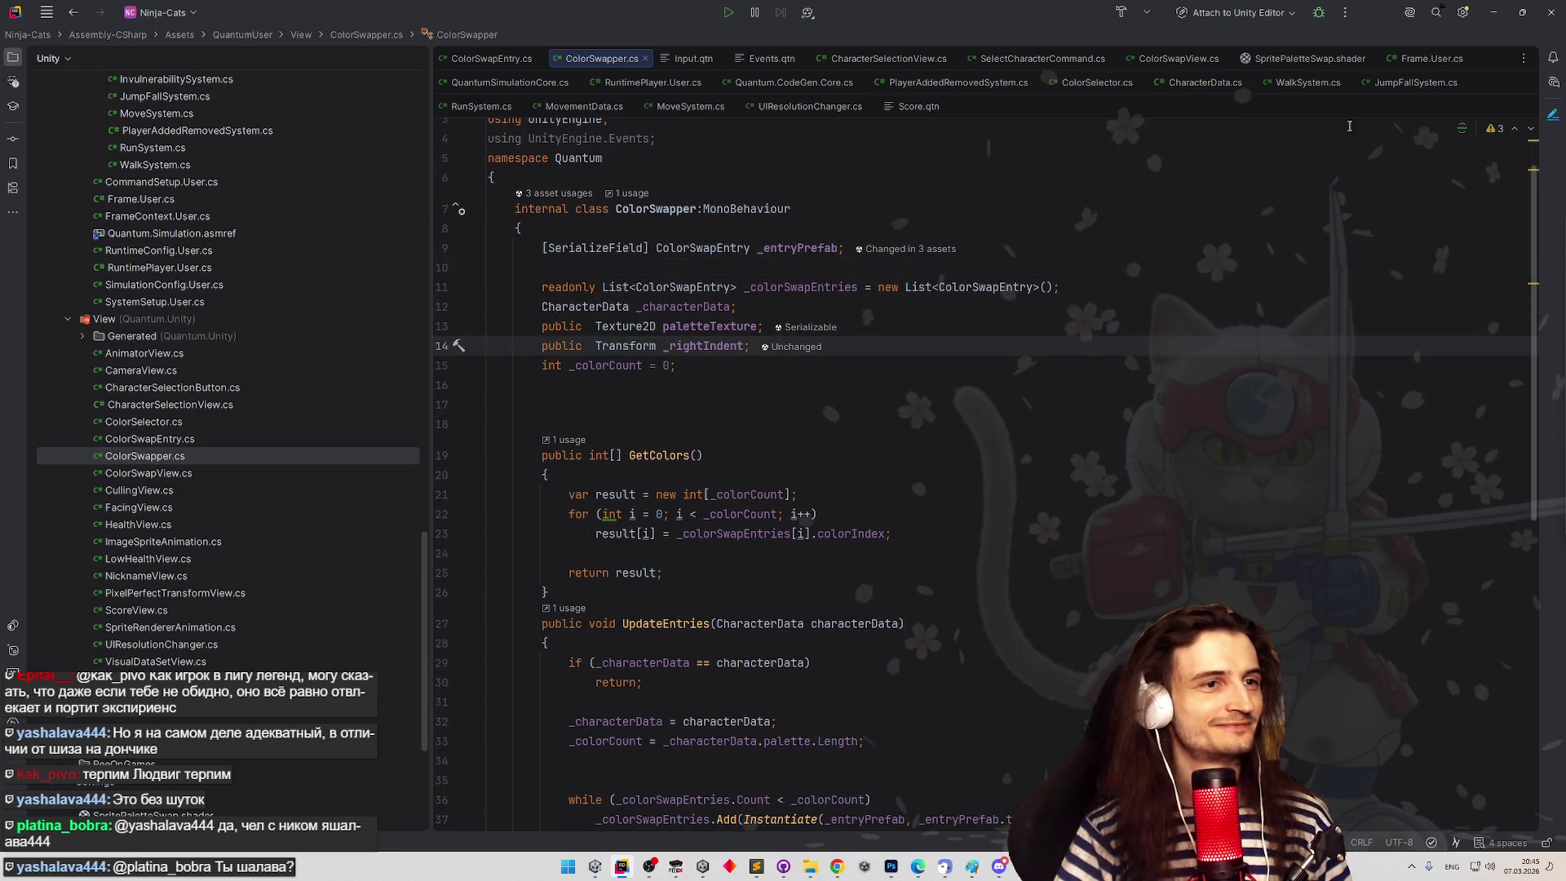
click(1494, 12)
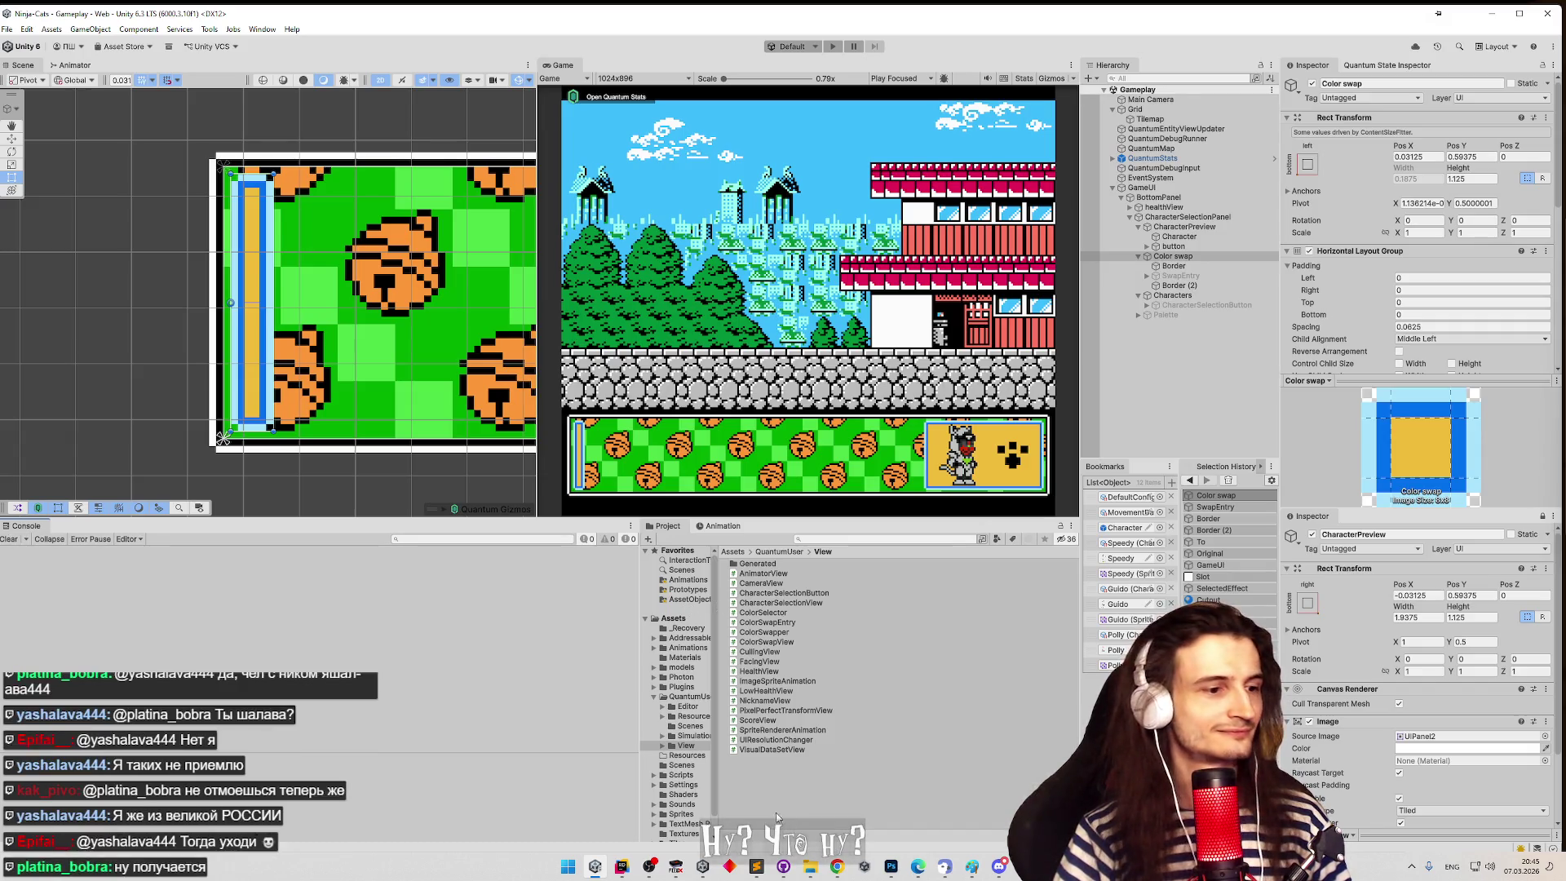
- Glance back at the Rider code, then return to the Unity Editor
click(621, 870)
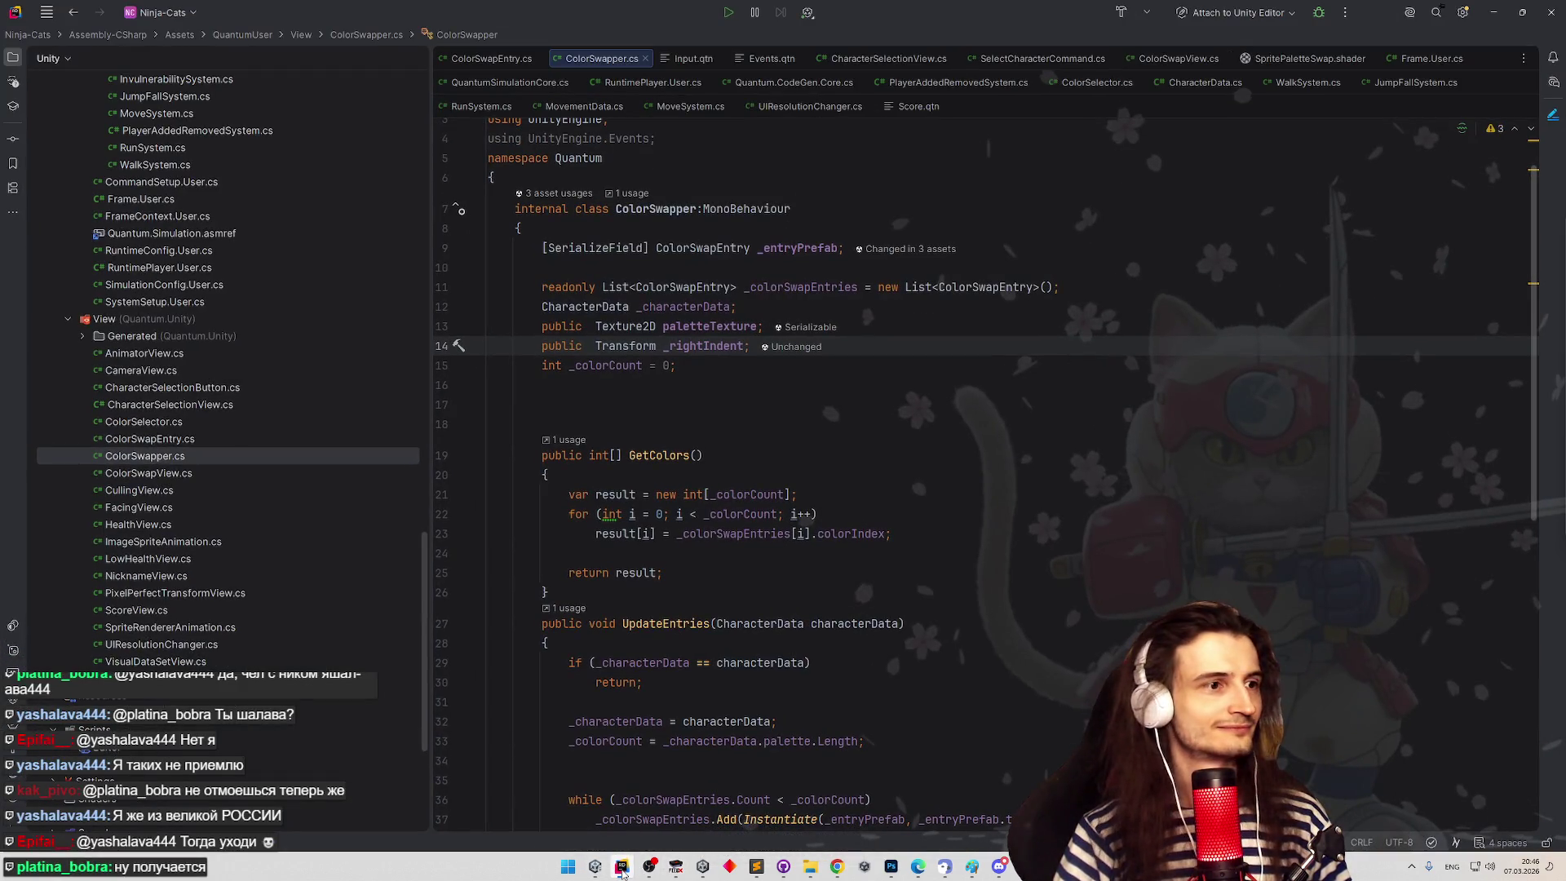
click(622, 870)
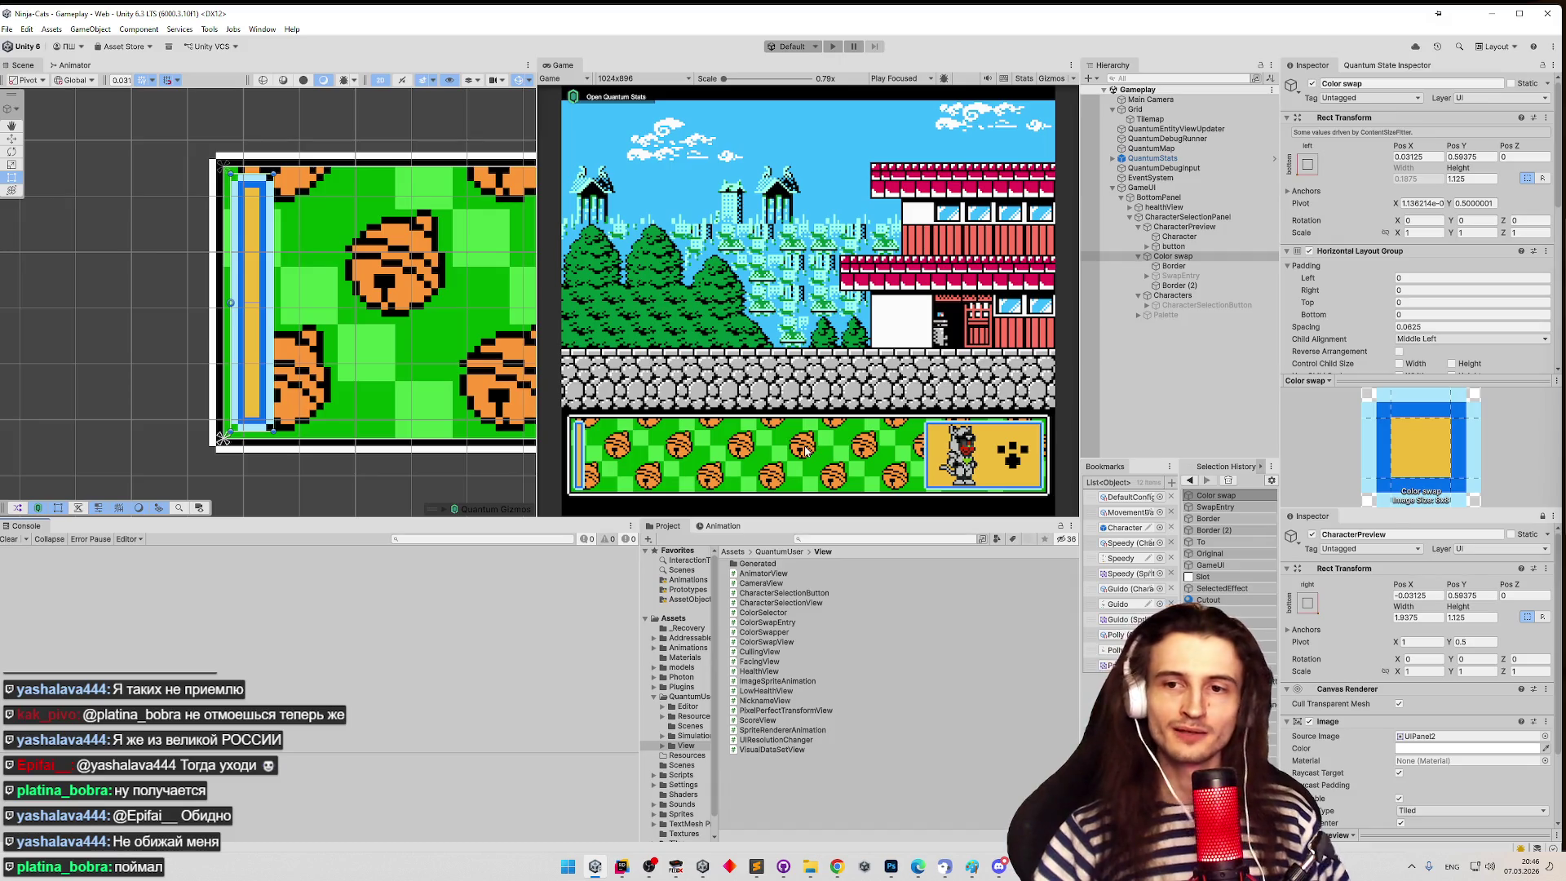
click(623, 868)
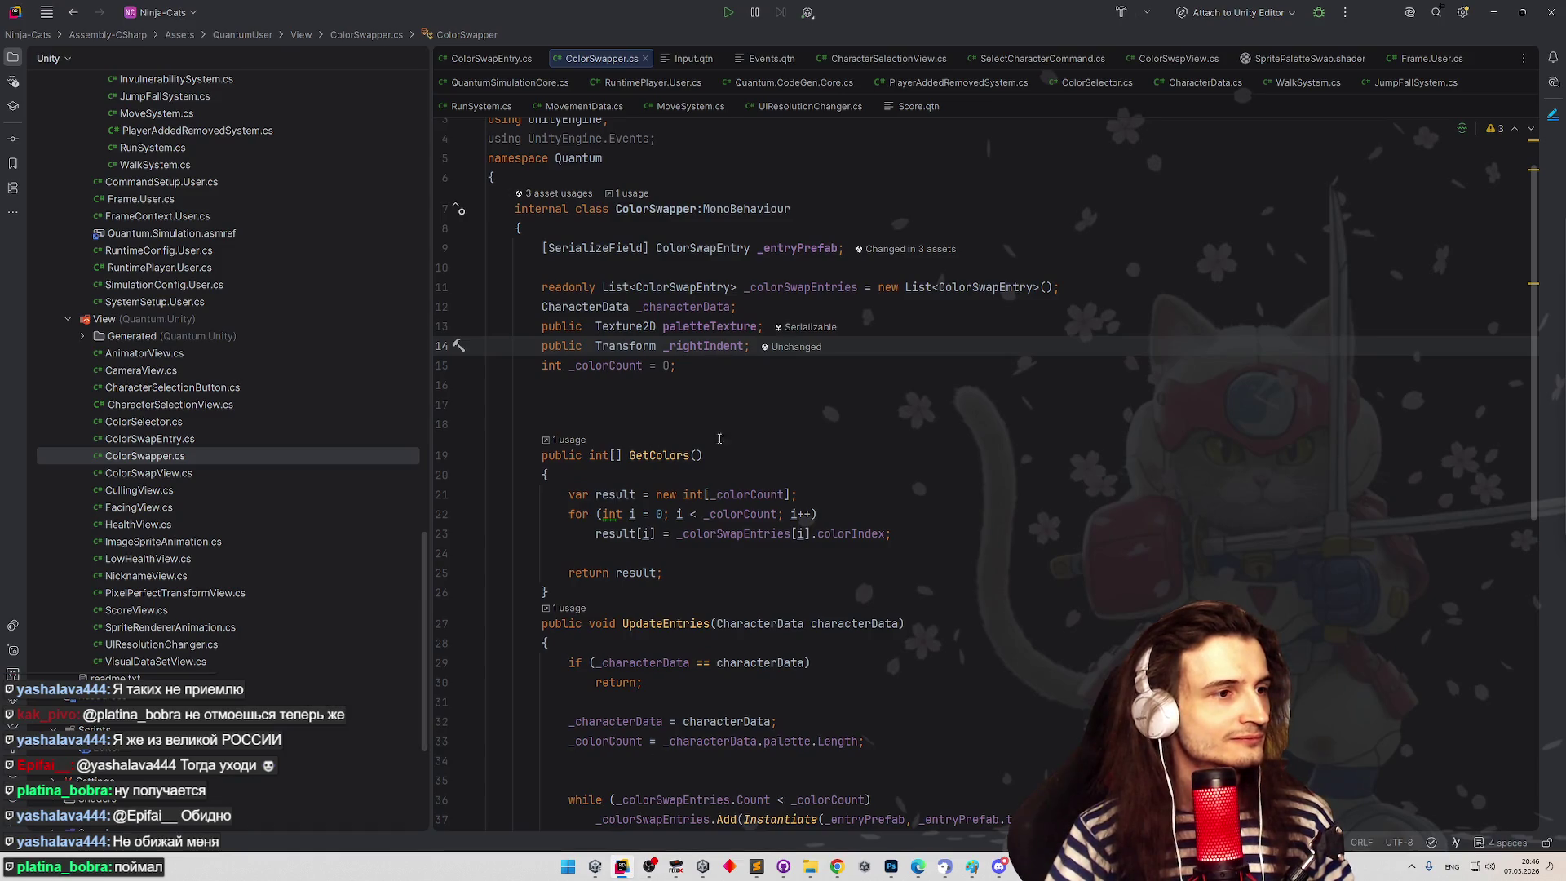
click(623, 866)
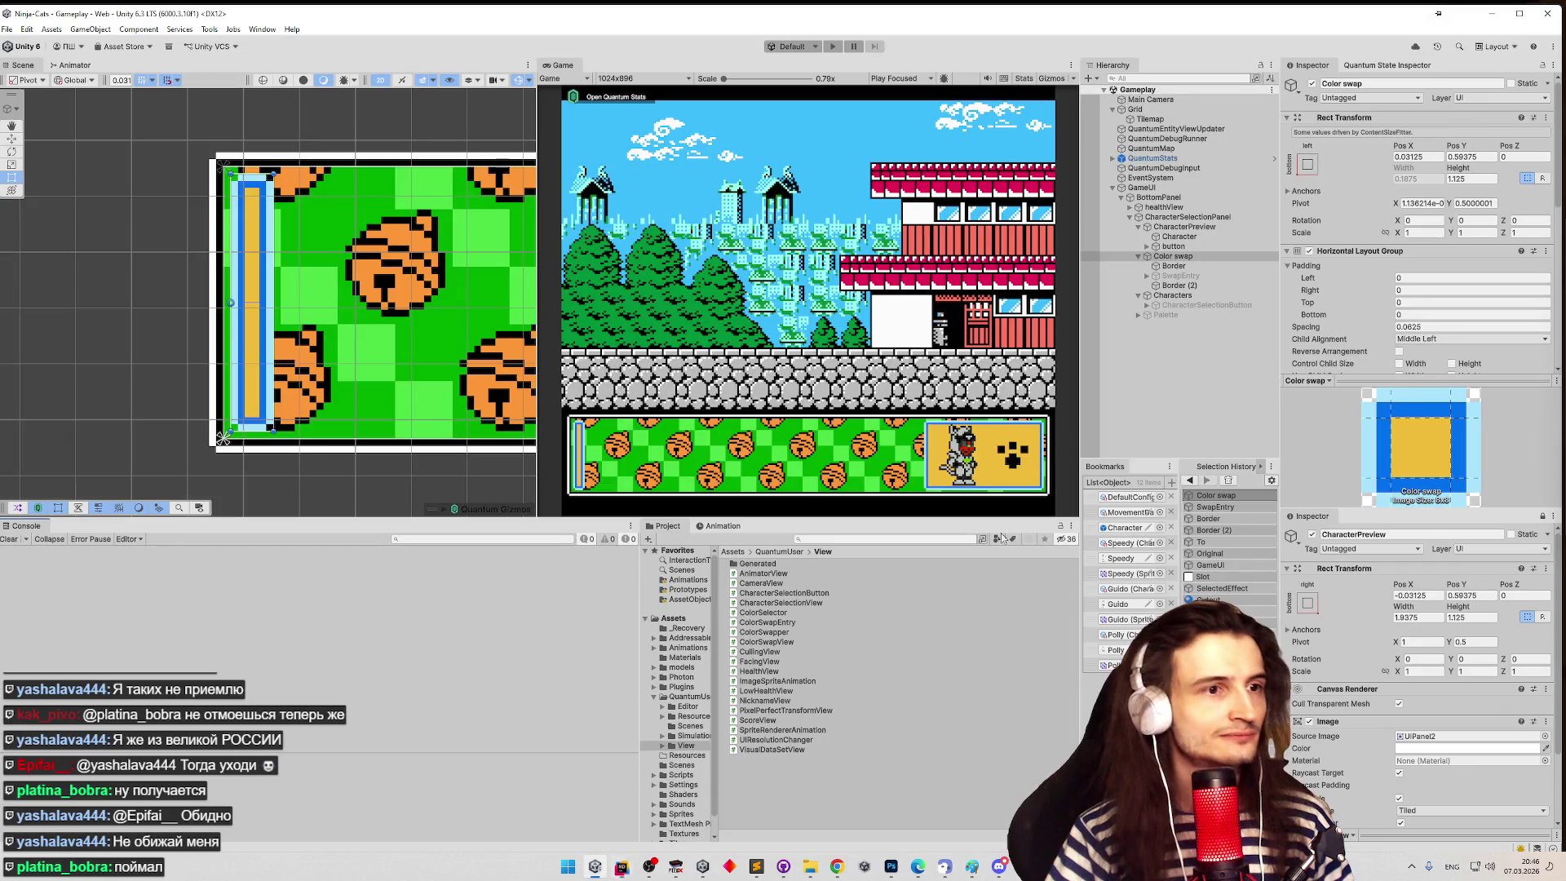
click(1180, 284)
click(1173, 257)
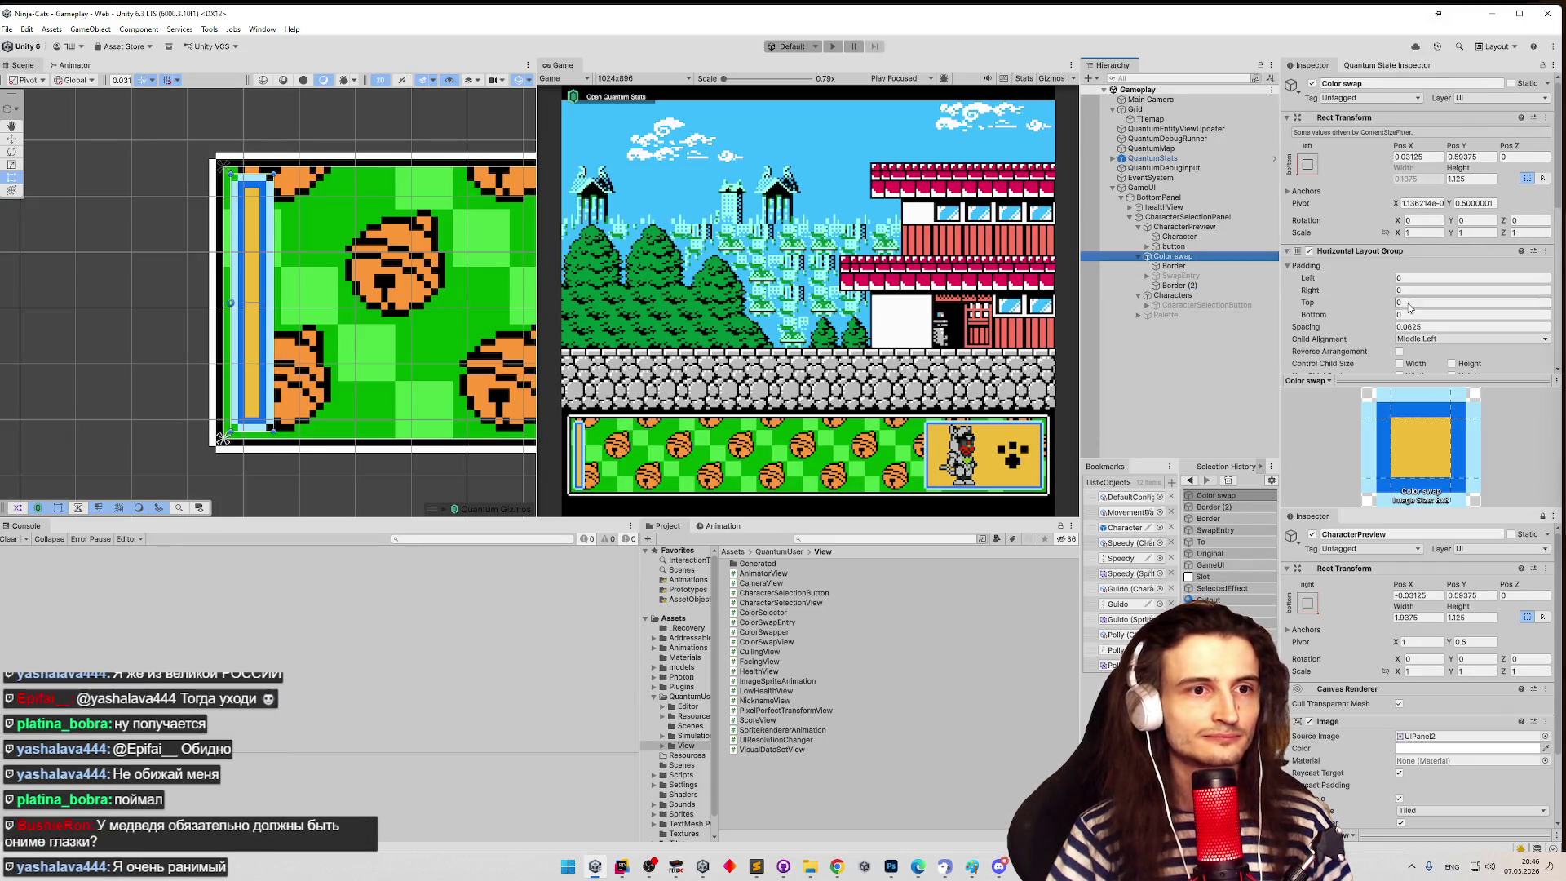
scroll(1411, 294, down, 3)
scroll(1412, 294, down, 3)
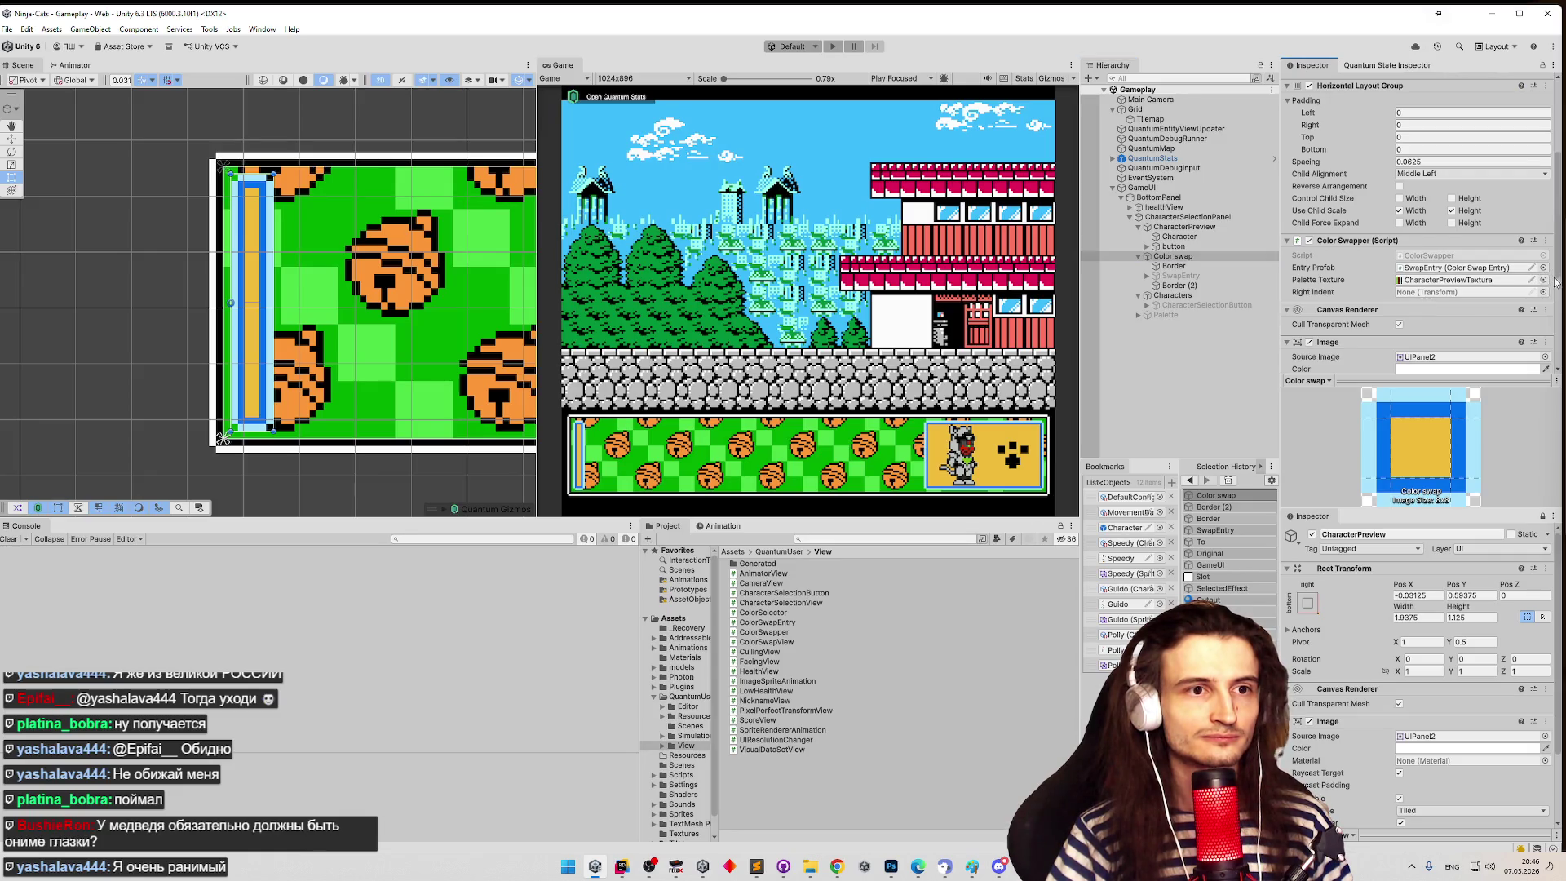
drag(1180, 285, 1469, 292)
click(1181, 287)
click(1180, 286)
text(Righ)
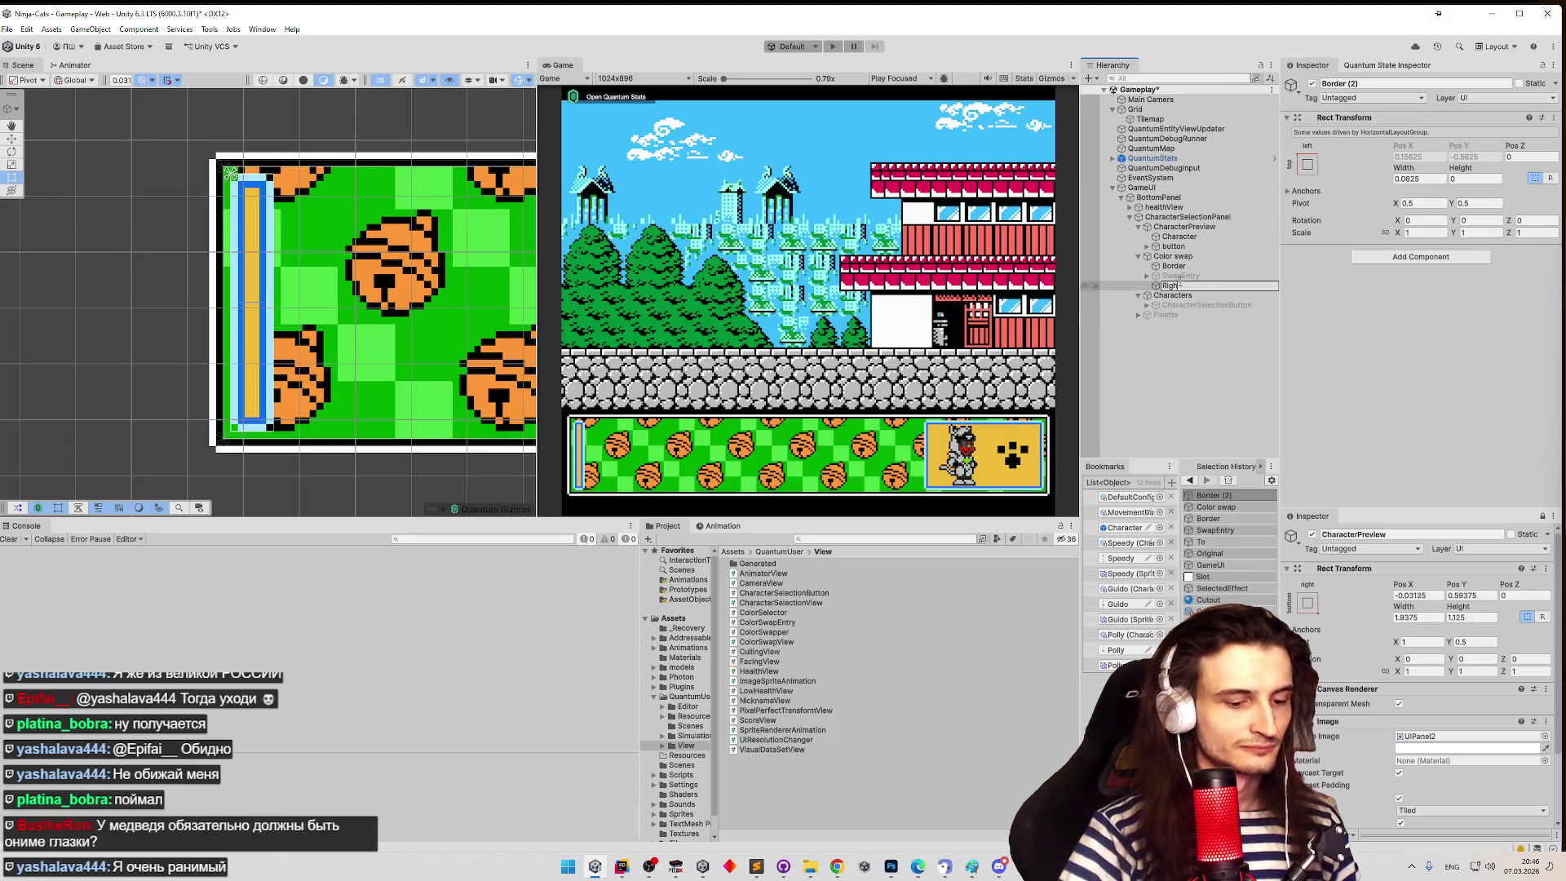
text(tIndent)
key(Return)
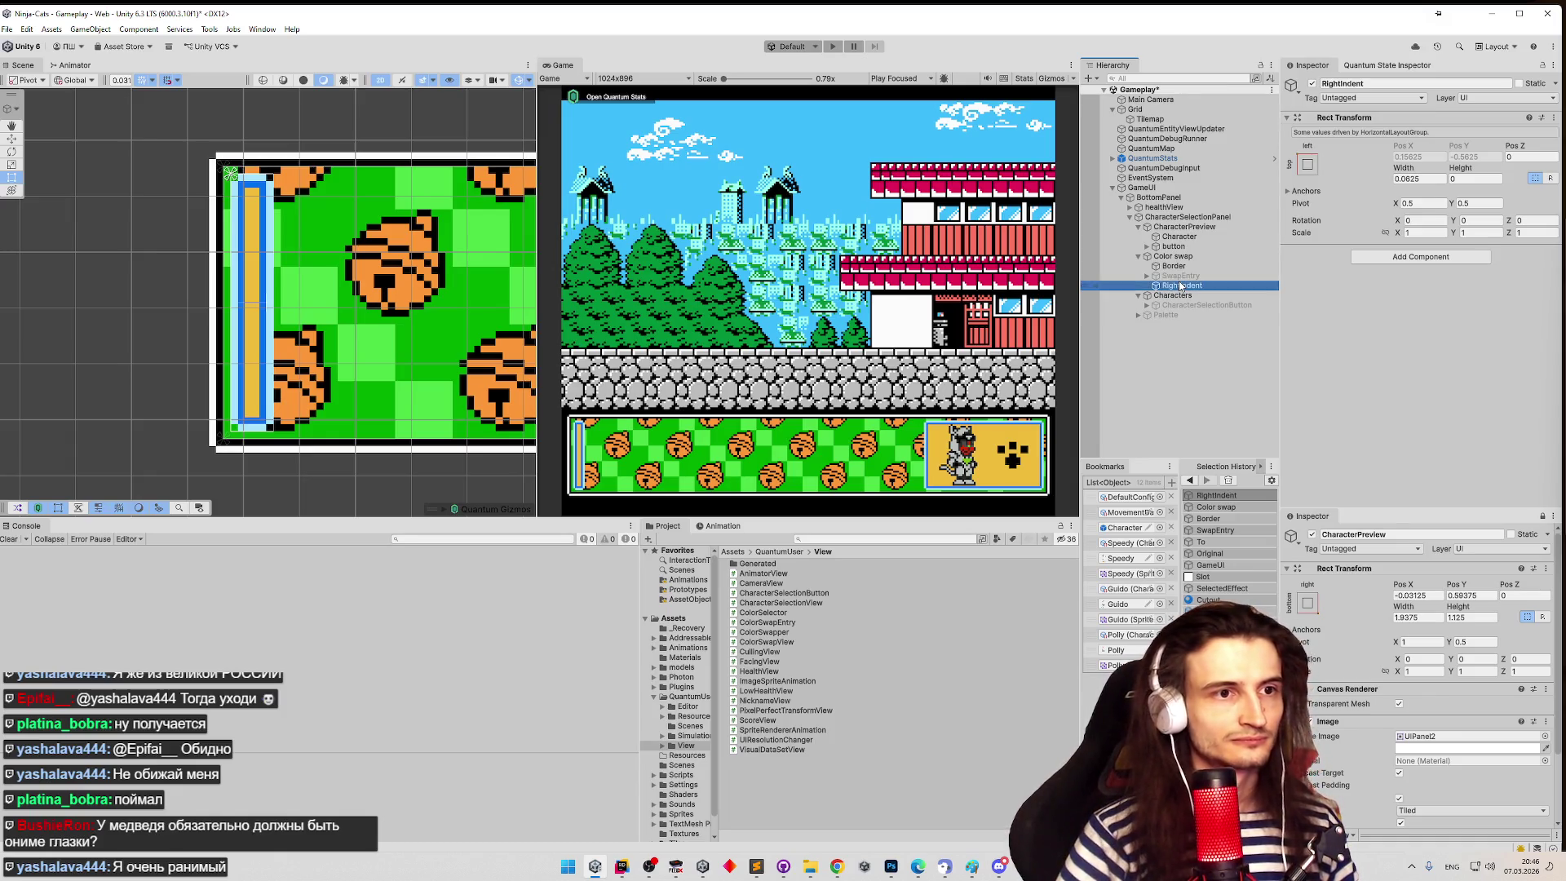
click(1175, 266)
key(F2)
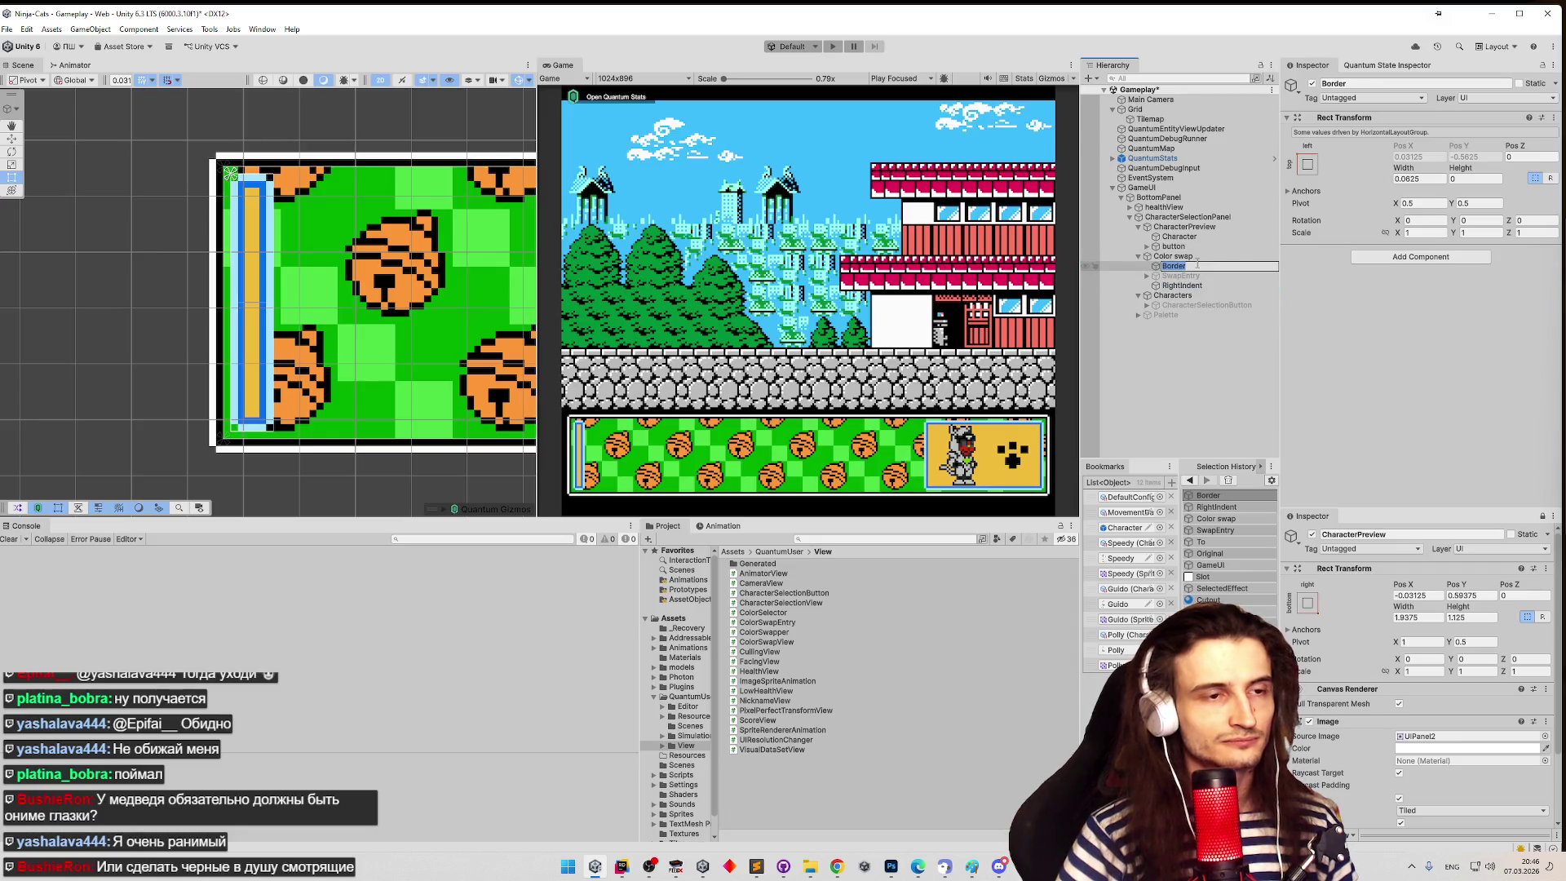
text(LeftIndent)
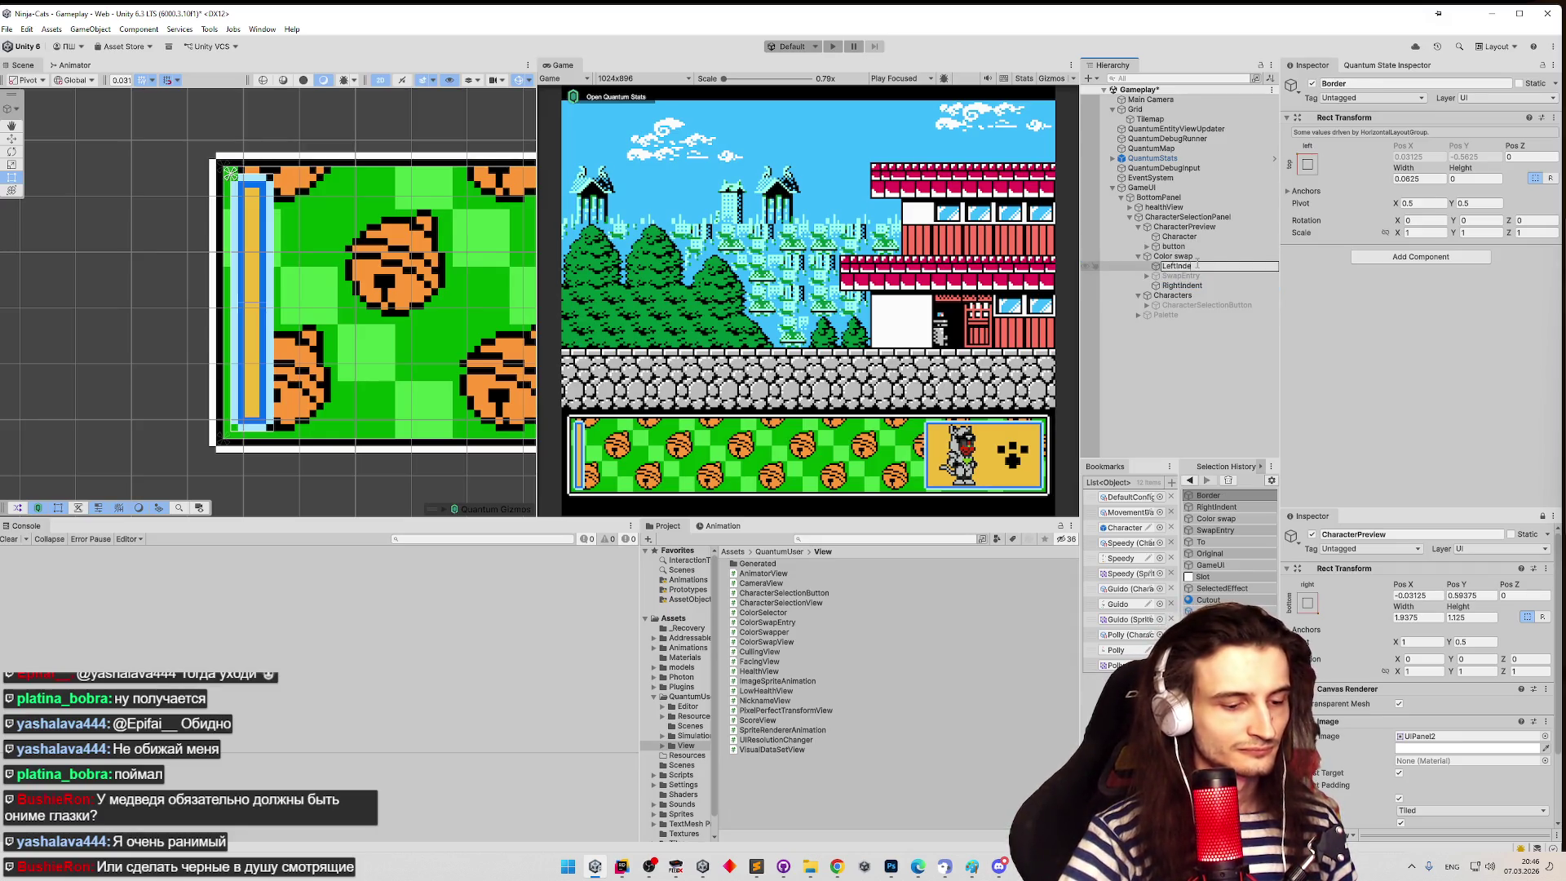
key(Return)
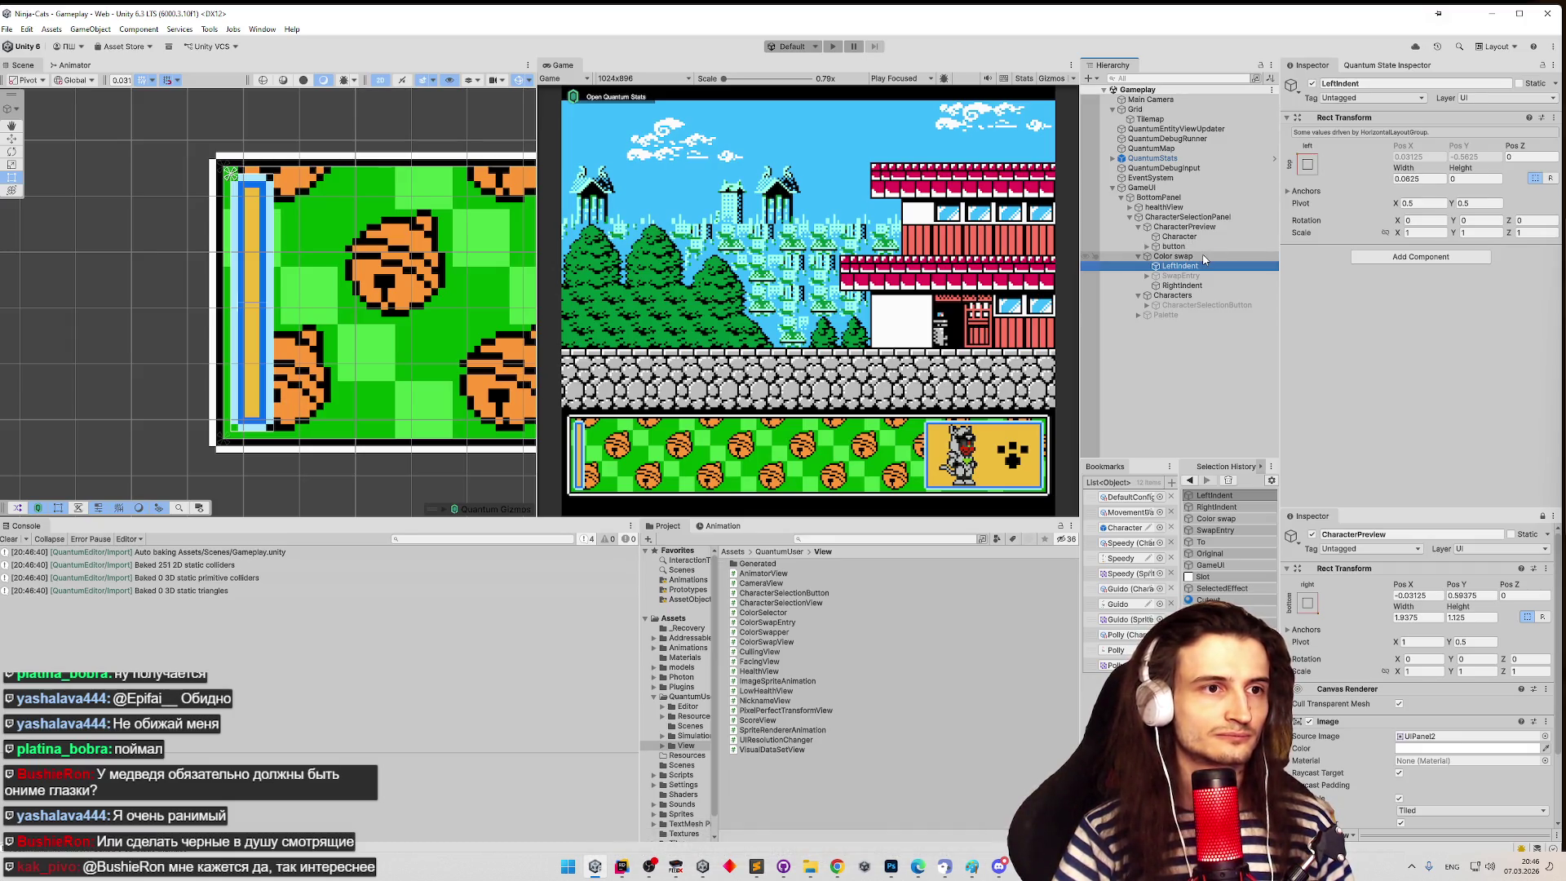
click(1204, 257)
click(1312, 84)
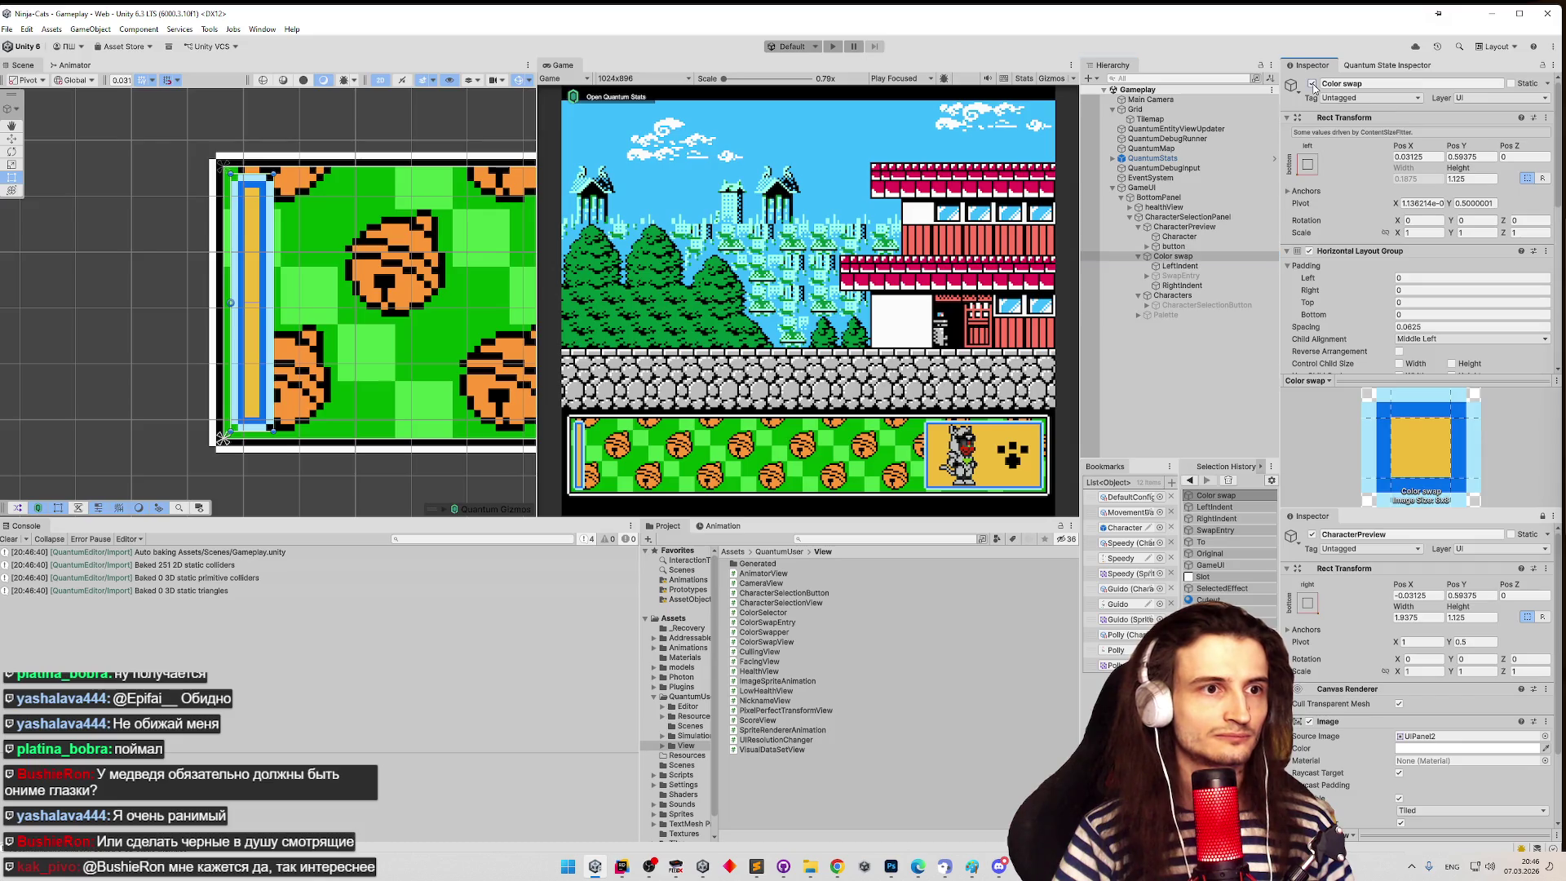
key(ctrl+s)
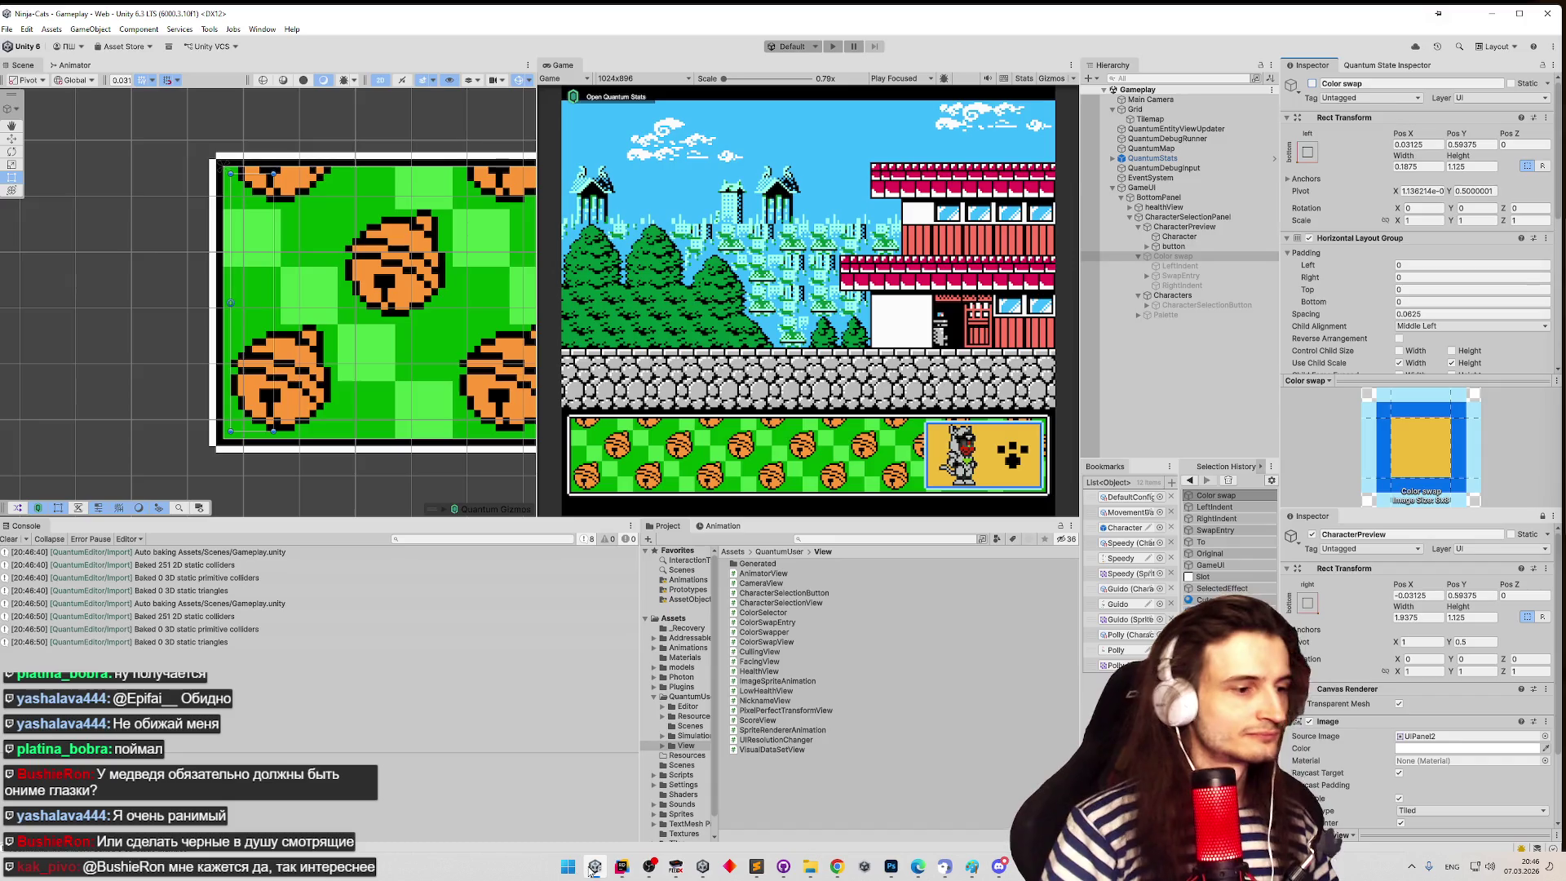
click(621, 866)
- Insert gameObject.SetActive(true); below the early return in ColorSwapper's UpdateEntries, then go back to Unity
scroll(972, 486, down, 2)
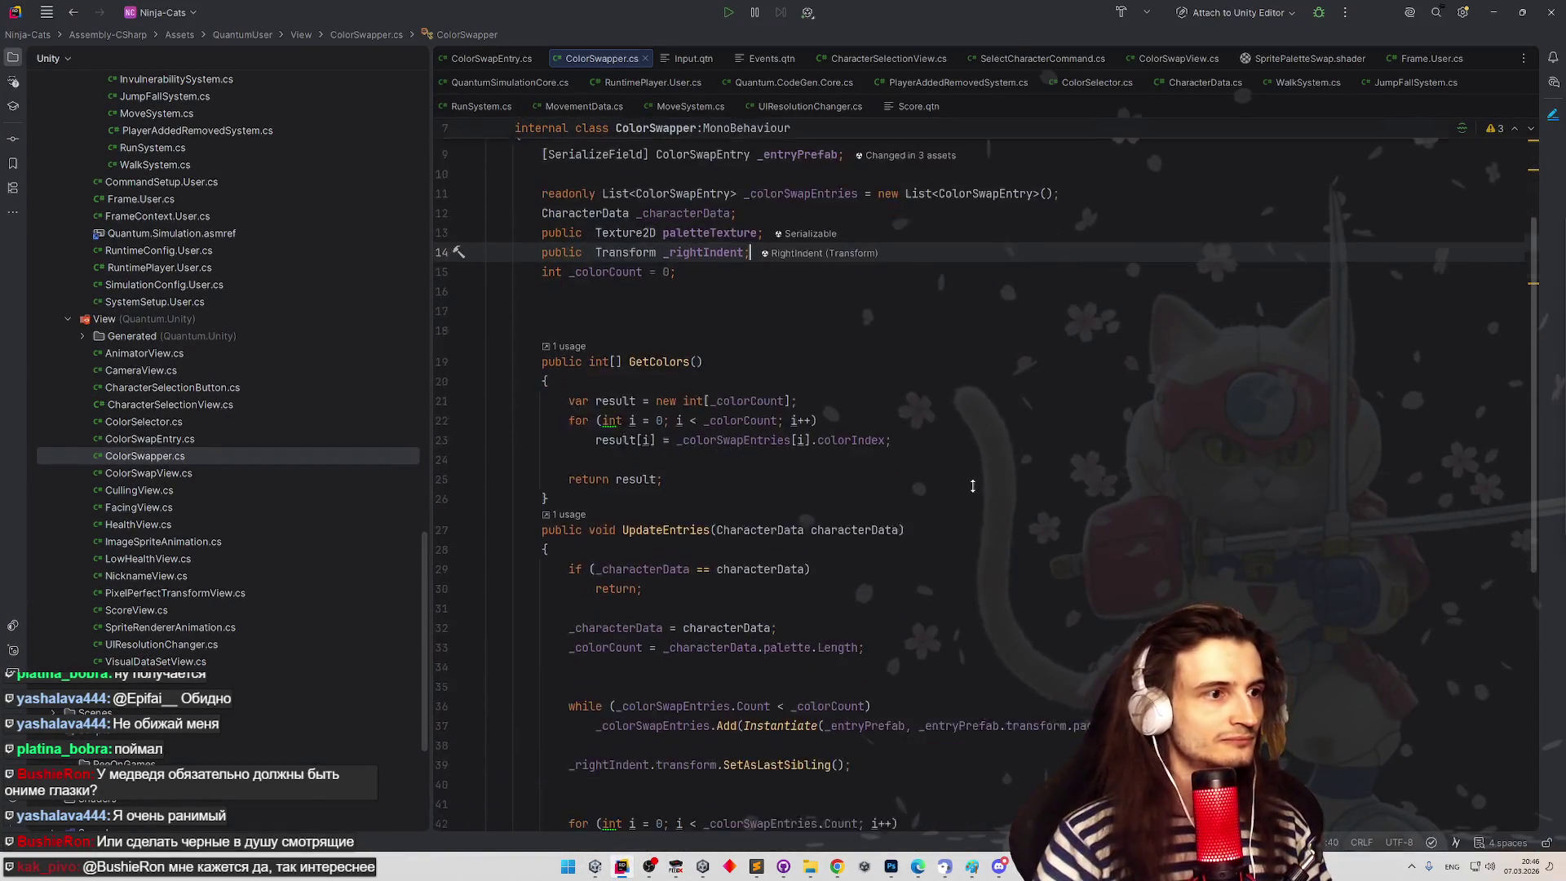
scroll(973, 486, down, 5)
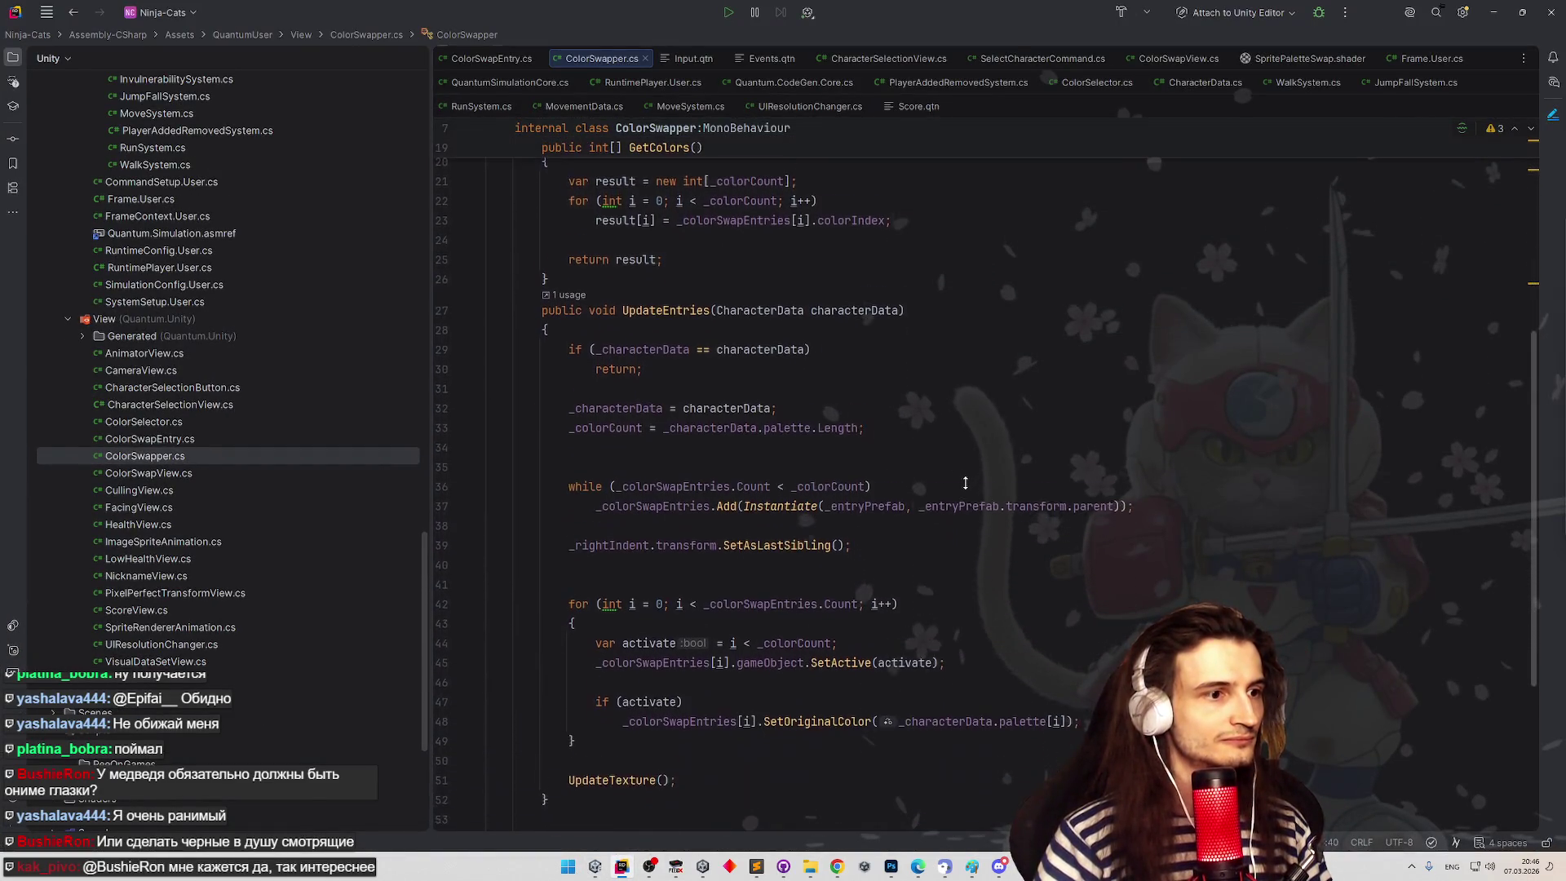
scroll(959, 474, down, 3)
scroll(936, 443, up, 5)
scroll(937, 448, up, 3)
scroll(927, 489, down, 2)
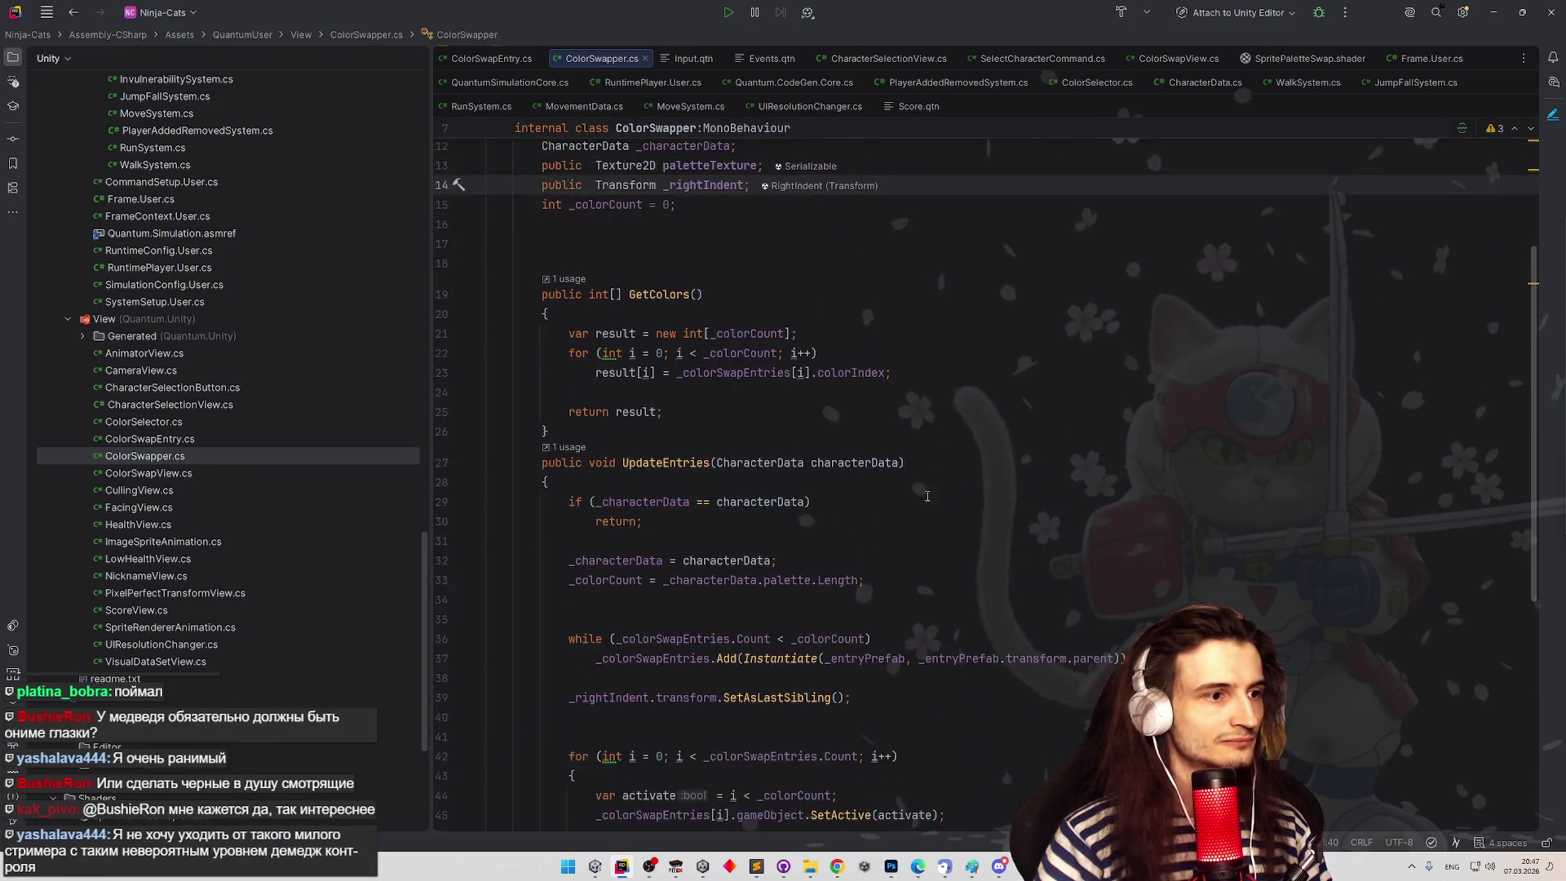
click(694, 541)
click(684, 522)
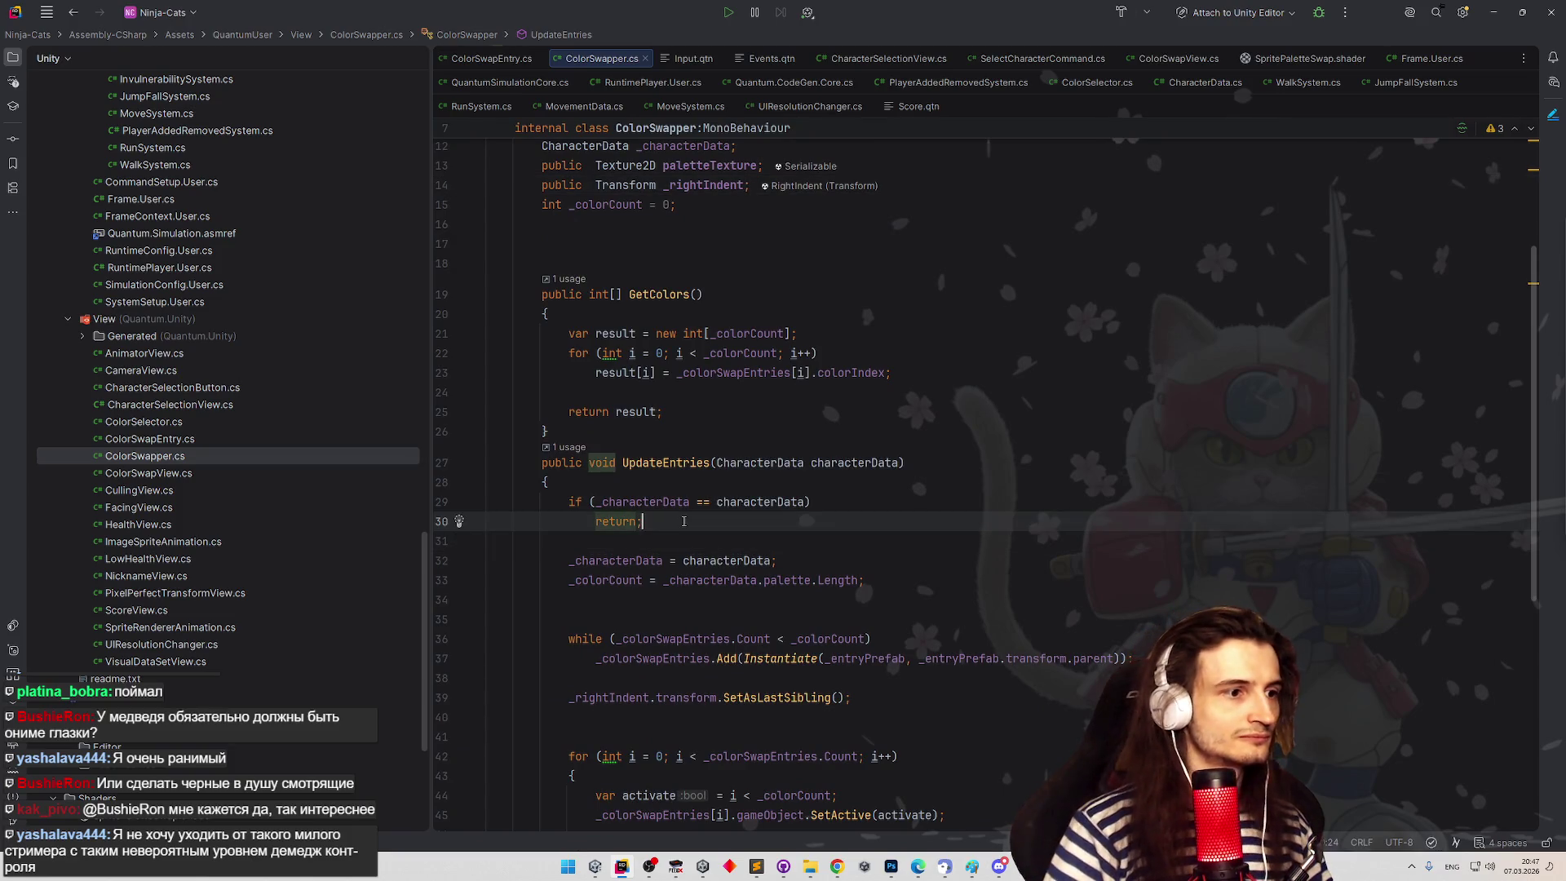
key(Return)
key(Return)
text(gameObject.SetA)
key(Return)
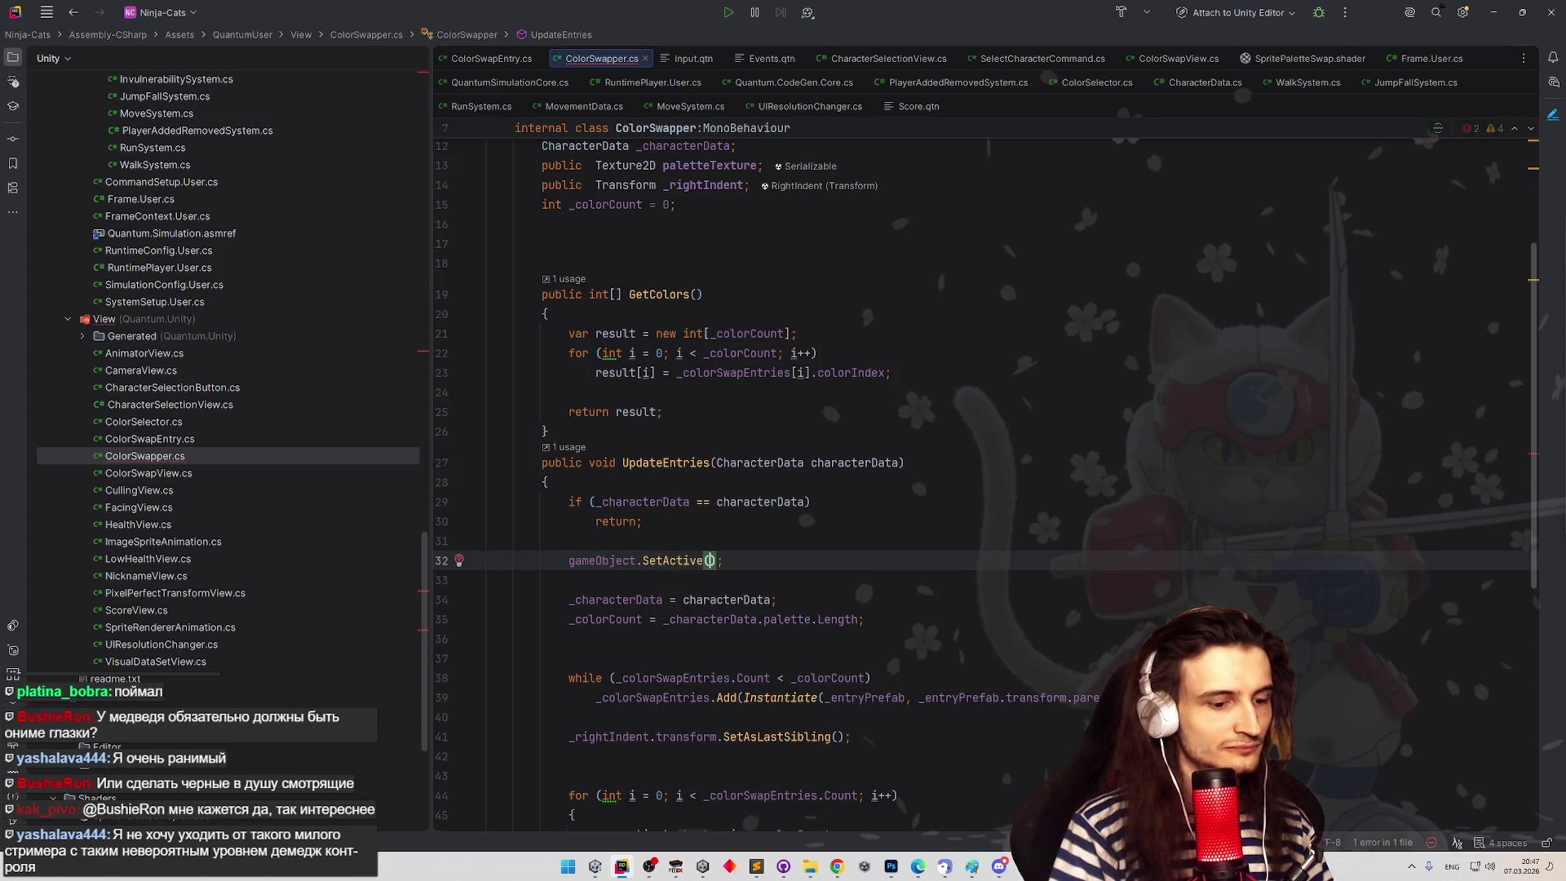
text(true)
key(Return)
click(906, 462)
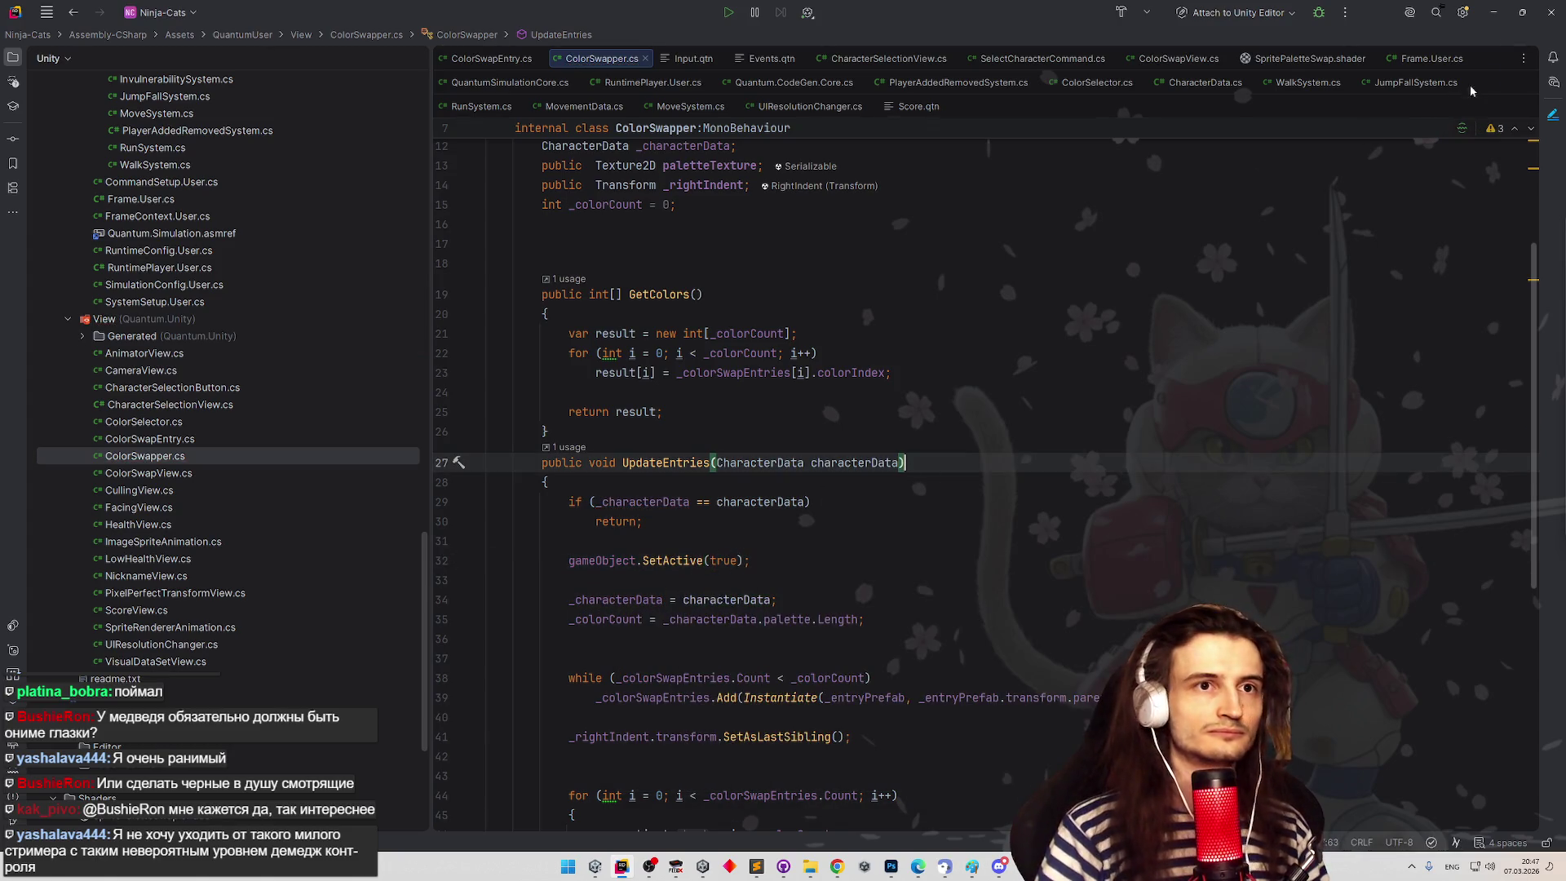
click(1494, 12)
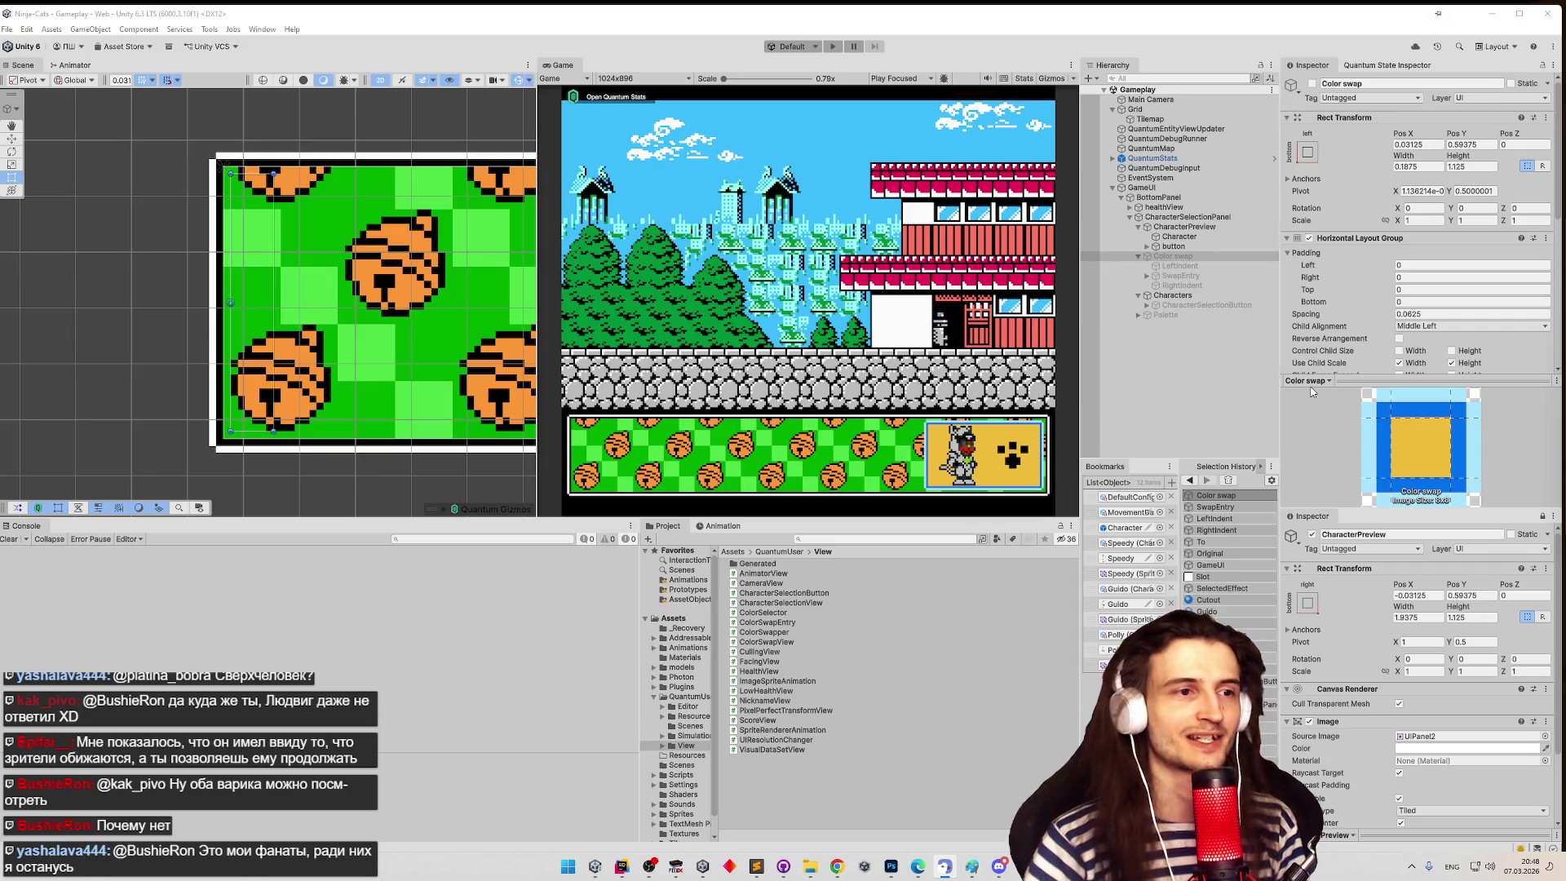
click(758, 345)
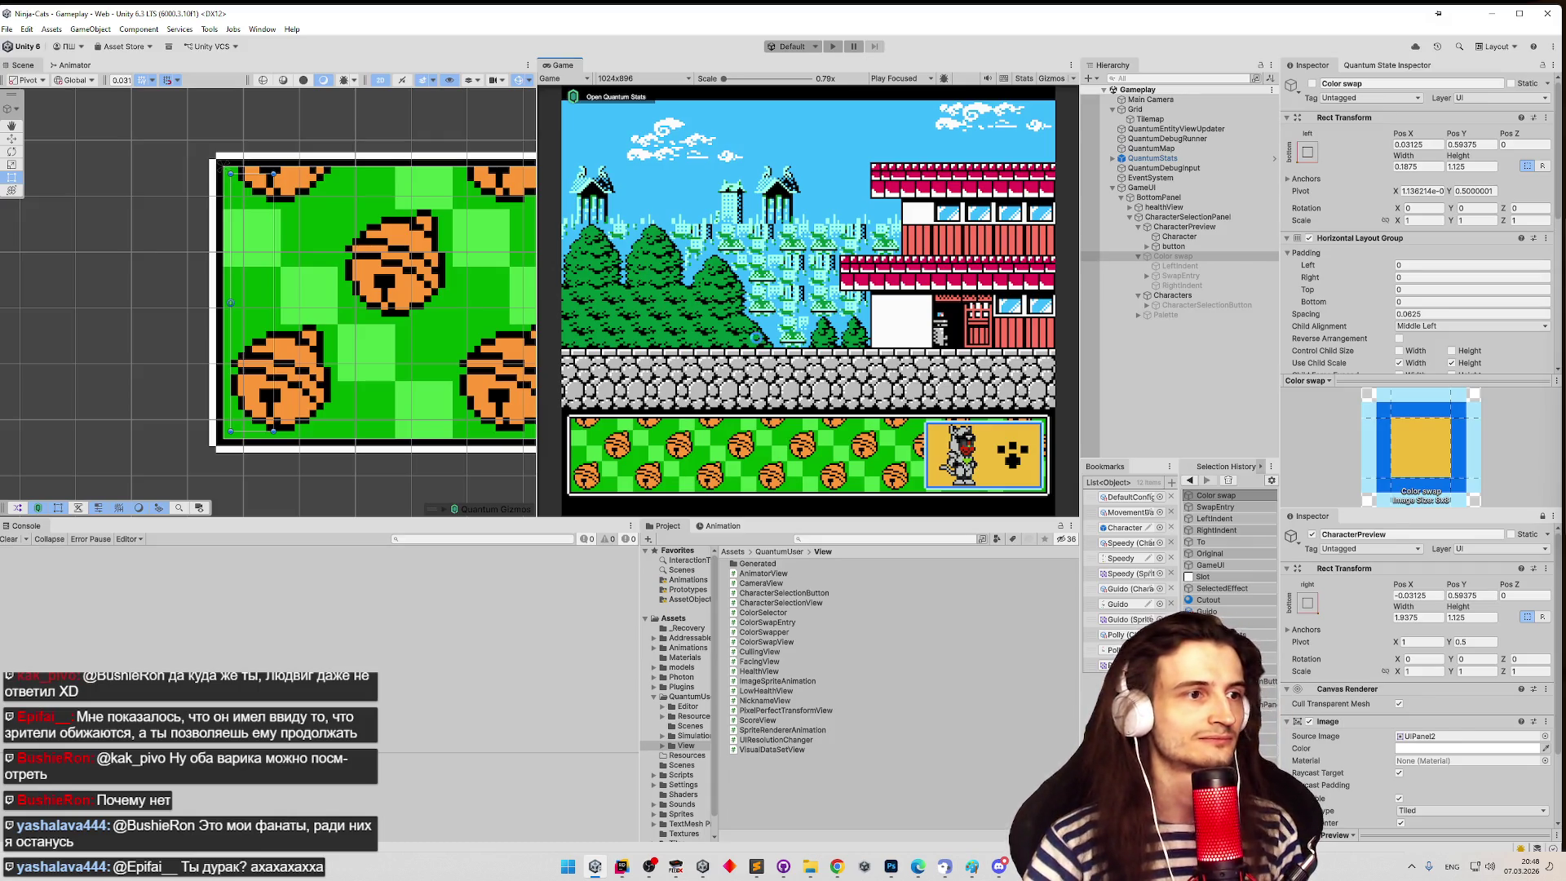
key(ctrl+p)
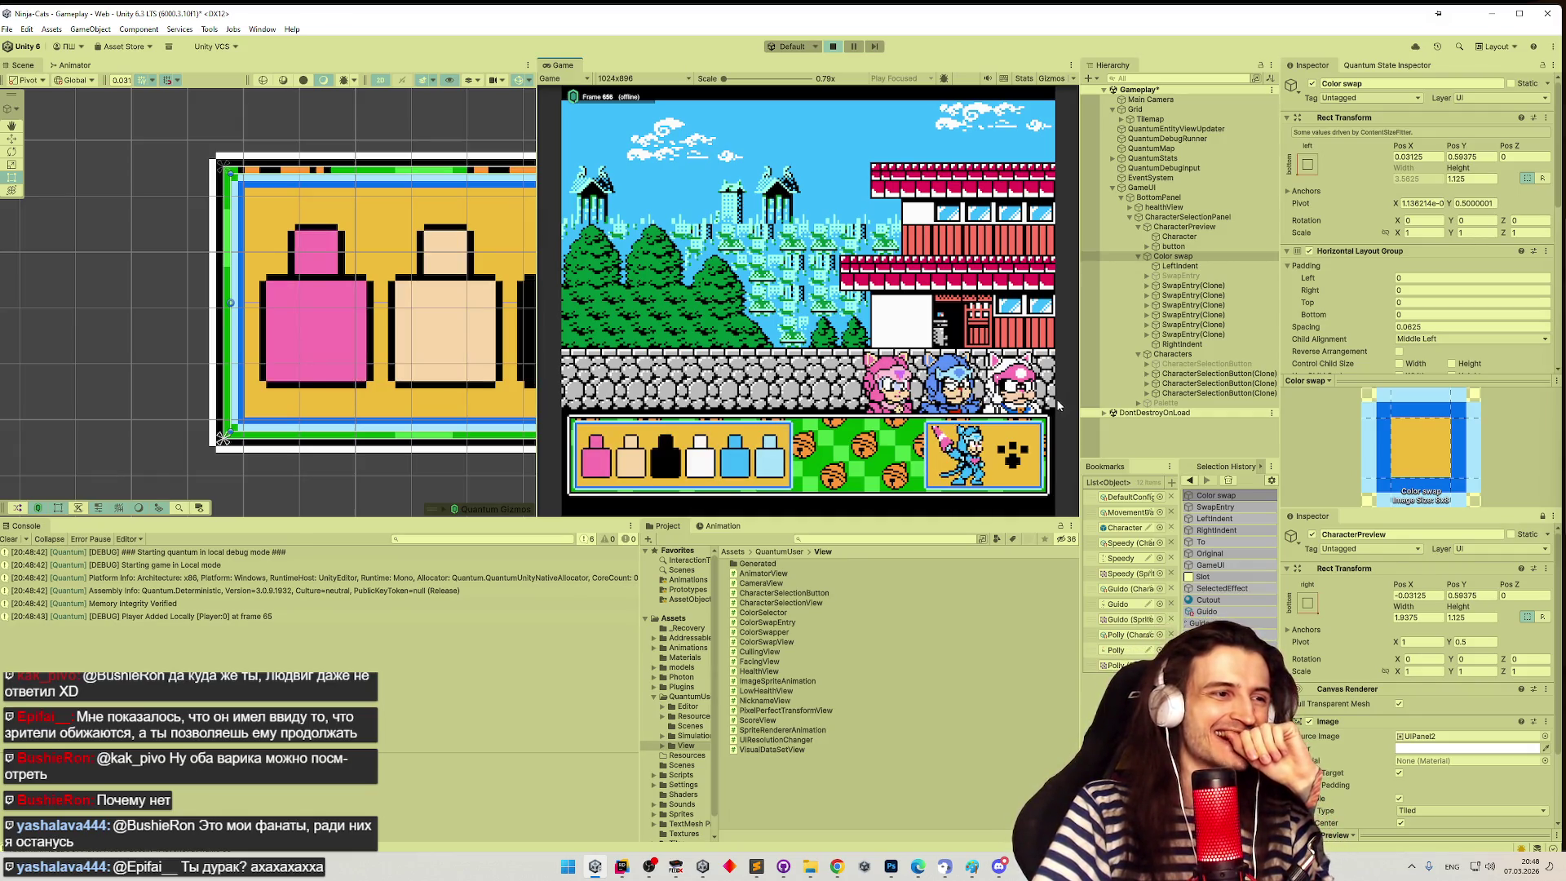
- Preview the blue ninja in character select, then stop and restart Play mode
click(937, 395)
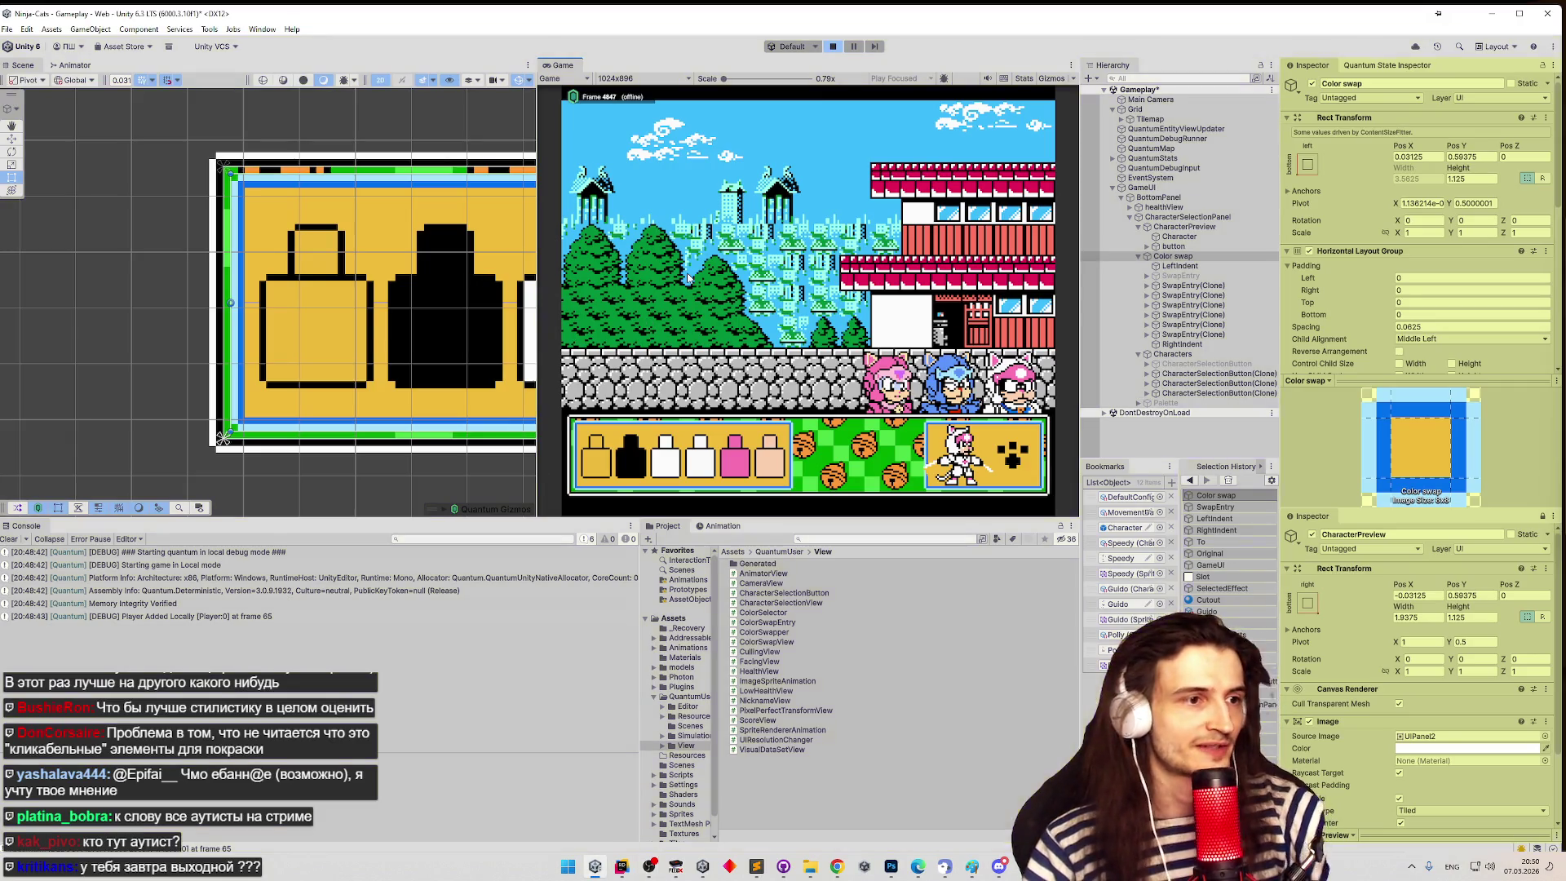
key(alt+shift+a)
key(ctrl+p)
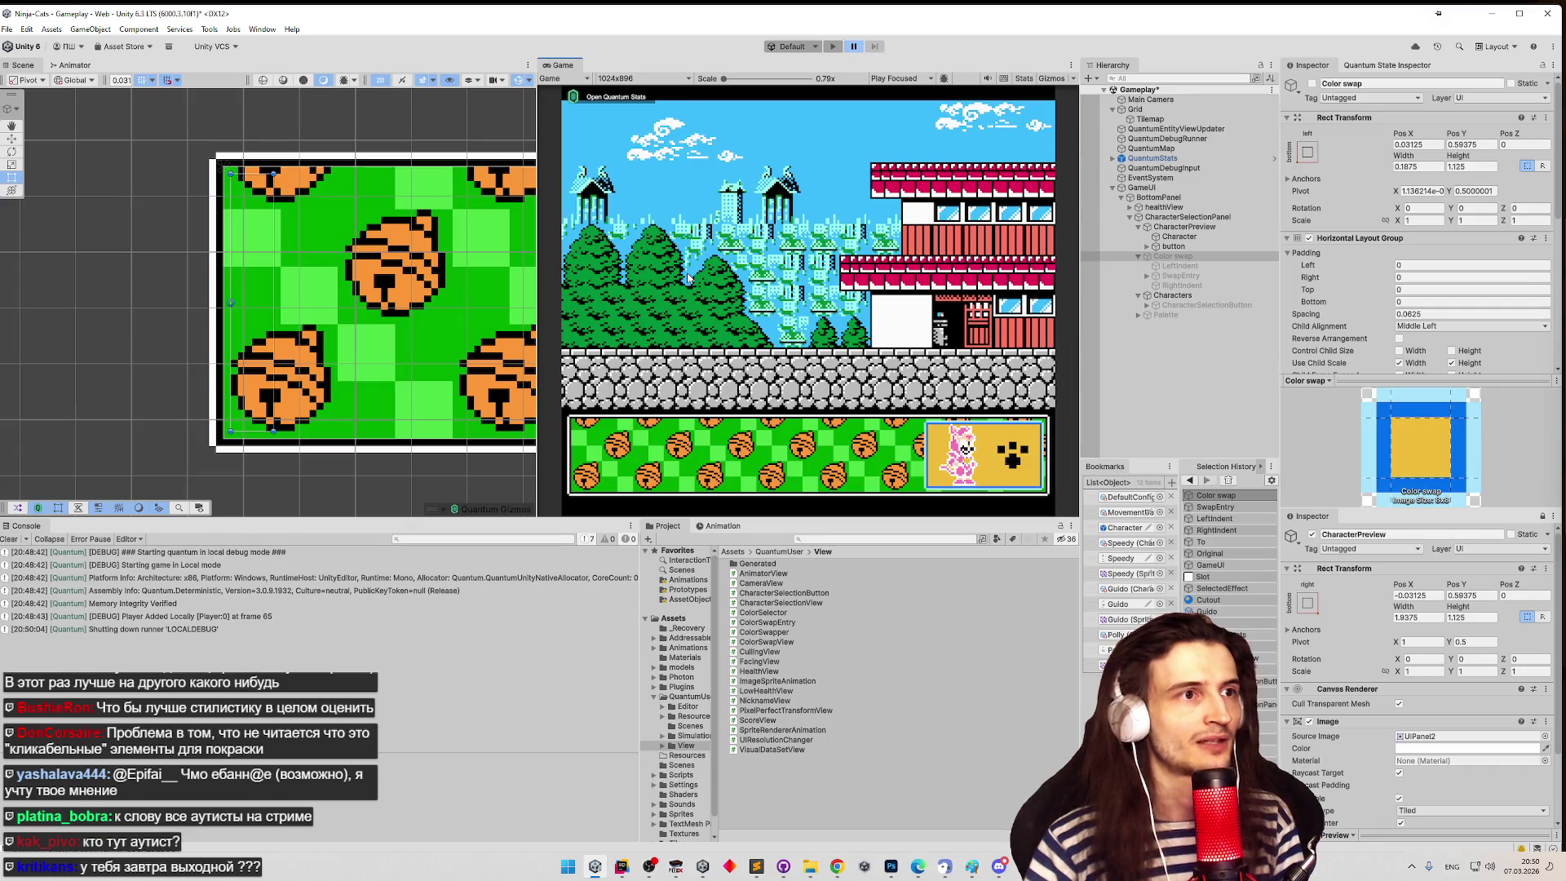
key(ctrl+p)
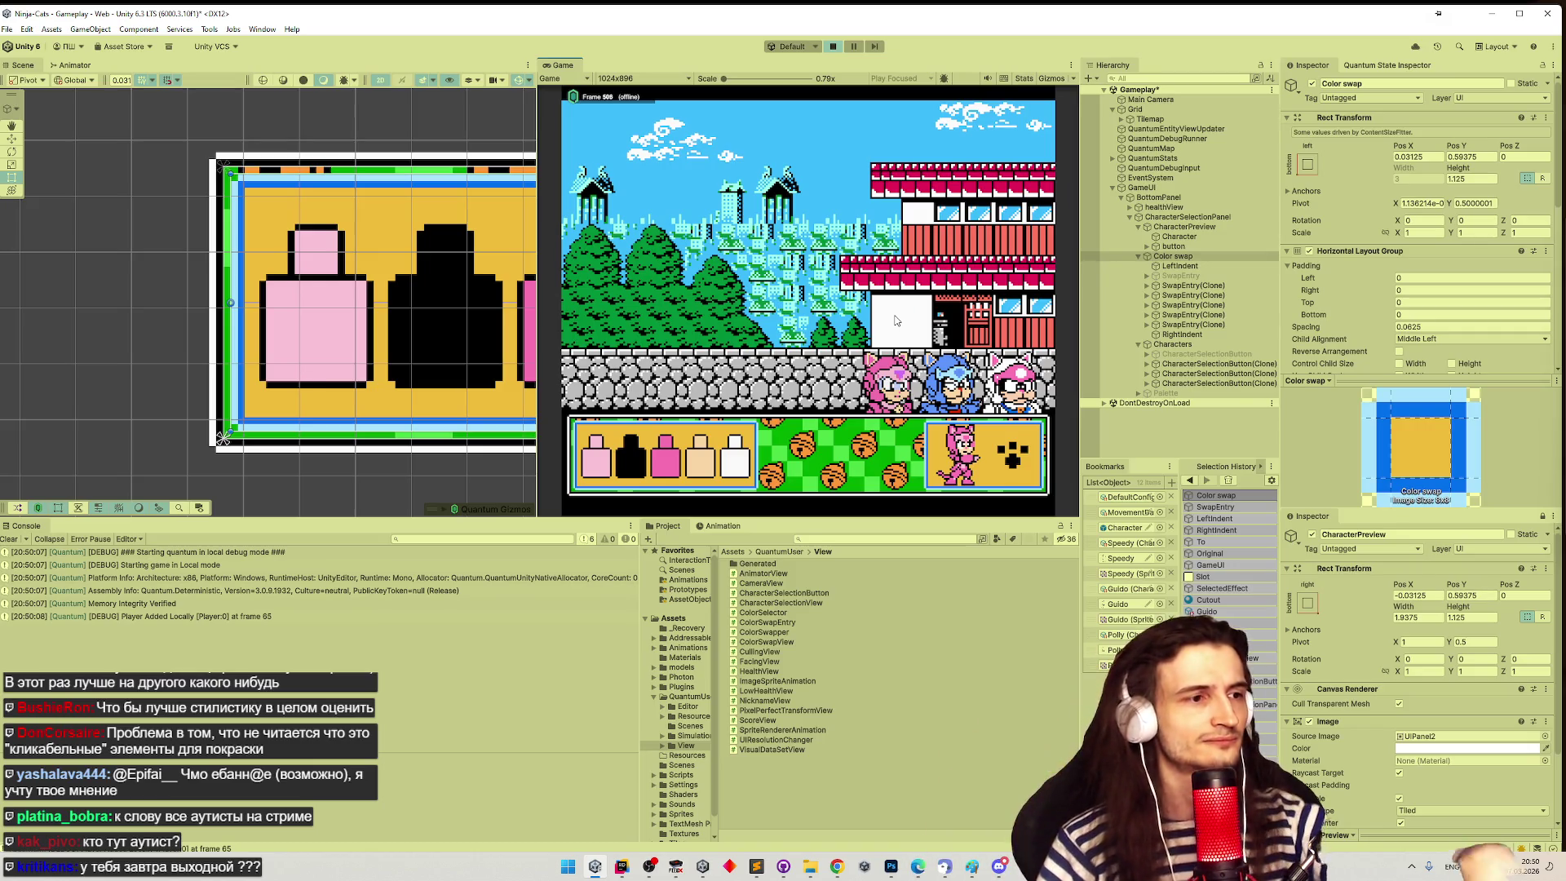
- Recolour the fifth bottle from the palette, then switch the preview to the white cat
click(733, 458)
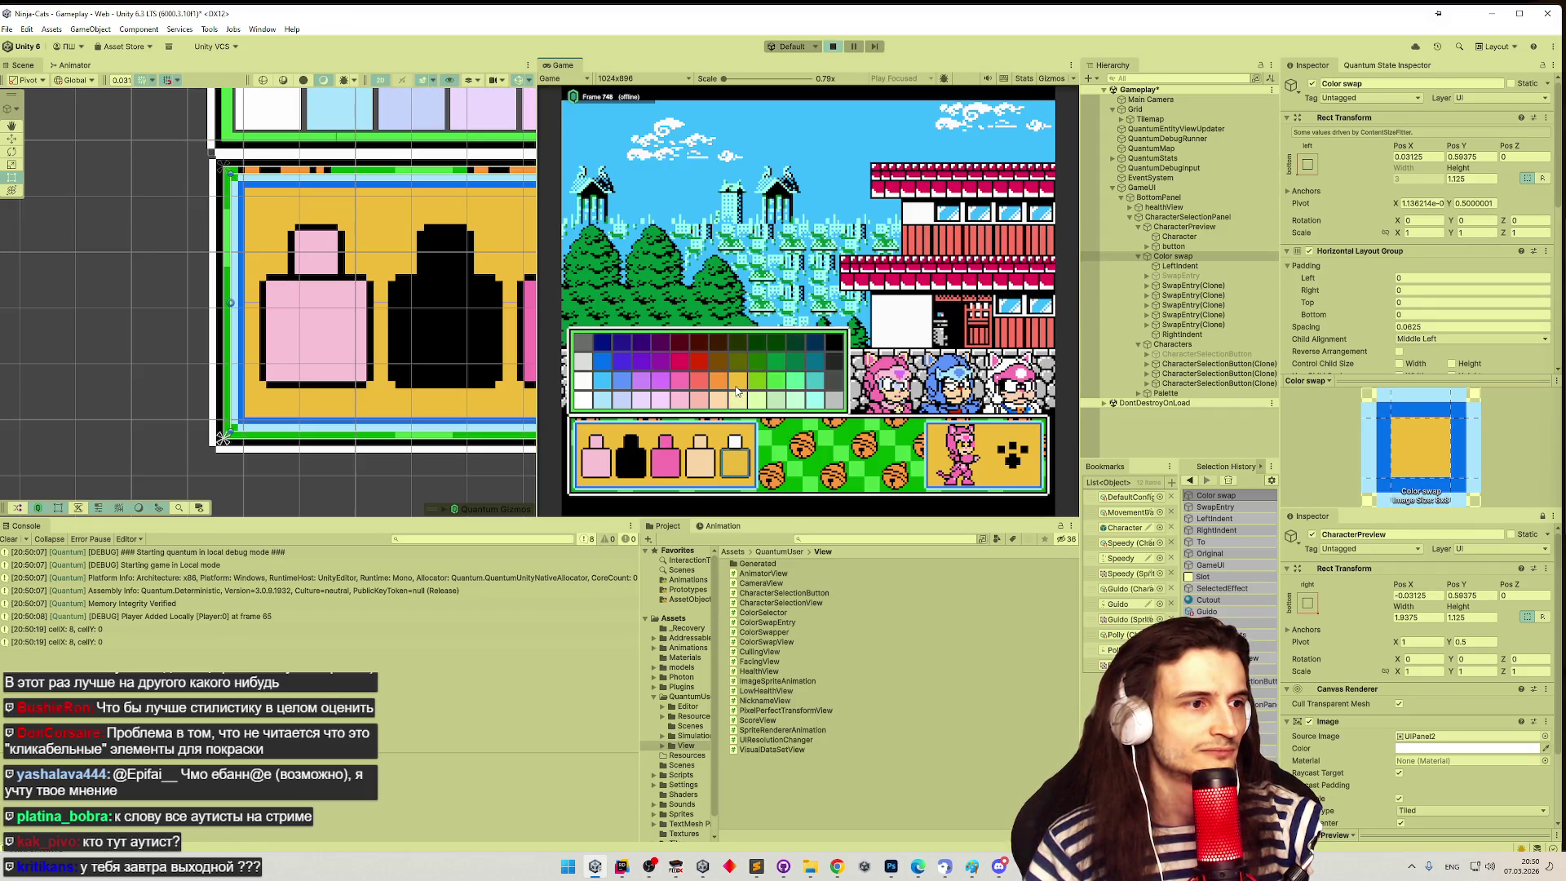
click(703, 462)
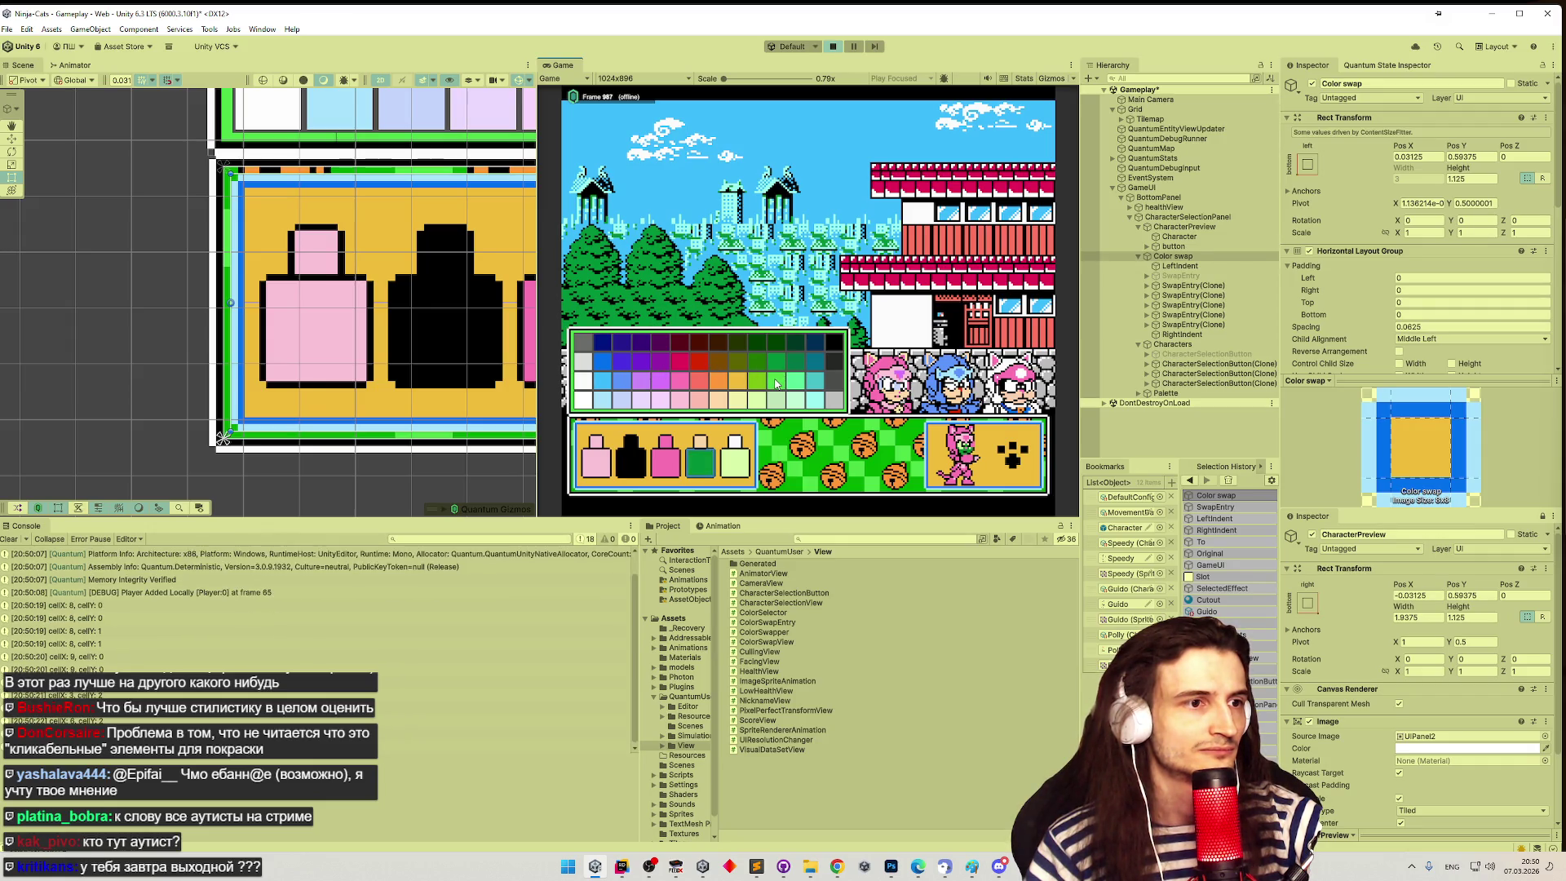
click(692, 397)
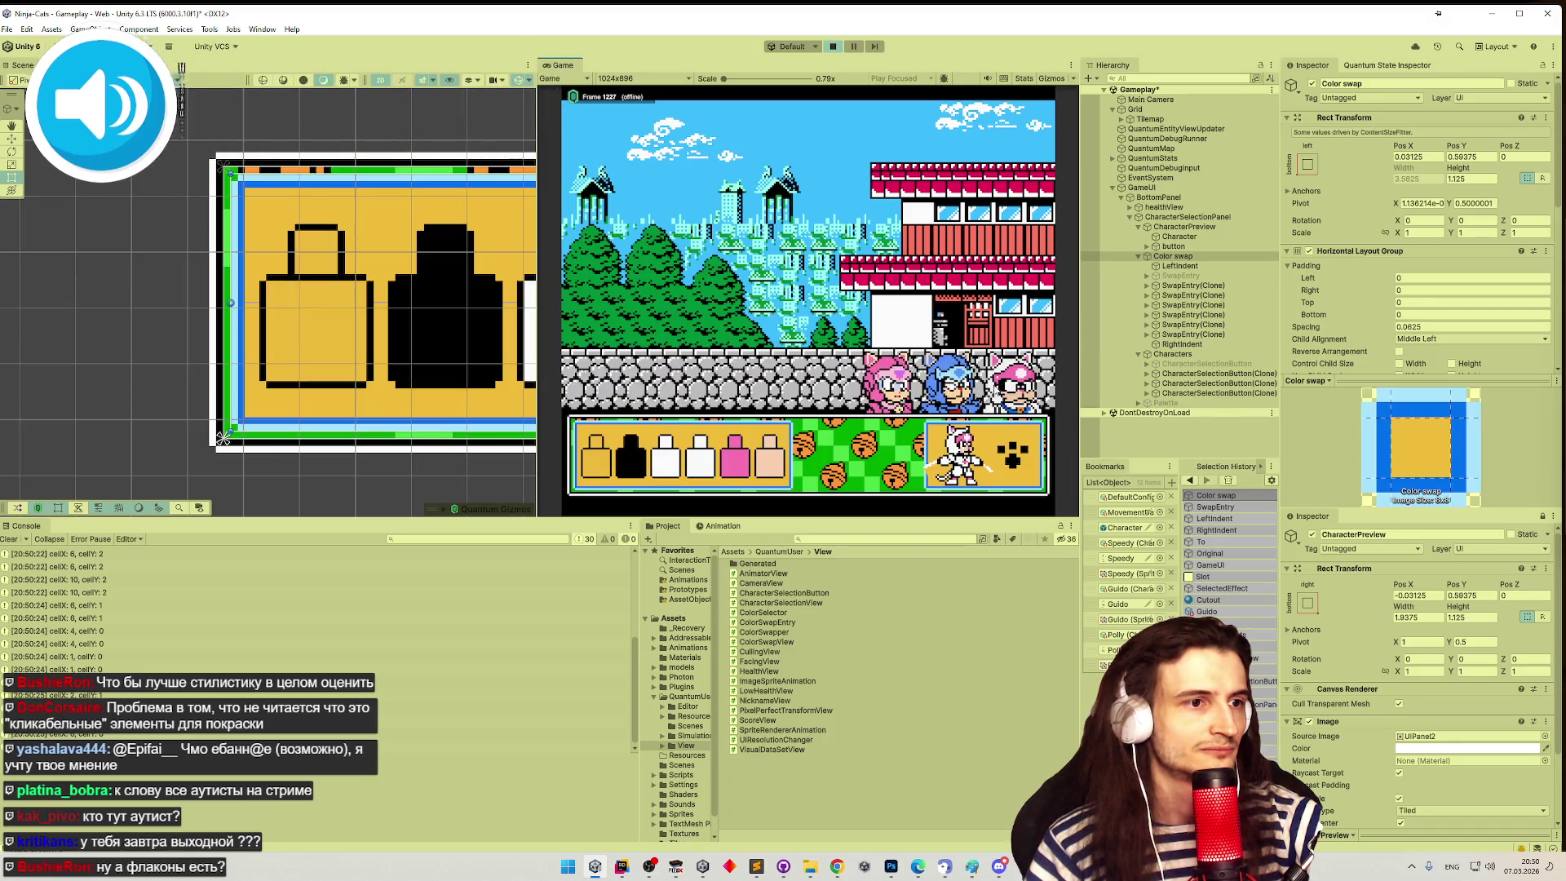
- Try black, dark green, brown and golden yellow on the blue ninja's last bottle
click(688, 462)
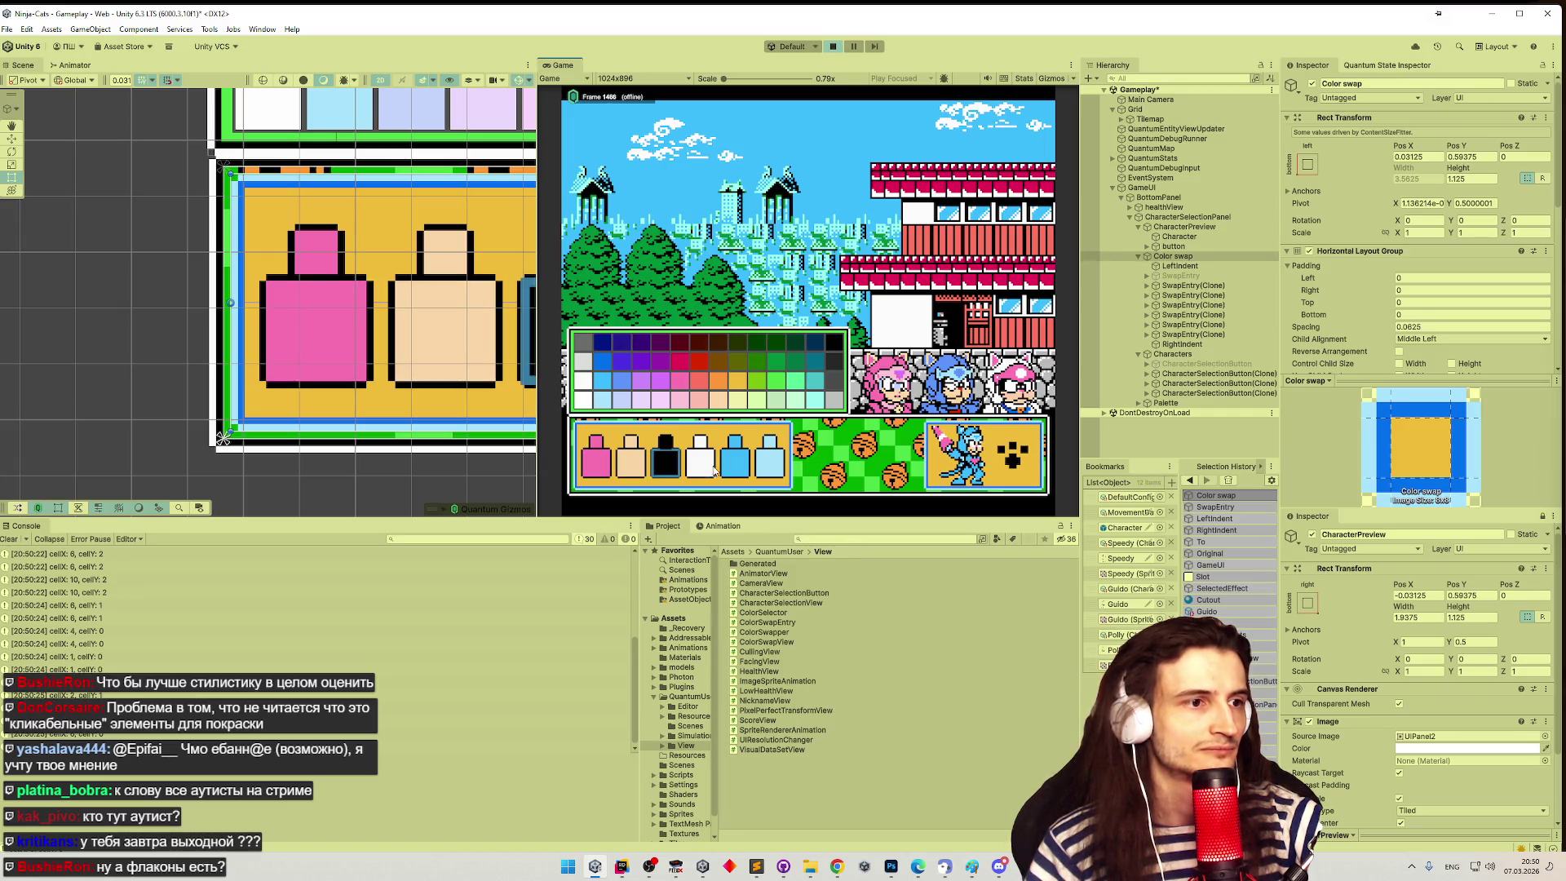
click(839, 369)
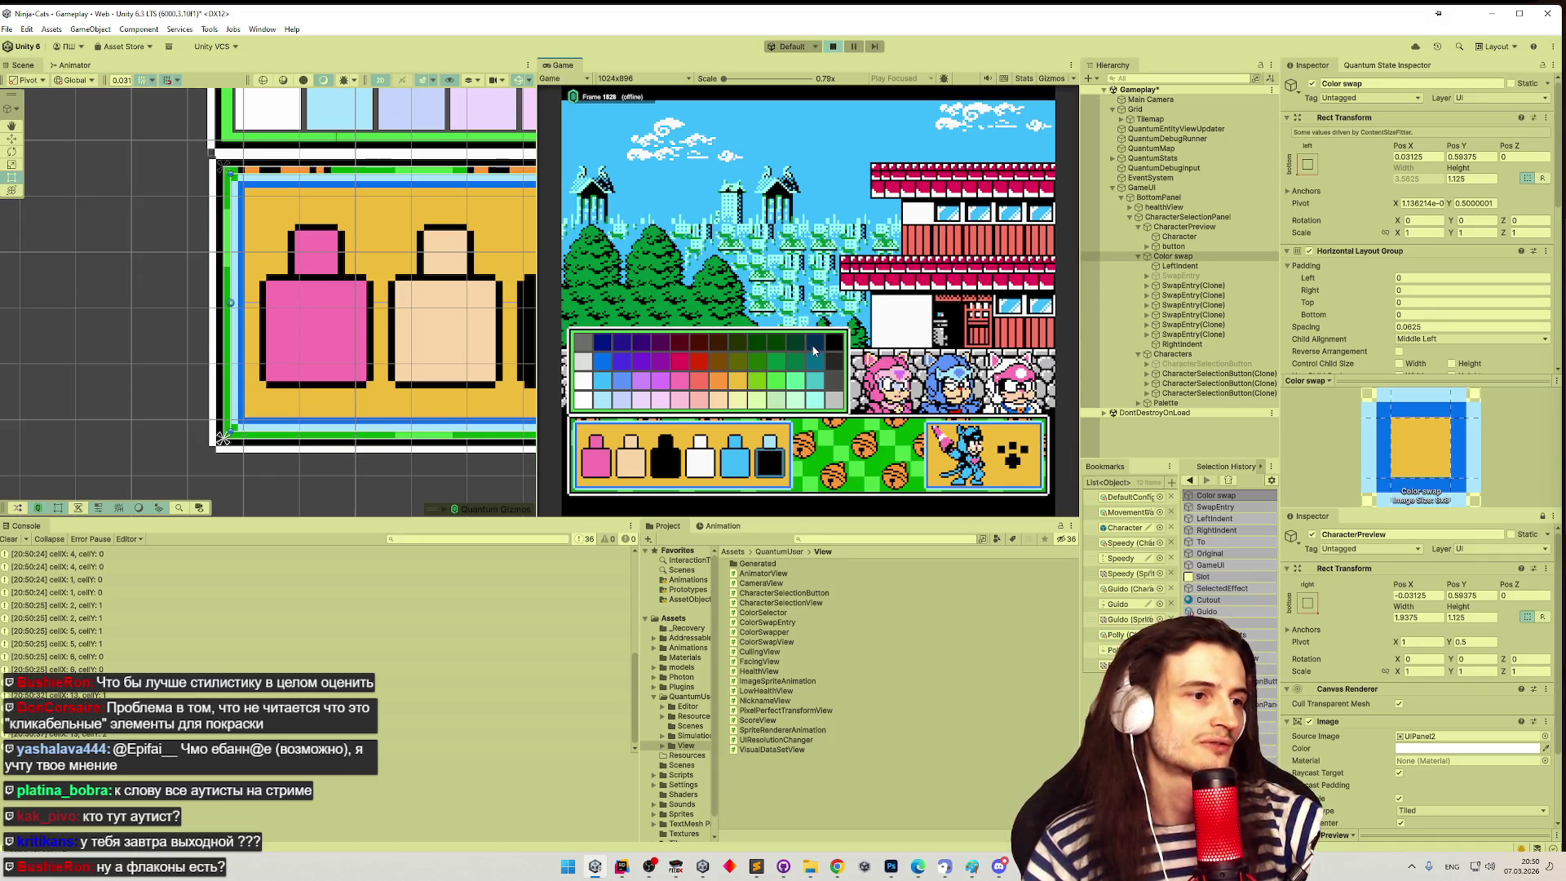
click(766, 370)
click(721, 368)
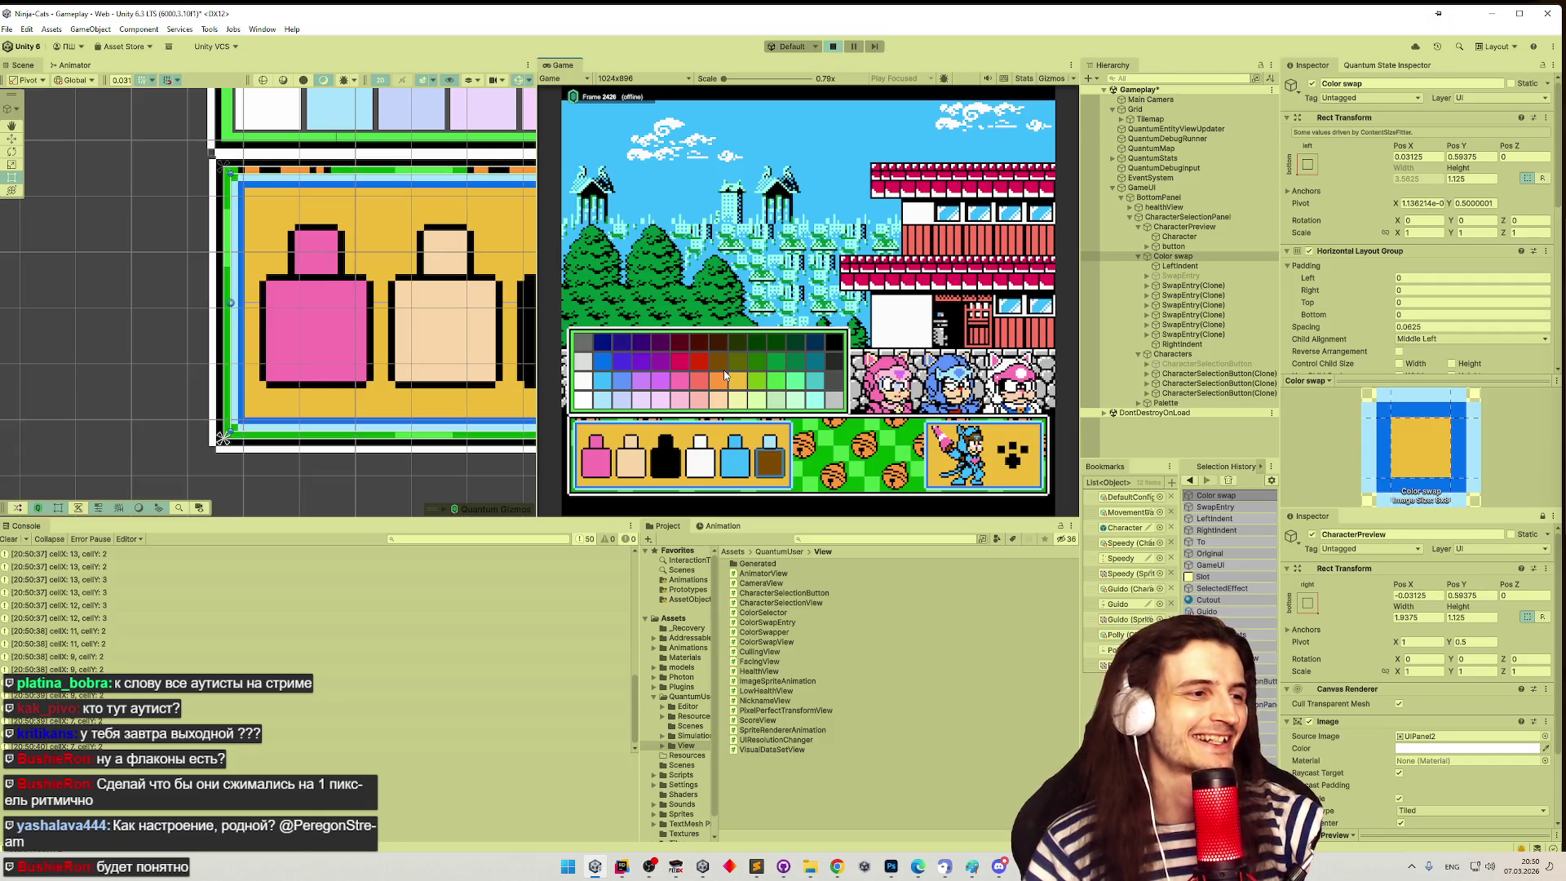
click(742, 385)
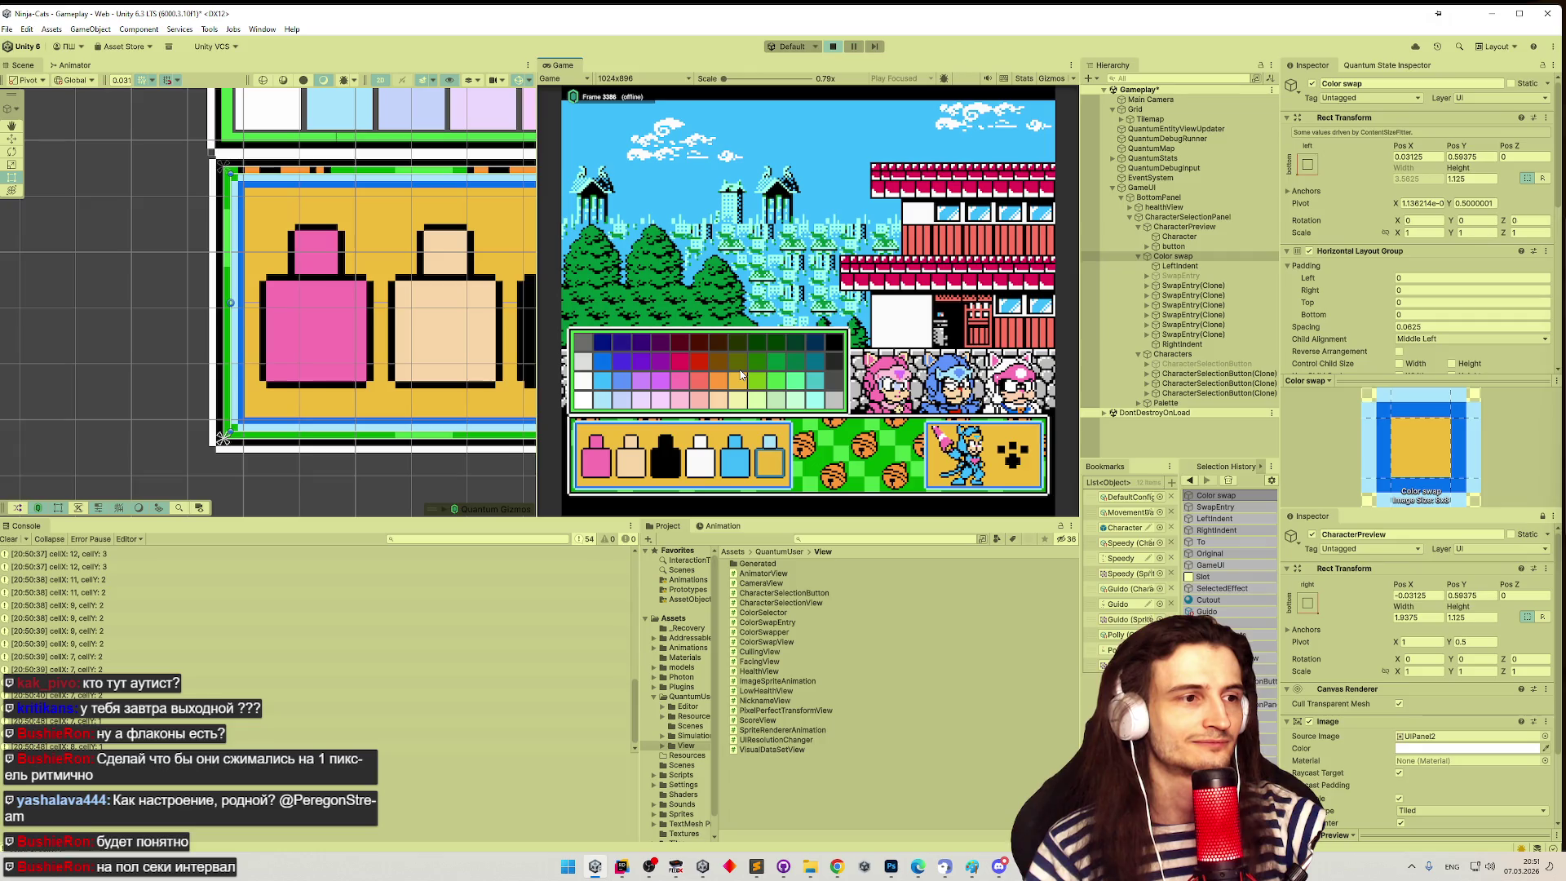
- Close and reopen the last bottle's colour palette twice
click(772, 448)
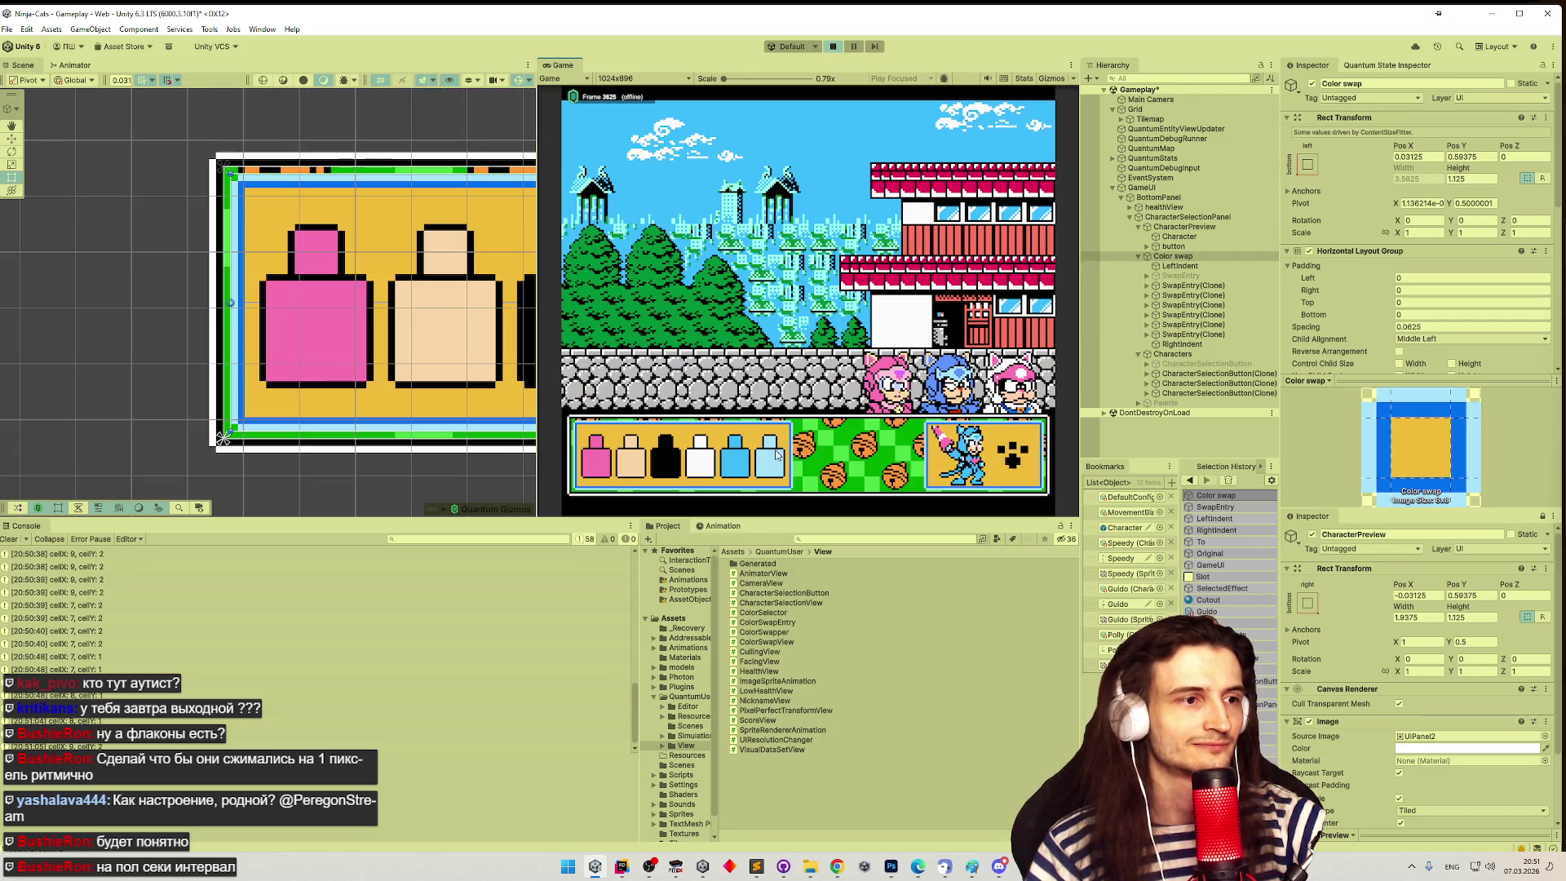
click(776, 446)
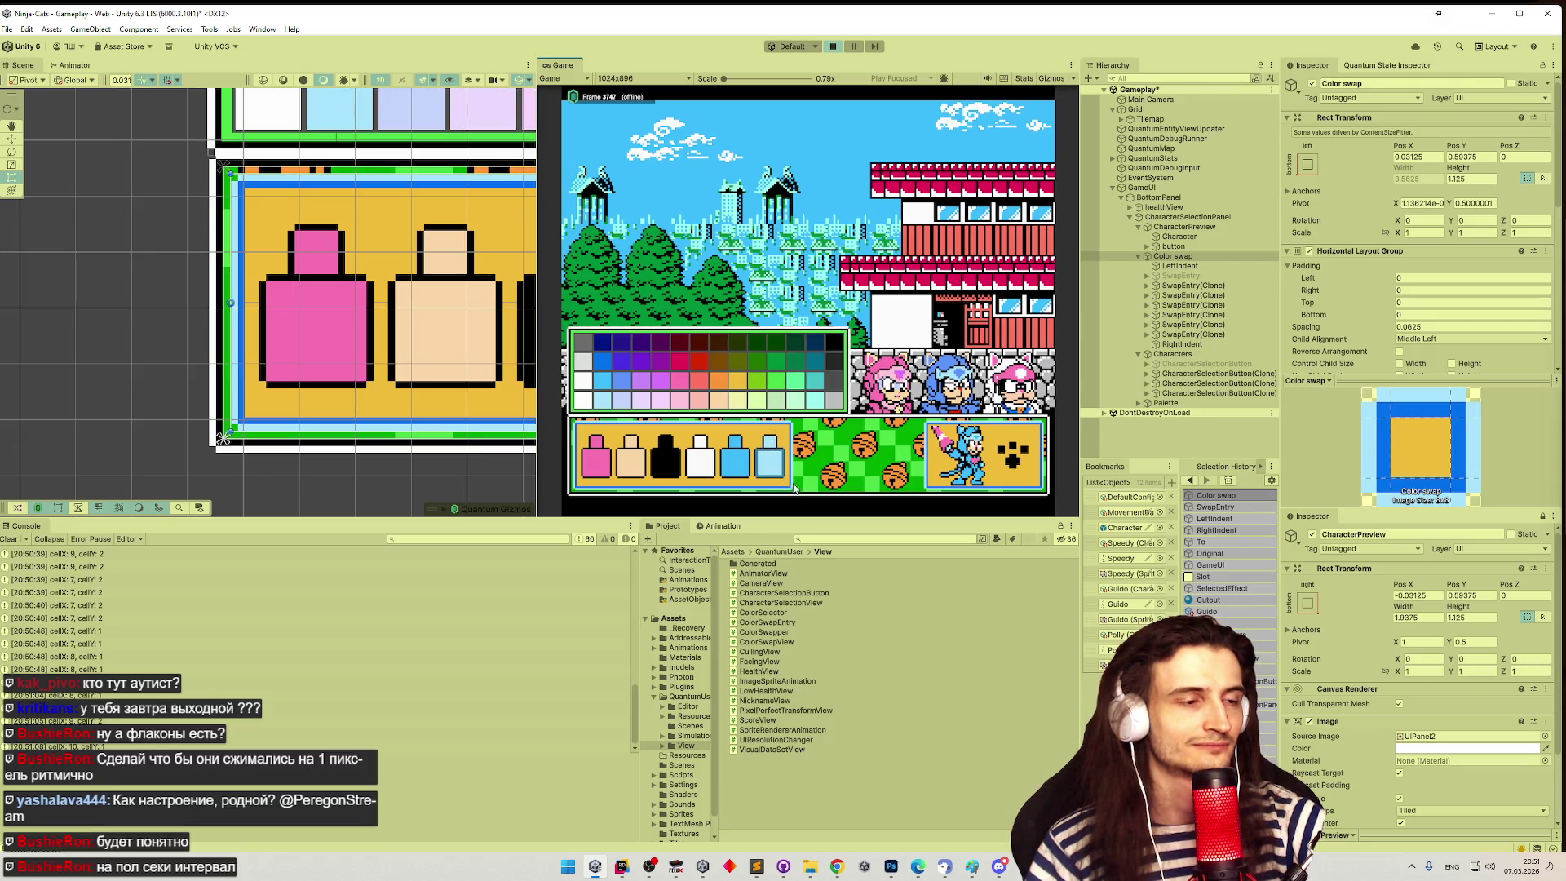
click(773, 440)
click(777, 441)
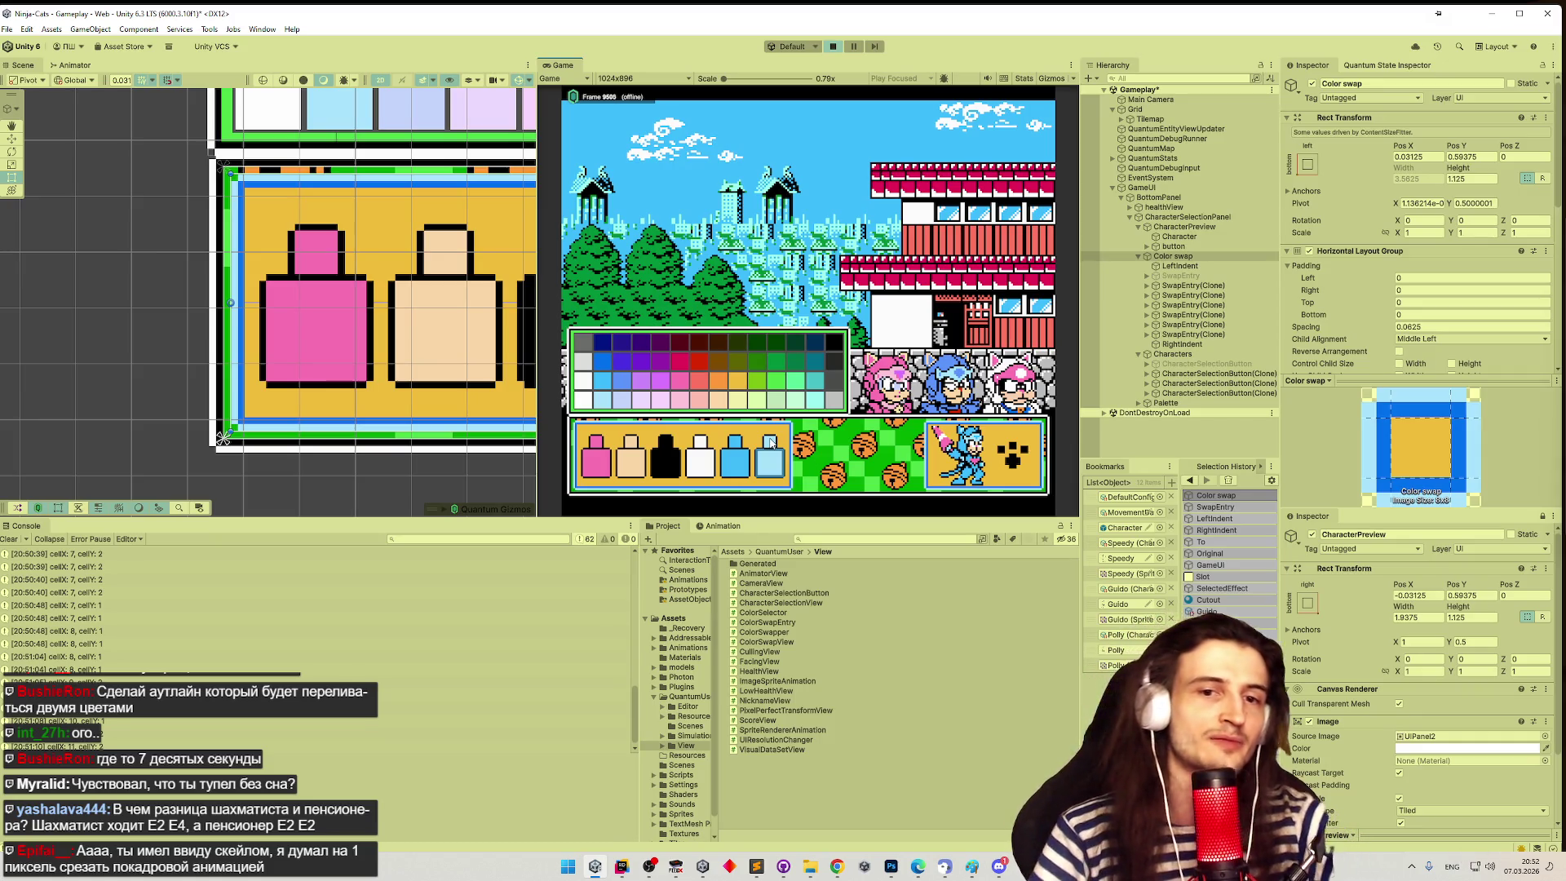
click(773, 455)
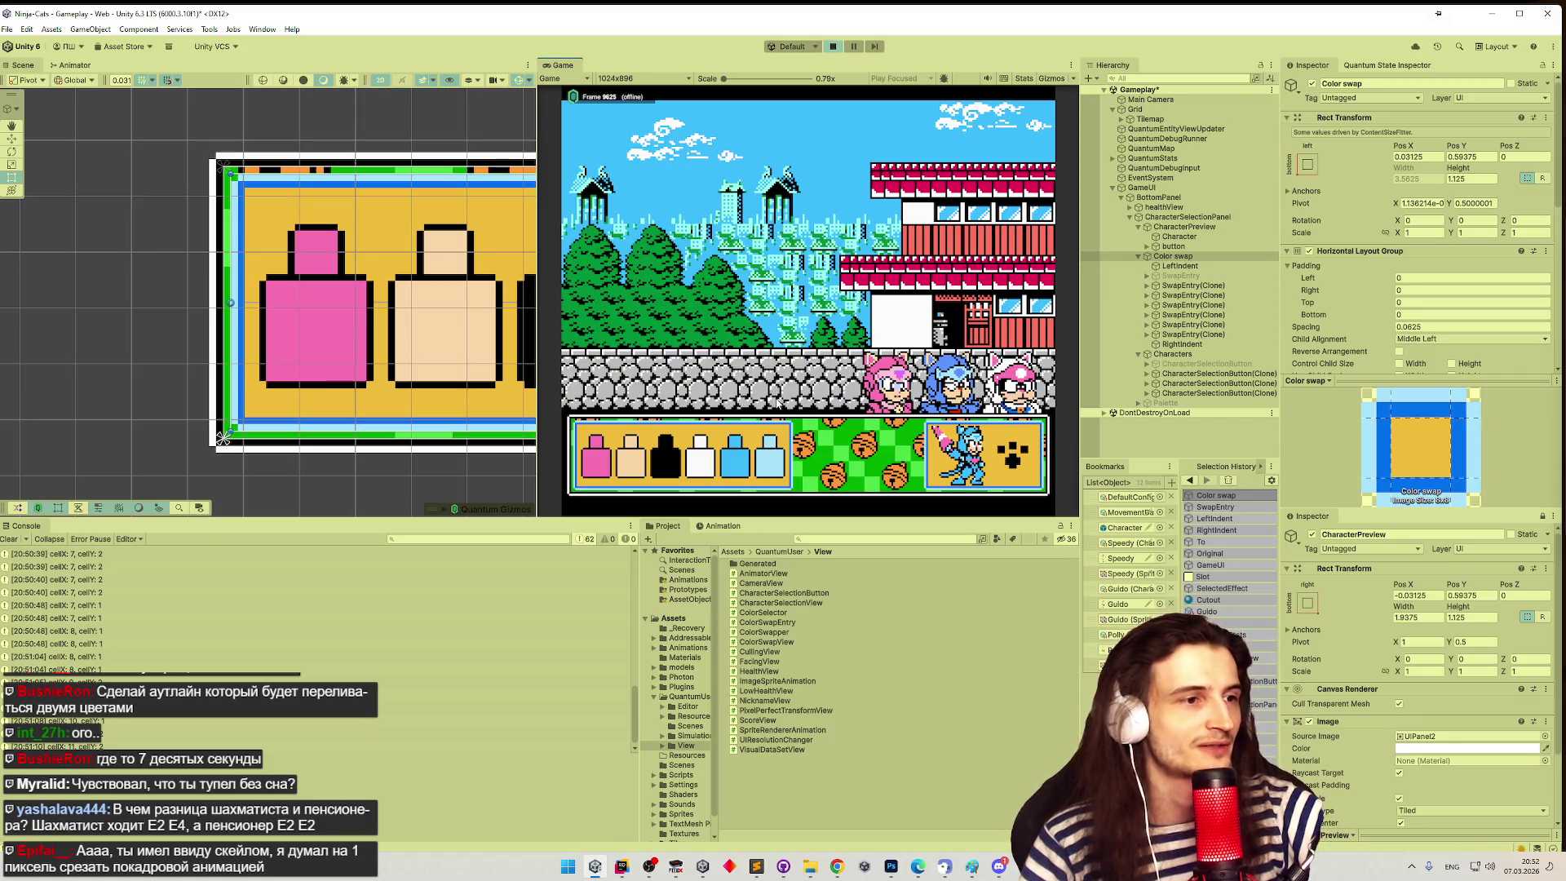
click(774, 457)
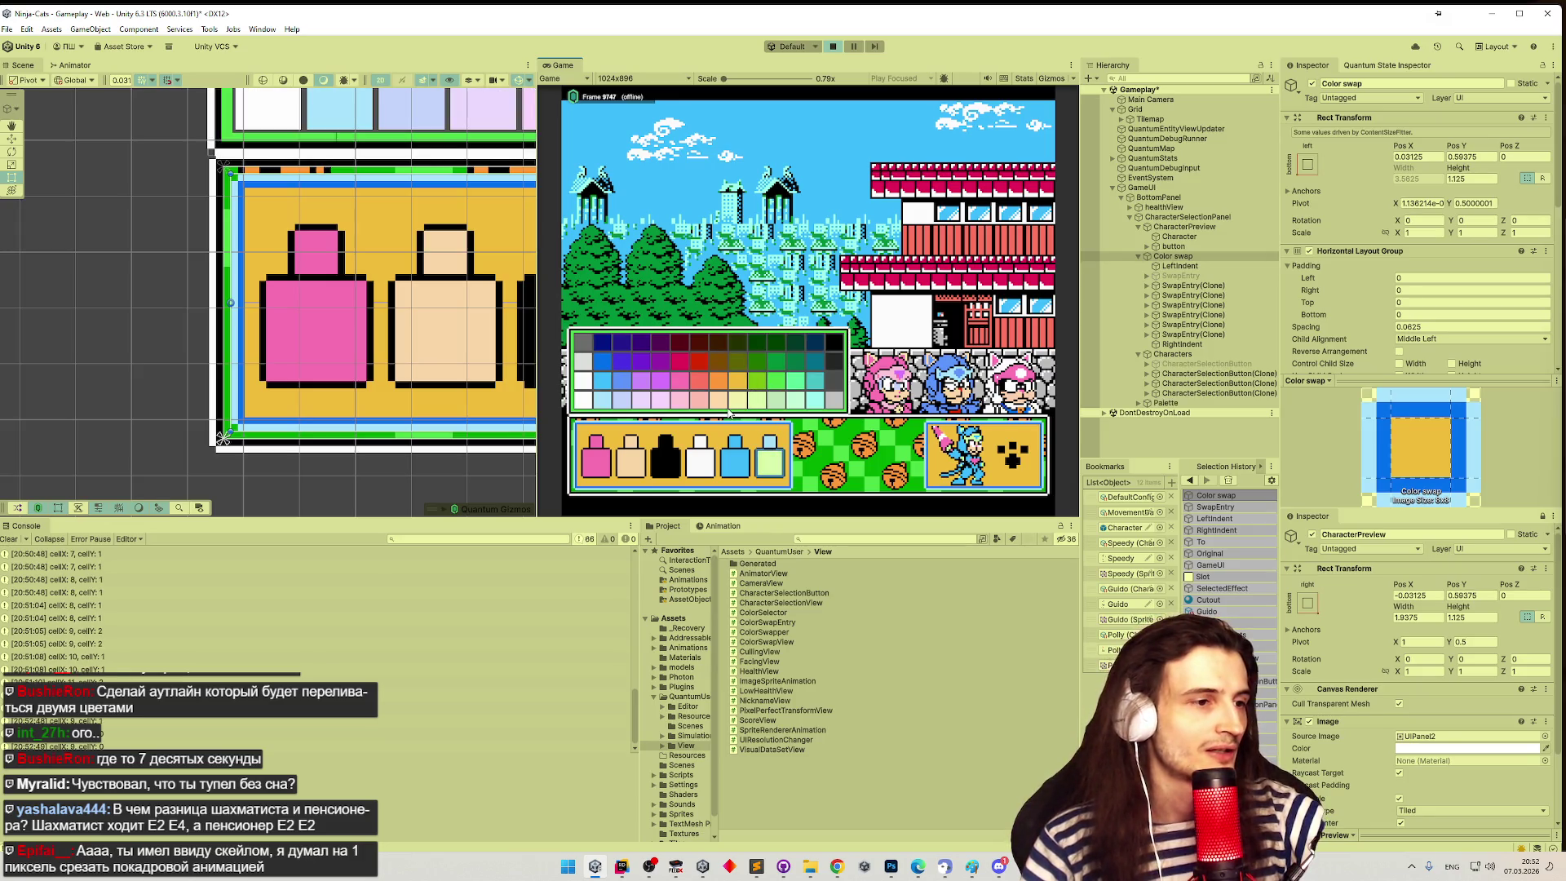
click(738, 361)
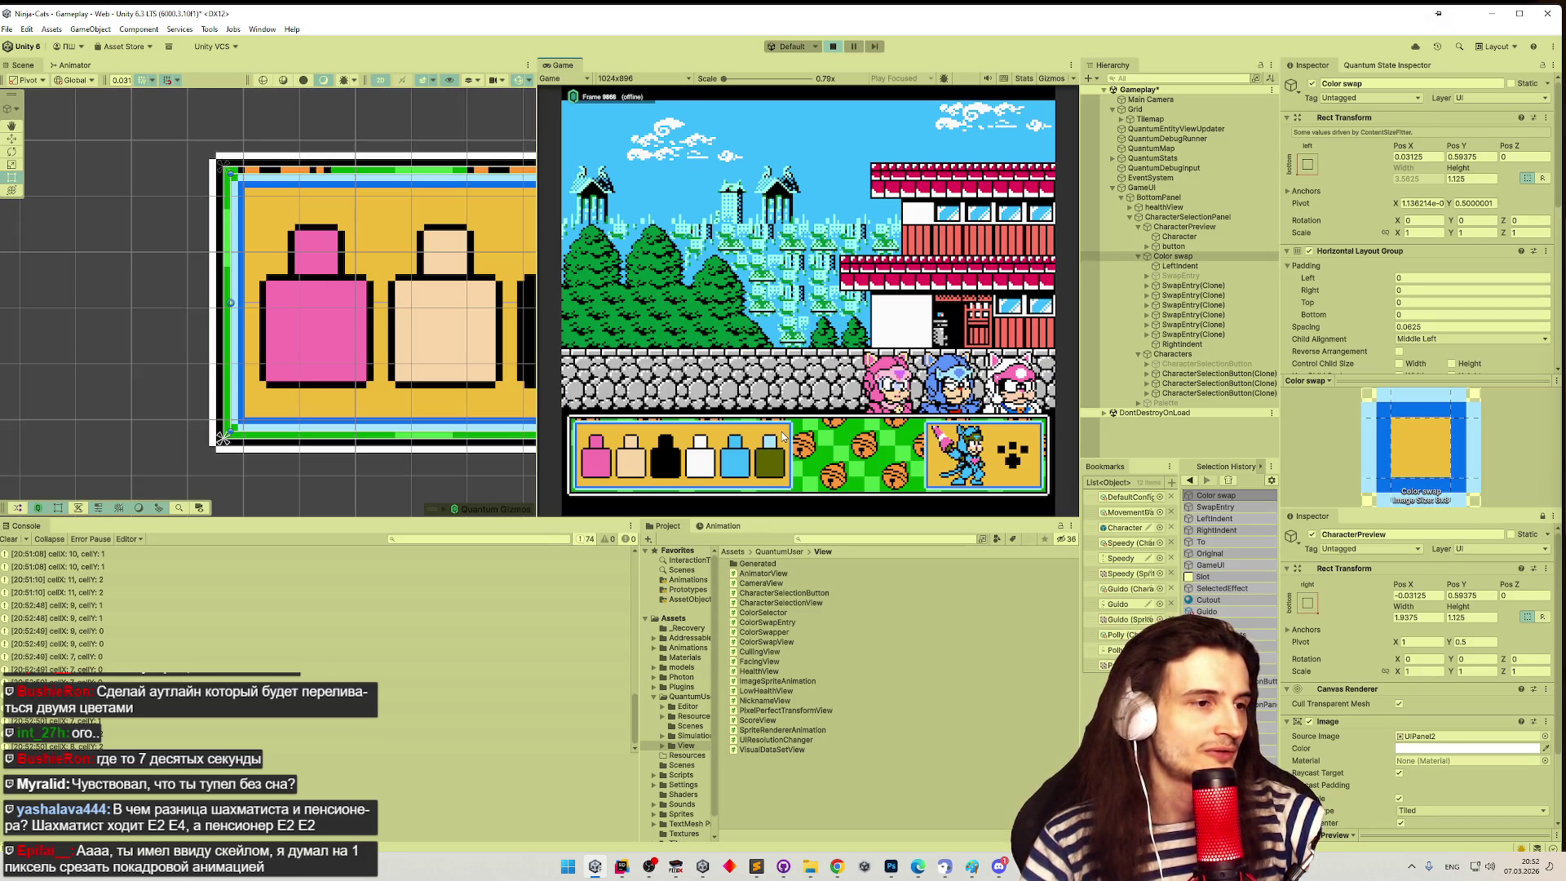
click(781, 458)
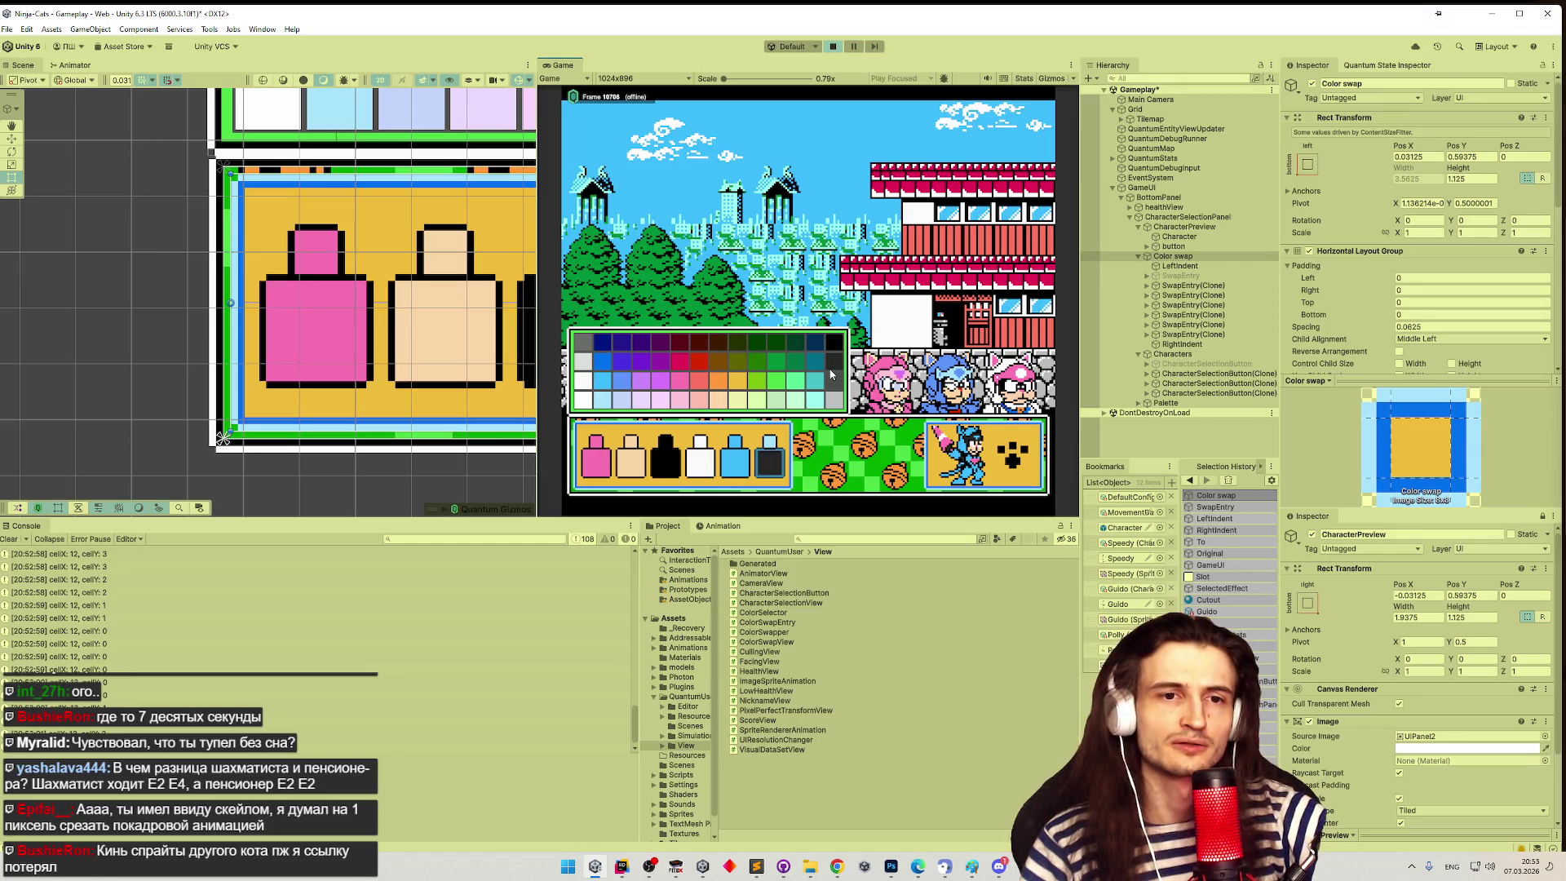
click(837, 867)
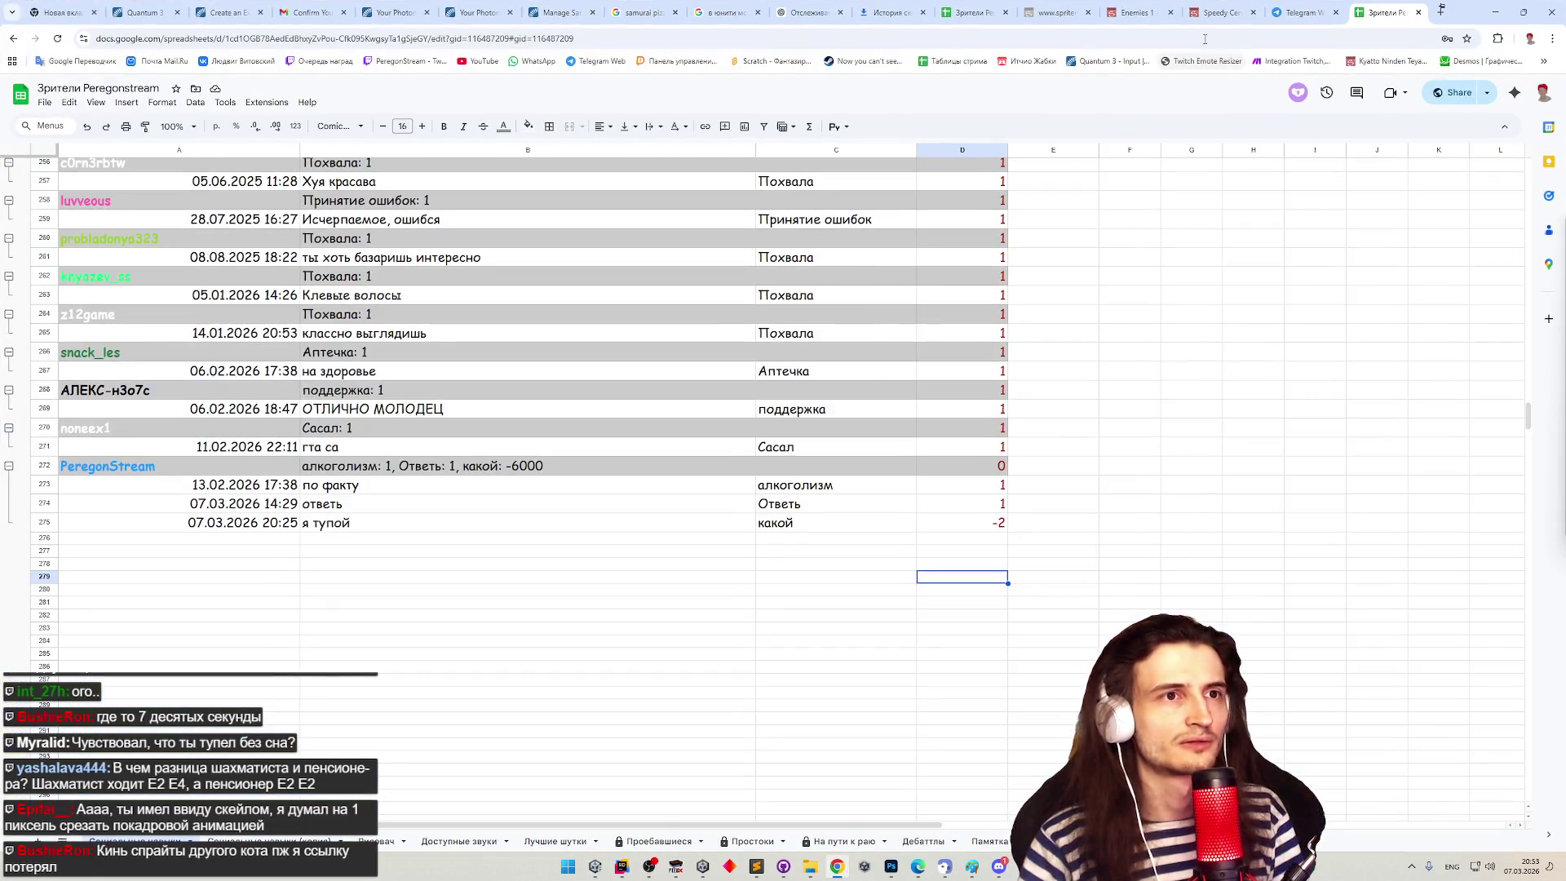
- Go to the Speedy Cerviche sprite sheet page and reload it
click(1178, 7)
click(1209, 8)
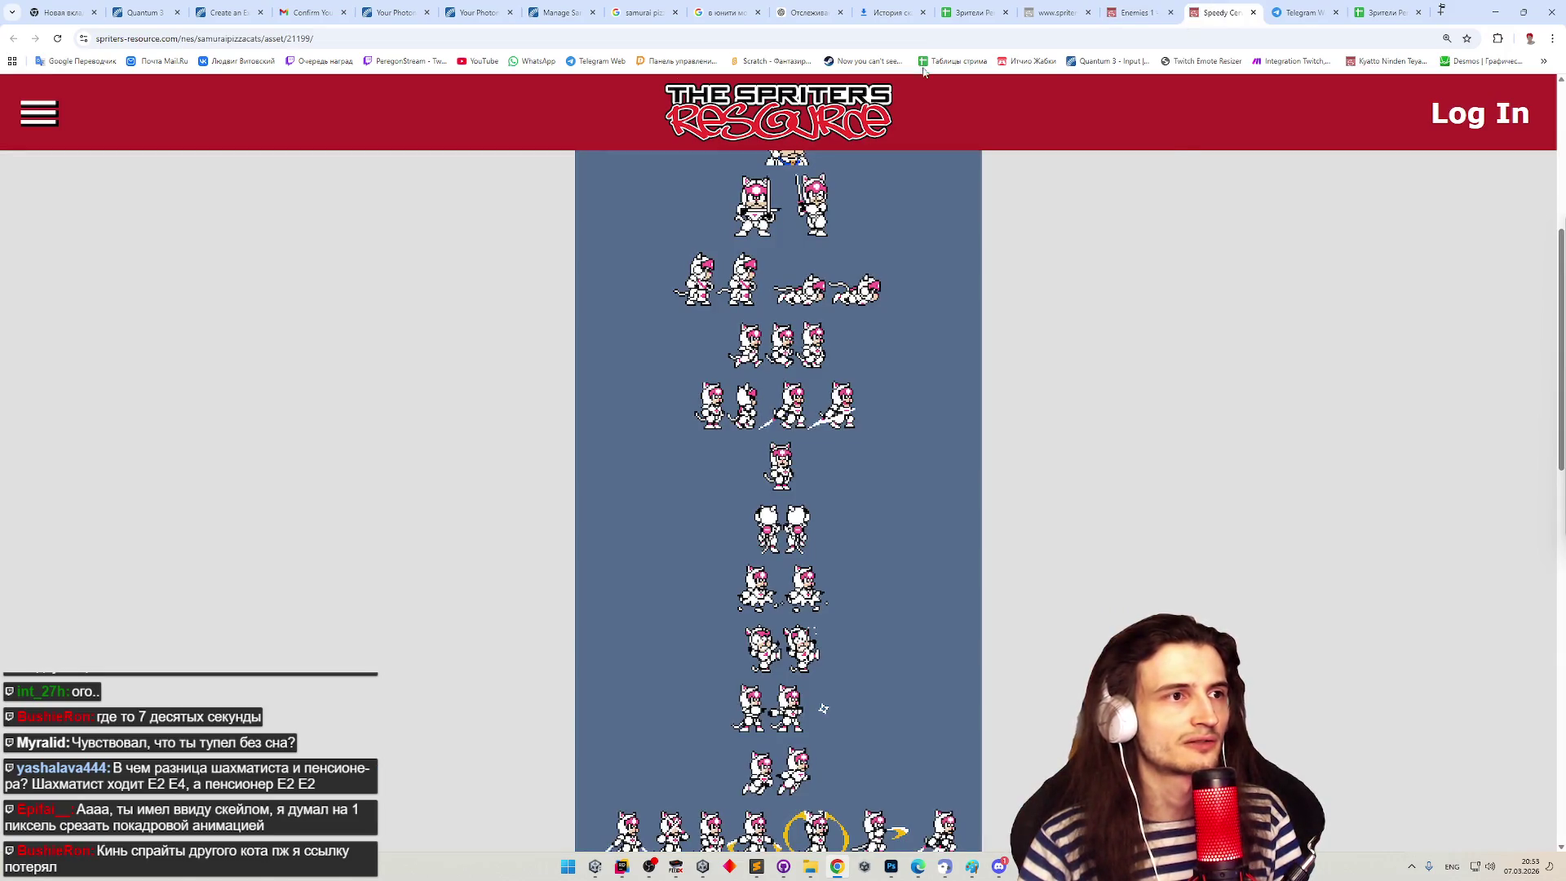
scroll(992, 263, up, 2)
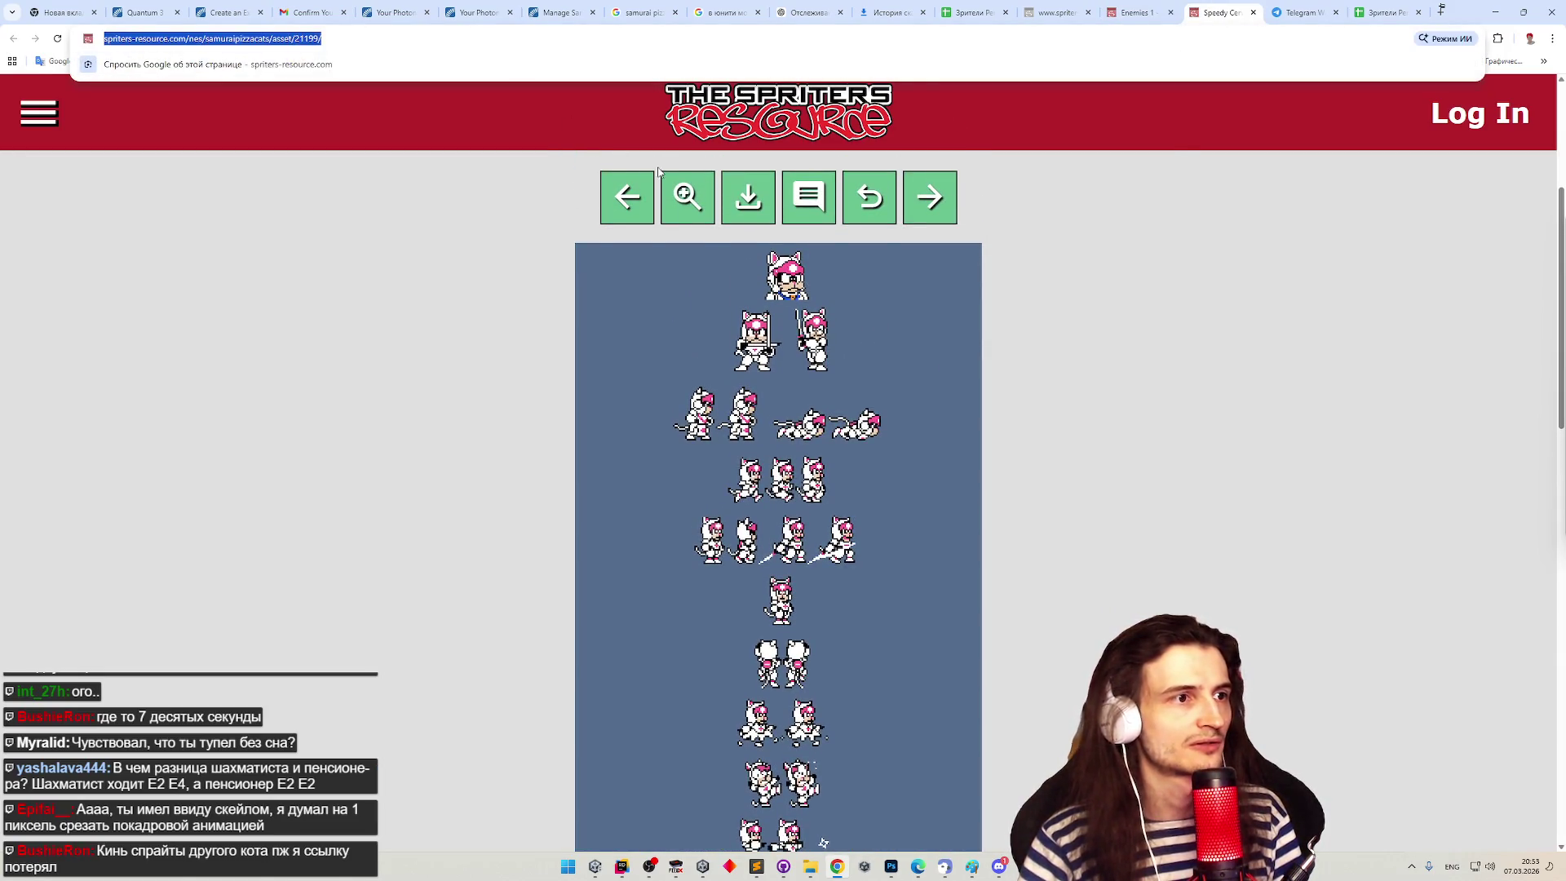
click(58, 39)
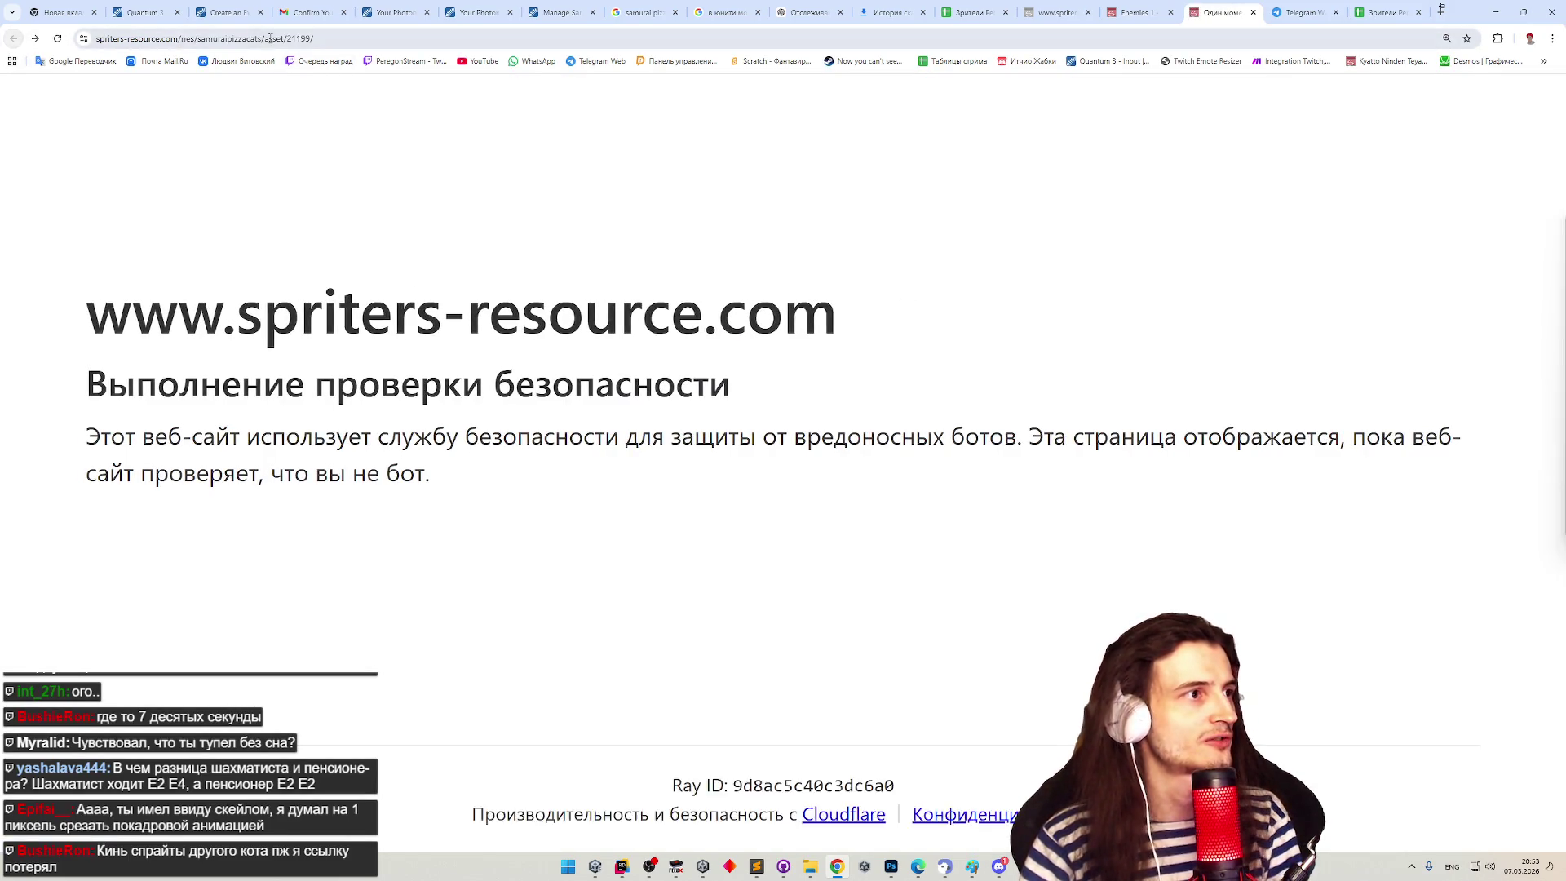
- Delete 'asset/21199/' from the address to load the game page and scroll to Playable Characters
click(266, 40)
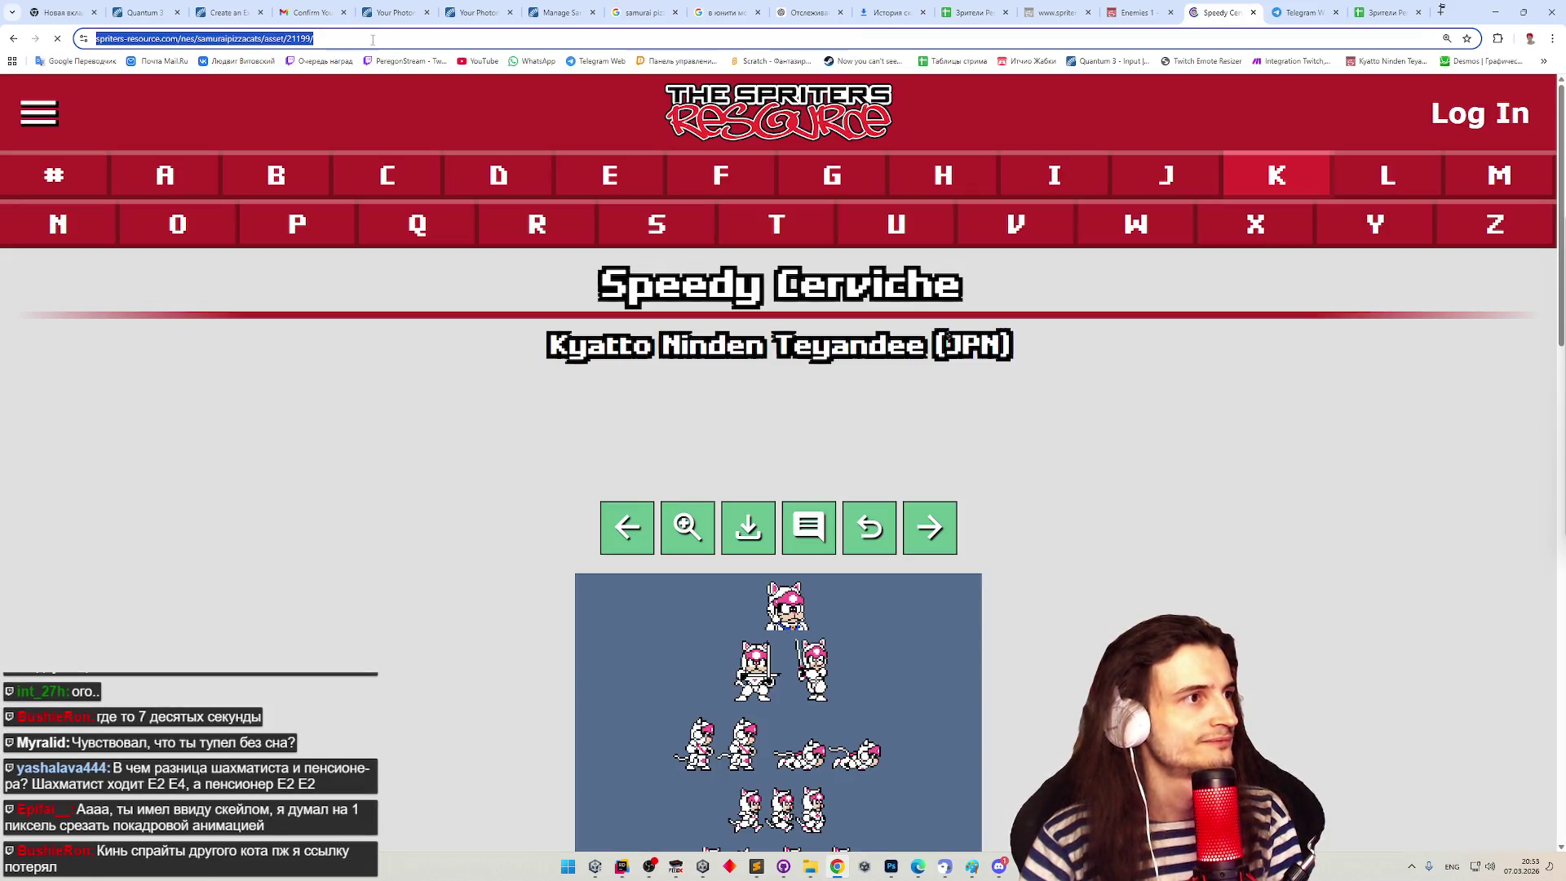
click(373, 40)
drag(313, 39, 366, 40)
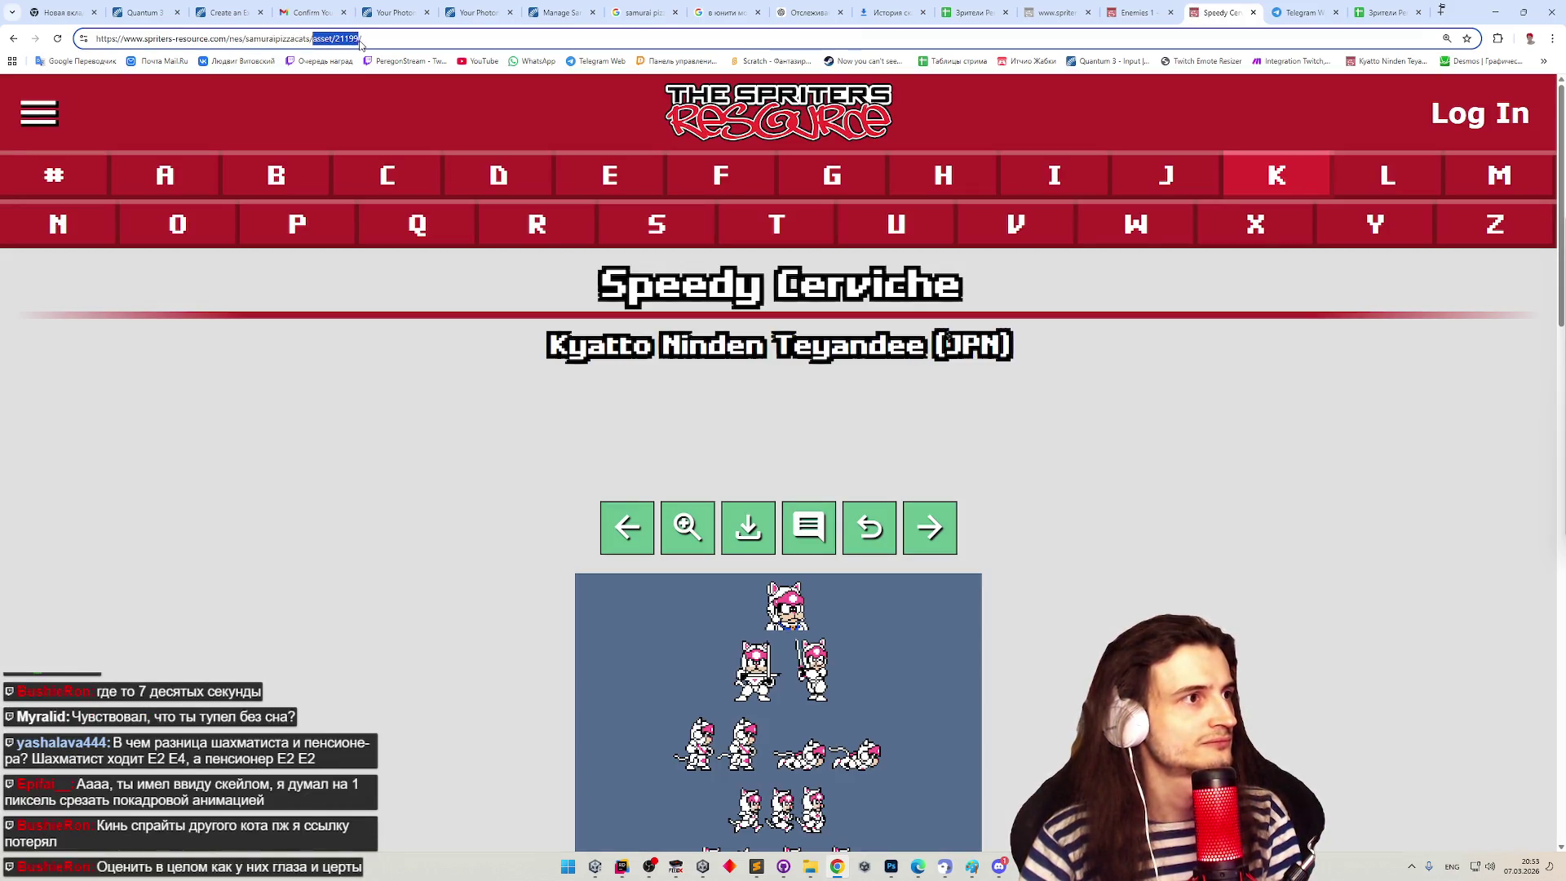
key(BackSpace)
key(Return)
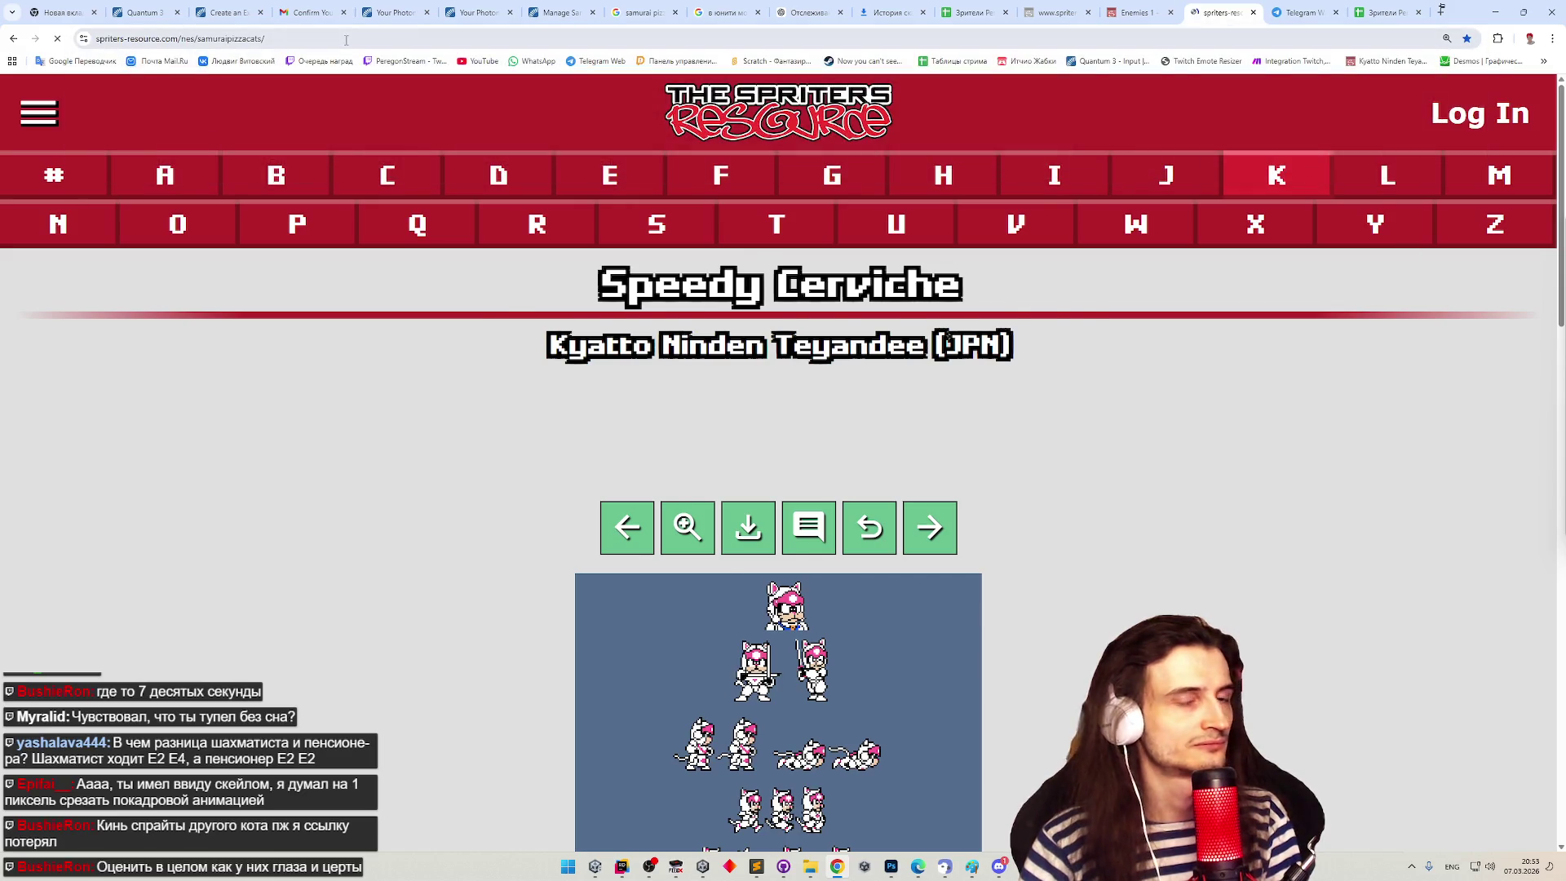
scroll(1133, 517, down, 7)
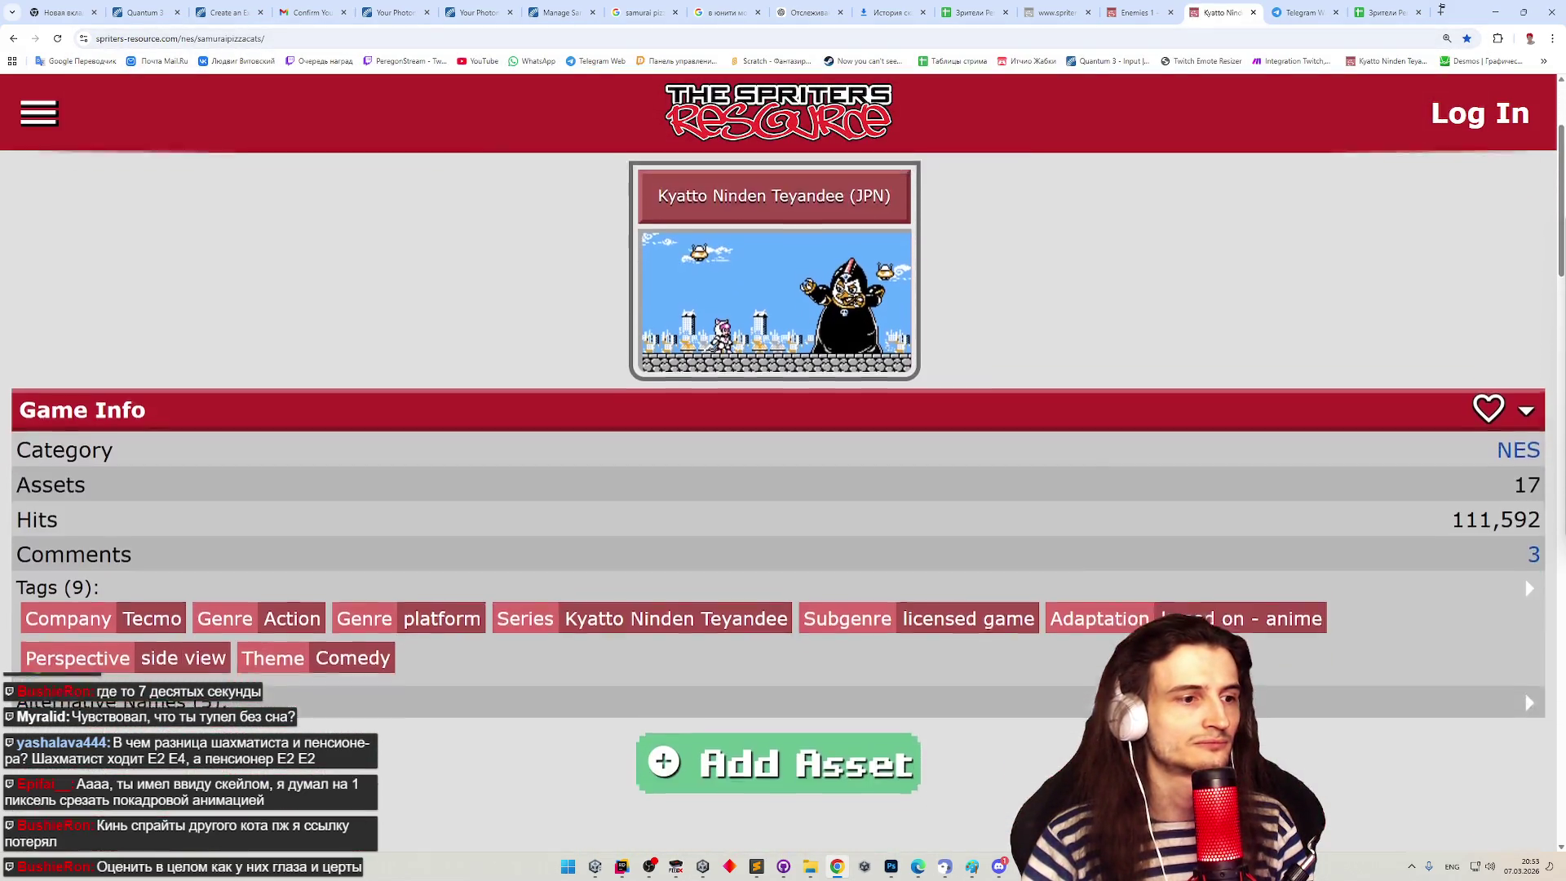
scroll(784, 350, down, 5)
- Copy the game page address and minimize Chrome
click(187, 38)
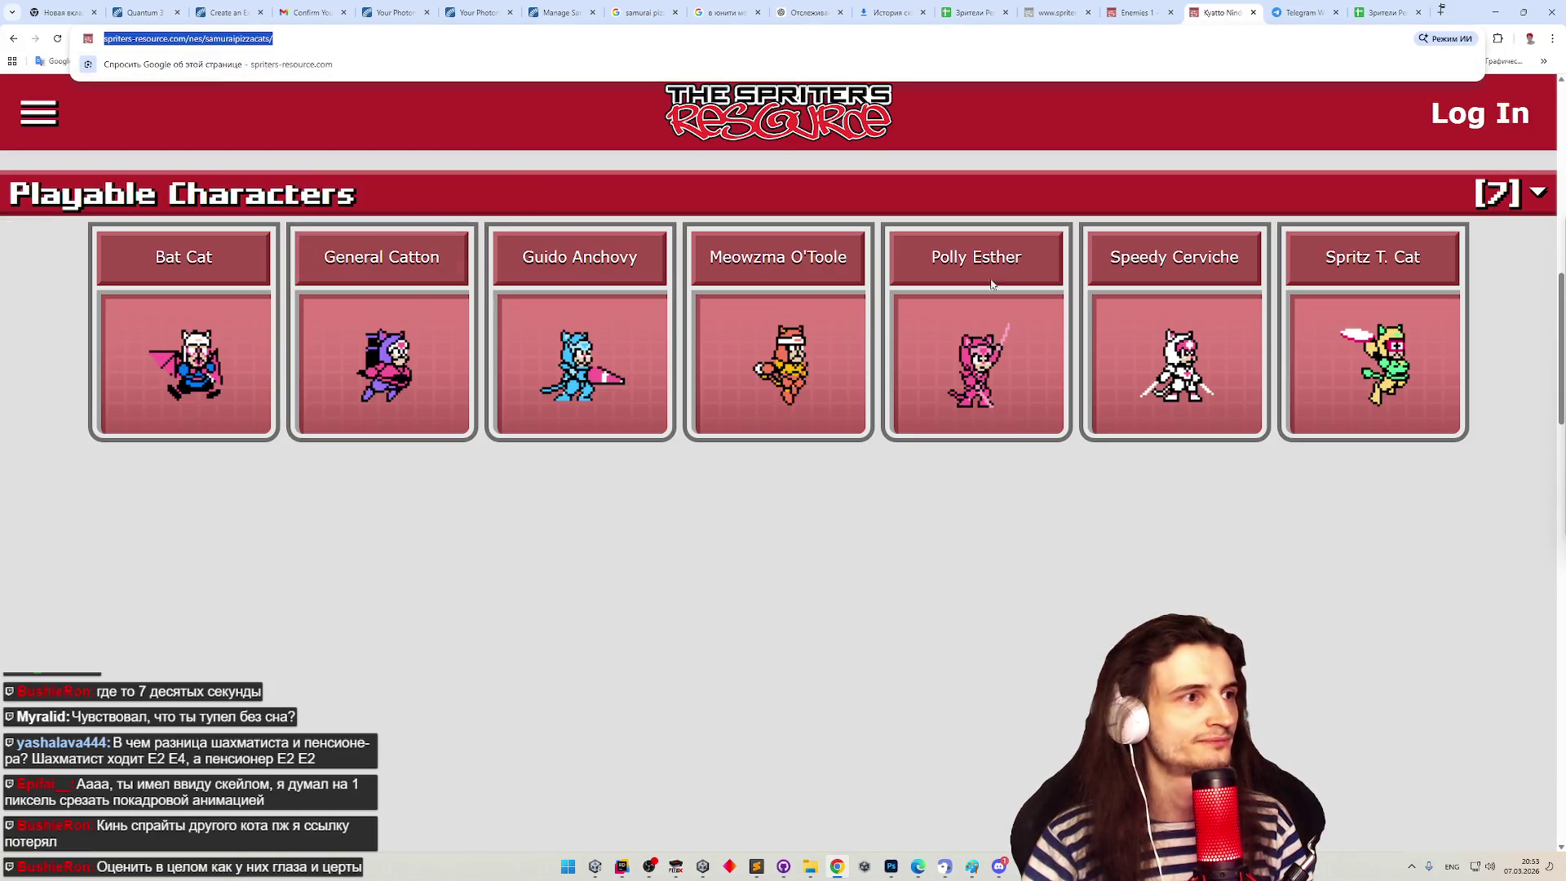
key(alt+Tab)
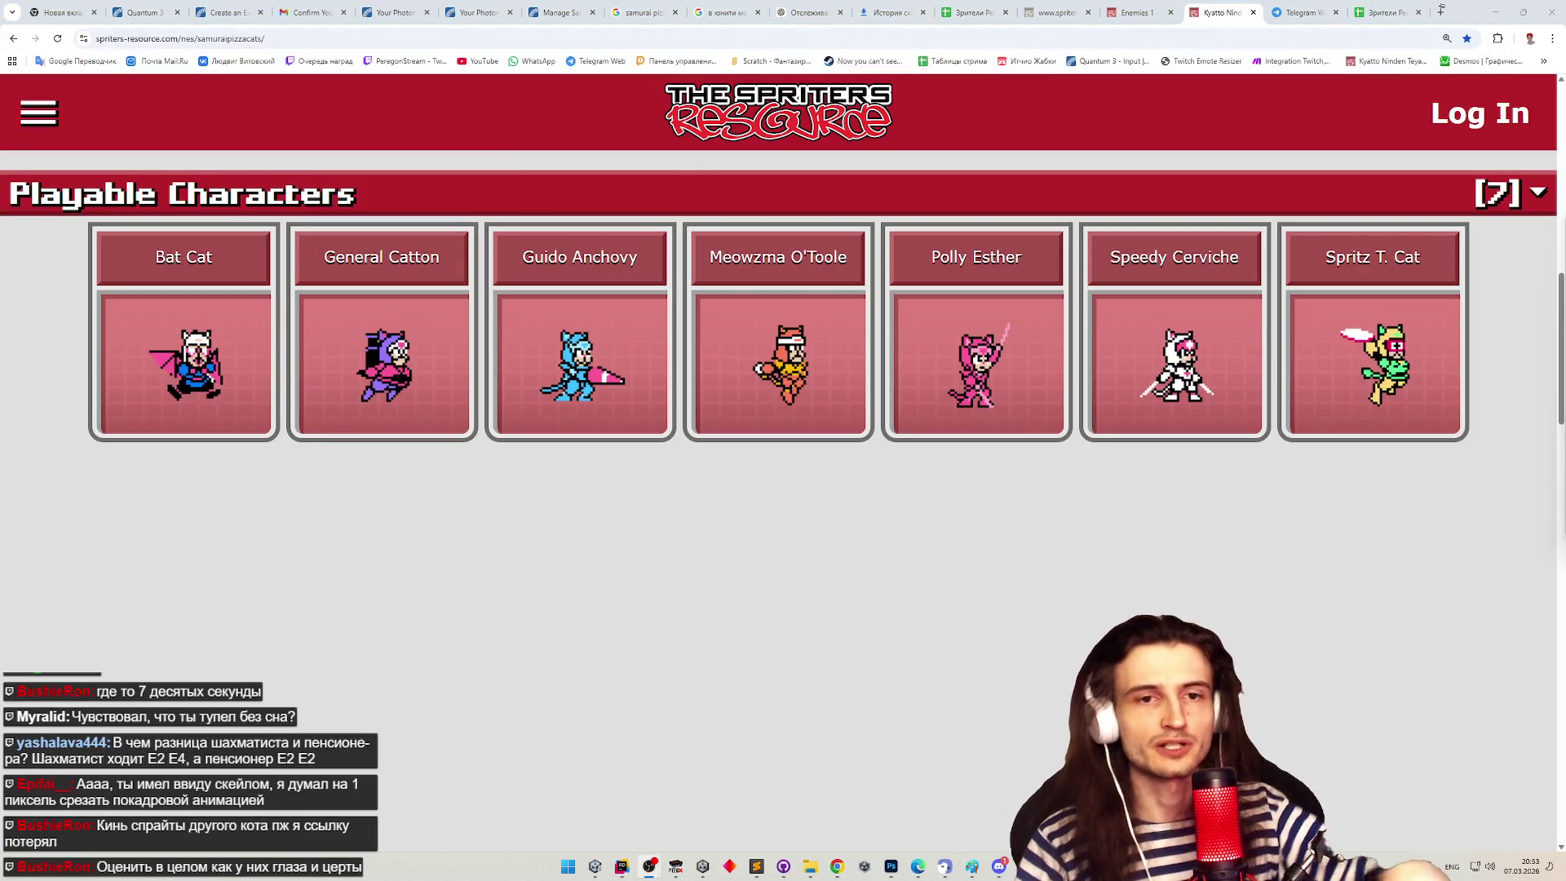
click(1495, 12)
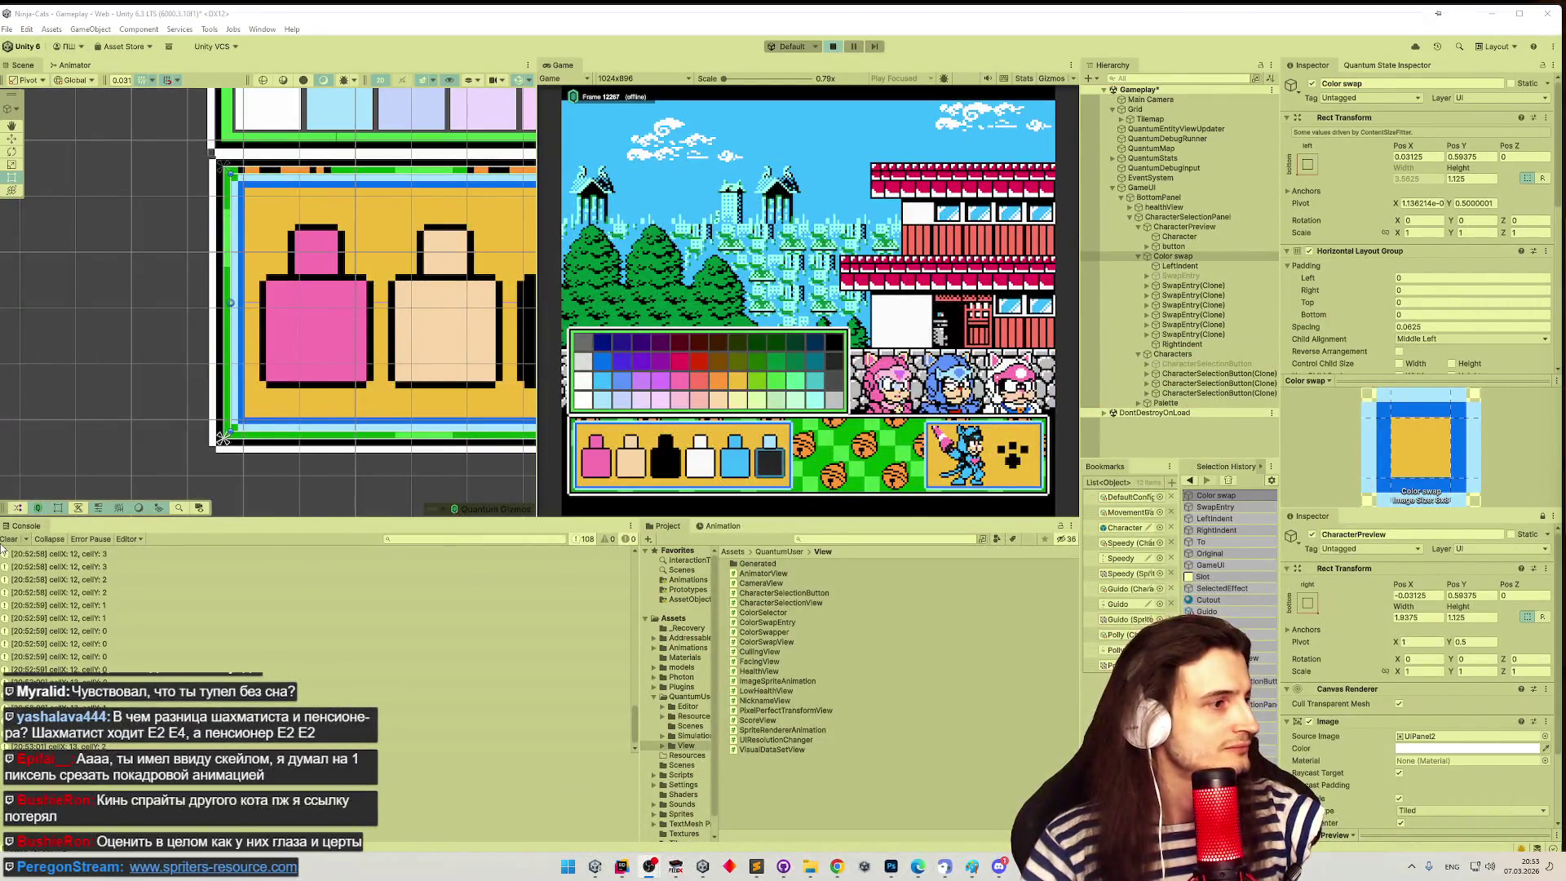
- Clear the Console log and exit Play mode with Ctrl+P
click(10, 539)
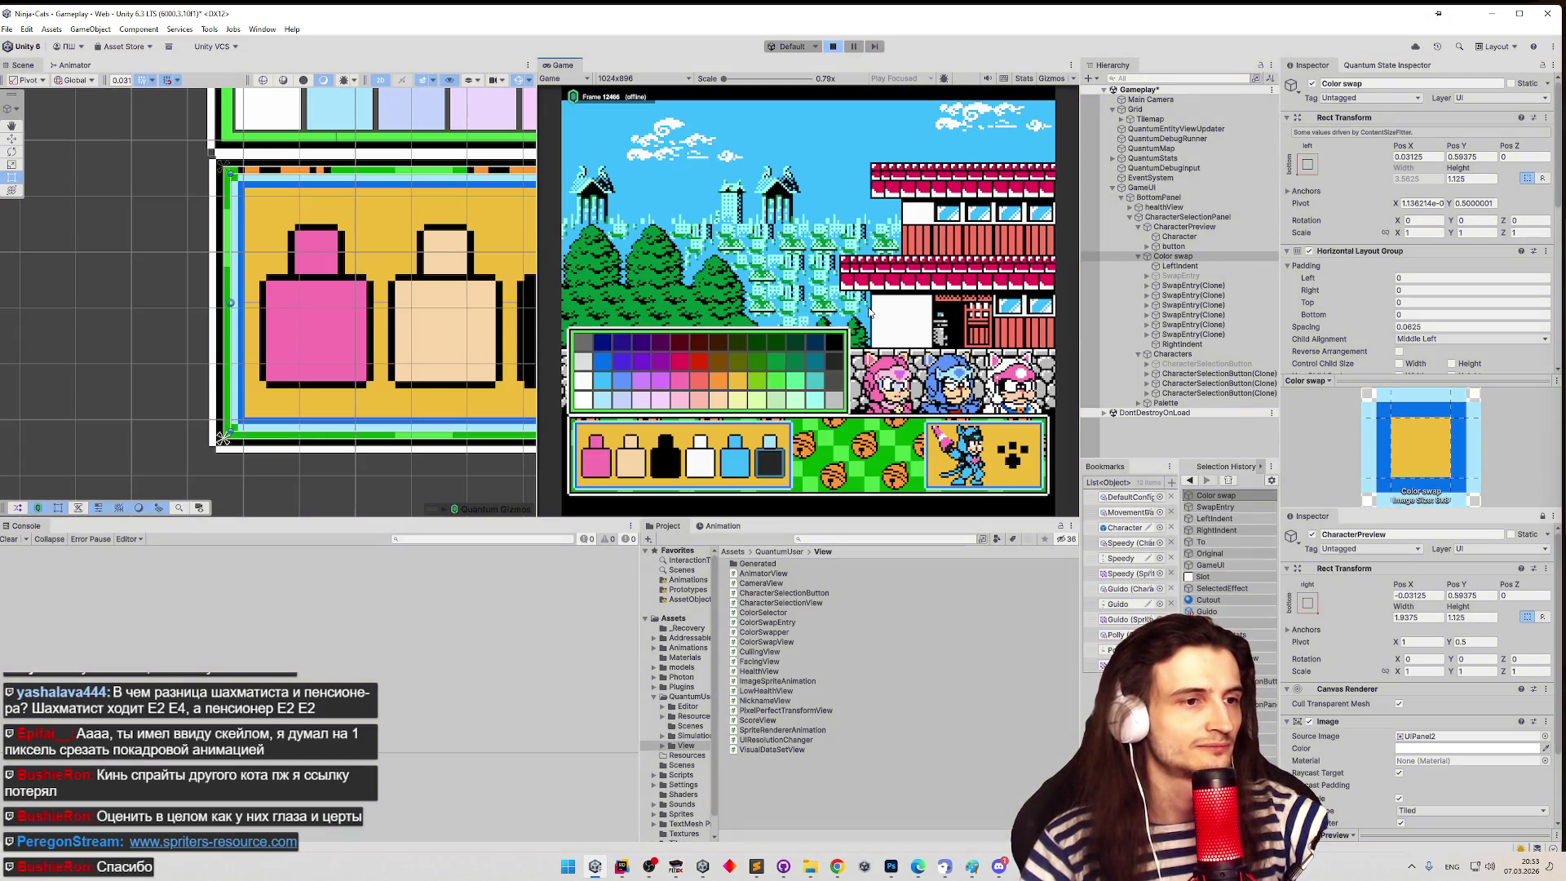
key(ctrl+p)
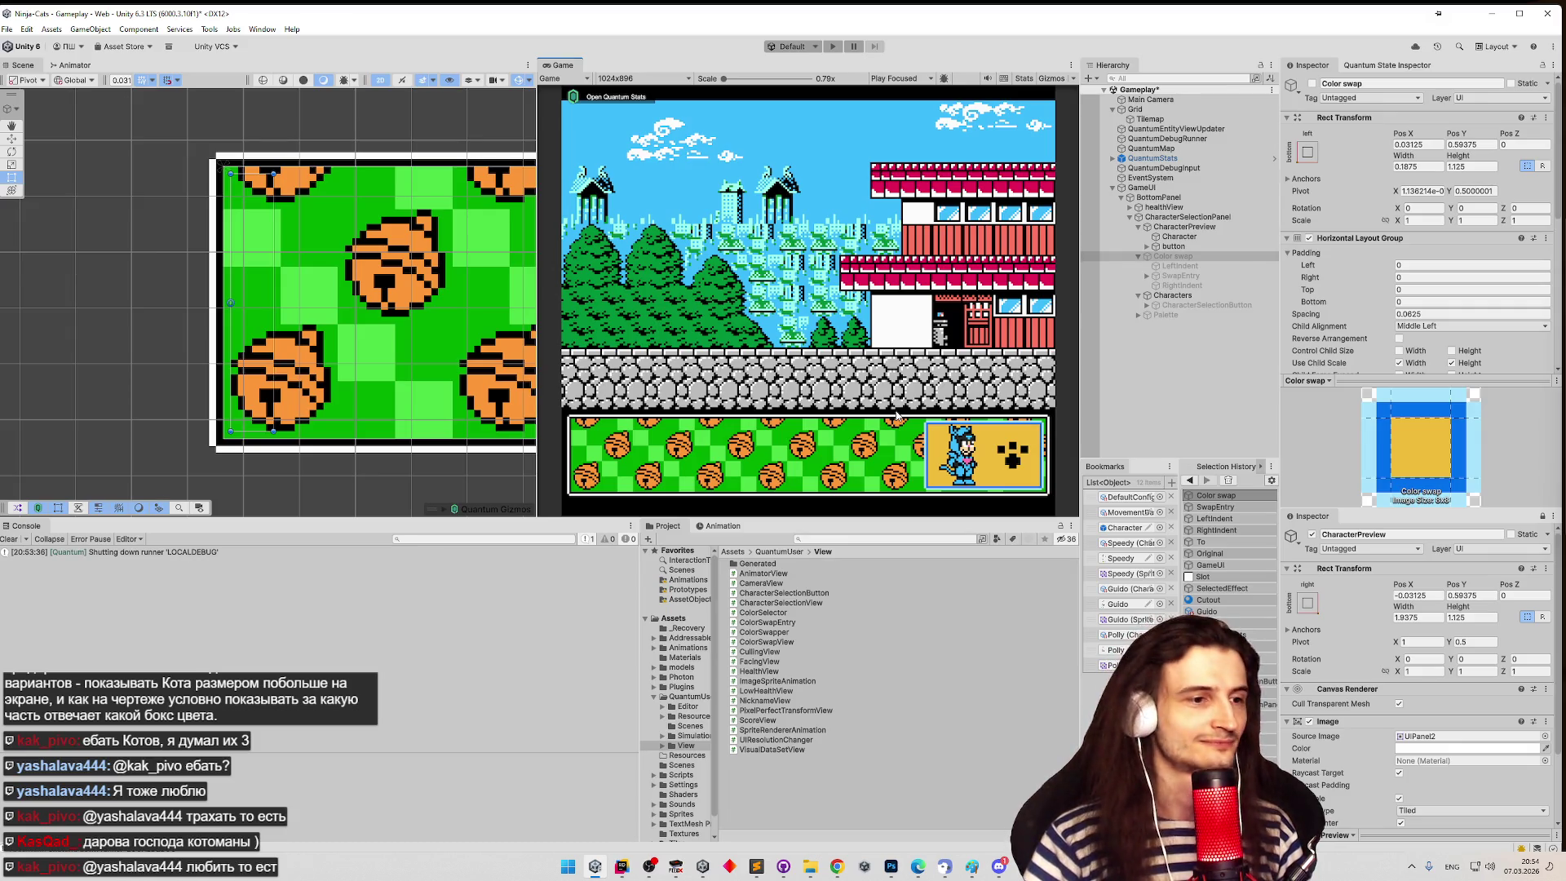
click(997, 863)
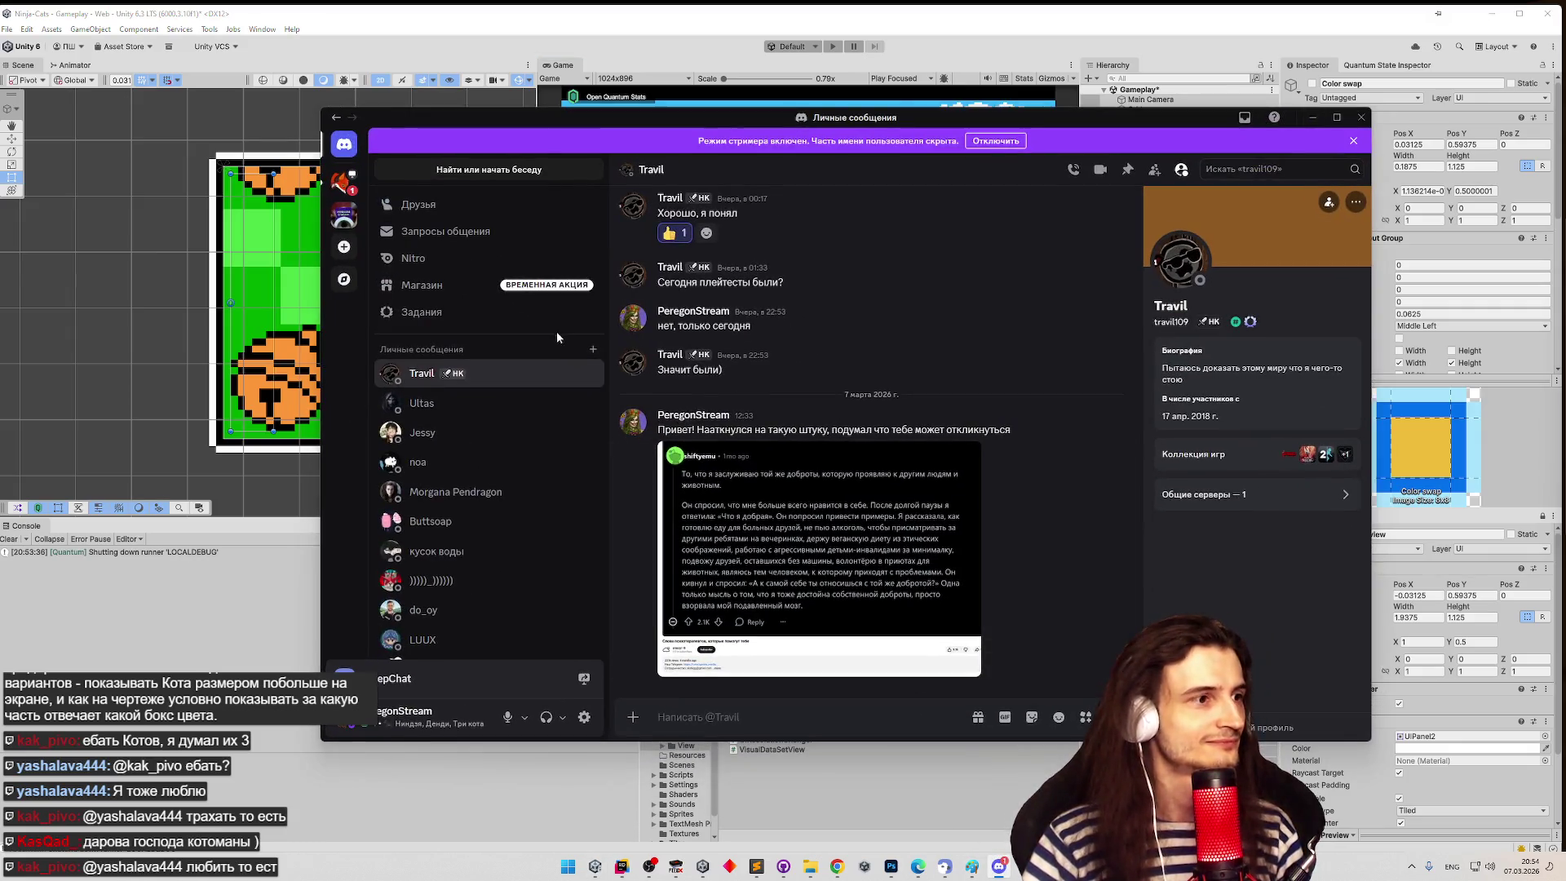
click(1360, 117)
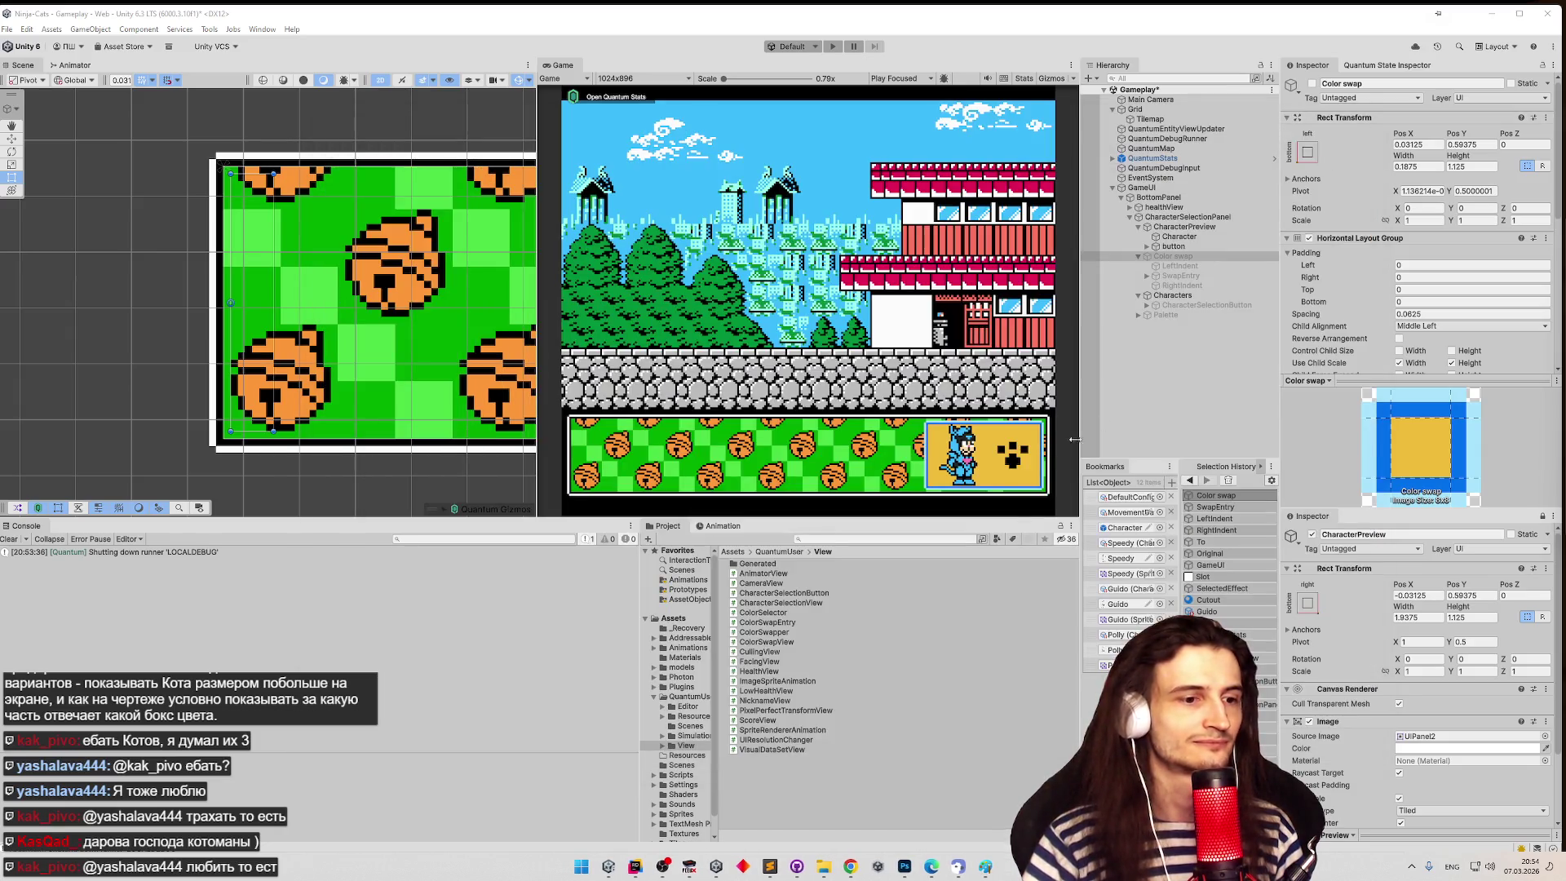
click(770, 866)
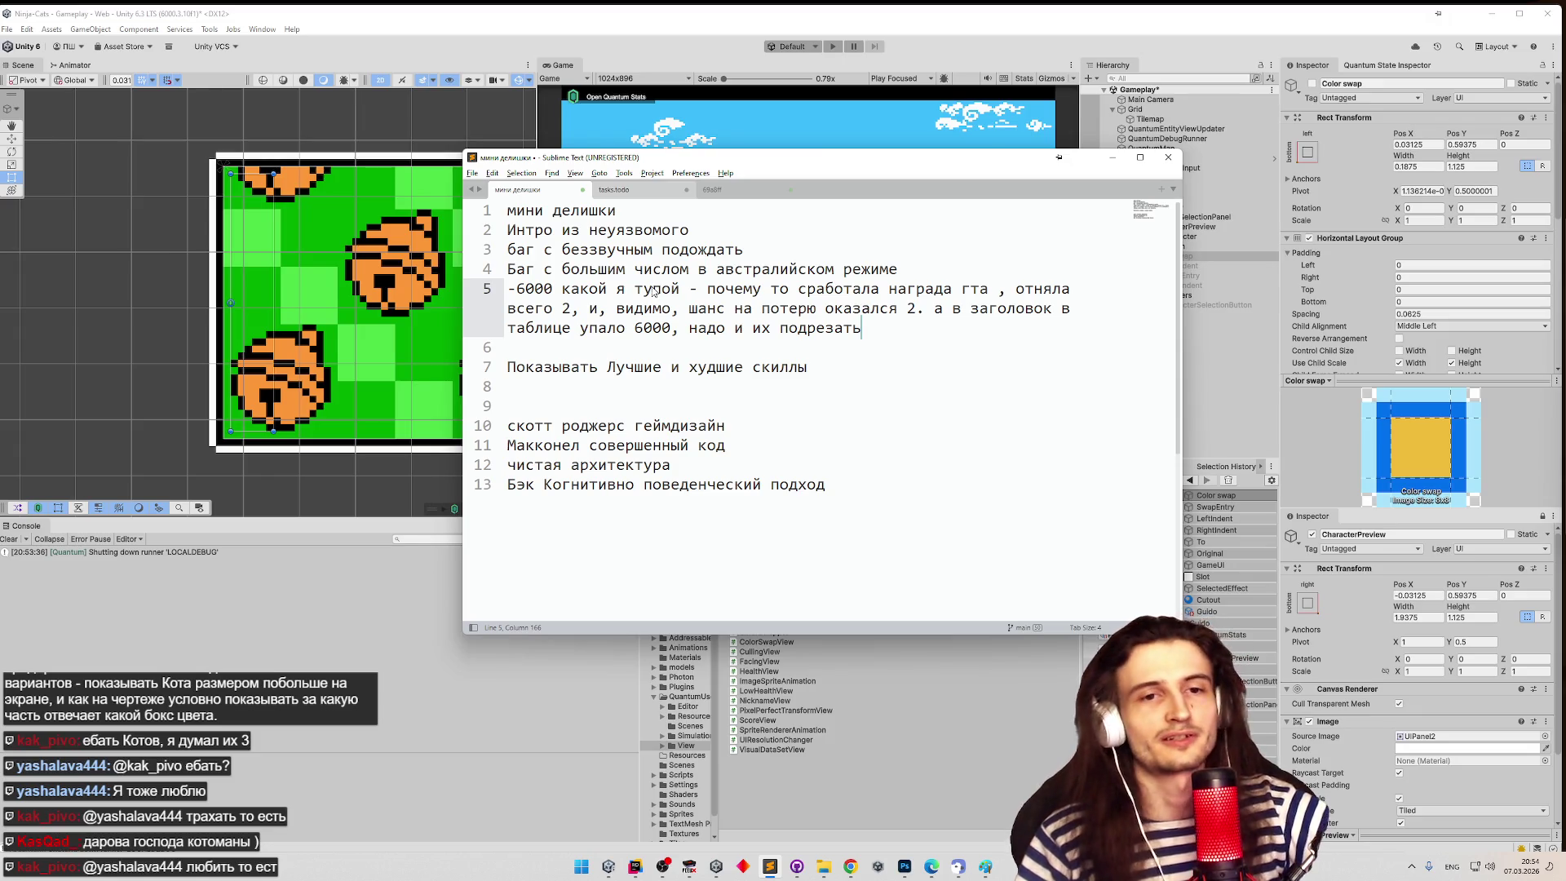
key(ctrl+shift+n)
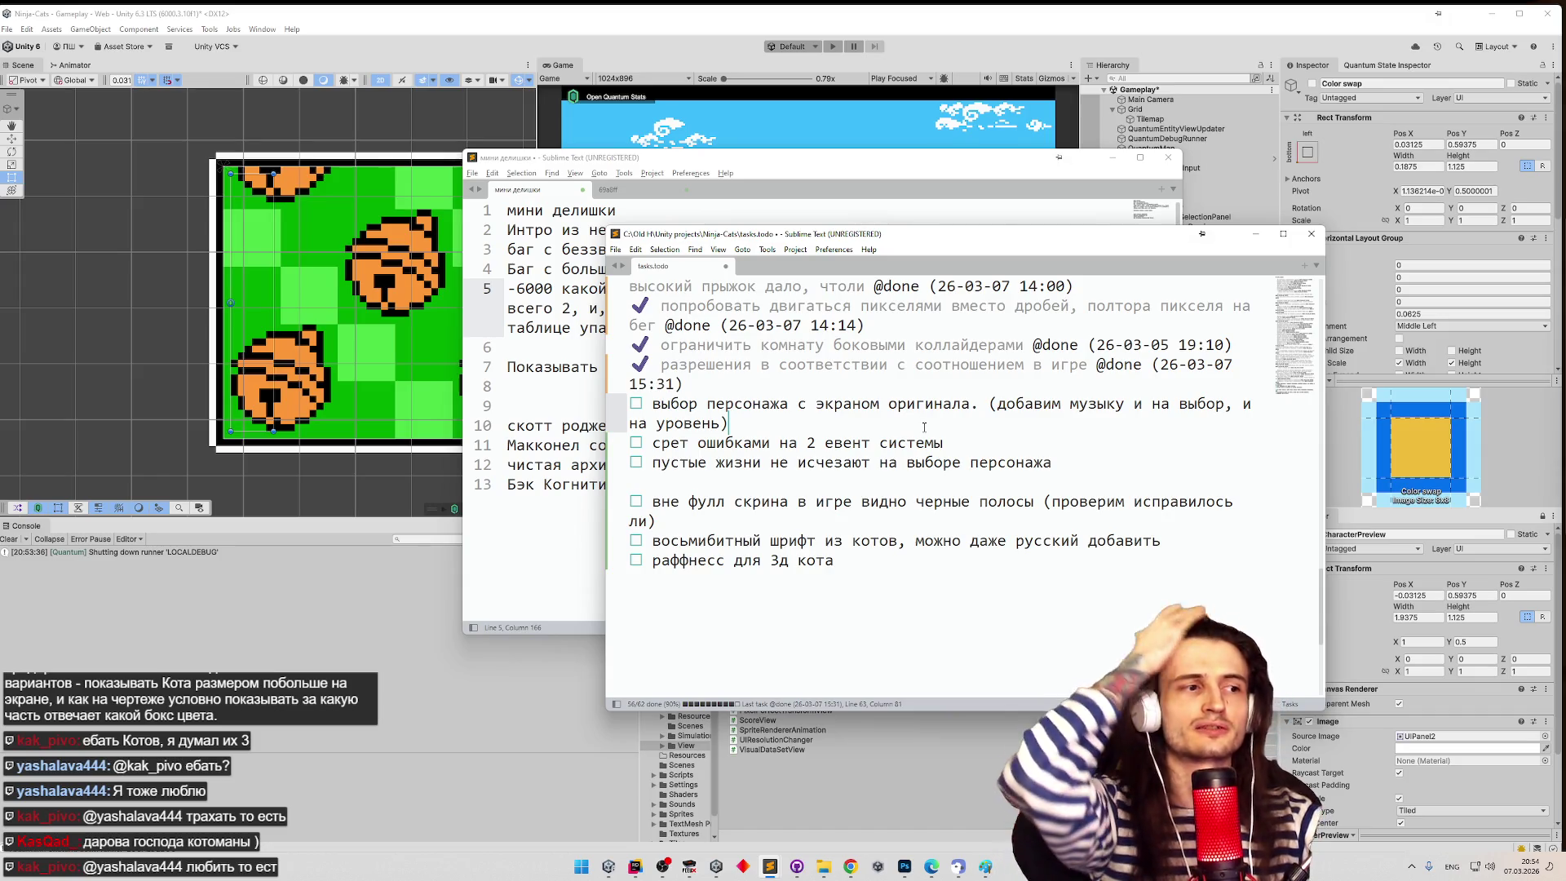
click(1257, 234)
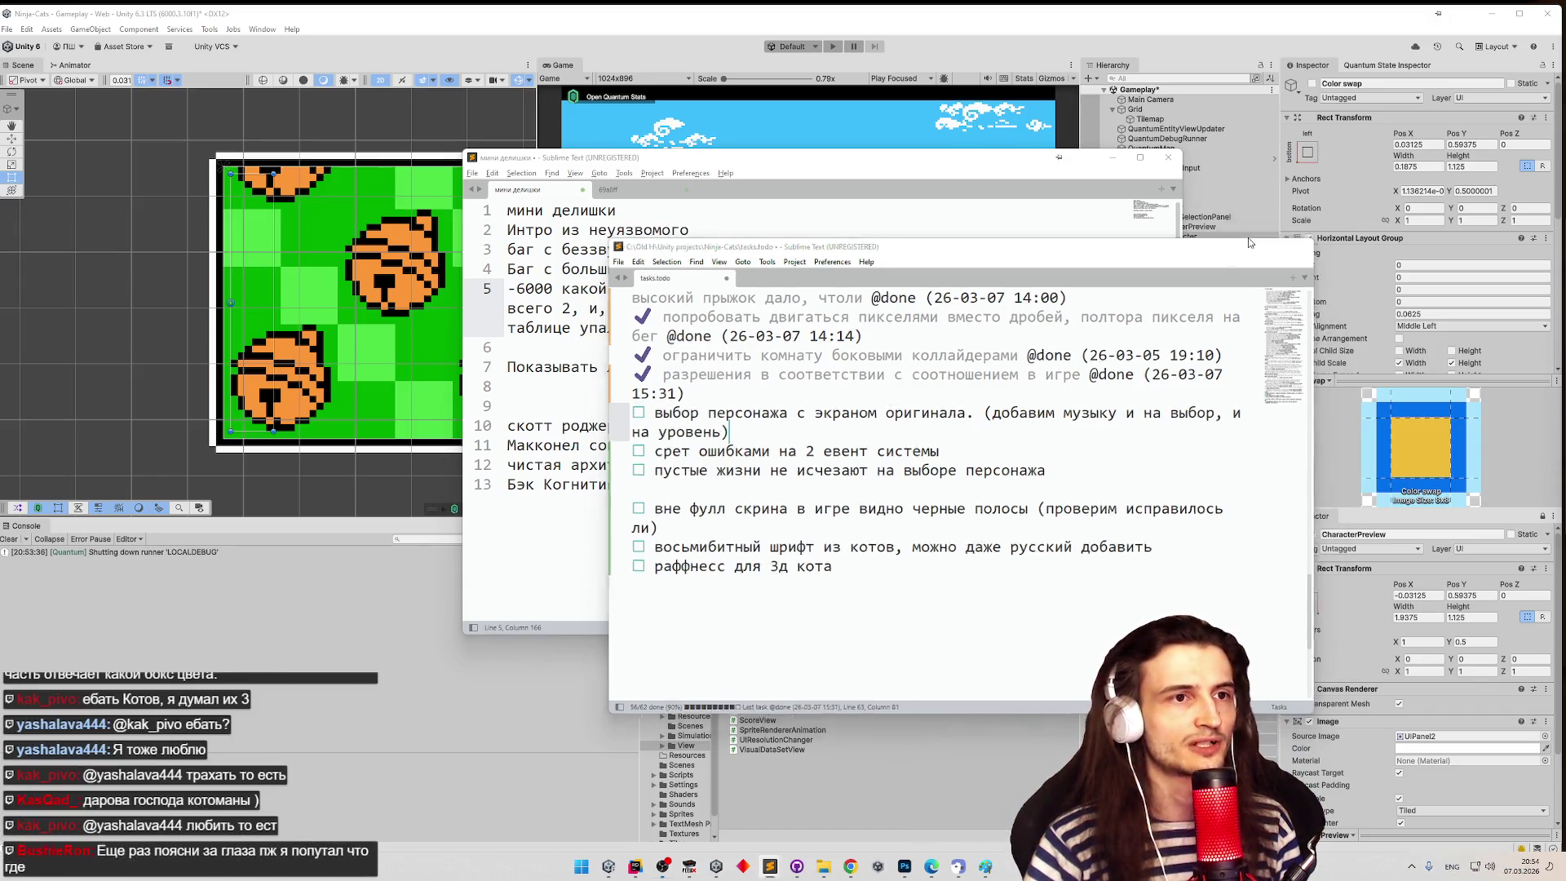
click(1112, 157)
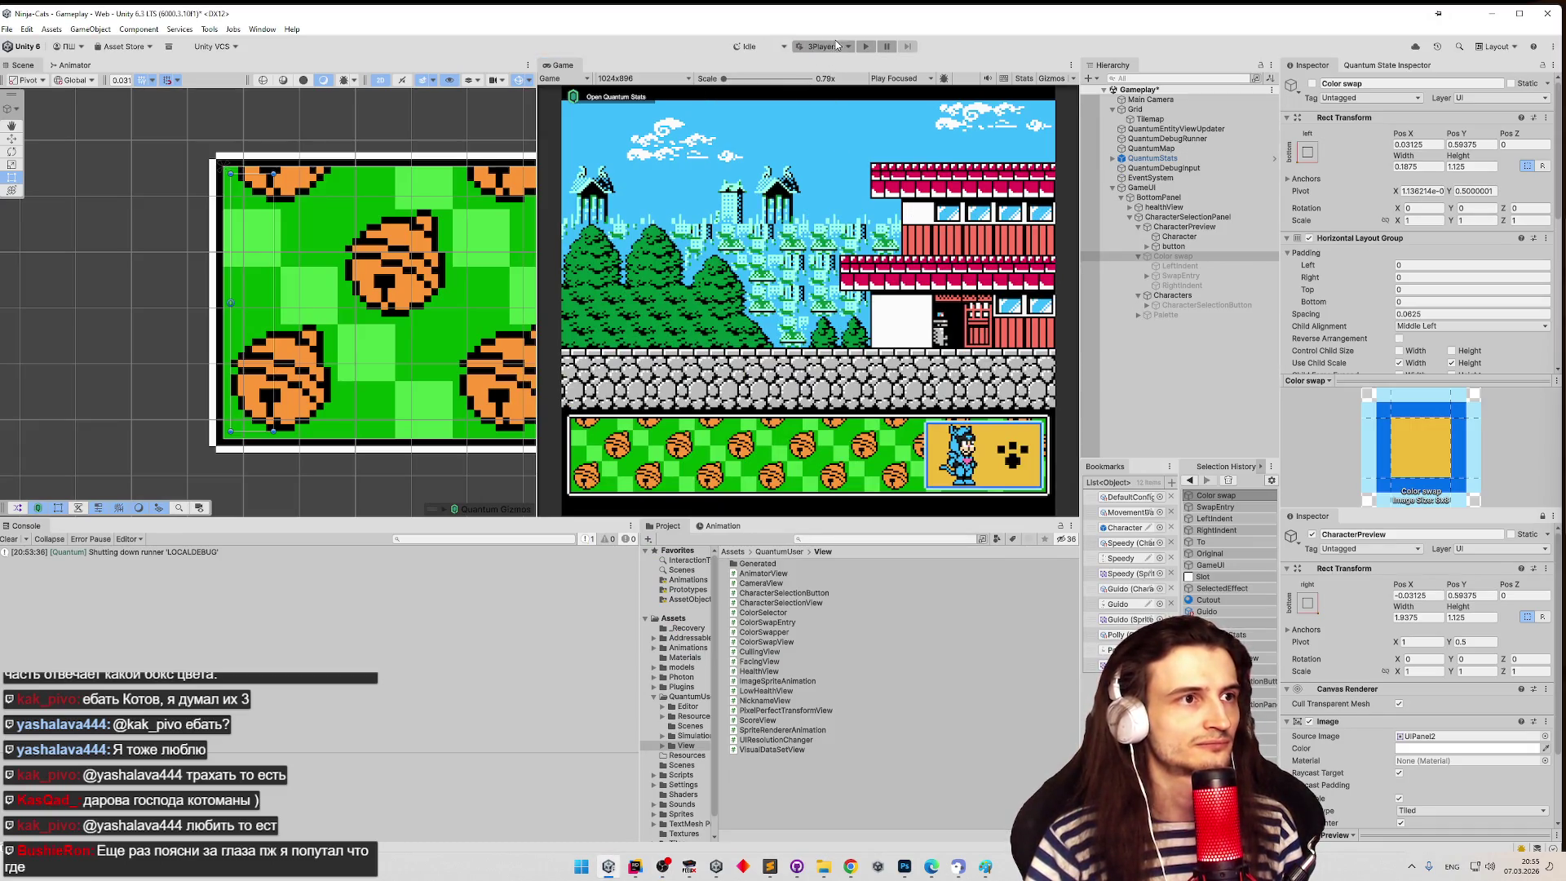
- Choose the StartFromMenu play scenario, press Play, and save the modified Gameplay scene
click(814, 49)
click(798, 88)
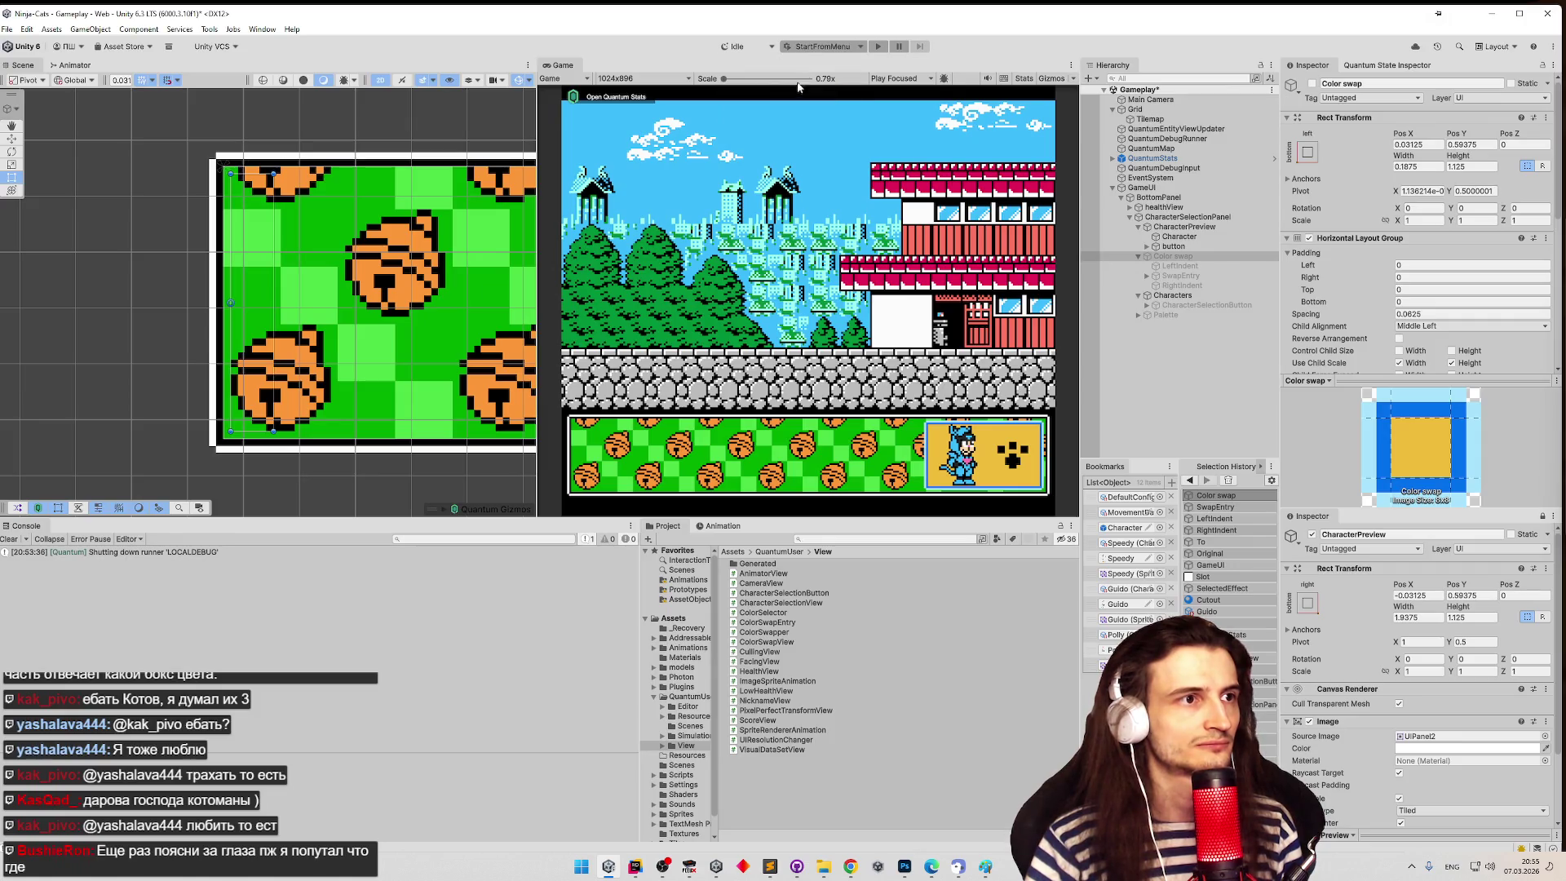
click(879, 49)
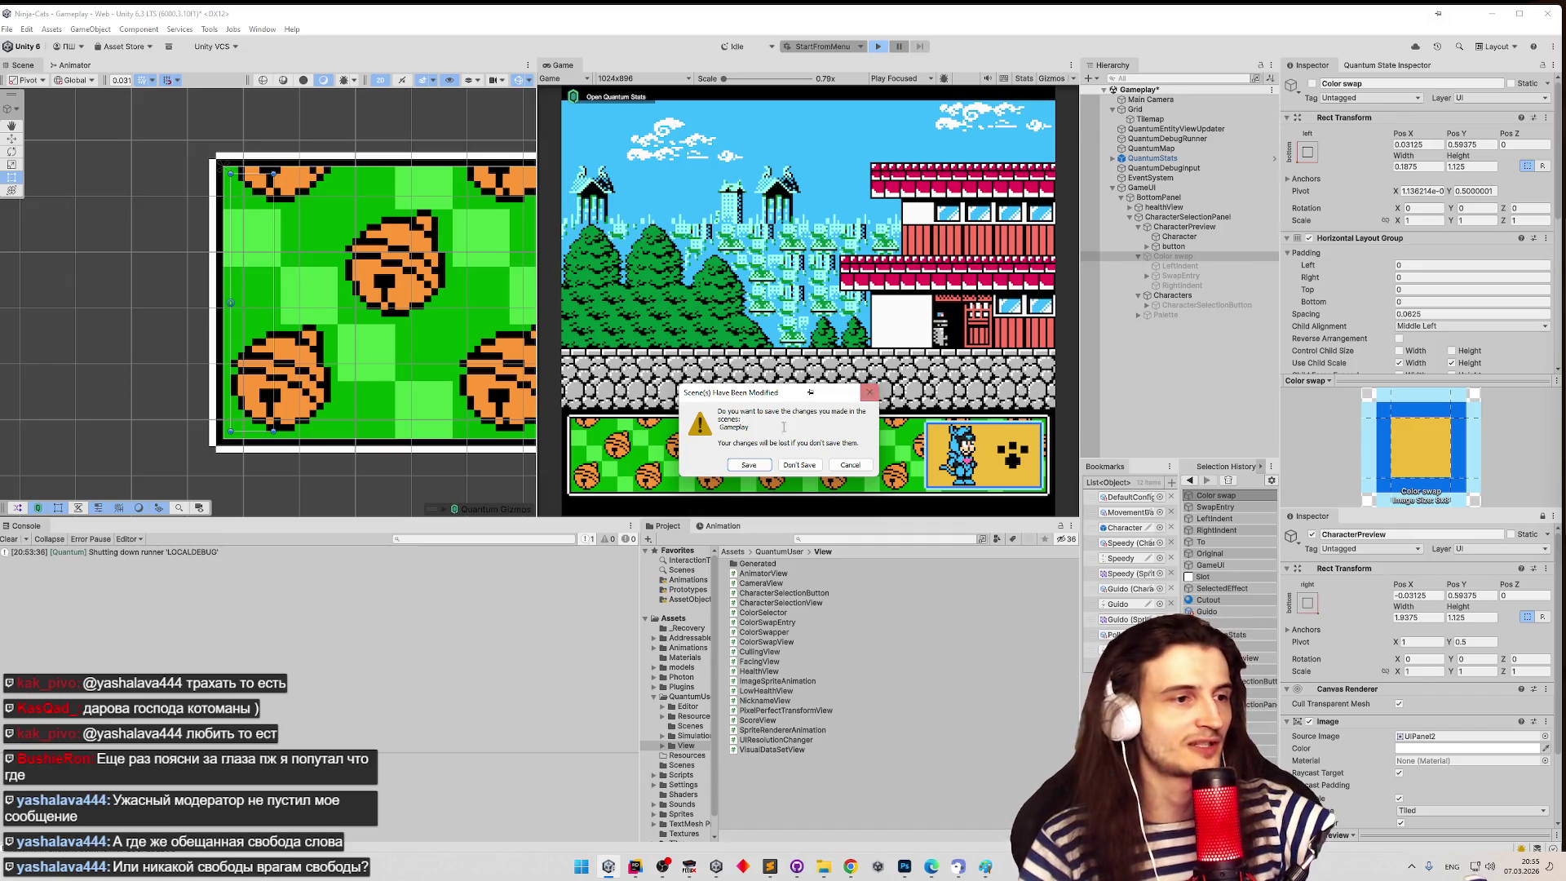
click(749, 466)
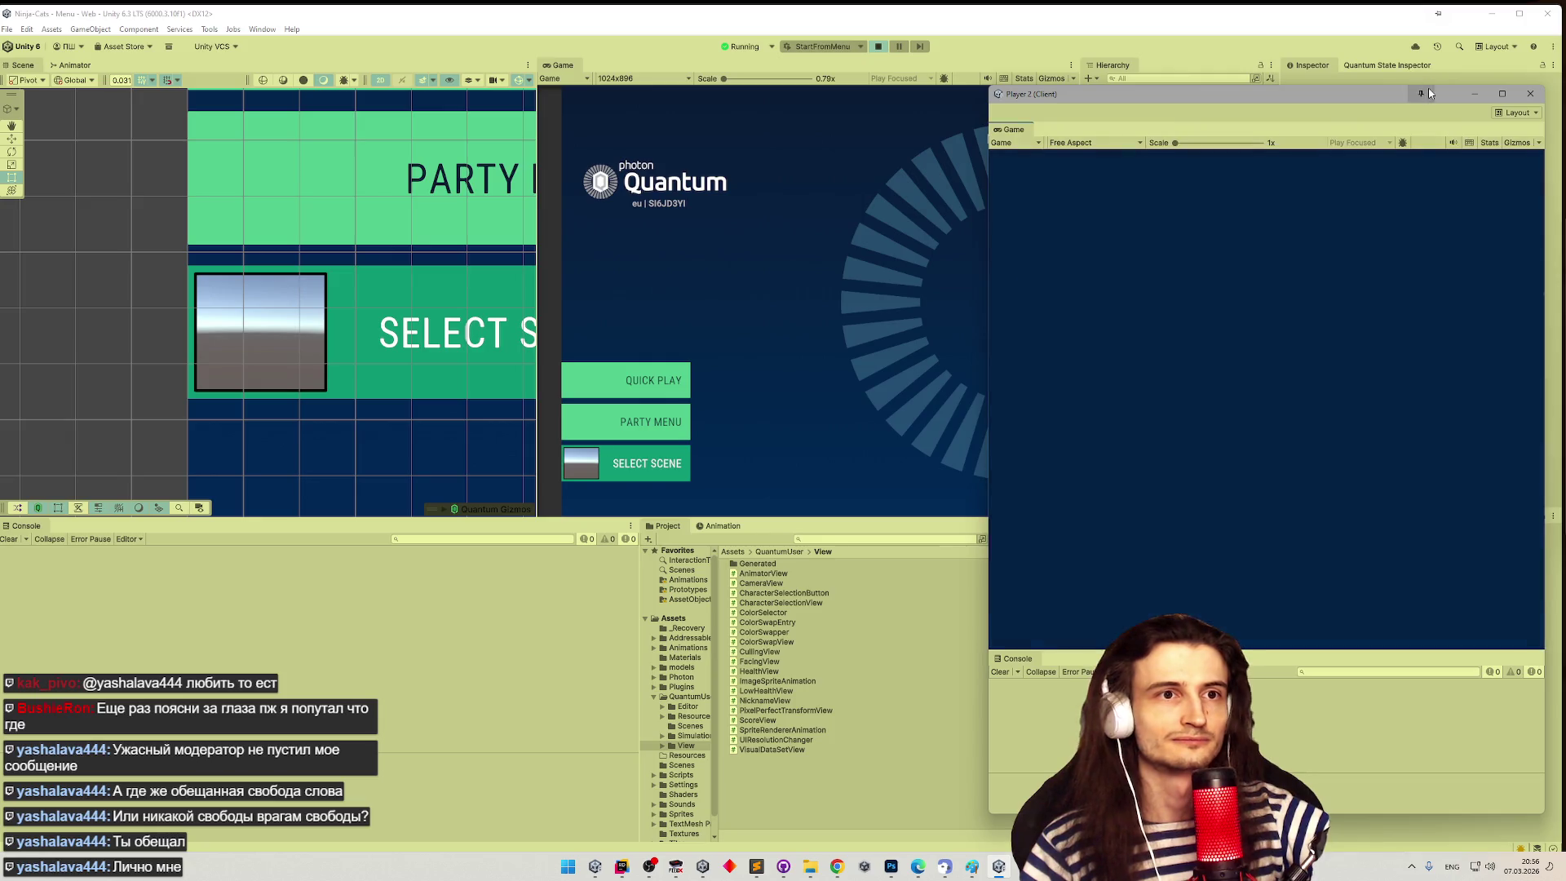
- Start a Quick Play match and move the Player 2 window slightly right
click(675, 381)
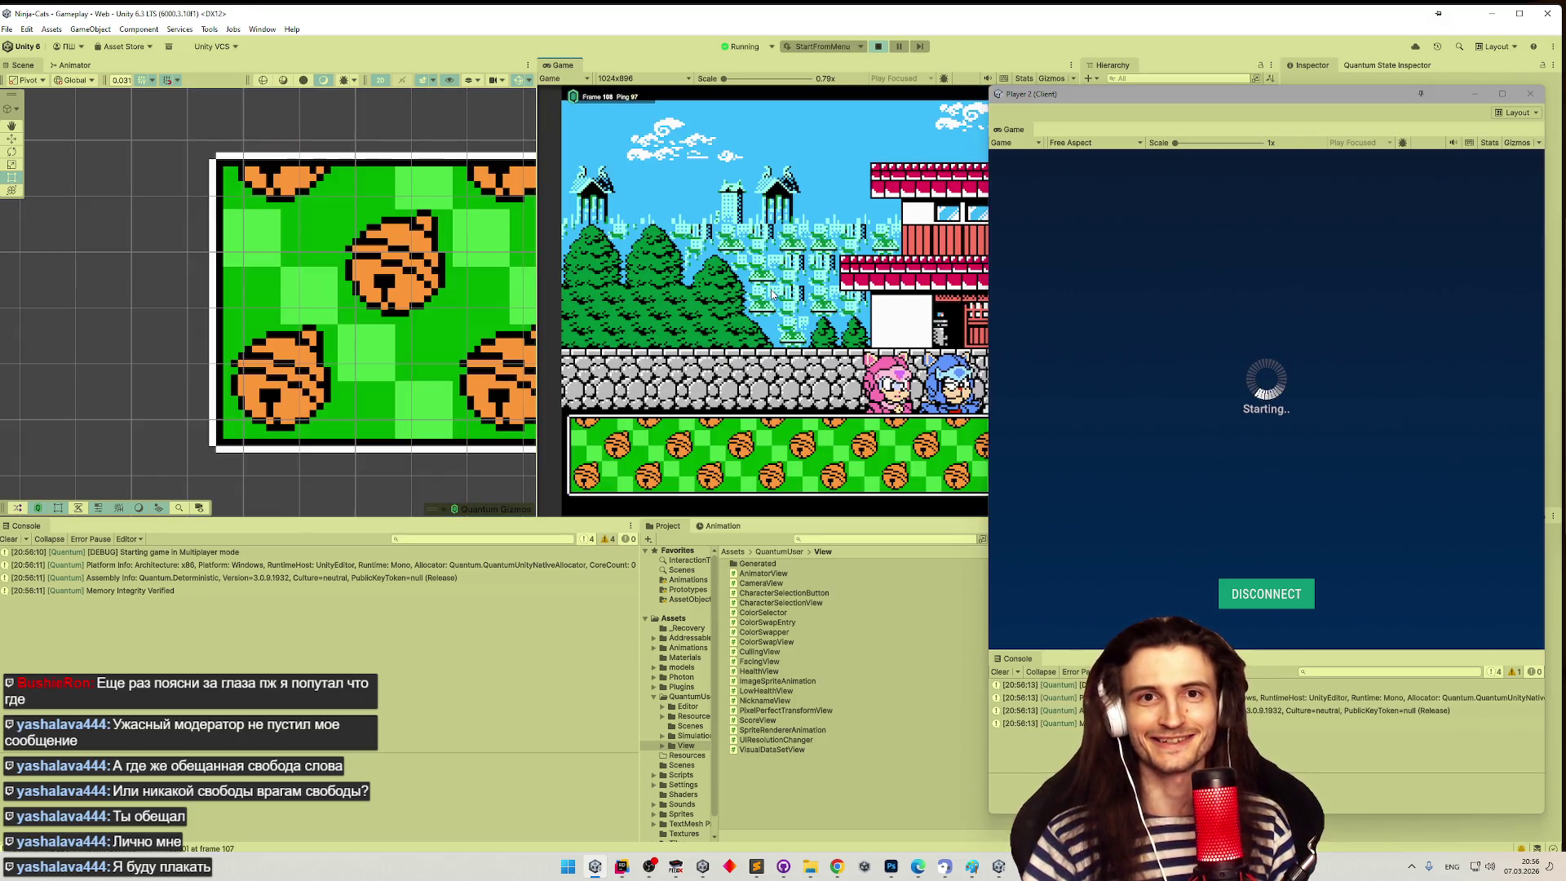
drag(1062, 99, 1136, 89)
- Open the cat's bottle palette and paint bottle three light pink, bottle four yellow
click(1011, 383)
click(670, 468)
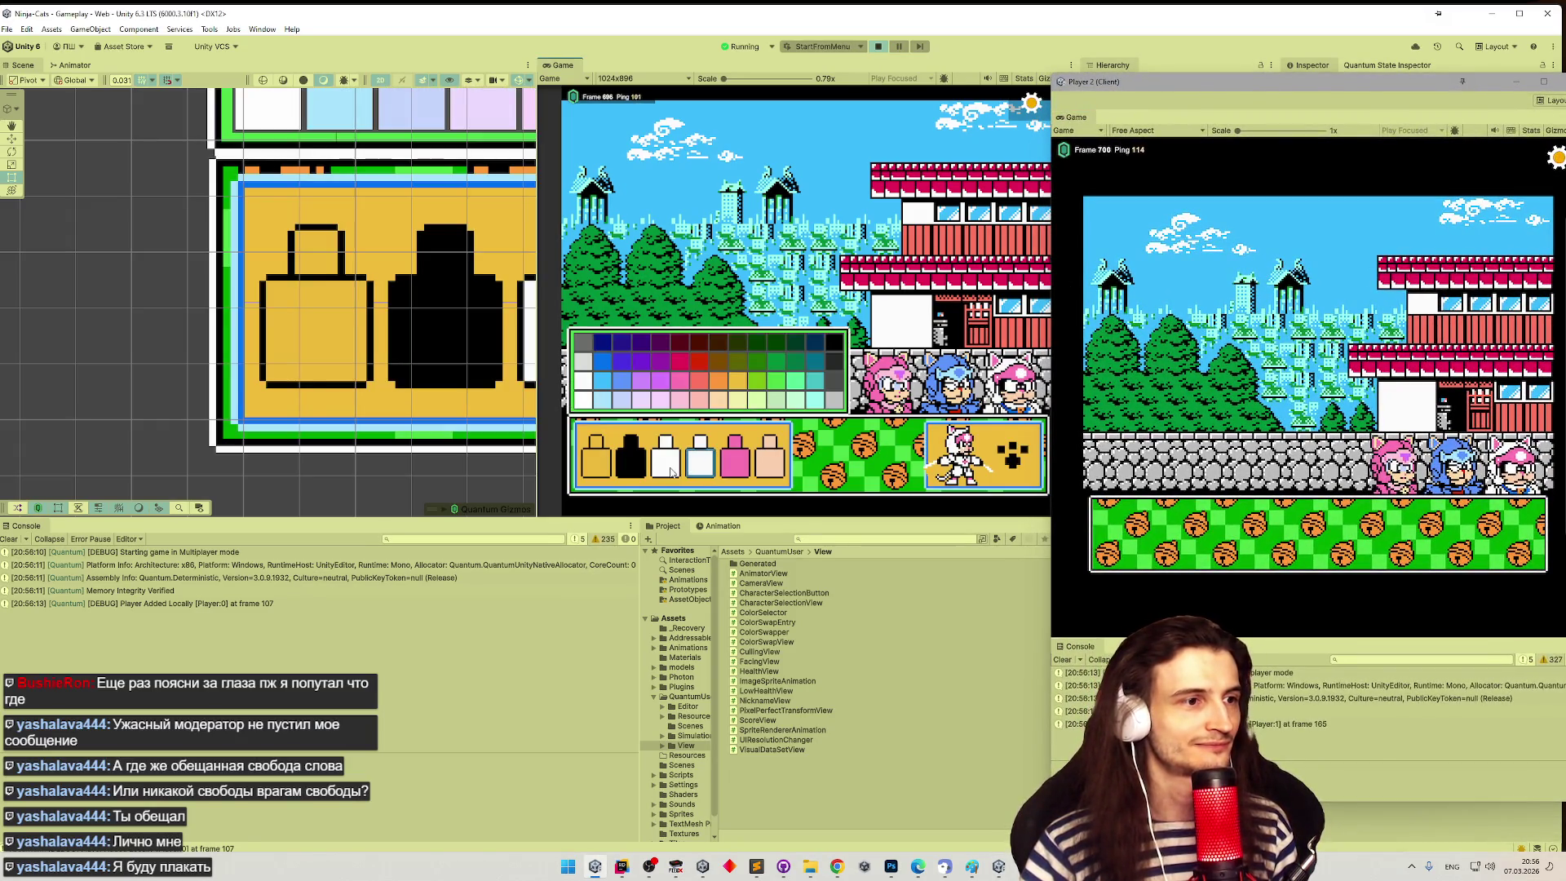
click(704, 392)
click(700, 459)
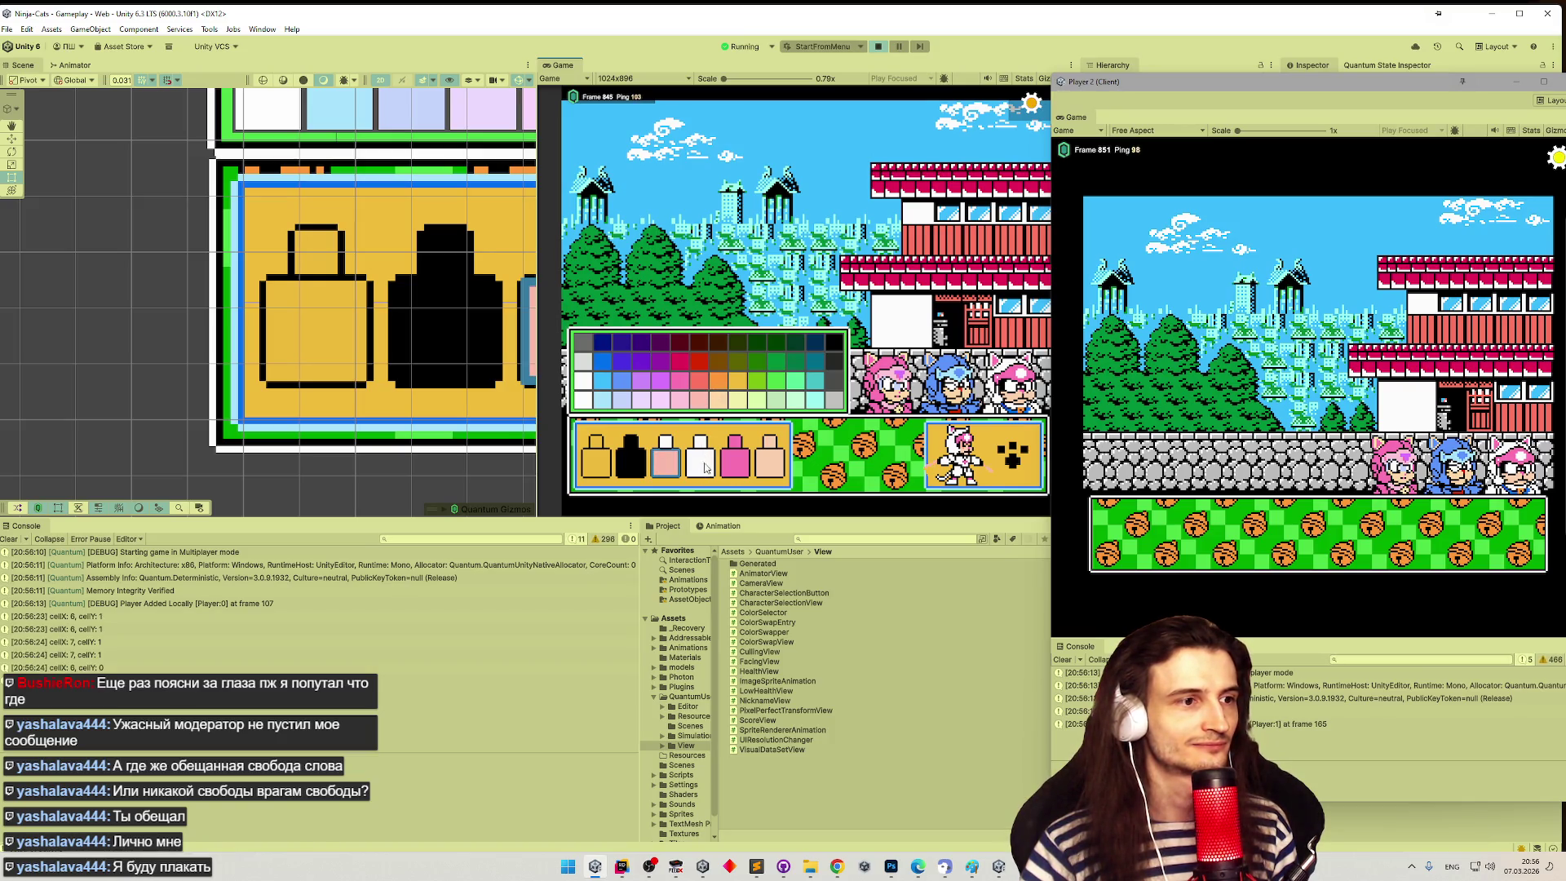
click(739, 385)
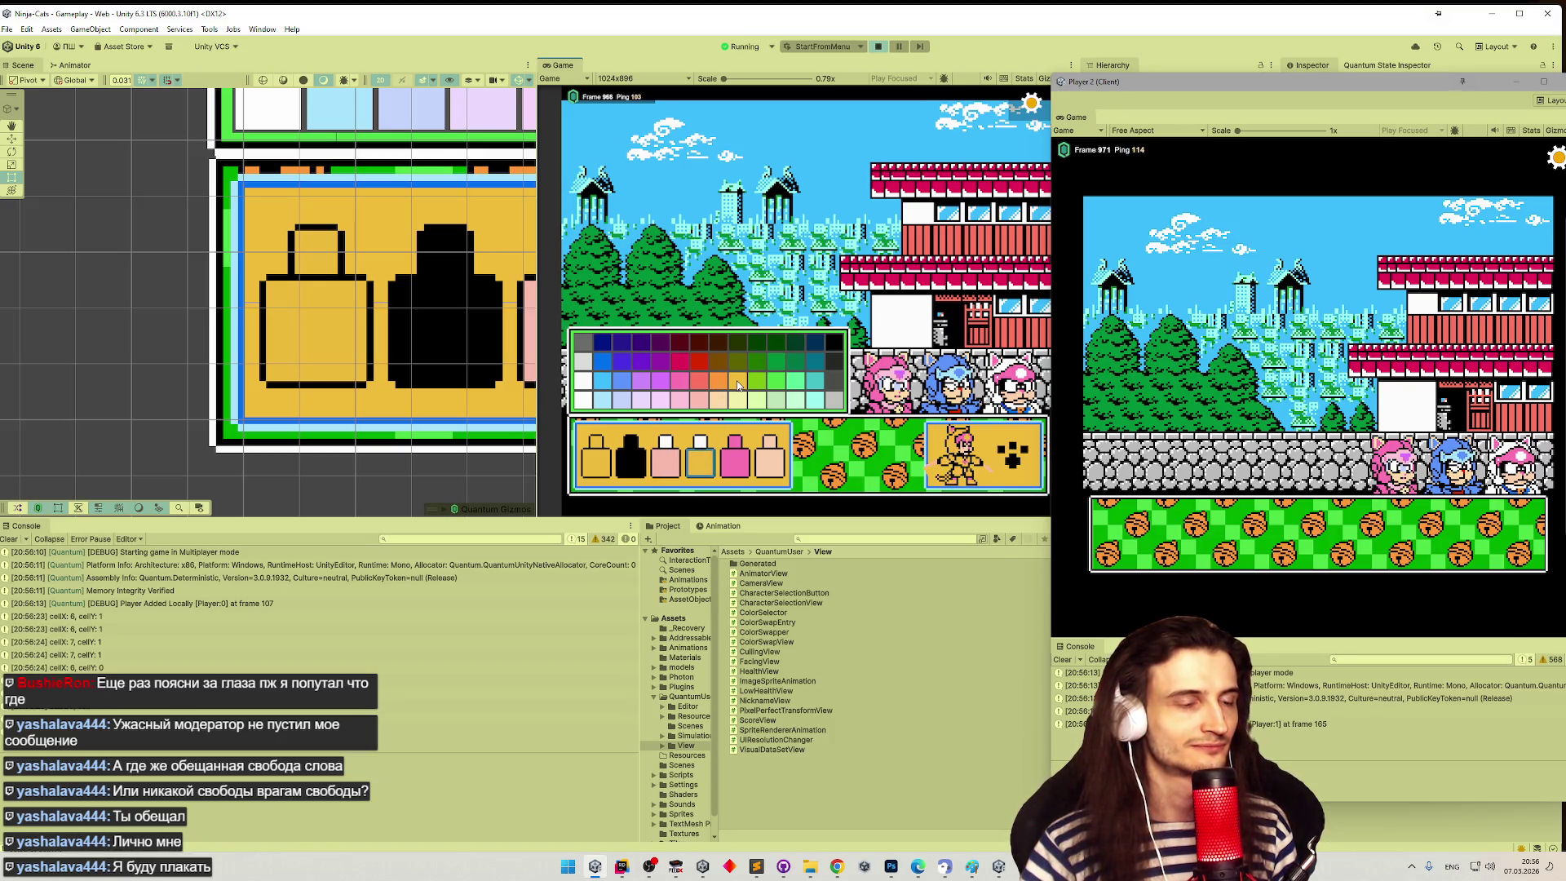
- Confirm the yellow cat, drop it off the roof, and enter the game as Player 2's pink cat
click(1012, 456)
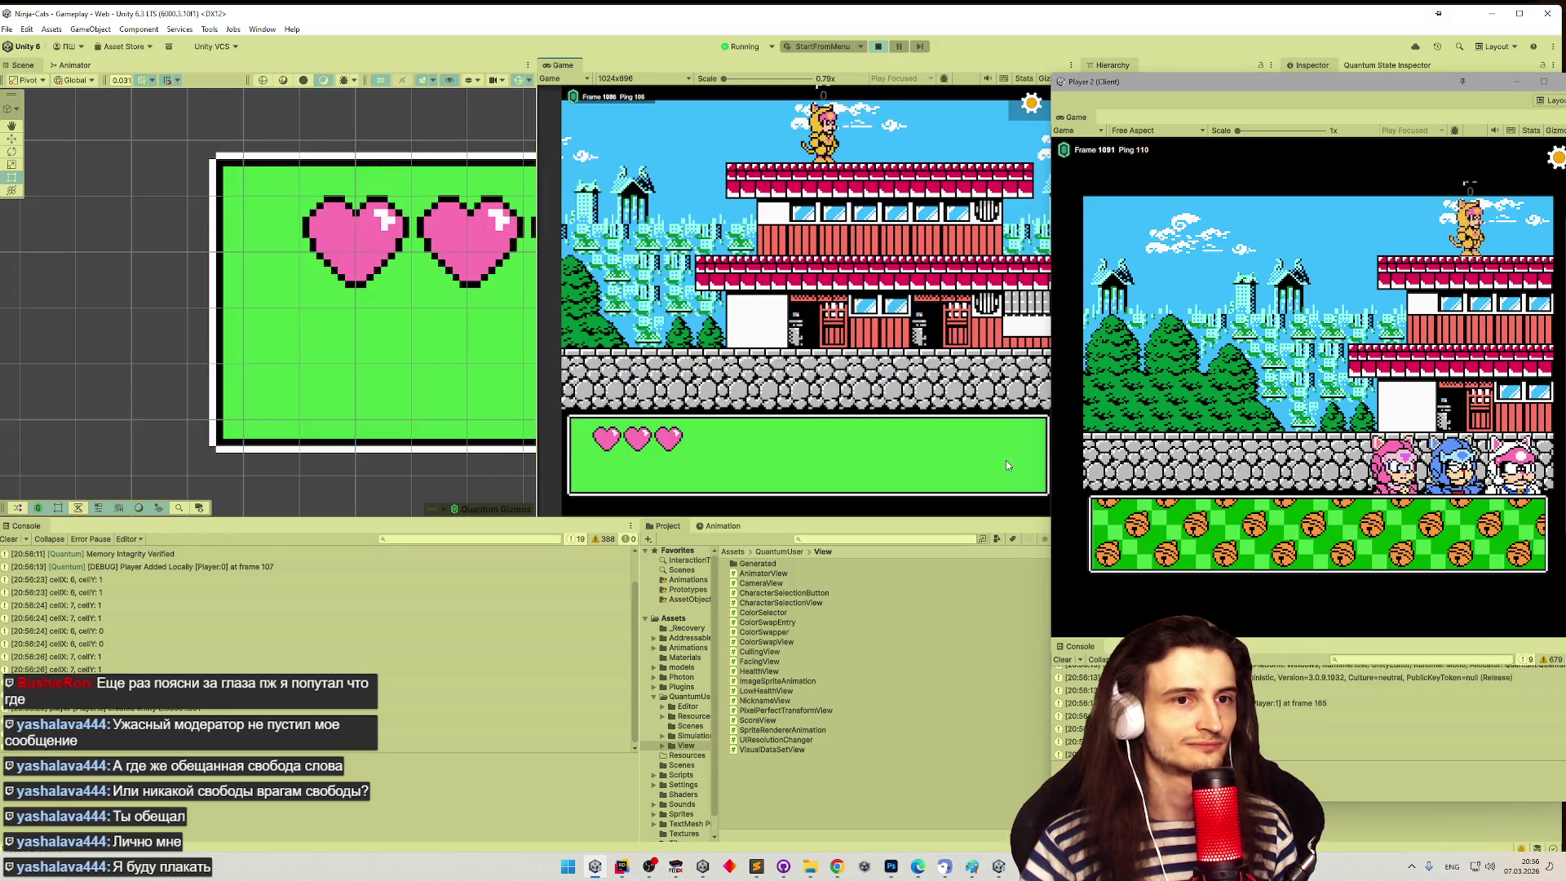
key(Left)
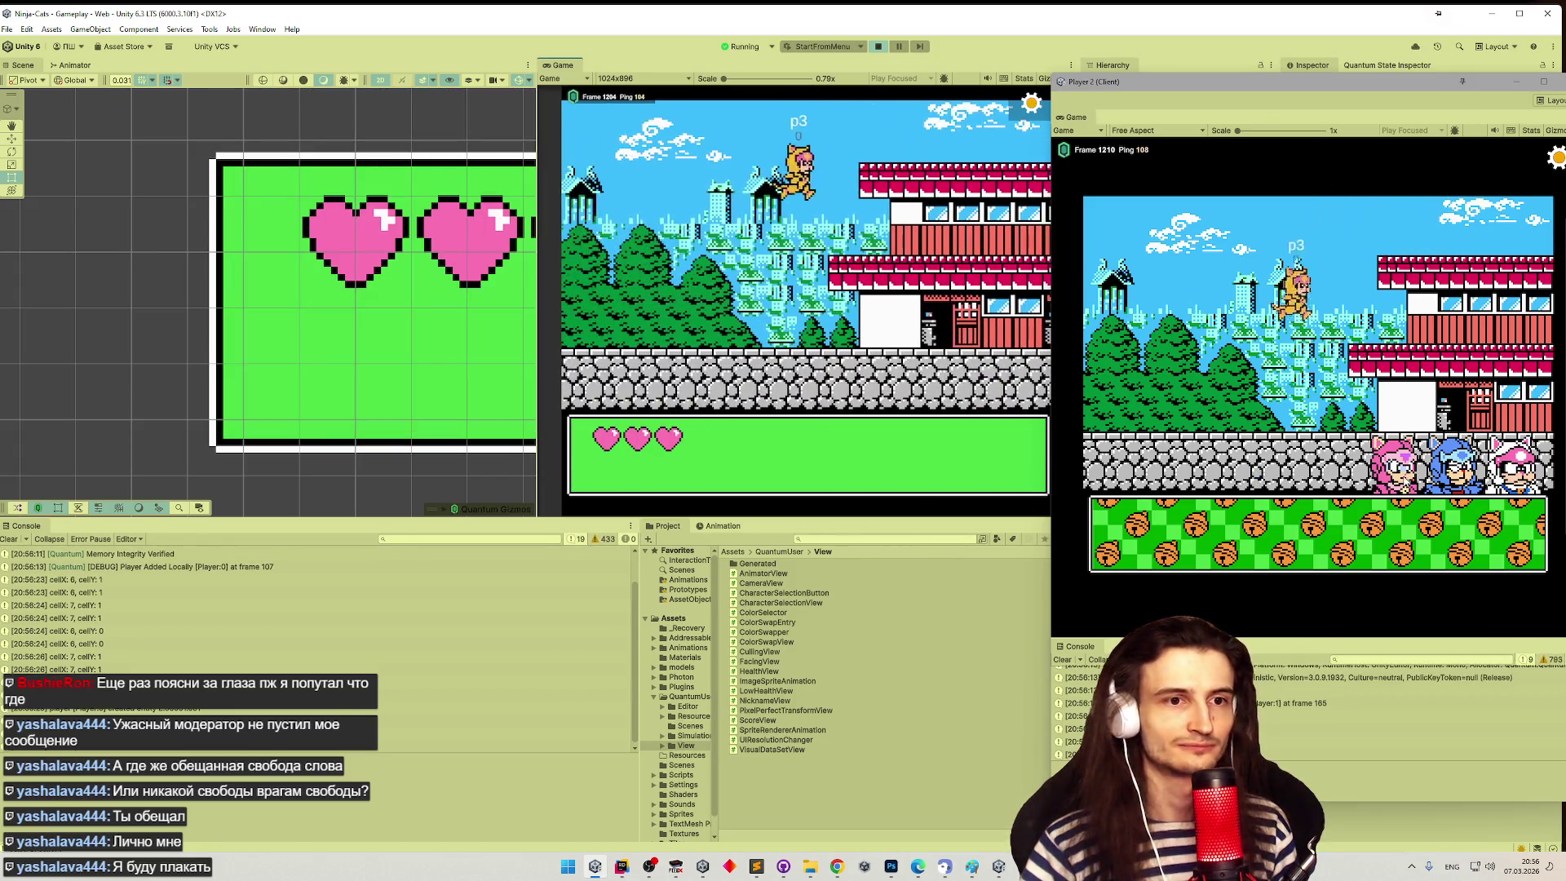
key(Return)
key(Return)
- Run the pink cat at the yellow cat and keep hitting it until its hearts run out
key(Left)
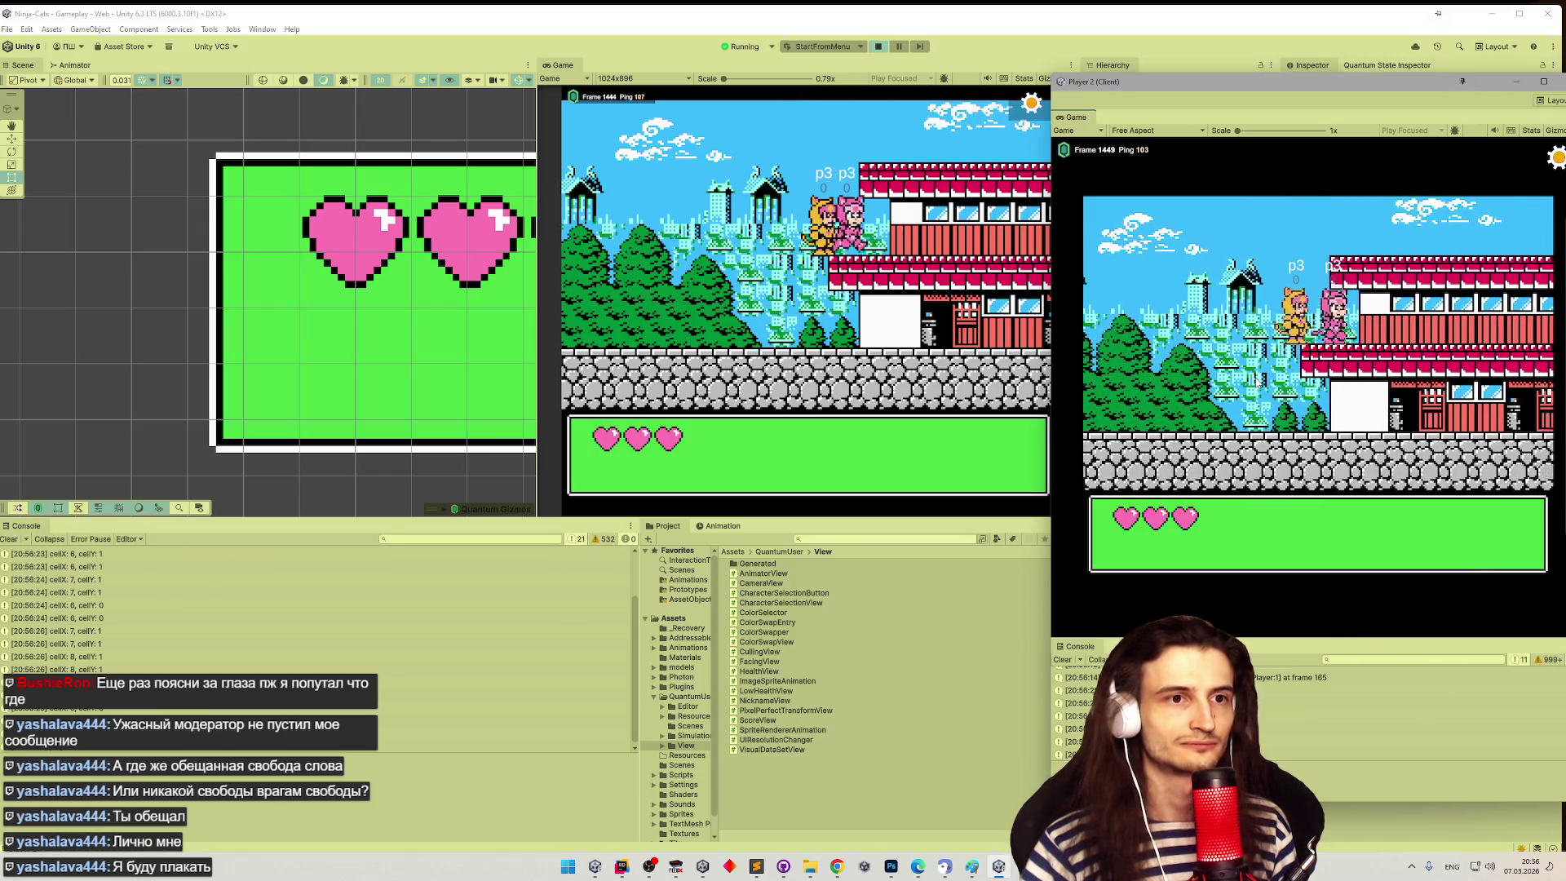
key(Left)
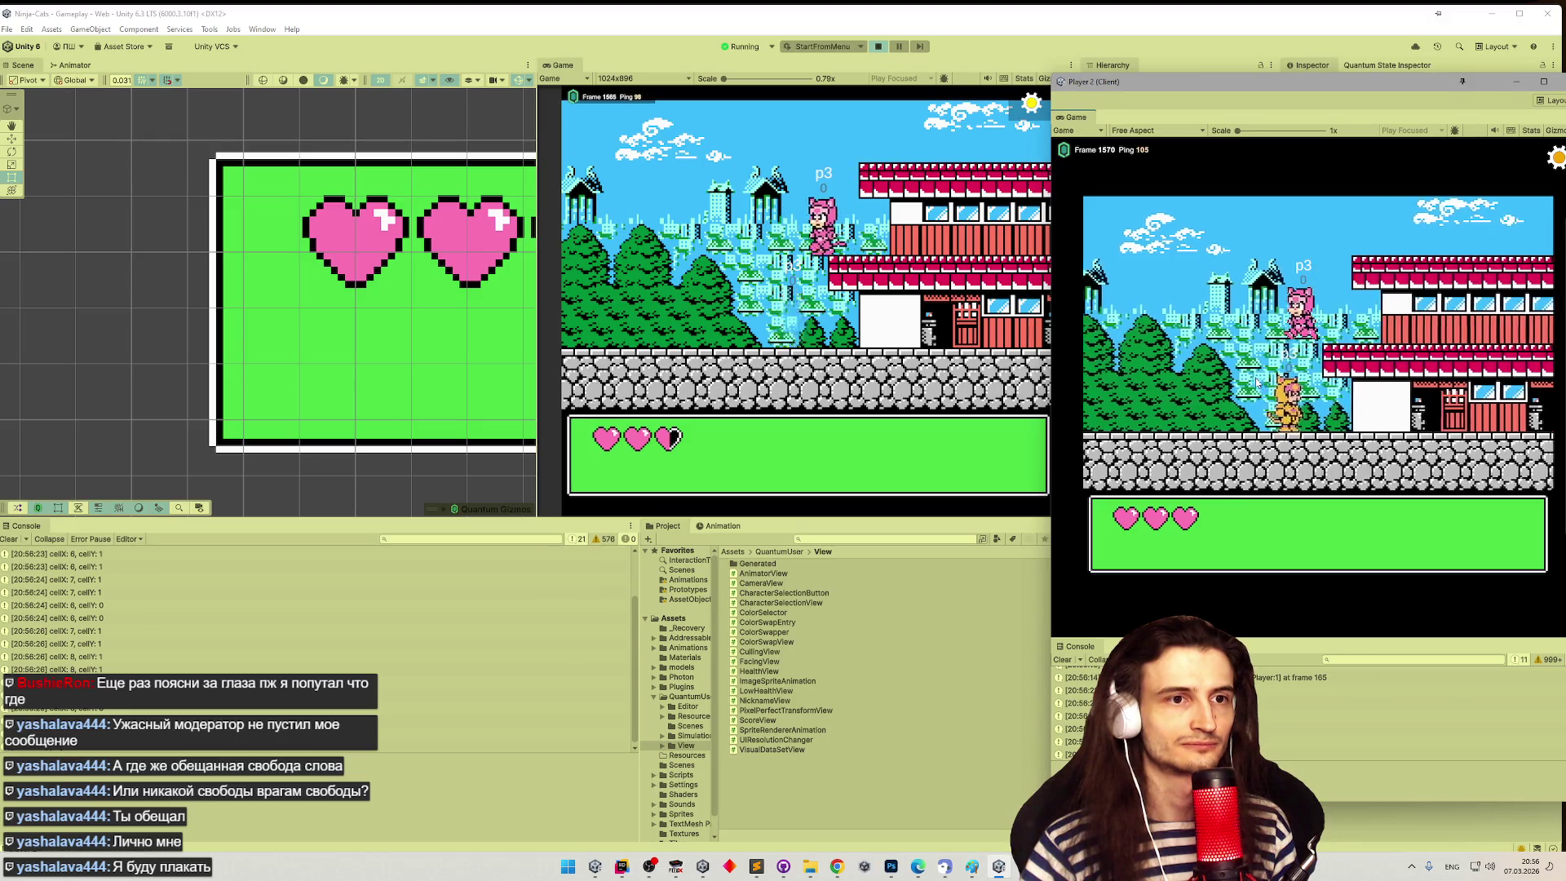
key(Left)
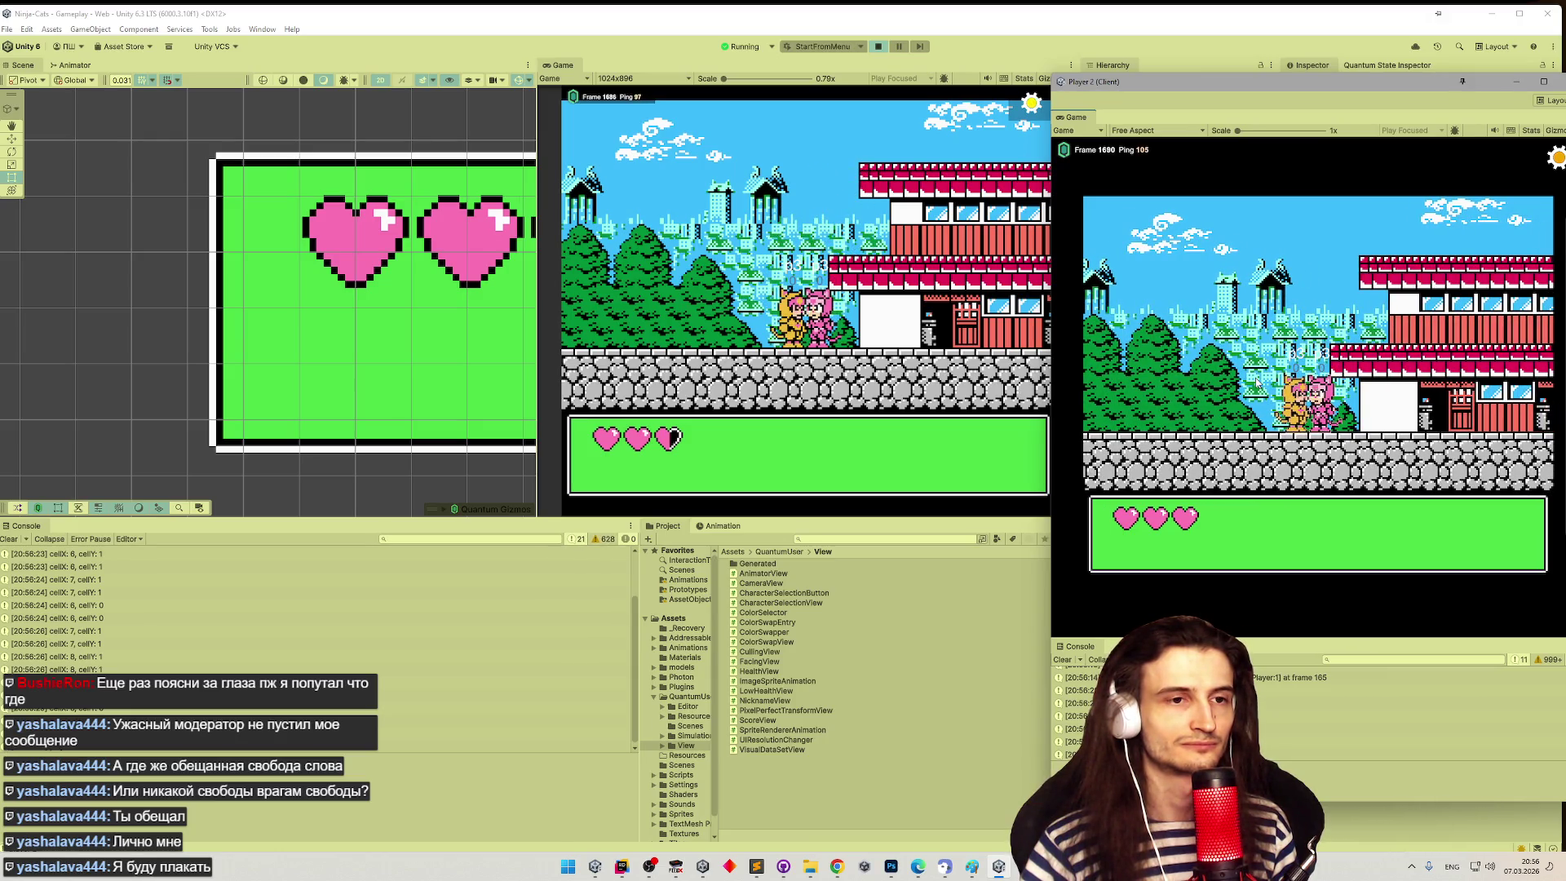
key(Left)
key(Left)
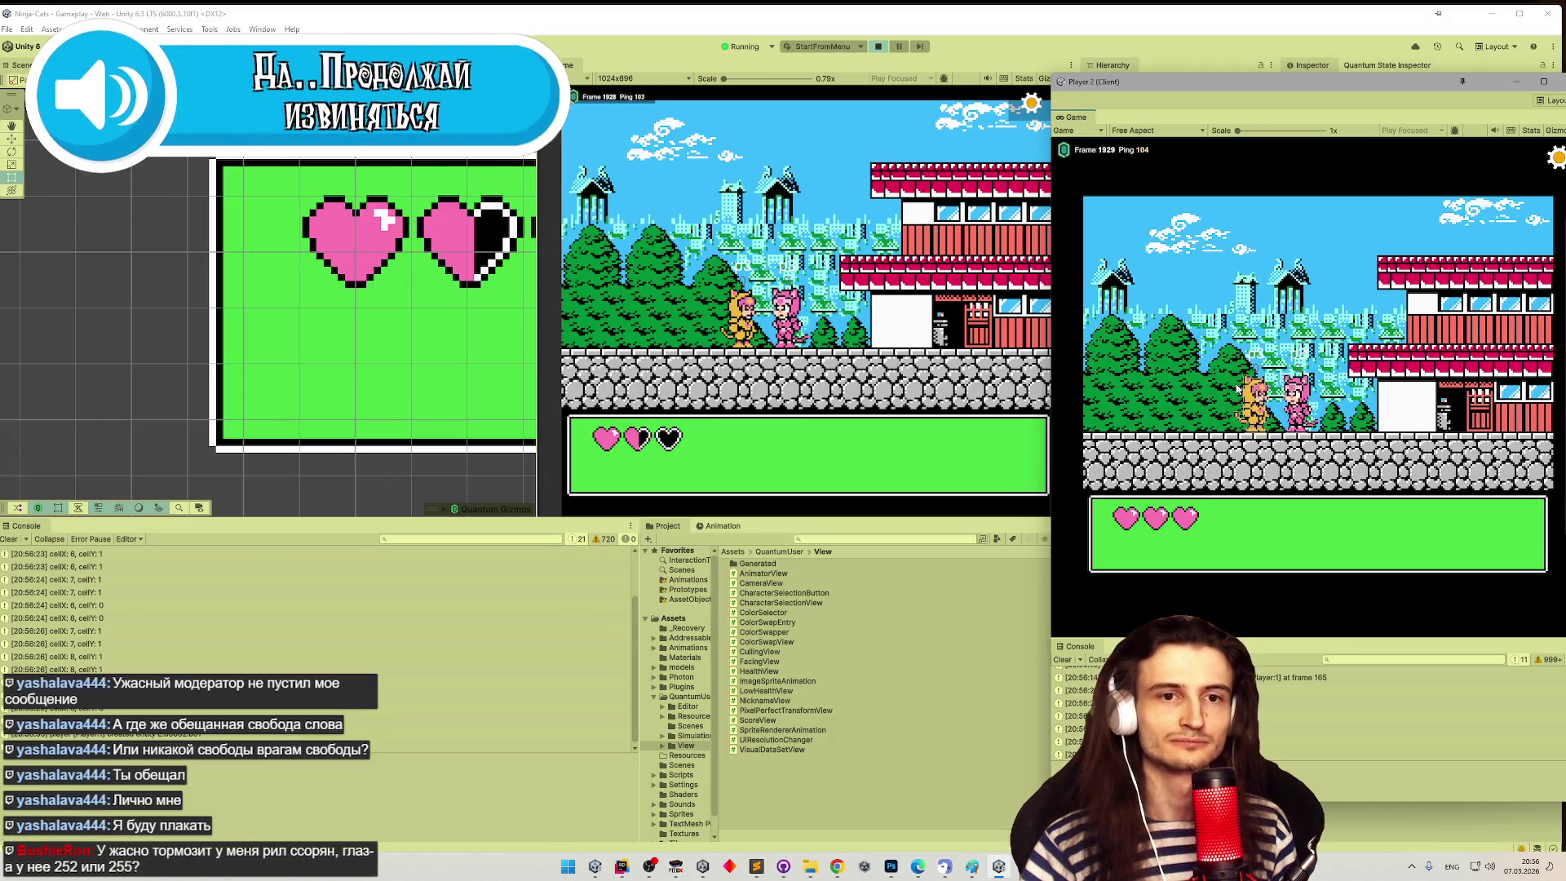
key(Left)
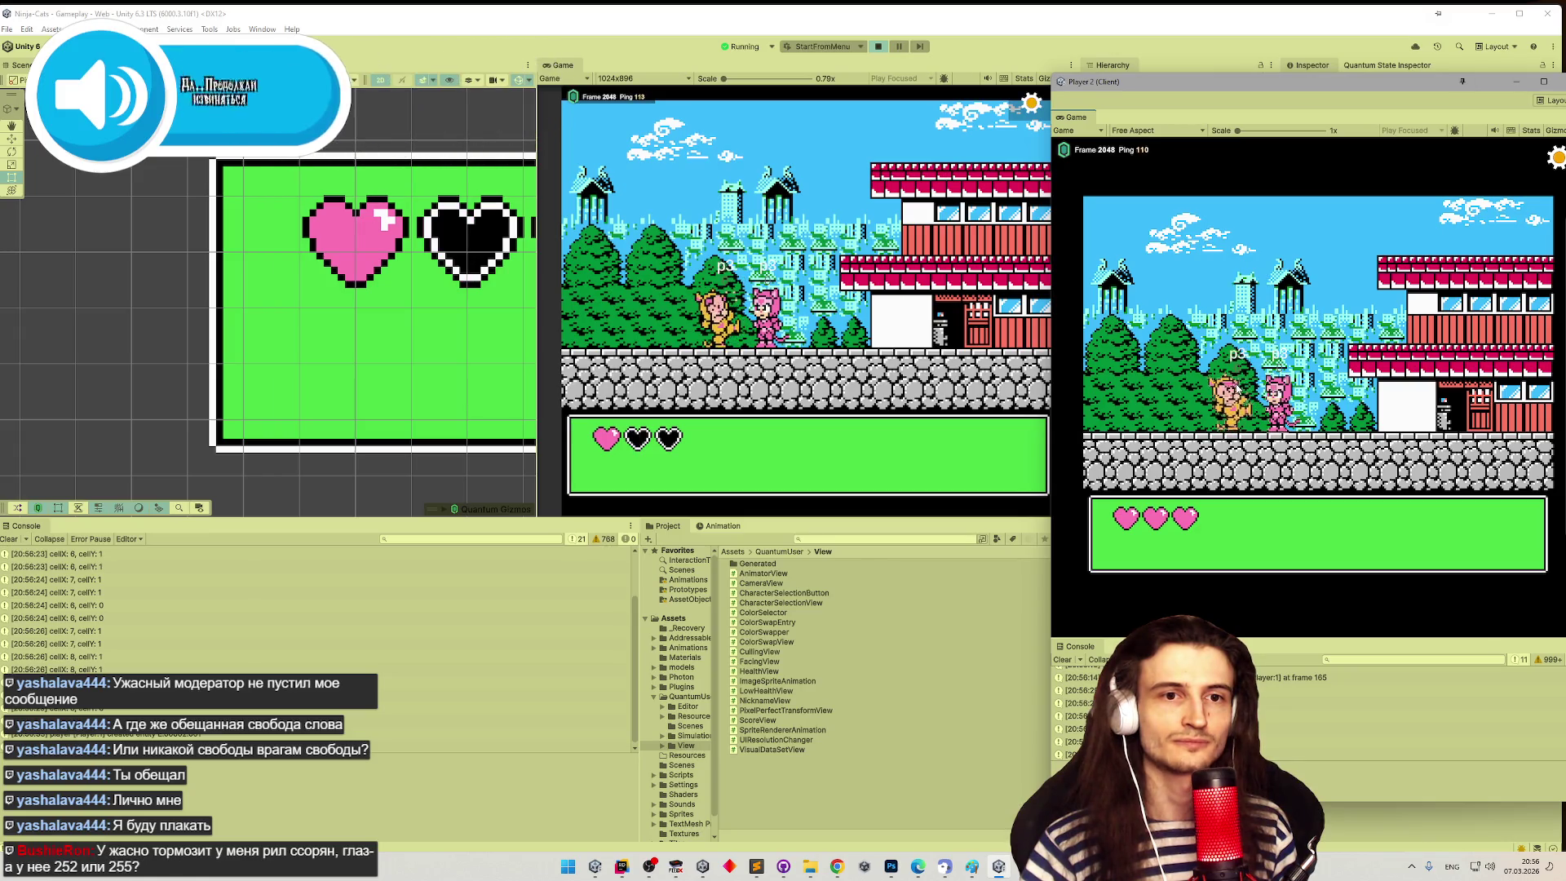
key(Left)
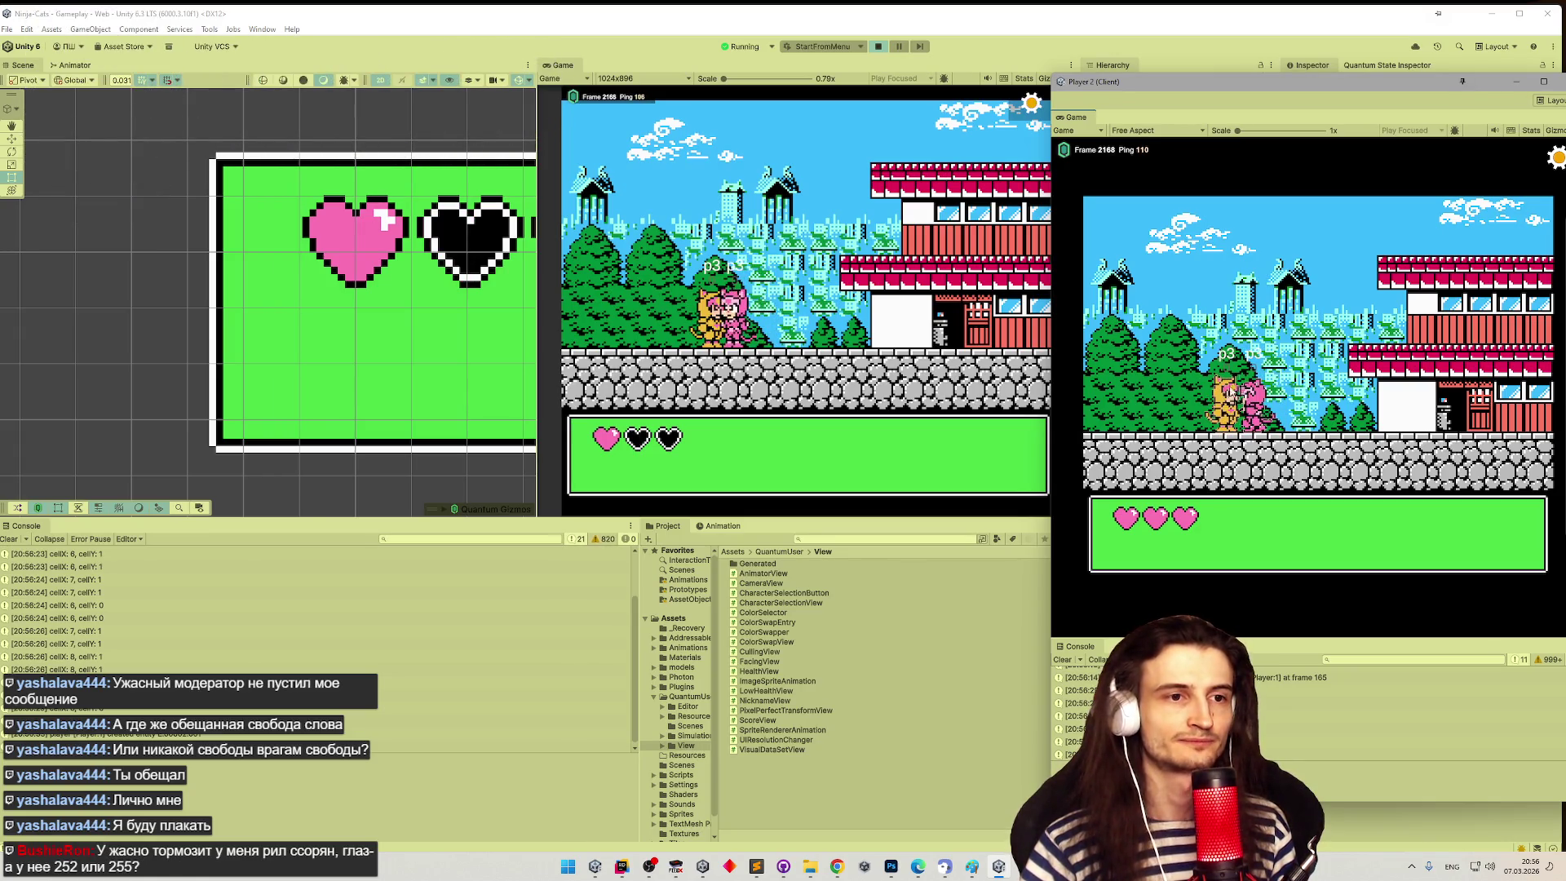
key(Left)
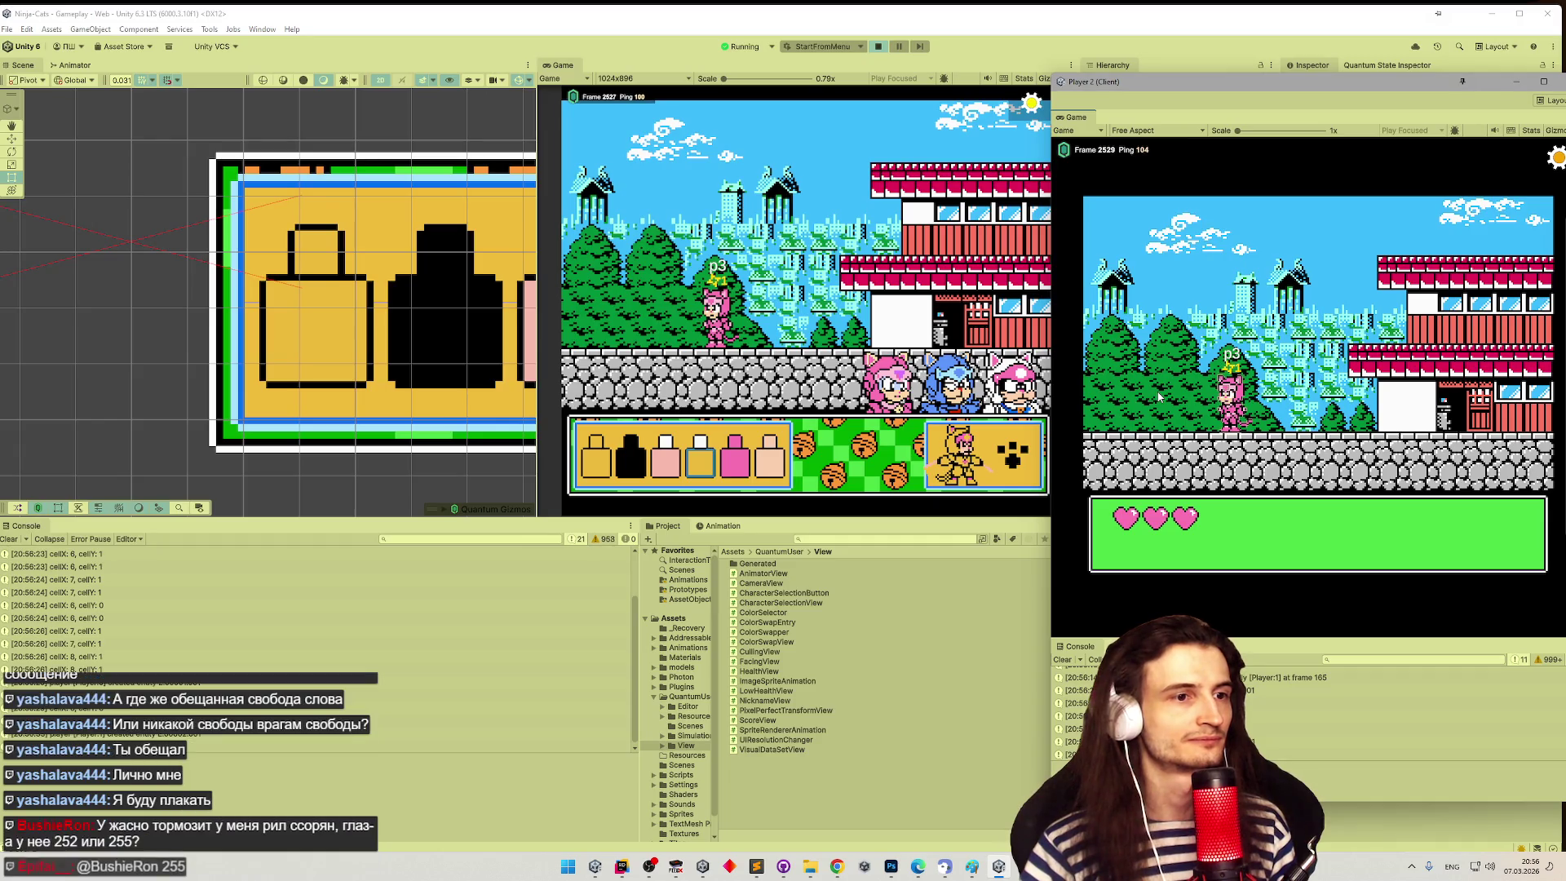
- Recolour a bottle green and confirm the pink cat to respawn in the game
key(Right)
key(Right)
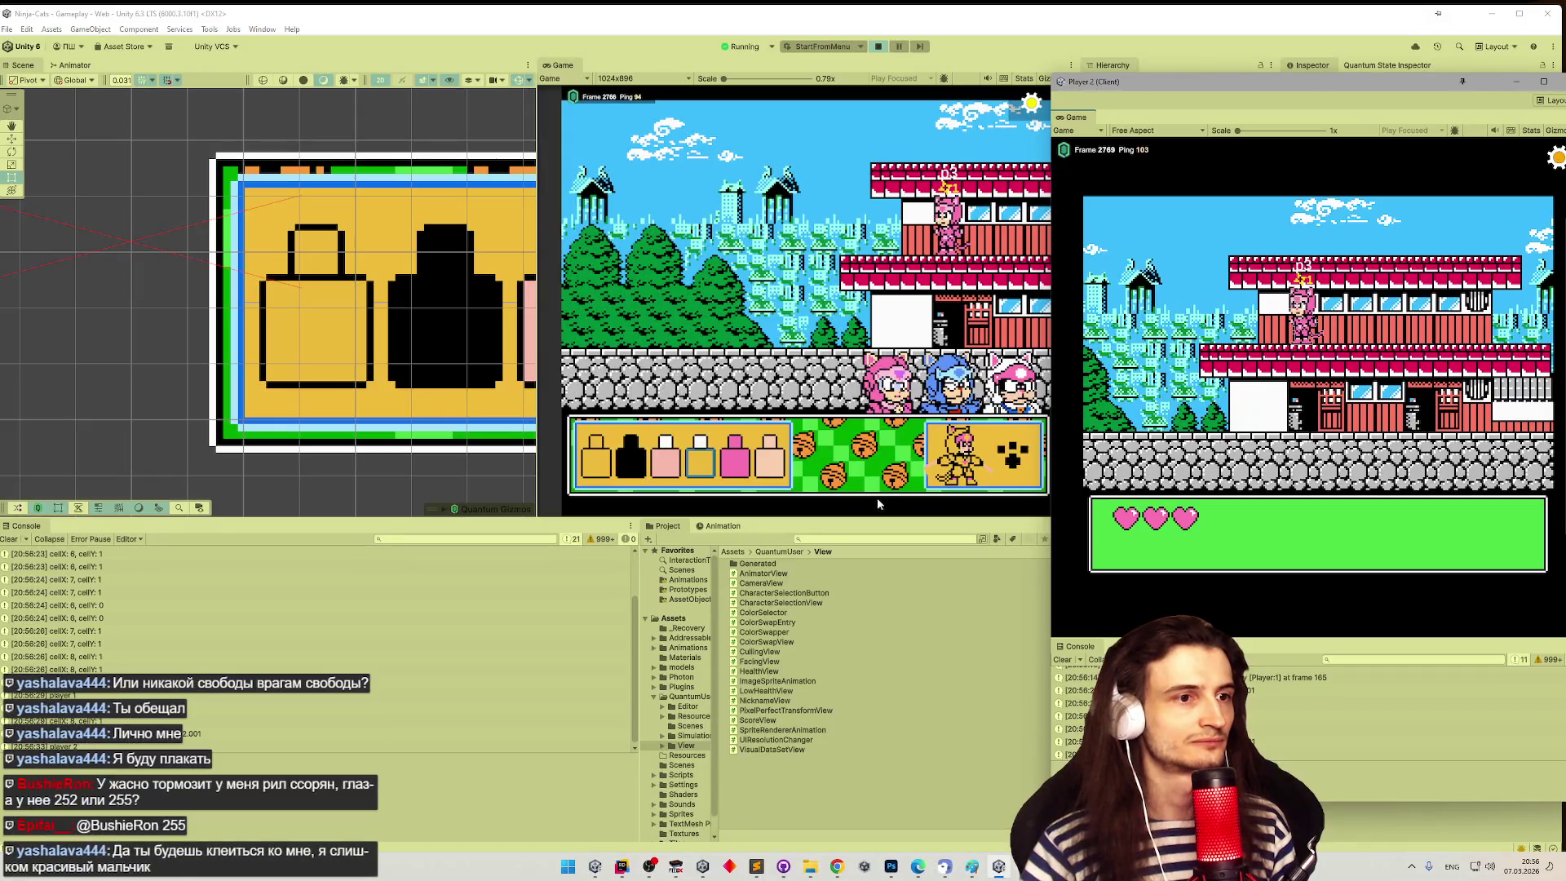
click(735, 457)
click(780, 363)
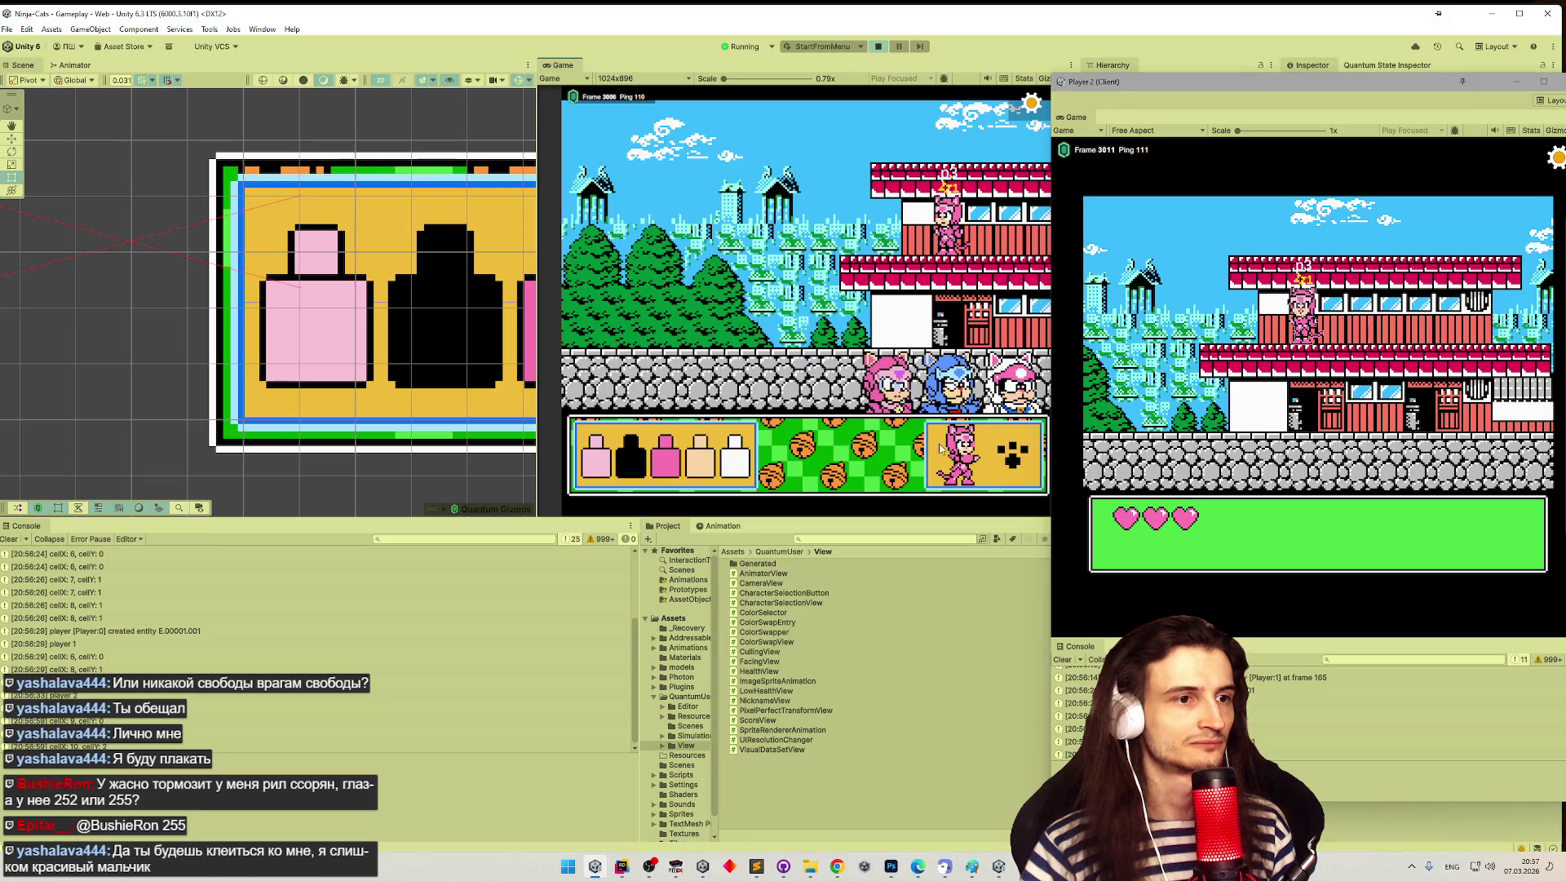
click(1004, 459)
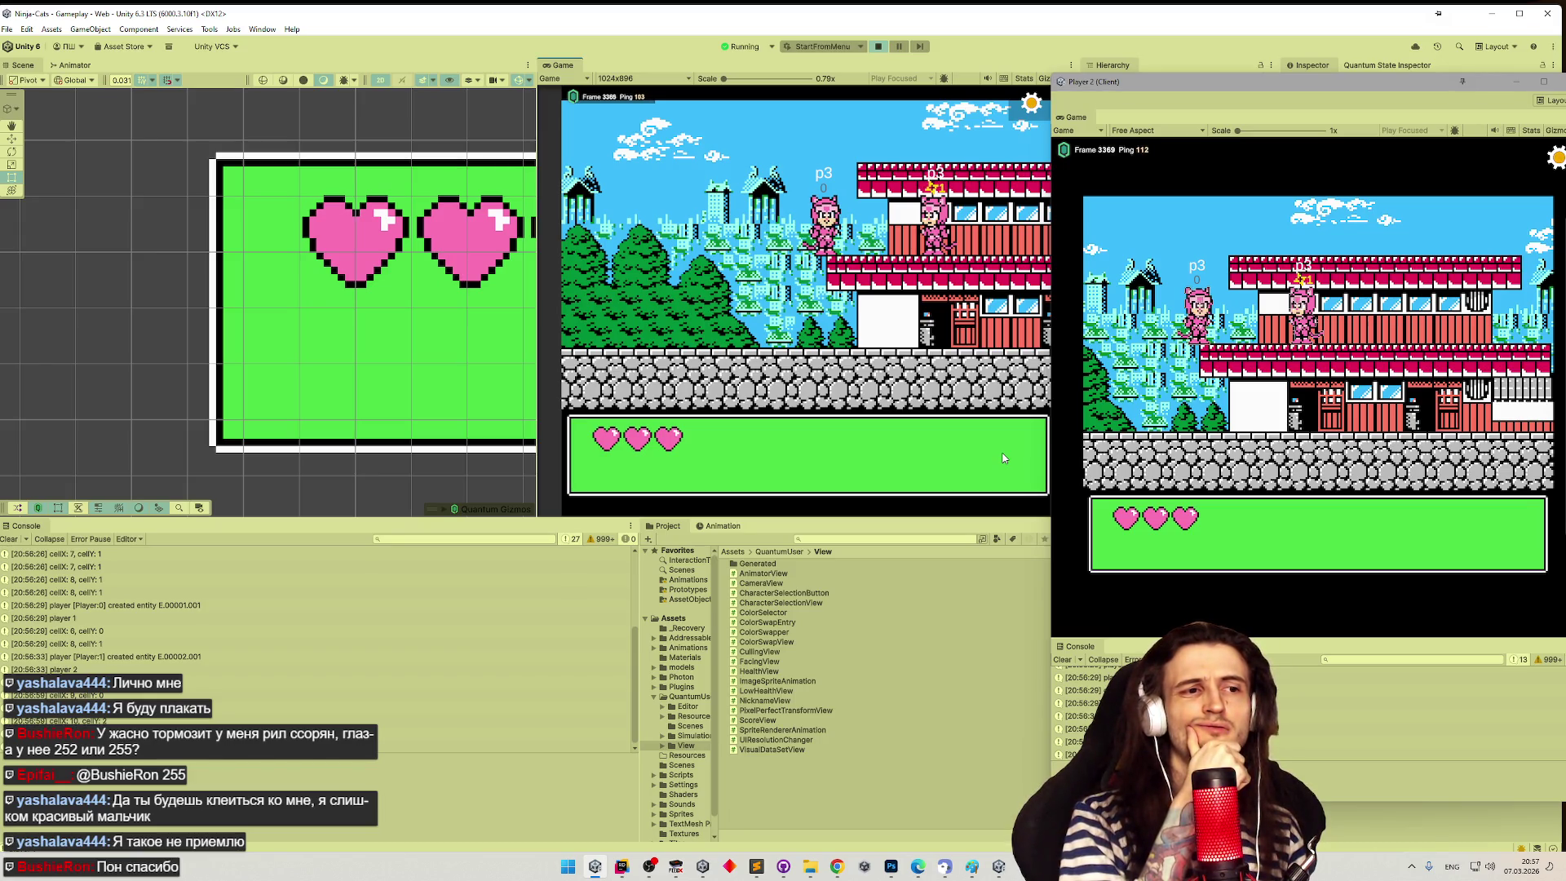
- Steer the pink p3 cat onto the building and narrow the Player 2 client window
key(Left)
key(Right)
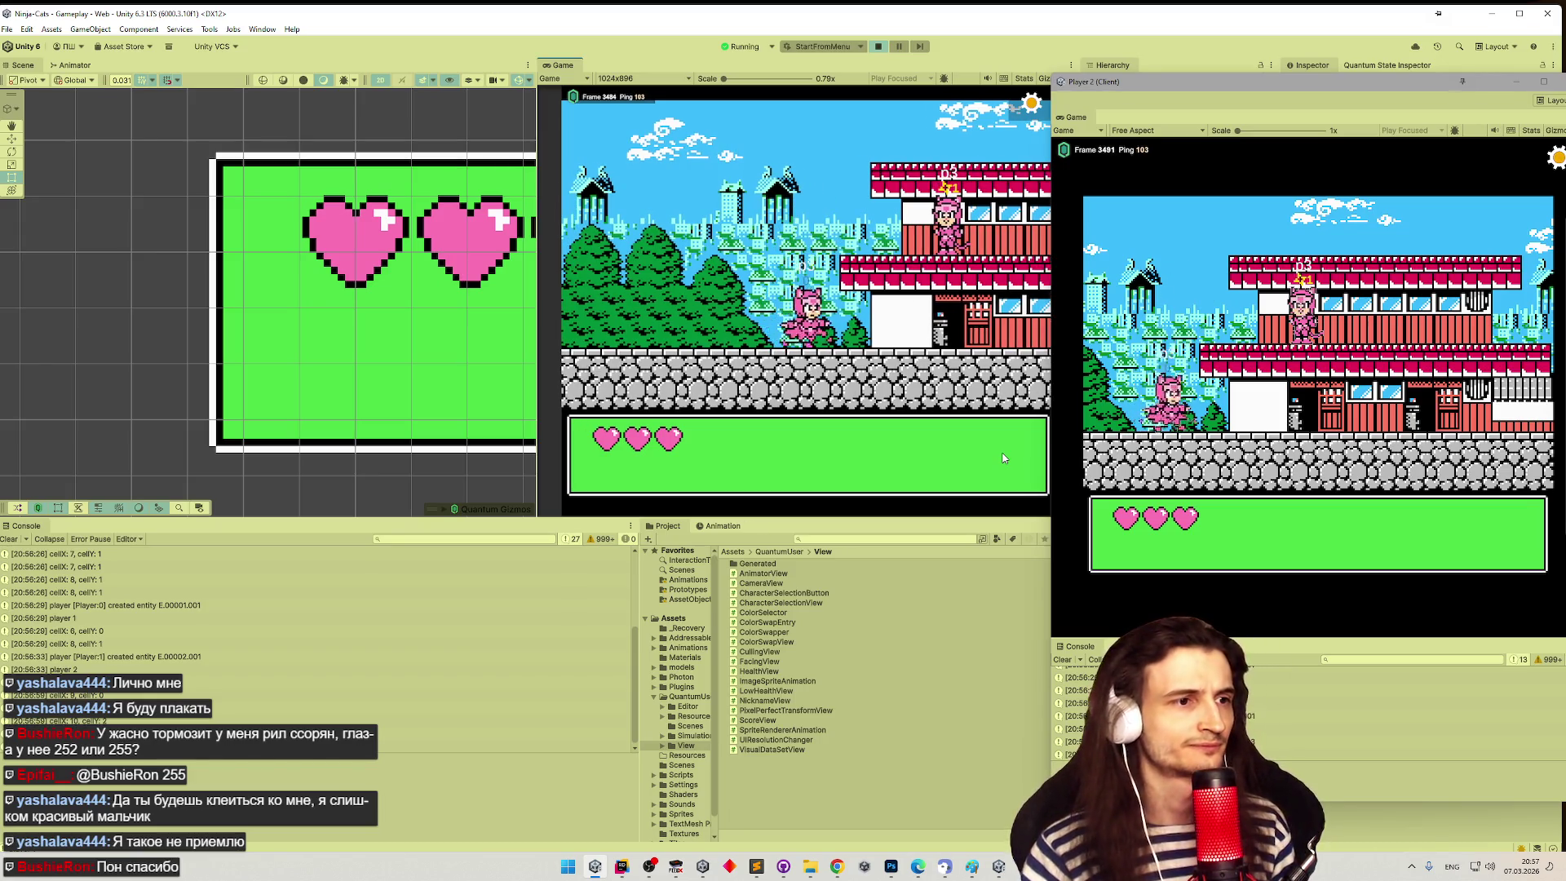
drag(1453, 81, 1366, 82)
- Close the floating Player 2 (Client) window
click(1468, 82)
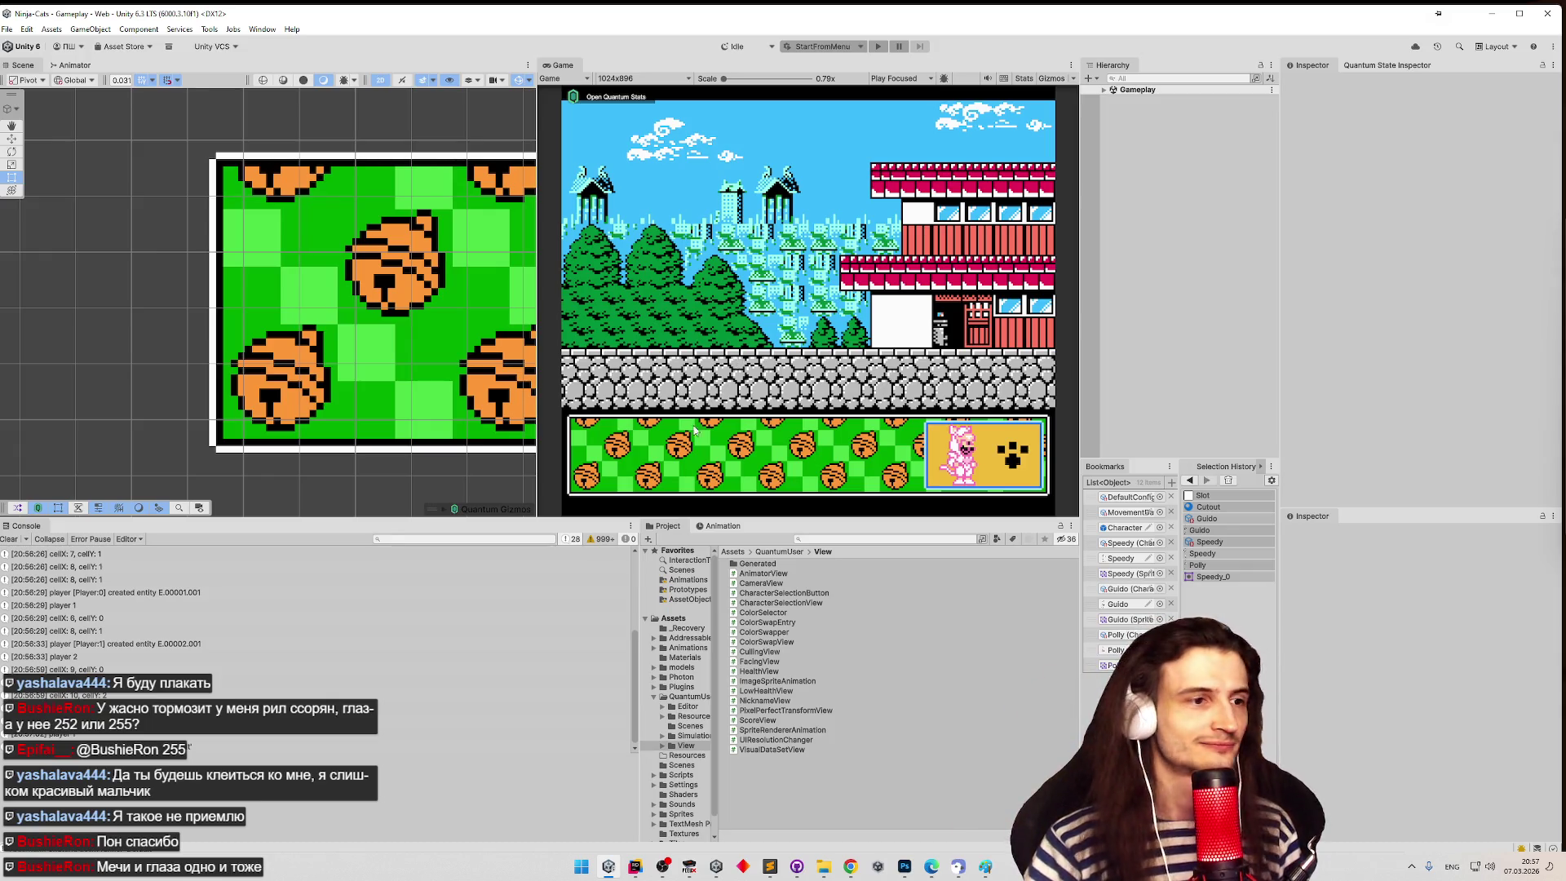
- Comment out the cellX/cellY Debug.Log lines in OnPointerClick and GetColor, then minimise Rider
double_click(16, 571)
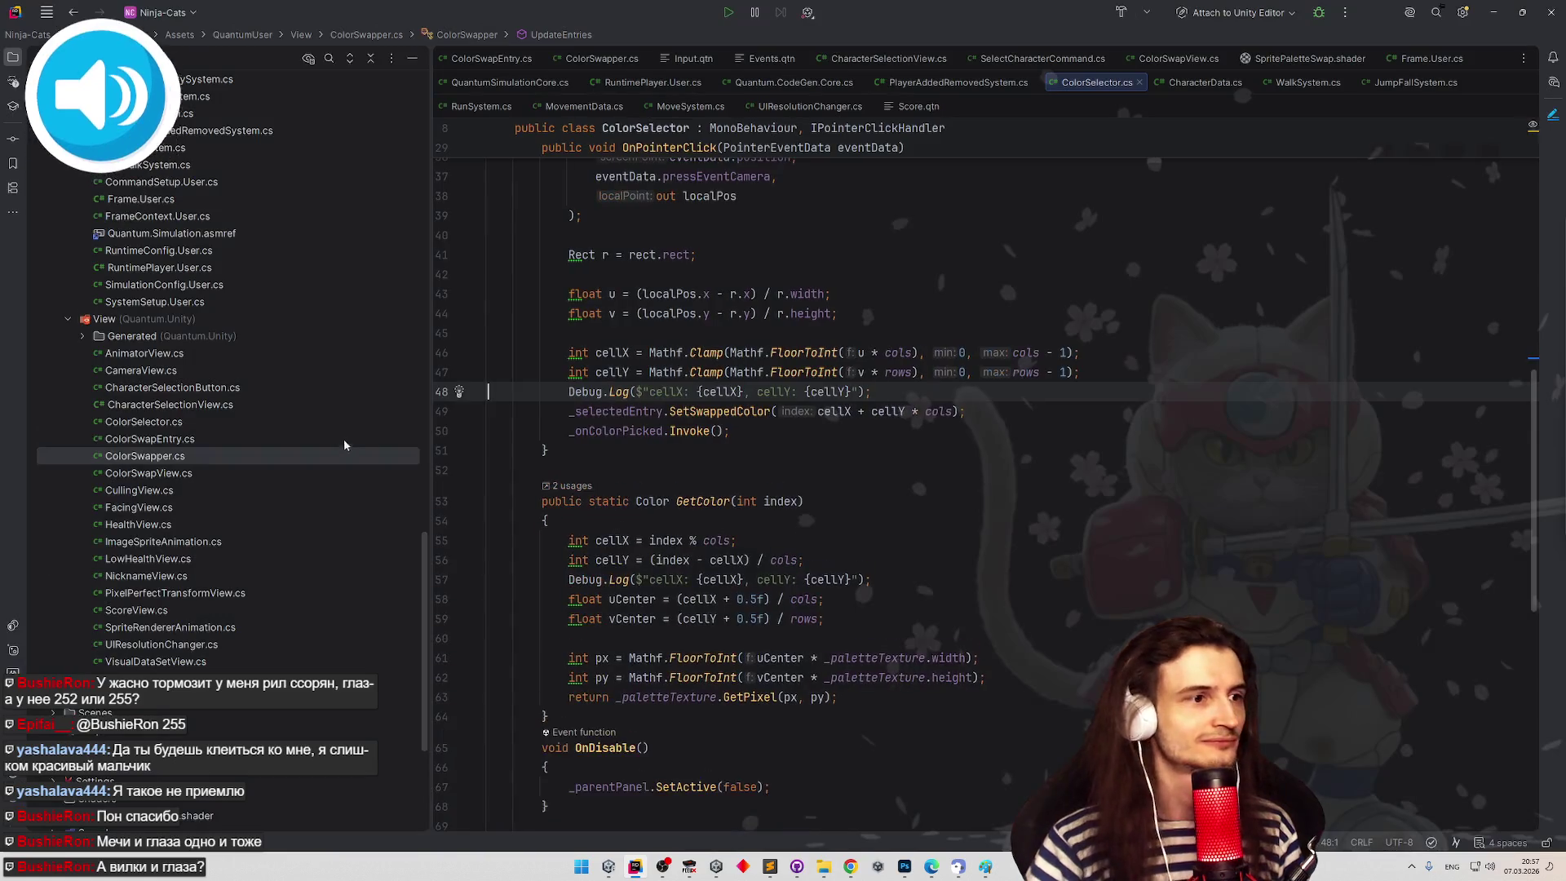
key(ctrl+slash)
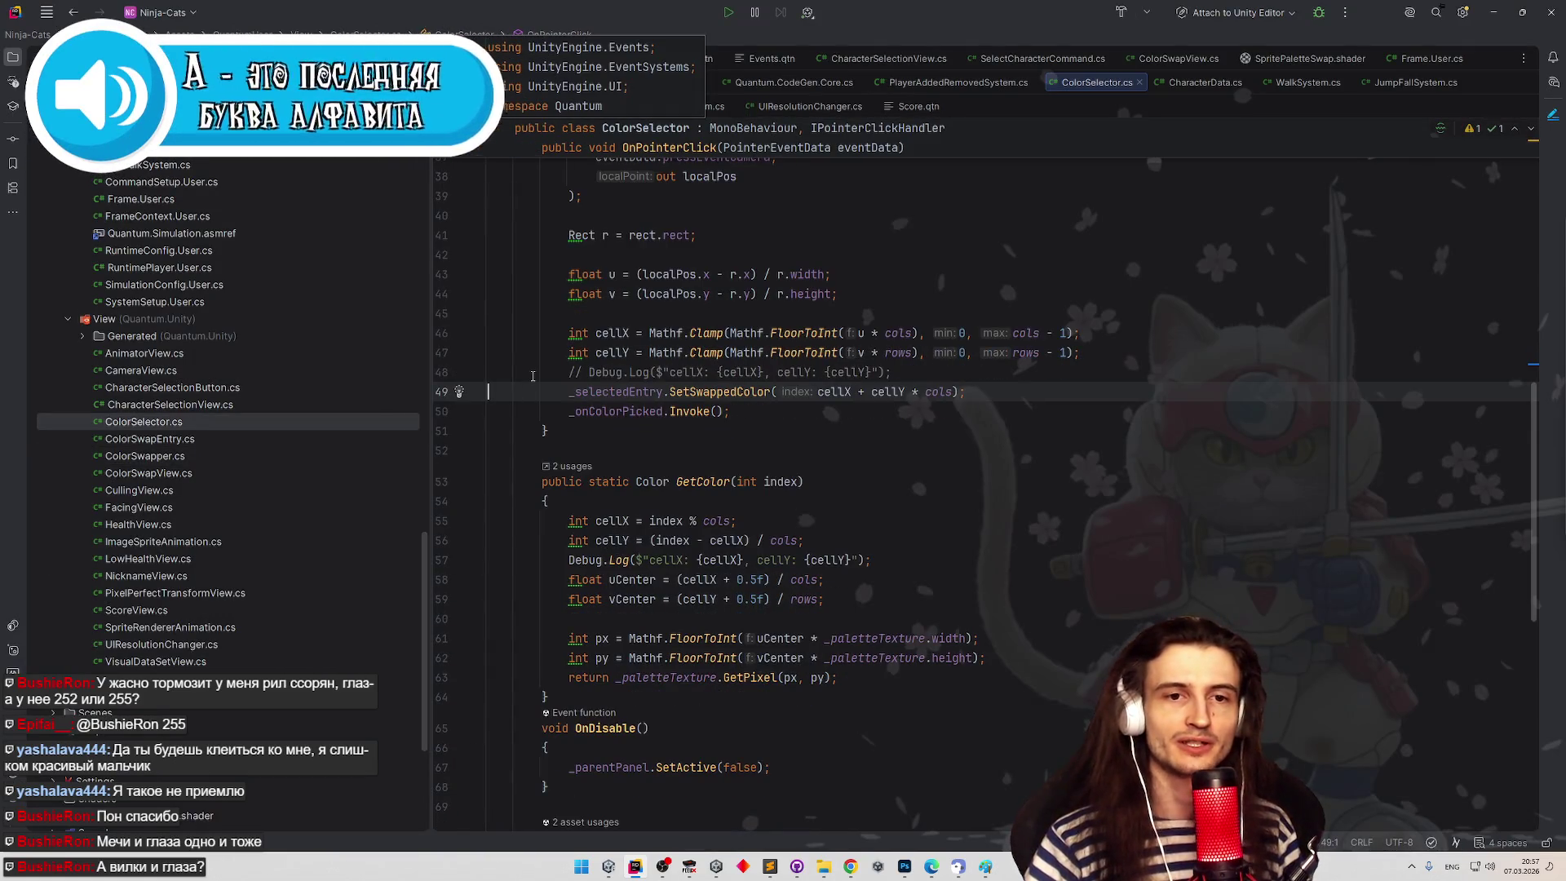
click(570, 353)
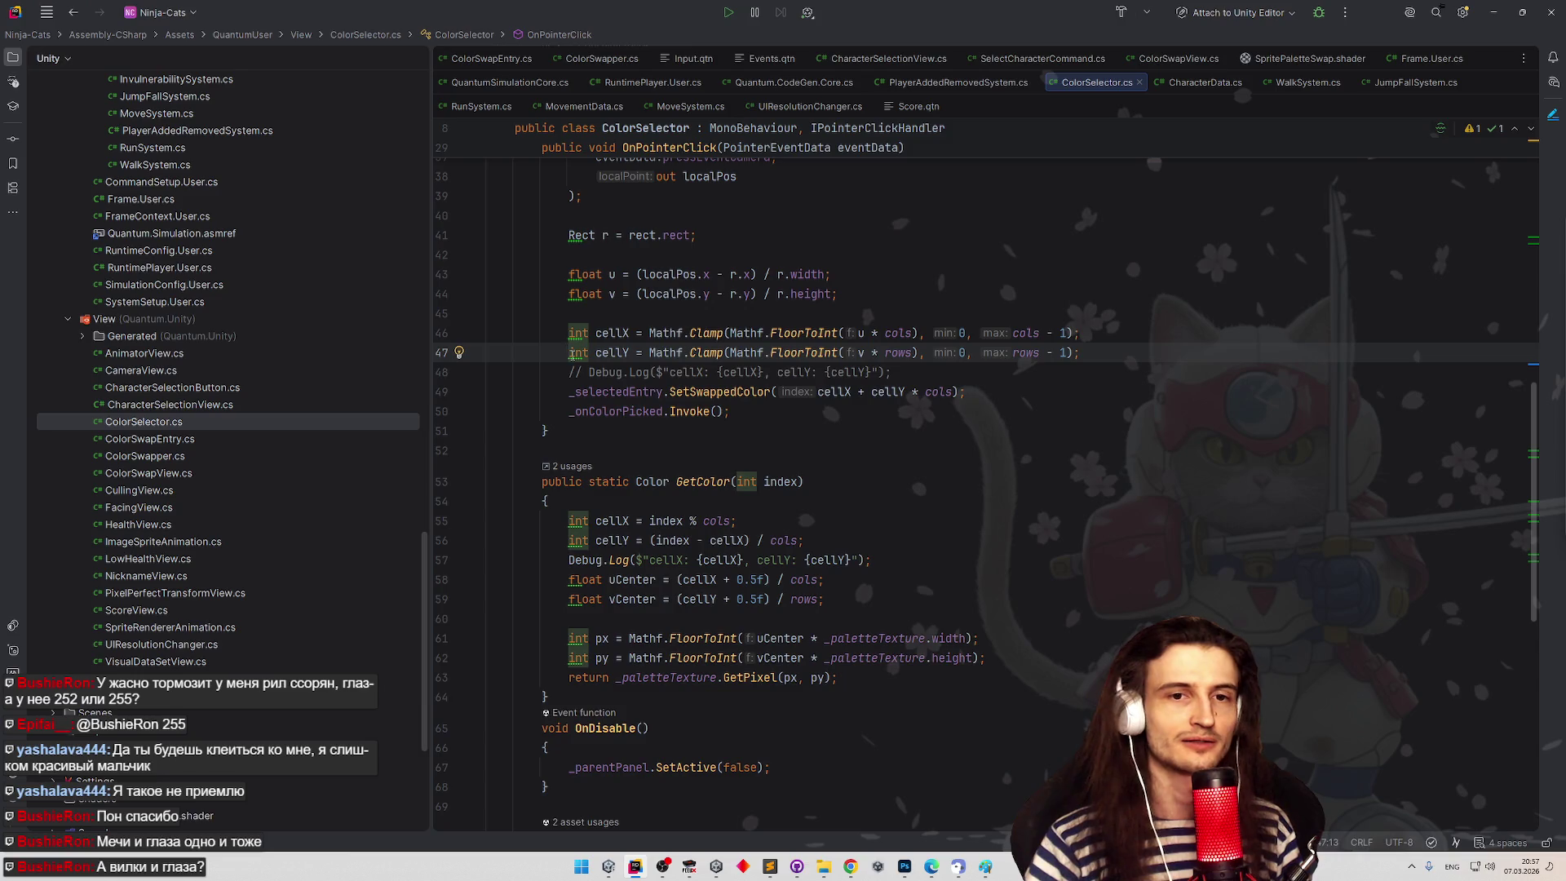
click(702, 372)
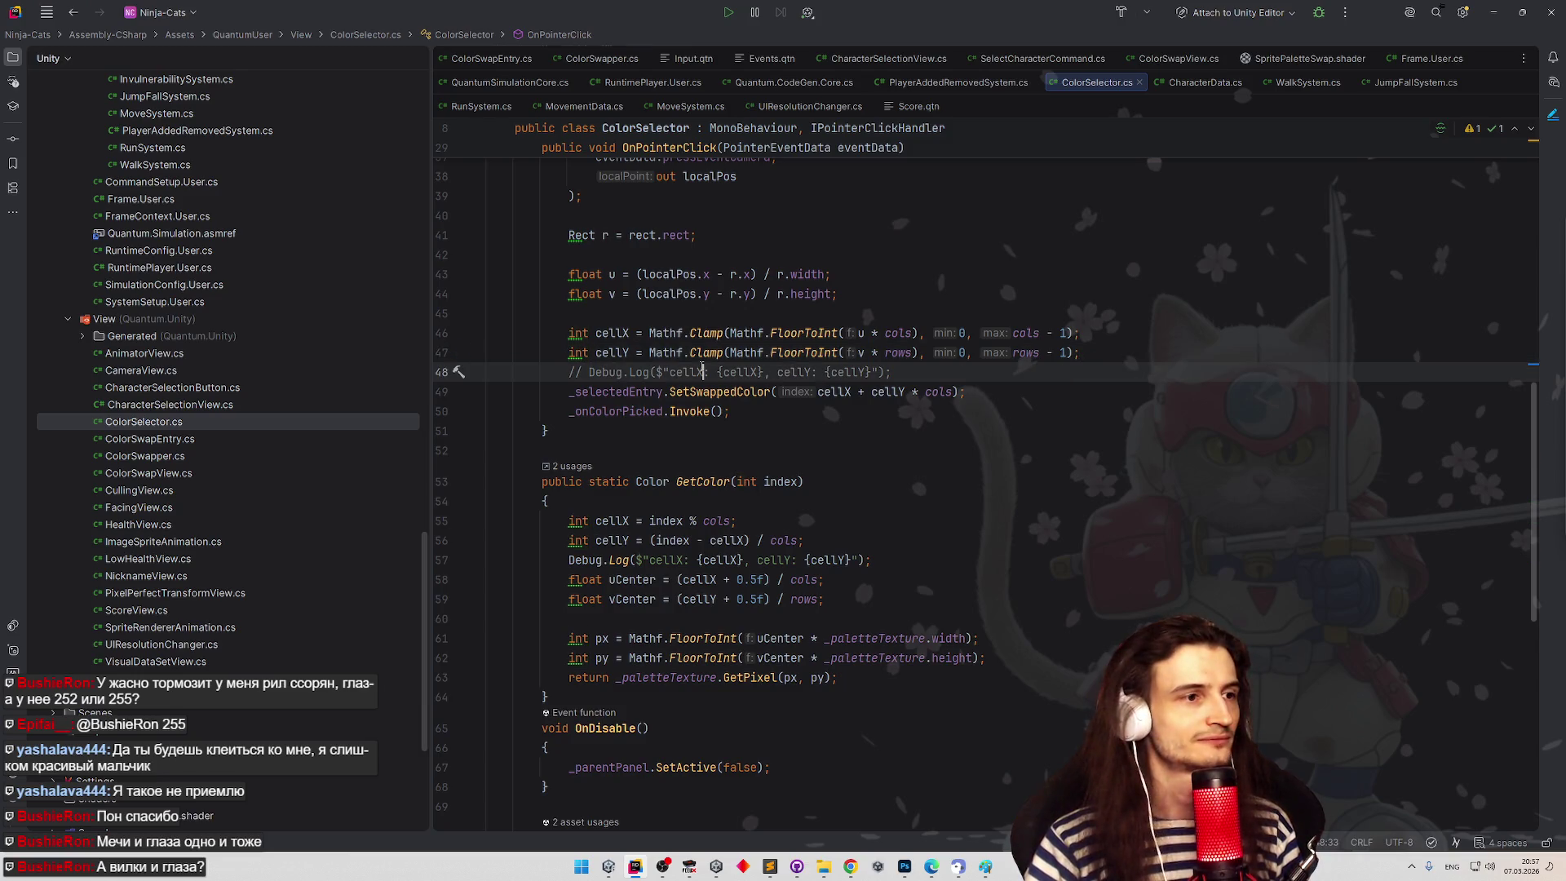
scroll(783, 374, down, 1)
click(554, 493)
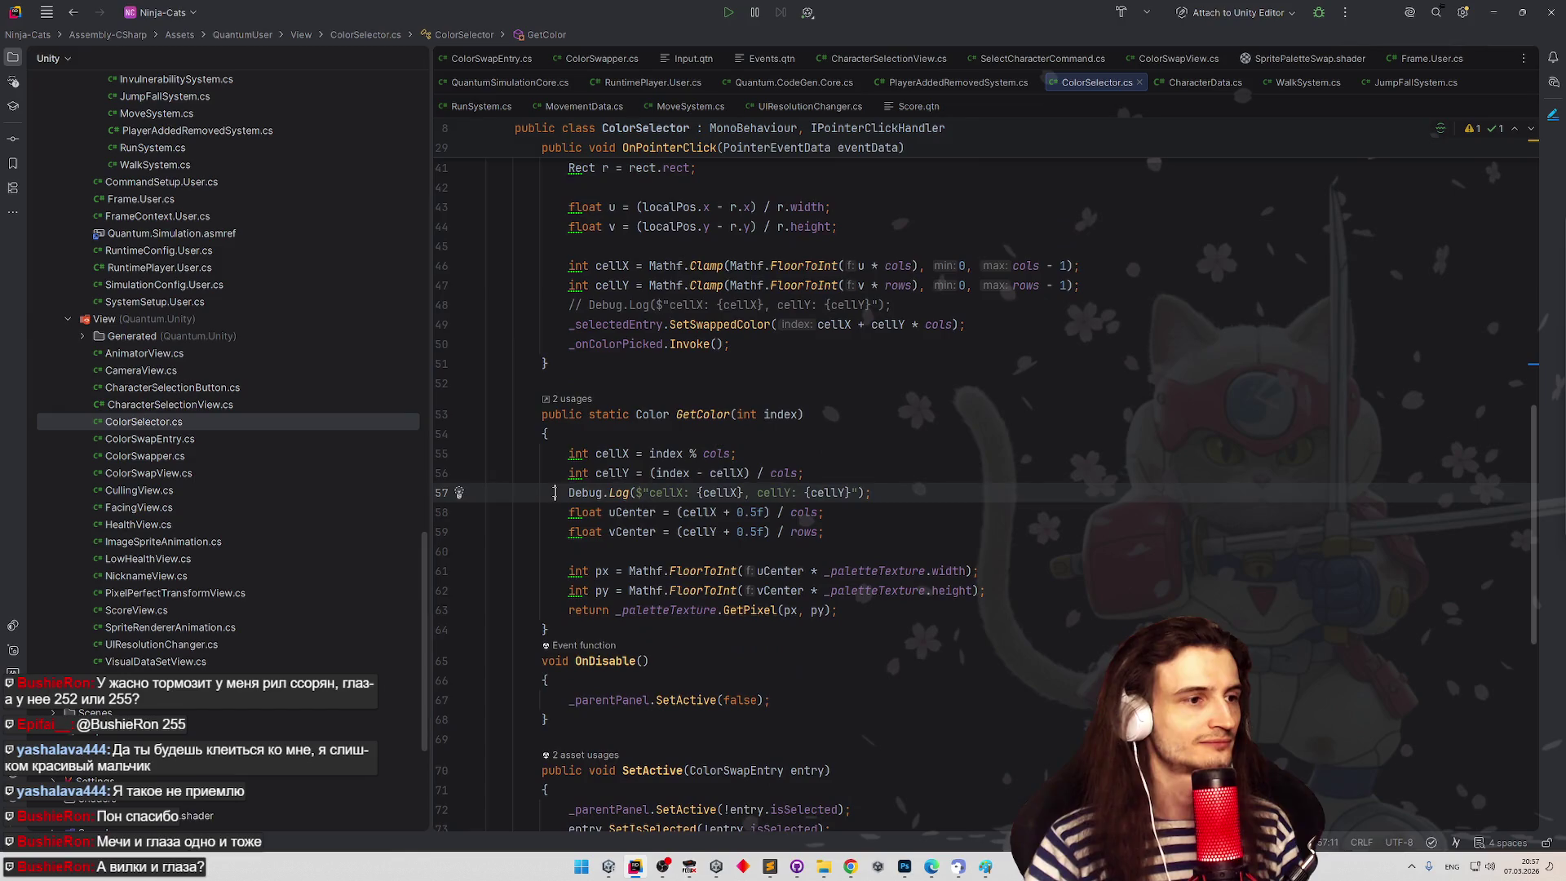
key(ctrl+slash)
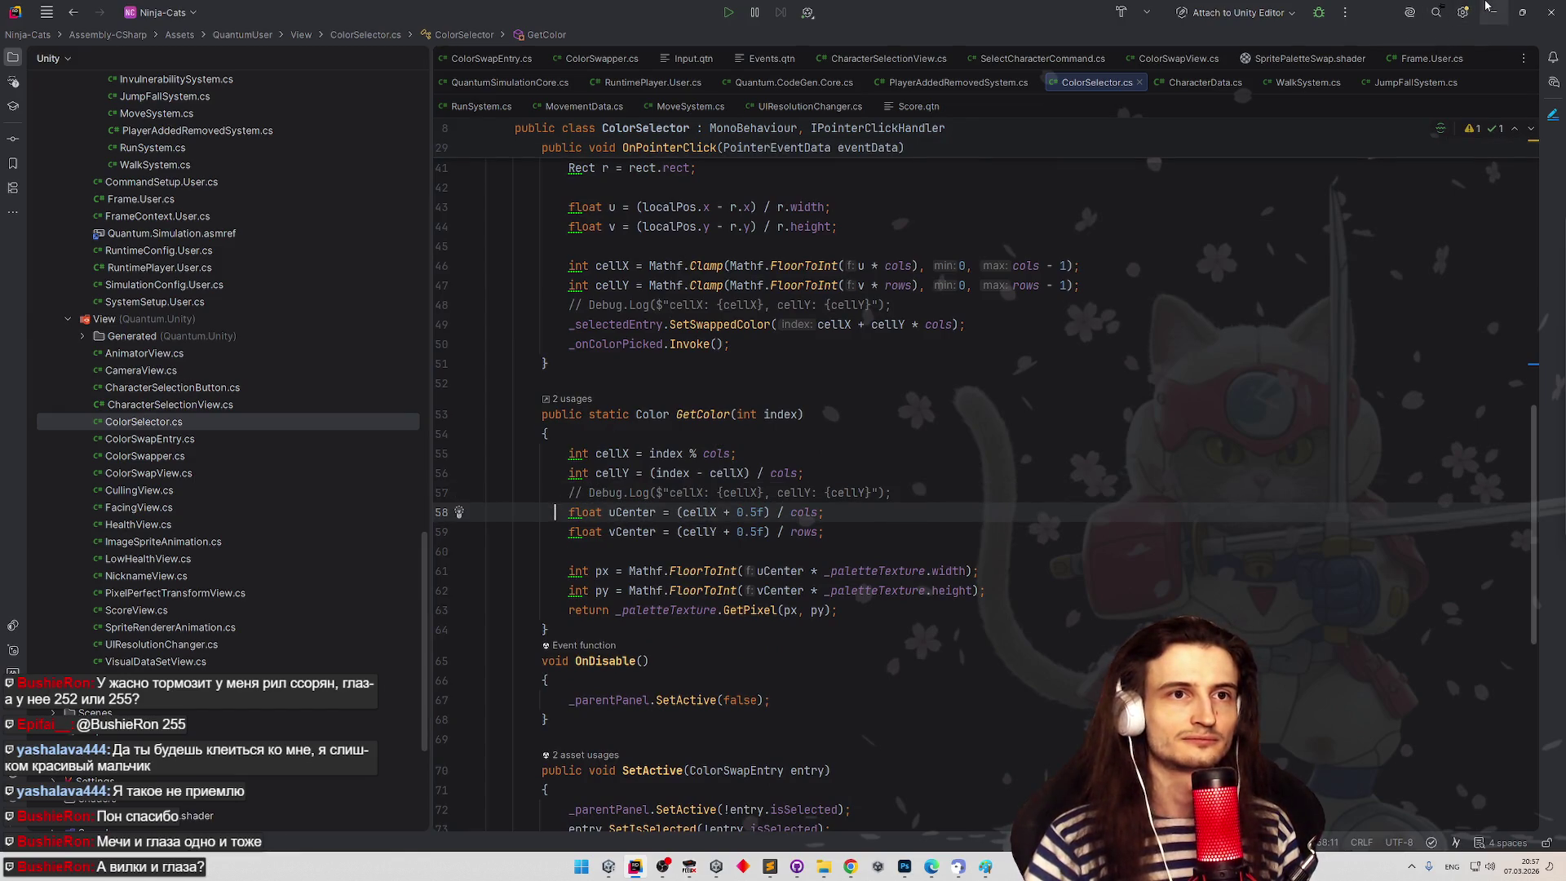
click(1493, 12)
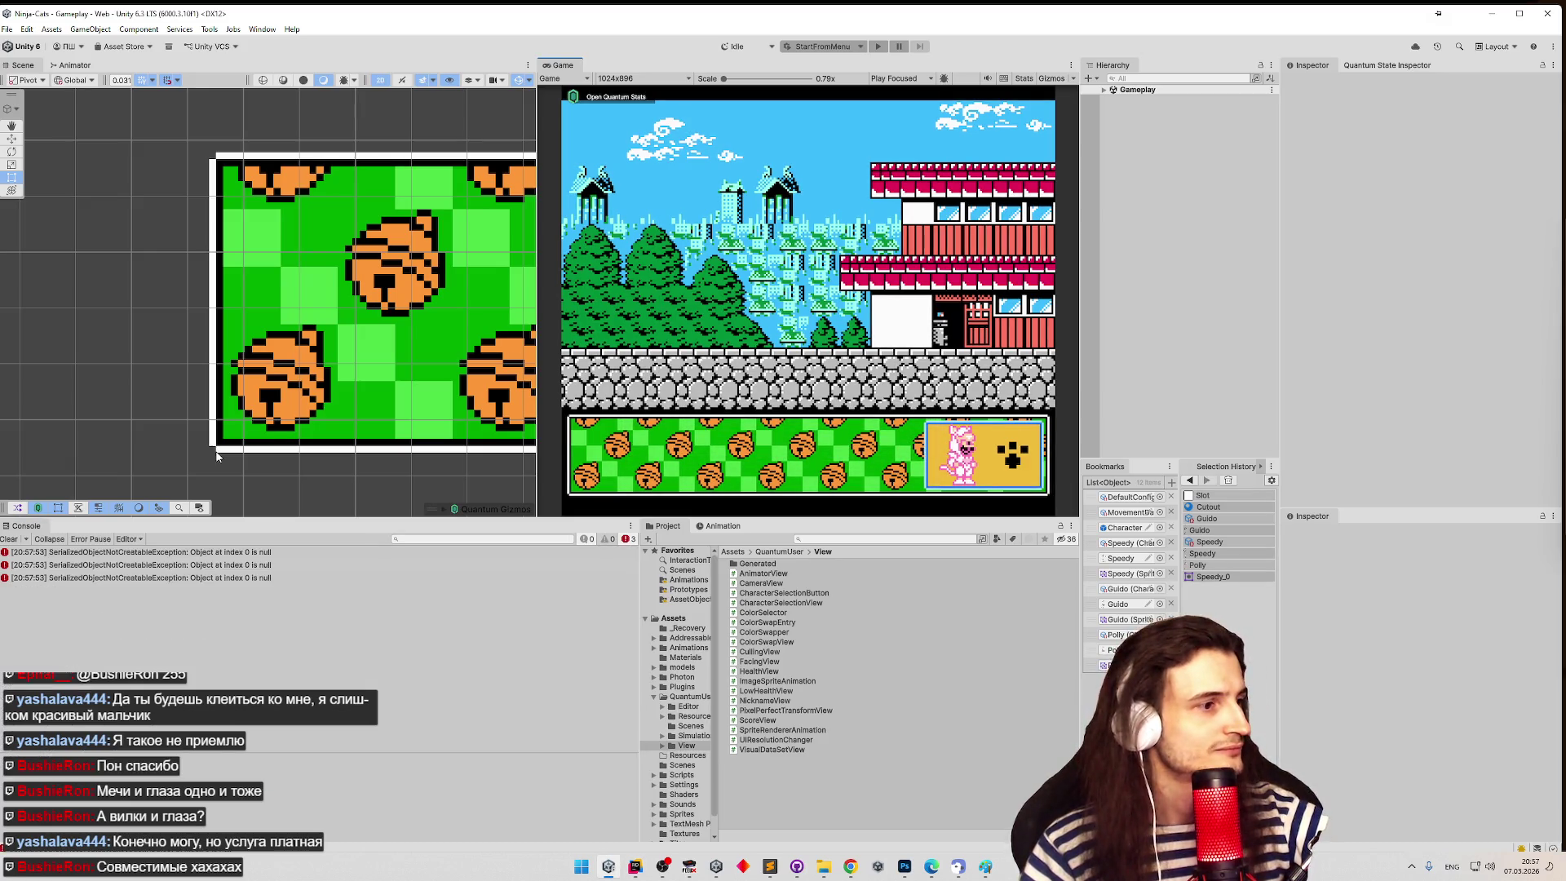
- Clear the Console's serialization errors, glance at the Paint sketch, and bring Chrome forward
click(167, 555)
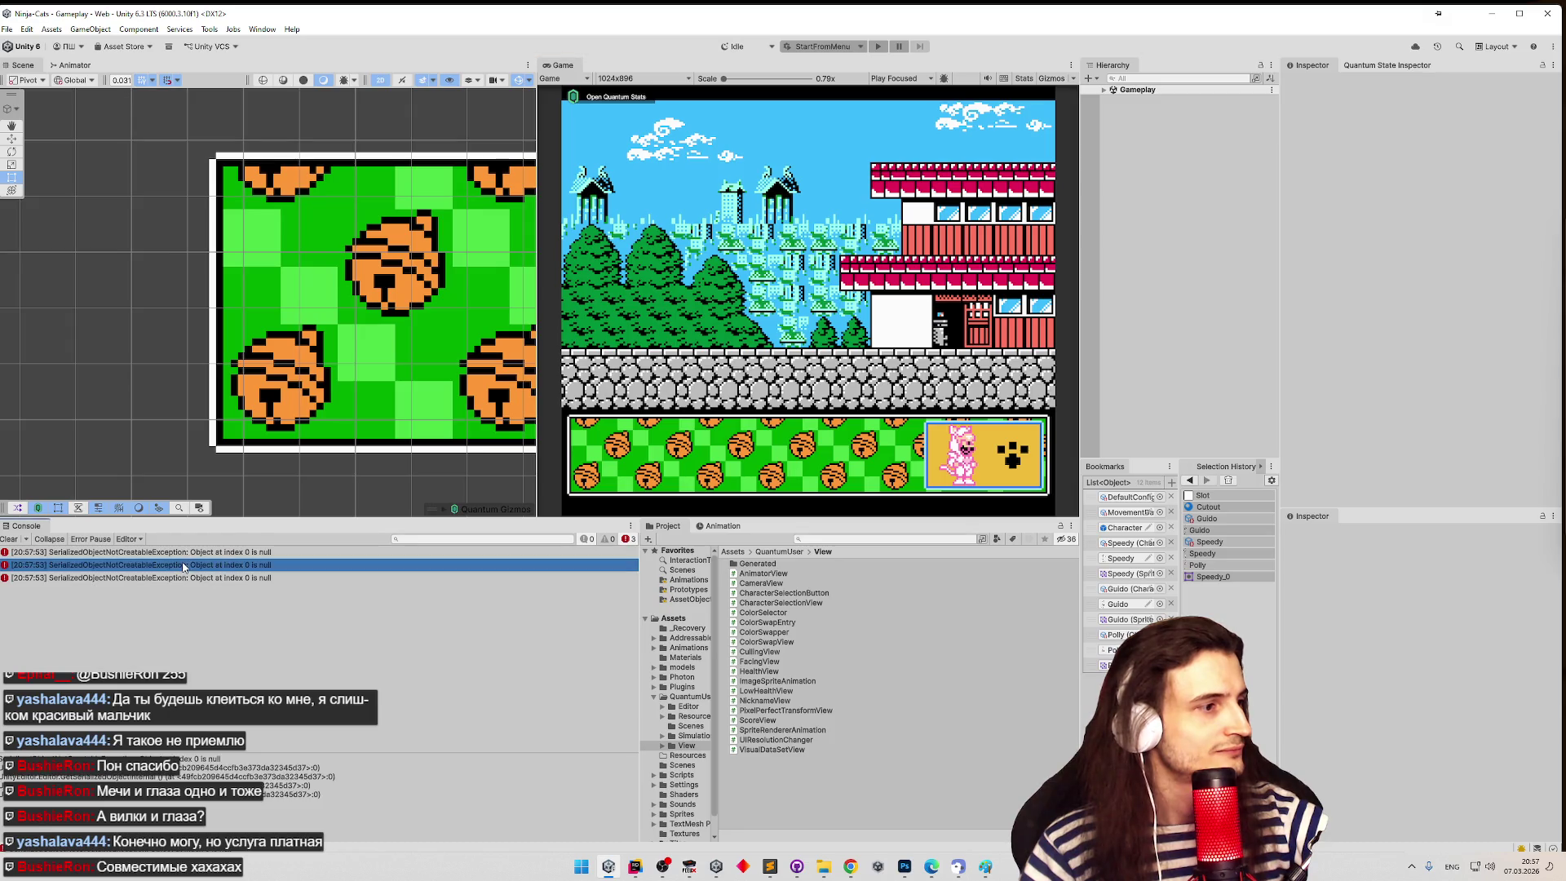
click(6, 539)
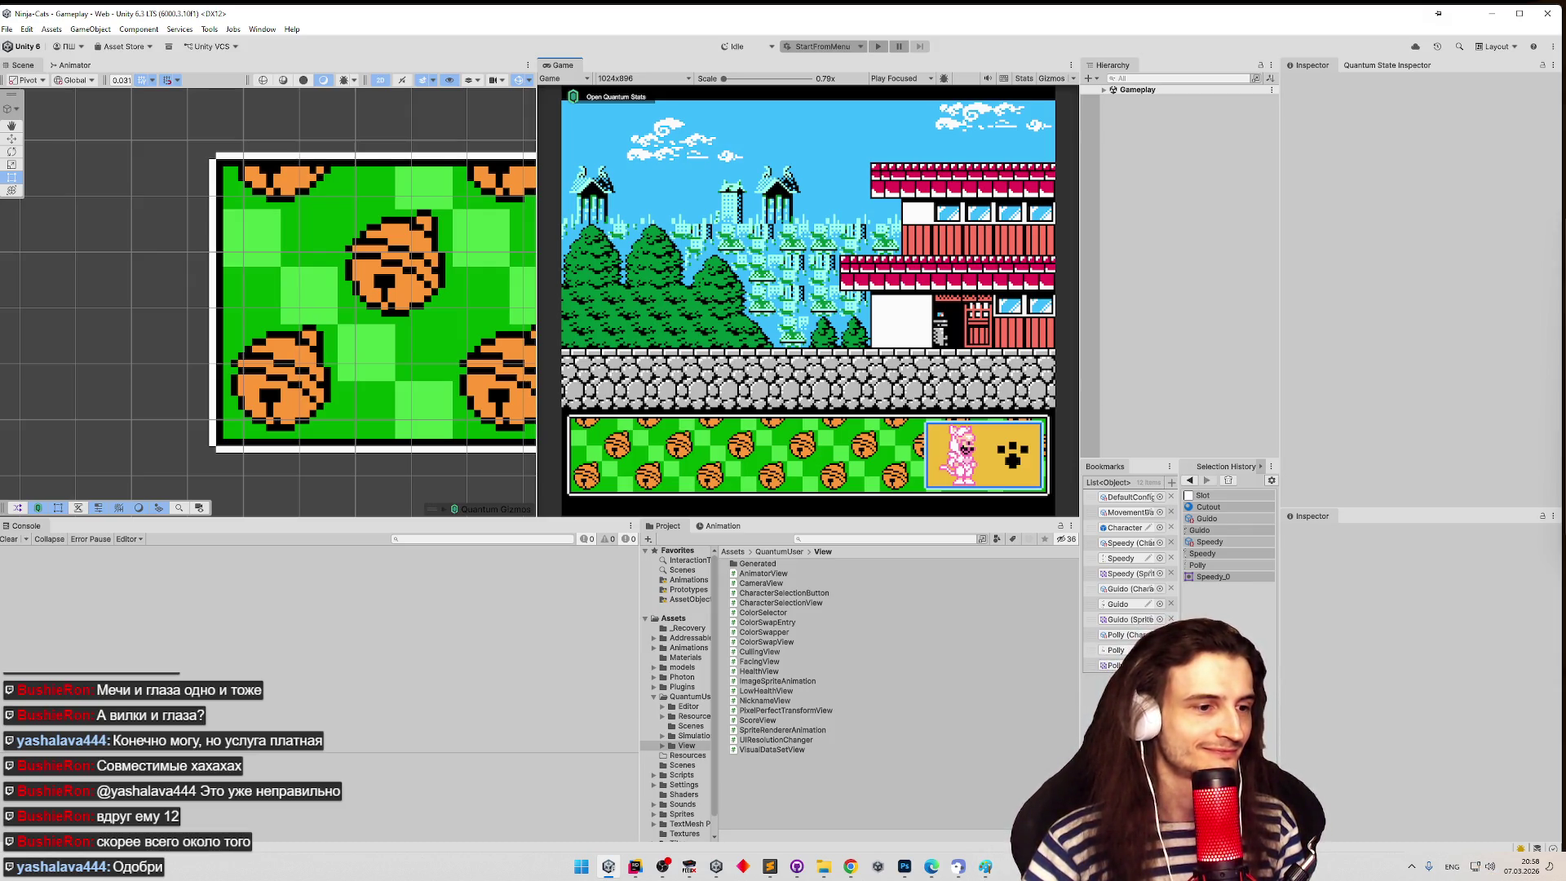
click(985, 867)
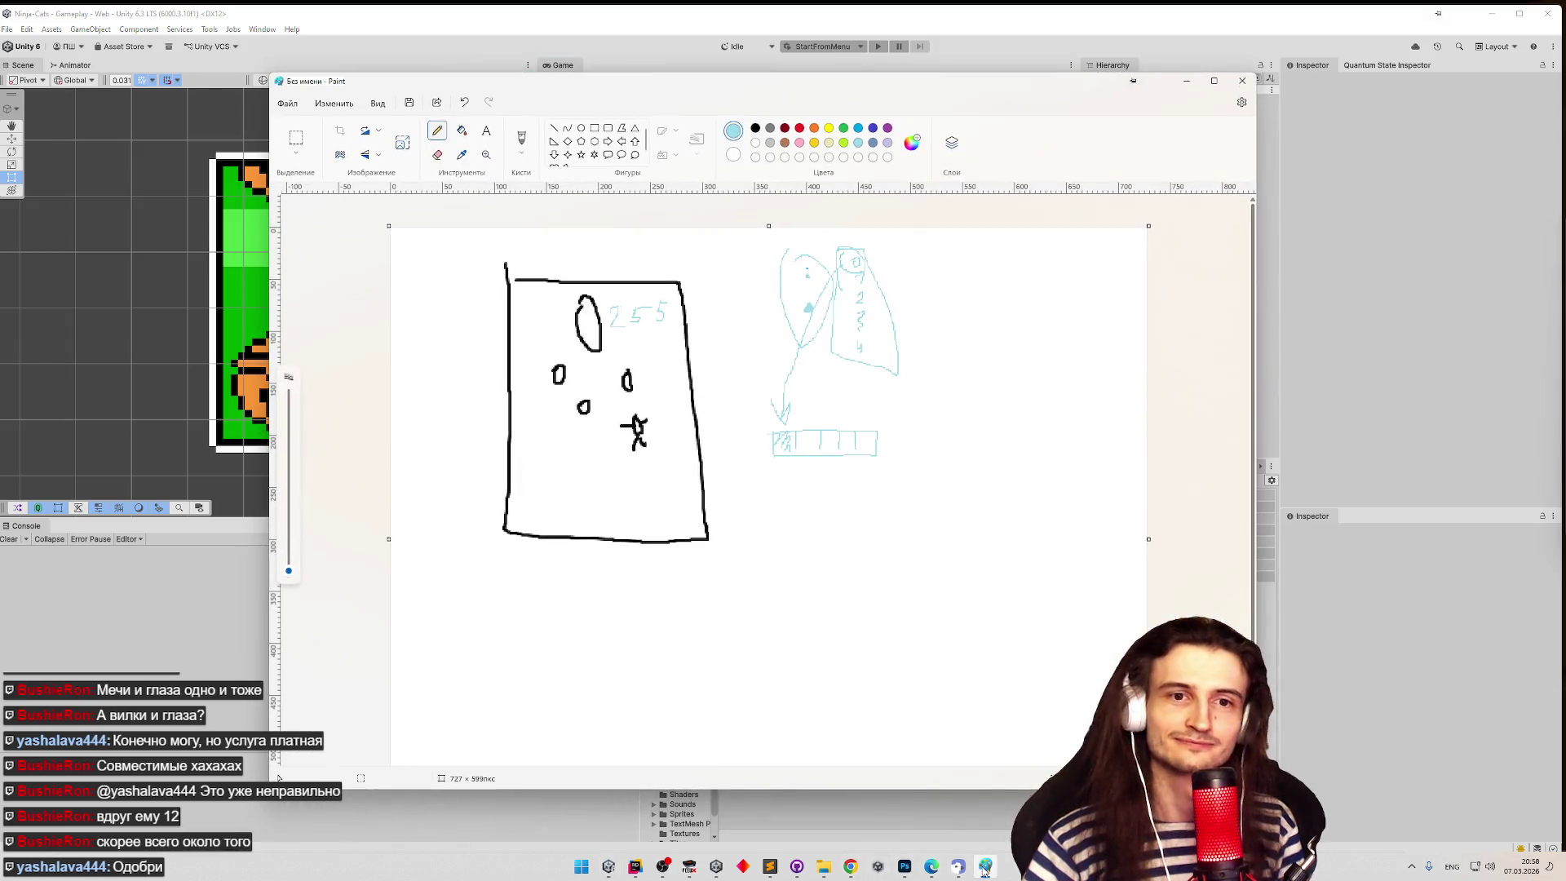
click(985, 867)
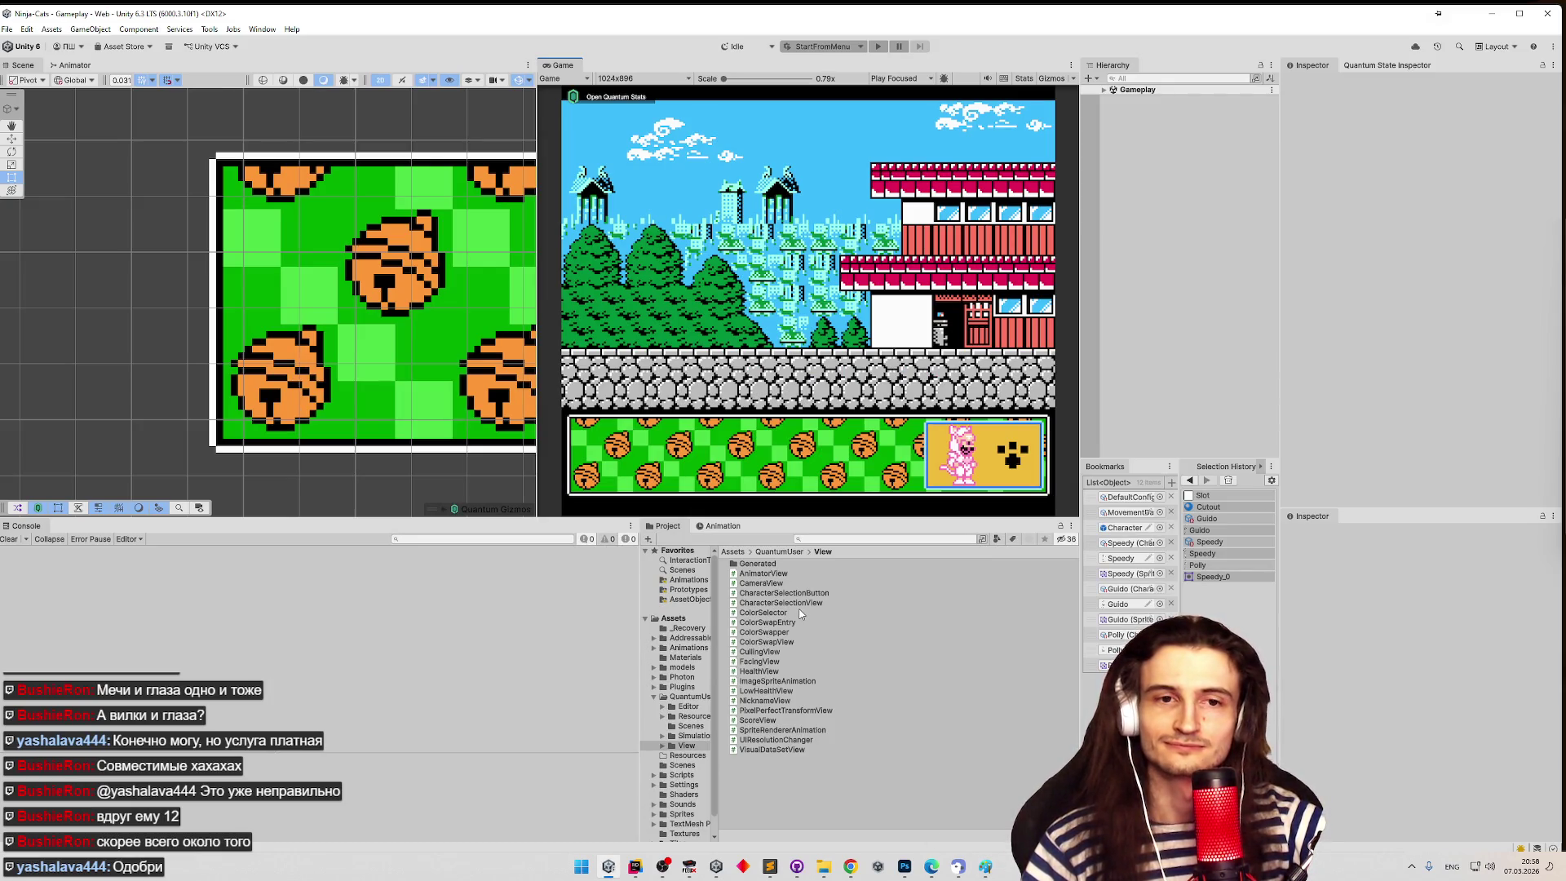
click(853, 865)
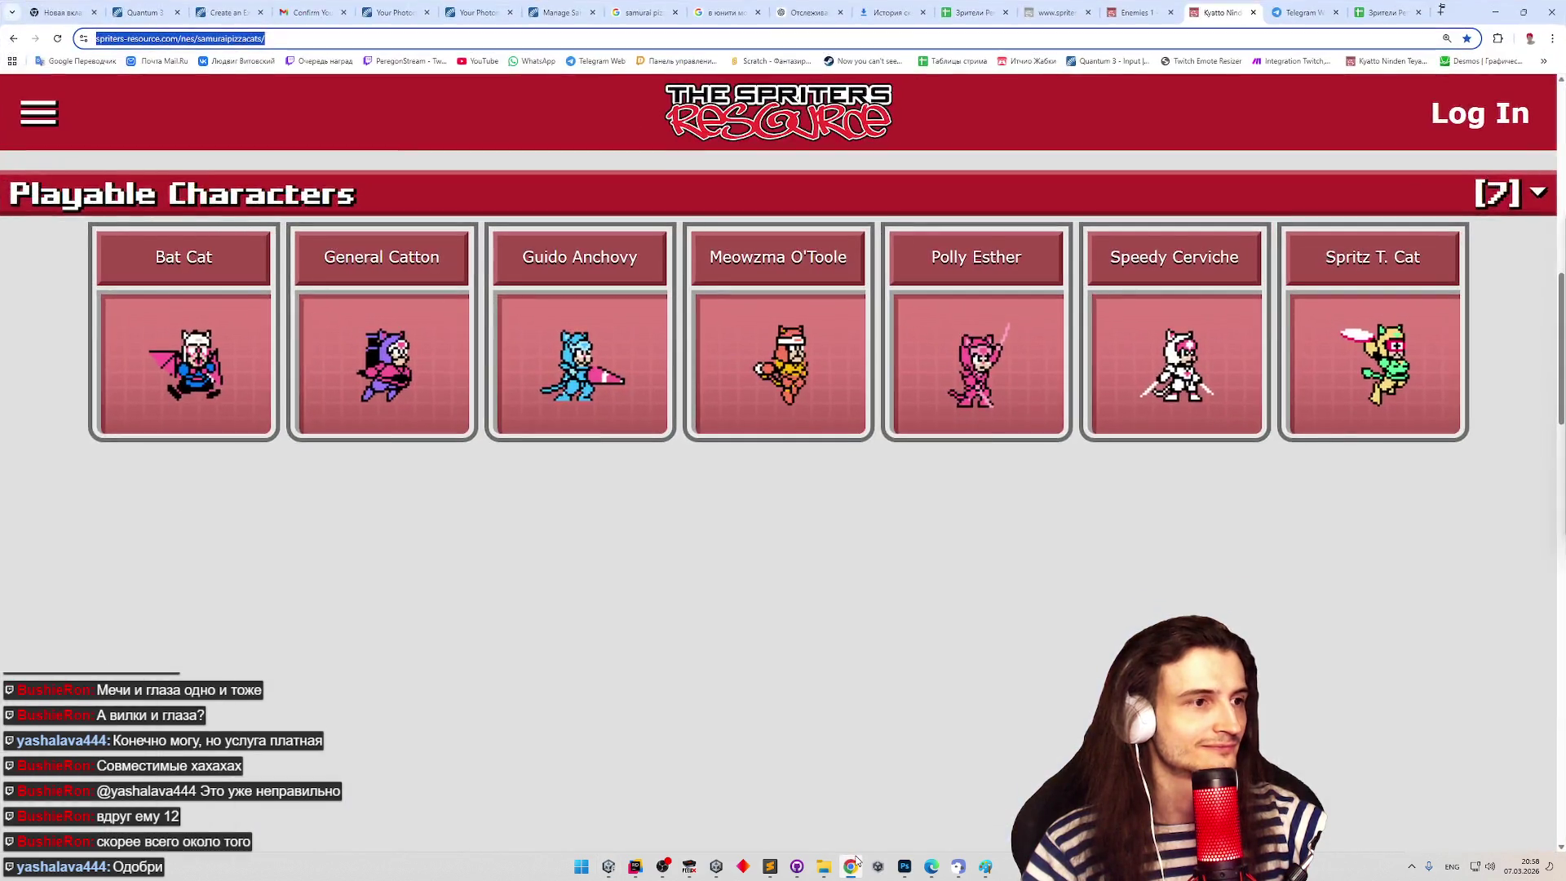
- Minimise Chrome, review the tasks.todo list in Sublime Text, then minimise it
click(855, 863)
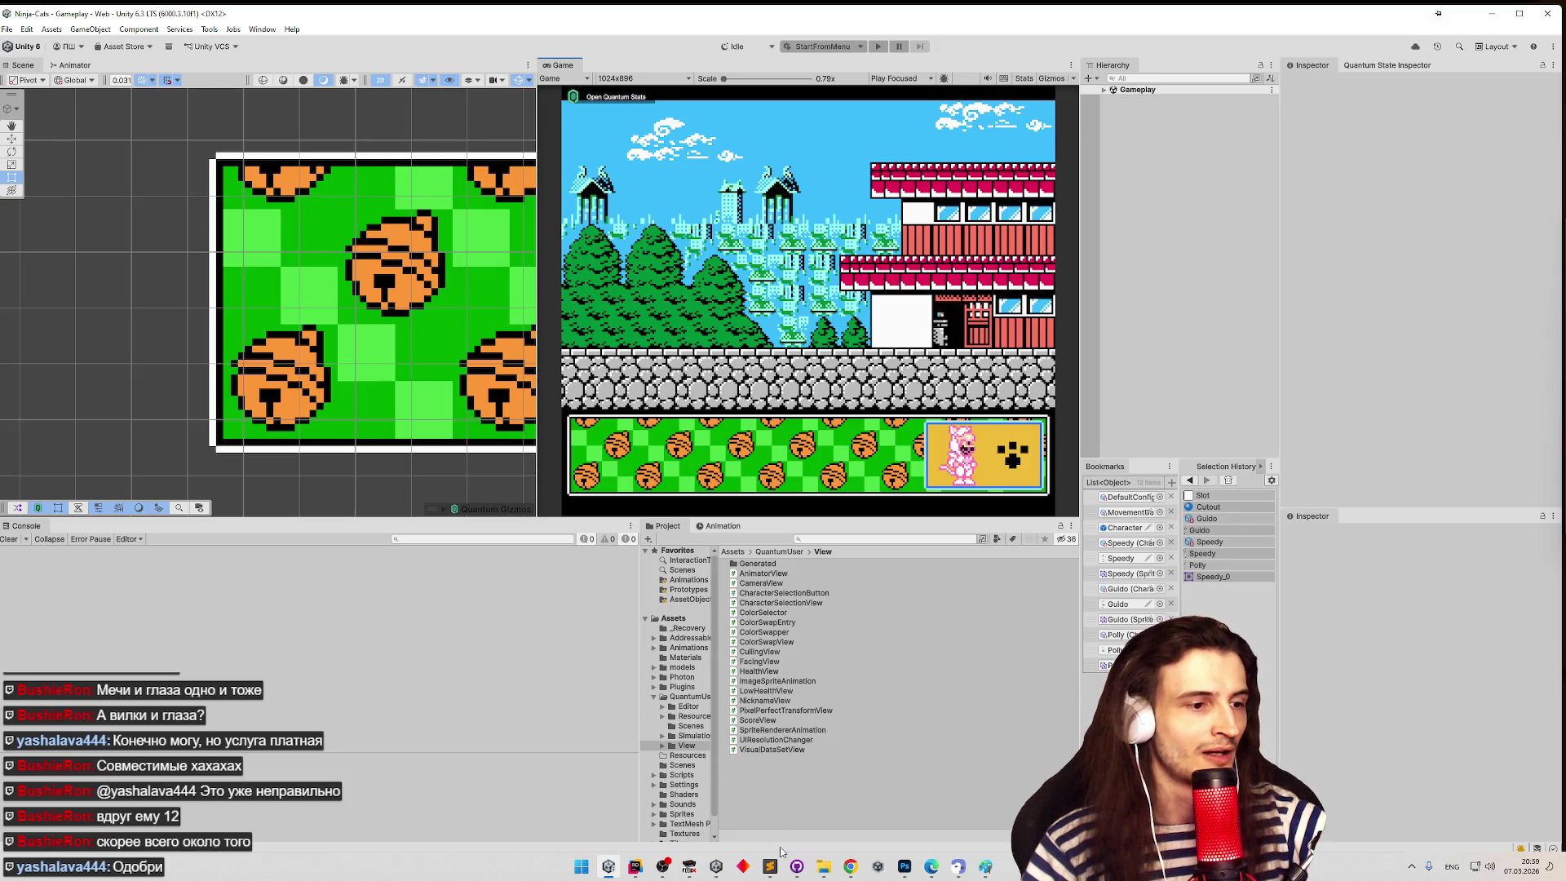
mouse_move(773, 861)
click(786, 806)
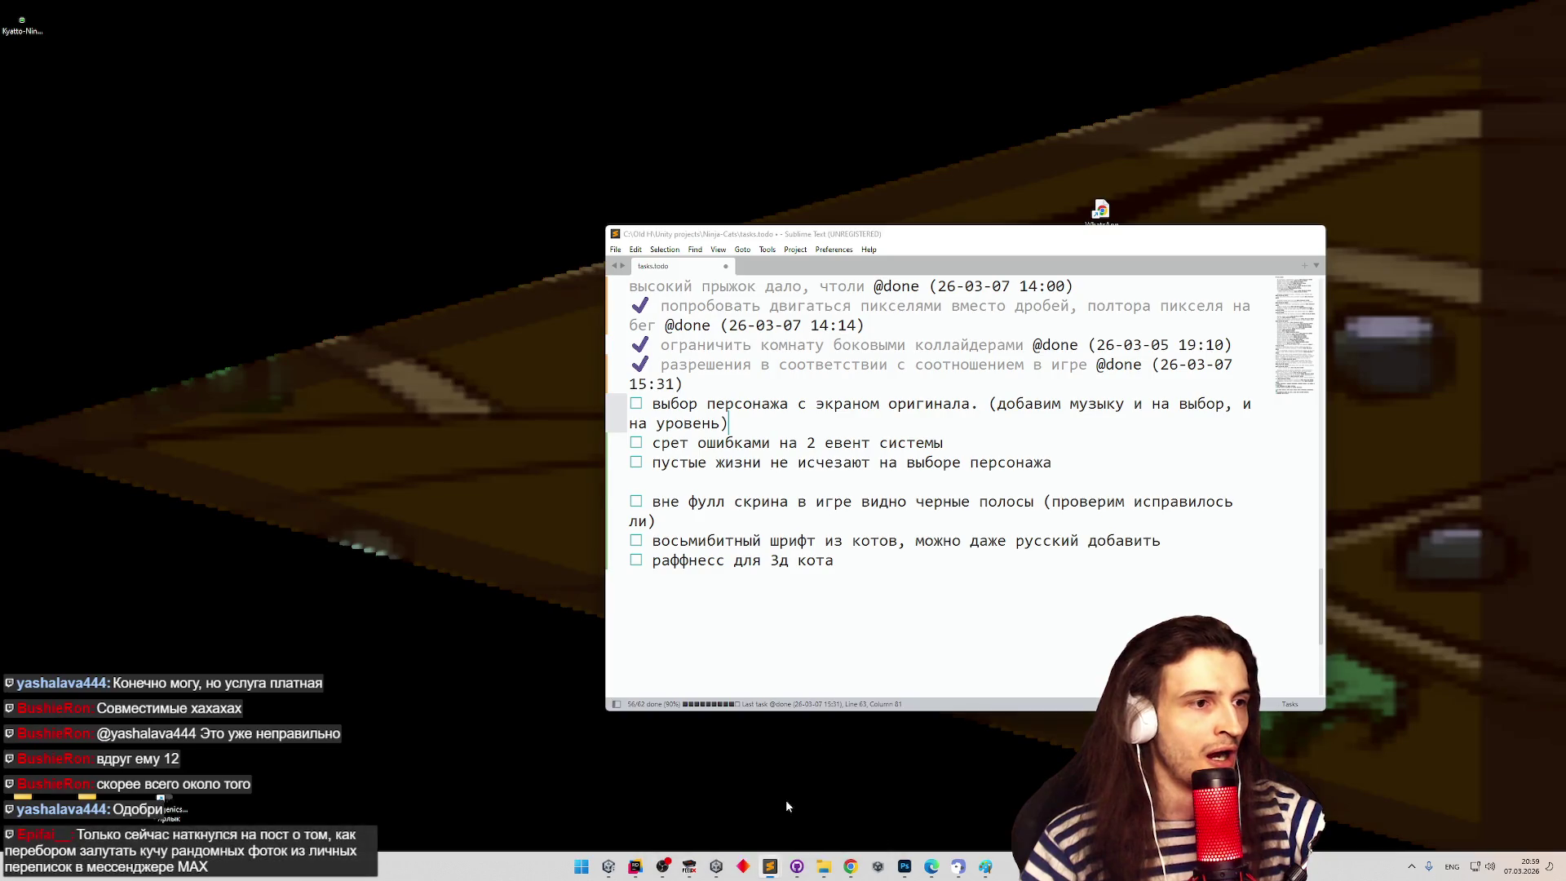
click(871, 596)
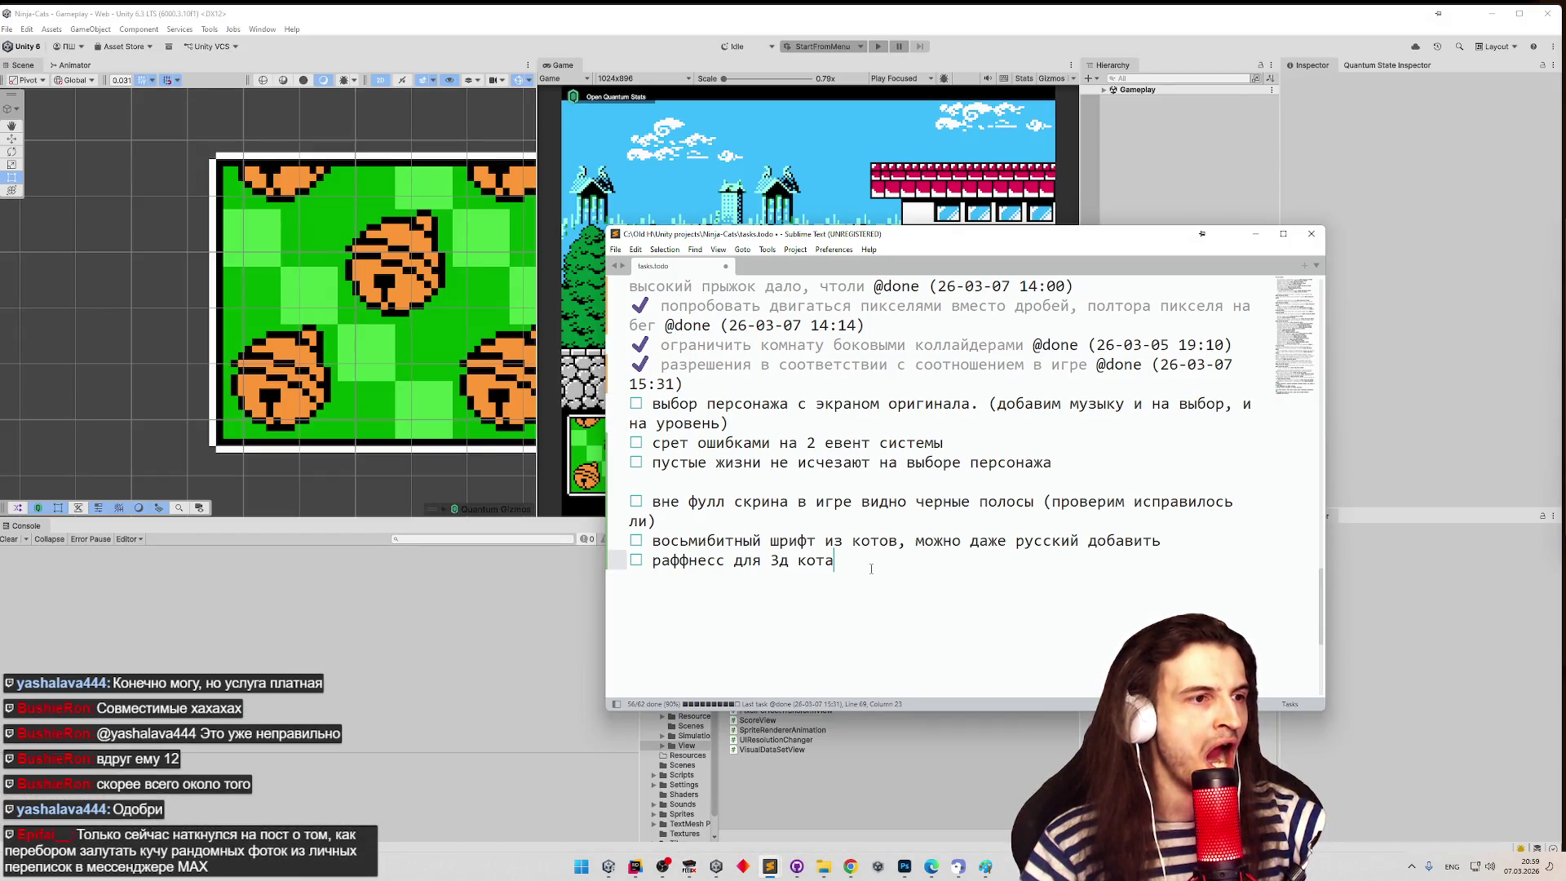
click(1254, 235)
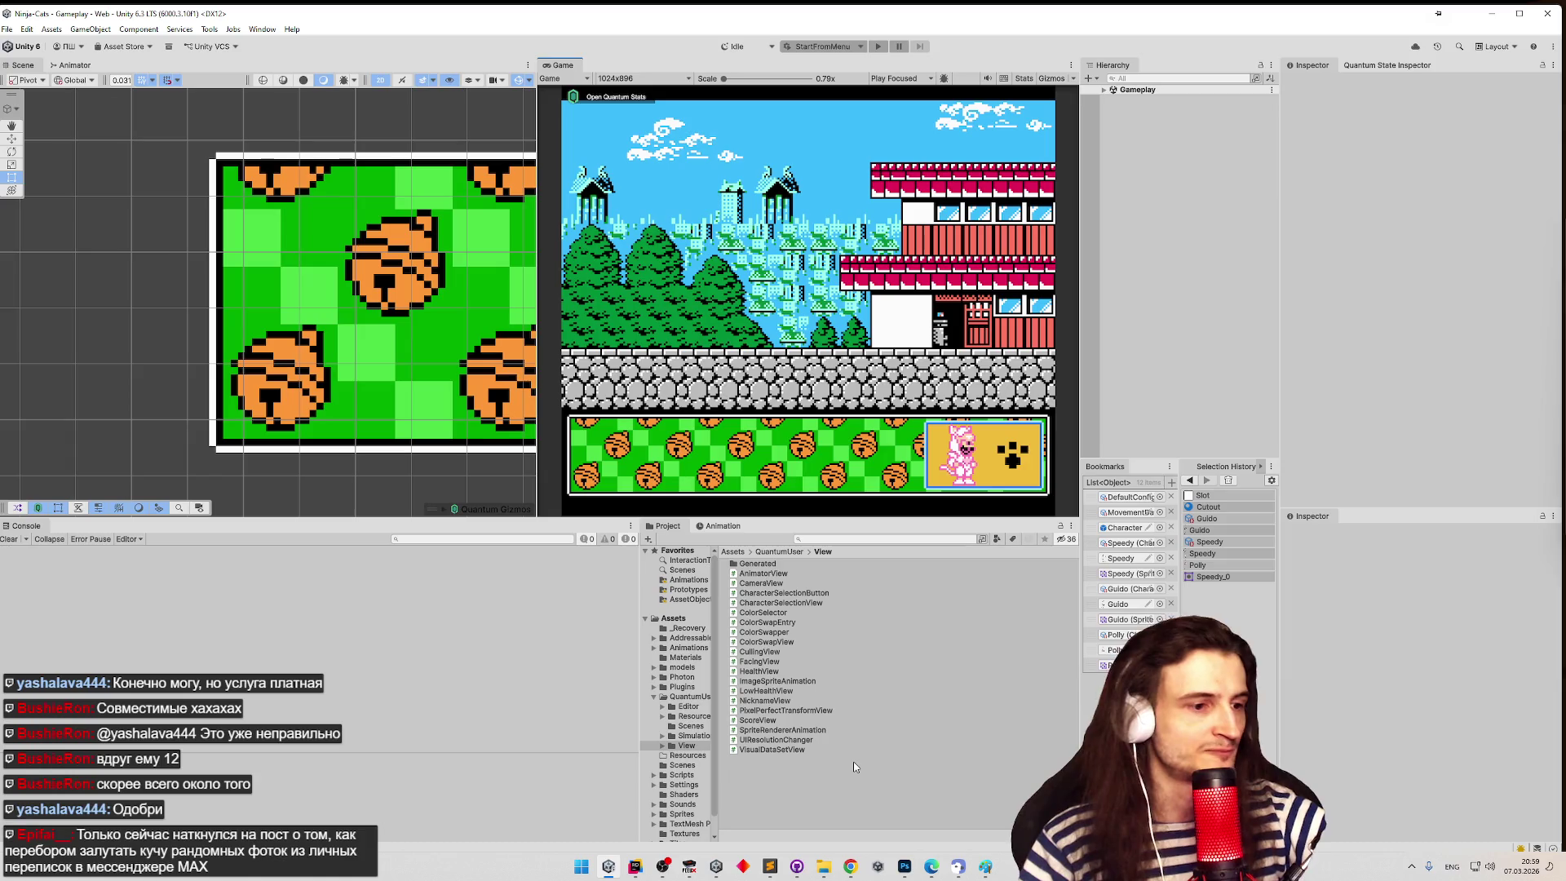
- Enlarge the Project panel, open Assets/Sounds/Music, and play BackMusic.mp3
drag(825, 519, 831, 406)
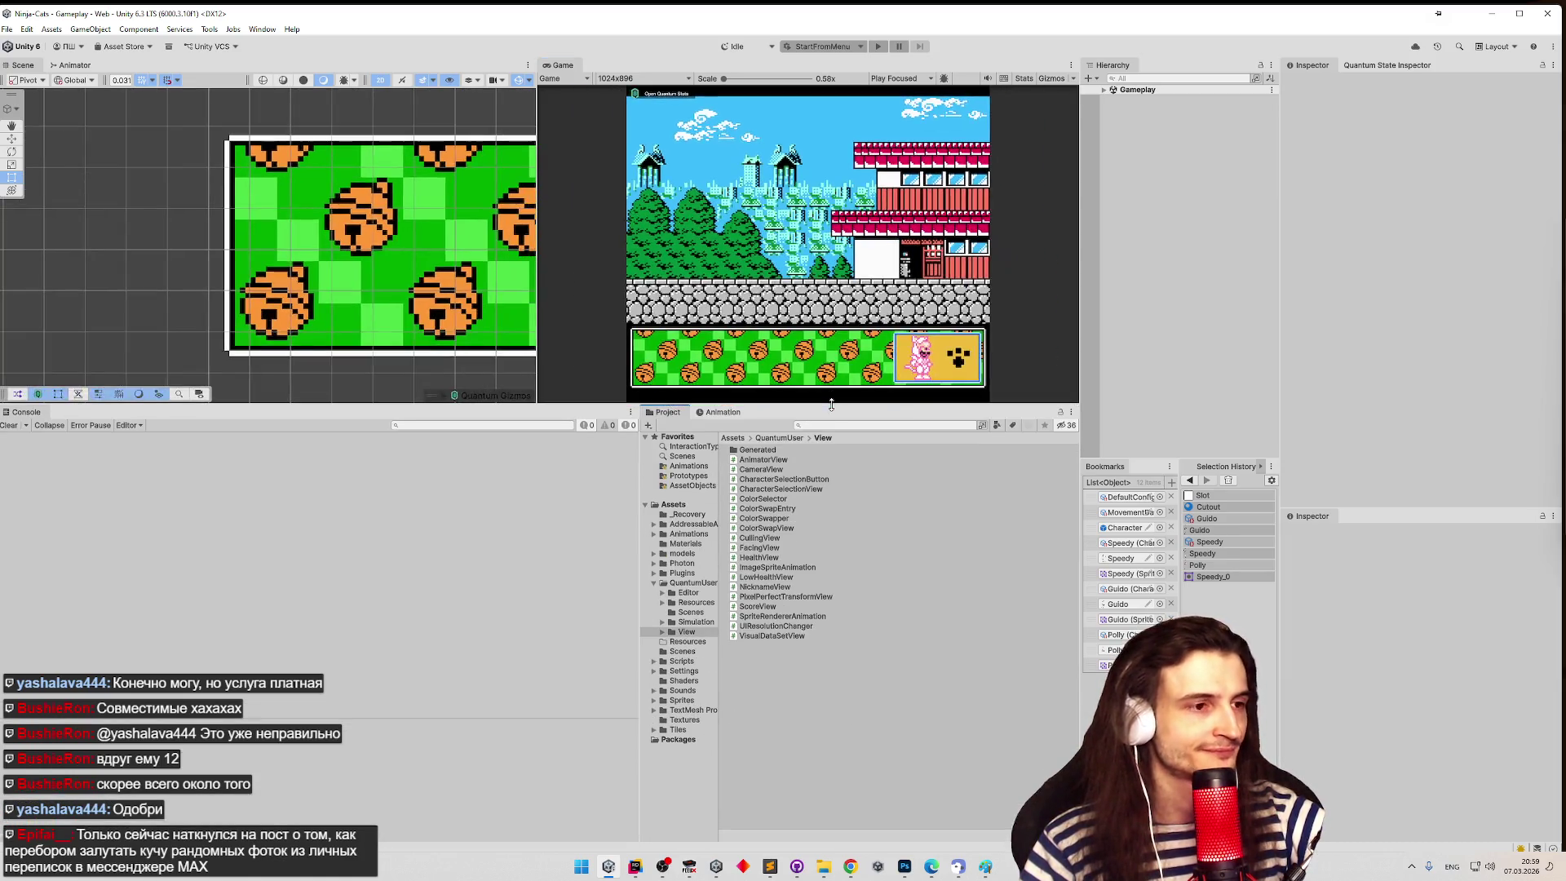
click(739, 439)
double_click(770, 575)
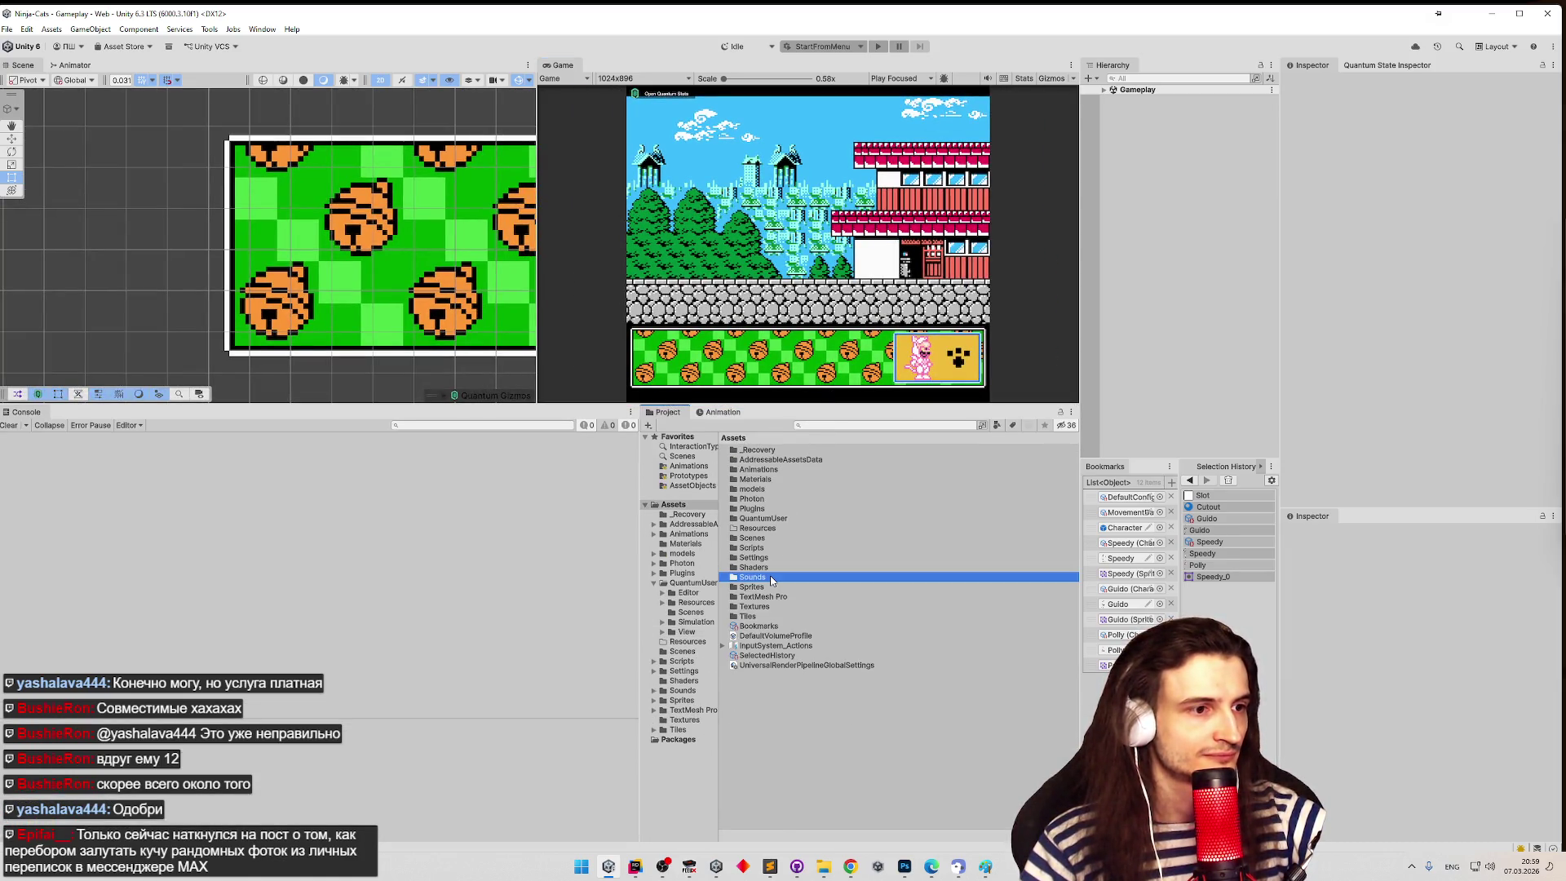
double_click(758, 451)
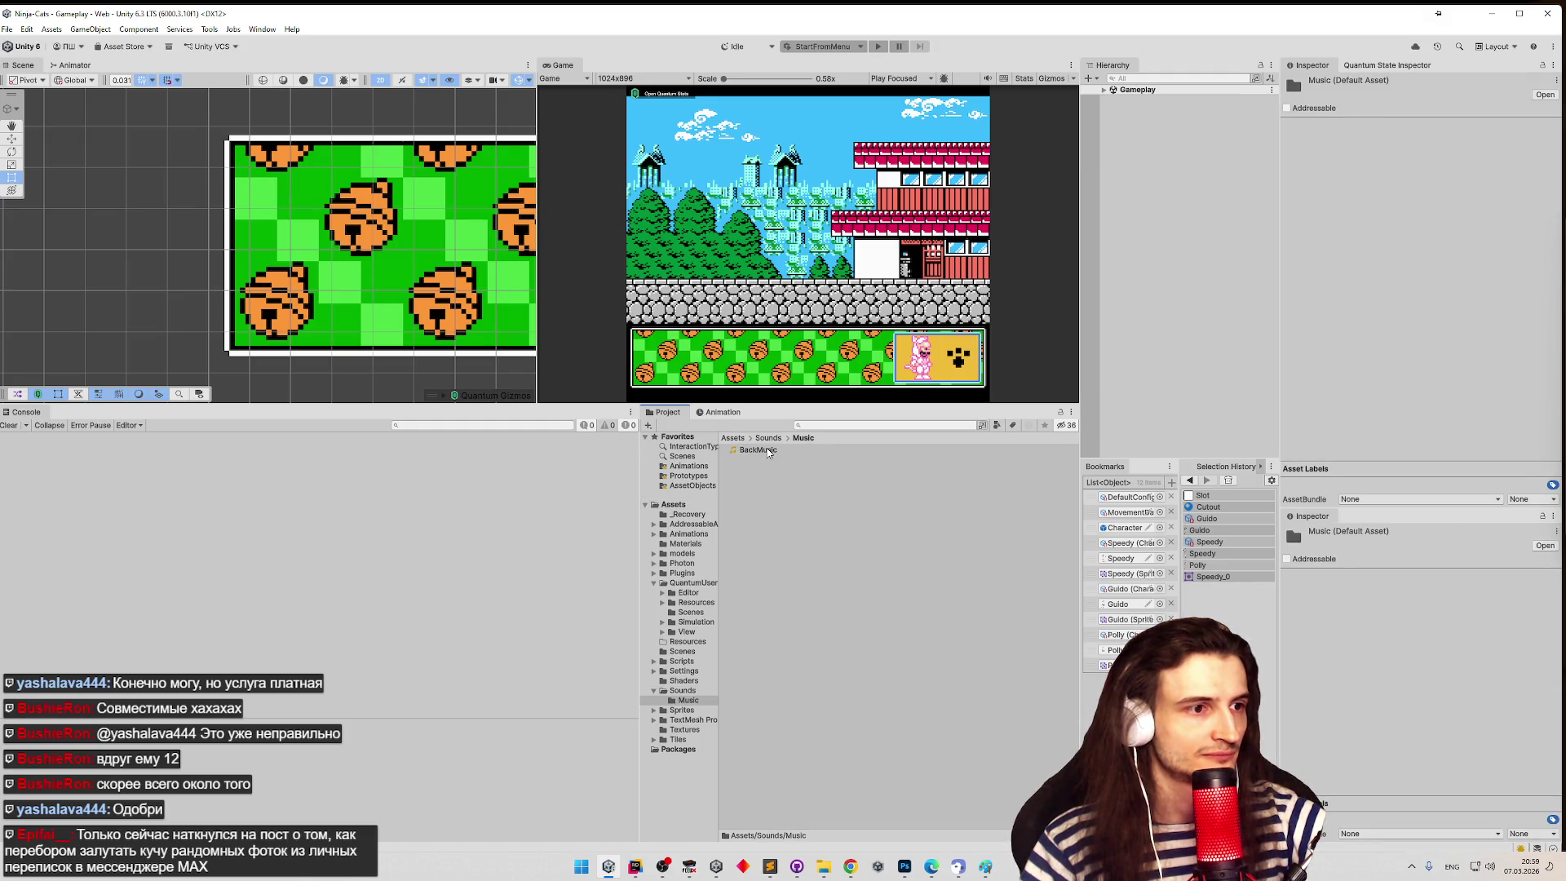
double_click(759, 451)
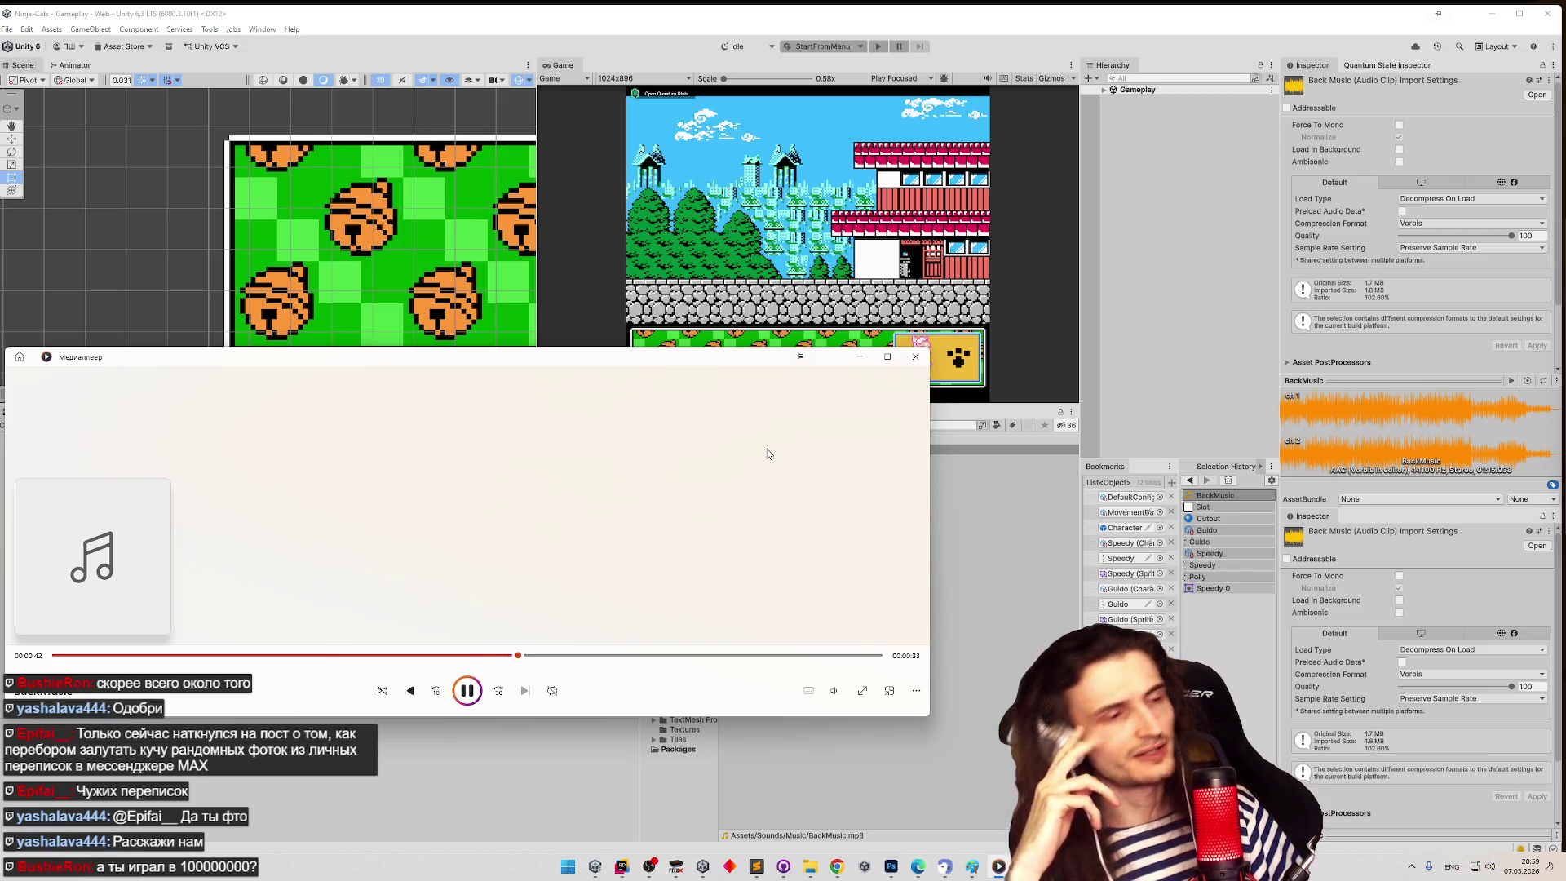
- Close Media Player after listening to the BackMusic track
click(915, 356)
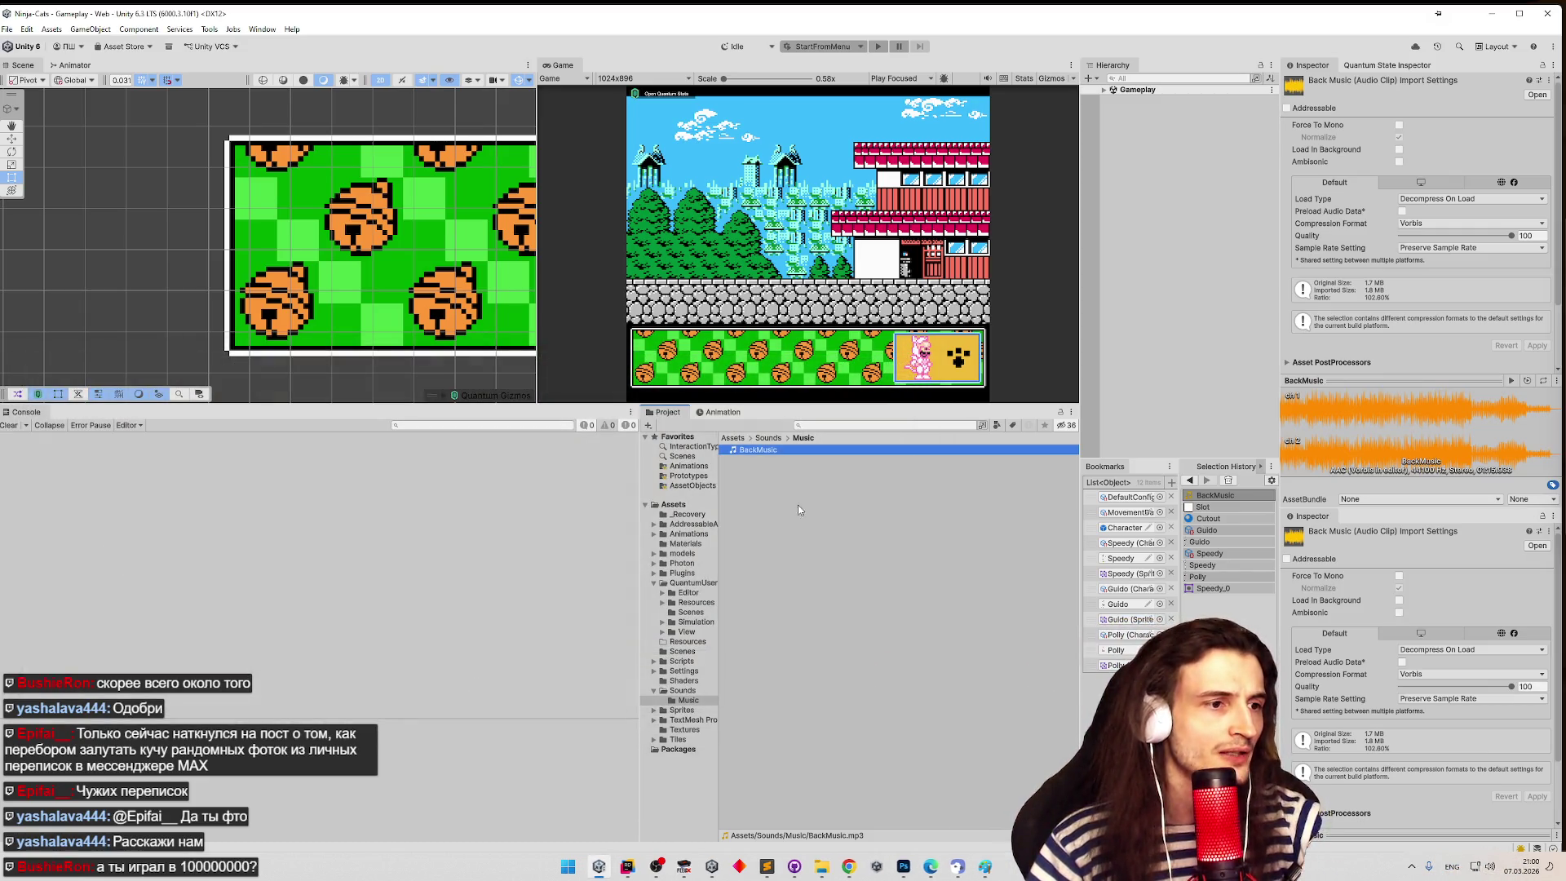
- Begin renaming BackMusic, erase the mistyped Cyrillic text, switch the keyboard to English, then bring Chrome forward
key(F2)
text(Зг)
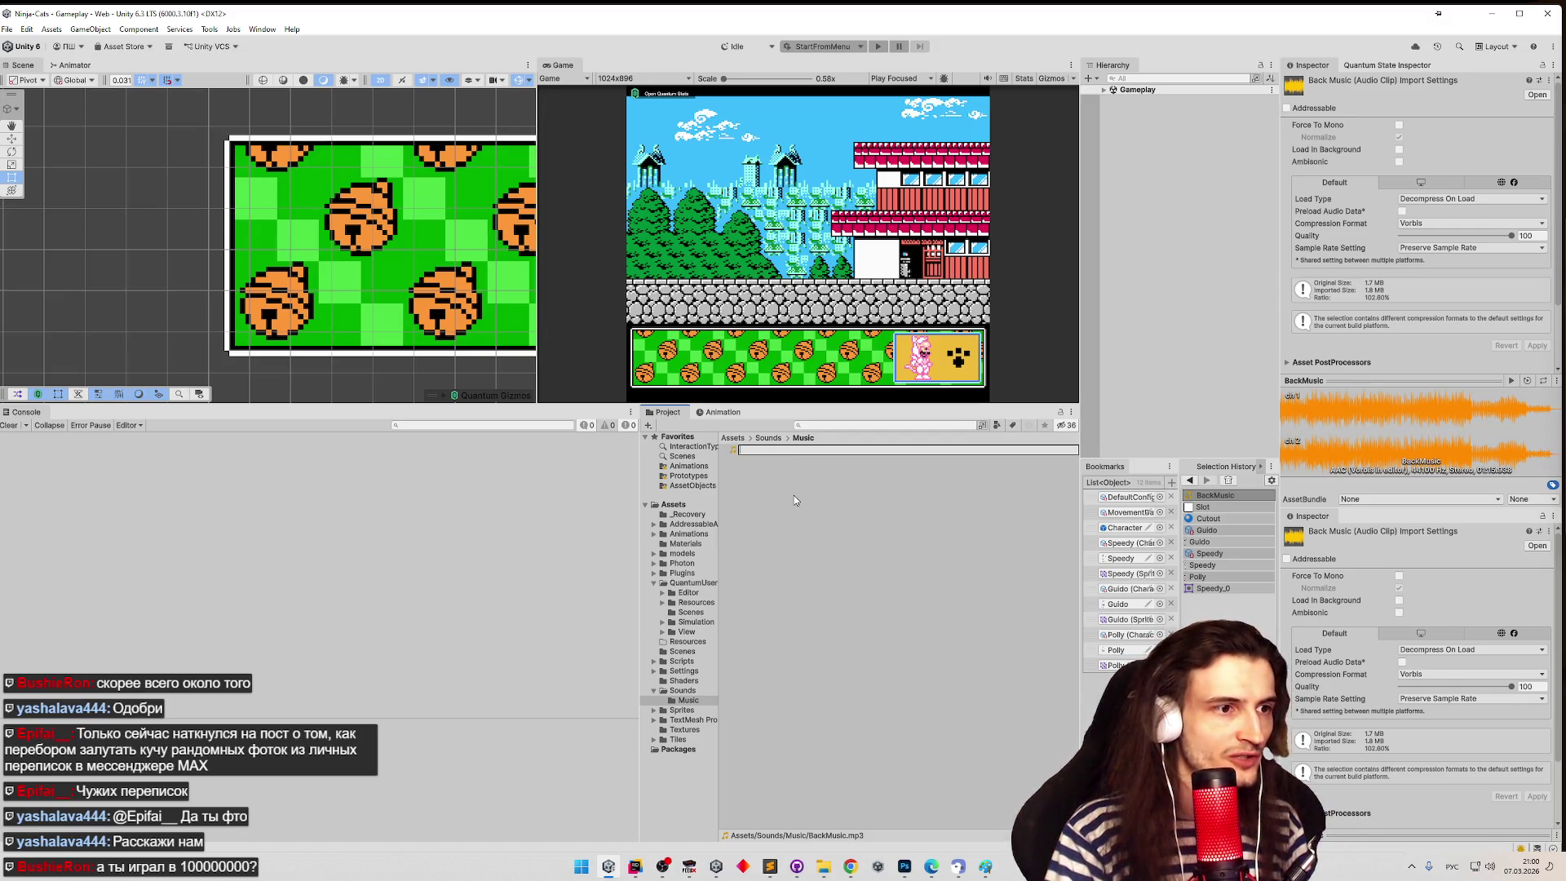
key(BackSpace)
key(BackSpace)
key(BackSpace)
key(super+space)
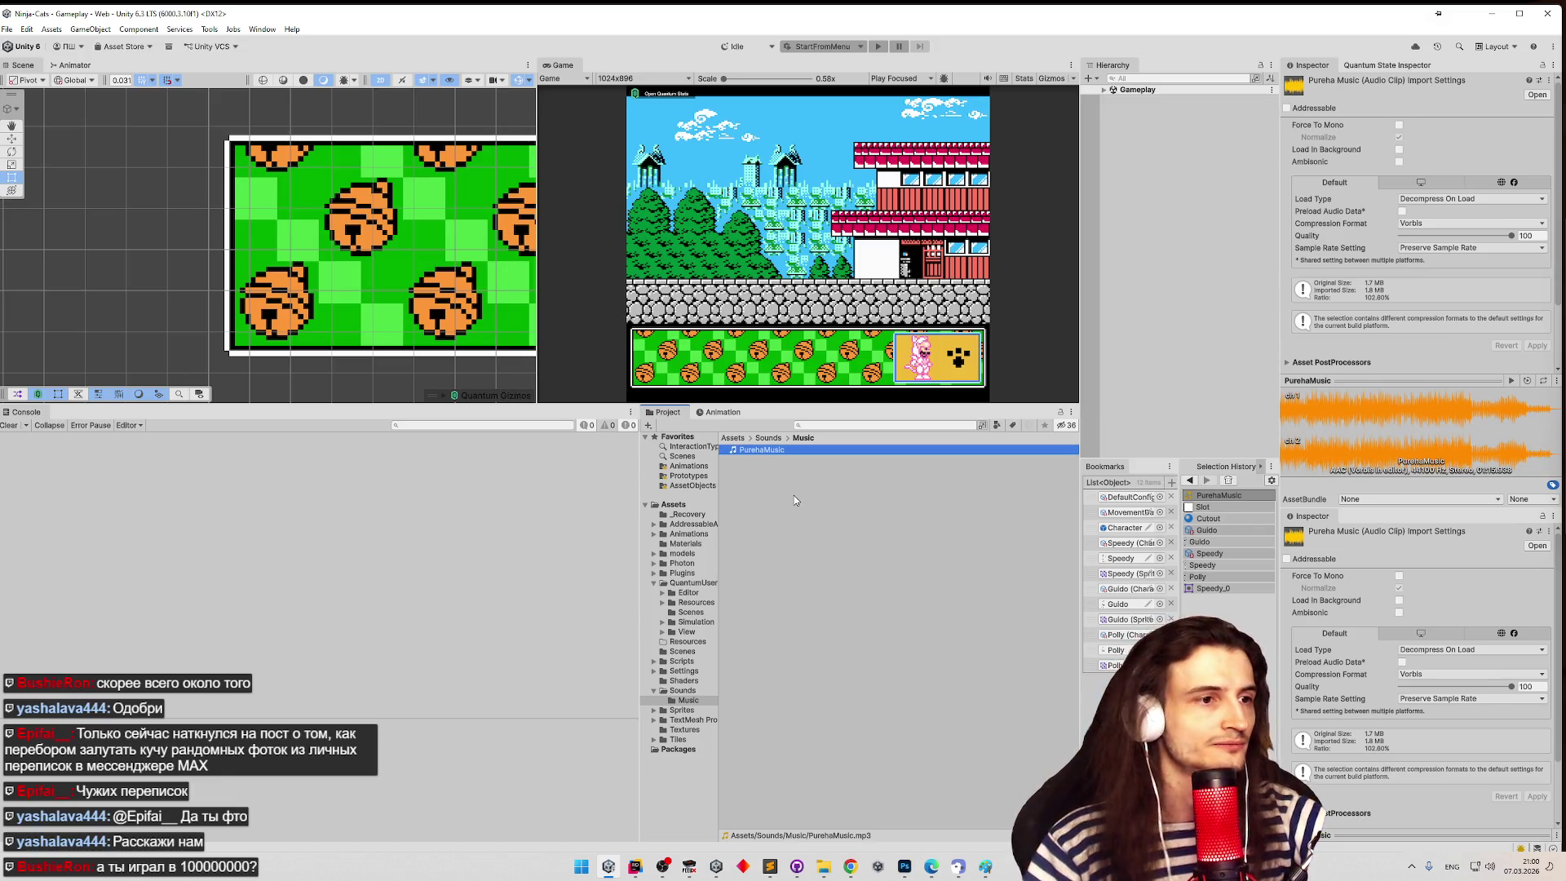
mouse_move(798, 871)
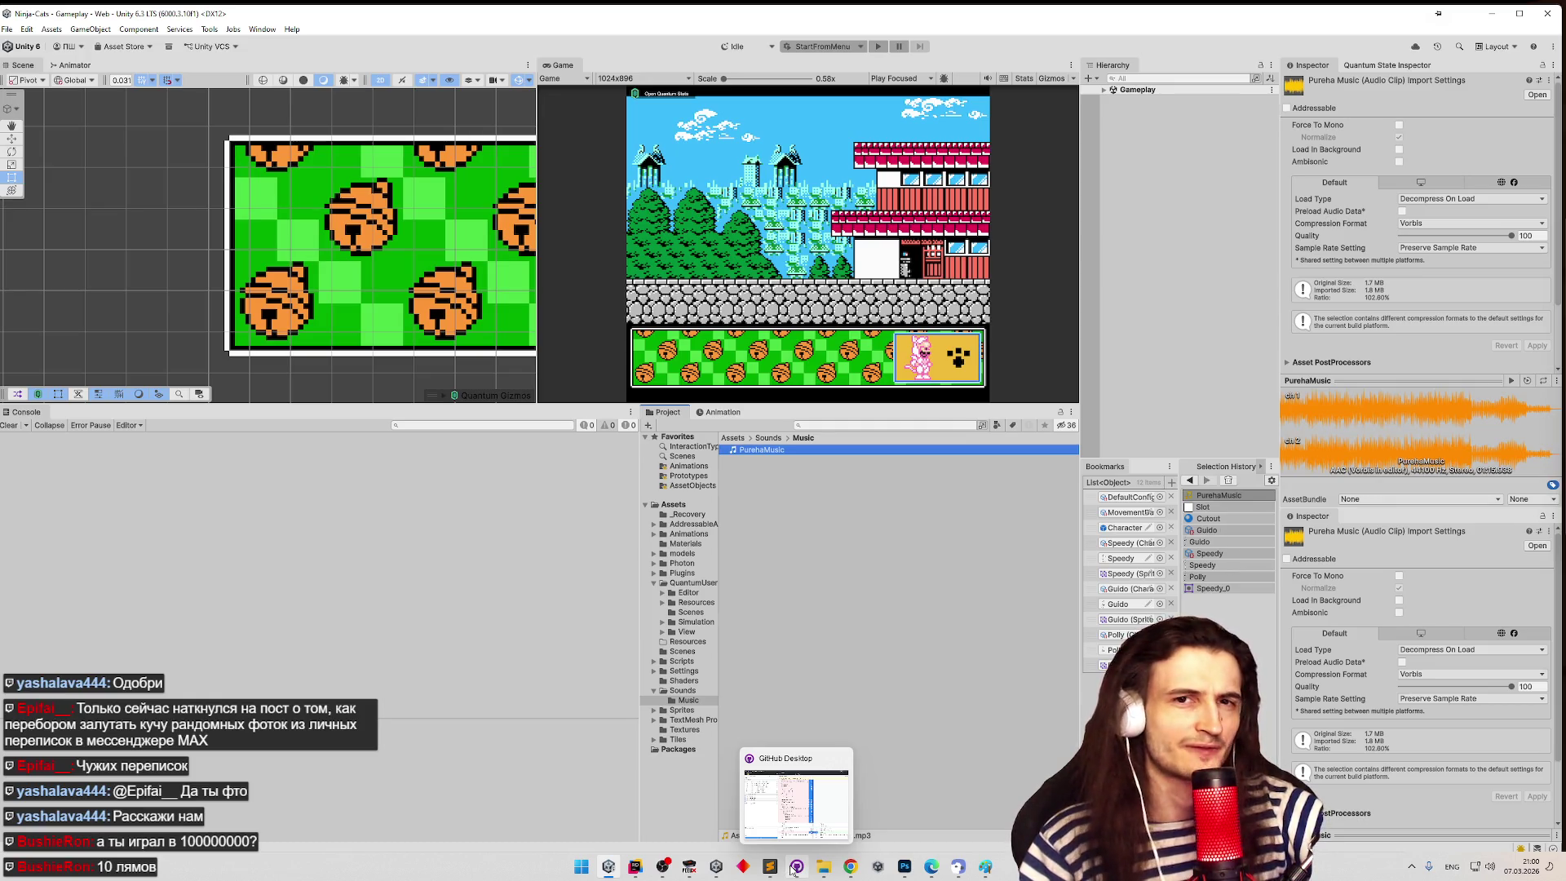
click(851, 866)
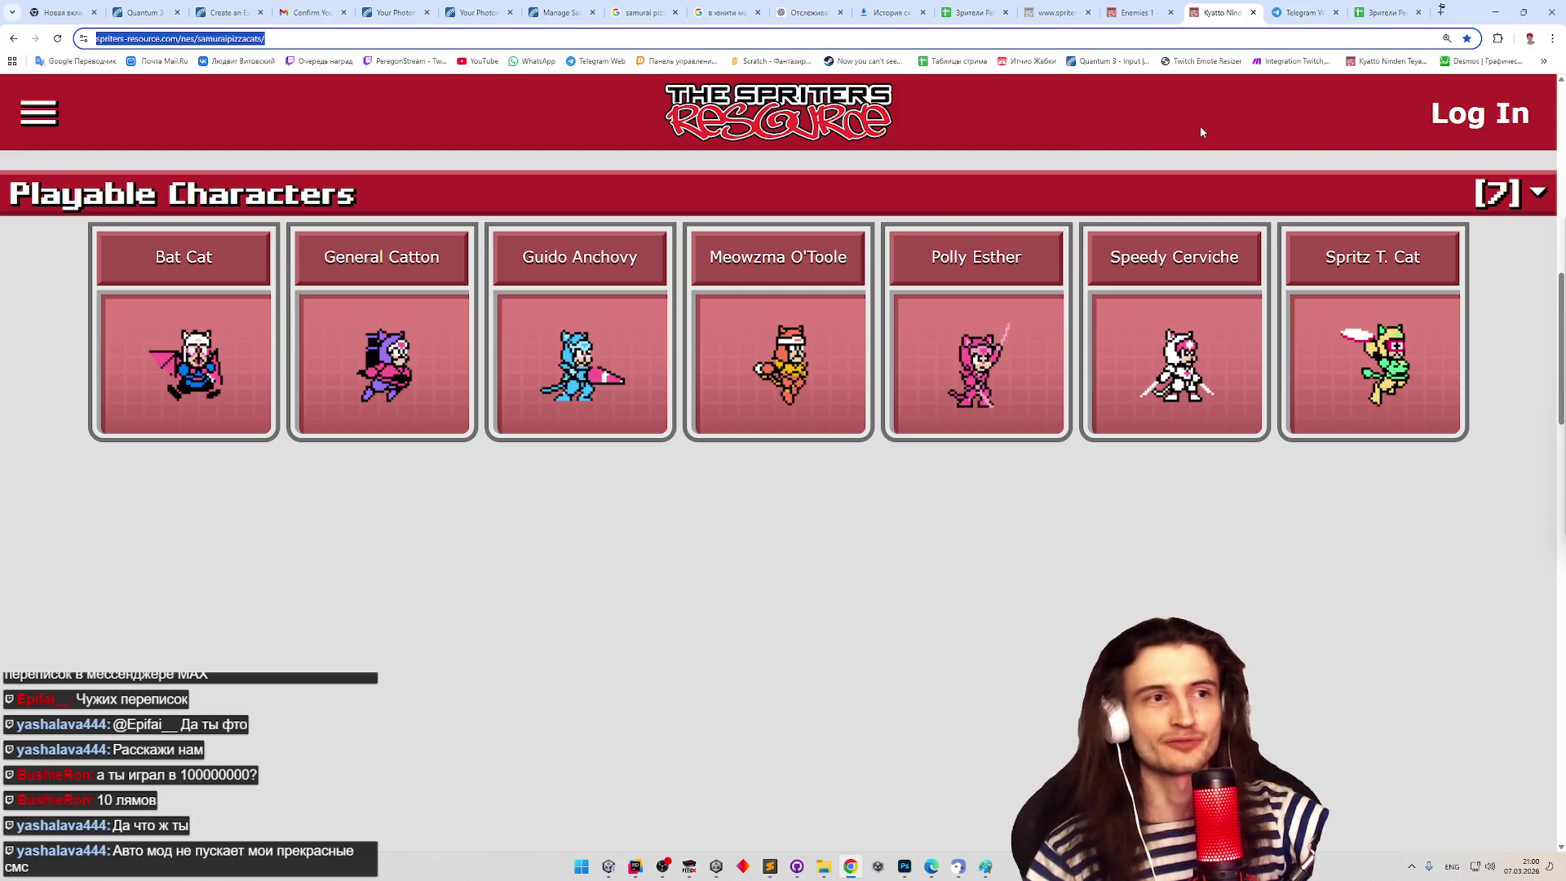
- Open Chrome's History list and dismiss it, back on the seven playable characters page
click(1553, 38)
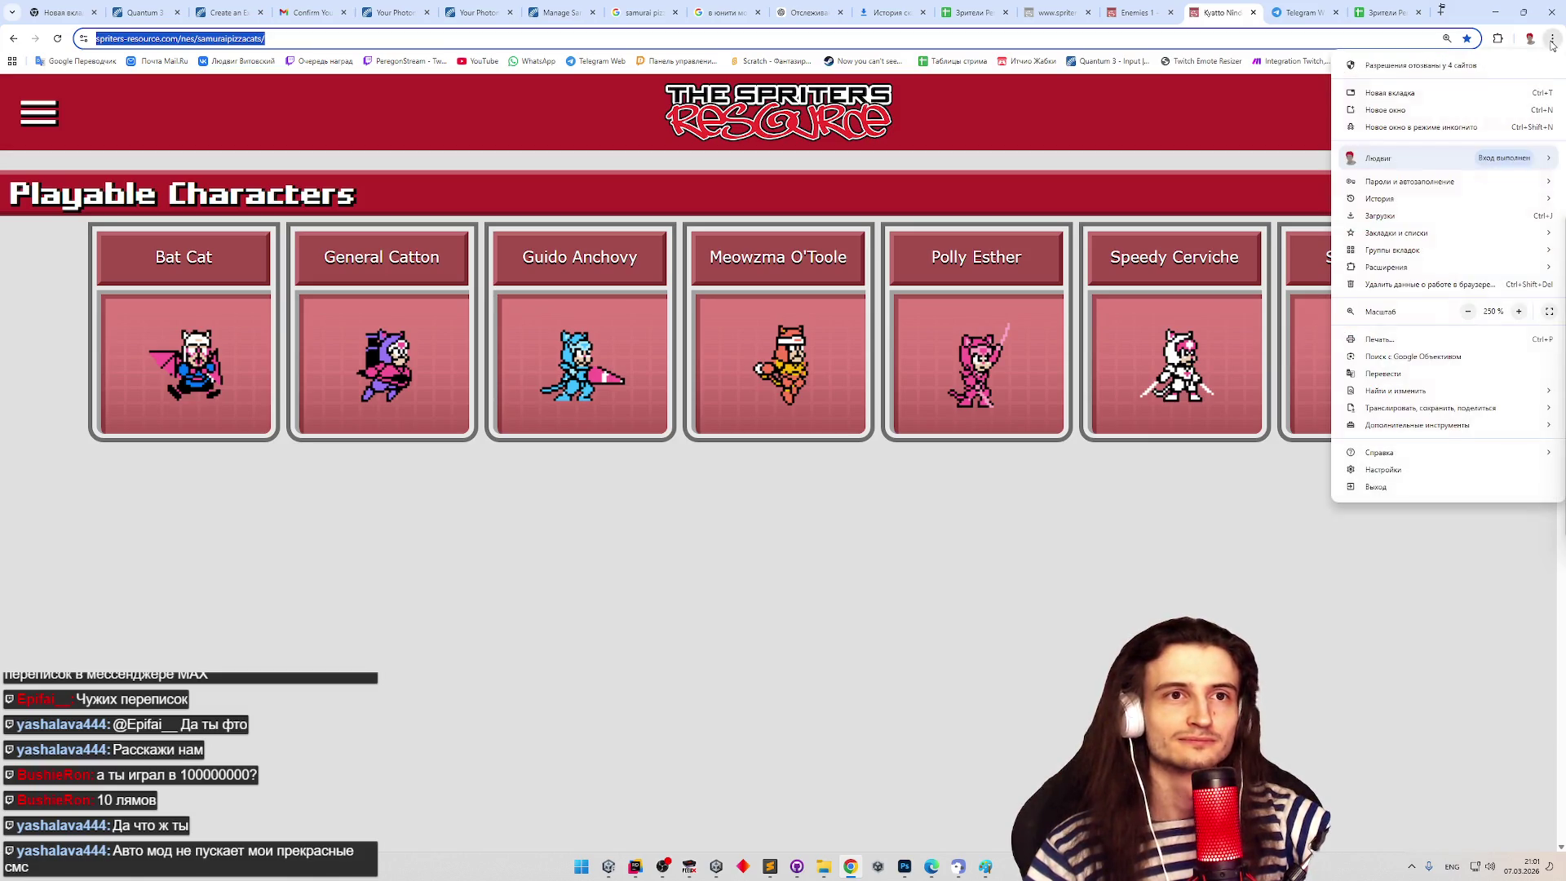
mouse_move(1389, 204)
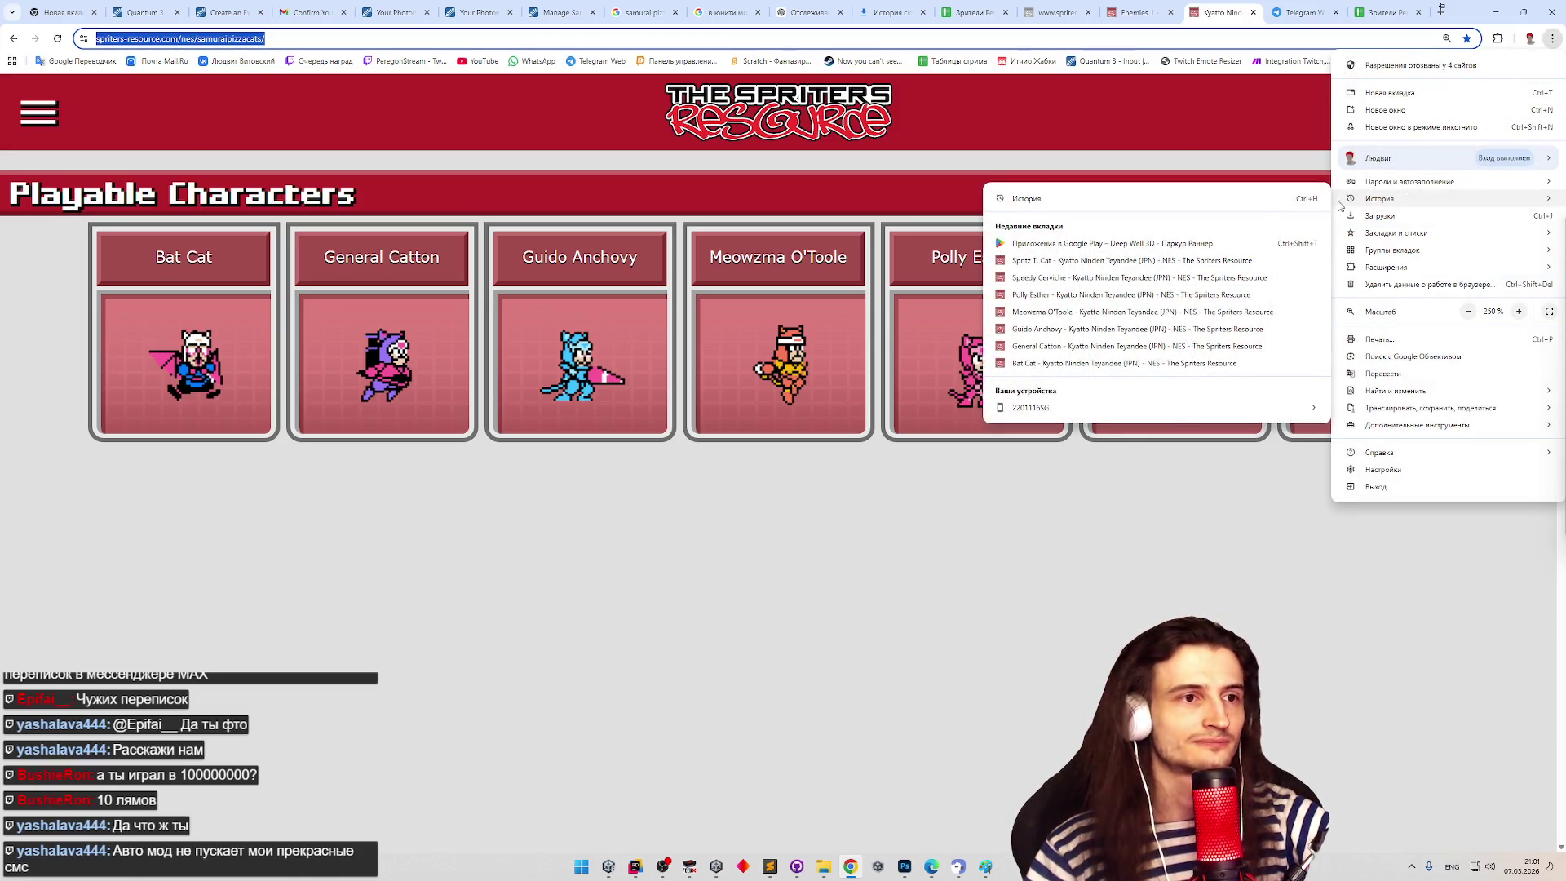
click(1278, 381)
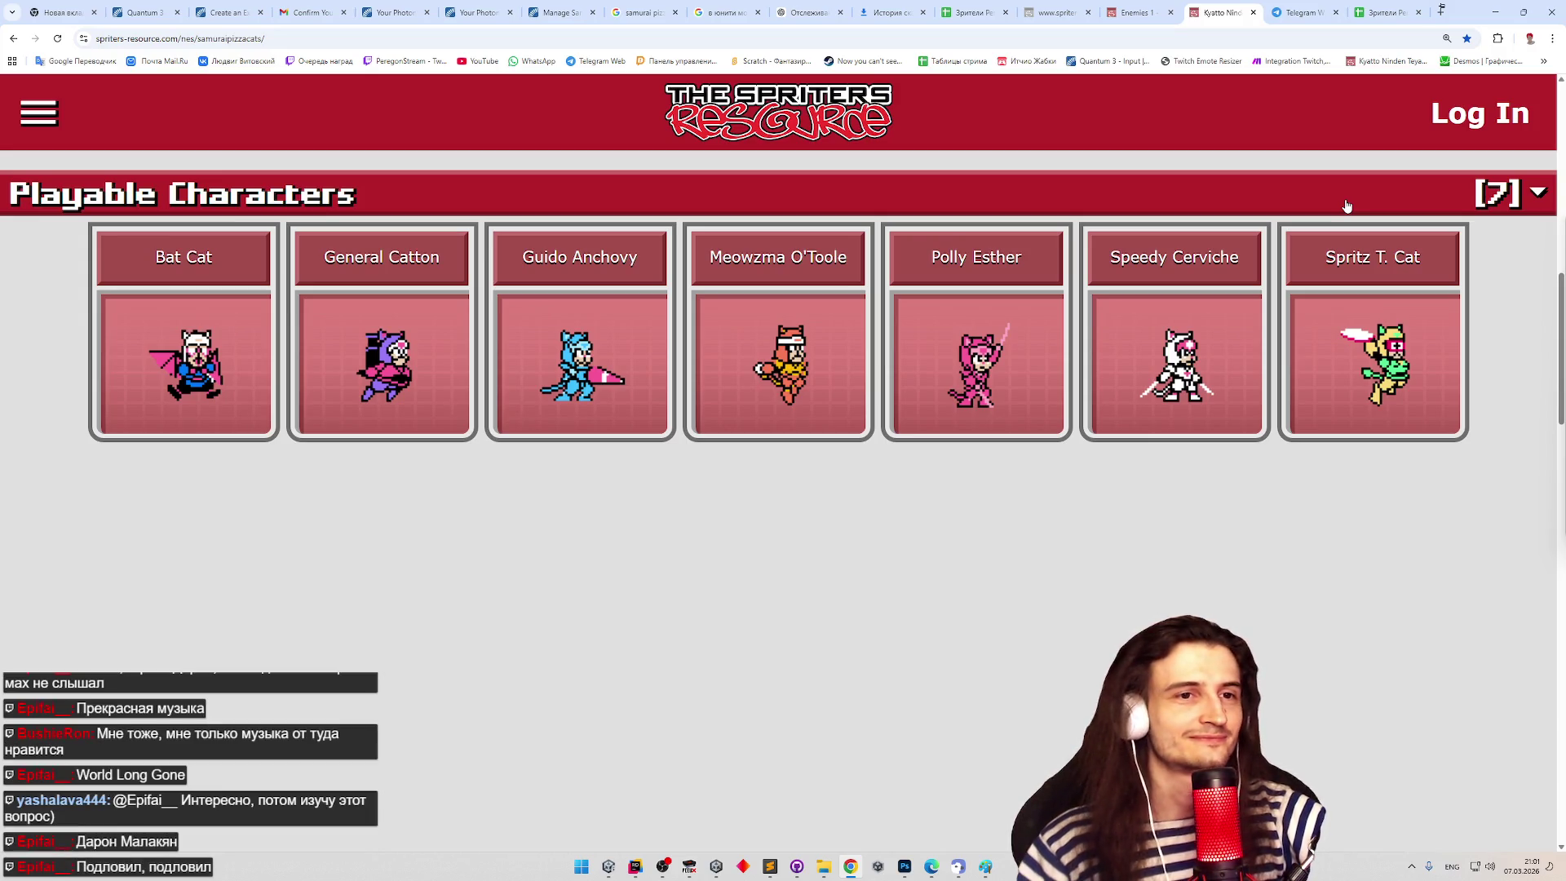
- Look through the Chrome menu and bookmarks overflow, then start a new tab on Google
click(1553, 39)
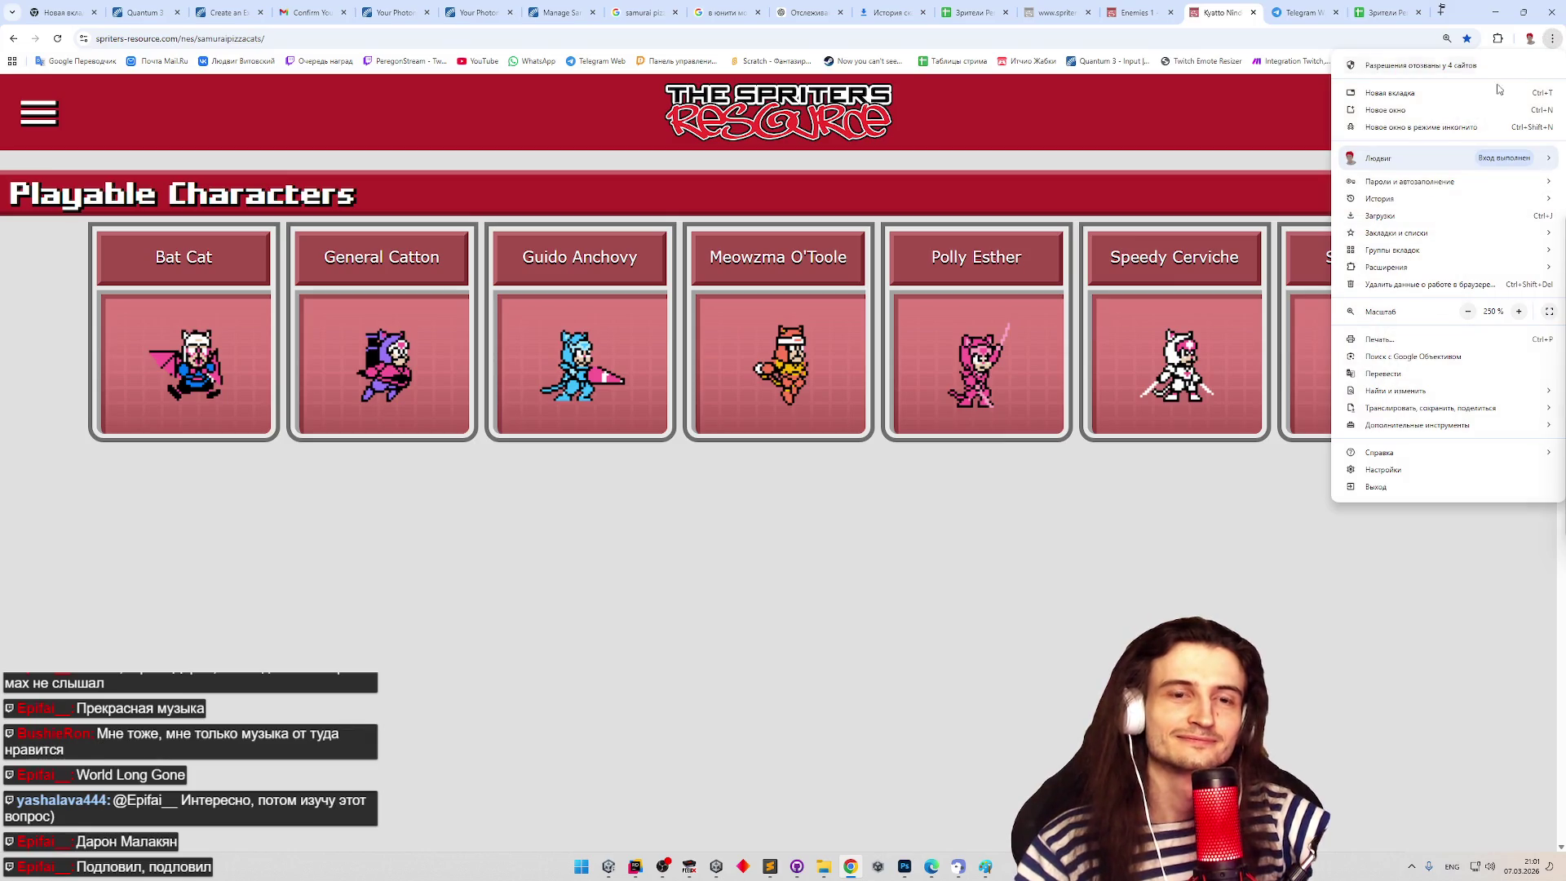
click(1312, 418)
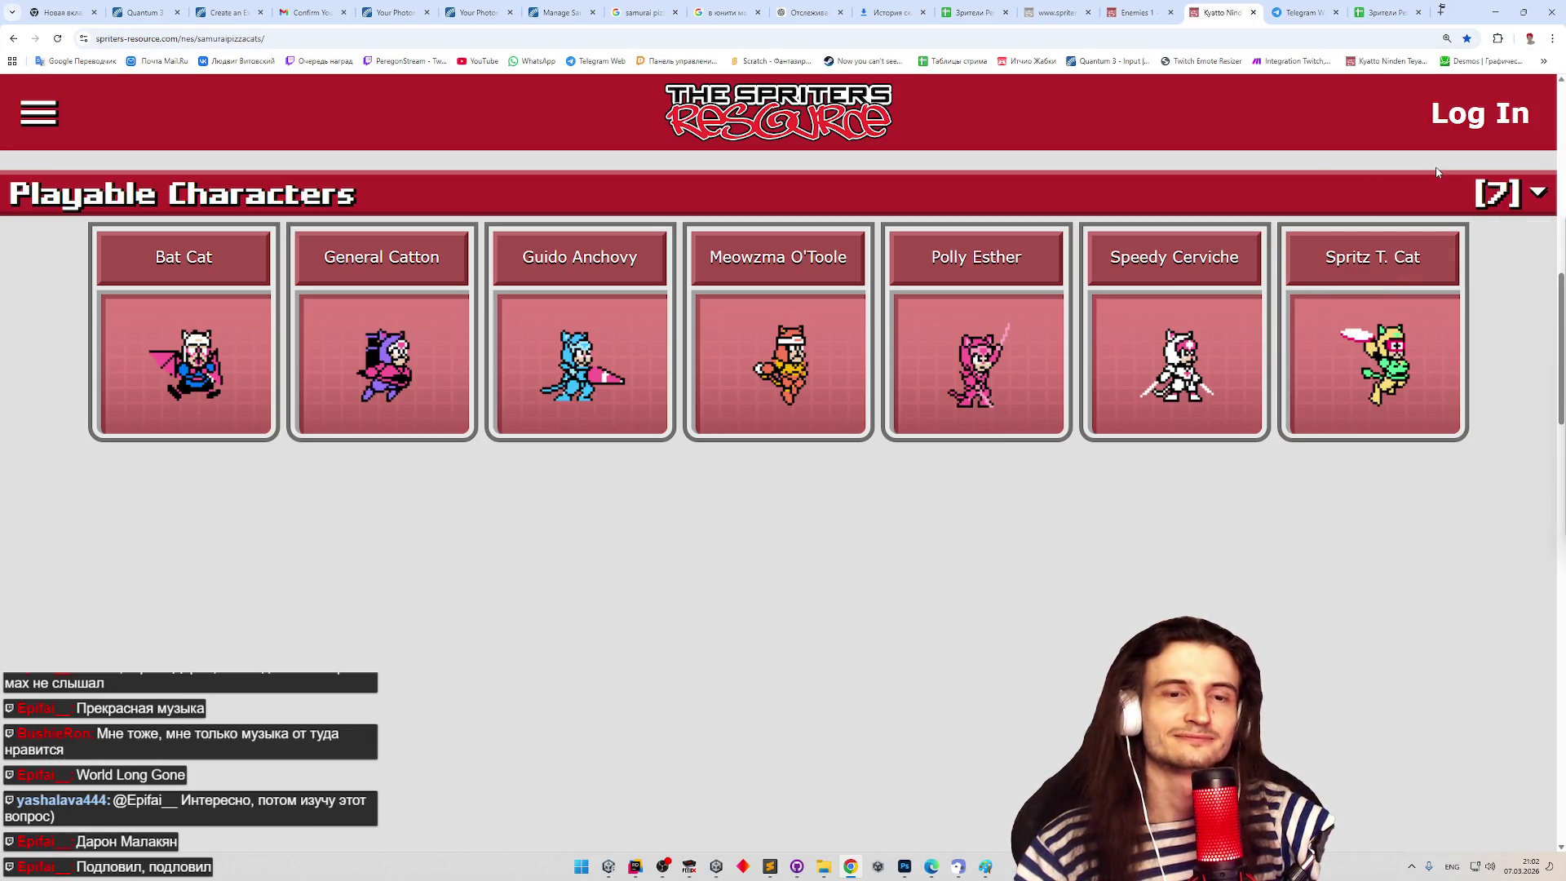
click(1544, 61)
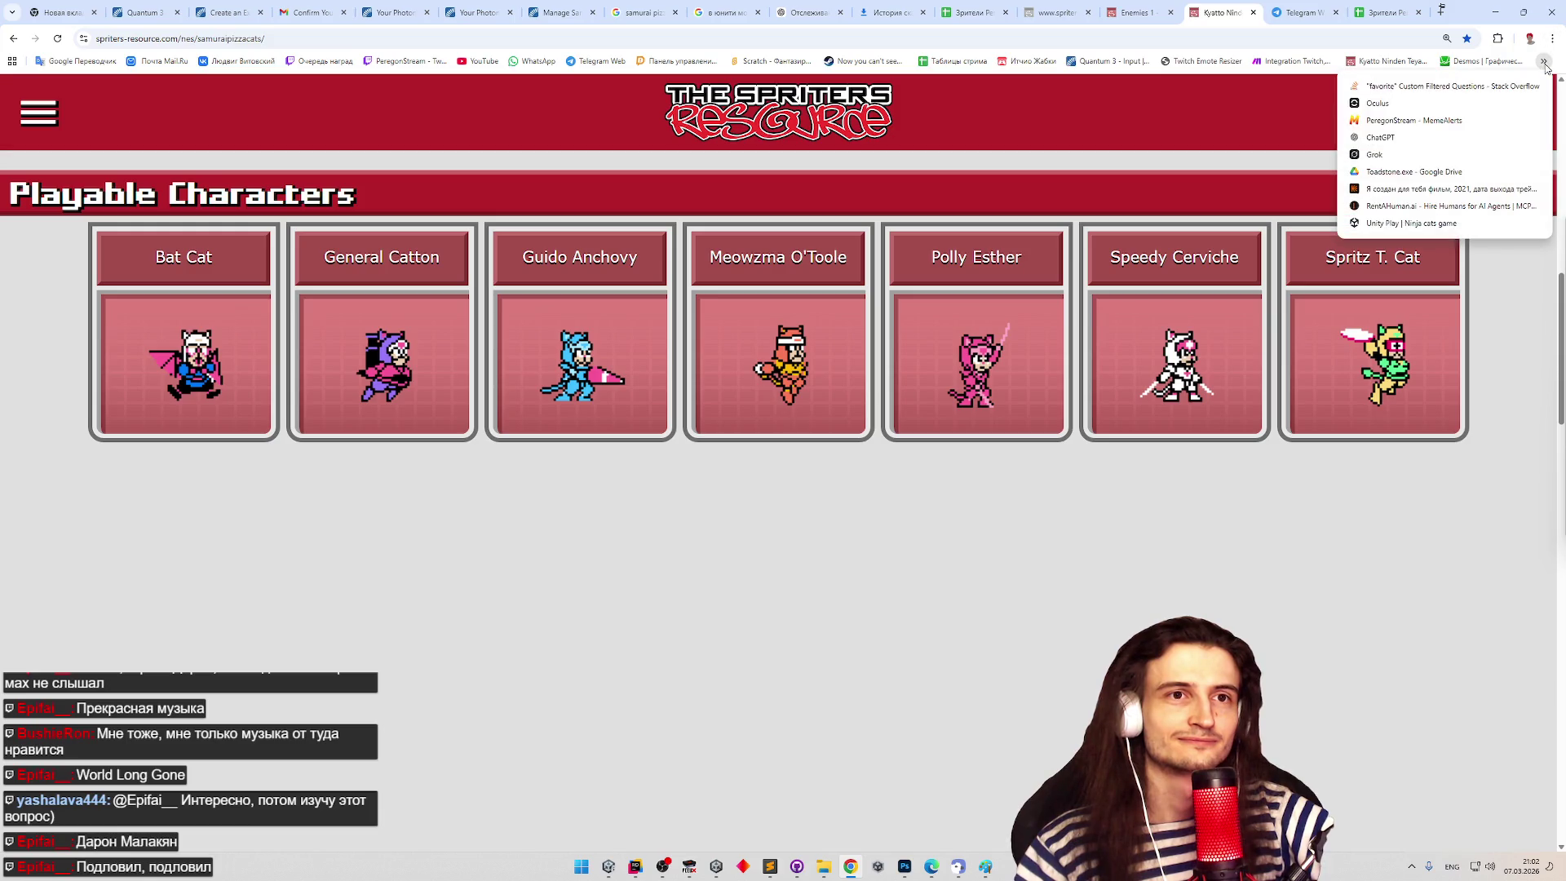
click(1429, 448)
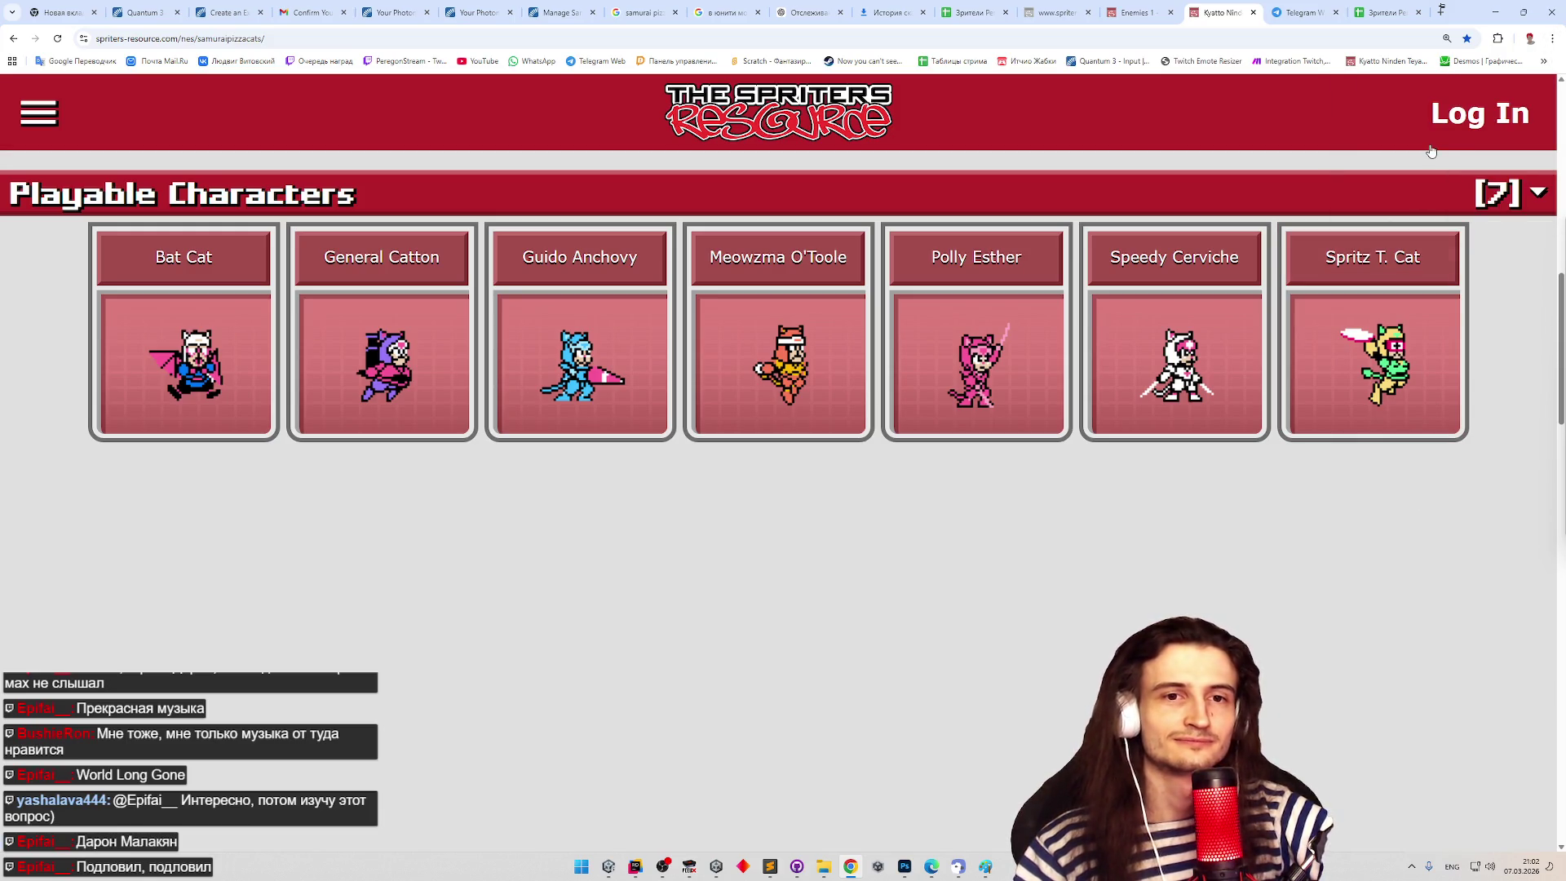
click(1544, 61)
click(1545, 62)
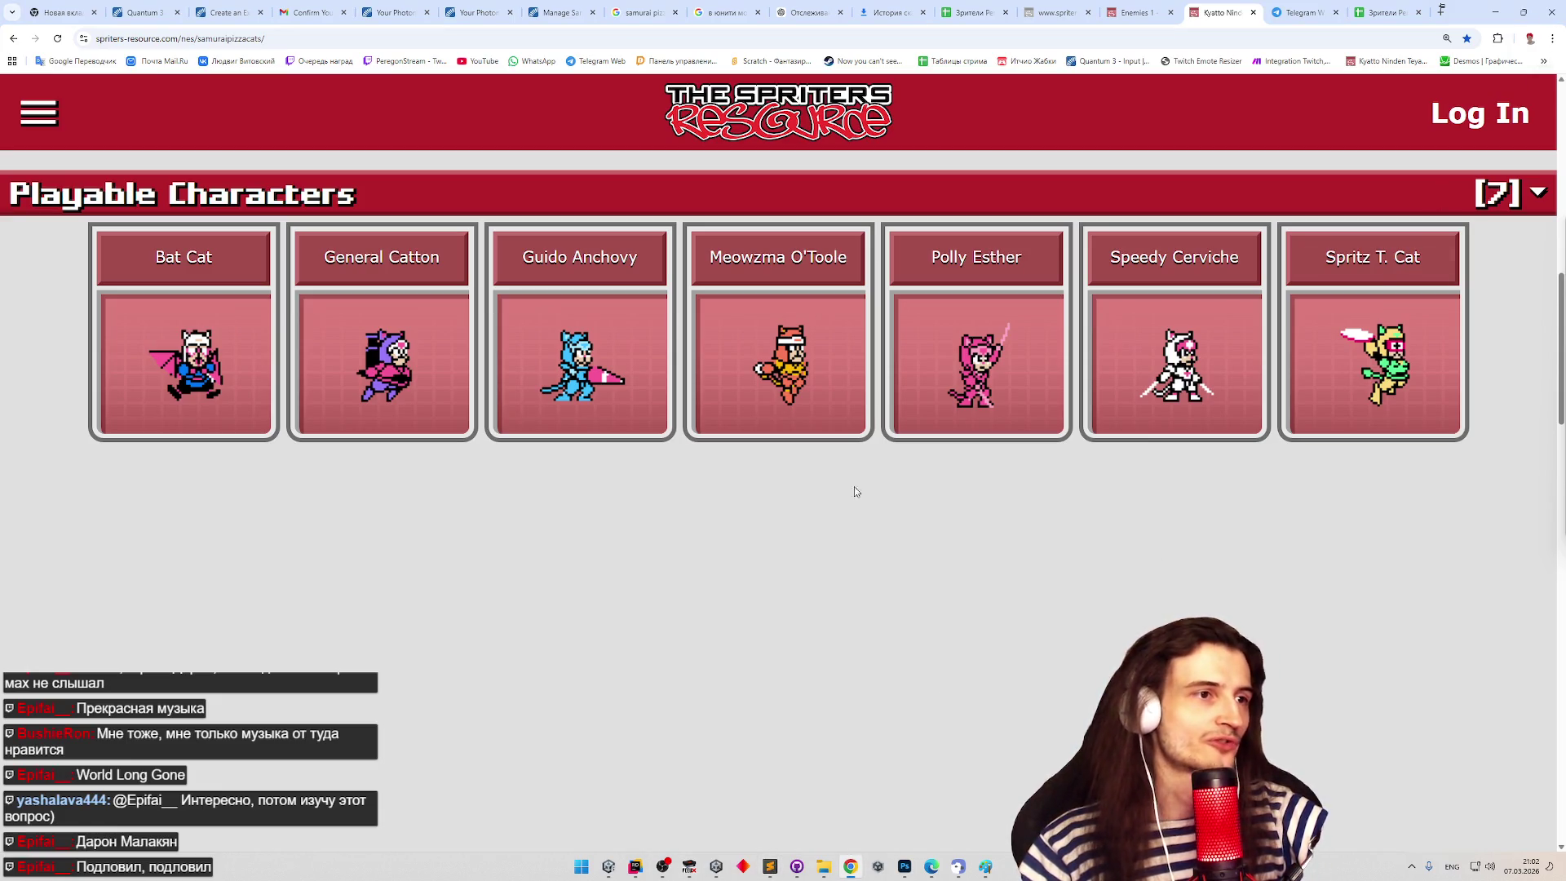
click(1441, 10)
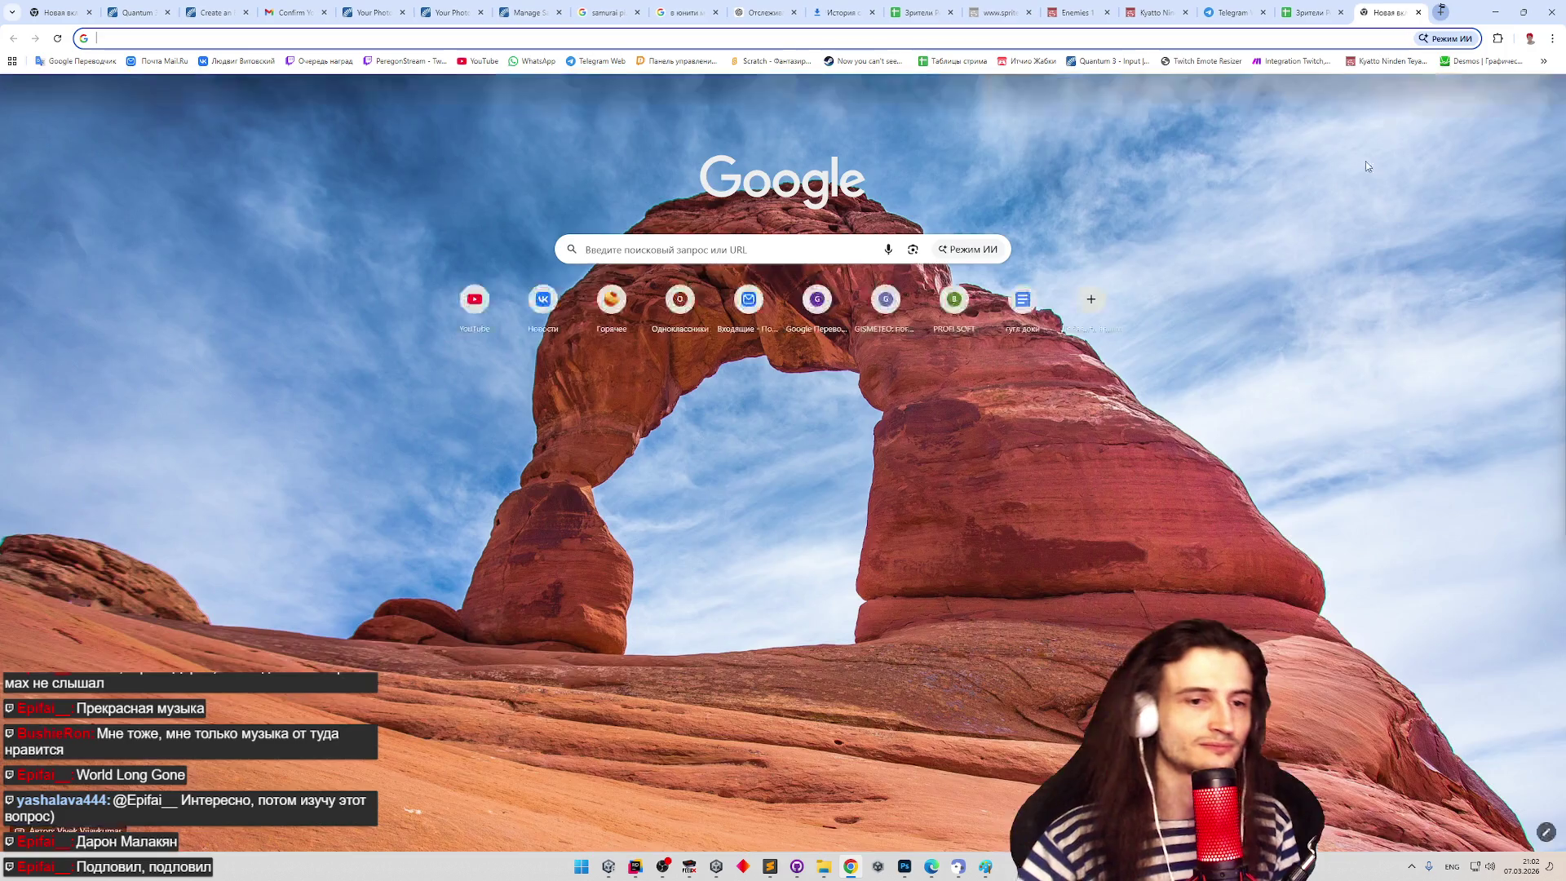
- Search 'kyatto ninden nes music' and open the khinsider soundtrack page, then track 2's page
text(kya)
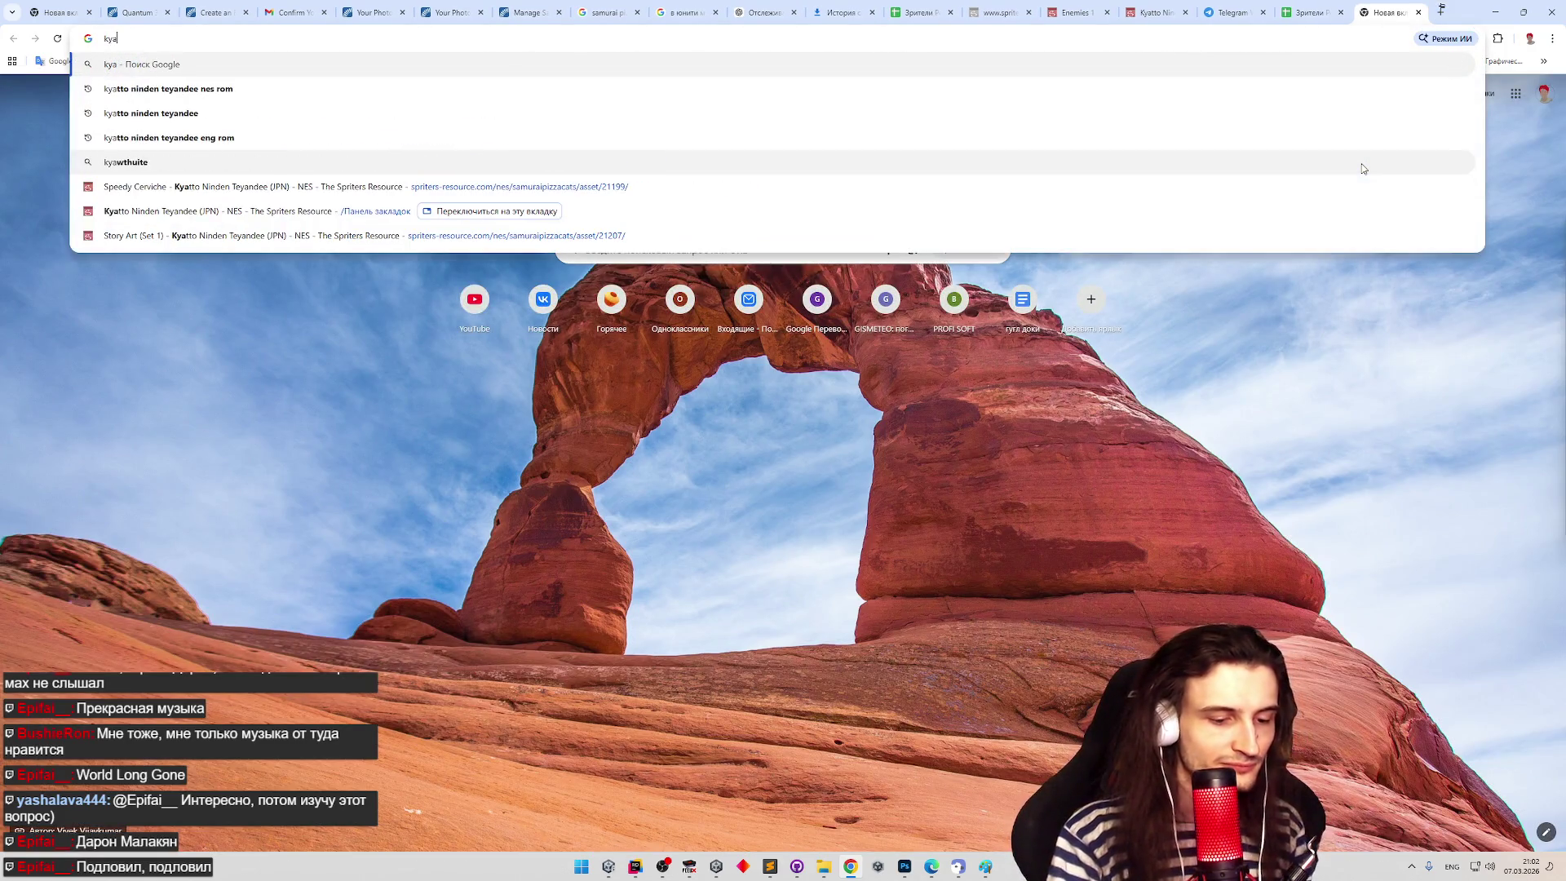
text(tto ninden )
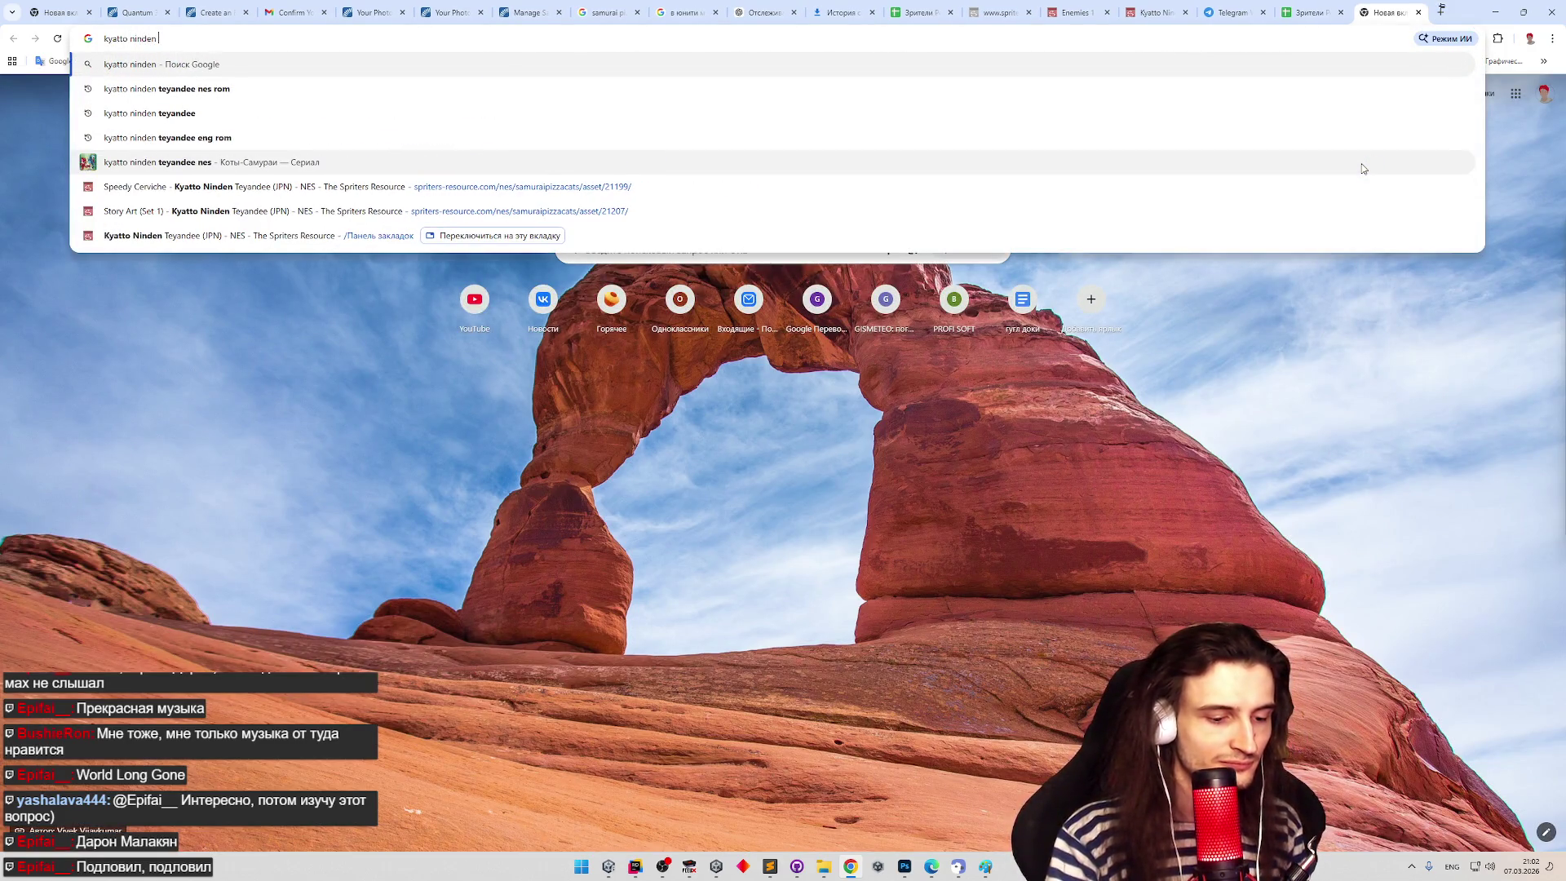
text(nes music)
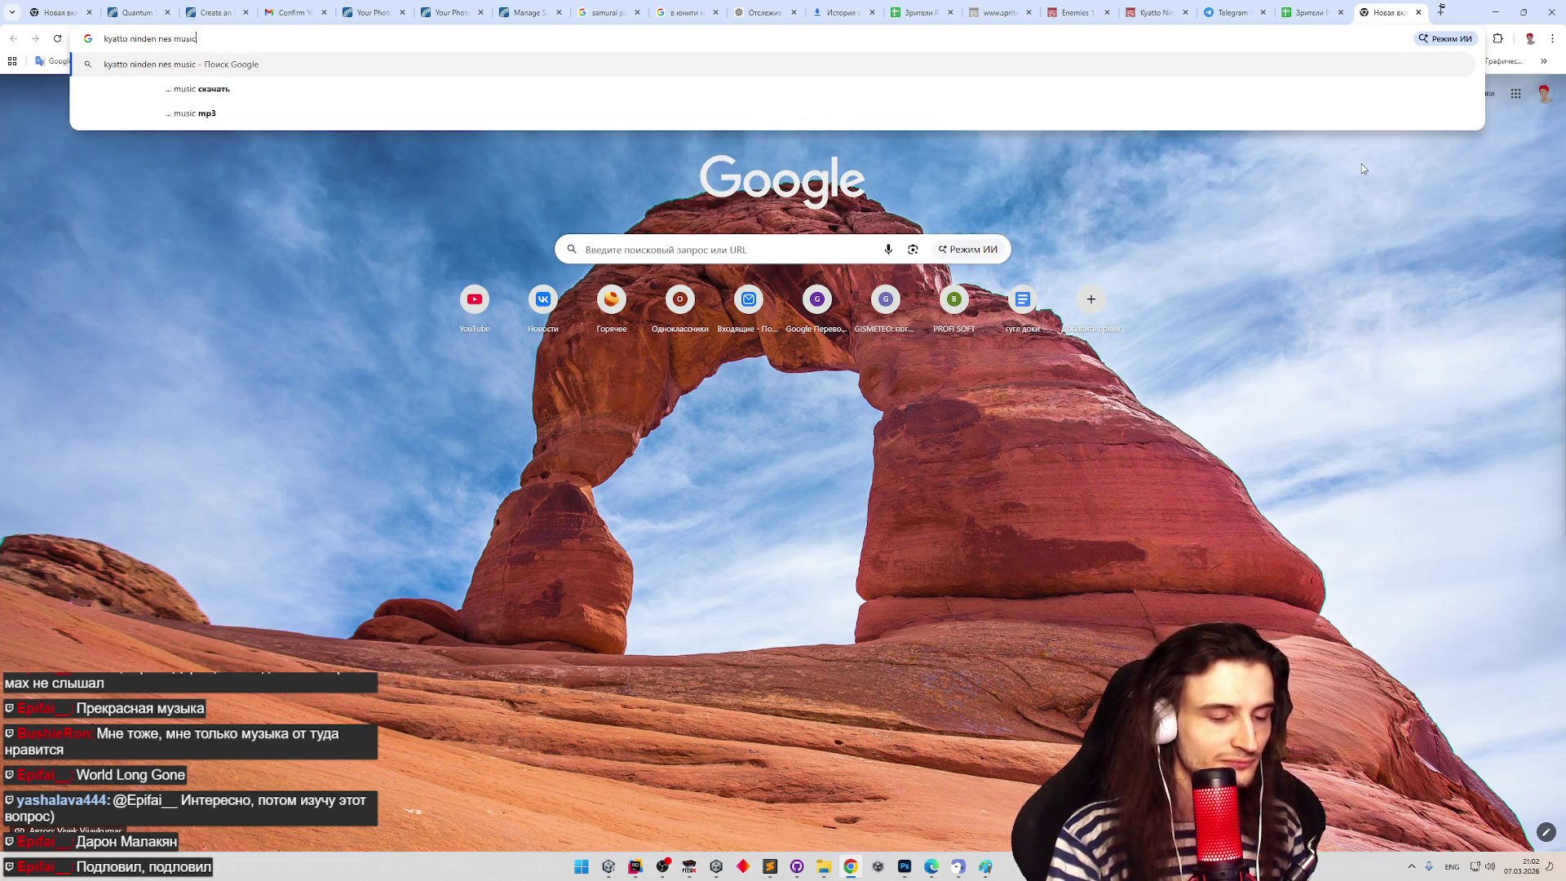
key(Return)
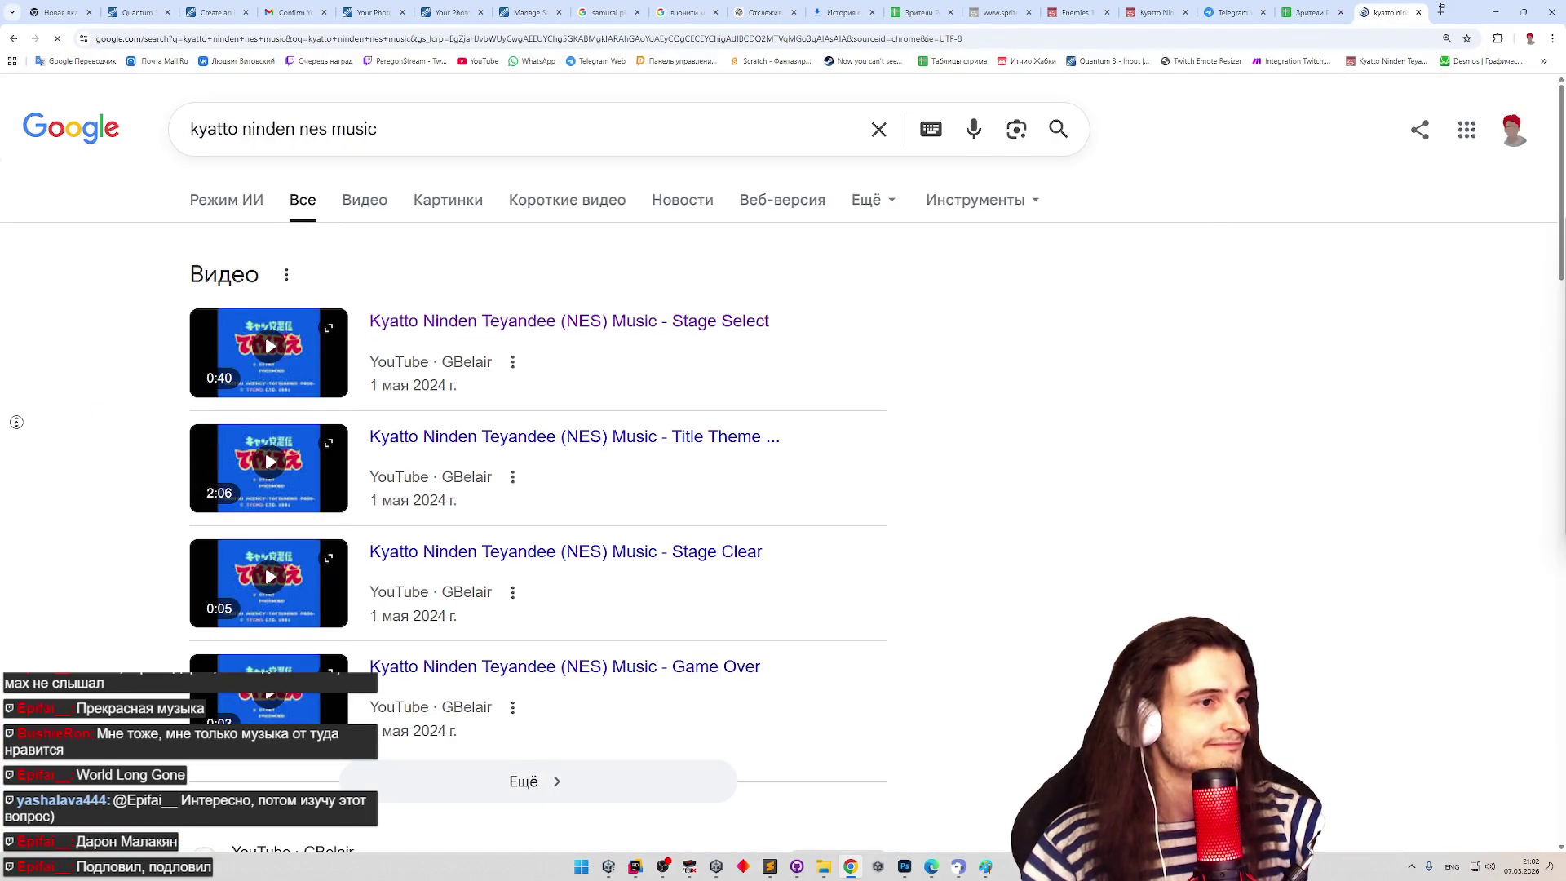
scroll(20, 424, down, 4)
scroll(41, 506, down, 4)
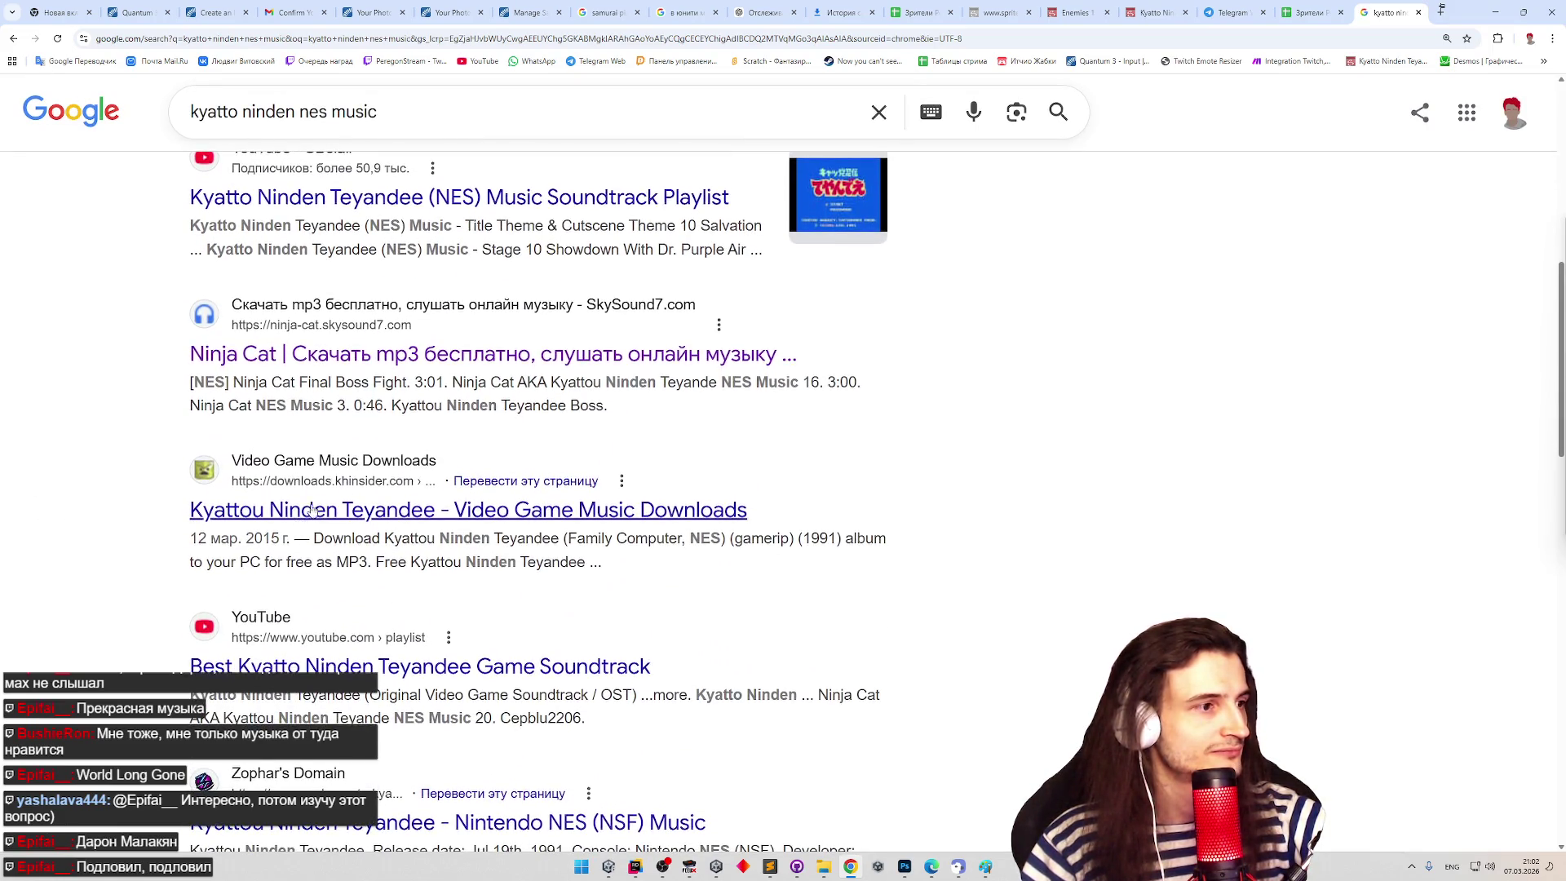
click(318, 503)
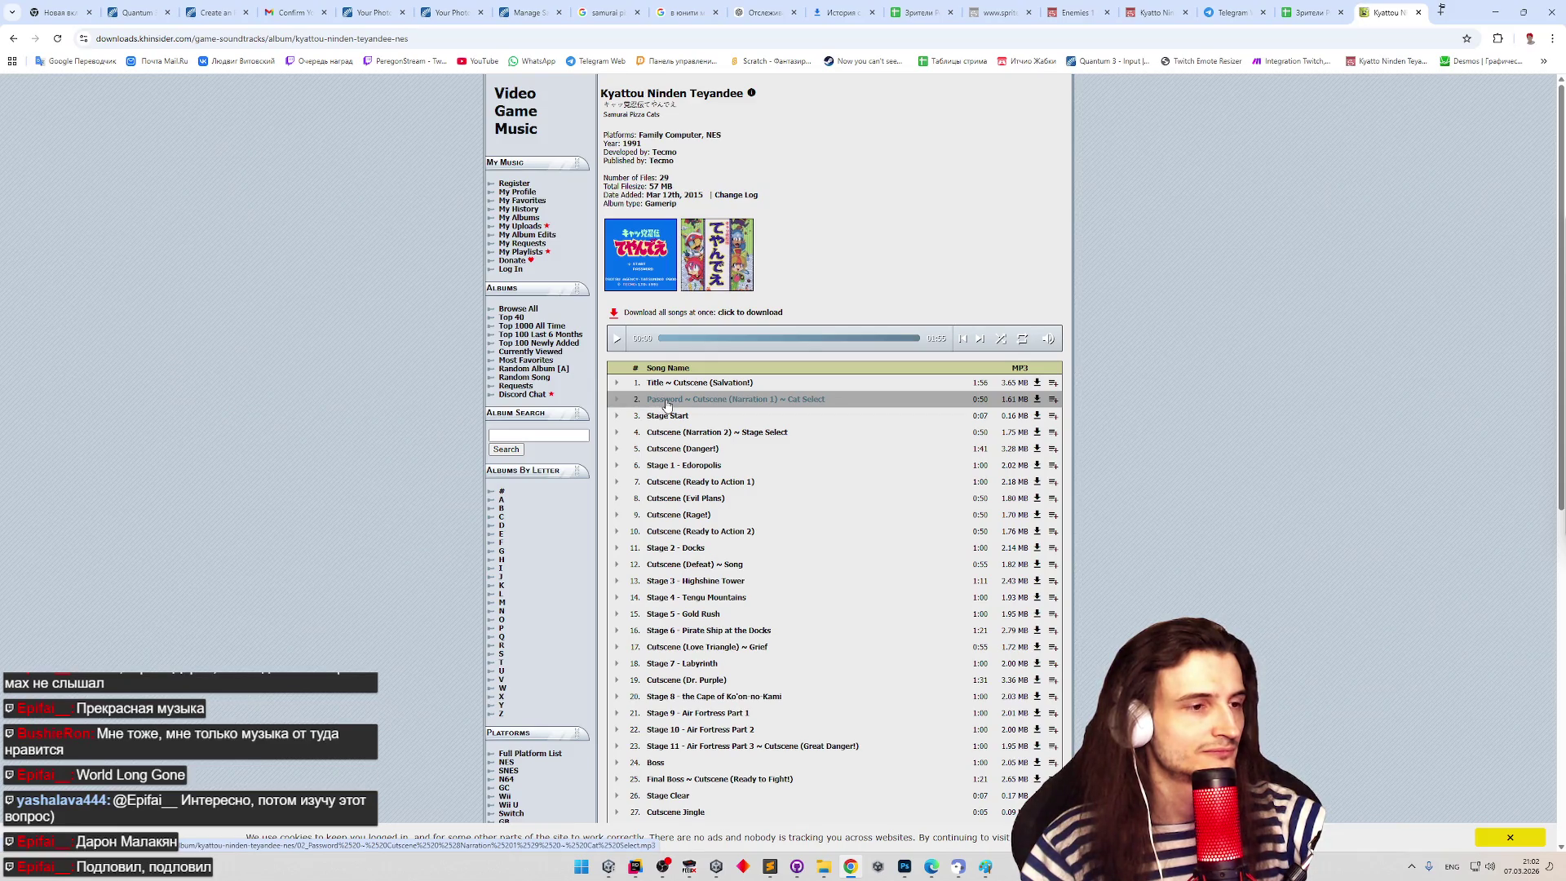
click(666, 402)
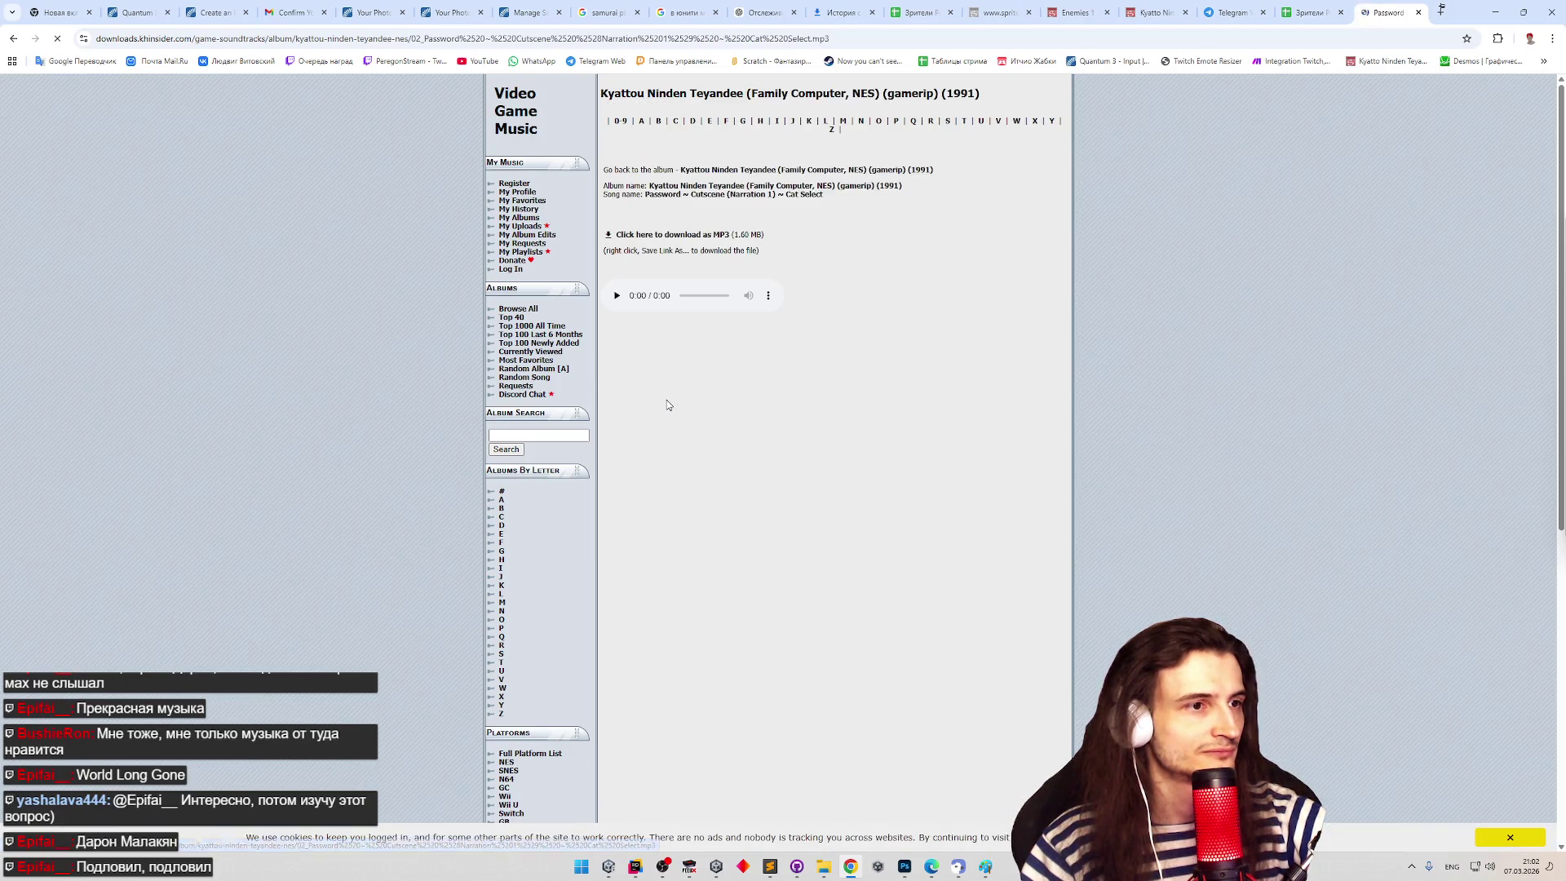
- Preview the Password ~ Cutscene (Narration 1) ~ Cat Select track, playing and pausing it
click(616, 299)
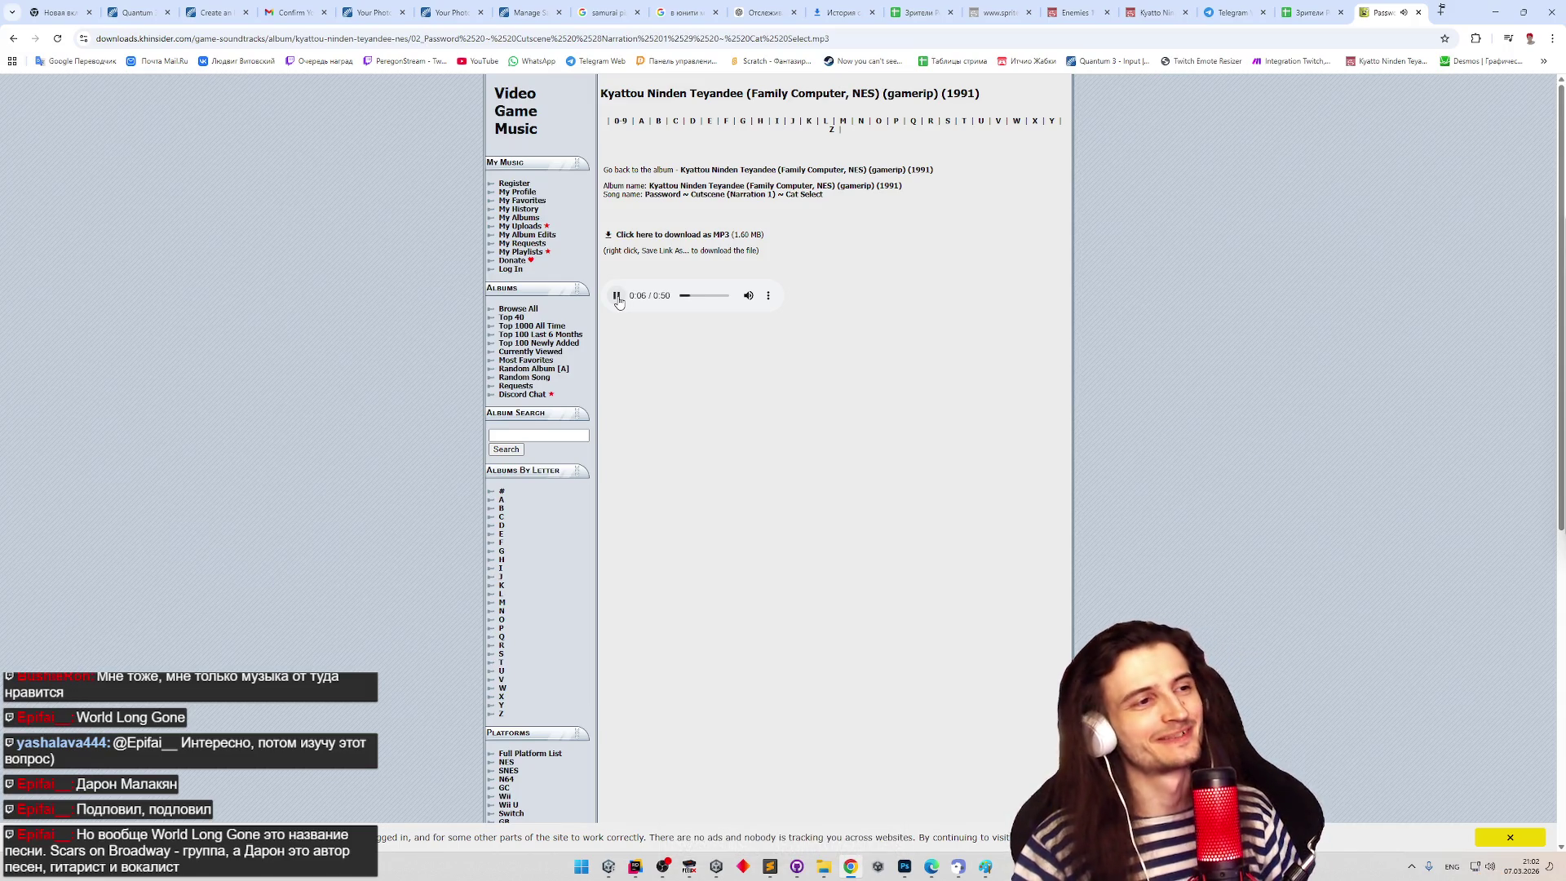
click(618, 298)
click(8, 41)
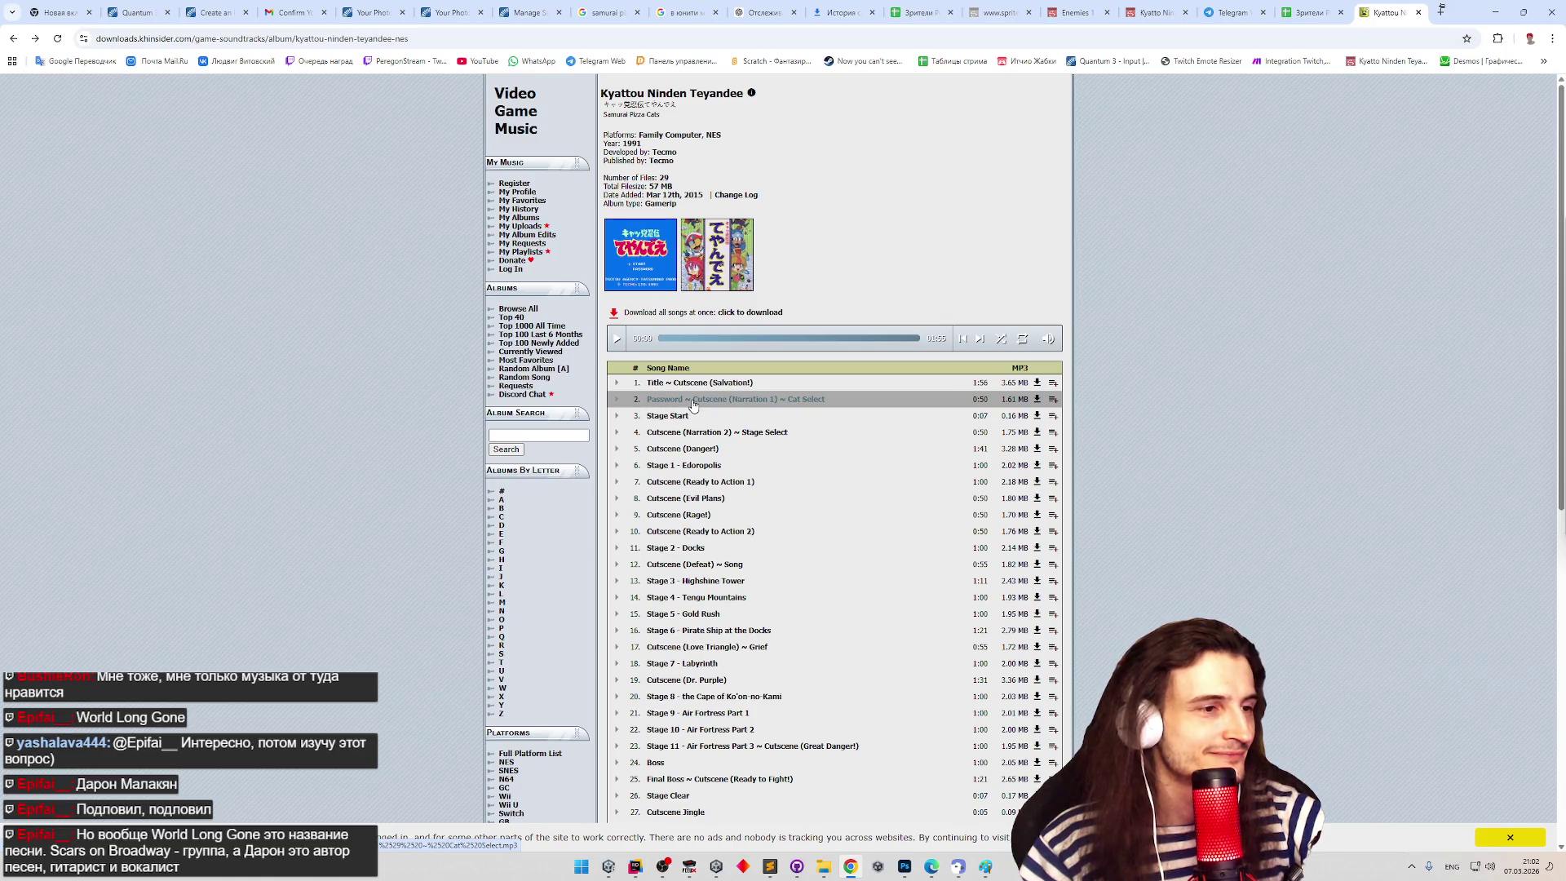
click(1038, 402)
click(618, 297)
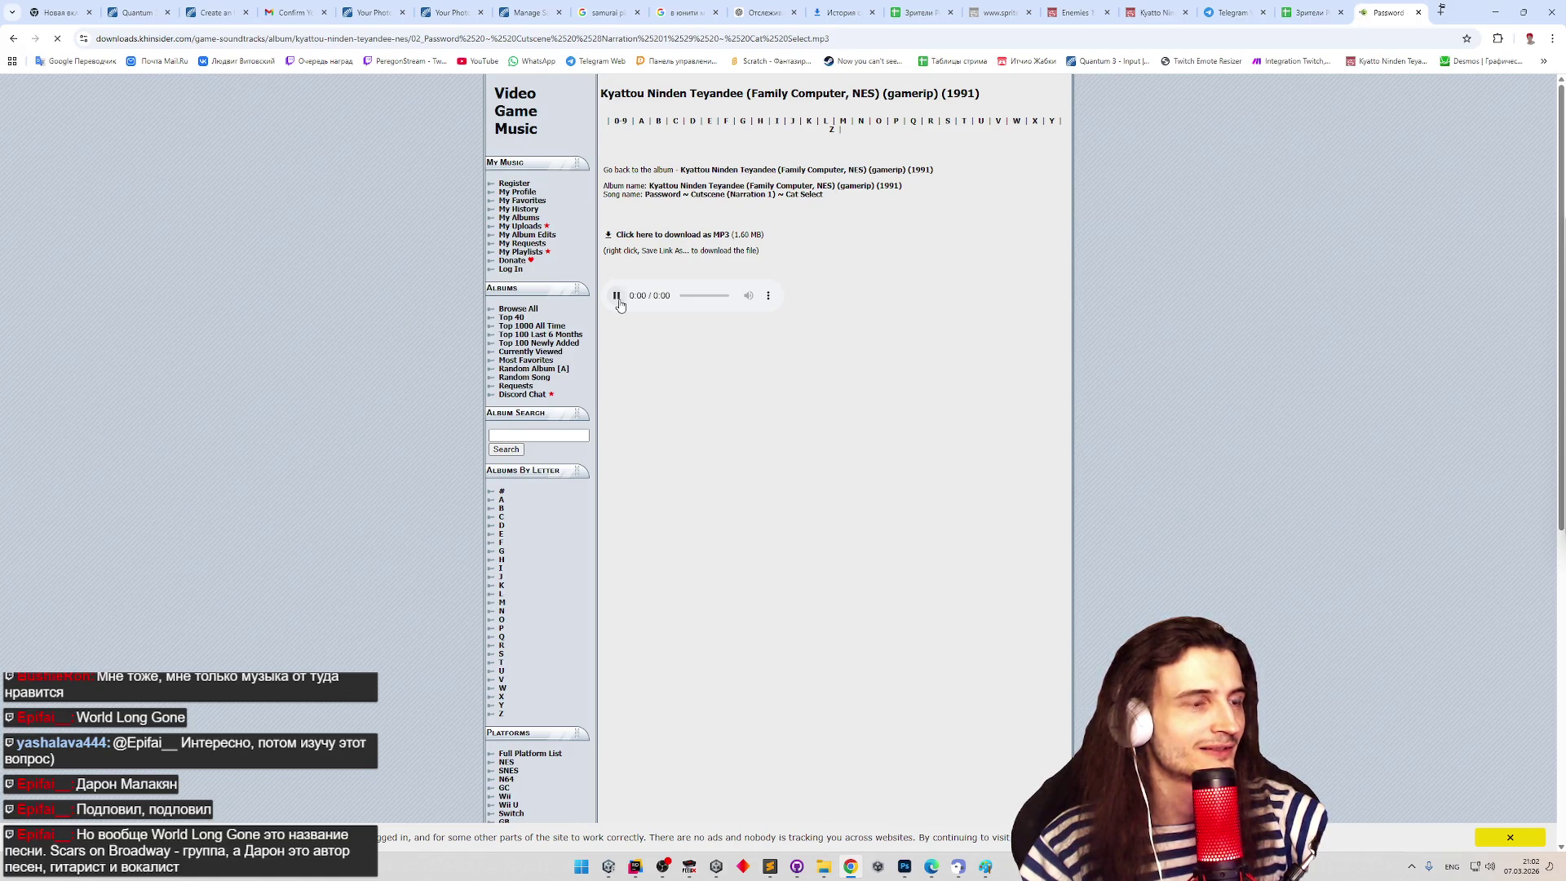
click(618, 300)
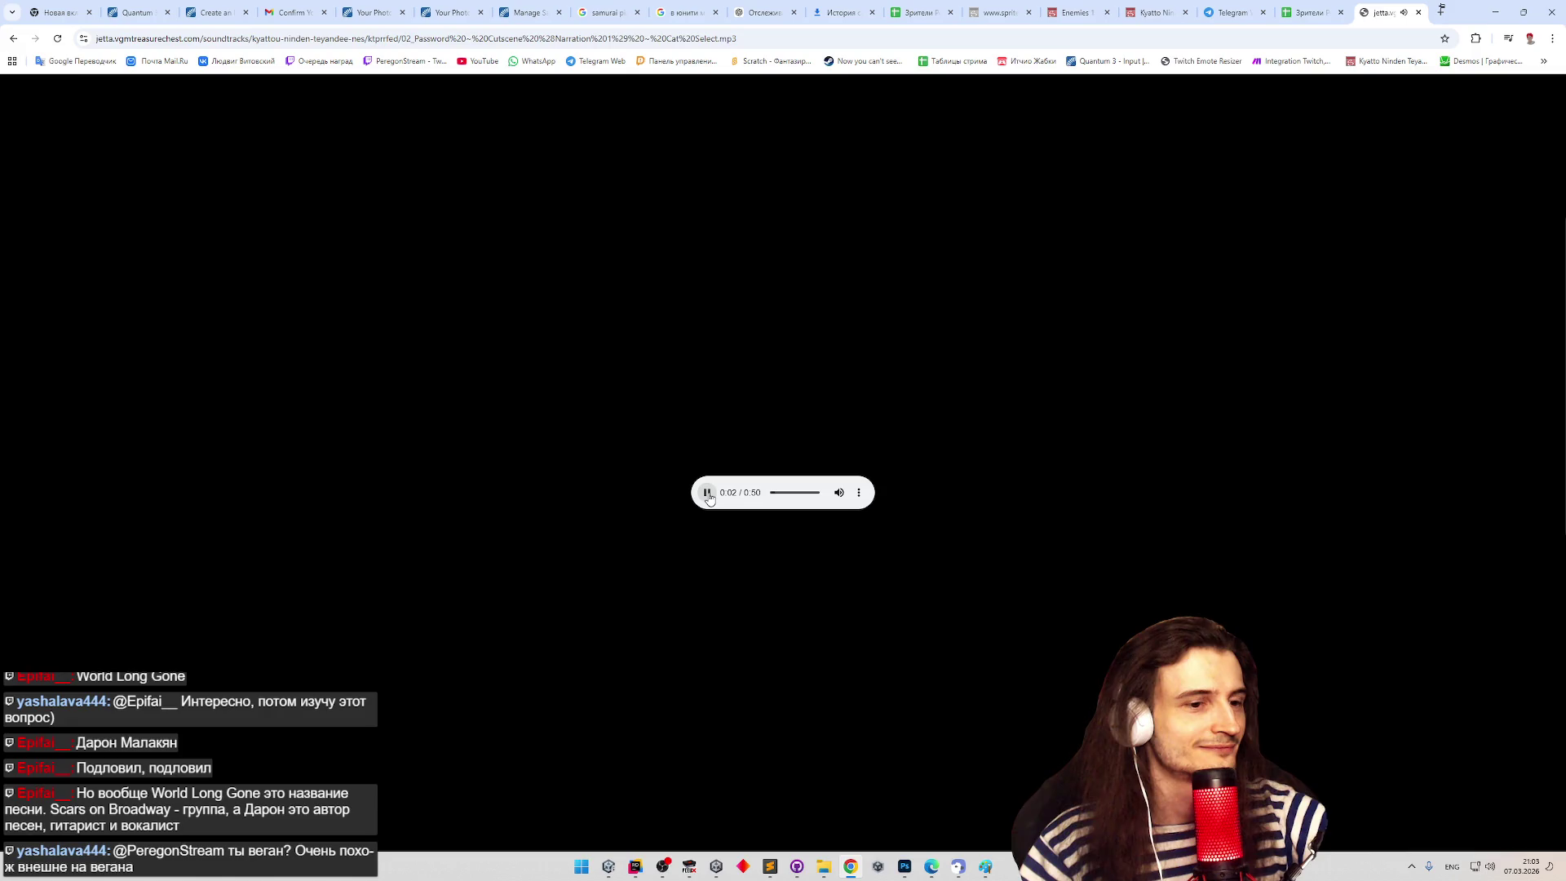
- Pause the raw MP3 player and choose to save the audio file
click(707, 493)
right_click(745, 487)
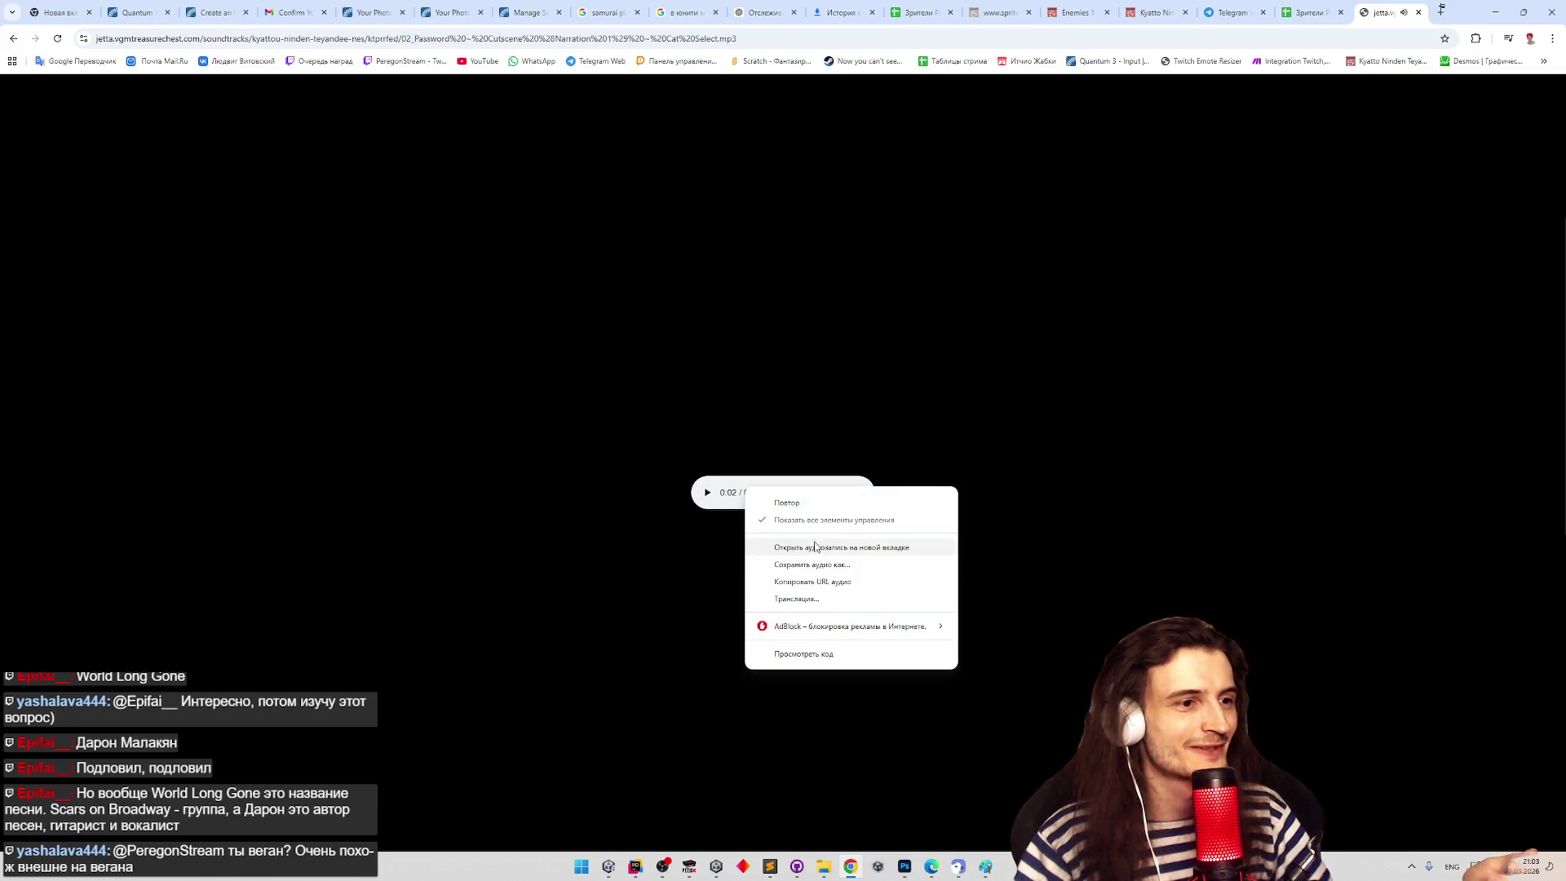
click(819, 566)
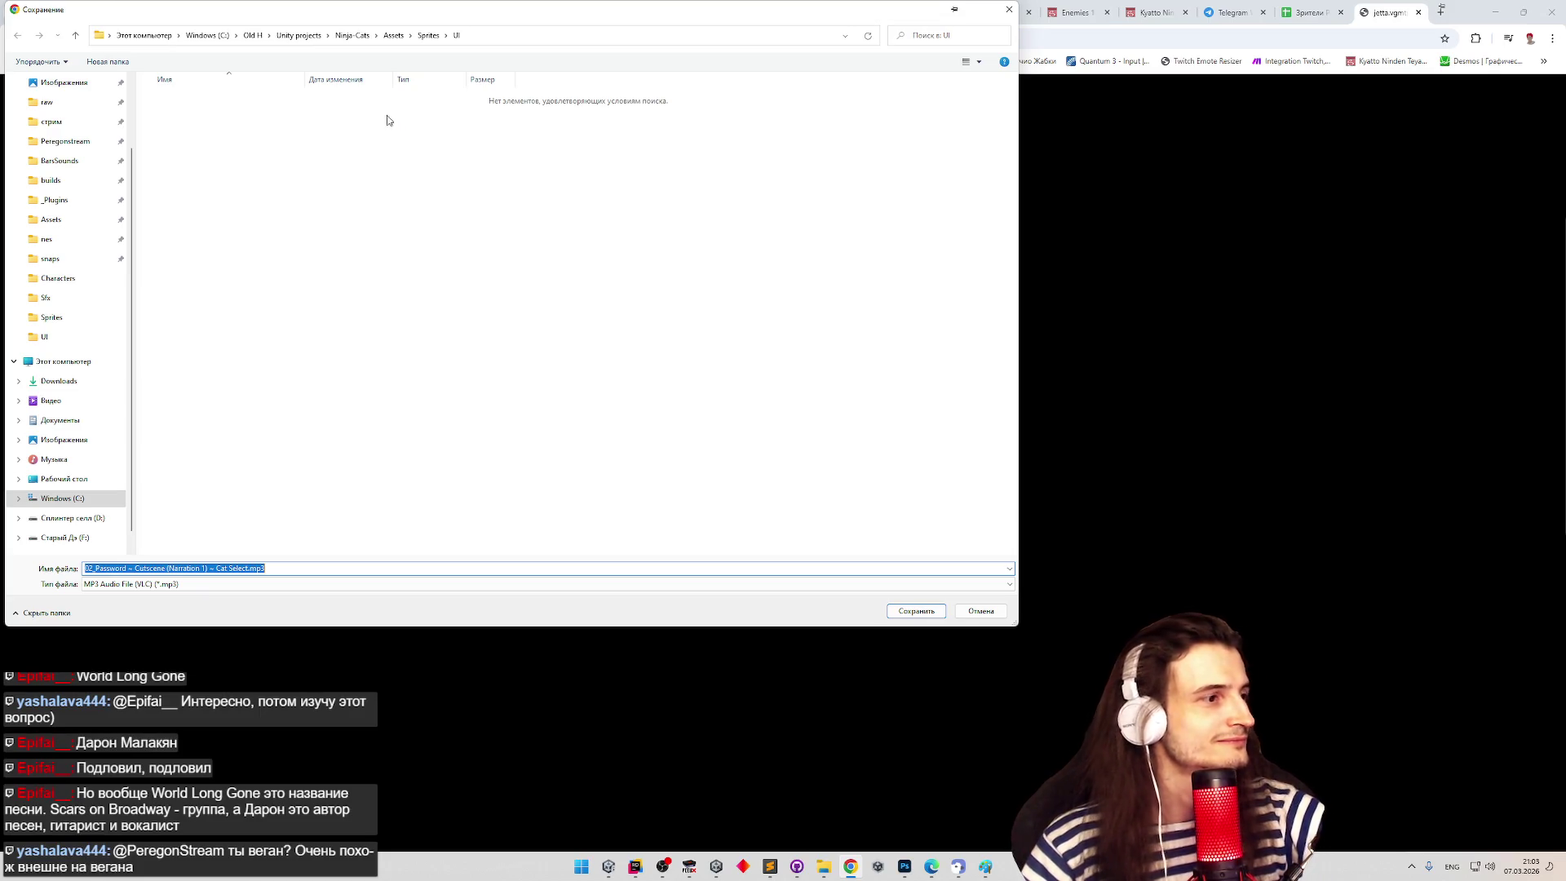
- Save the track as CatSelectionMusic into the project's Assets/Sounds/Music folder
click(426, 36)
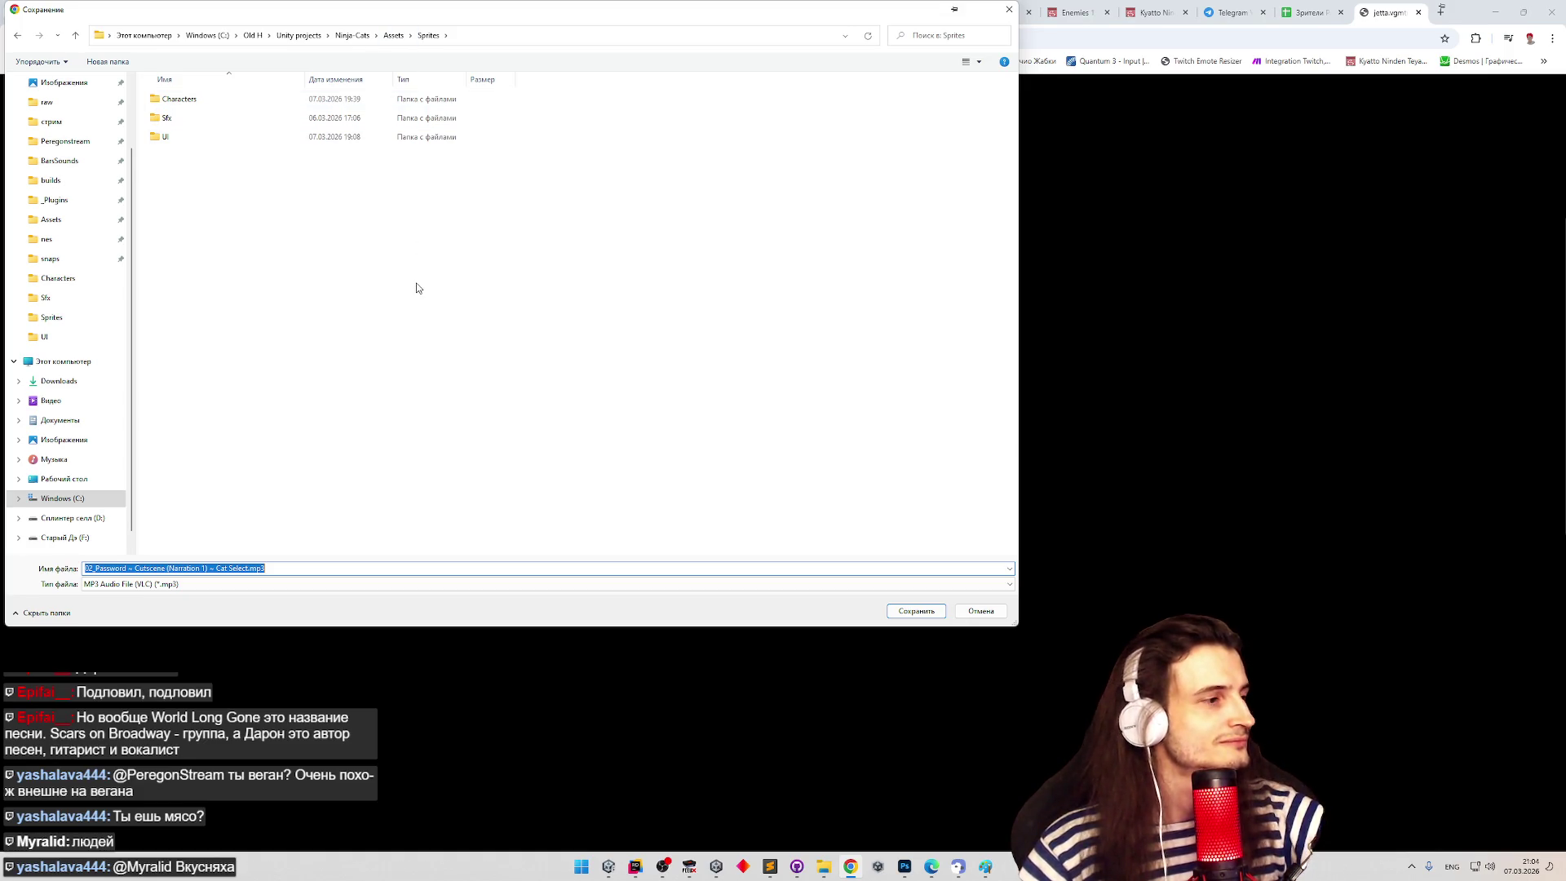
click(396, 37)
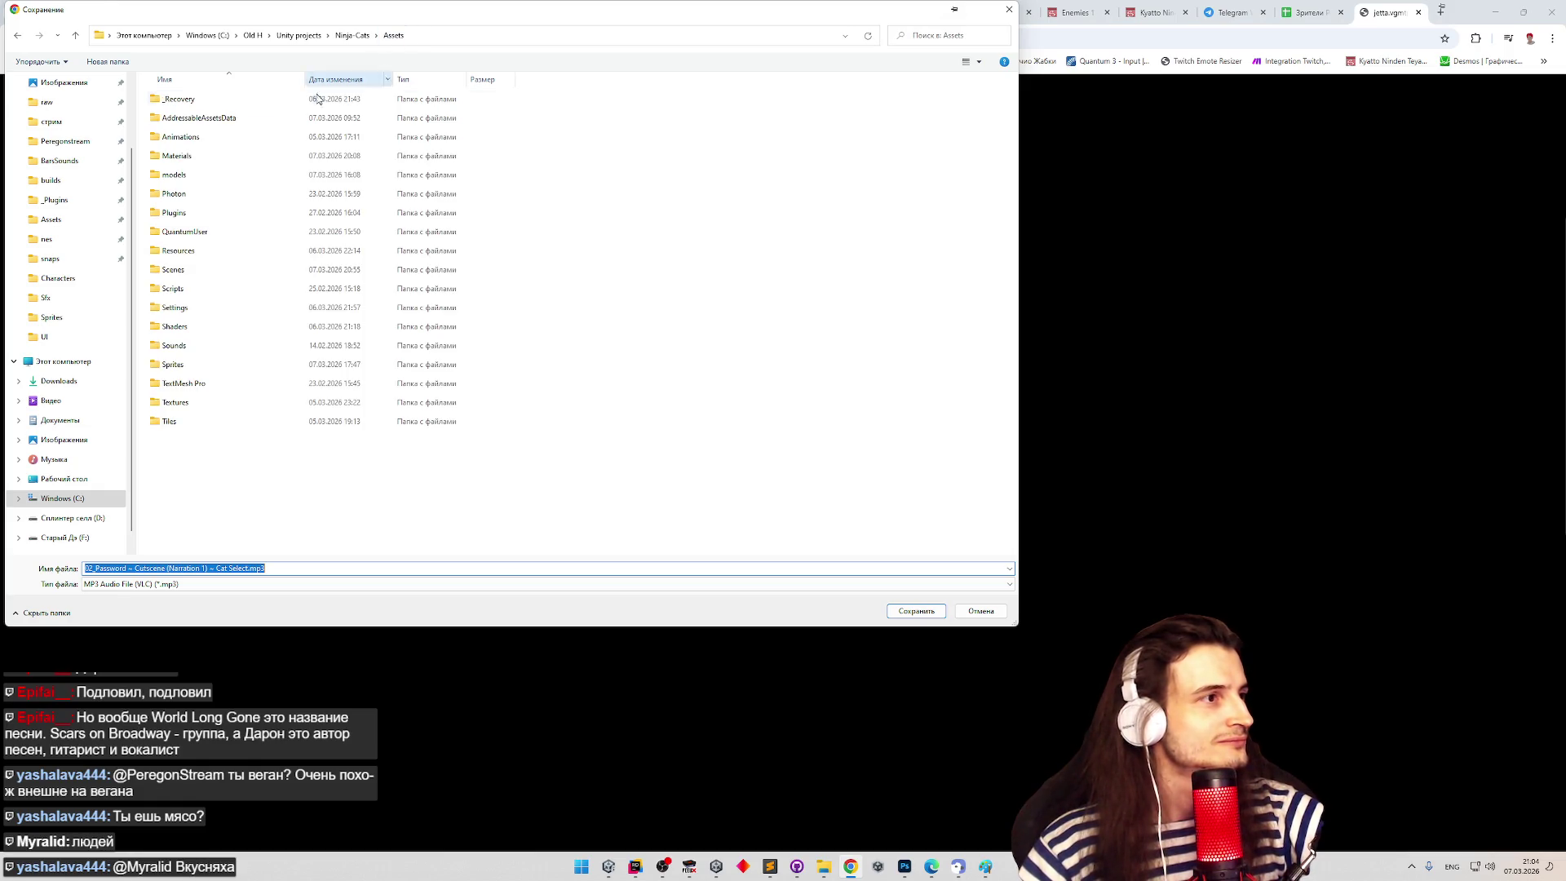
double_click(184, 347)
double_click(188, 102)
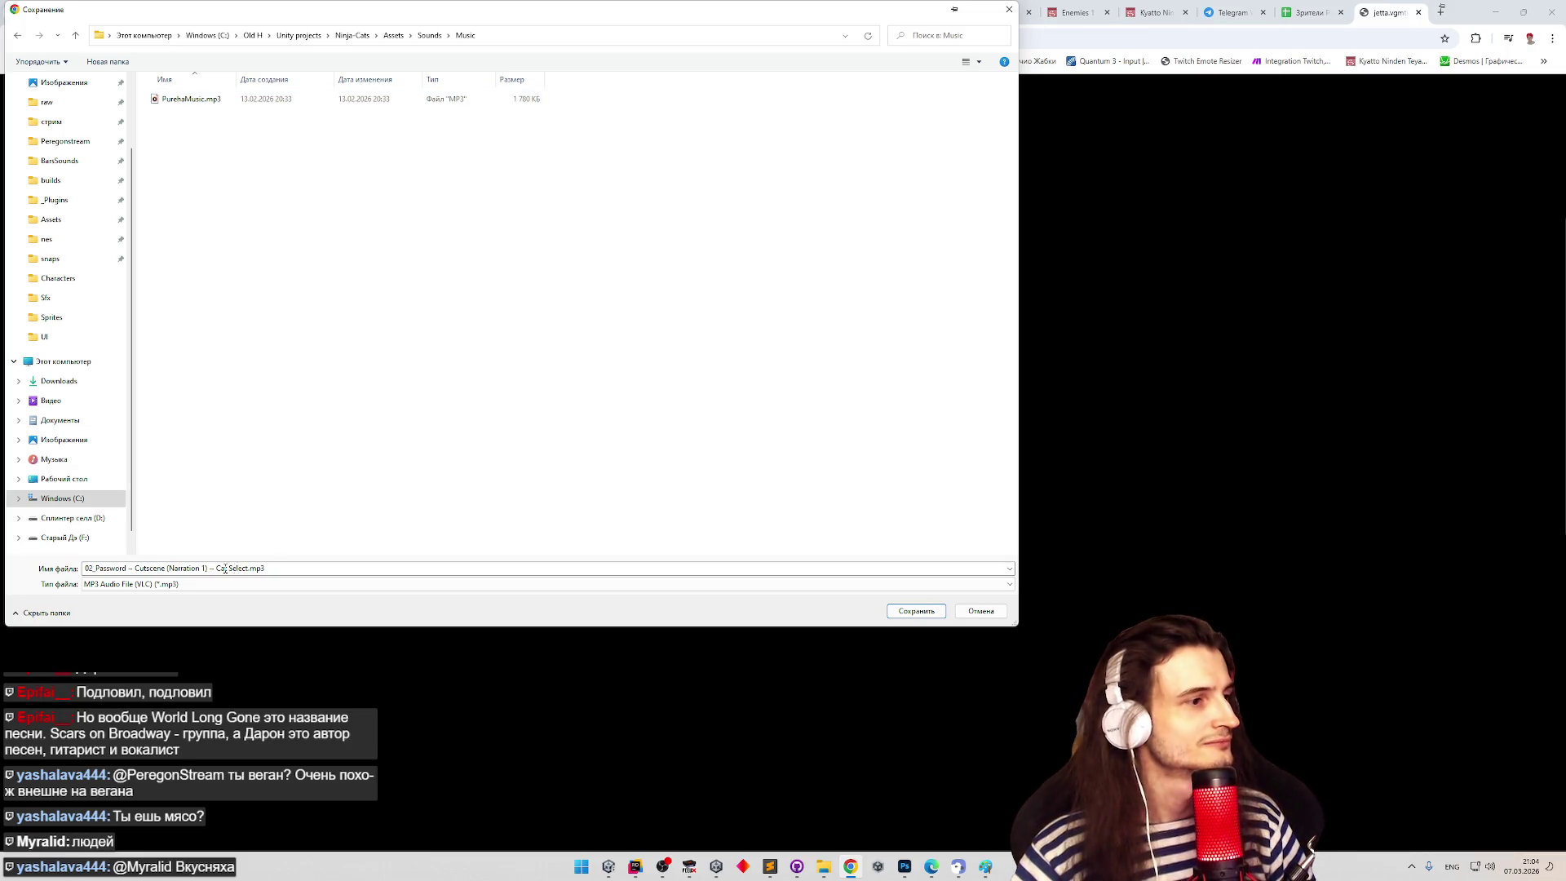
text(Cat)
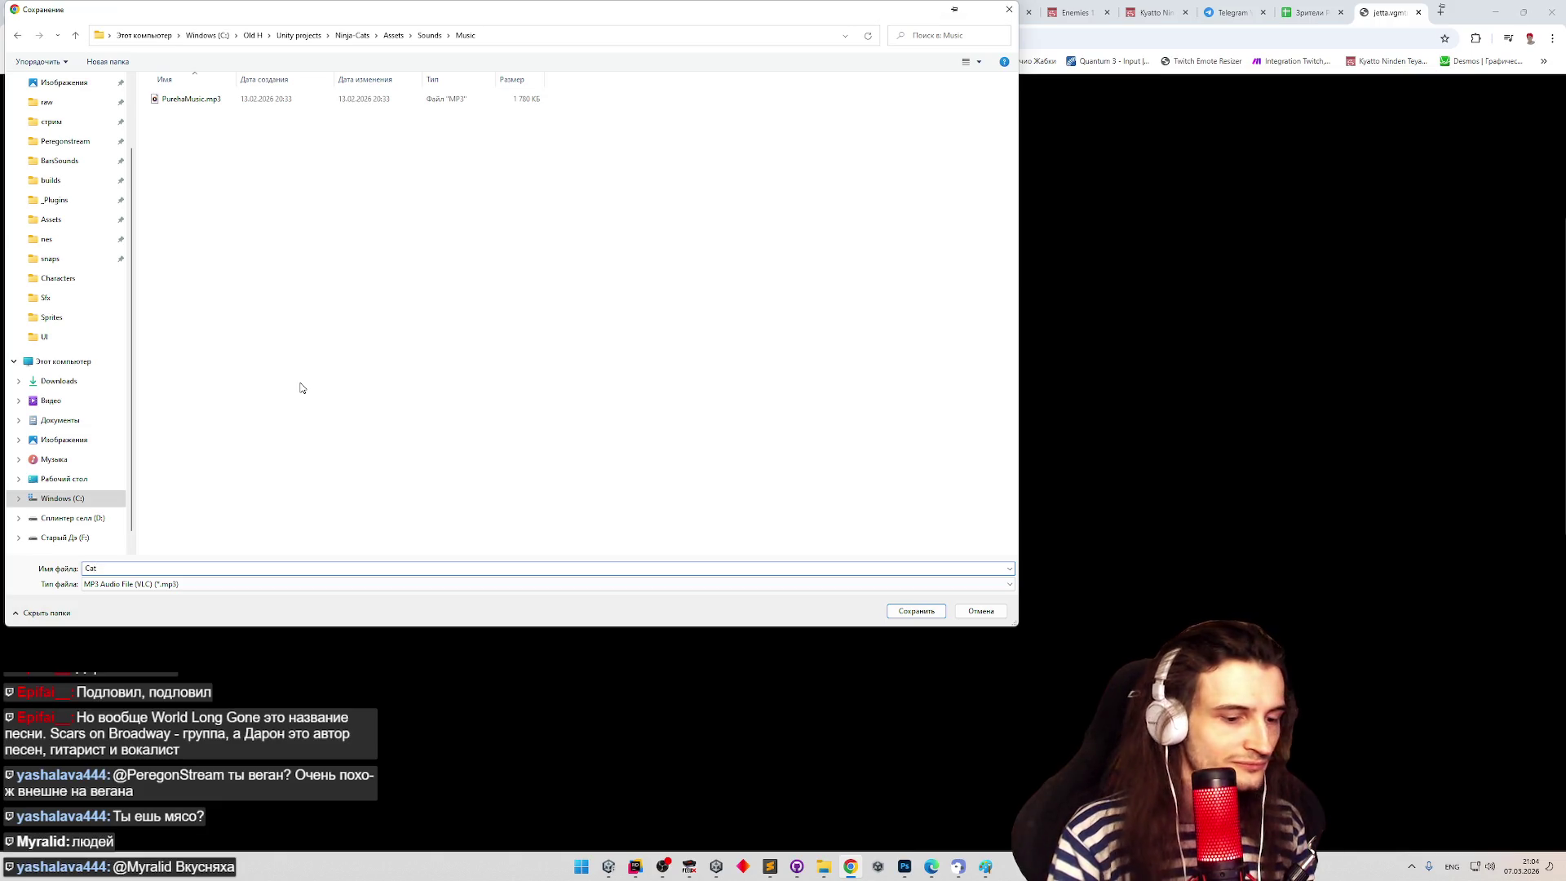
text(Selection)
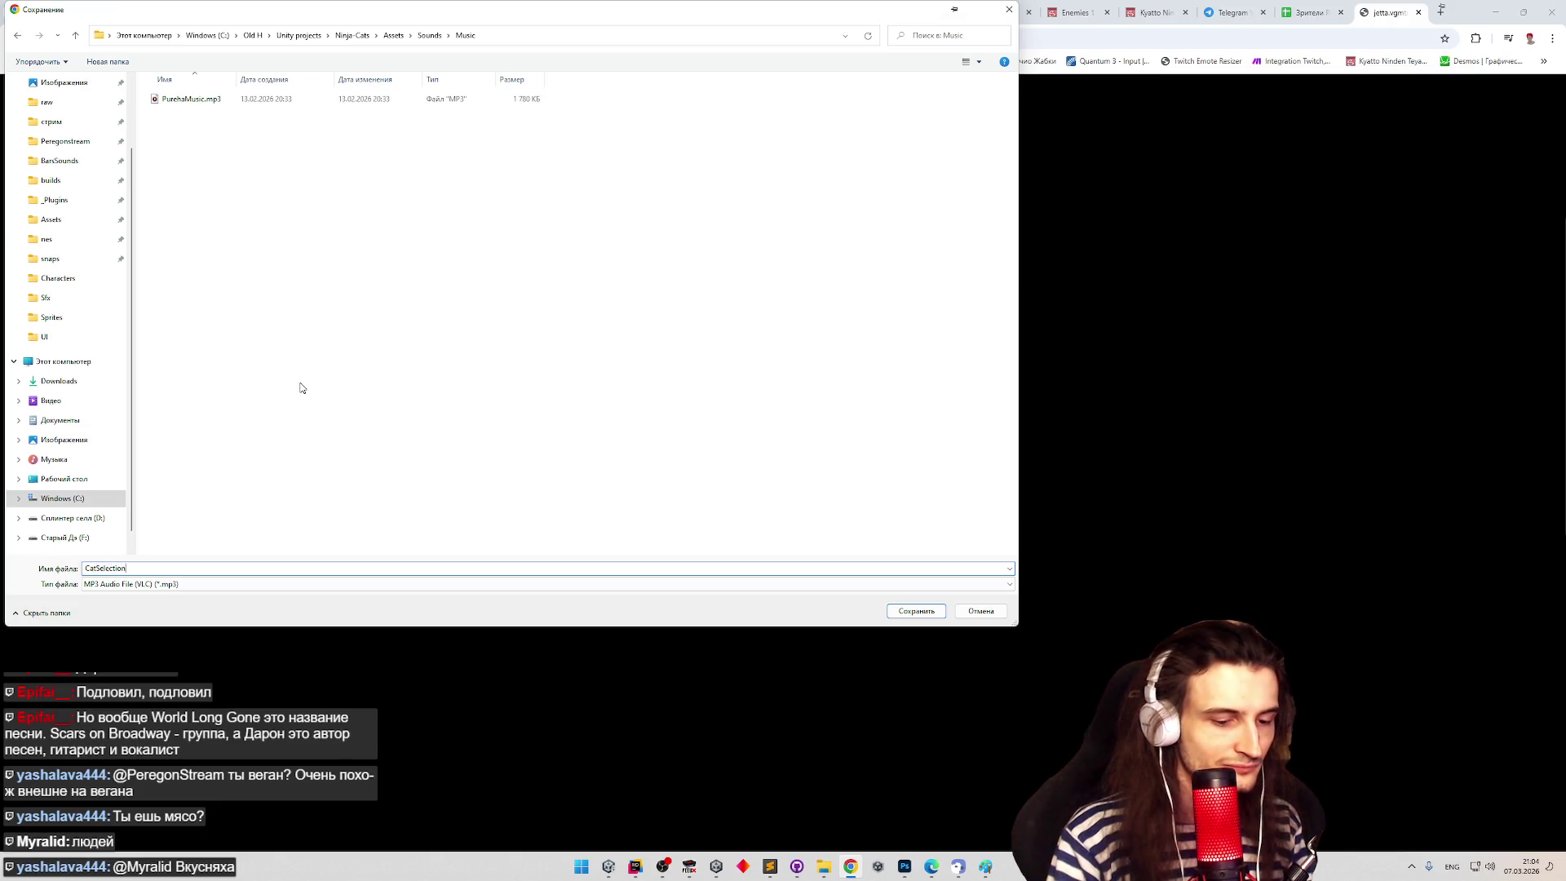
text(Music)
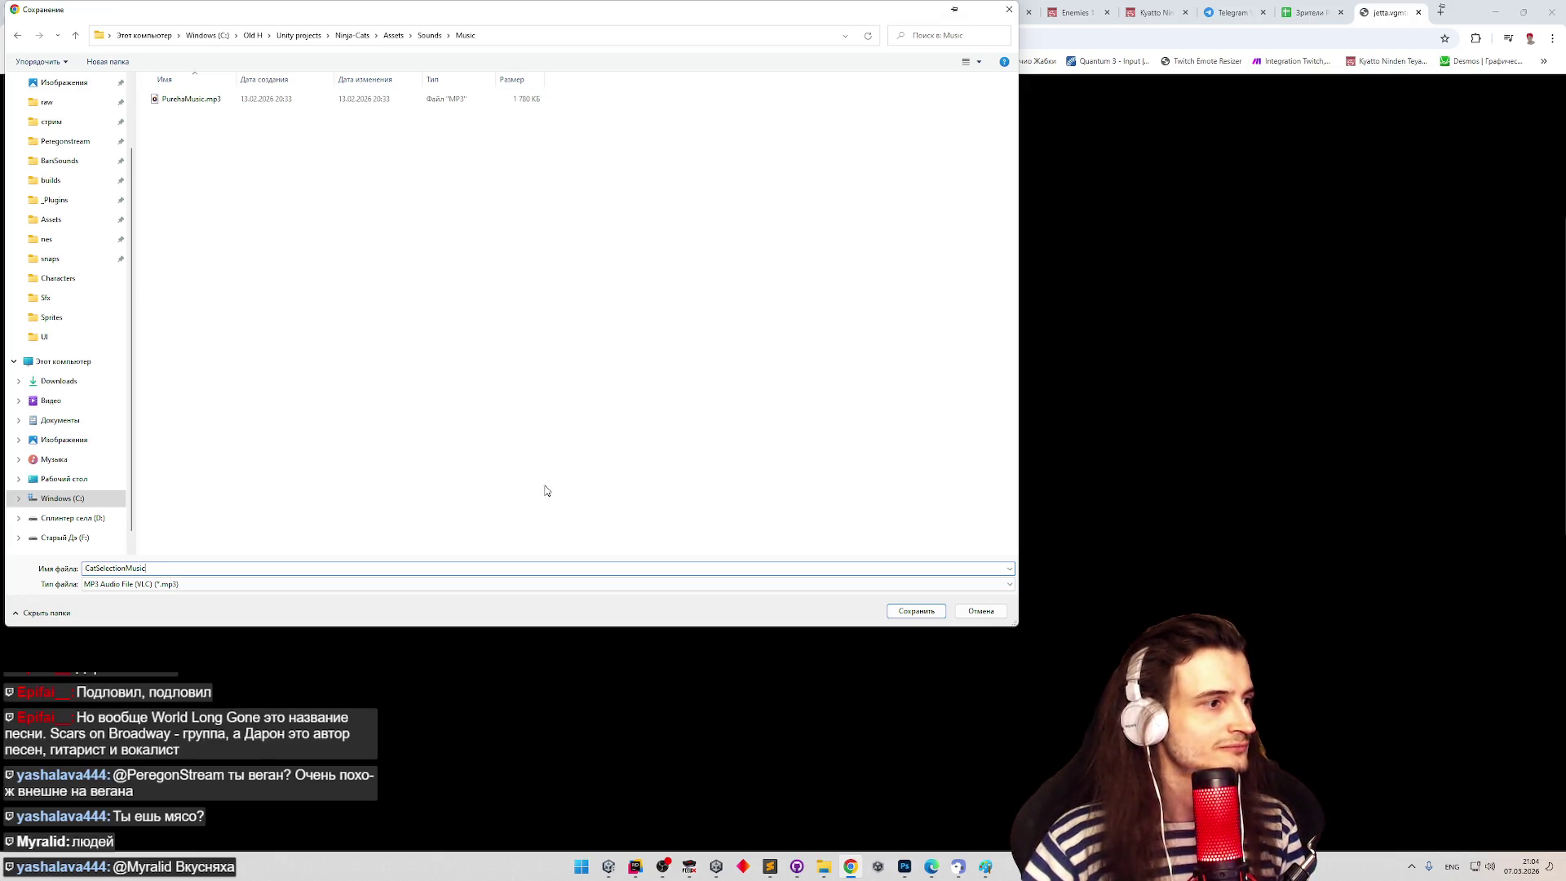
click(915, 611)
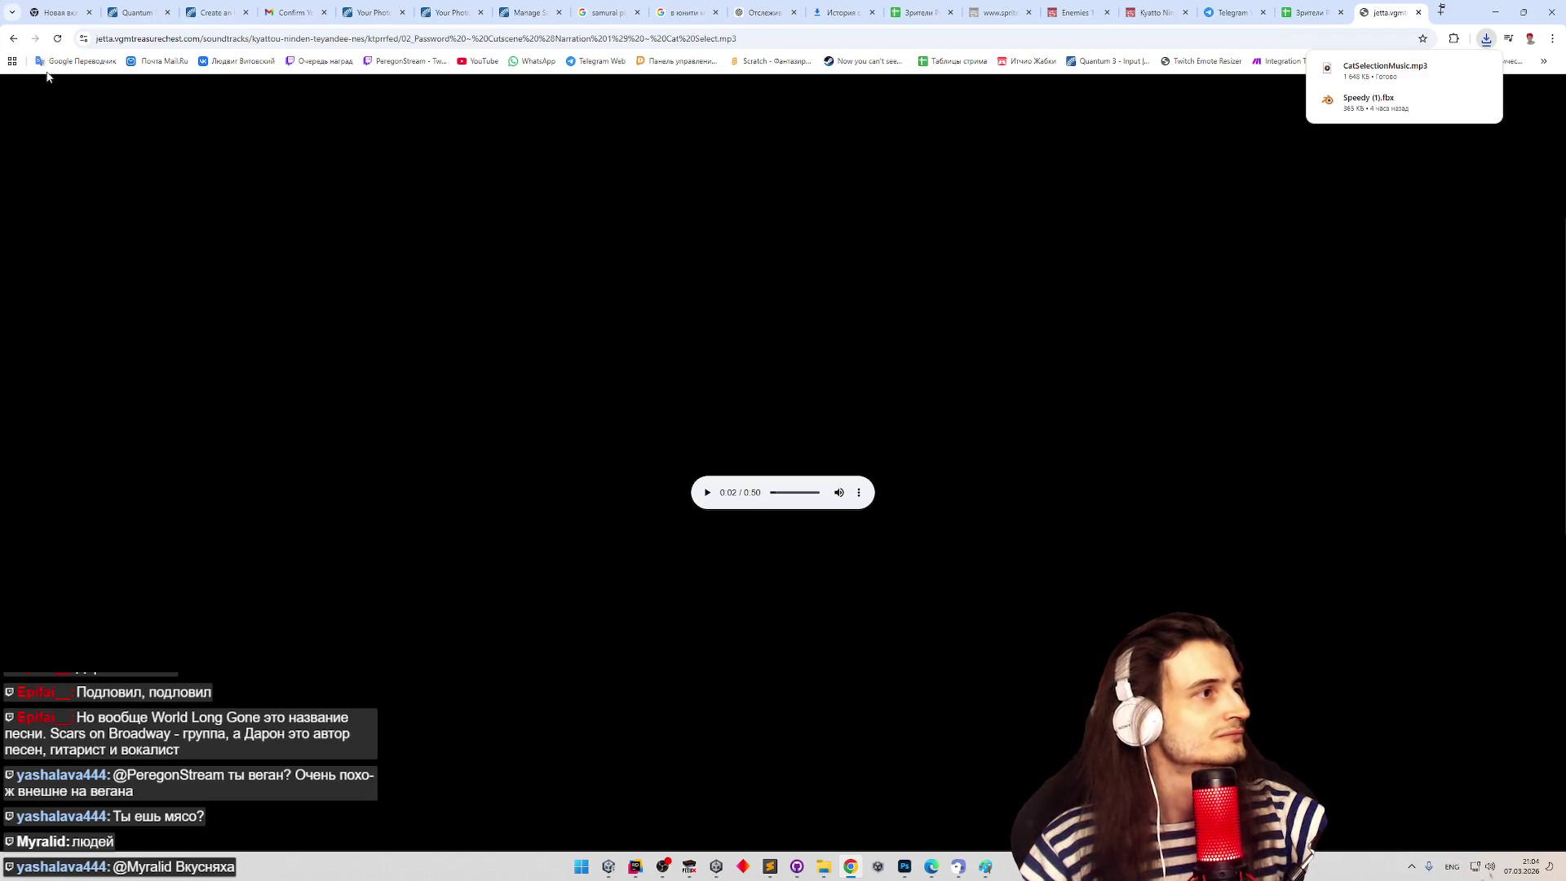
- Preview the title theme and track 6, Stage 1 - Edoropolis, from the album list
click(18, 39)
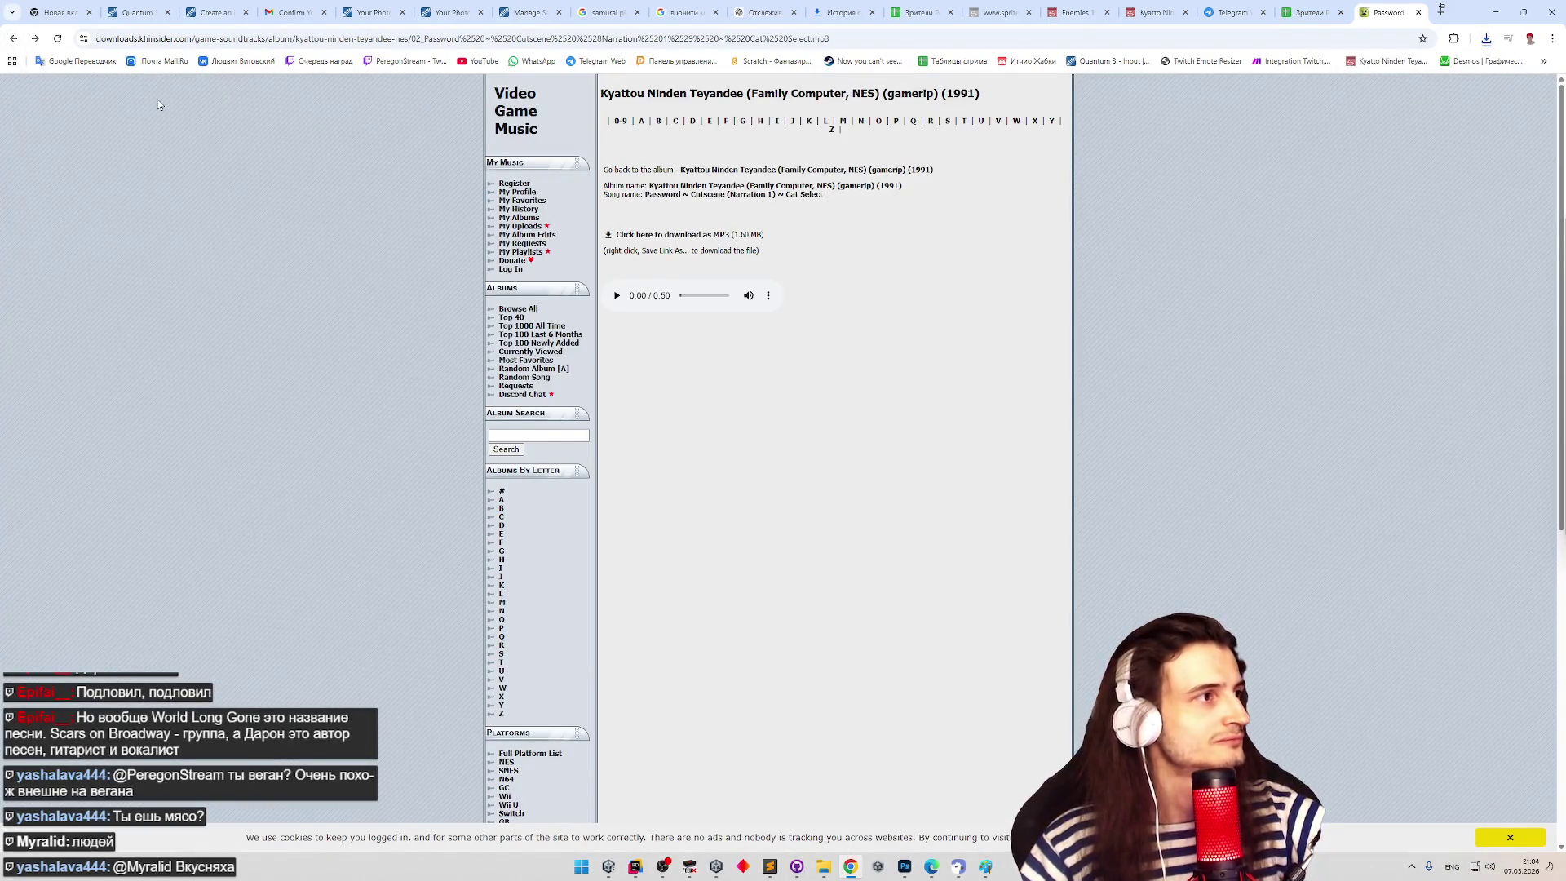
click(17, 39)
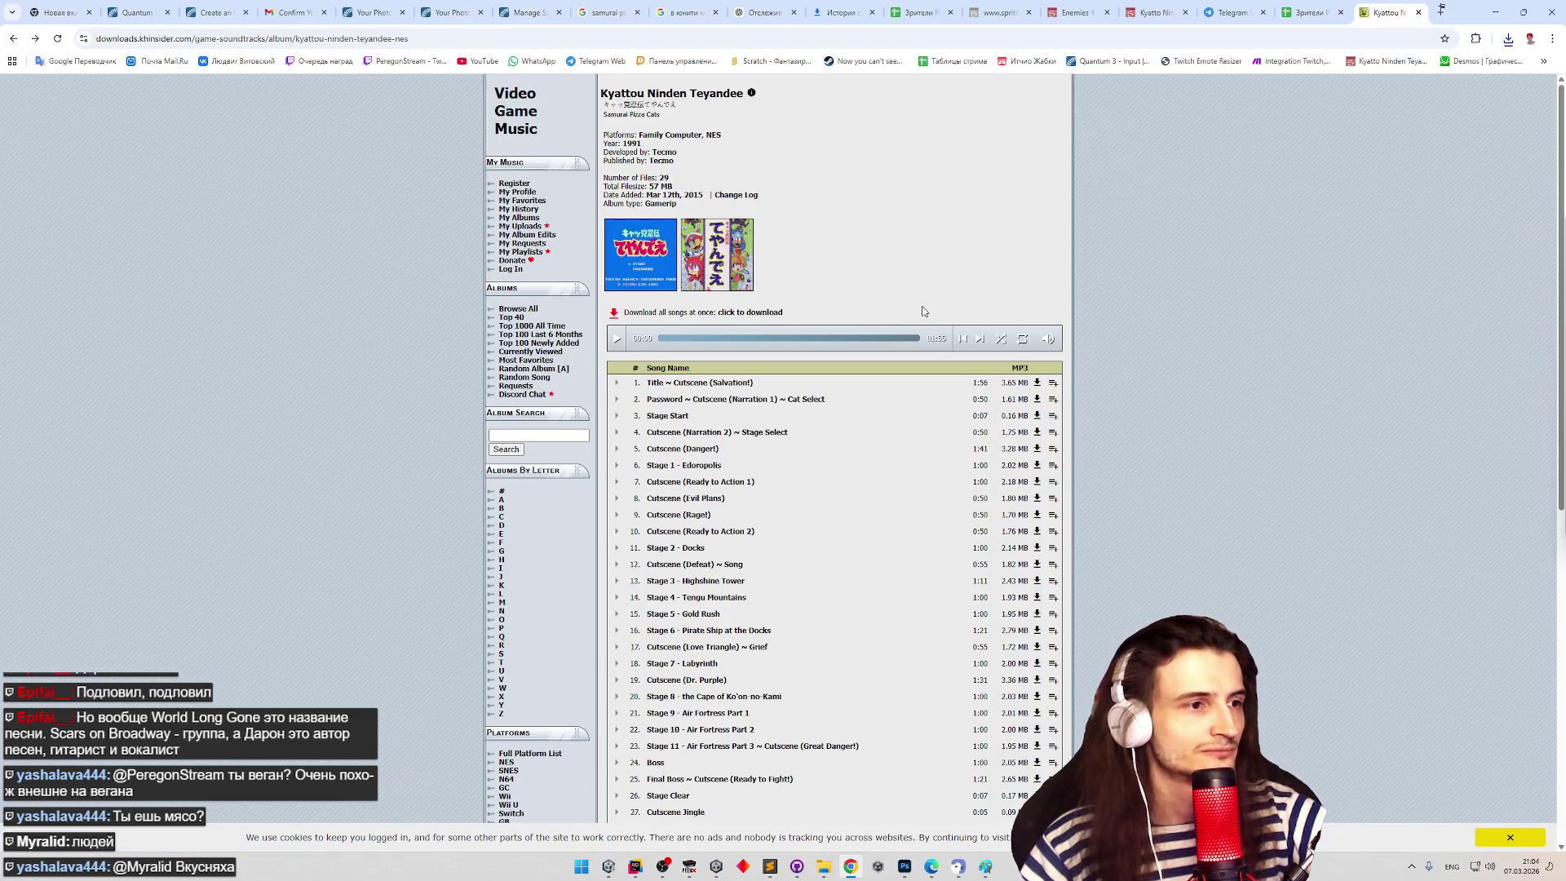
click(864, 392)
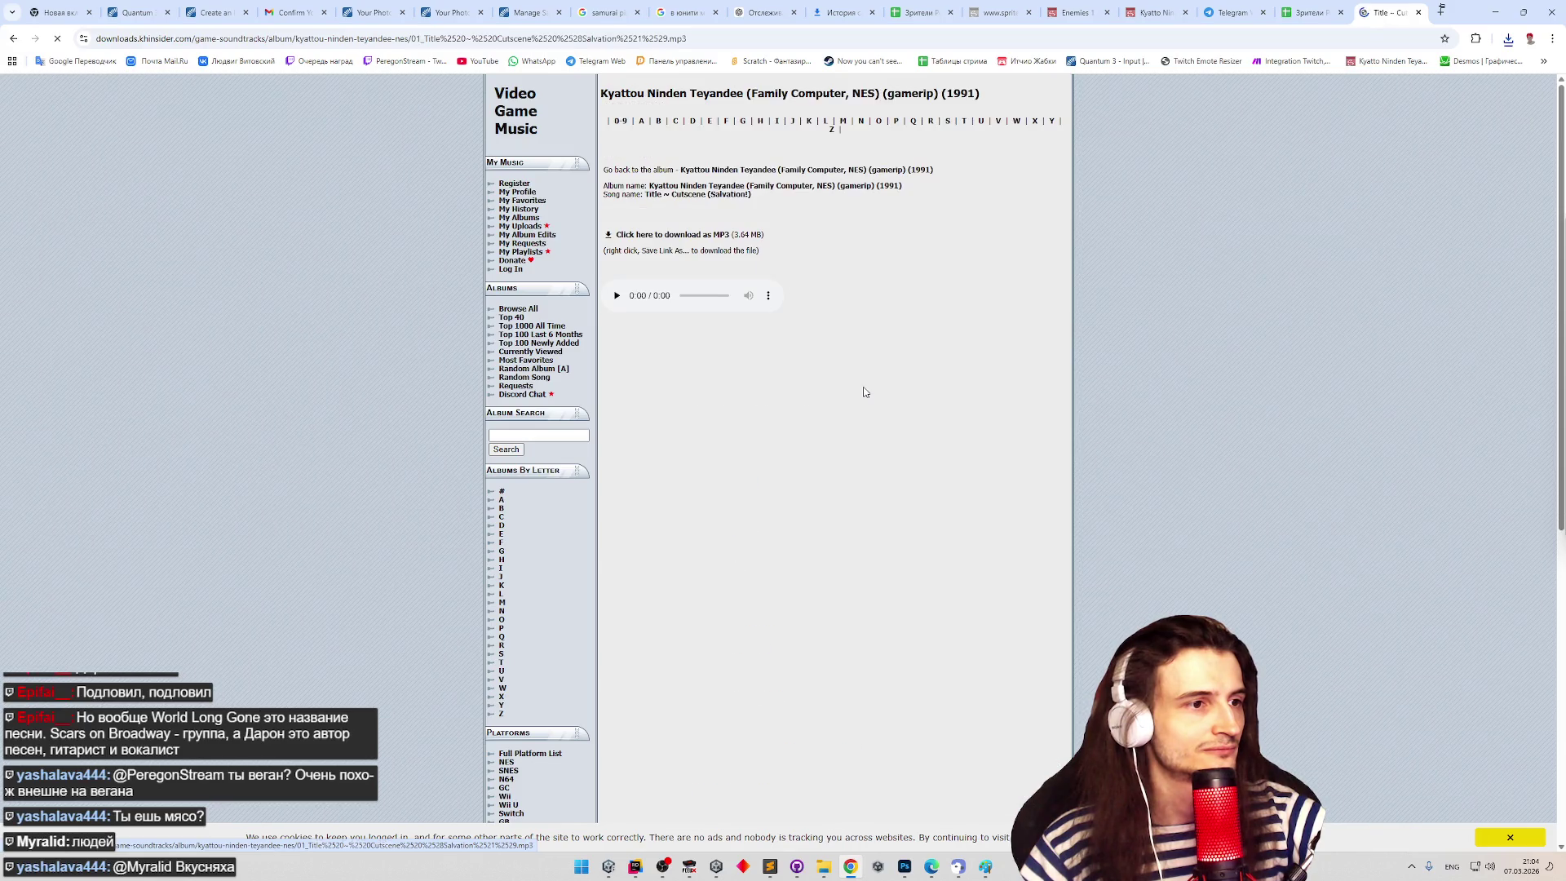
click(617, 296)
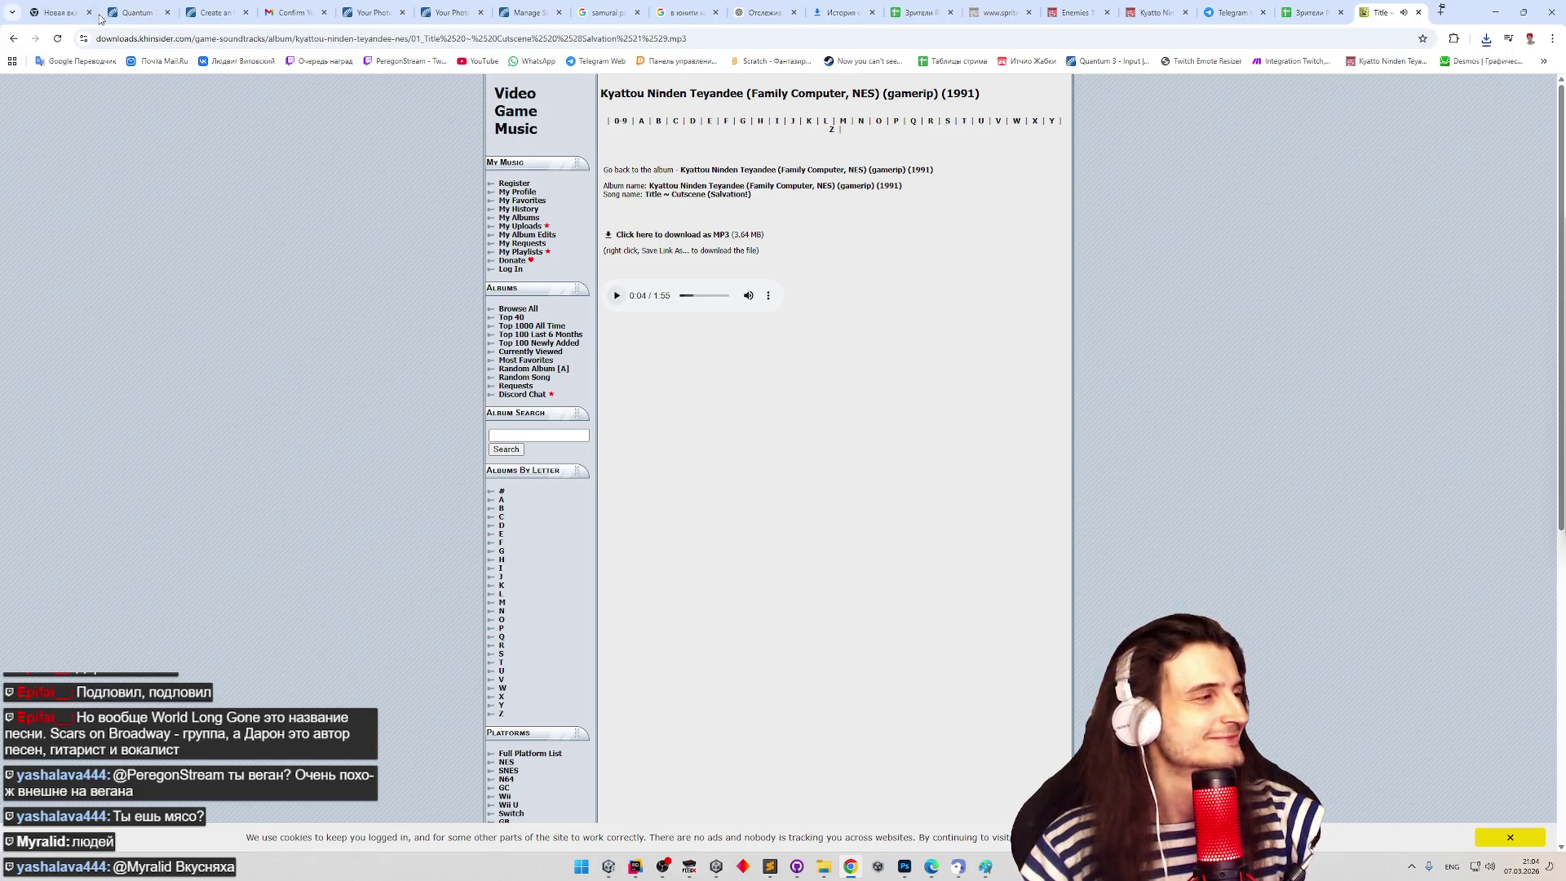
key(alt+Left)
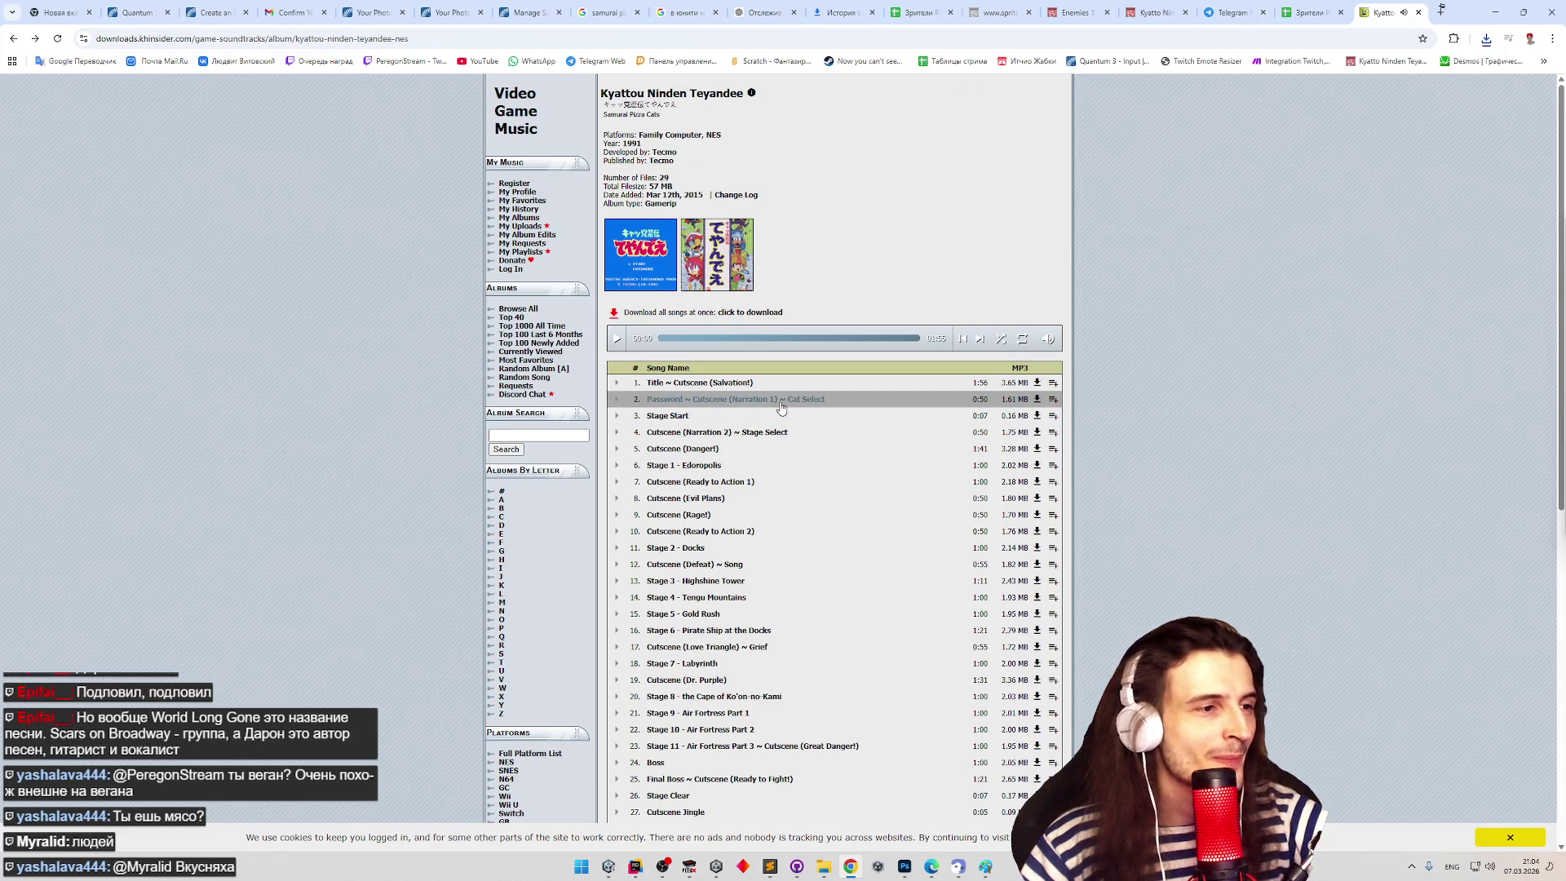
click(617, 470)
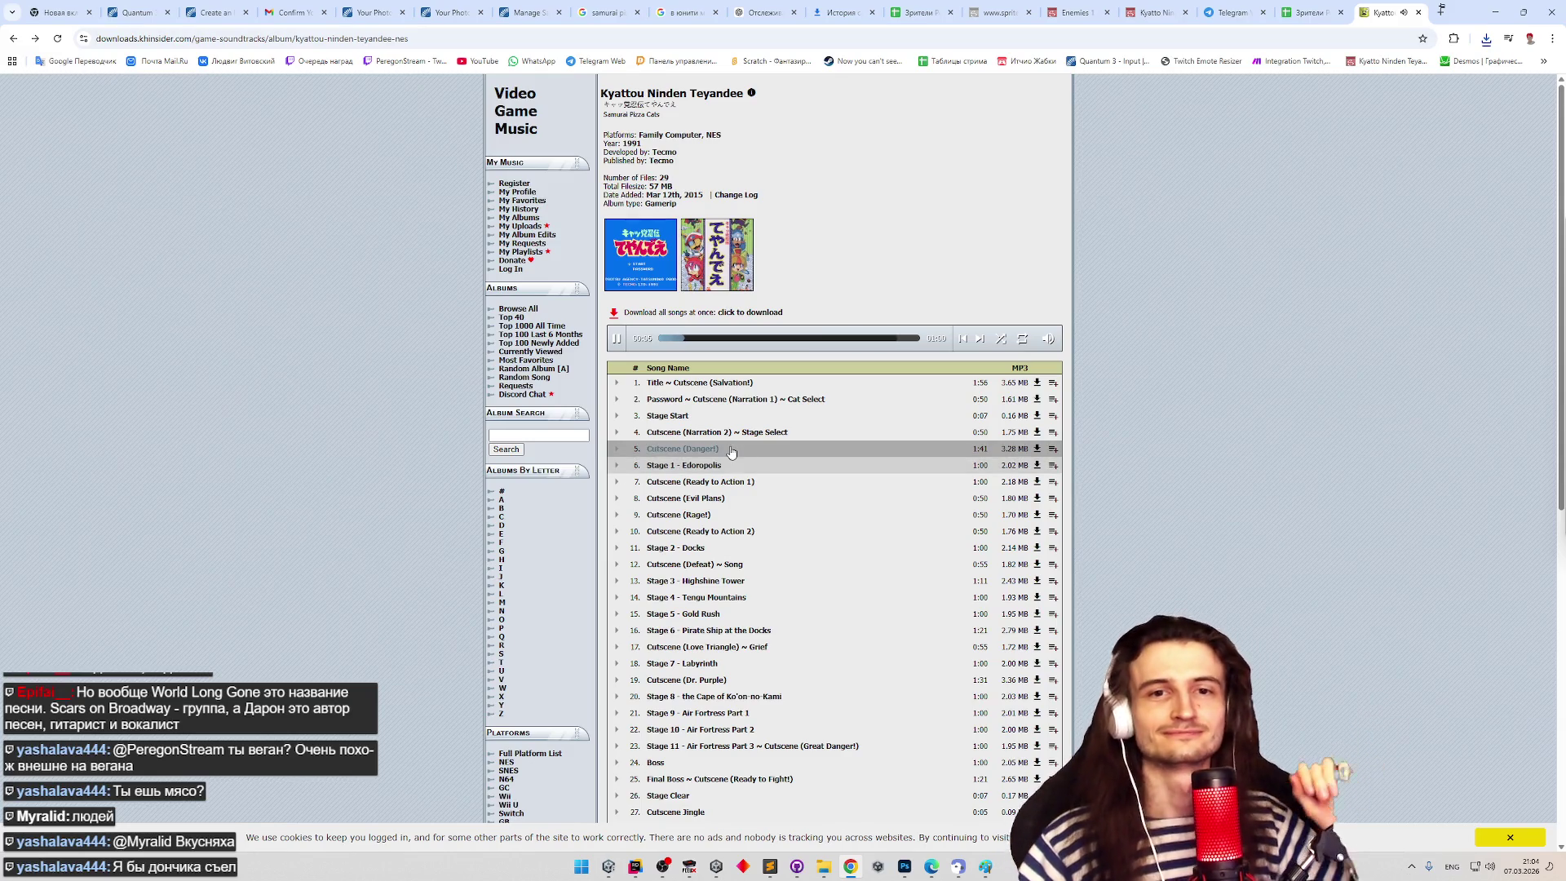
key(alt+Tab)
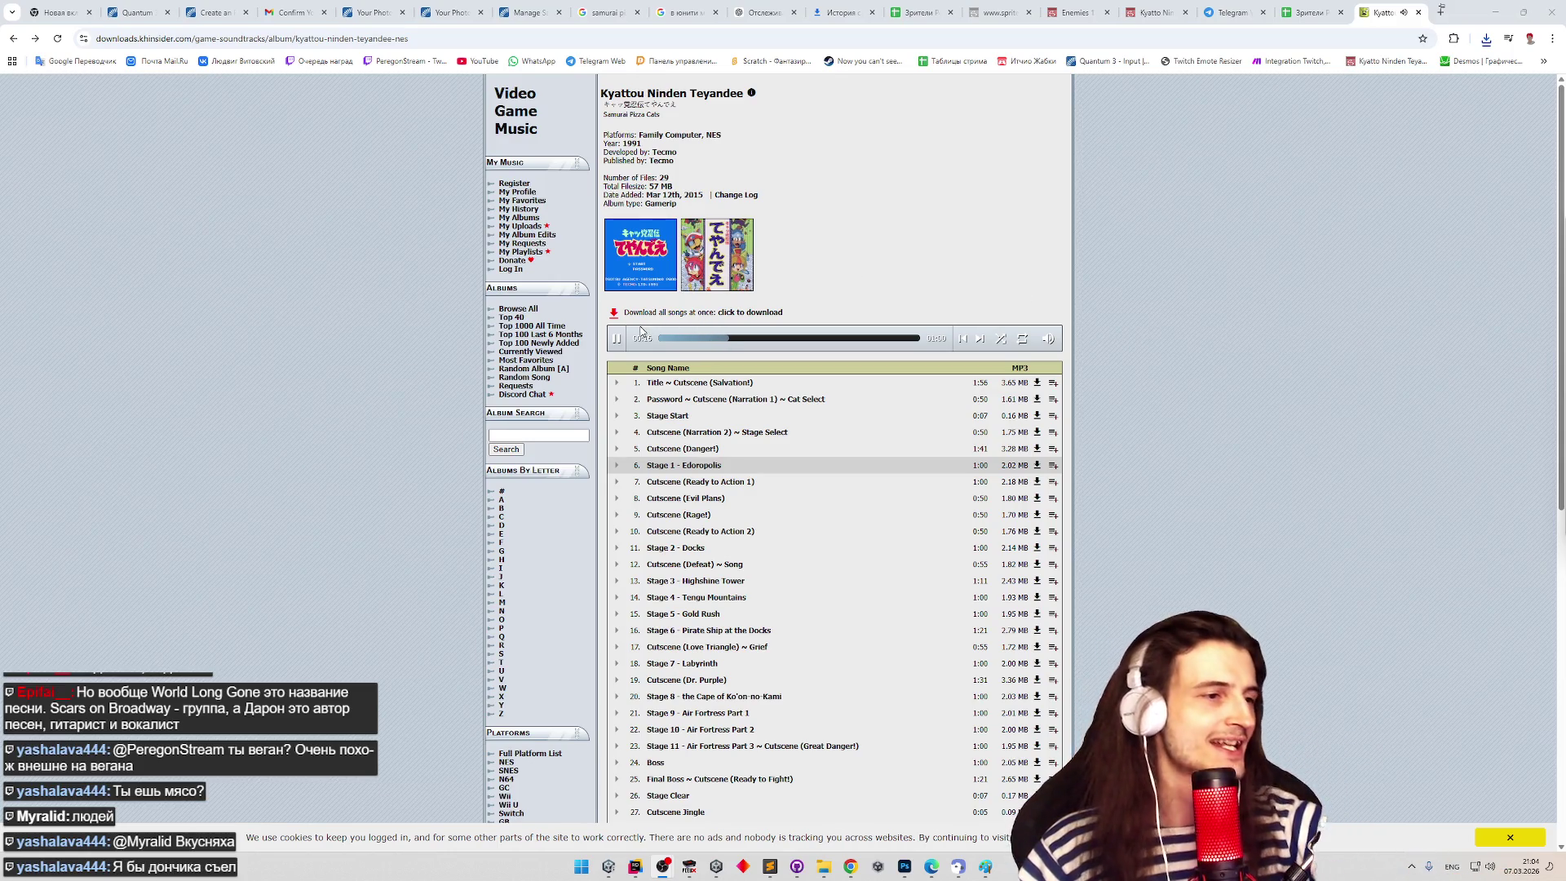
click(617, 339)
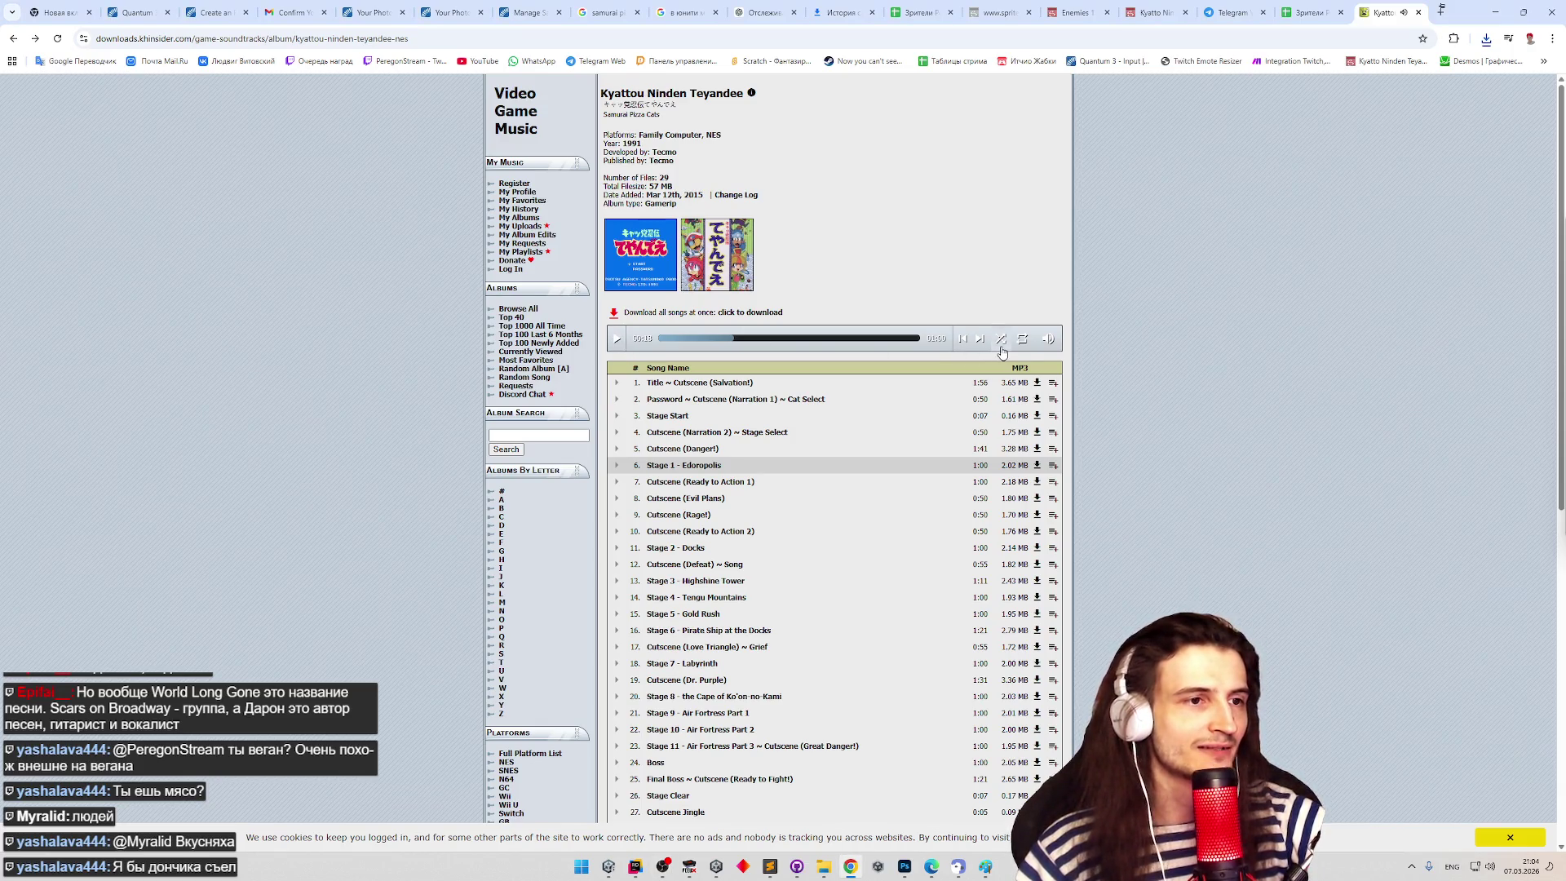
- Download the Stage 1 - Edoropolis MP3 and show it in its Downloads folder
click(1036, 466)
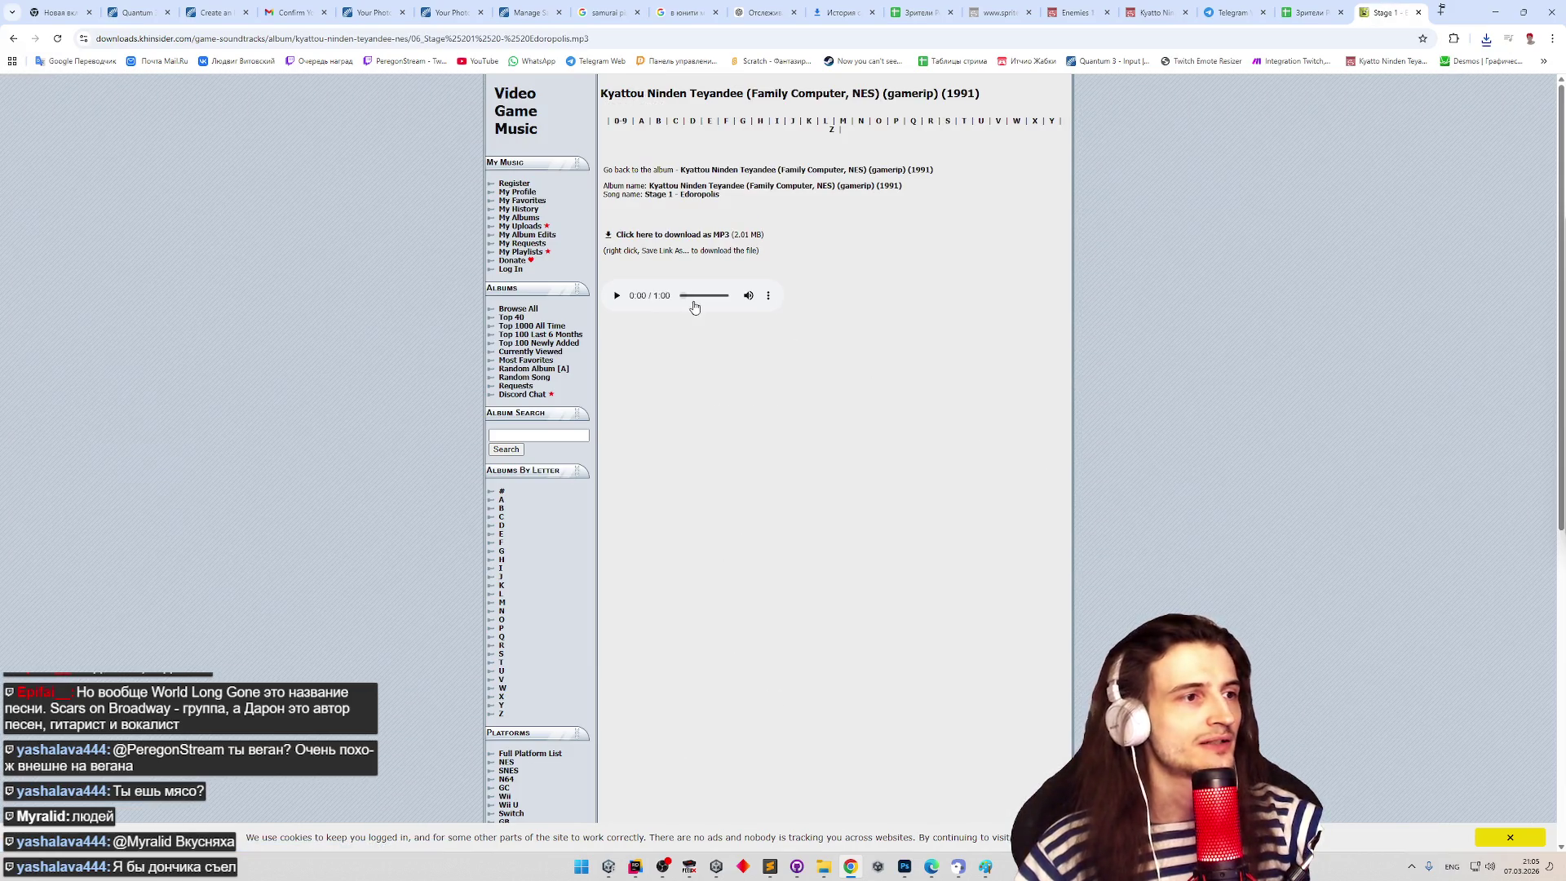
click(767, 295)
click(763, 289)
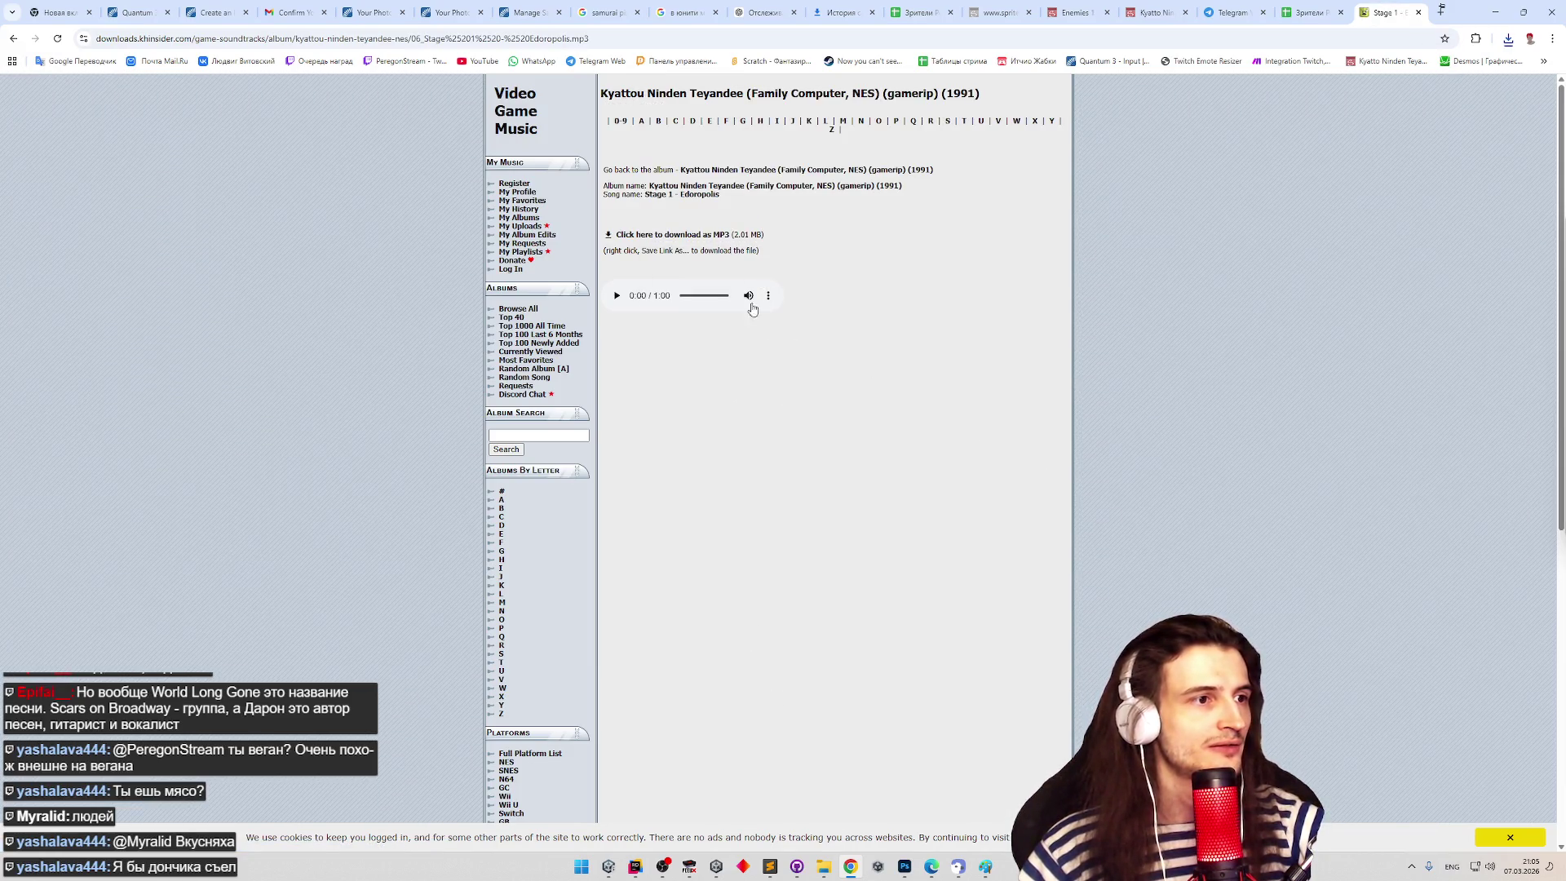
click(1510, 41)
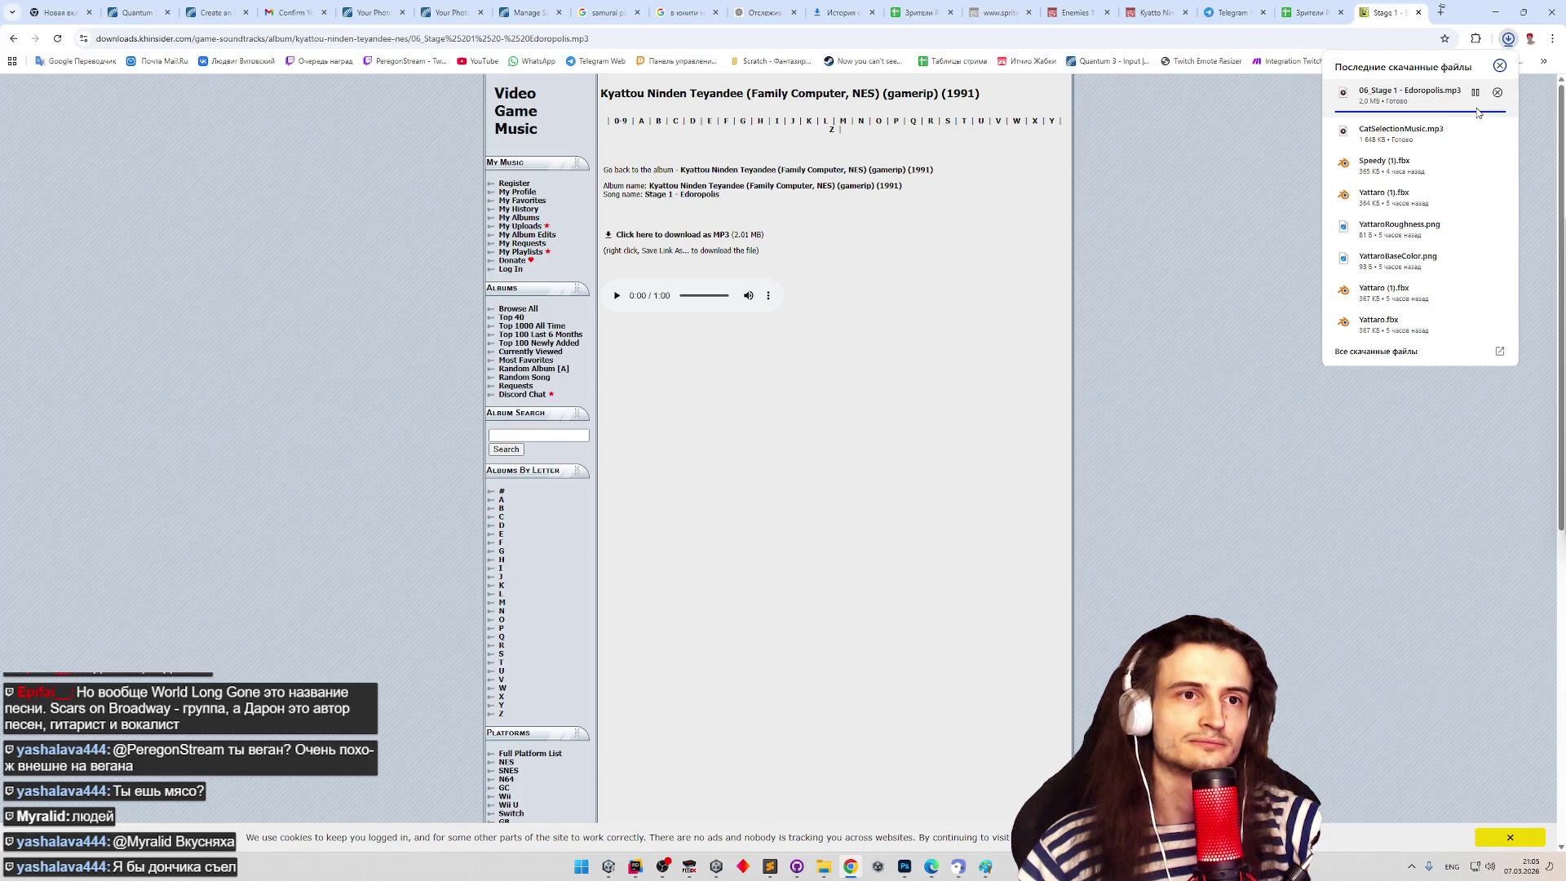
click(1476, 92)
- Rename the download to Stage 1.mp3 and paste it into the Music folder
key(F2)
text(Stage 1)
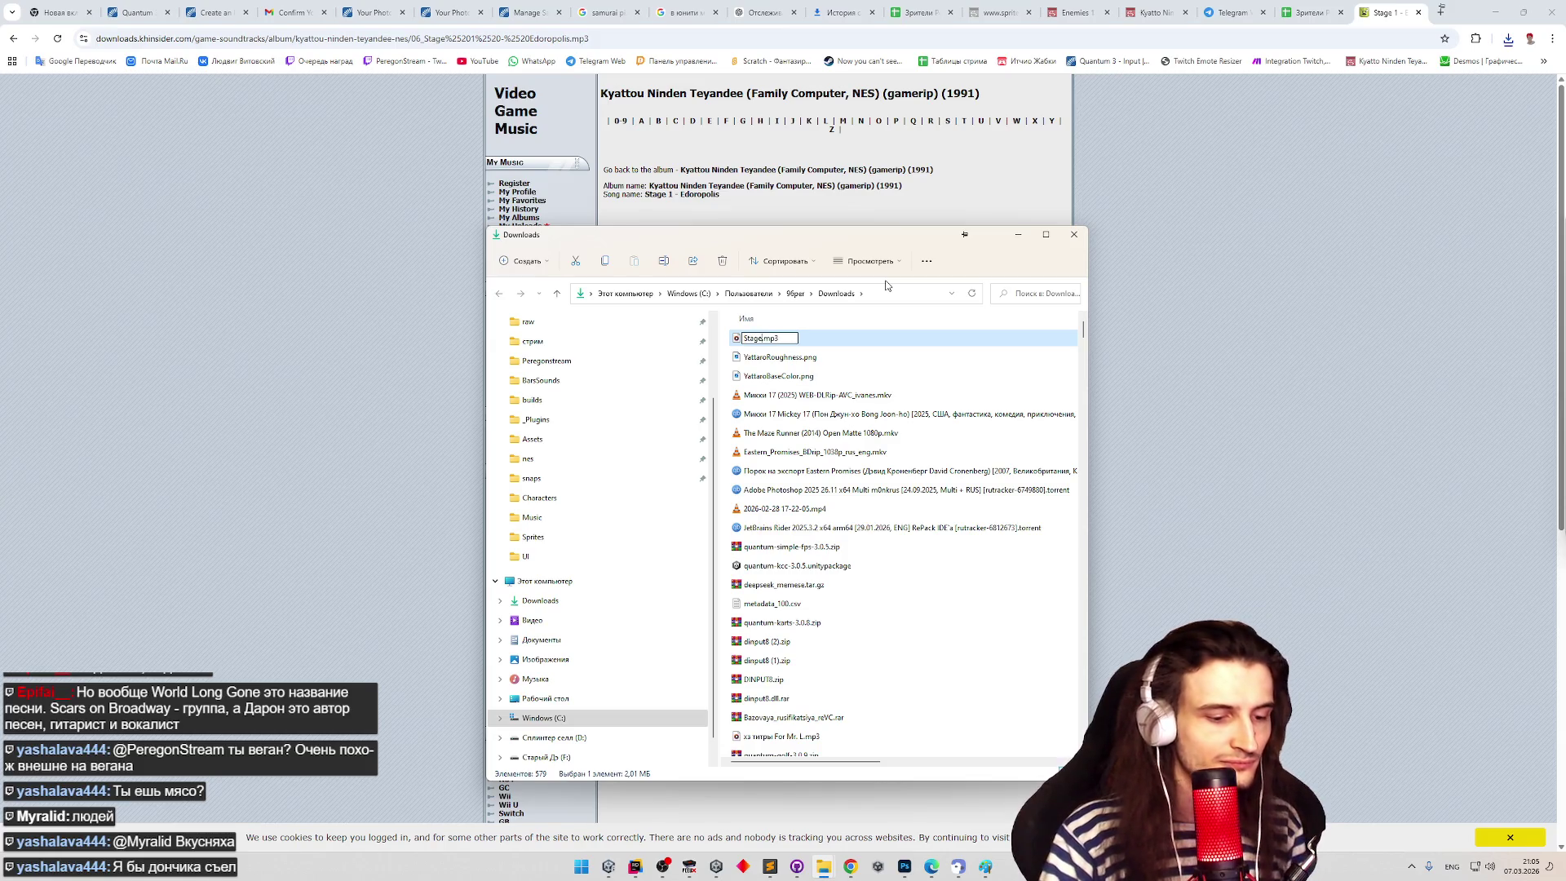
key(Return)
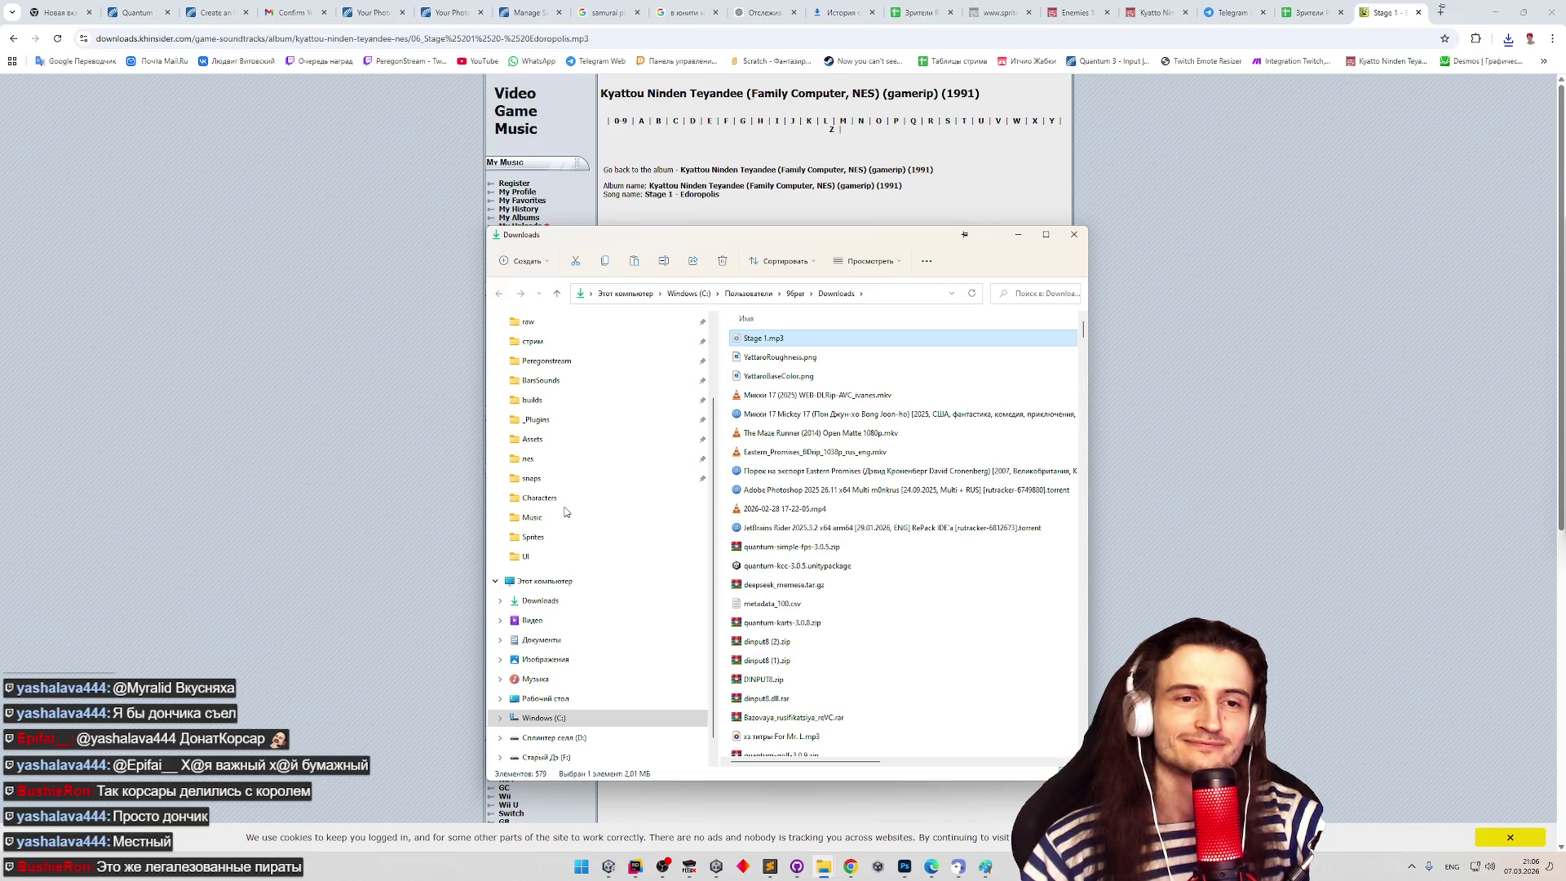
click(560, 515)
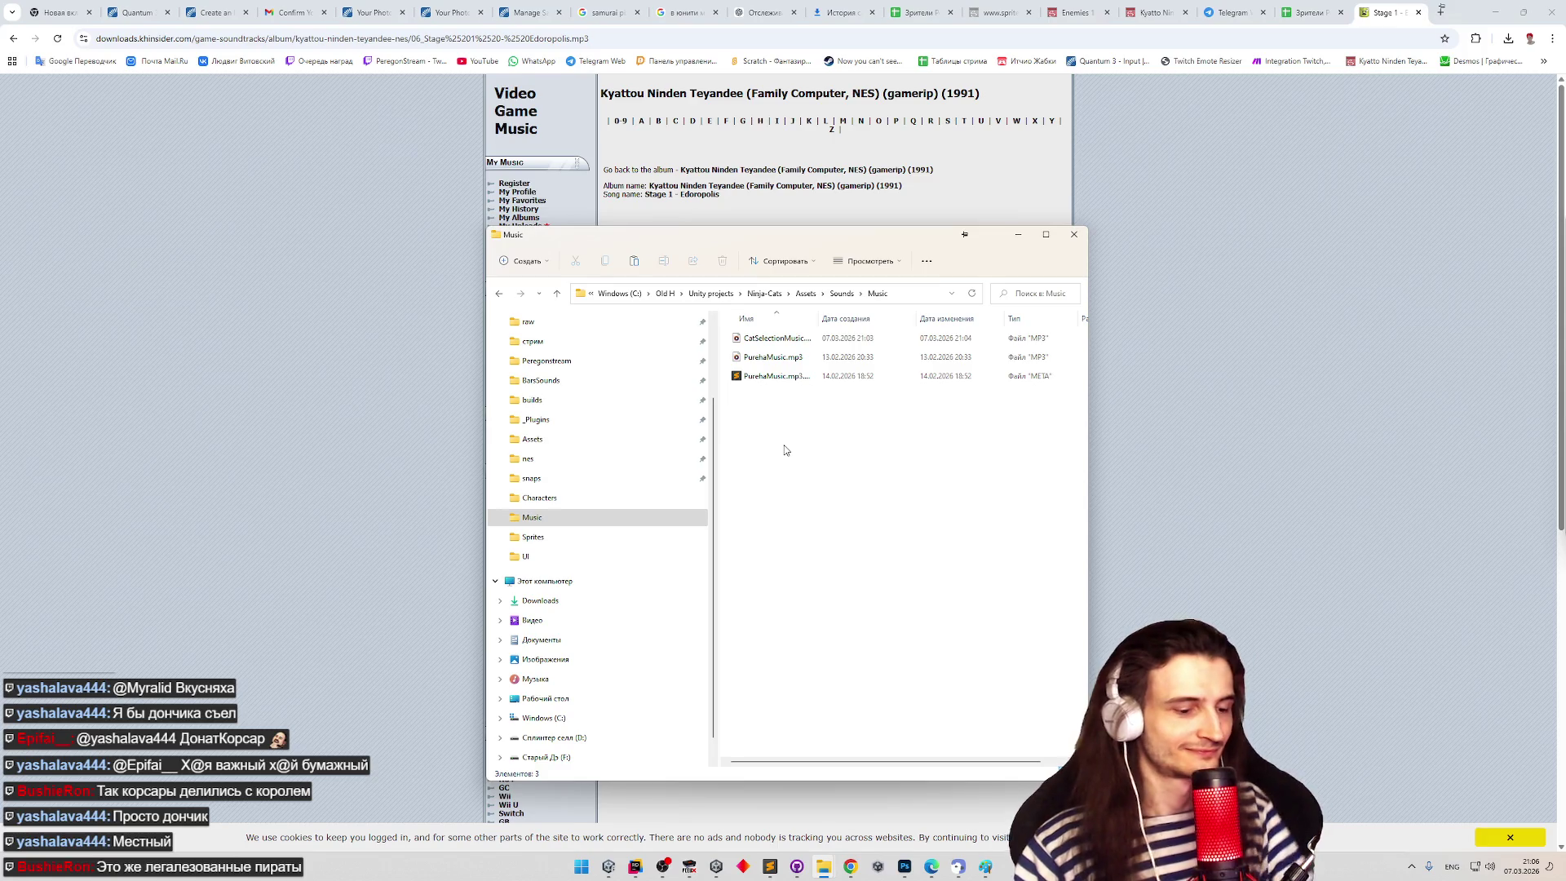
key(ctrl+v)
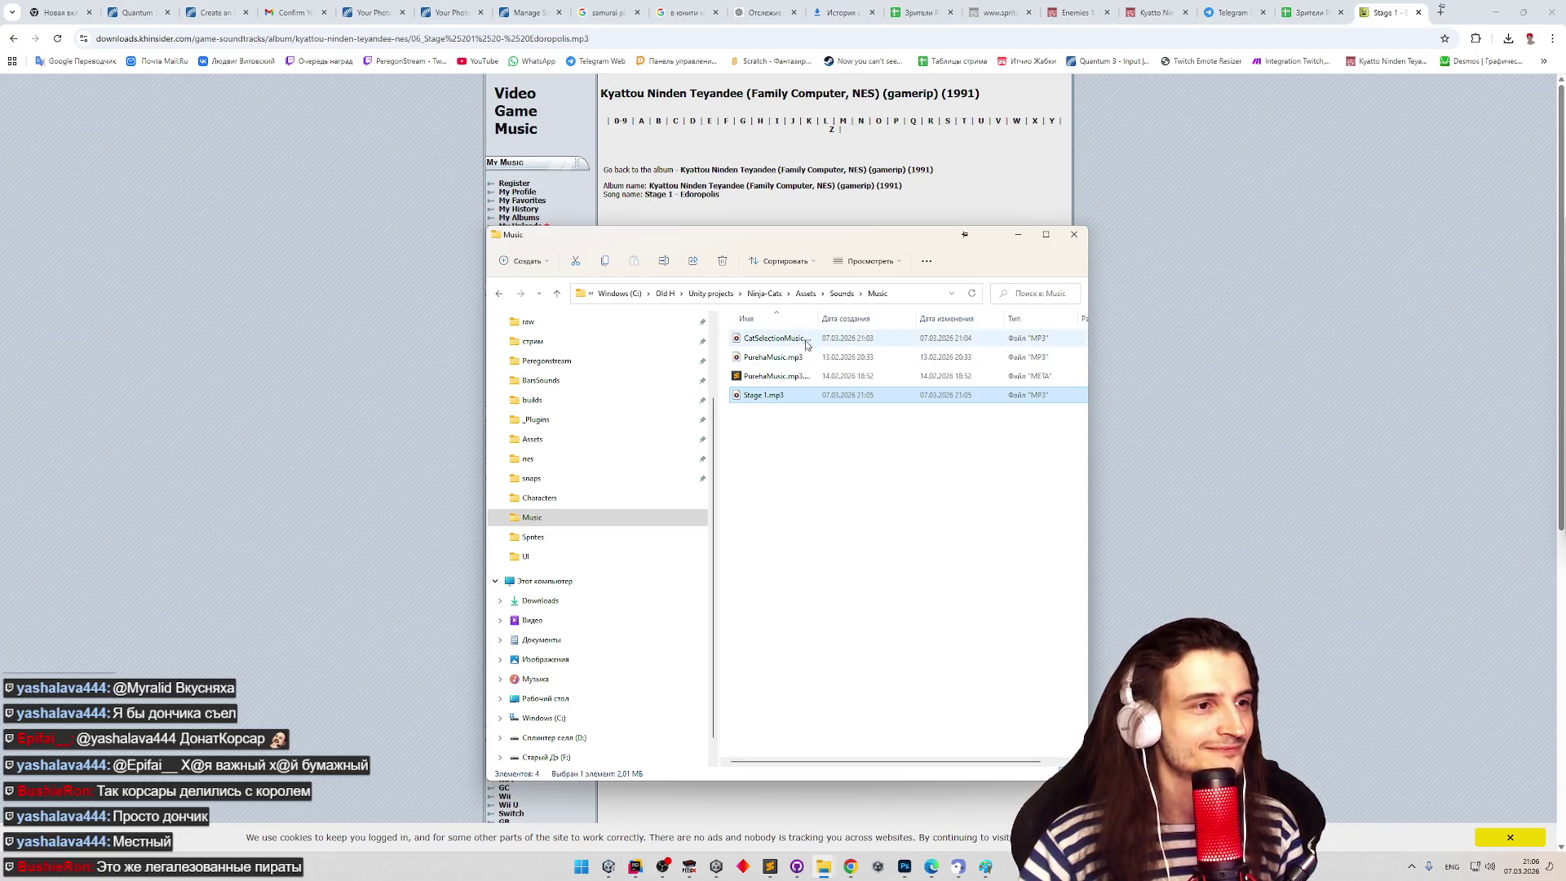
- Rename CatSelectionMusic.mp3 to CatSelection.mp3, then minimize File Explorer and Chrome
double_click(818, 318)
click(790, 338)
key(F2)
drag(786, 339, 806, 339)
key(BackSpace)
click(806, 467)
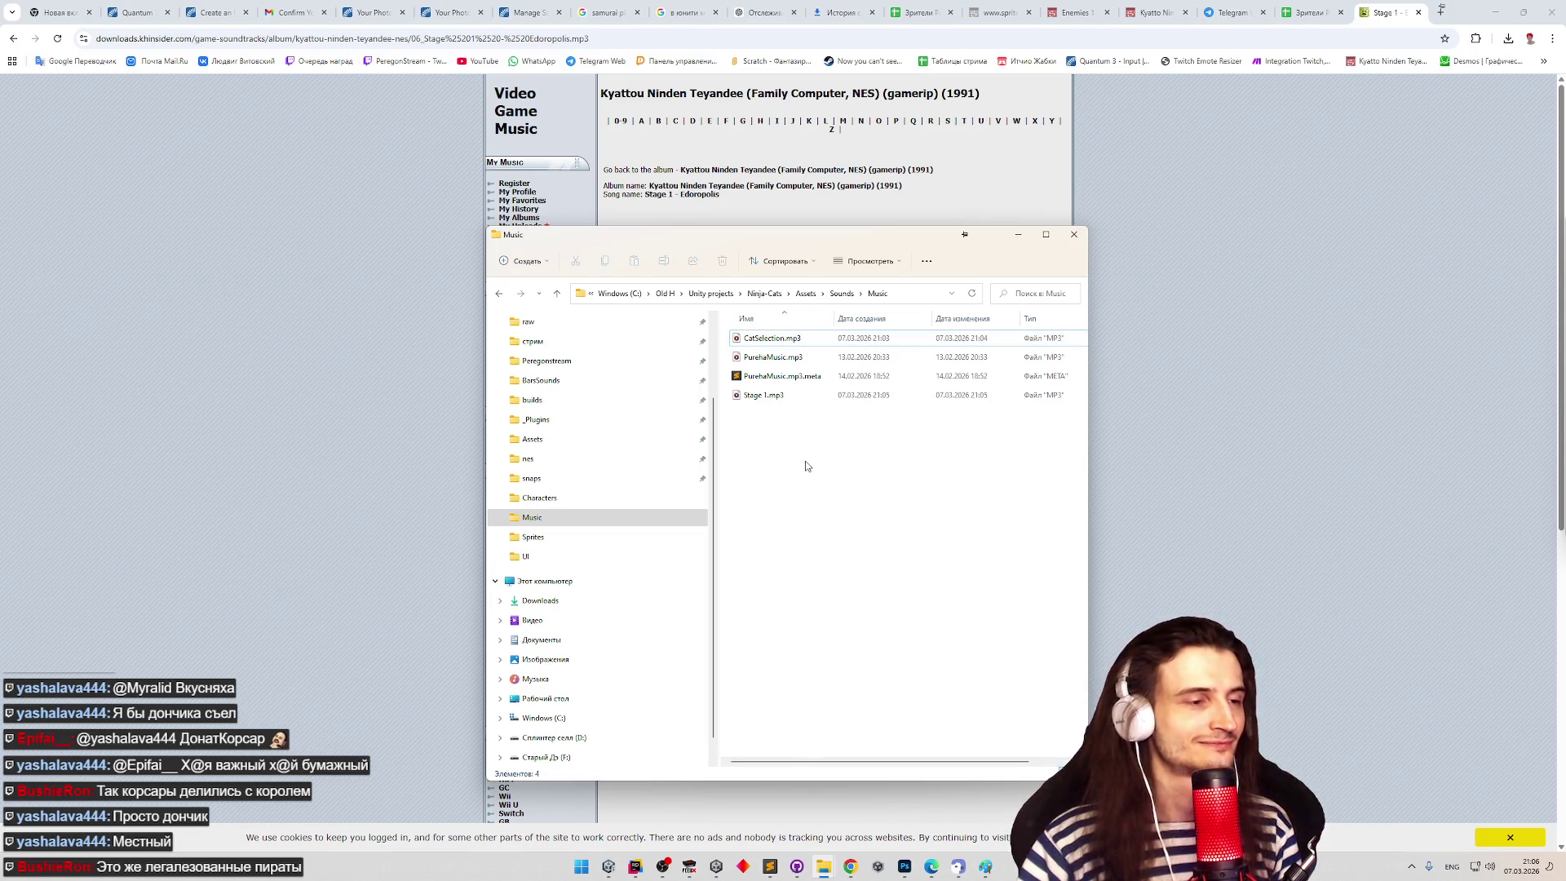
click(1028, 235)
click(1495, 13)
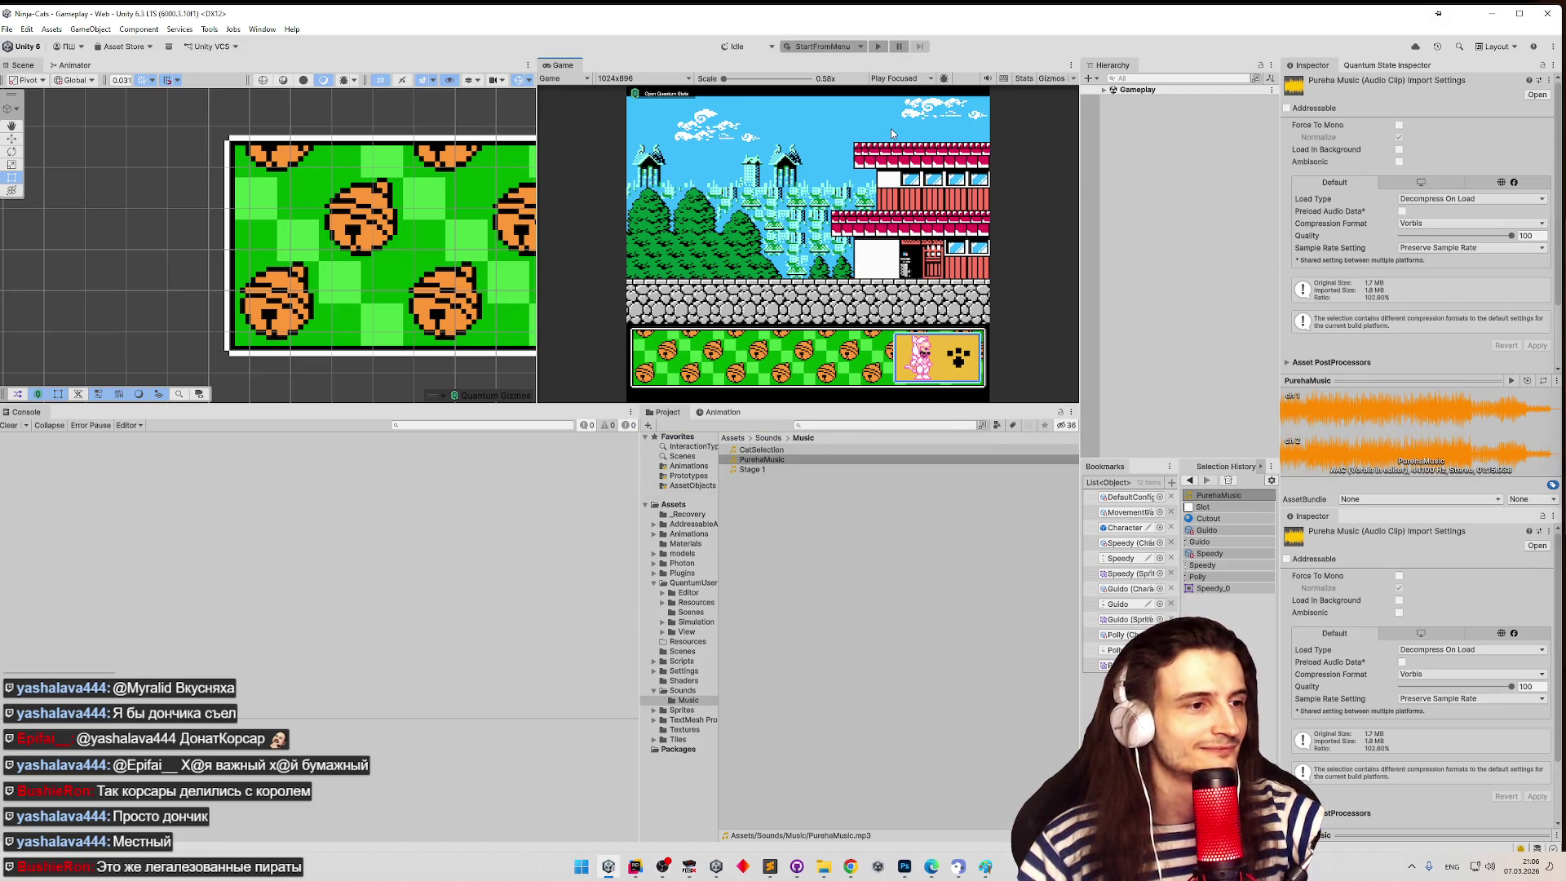
- Inspect the CatSelection, Stage 1 and PurehaMusic clips' import settings in the Music folder
drag(1058, 262, 1025, 262)
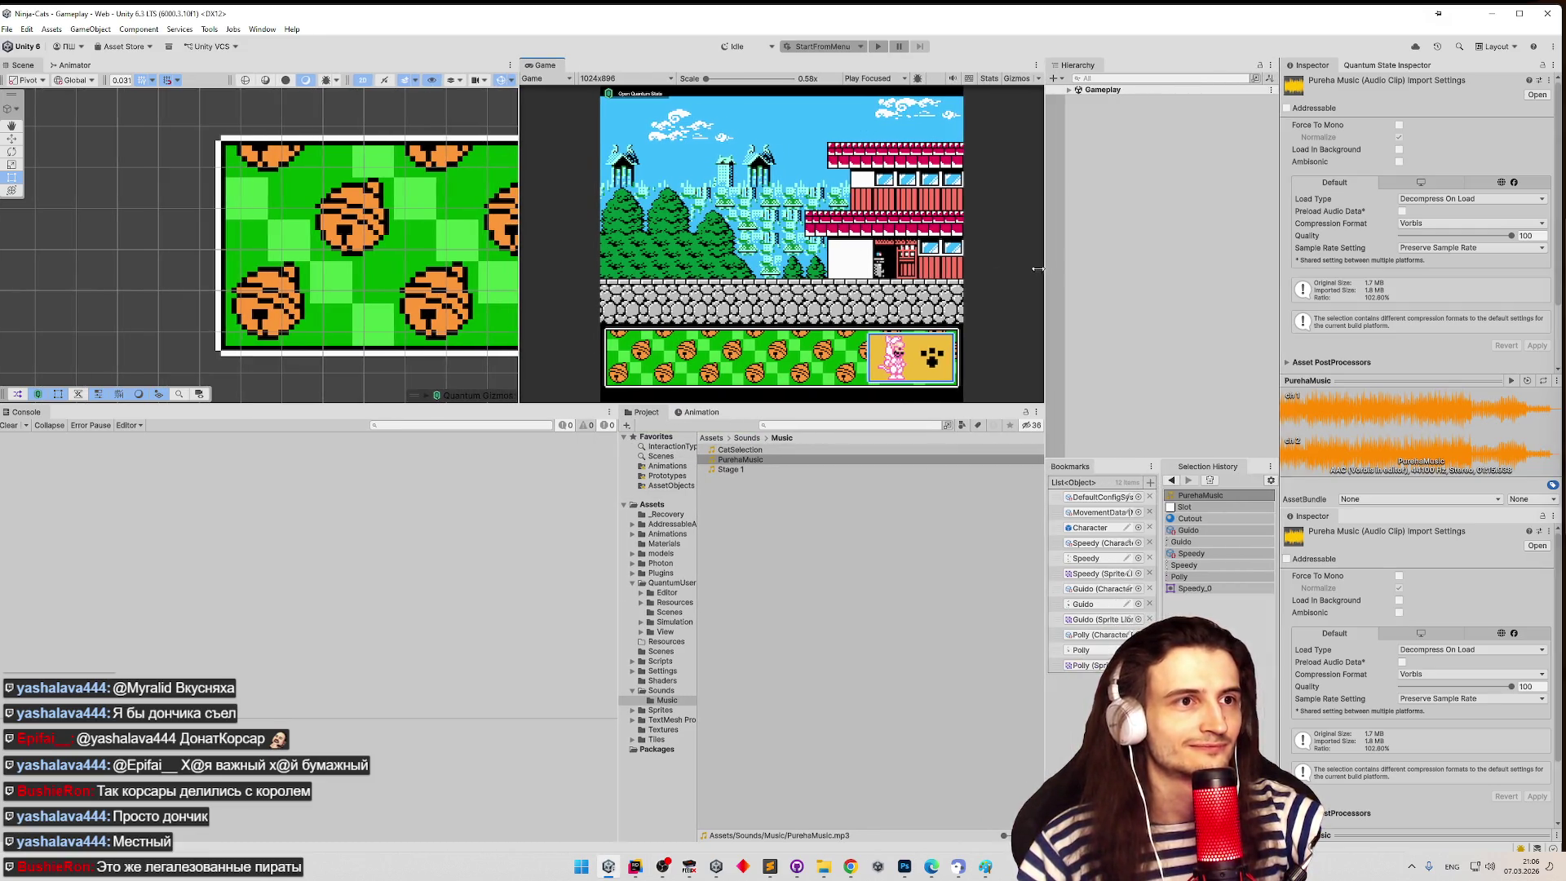
click(739, 450)
click(736, 471)
click(740, 450)
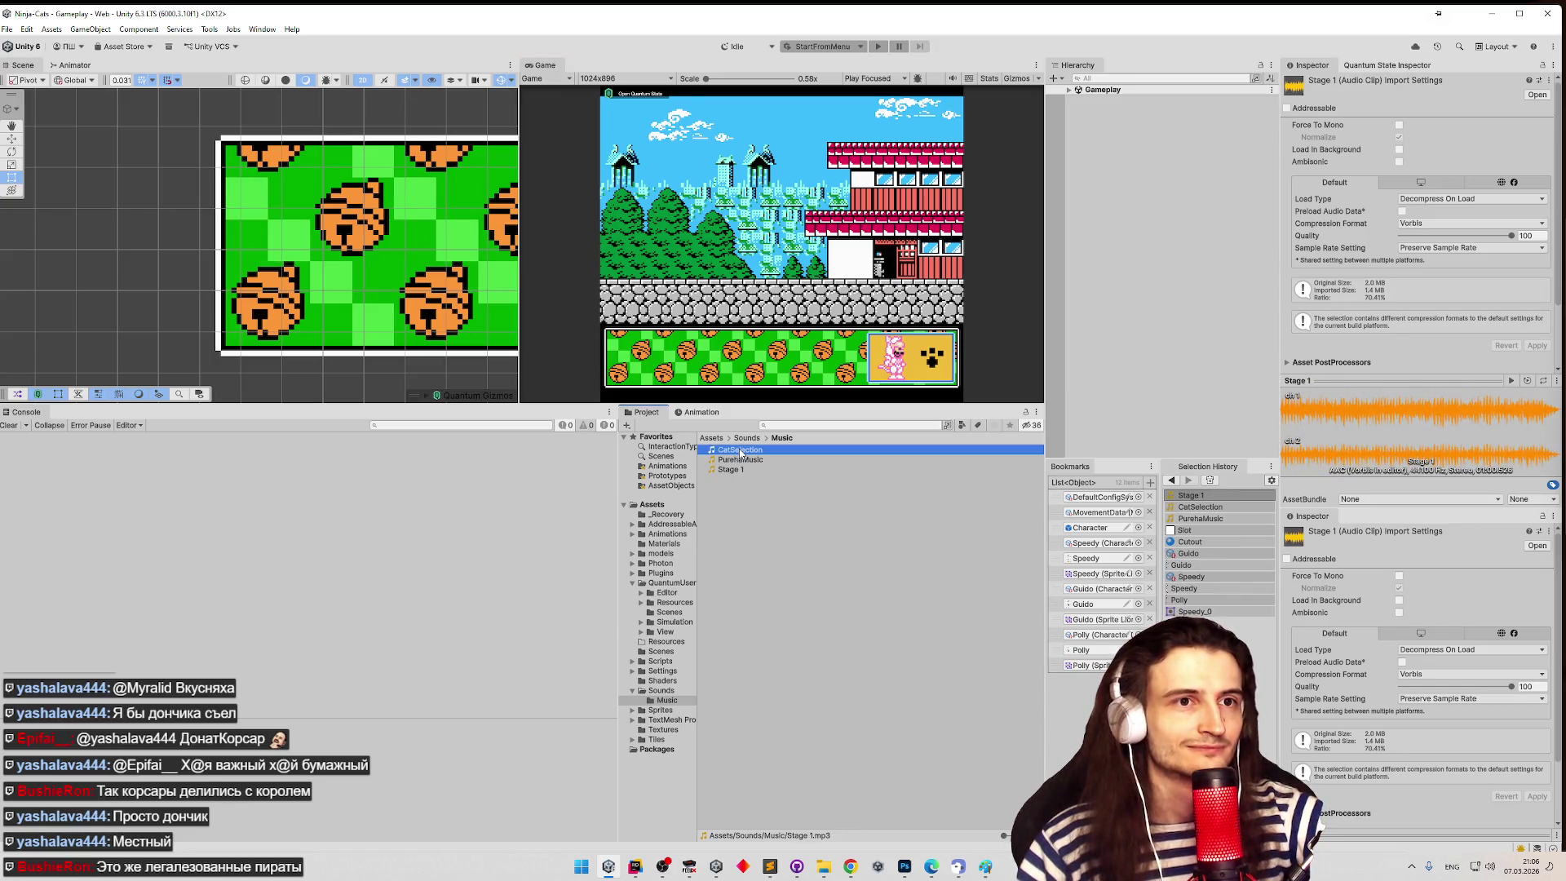
click(739, 462)
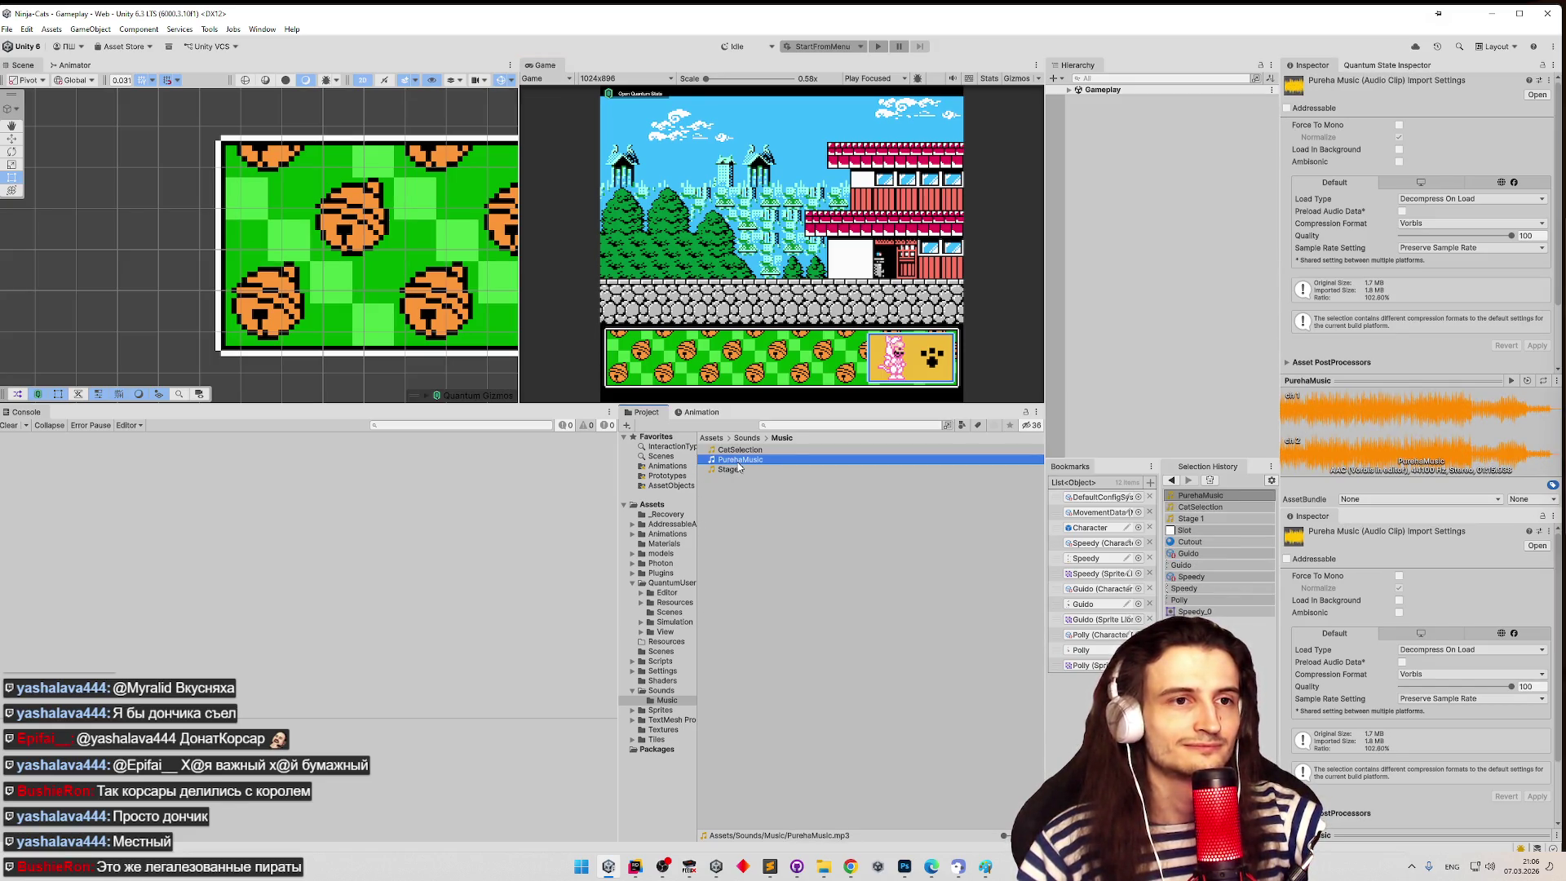
click(795, 469)
click(794, 451)
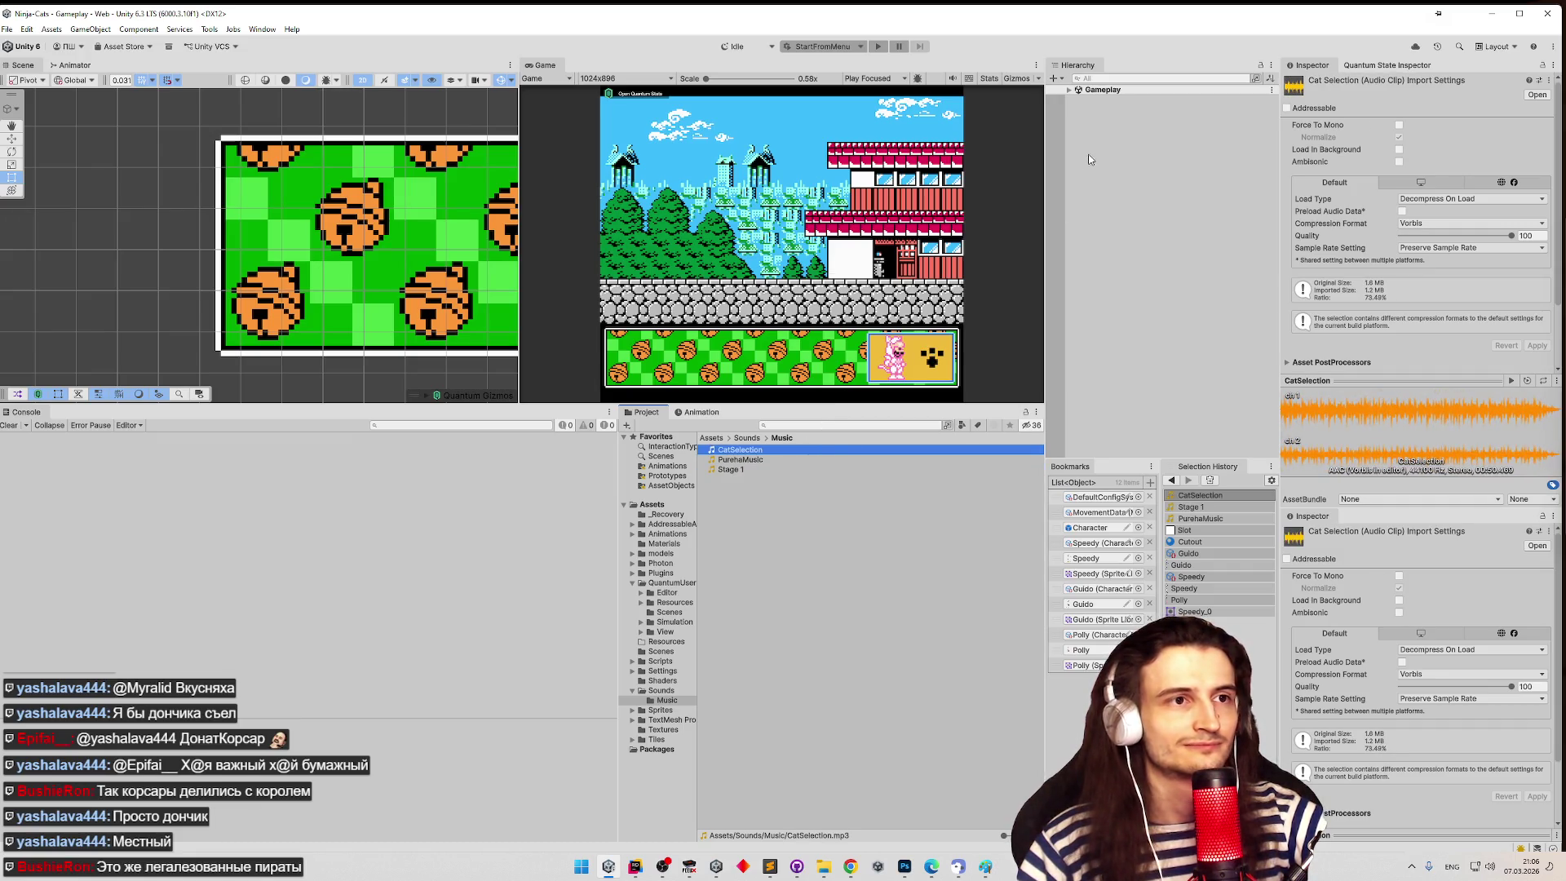
- Expand Gameplay > GameUI > BottomPanel > CharacterSelectionPanel and select CharacterSelectionPanel
click(1069, 93)
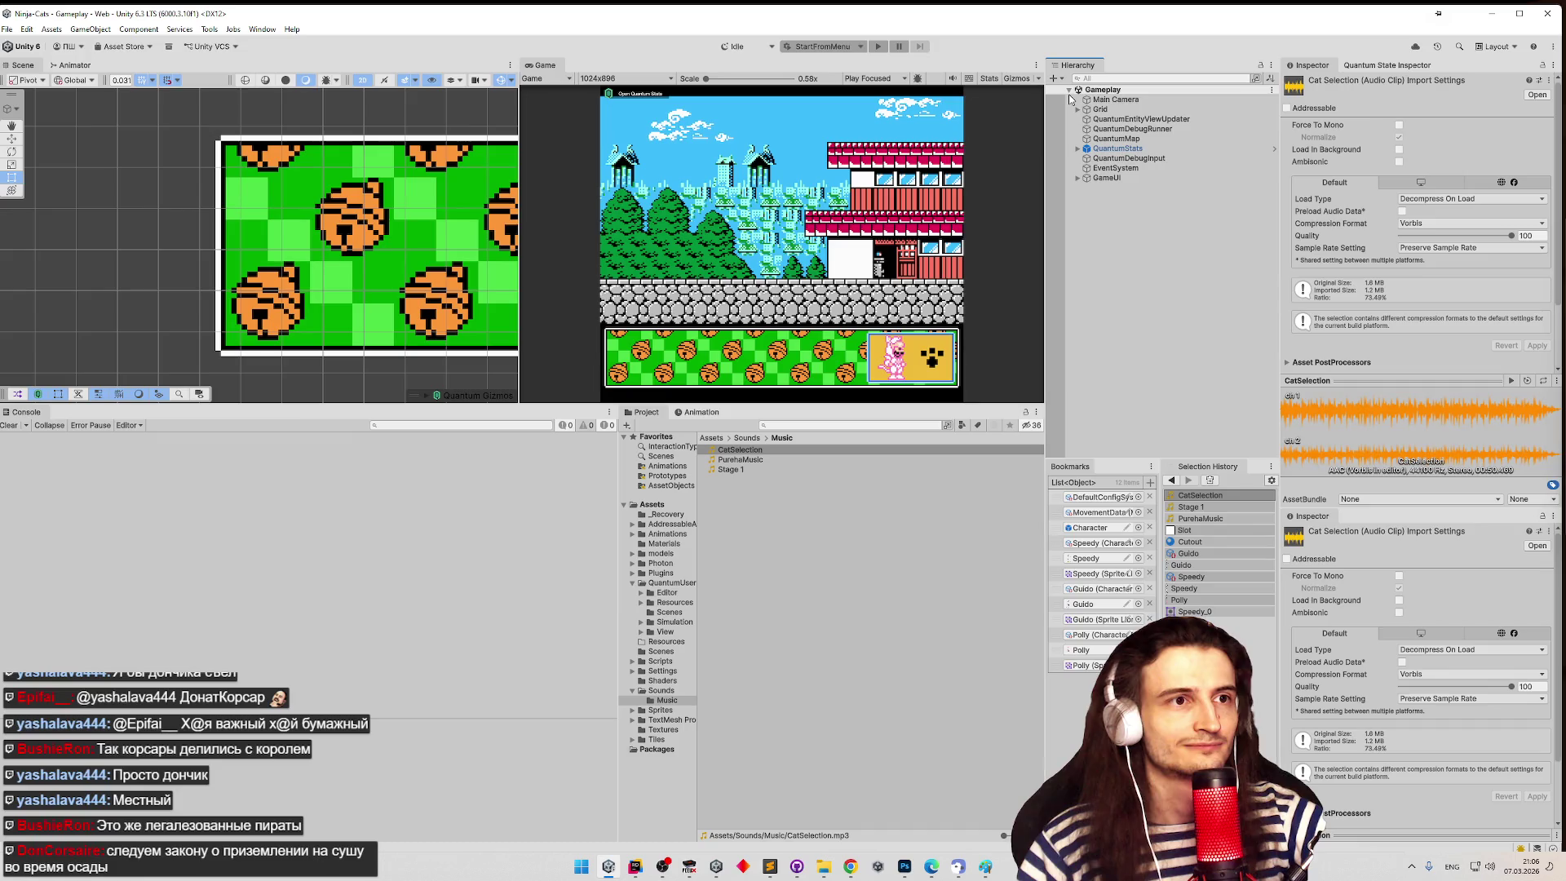
click(1077, 179)
click(1087, 188)
click(1095, 207)
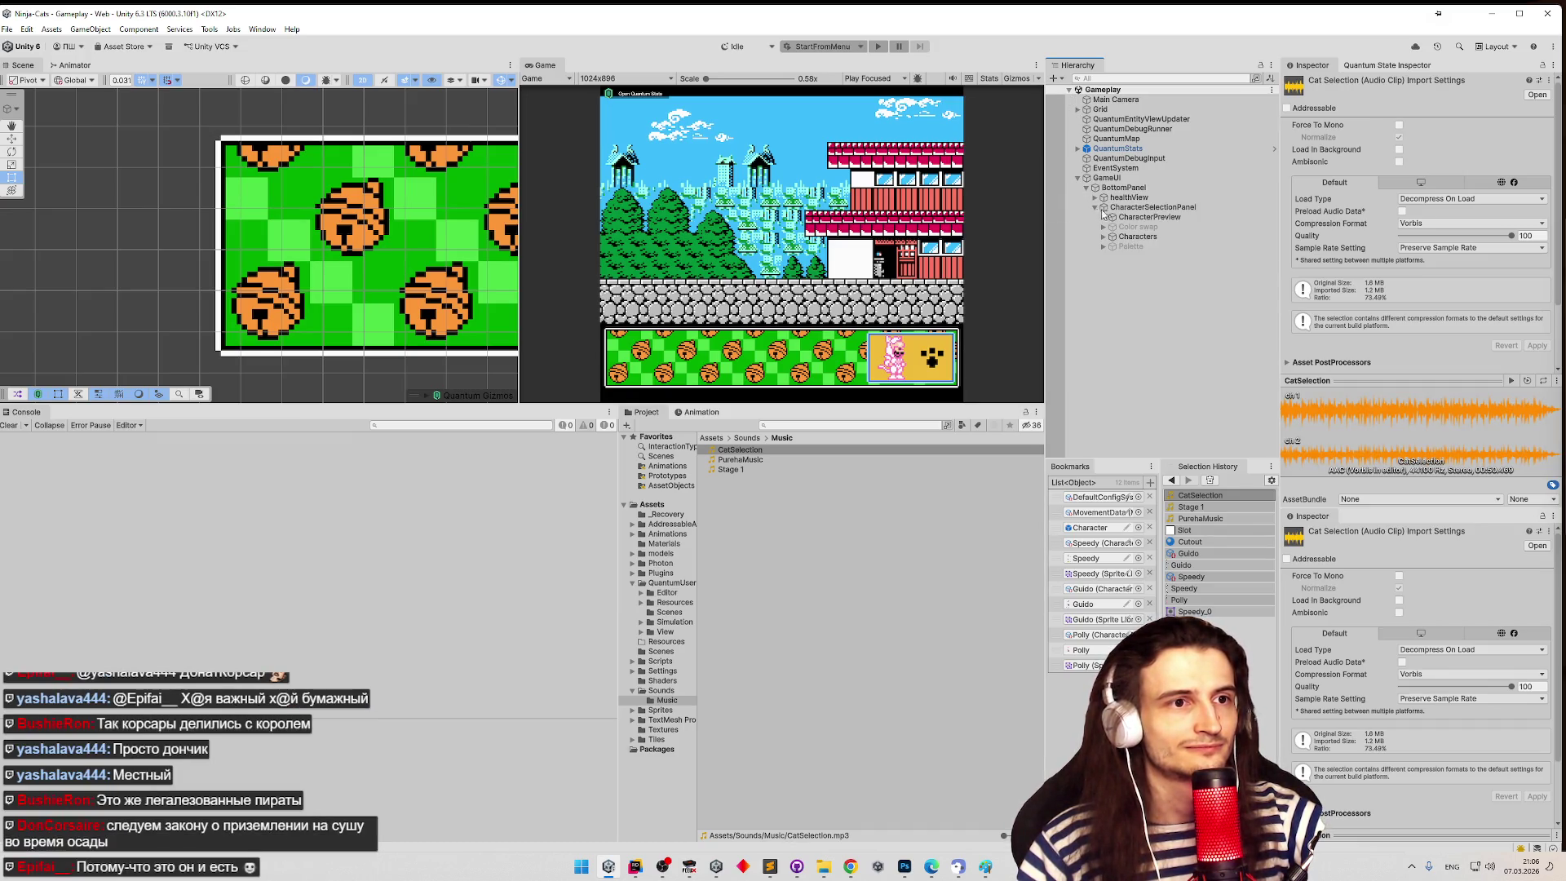
click(1145, 208)
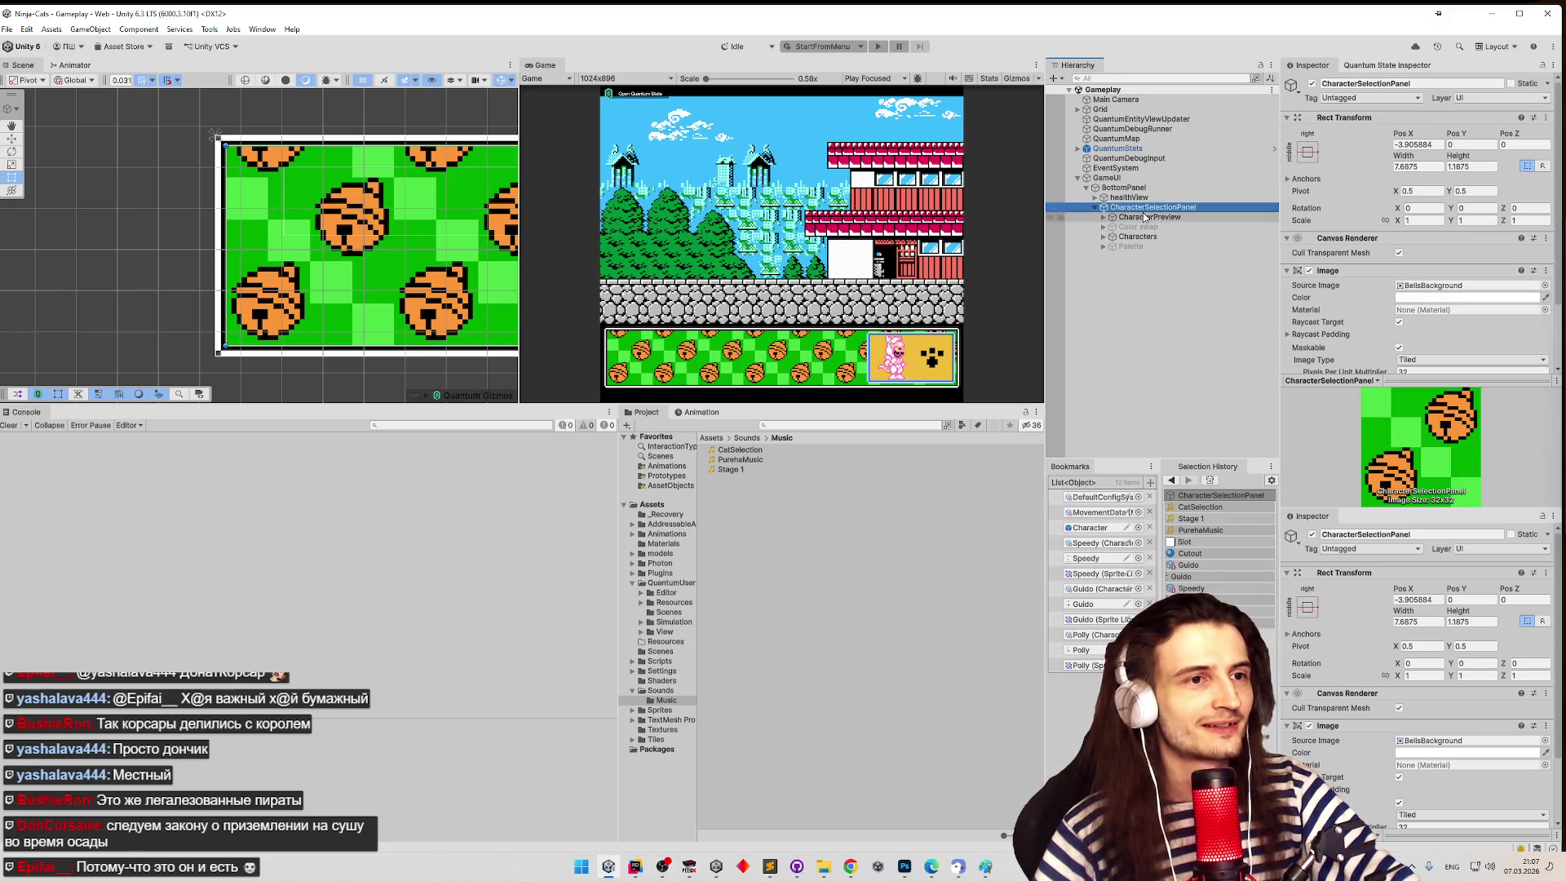
right_click(1119, 206)
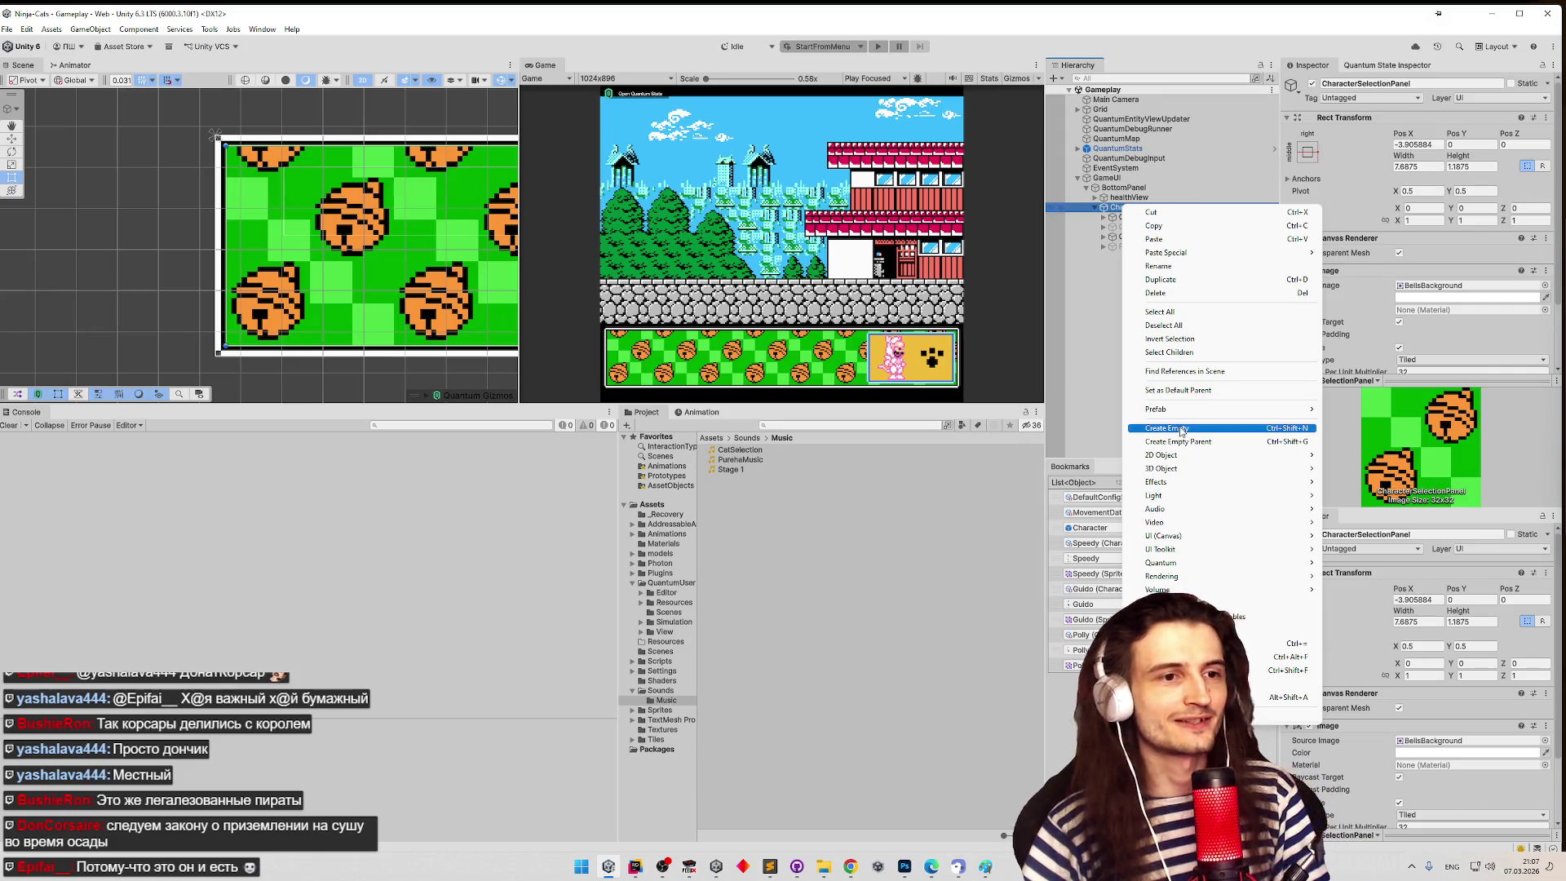
click(1154, 430)
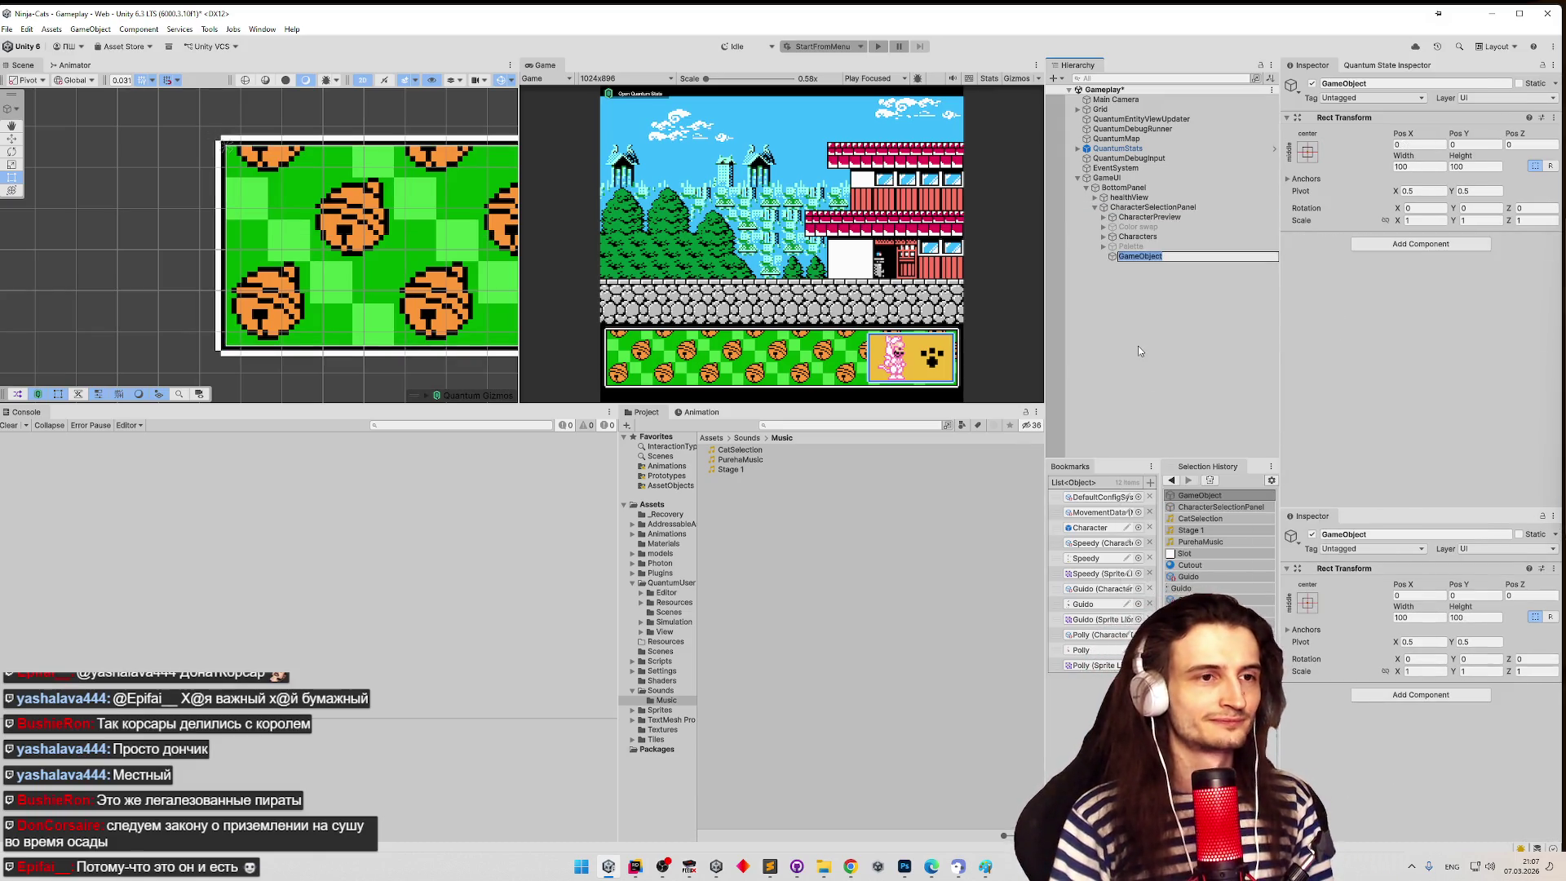
text(CatSelec)
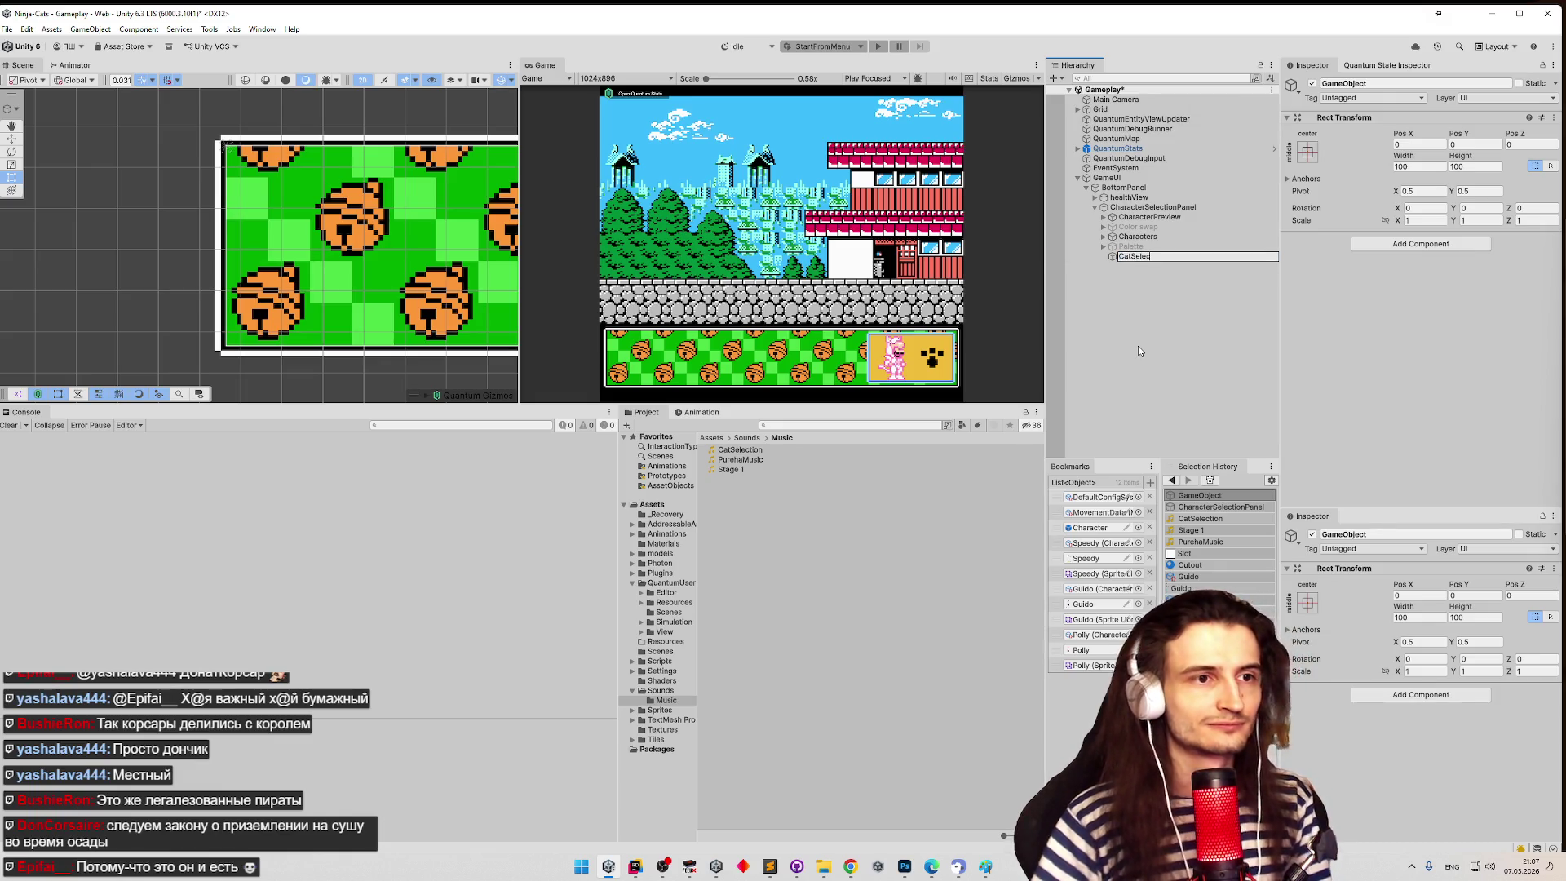
key(Escape)
key(ctrl+z)
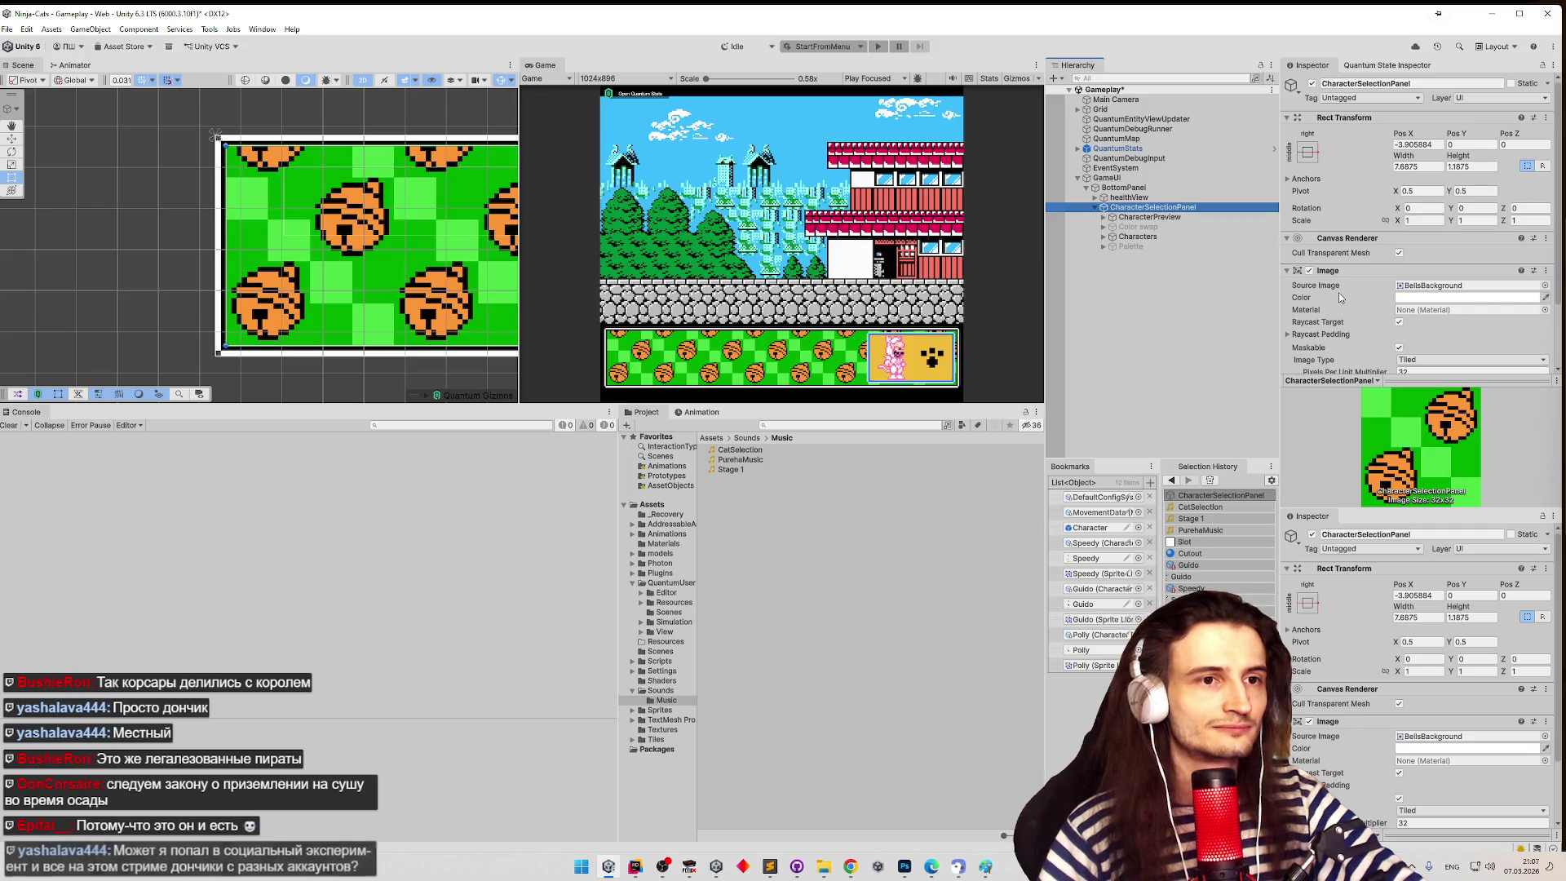
scroll(1343, 251, down, 2)
scroll(1343, 251, up, 2)
click(1096, 208)
click(1096, 208)
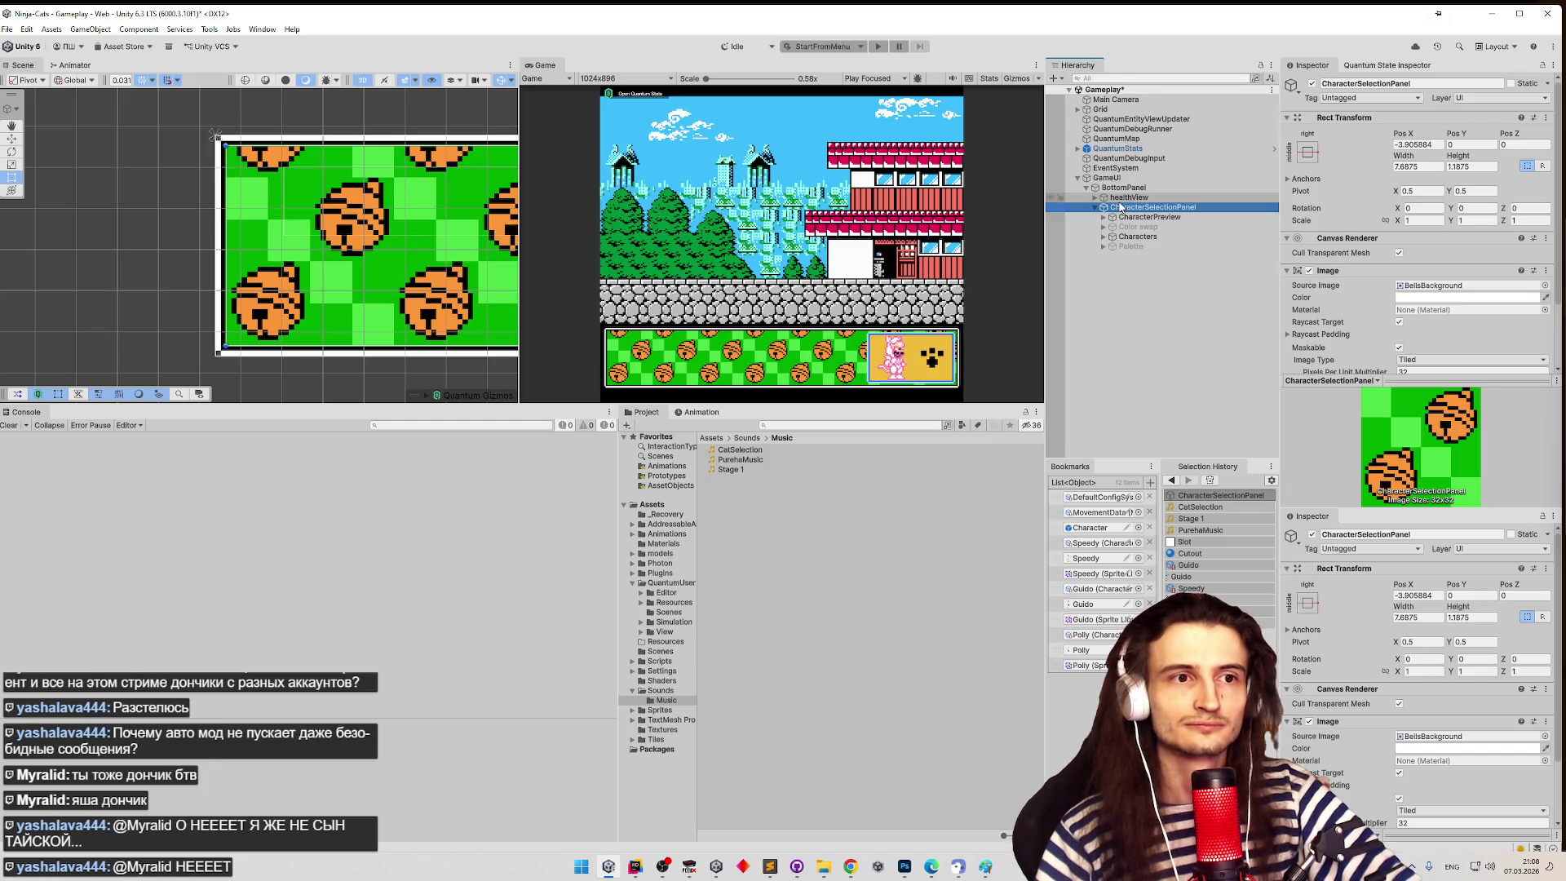
click(1138, 237)
- Inspect CharacterPreview, Characters, healthView and BottomPanel in the Hierarchy
click(1153, 217)
click(1147, 237)
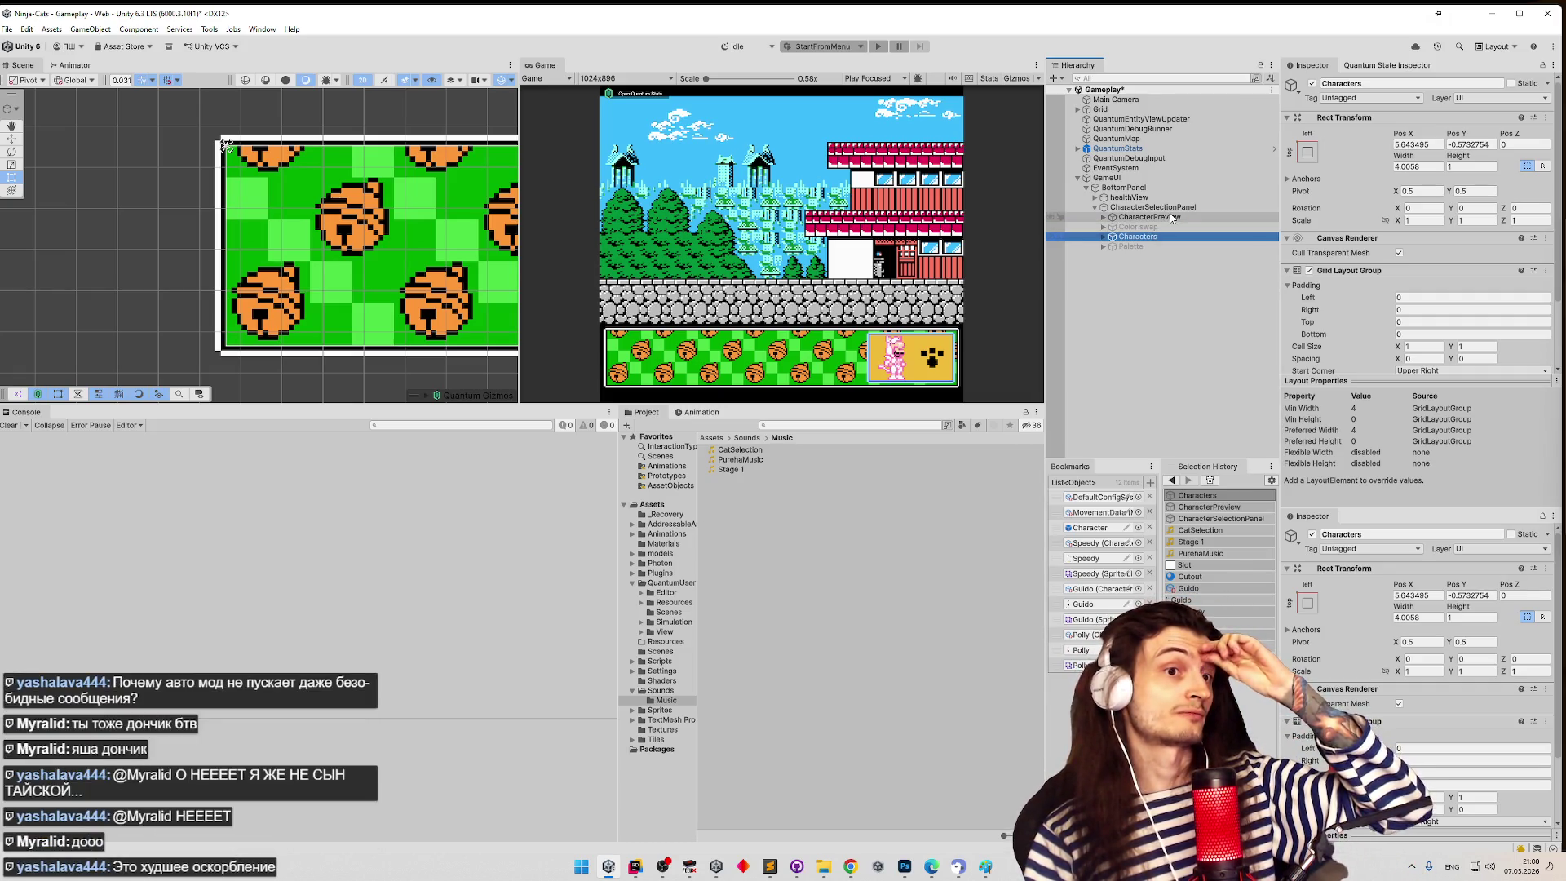
click(1219, 199)
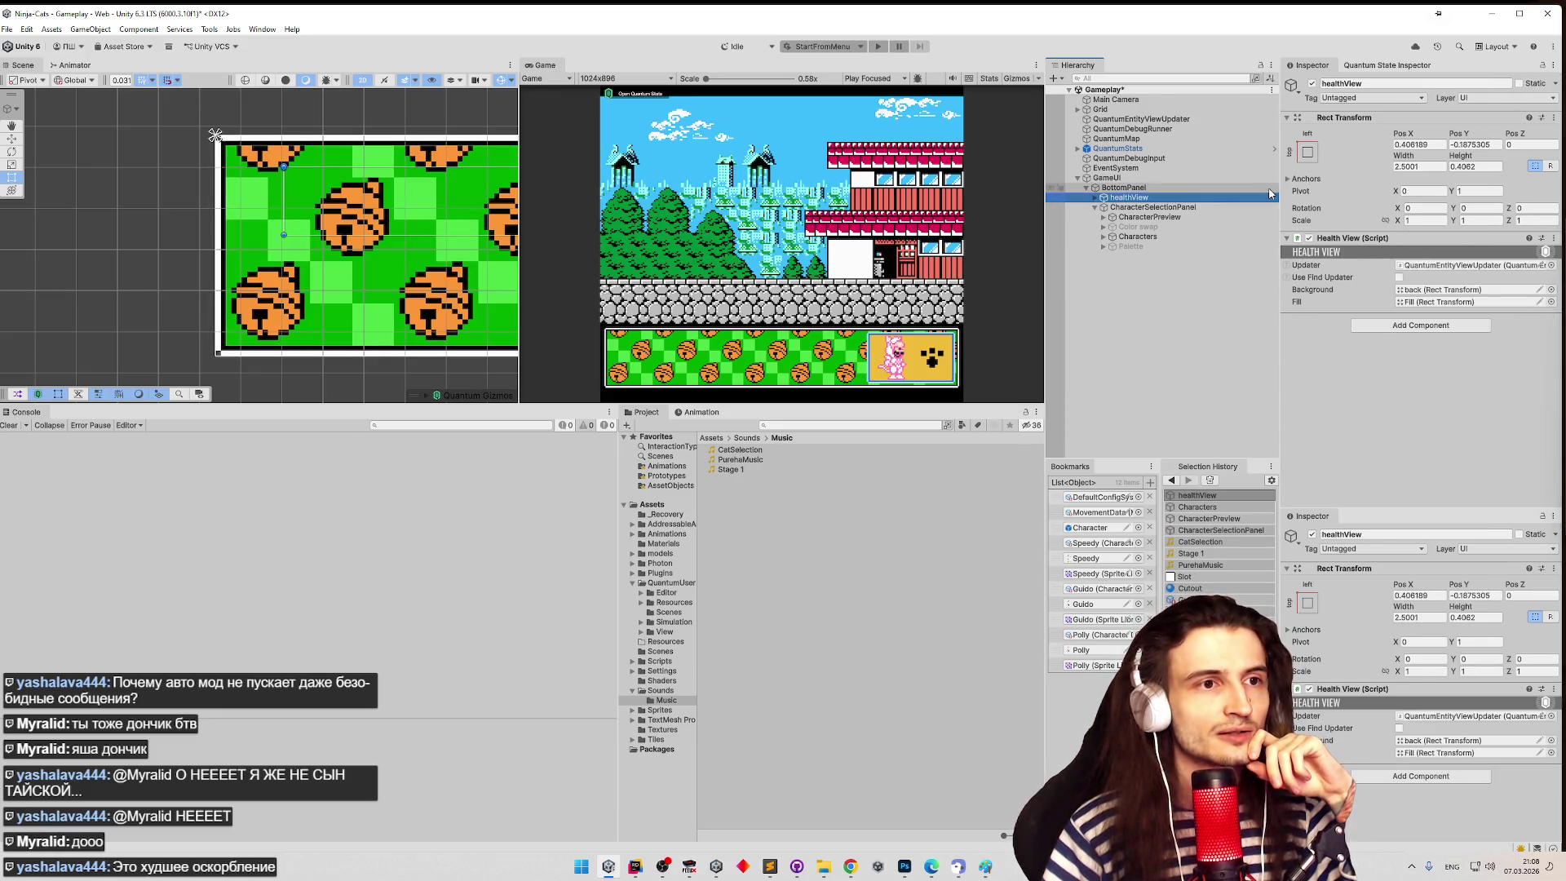
click(1216, 189)
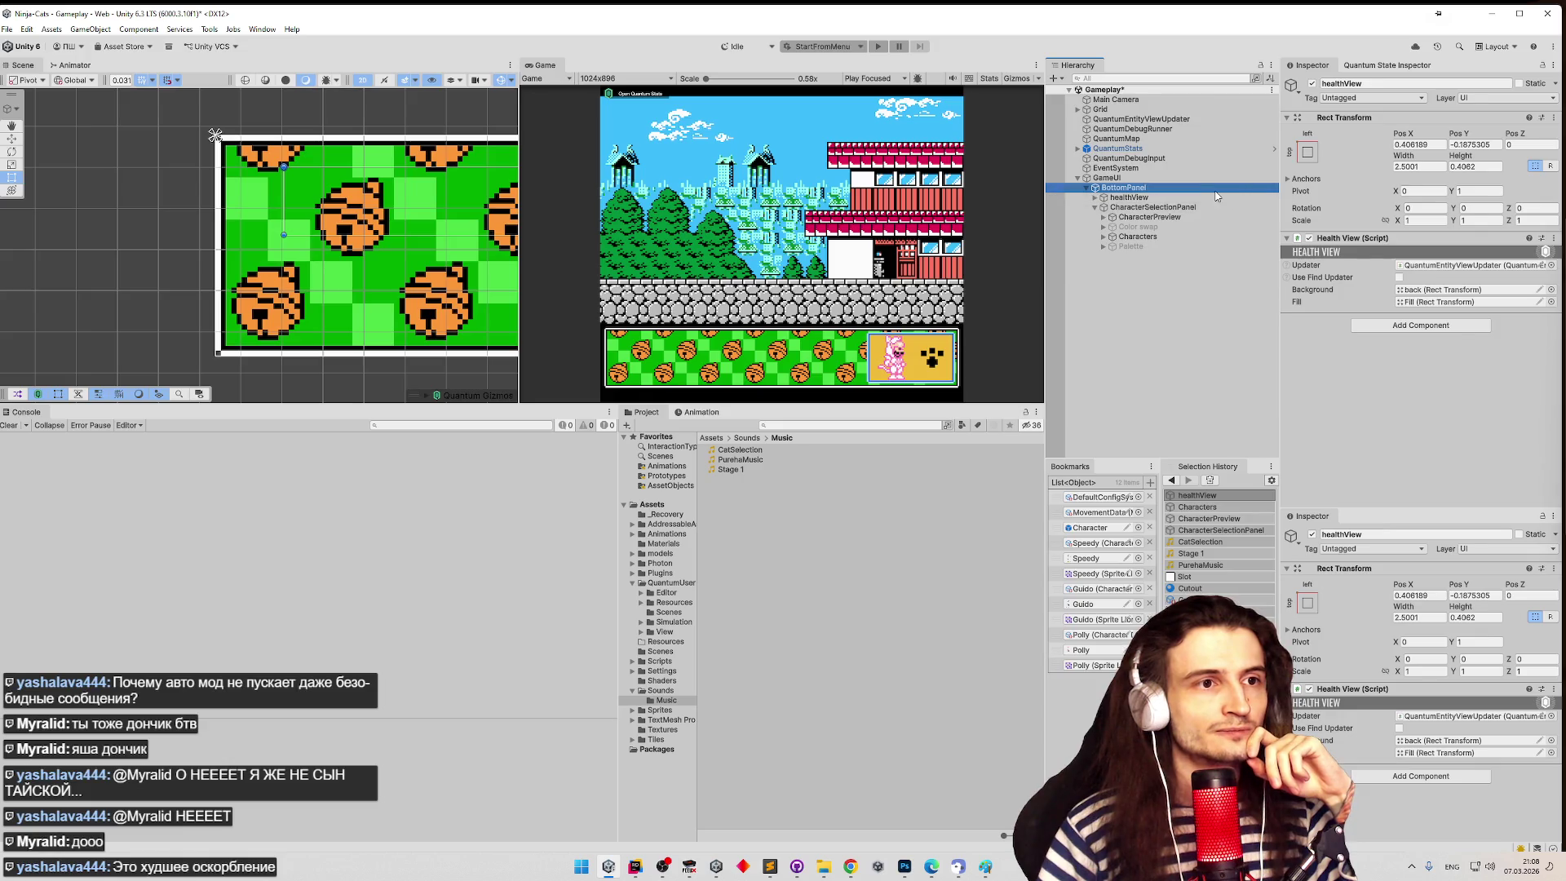
- Open the Character Selection View component's script via Edit Script
scroll(1338, 280, down, 3)
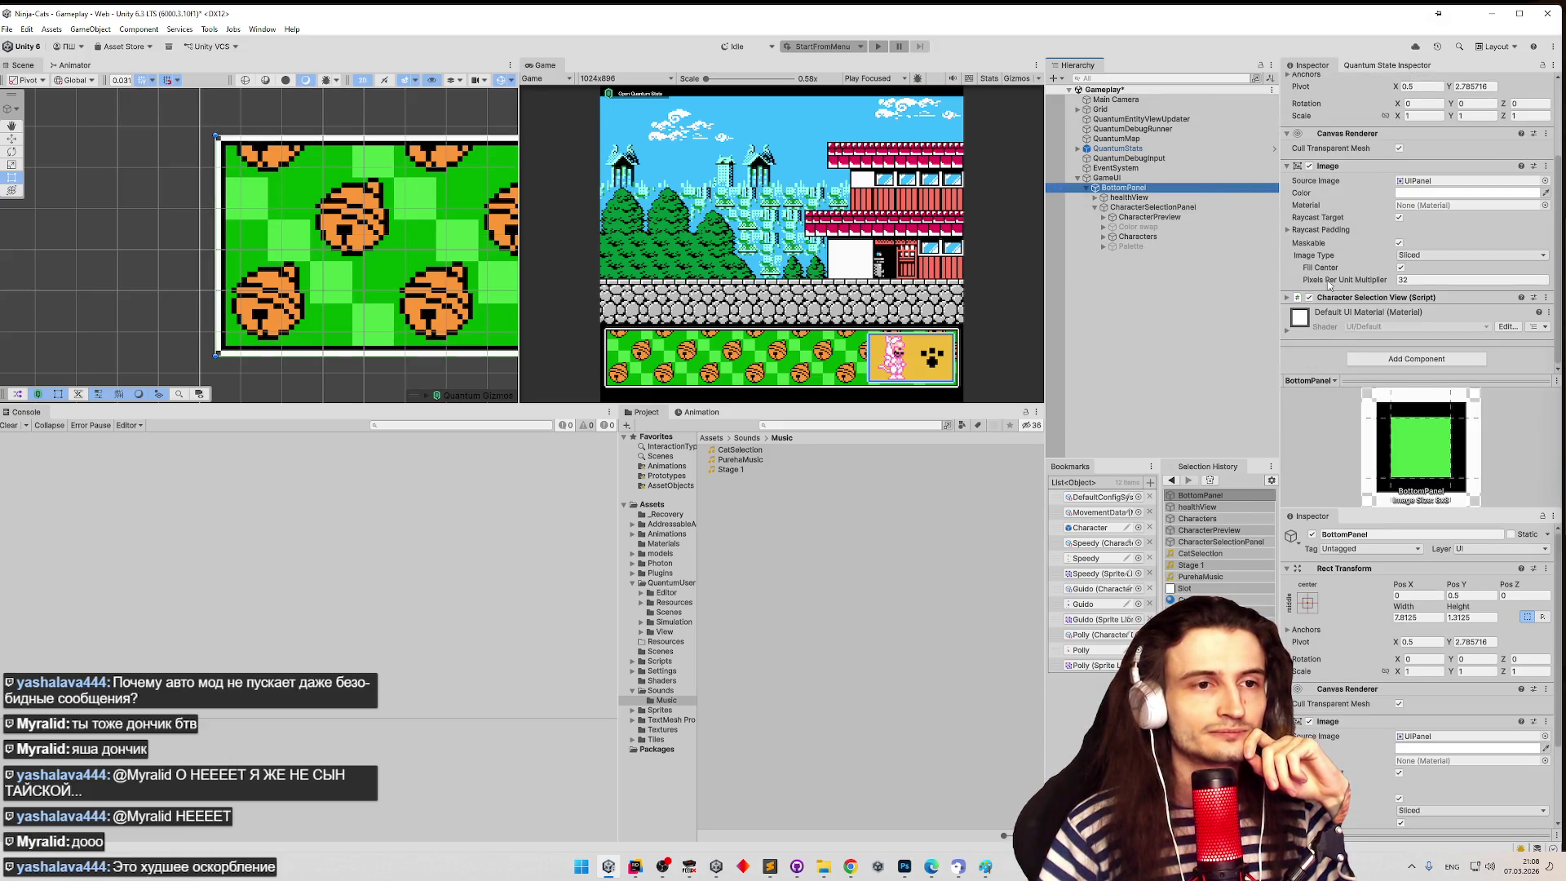
click(1378, 297)
scroll(1389, 269, down, 4)
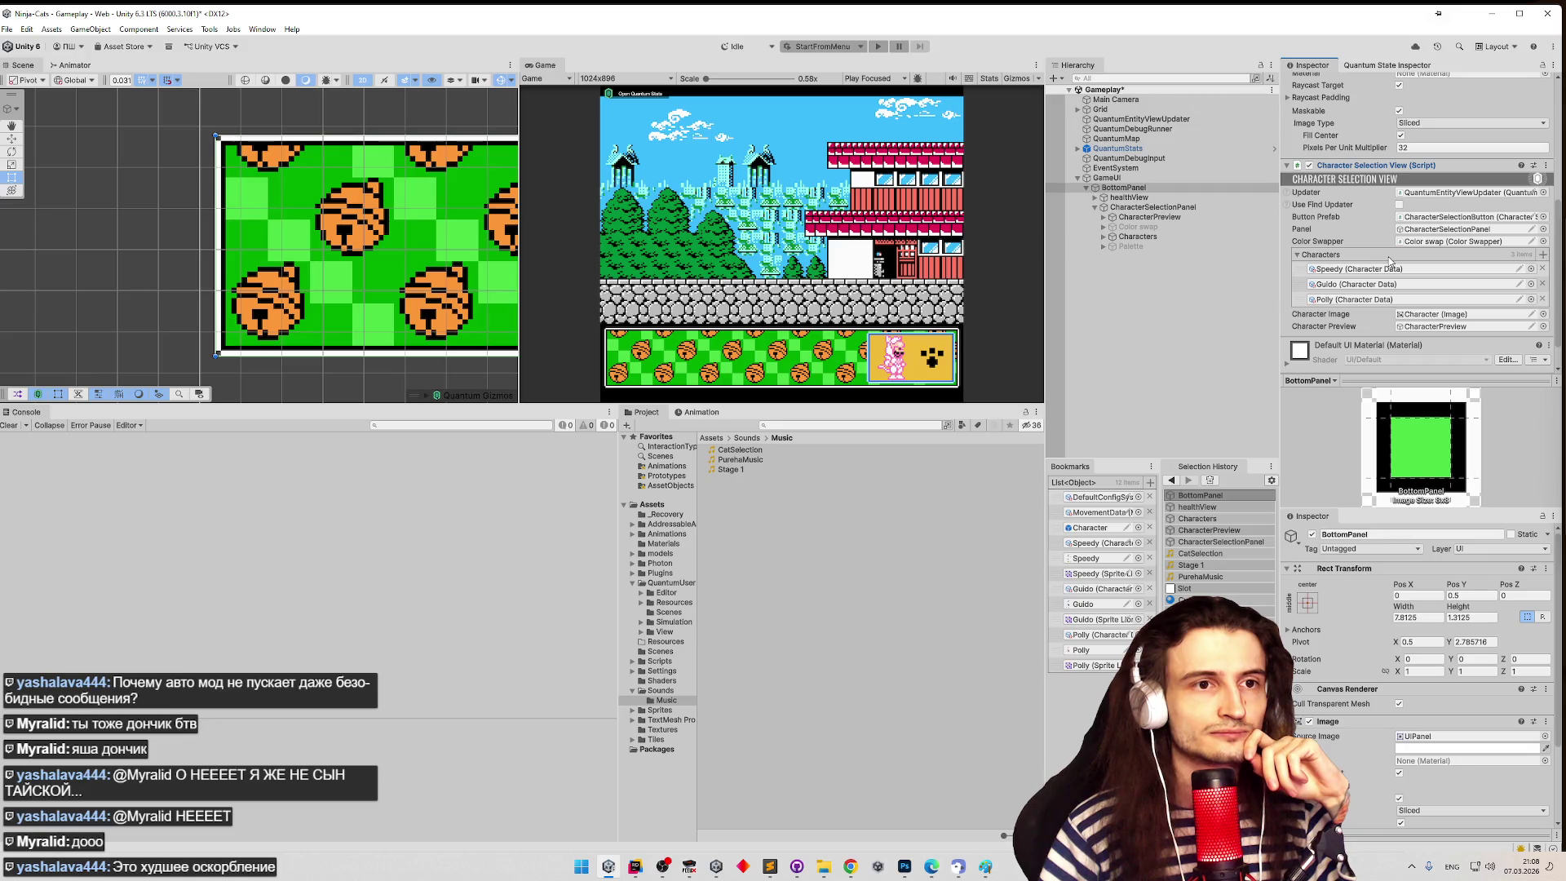
right_click(1462, 169)
click(1462, 339)
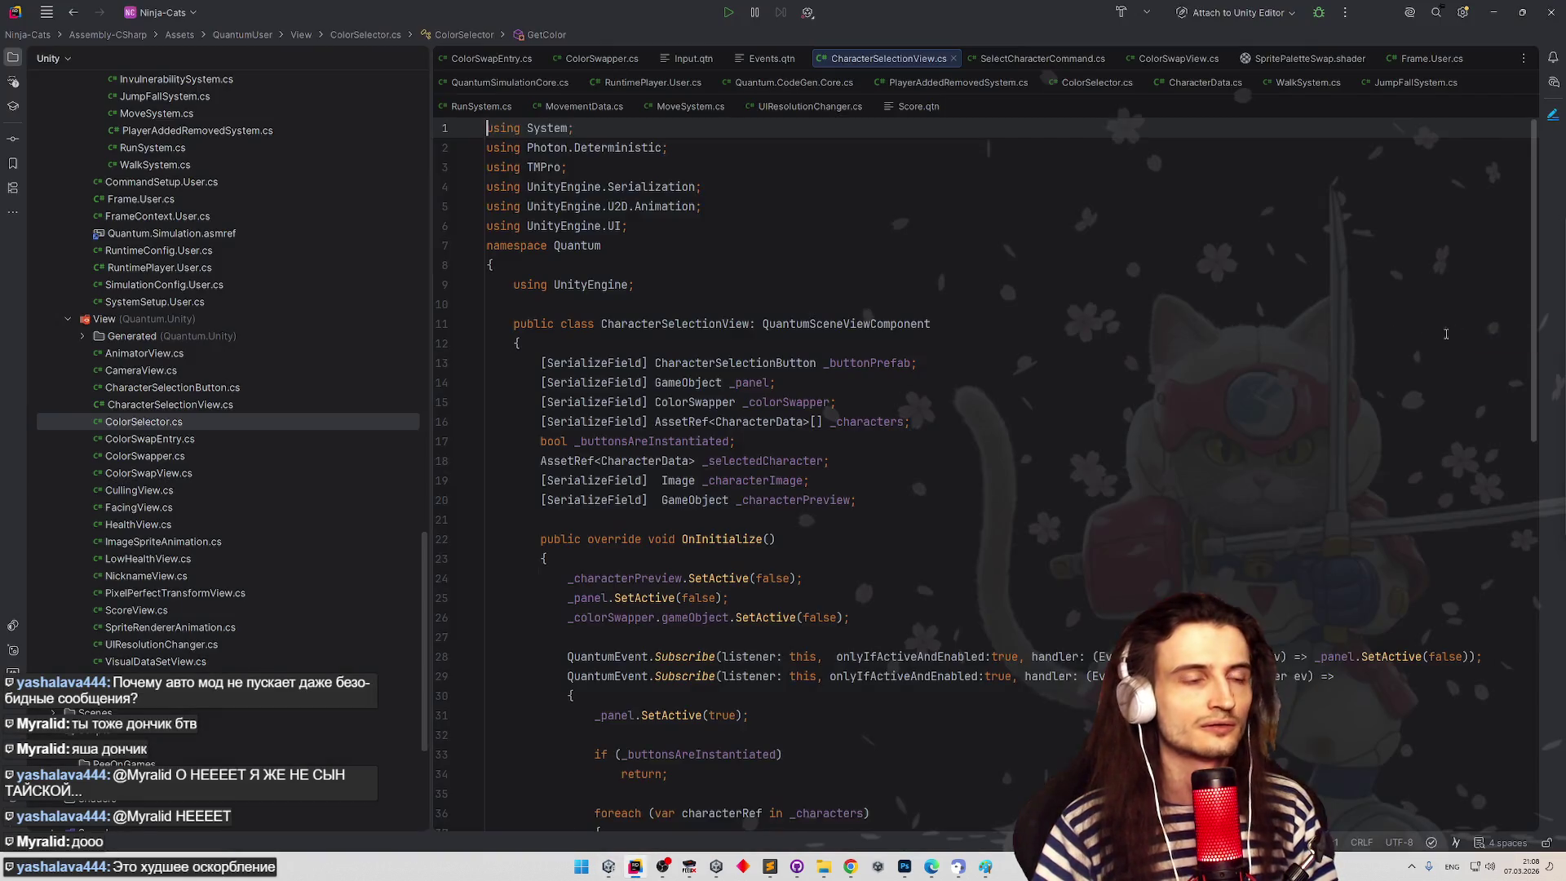
- Duplicate the _characterPreview field and rename the copy to _healthView
scroll(923, 335, down, 3)
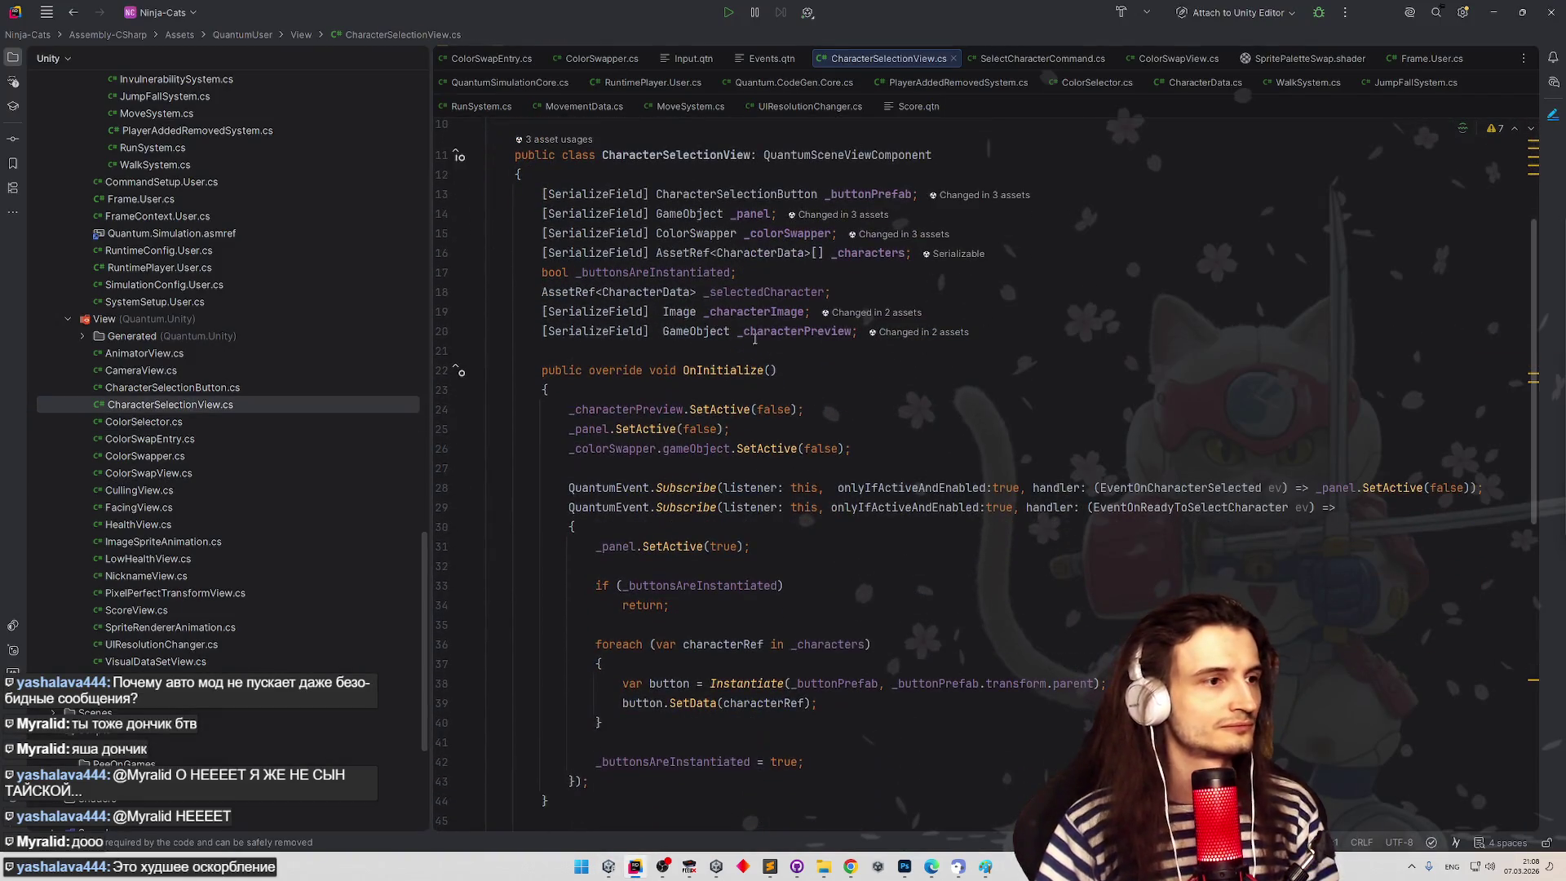
click(562, 324)
key(ctrl+d)
double_click(796, 351)
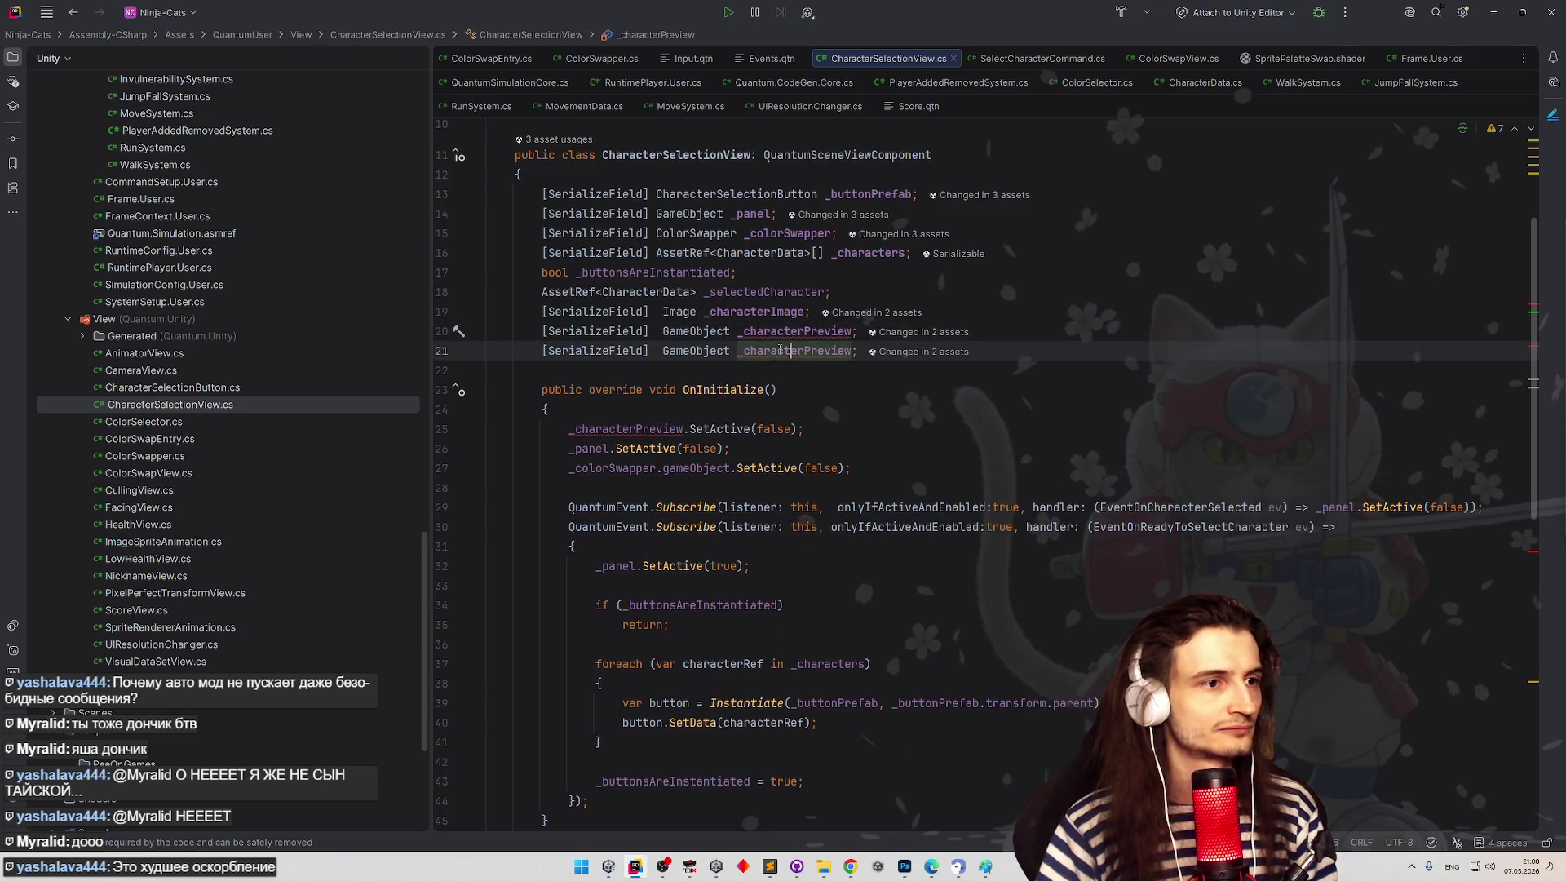
text(_healthV)
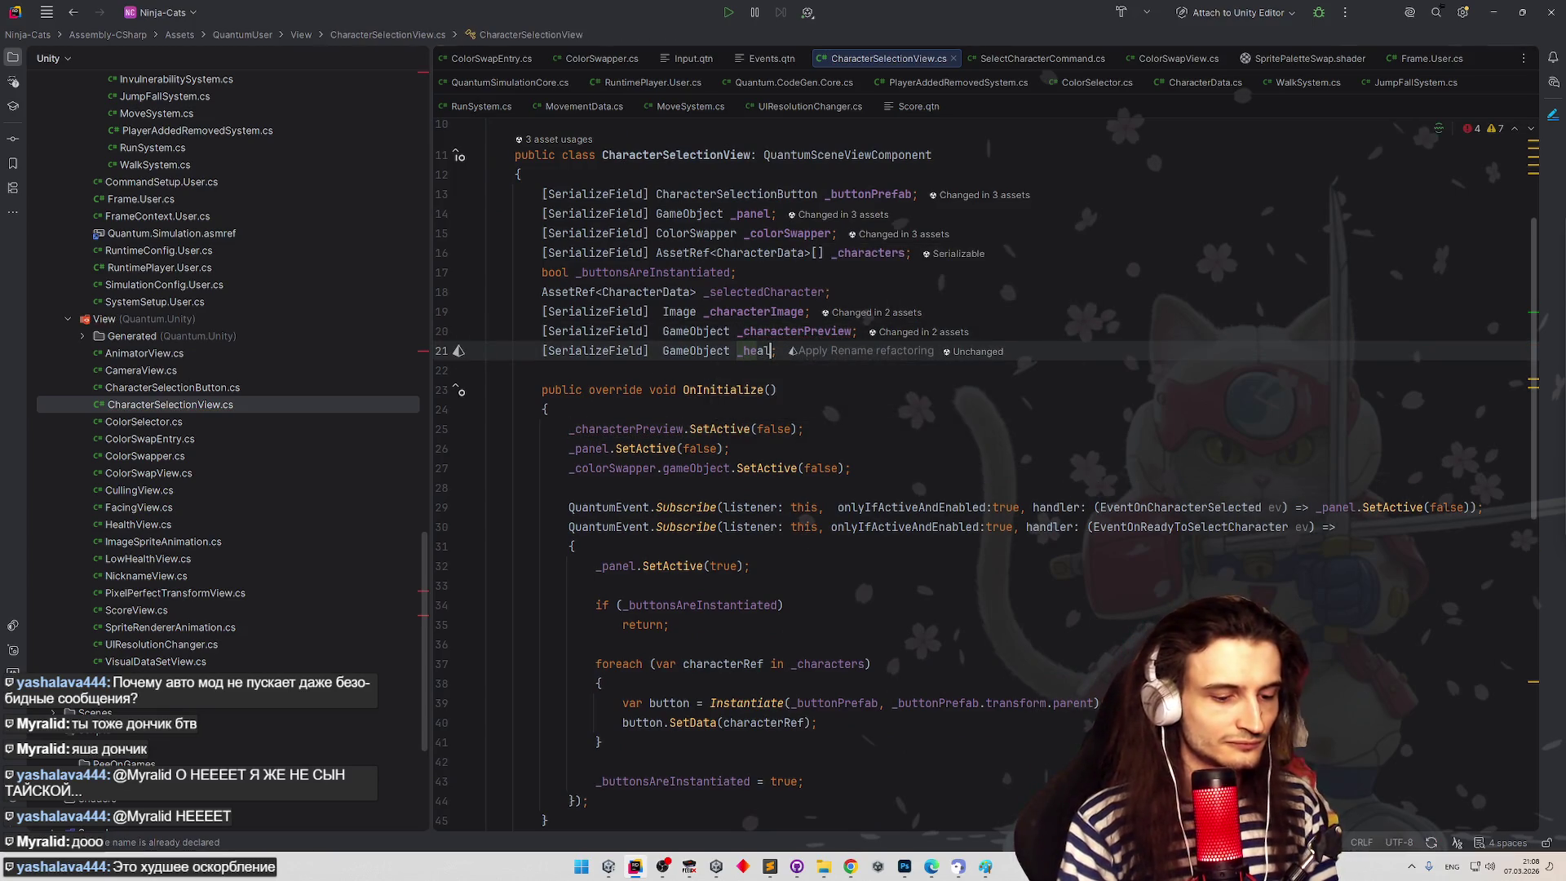
text(iew)
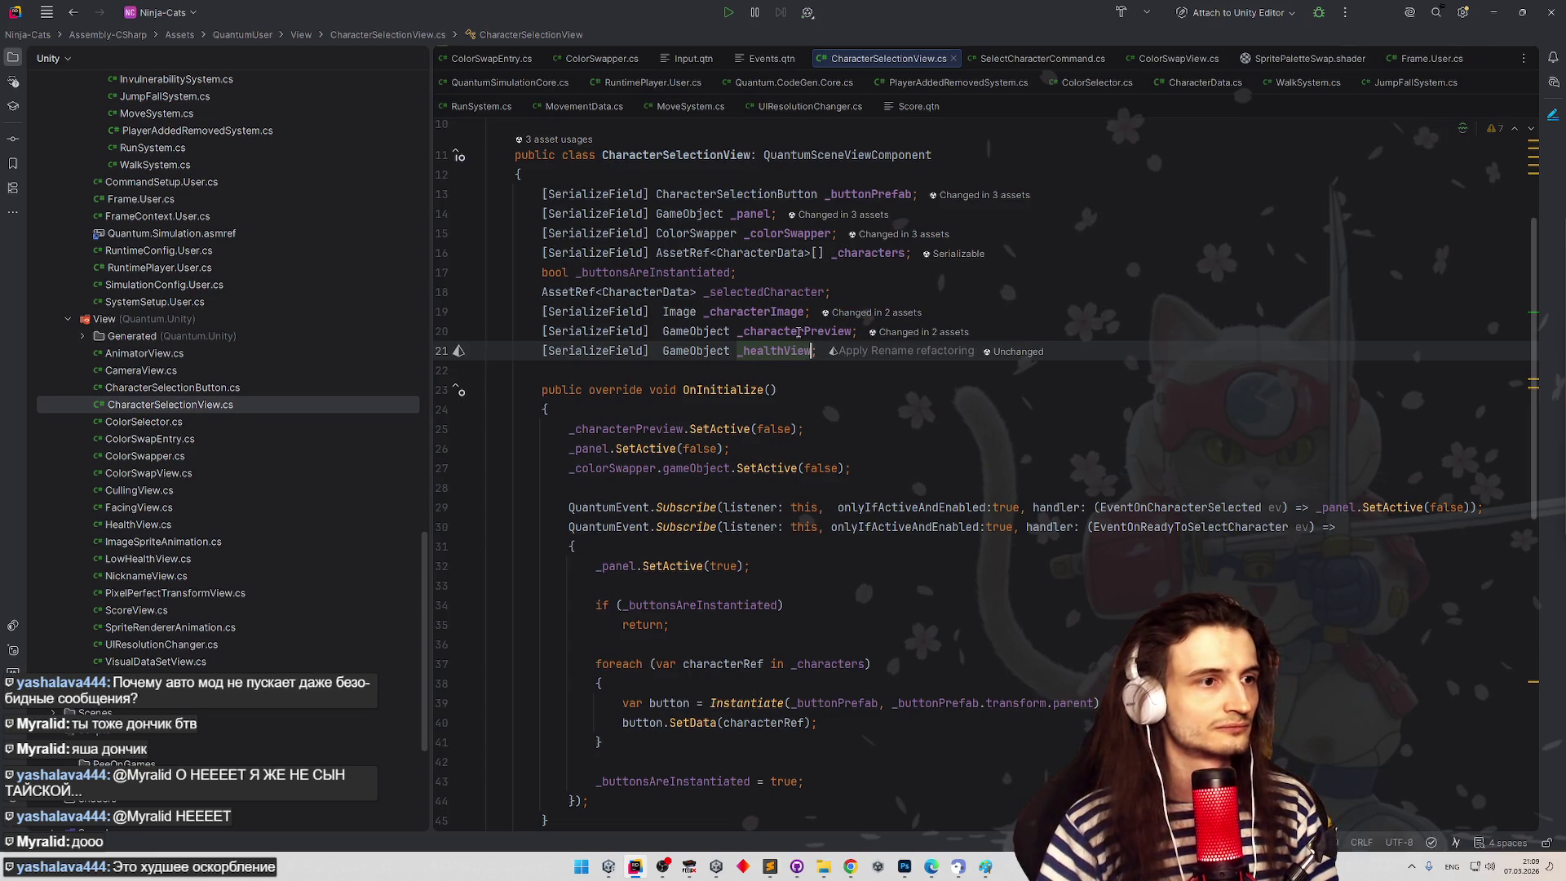
- Add _healthView.SetActive(false); below _characterPreview.SetActive(false) in OnInitialize
double_click(798, 331)
key(ctrl+f)
key(Return)
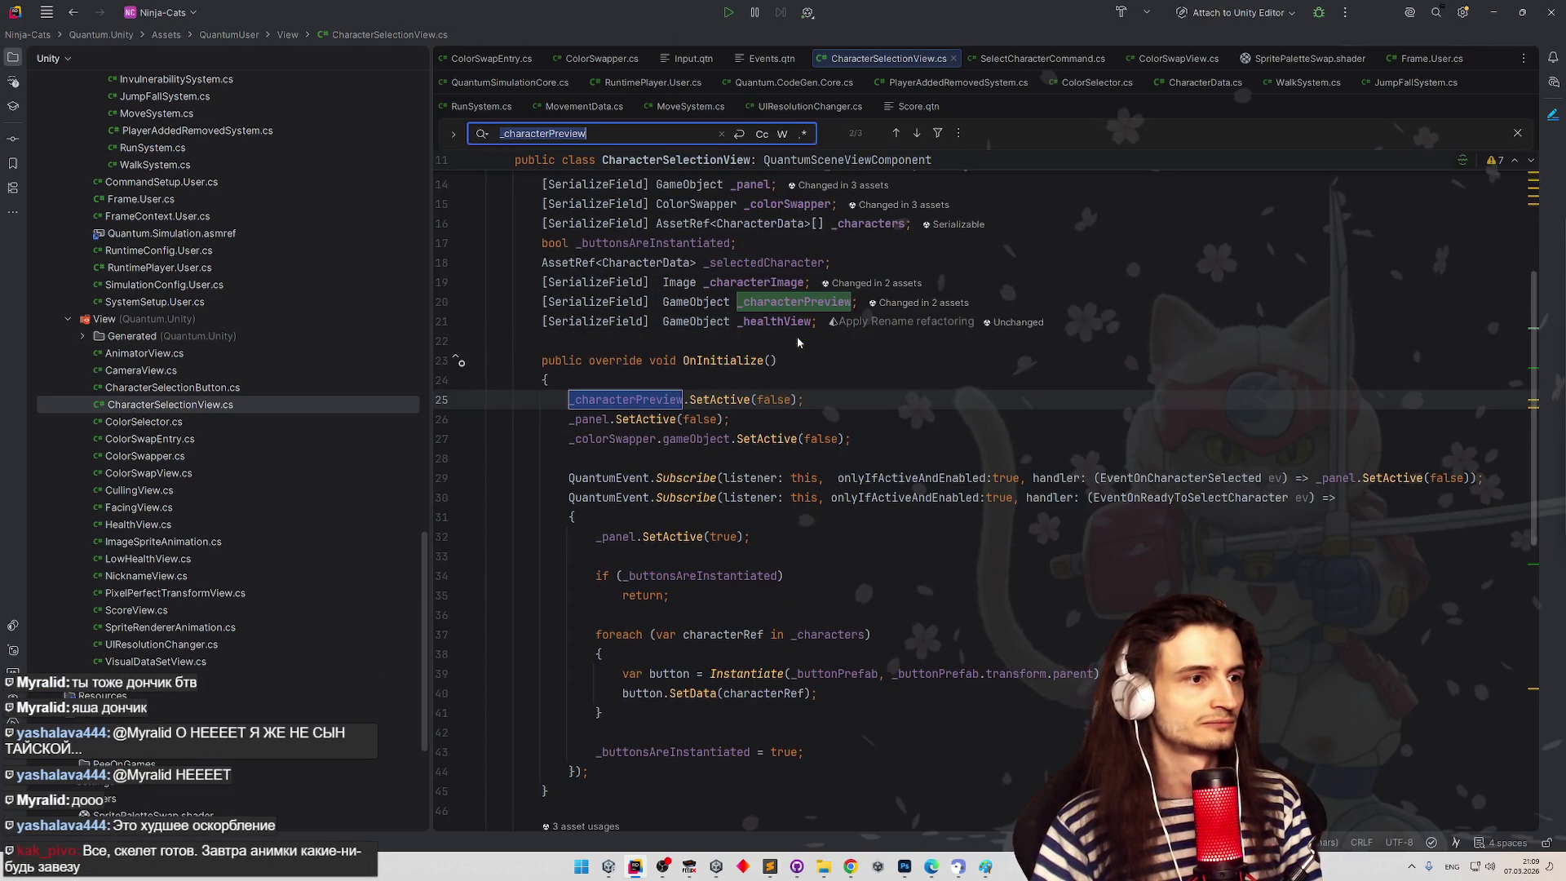
key(Escape)
key(End)
key(Return)
text(_healthView.S)
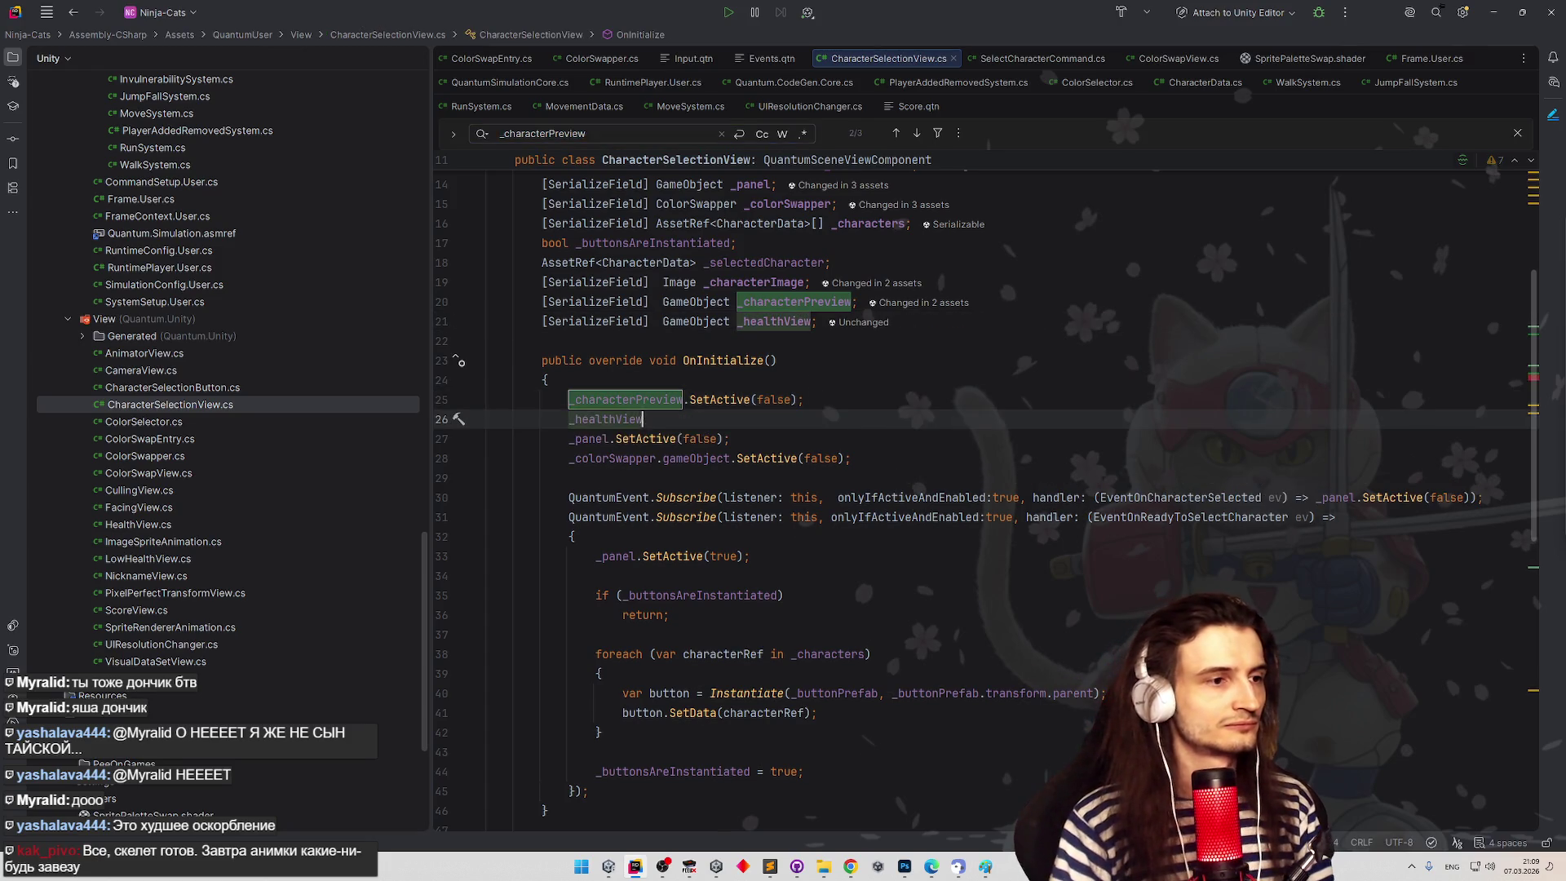
key(Return)
text(false)
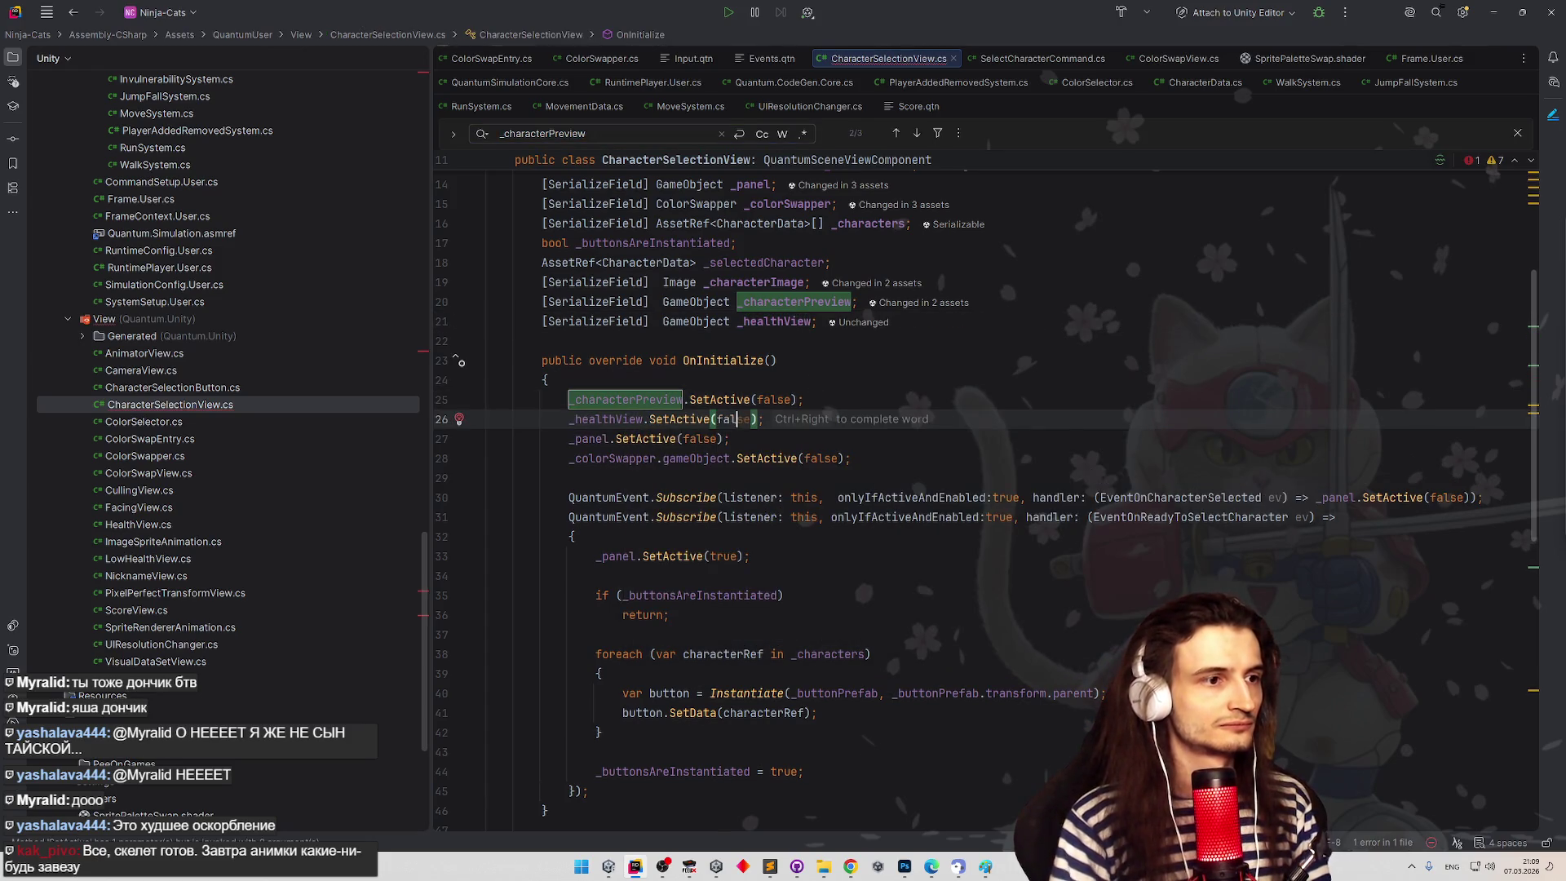
key(Escape)
key(Up)
key(Up)
click(571, 422)
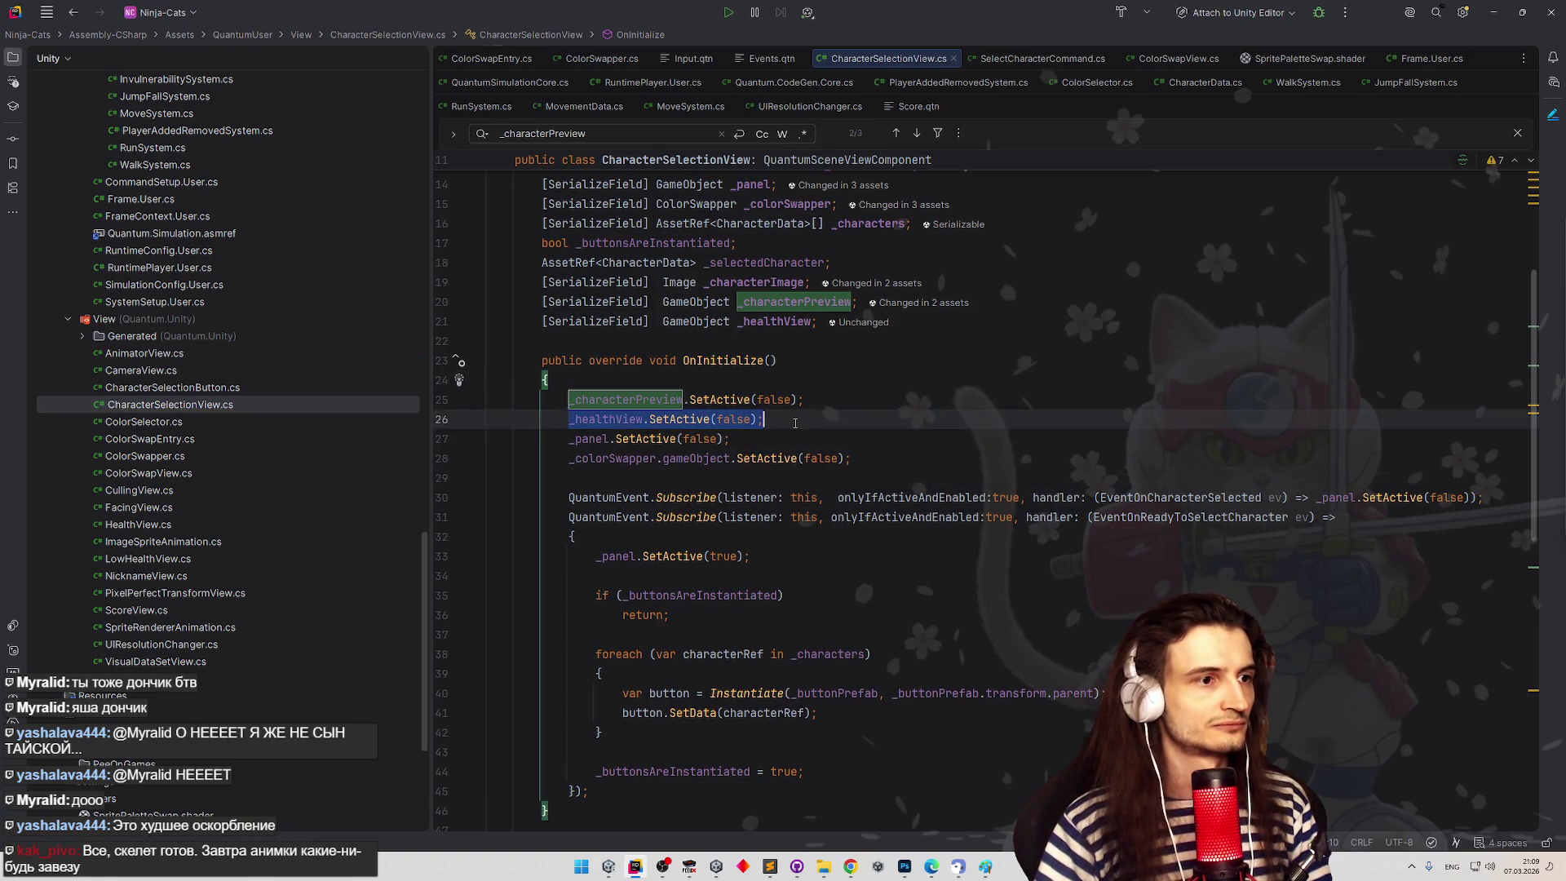
- Scroll through CharacterSelectionView.cs to review the event handlers below OnInitialize
scroll(878, 429, down, 5)
scroll(878, 429, down, 3)
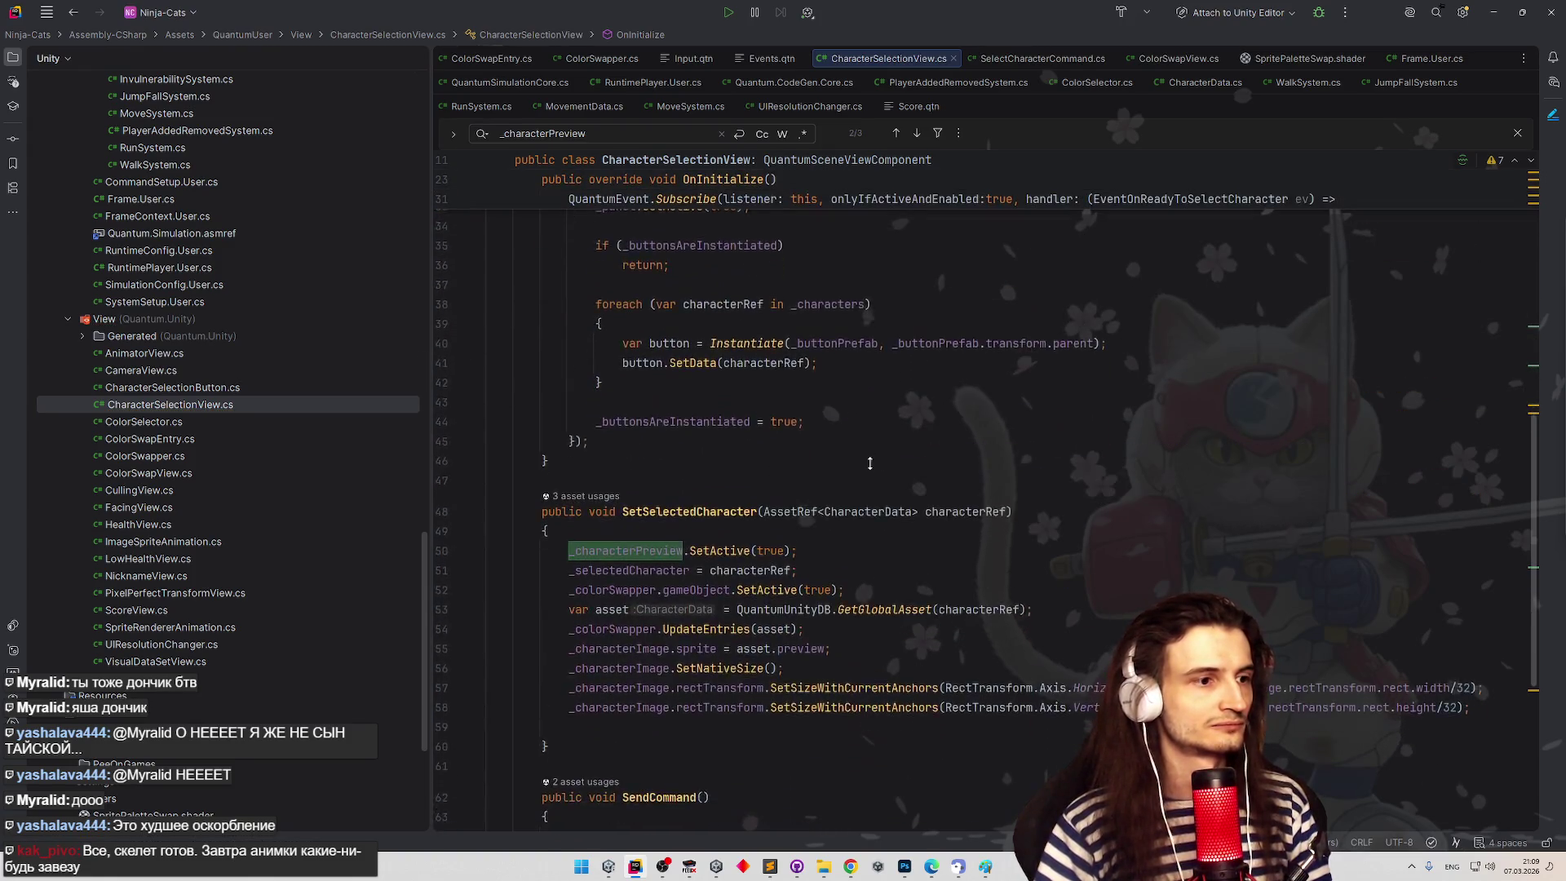
scroll(873, 423, up, 1)
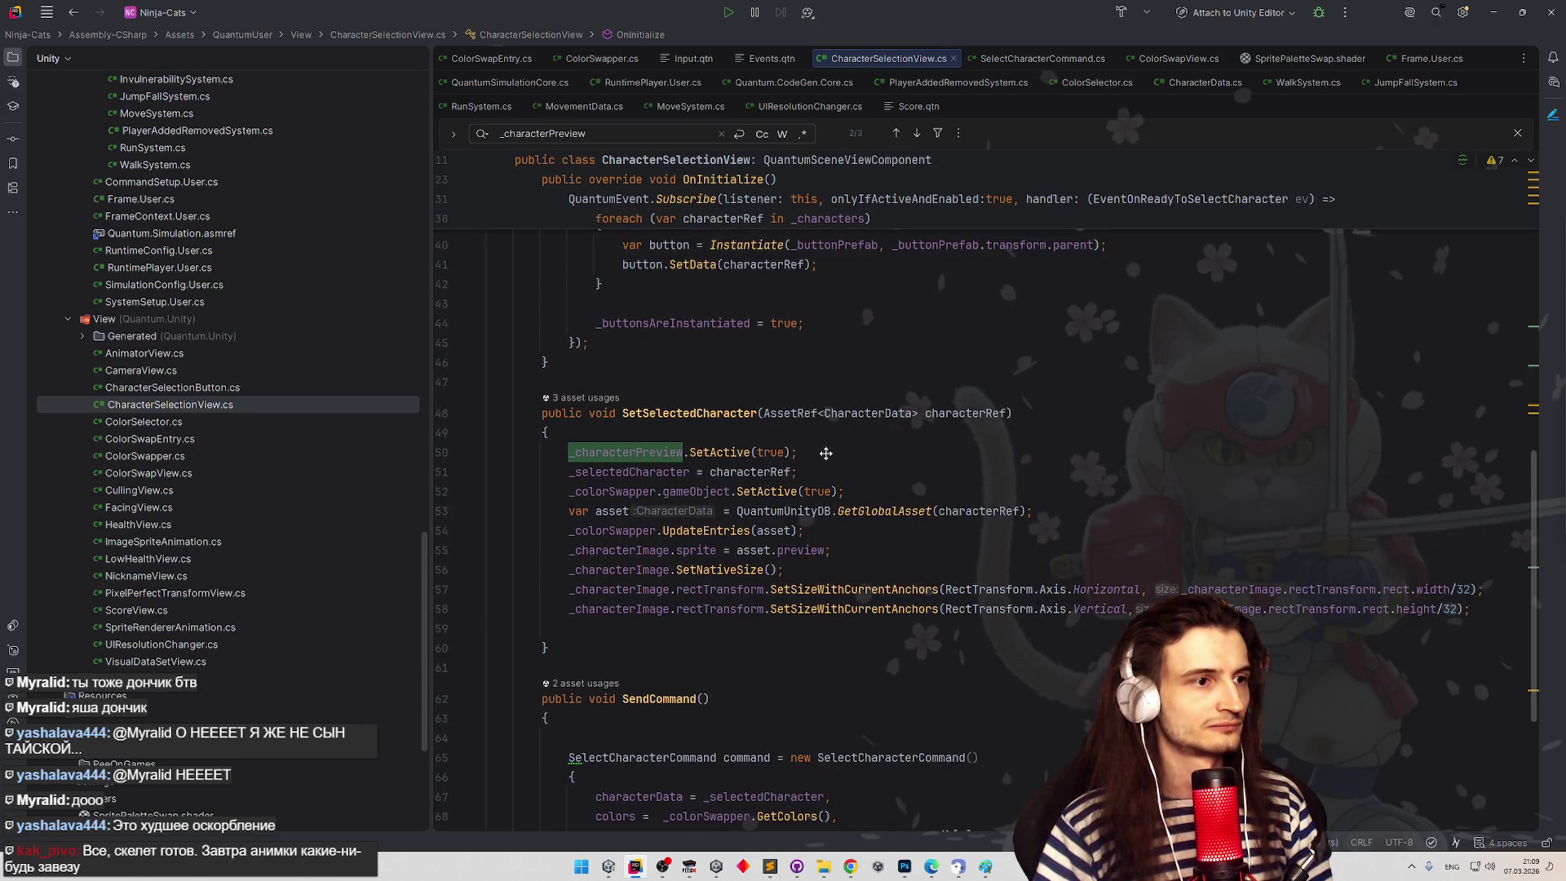
scroll(826, 453, down, 1)
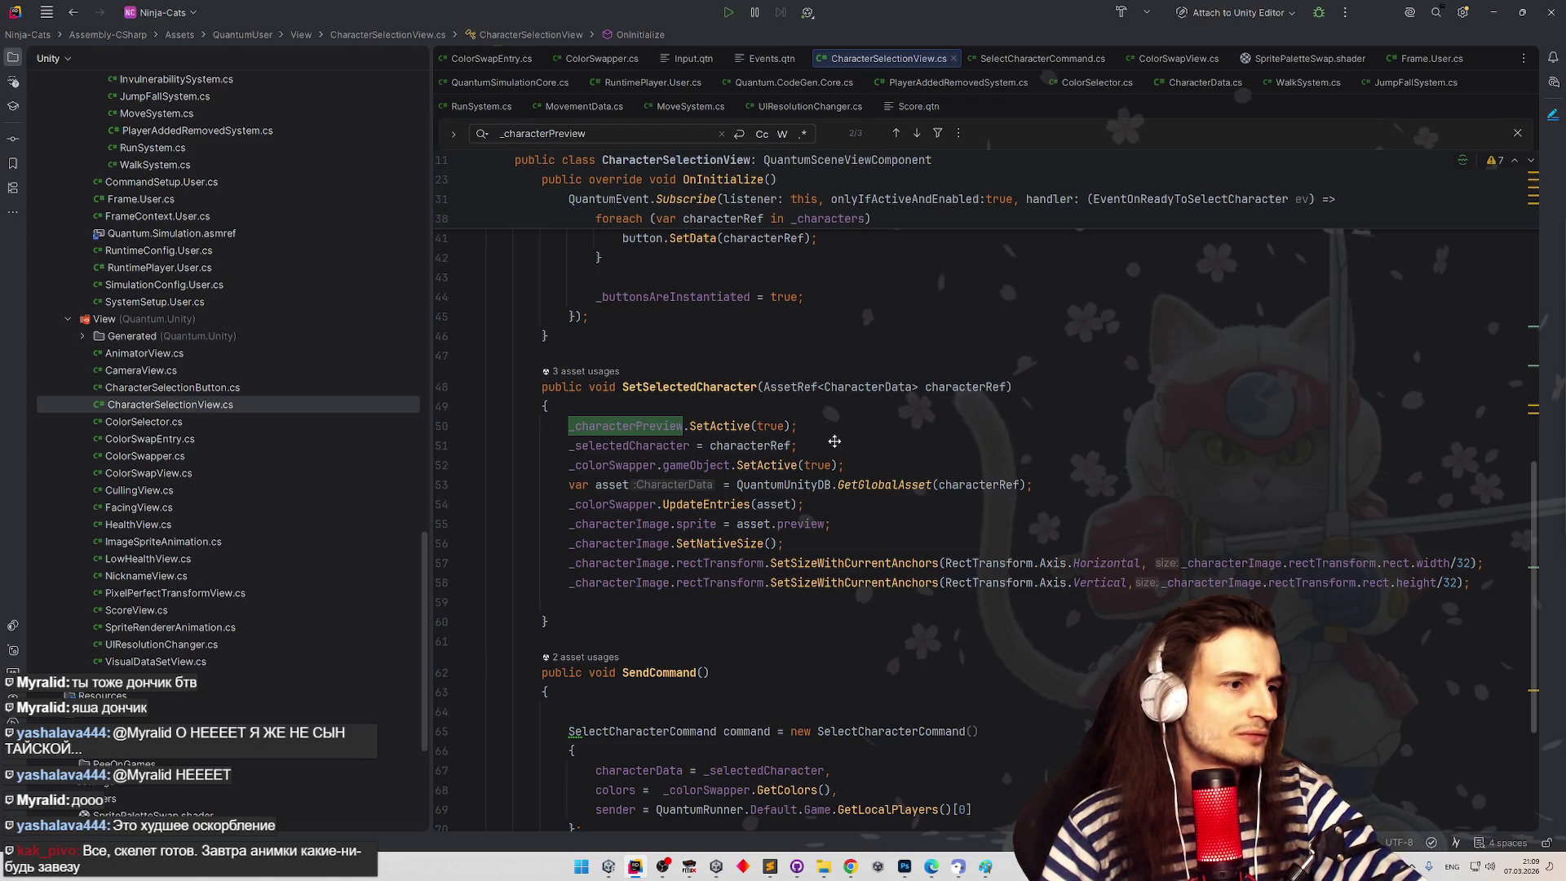
scroll(833, 447, down, 4)
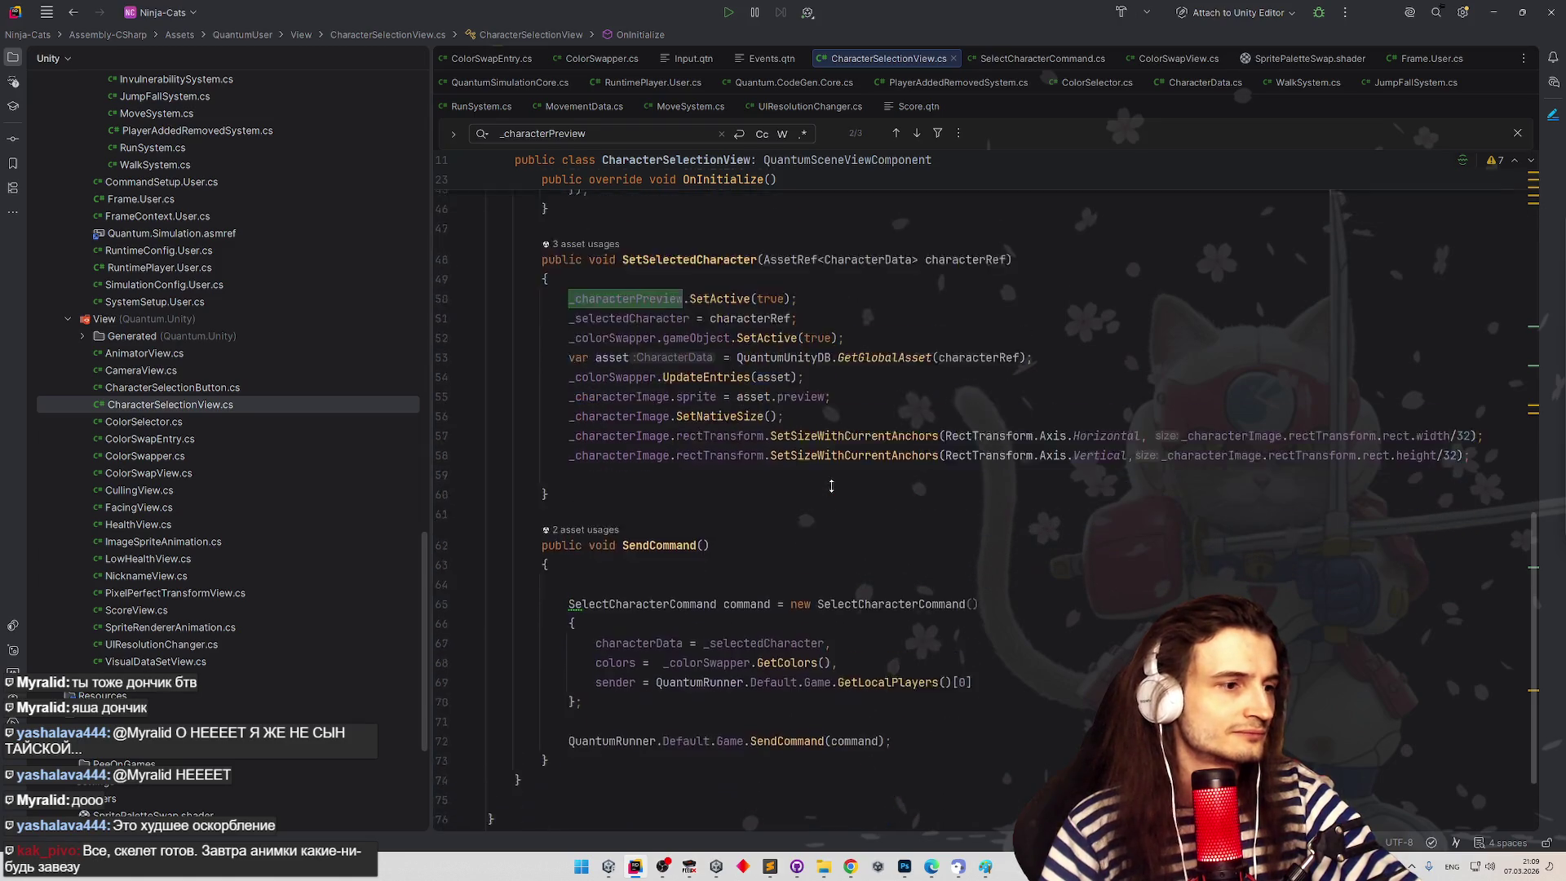
scroll(836, 441, up, 2)
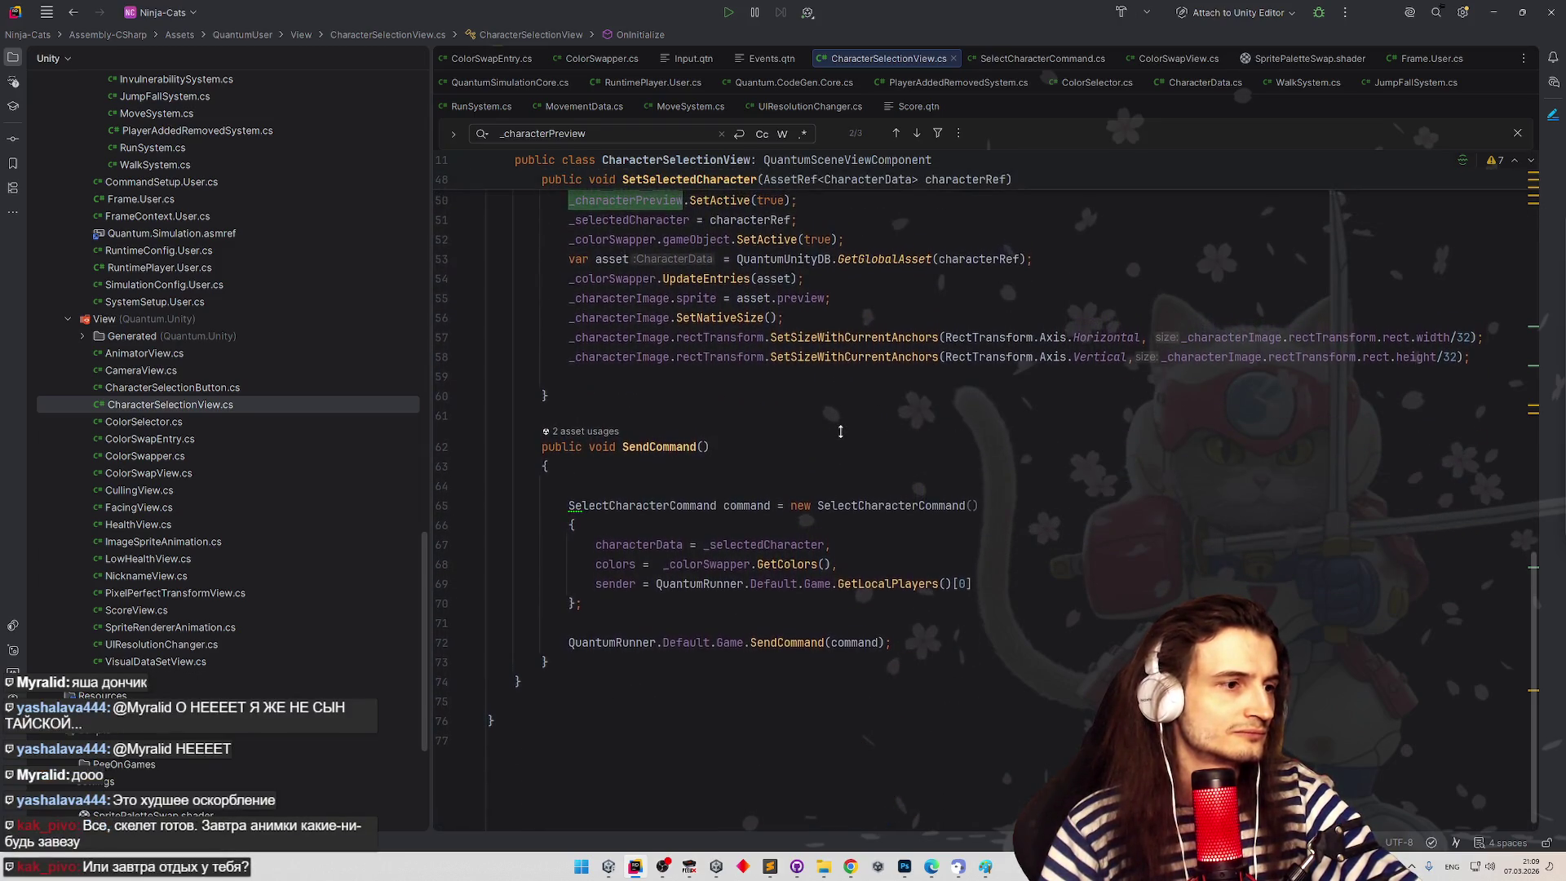
scroll(860, 344, up, 12)
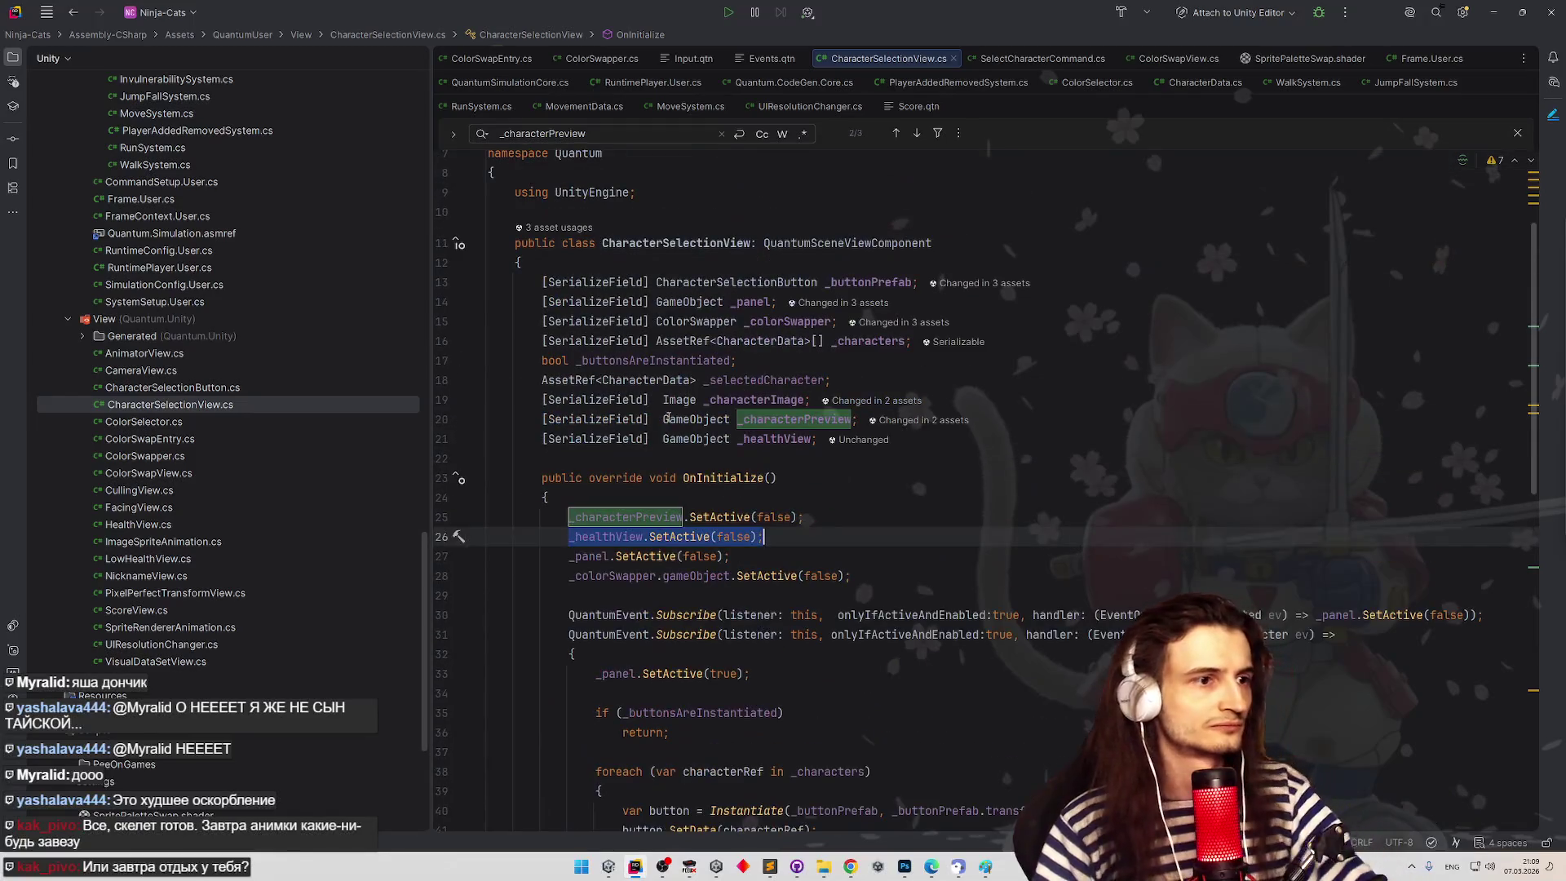
click(646, 453)
- Paste _healthView.SetActive(false) after the panel show call in the ready-to-select handler
scroll(649, 447, down, 3)
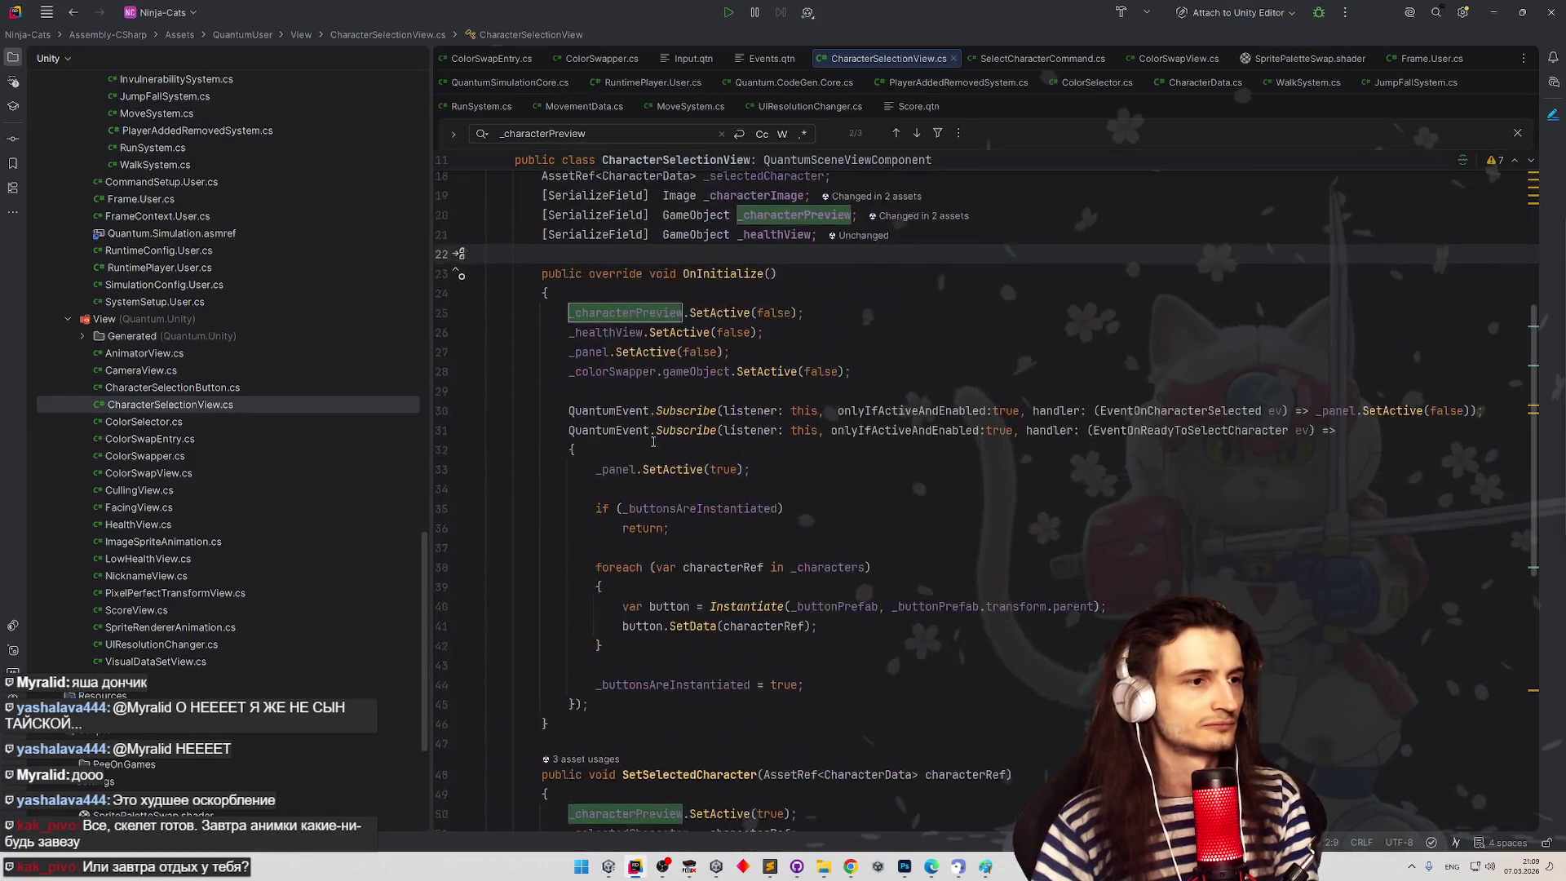
scroll(653, 442, up, 1)
key(Down)
key(Down)
key(Down)
key(ctrl+Right)
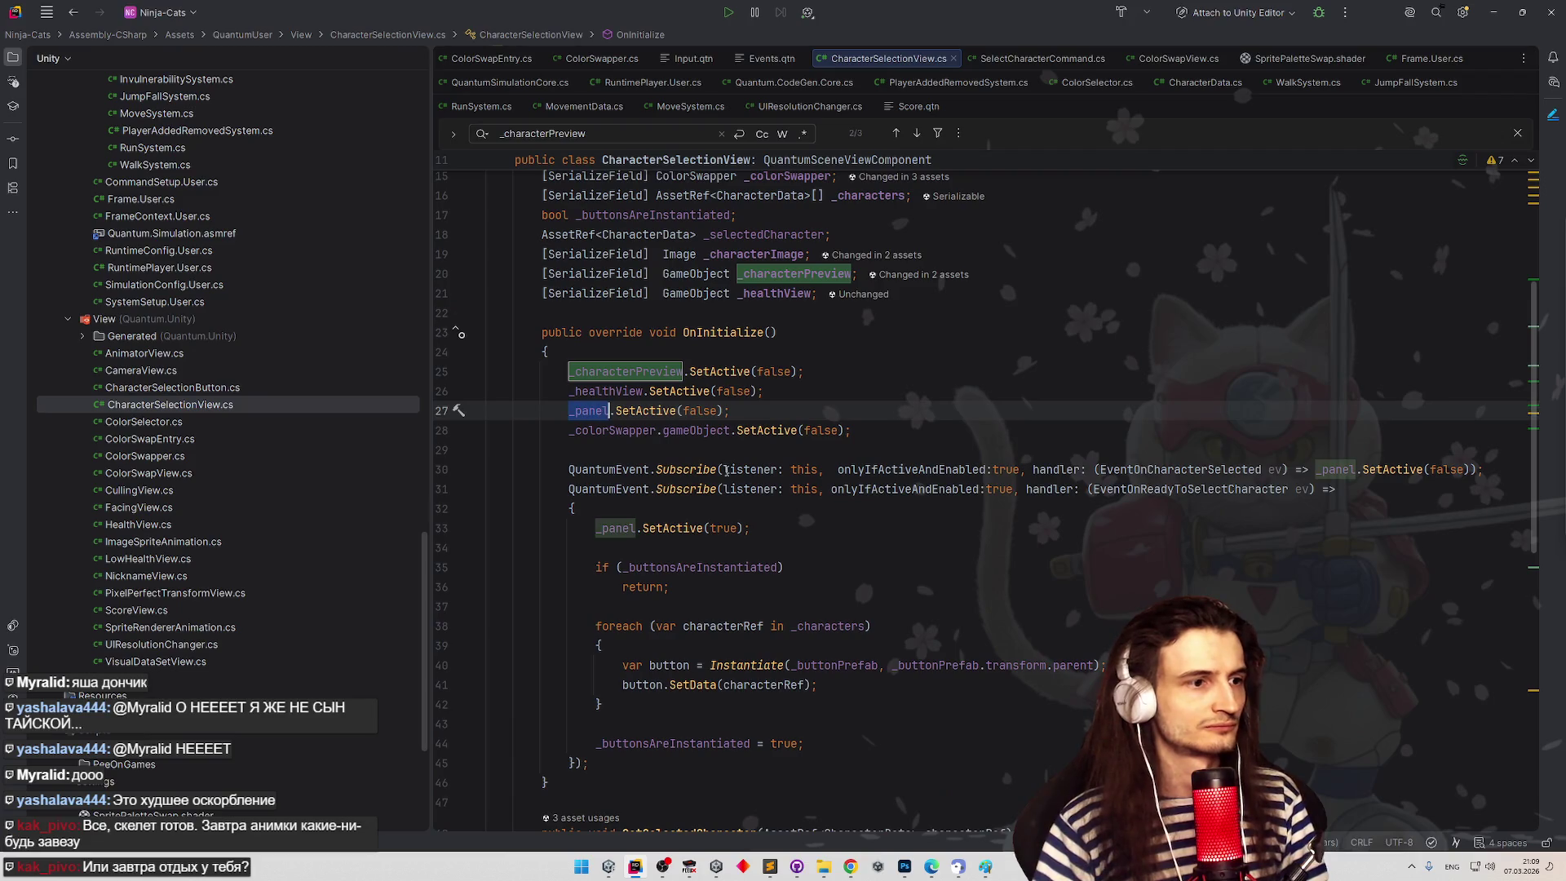
click(773, 521)
scroll(775, 516, down, 1)
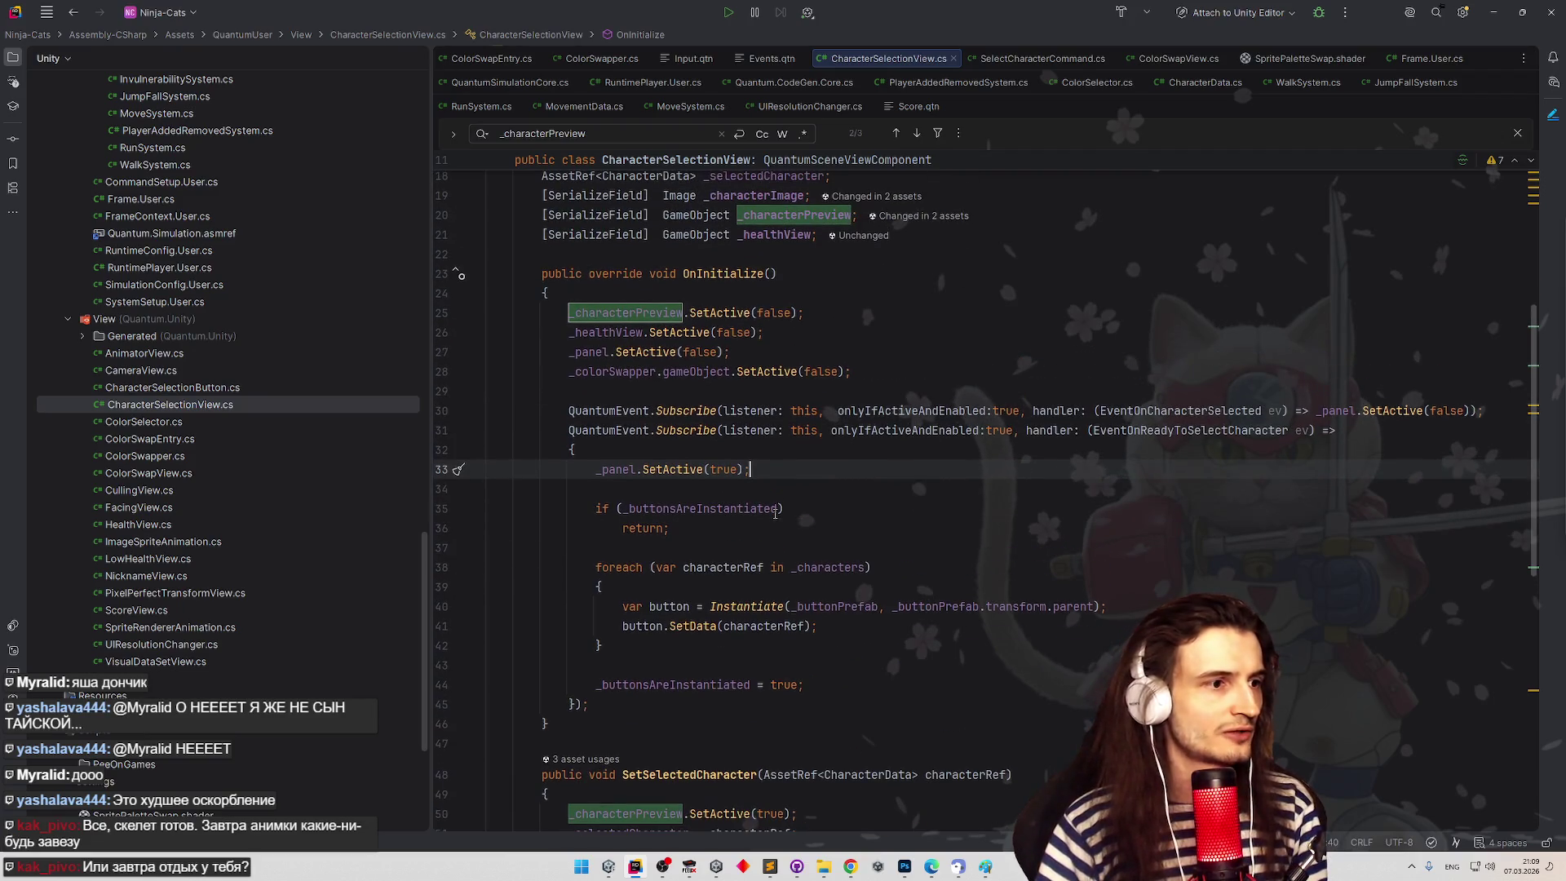
key(Return)
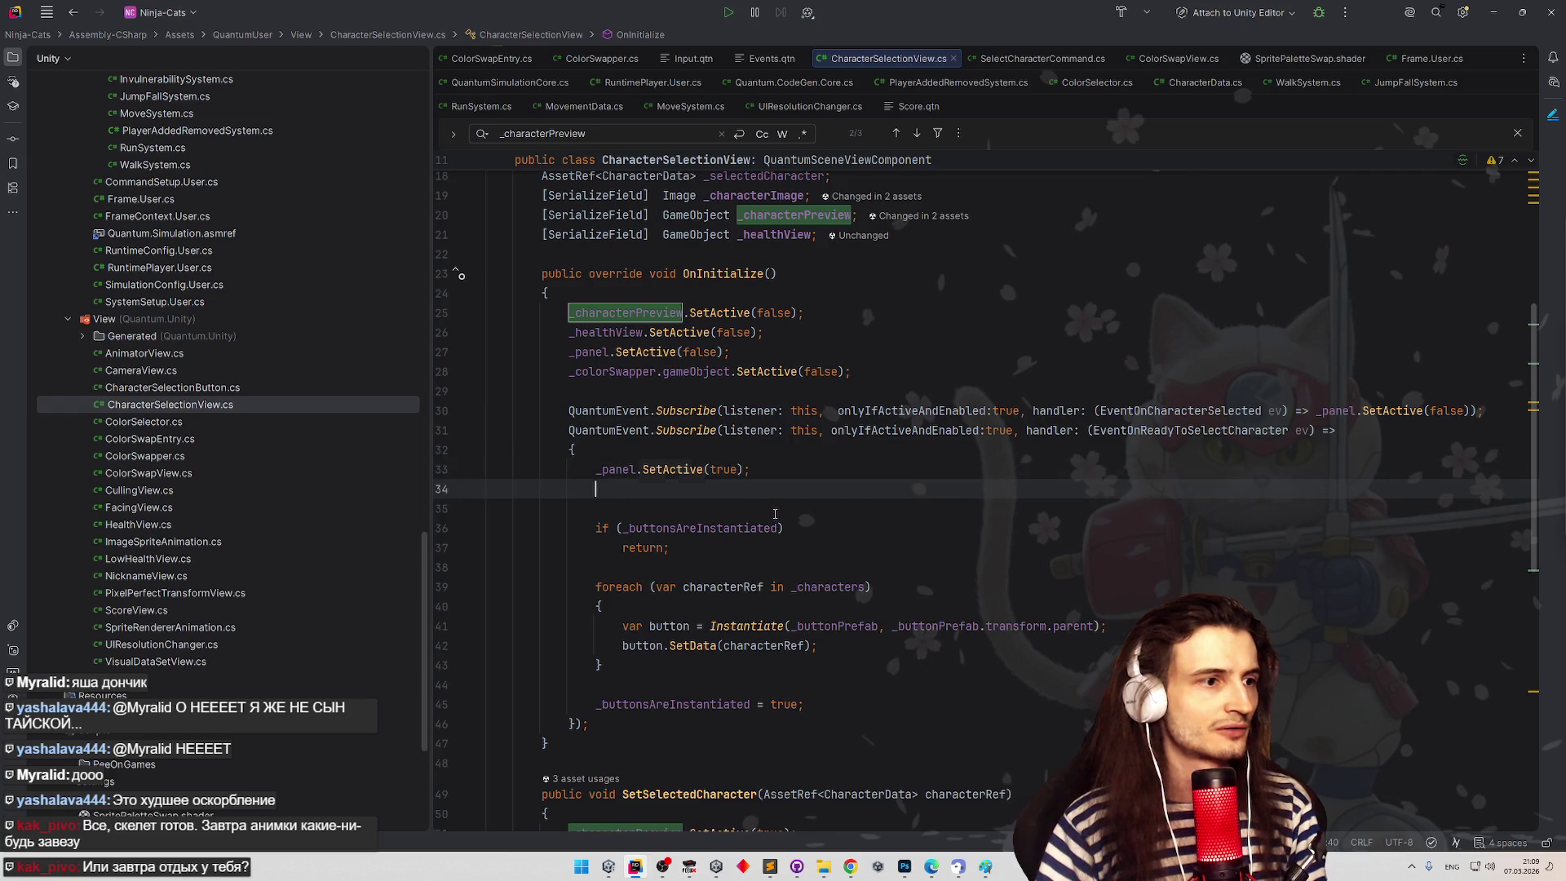
drag(569, 332, 763, 332)
key(ctrl+c)
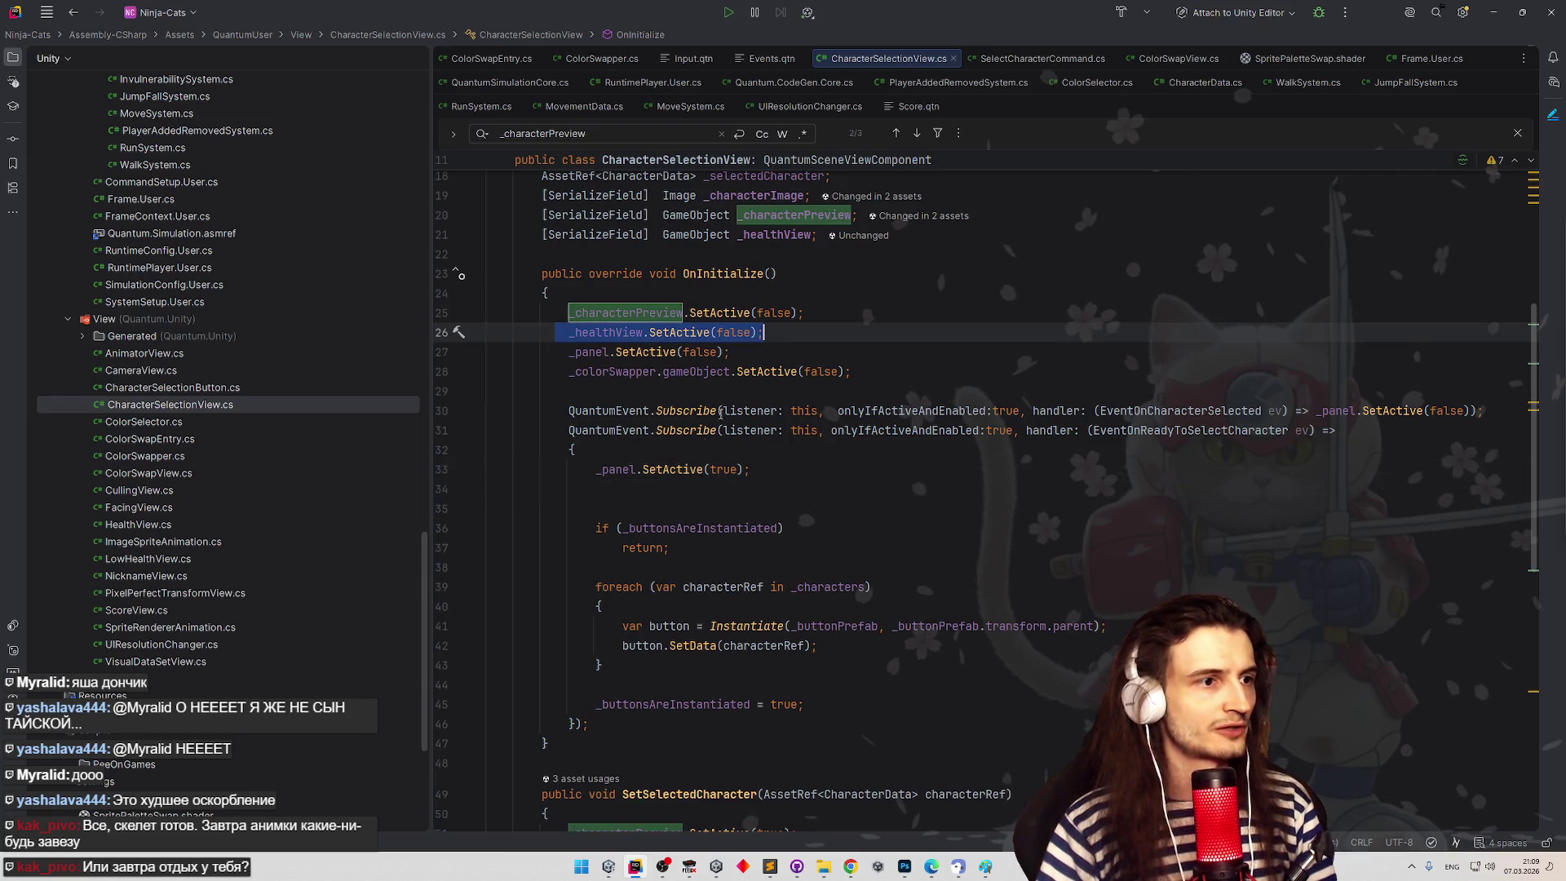
click(617, 488)
key(ctrl+v)
key(shift+Home)
scroll(887, 539, down, 2)
scroll(887, 539, down, 2)
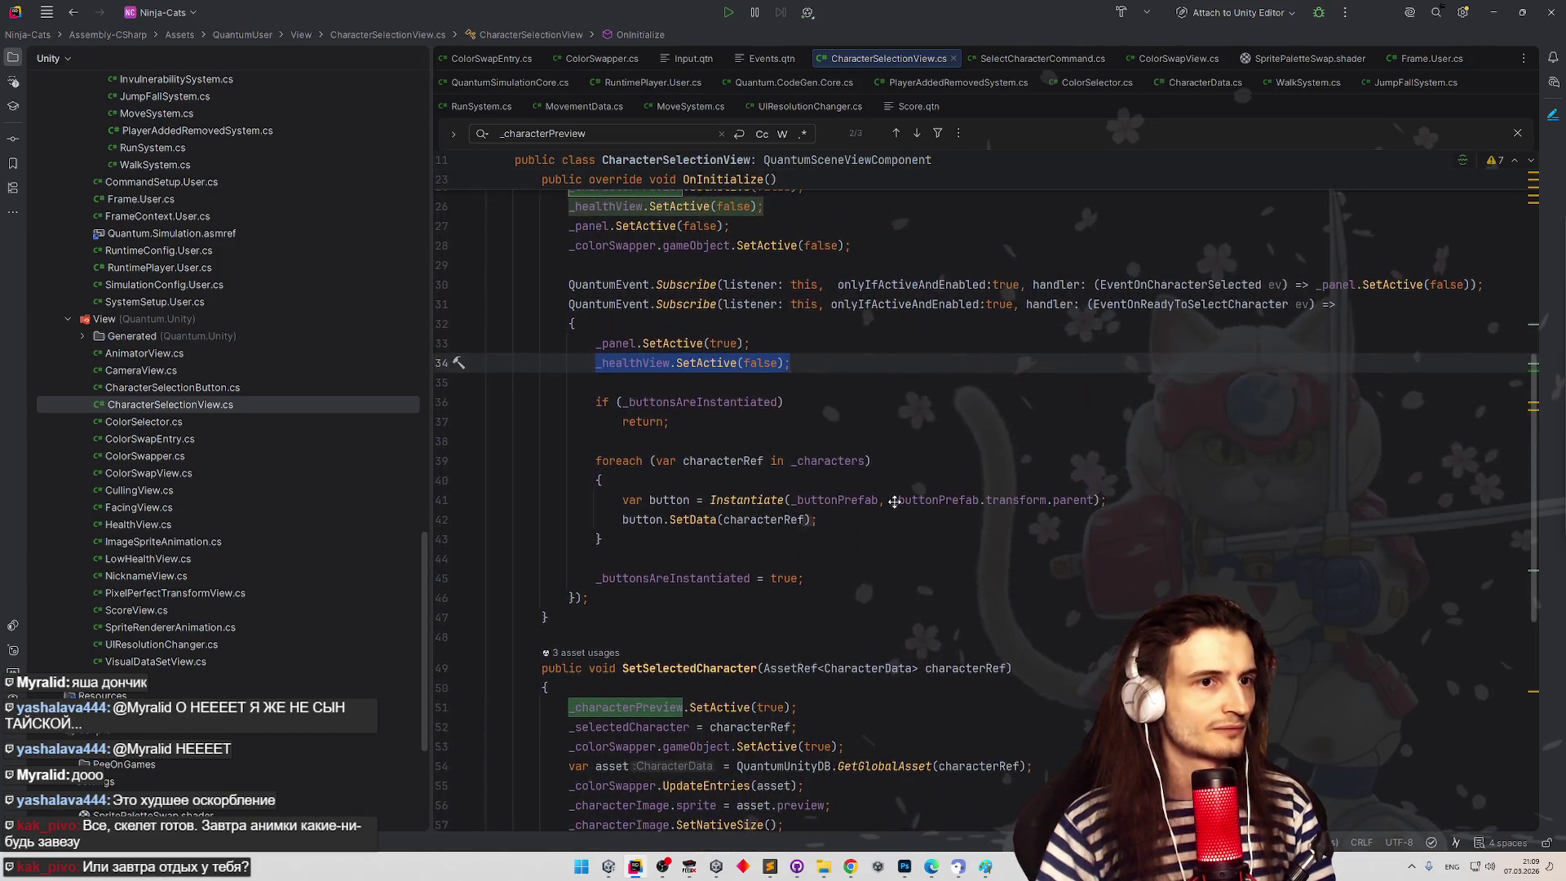
- Make the character-selected lambda a block containing _healthView.SetActive(true), then return to Unity
click(1307, 284)
key(alt+Return)
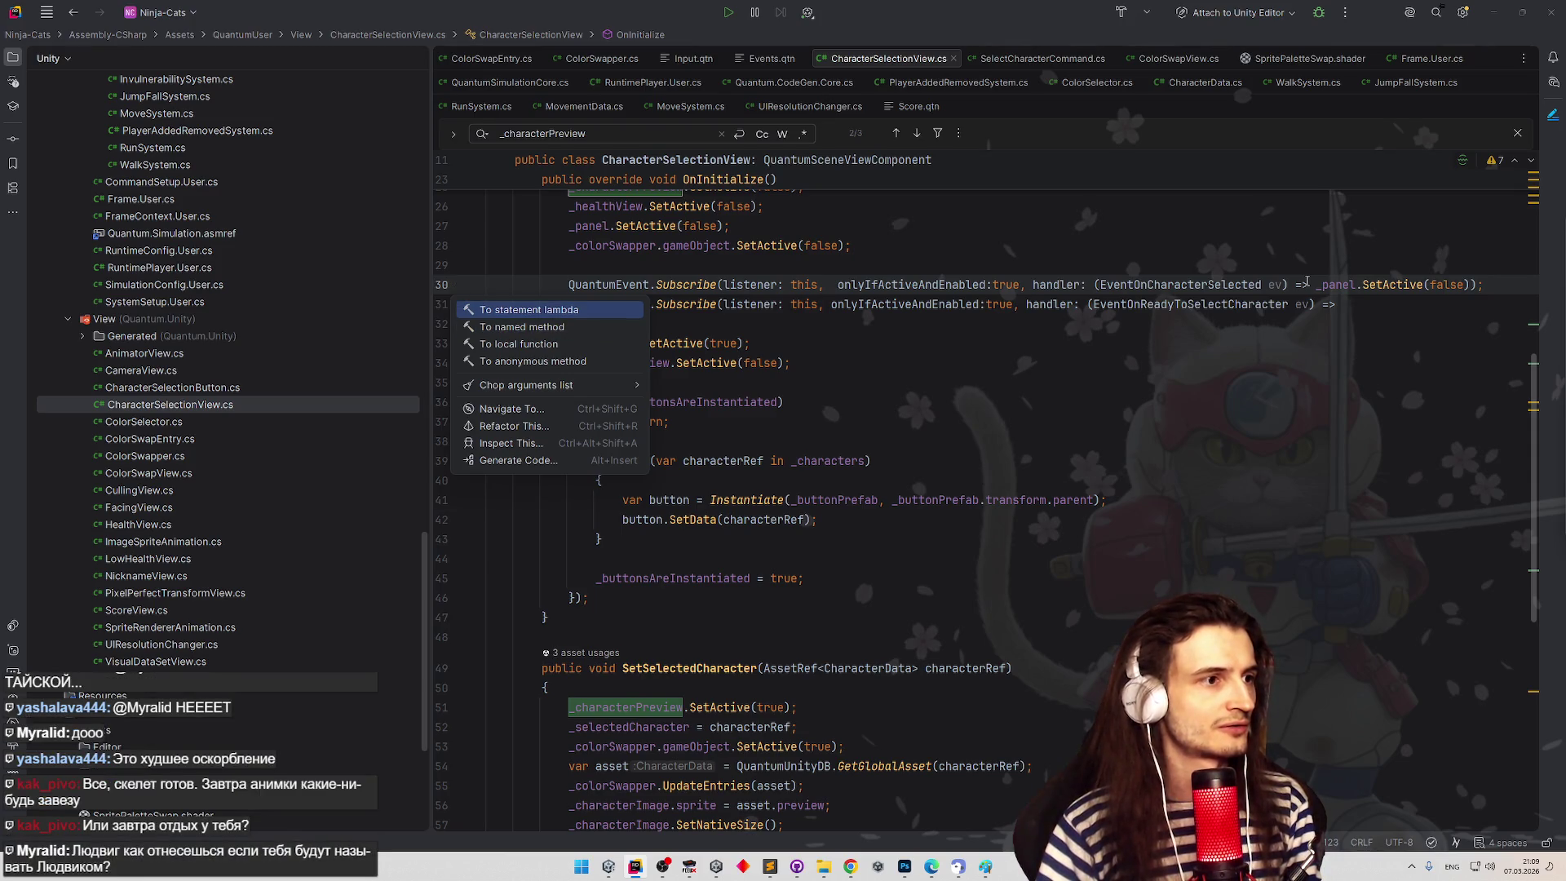
key(Return)
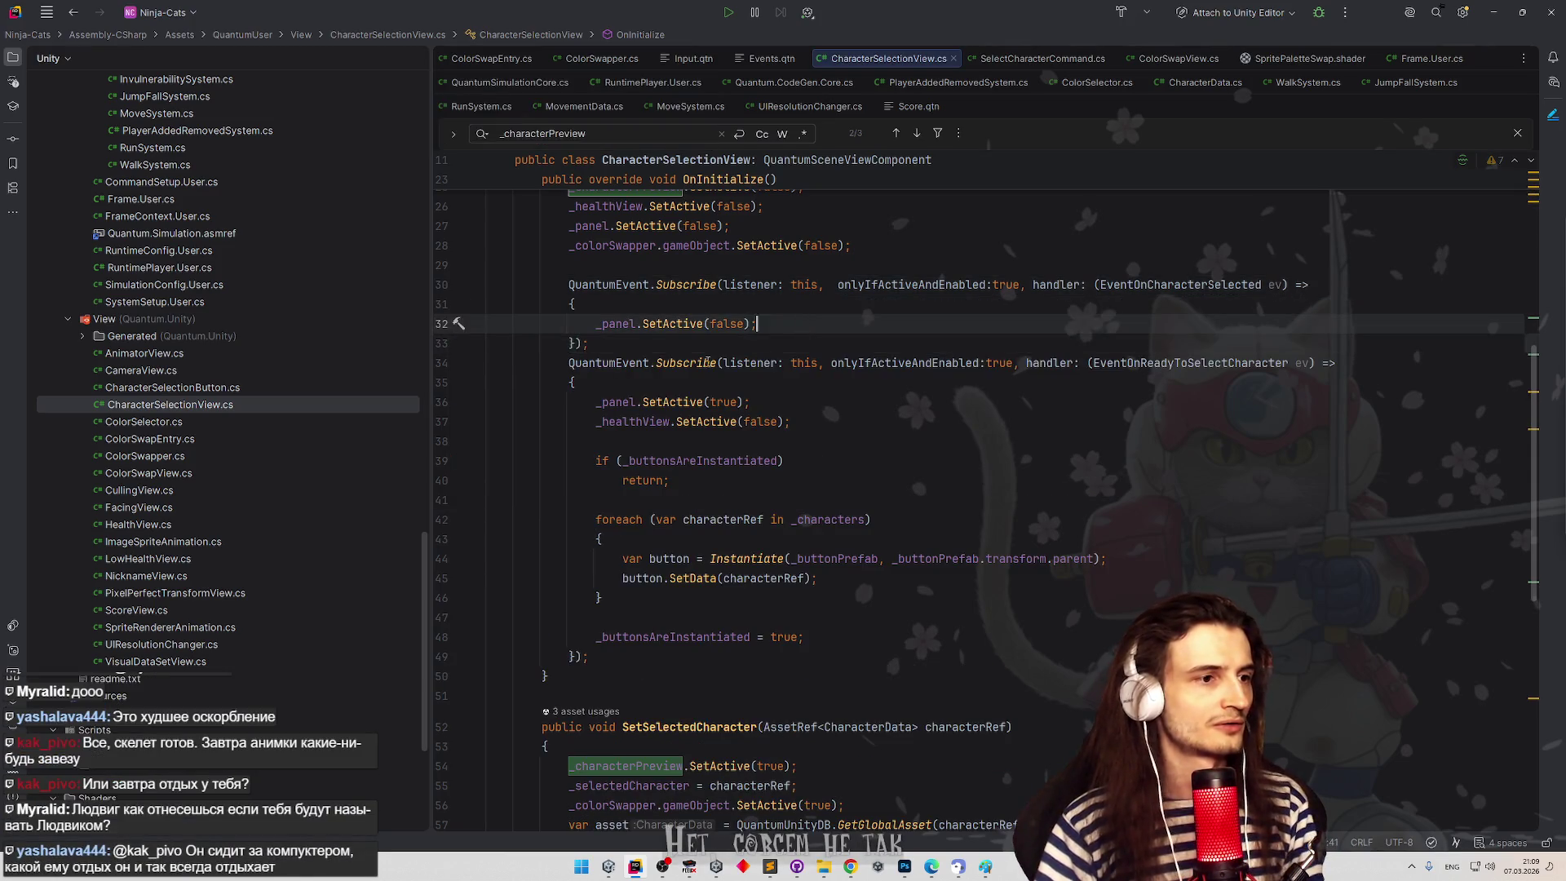
key(Return)
click(583, 445)
key(ctrl+w)
key(ctrl+w)
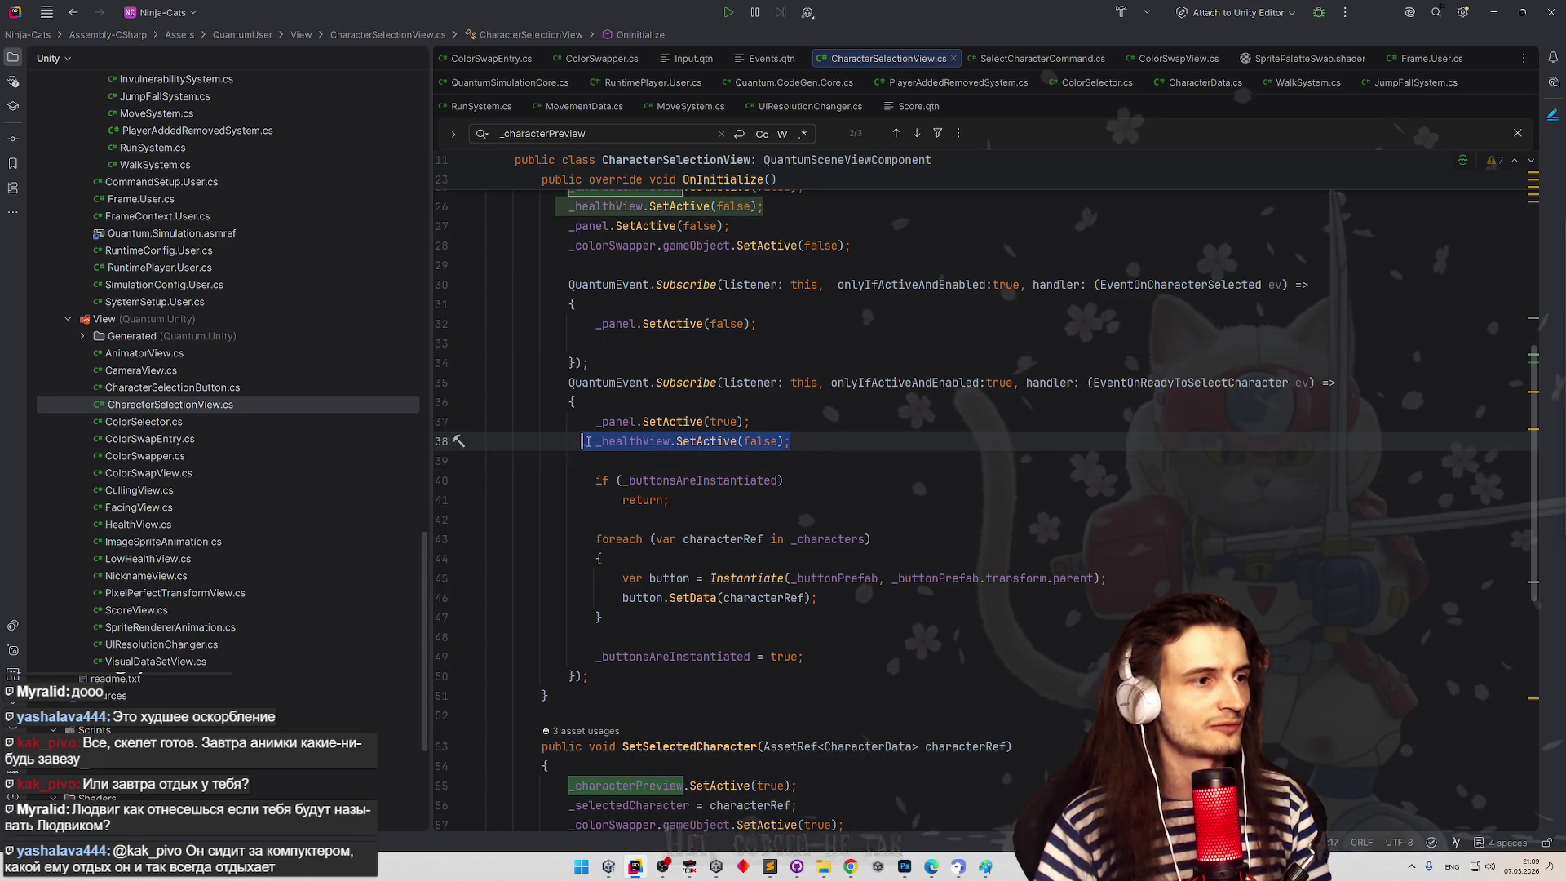
key(ctrl+c)
click(638, 341)
key(ctrl+v)
double_click(763, 343)
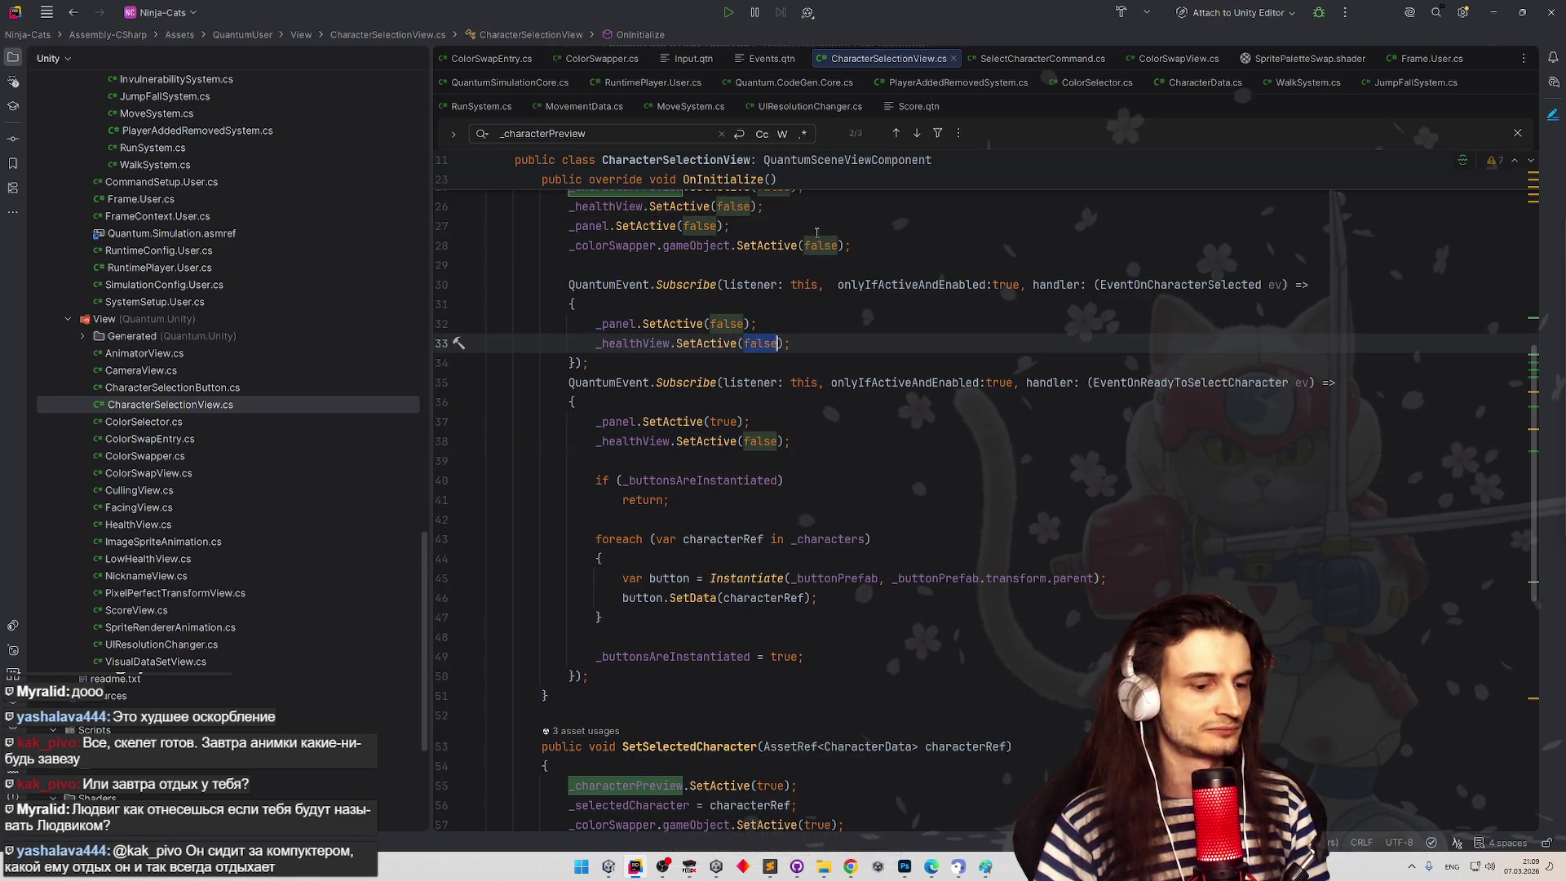
text(tr)
key(Return)
click(846, 226)
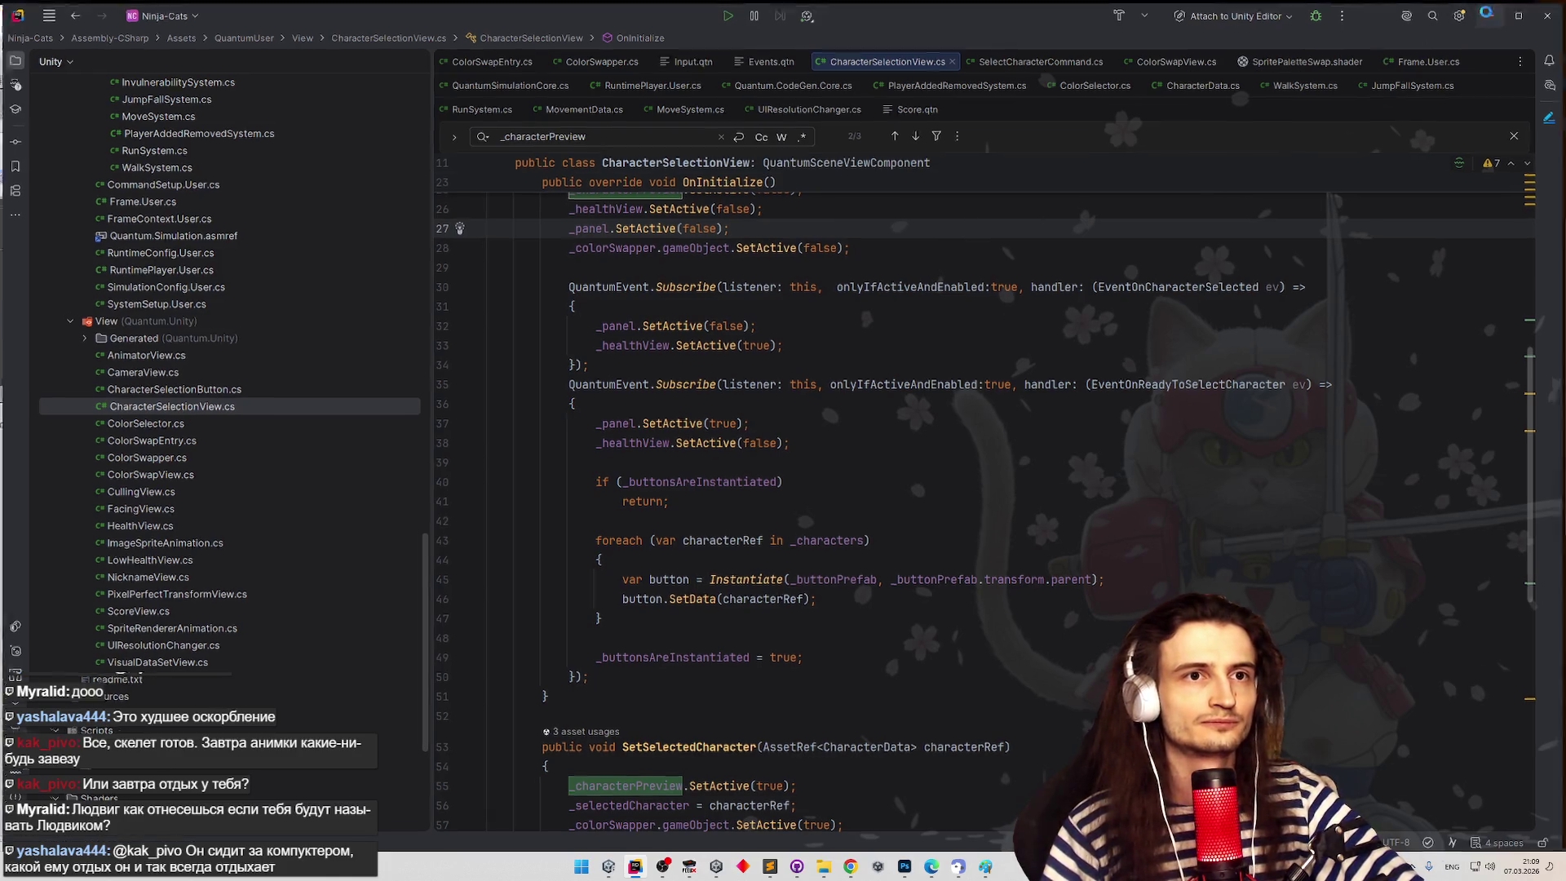
click(1490, 15)
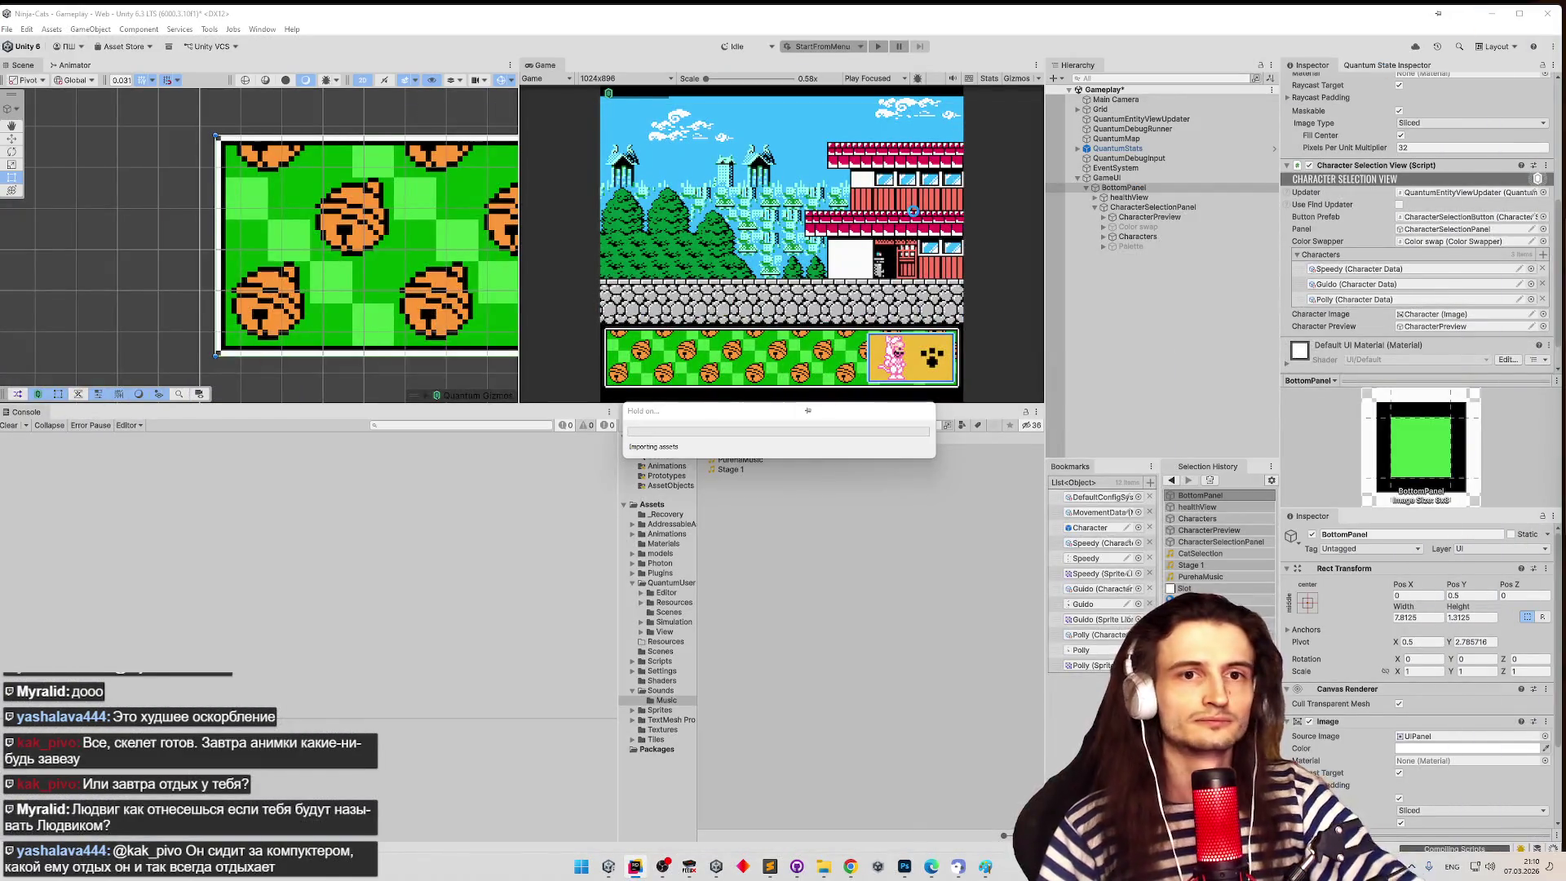
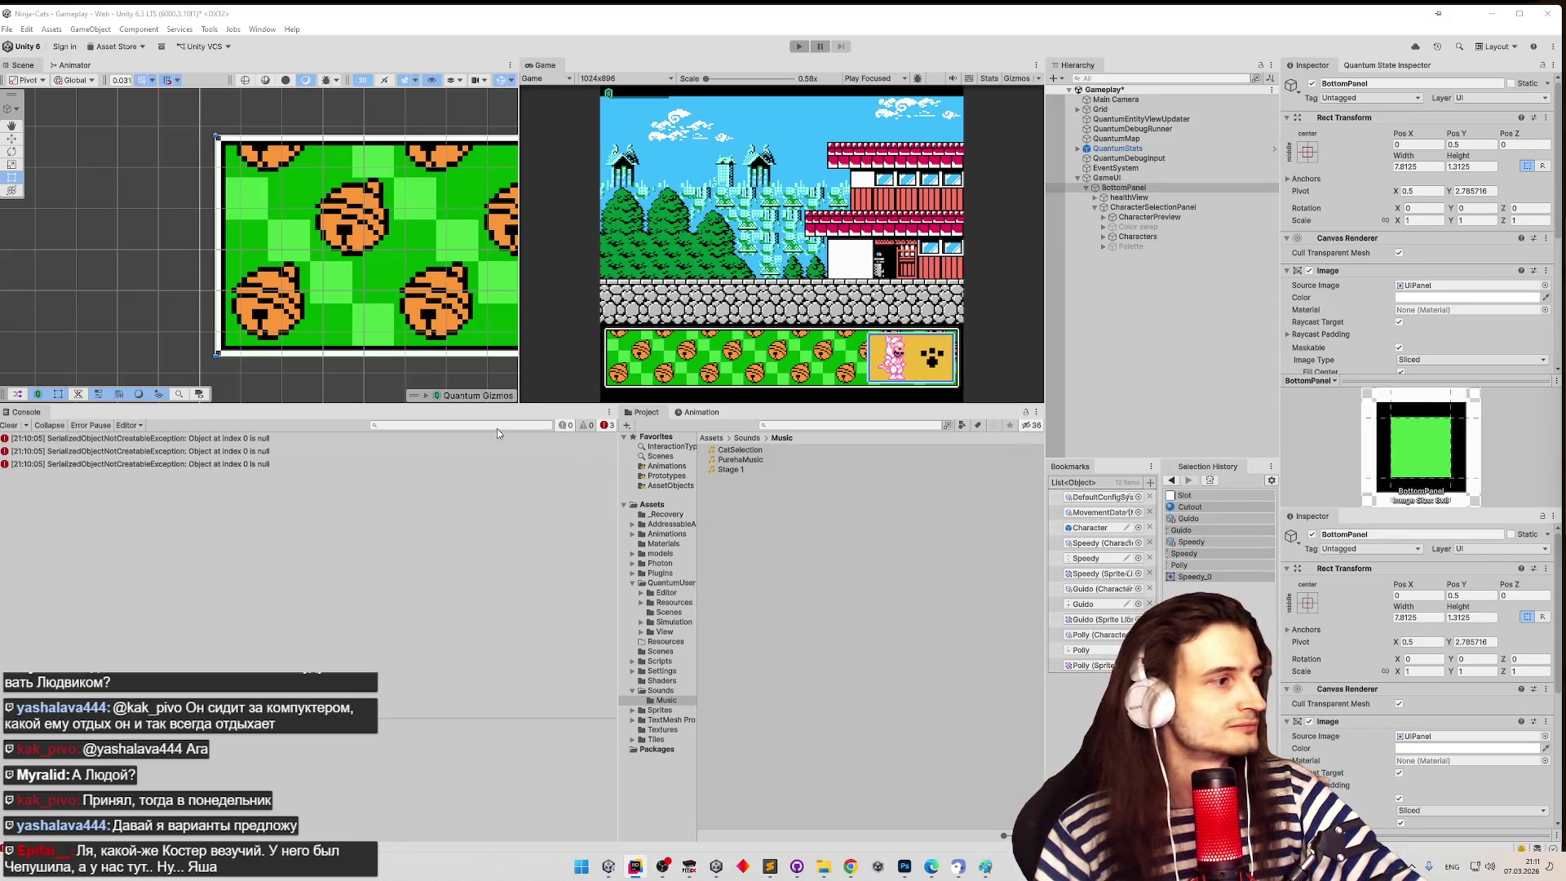
- Clear the console, add an Audio Source to healthView, and set its volume to 0.1
click(12, 426)
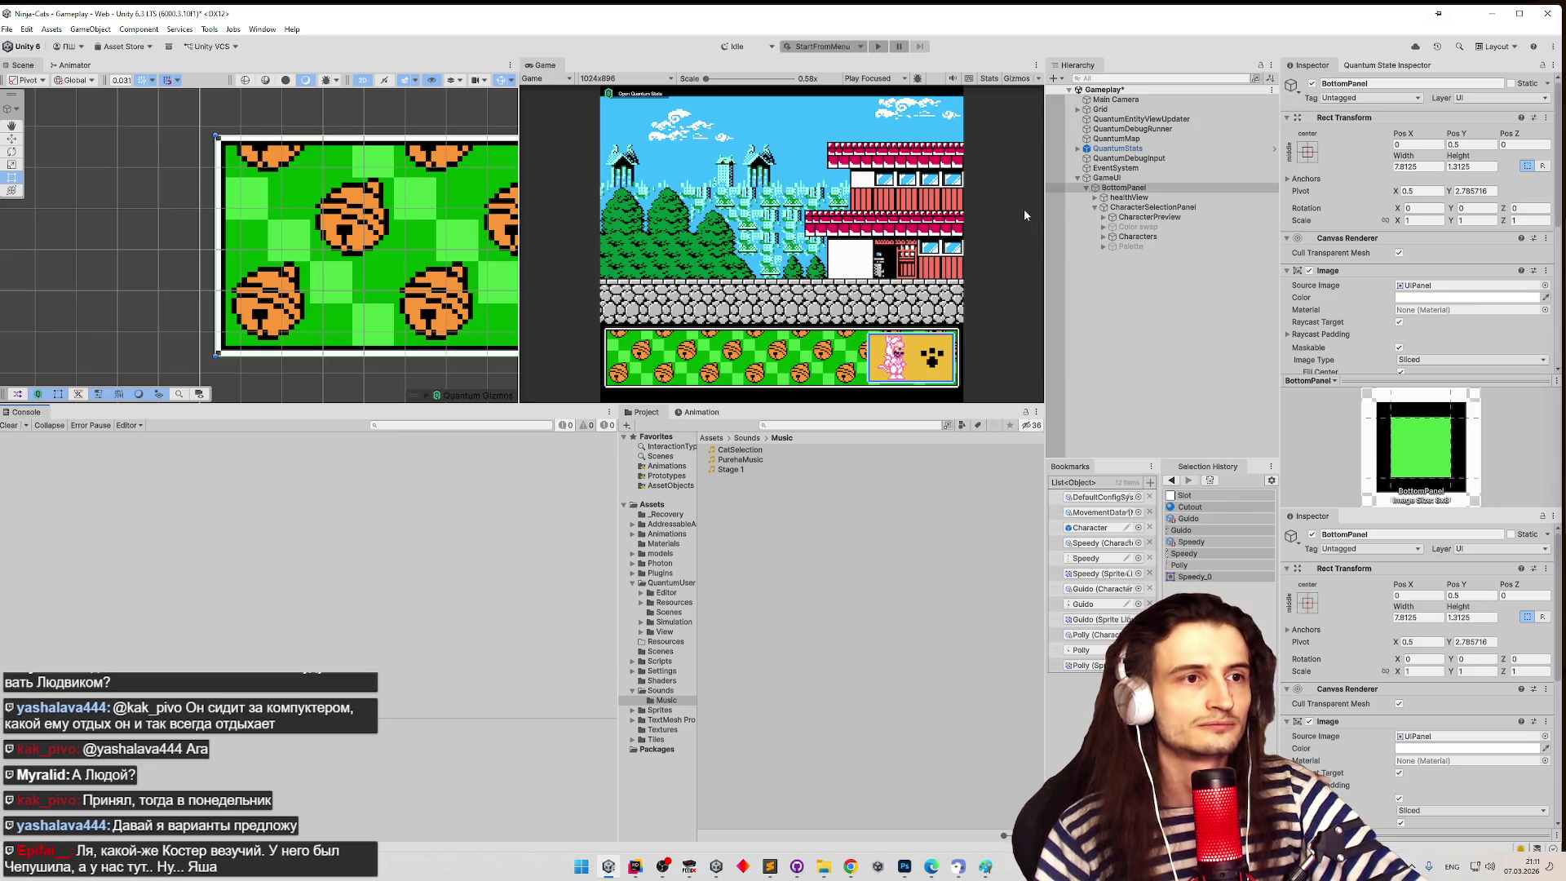
click(1095, 197)
click(1129, 197)
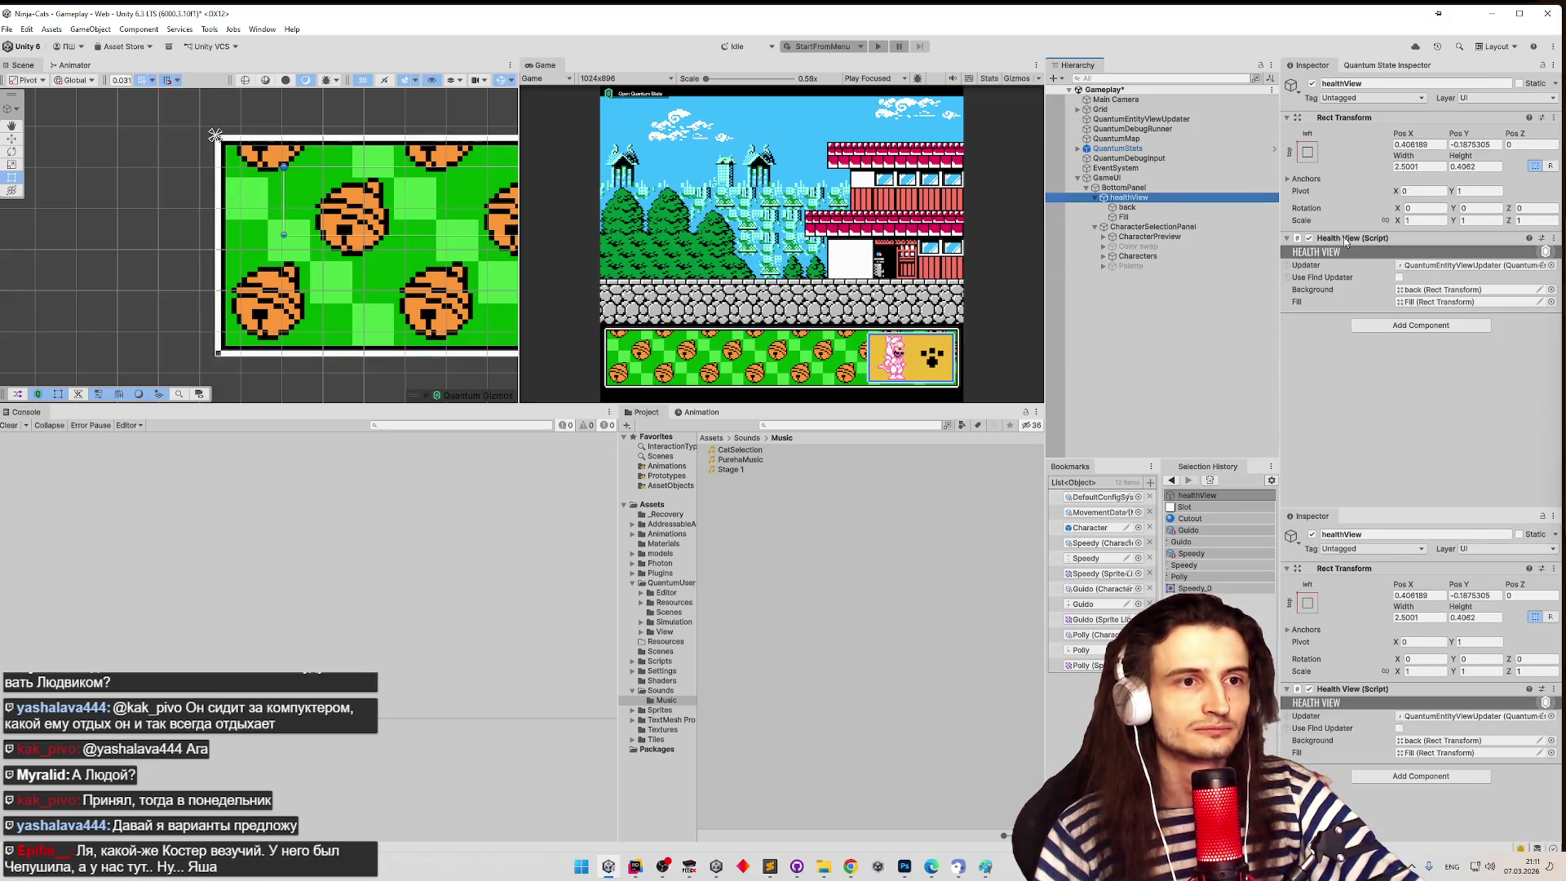
click(1404, 324)
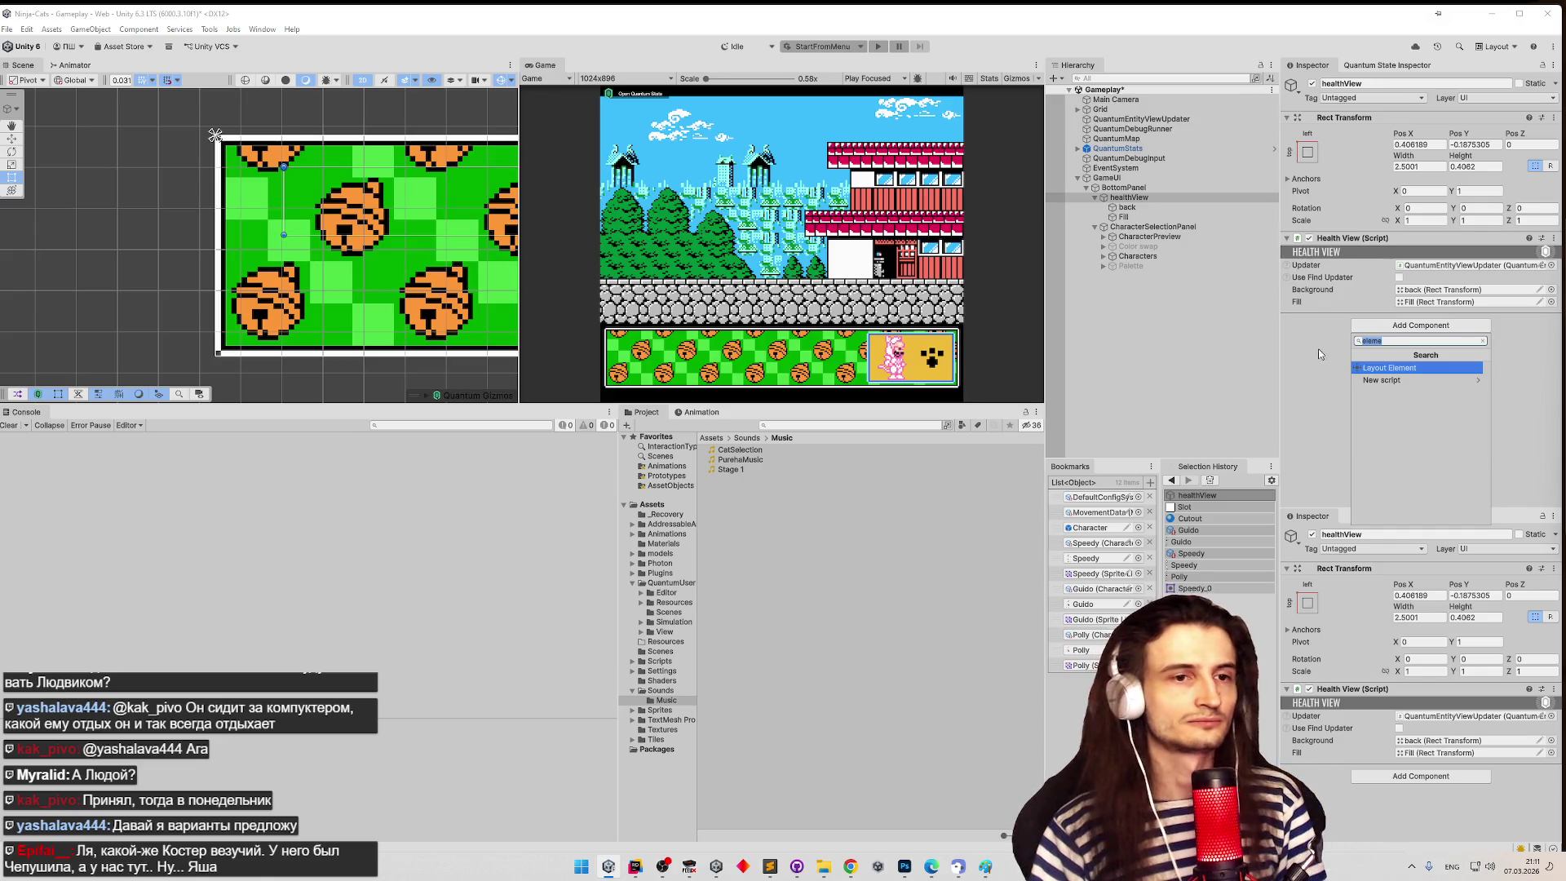
text(audio)
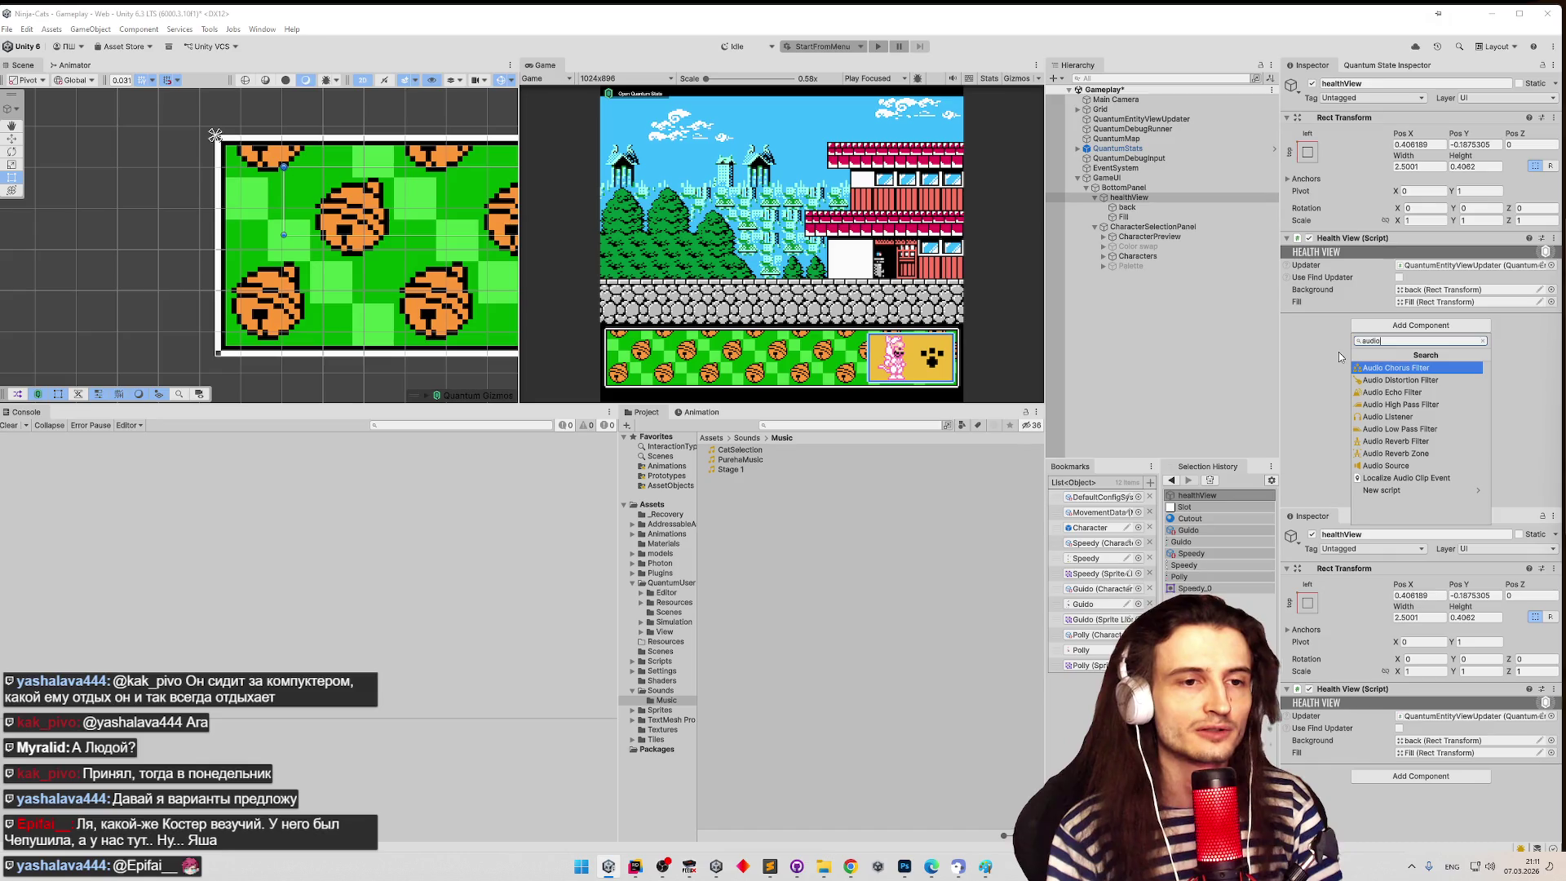
key(Down)
key(Down)
key(Down)
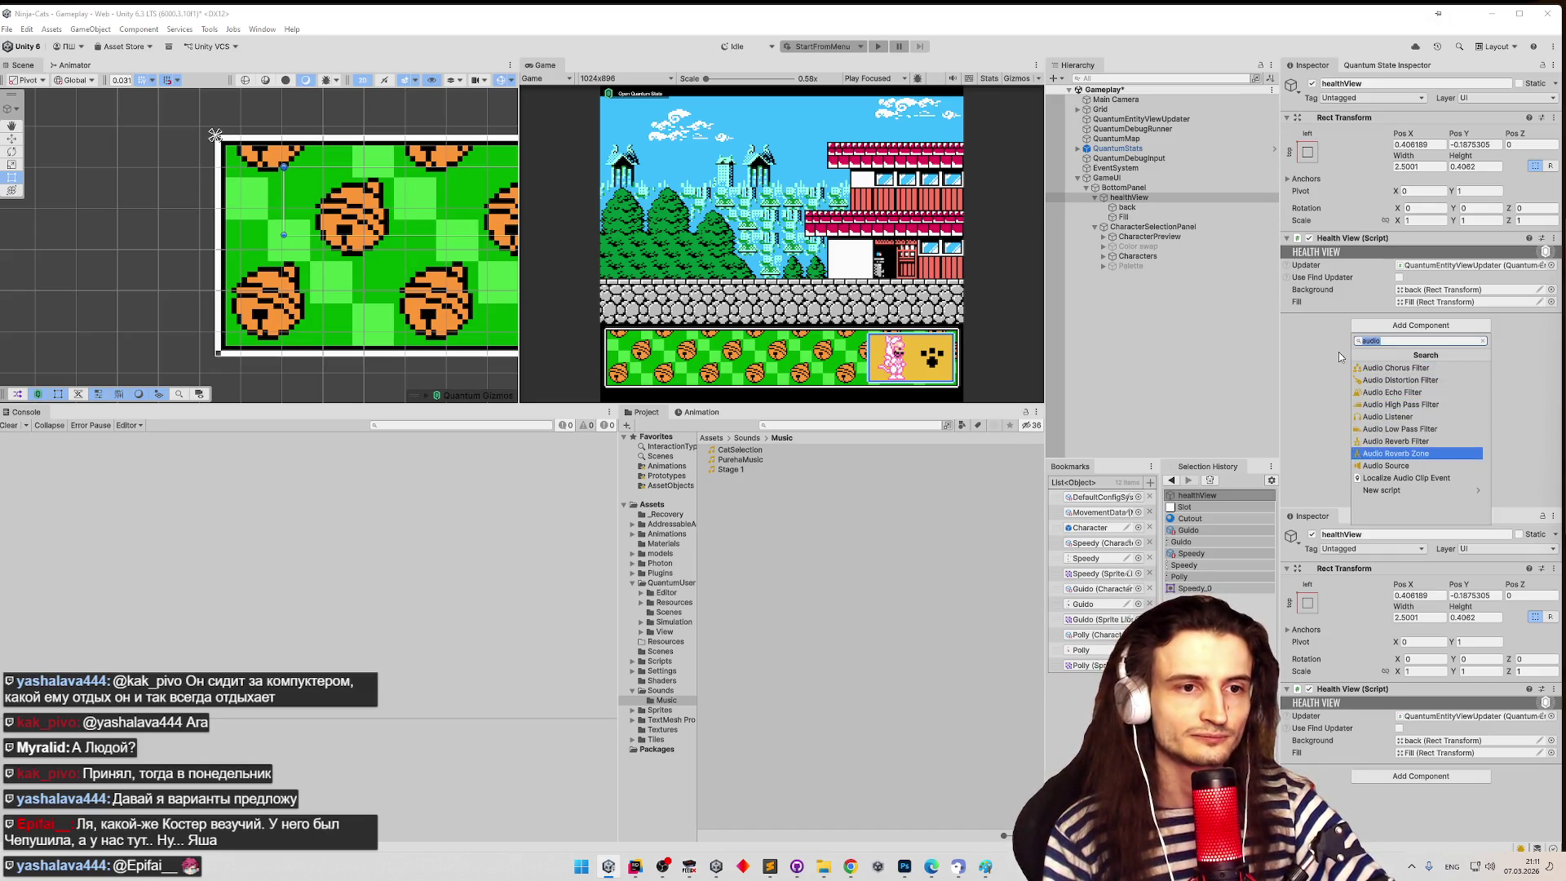
key(Return)
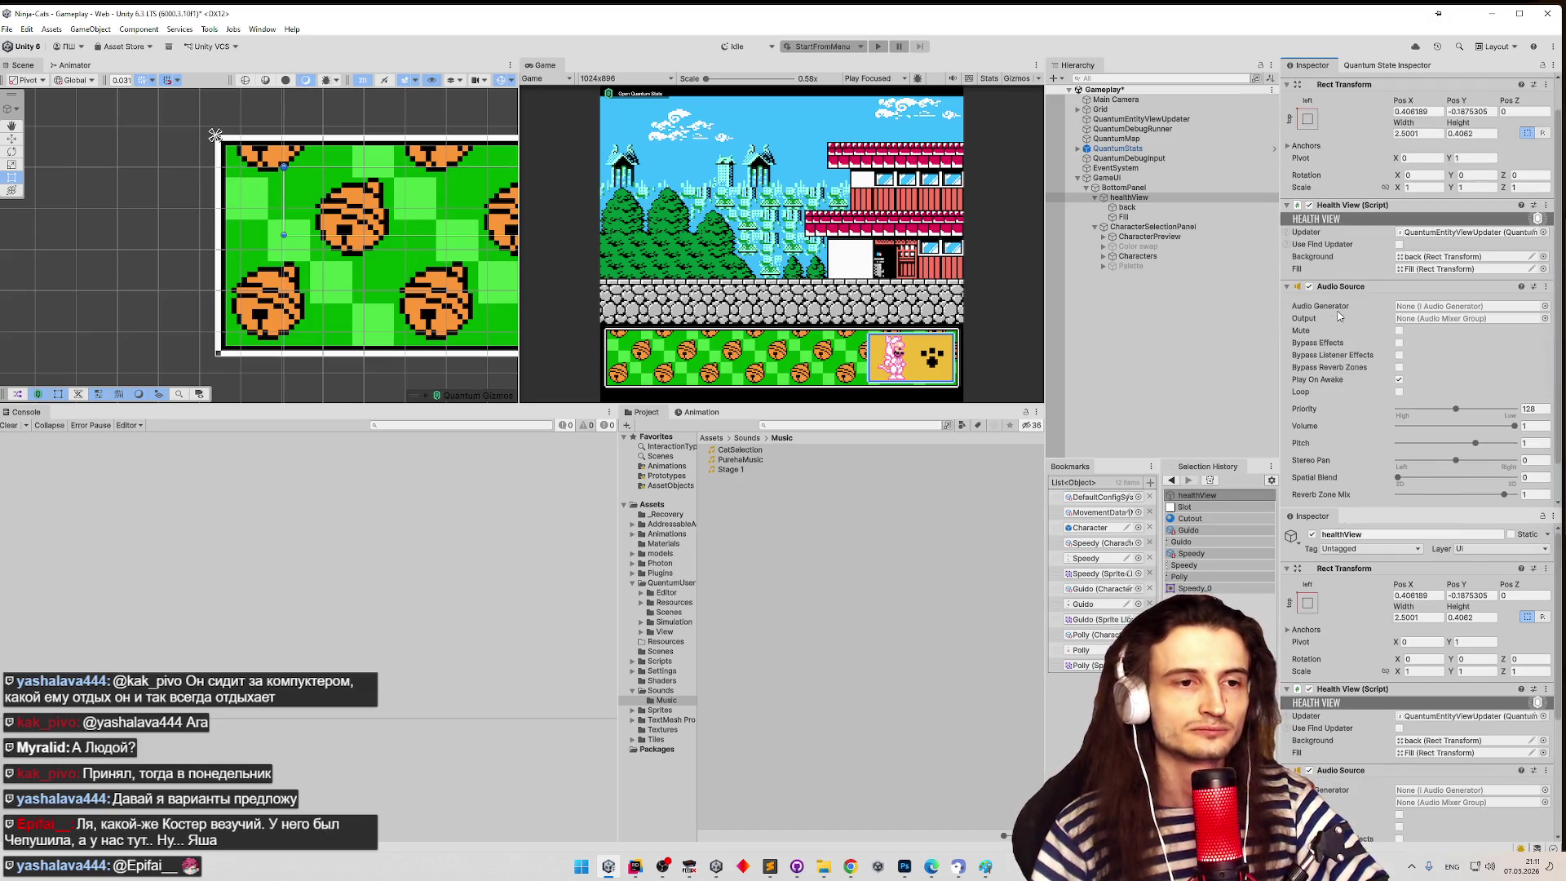
scroll(1338, 315, down, 1)
click(1526, 425)
text(0)
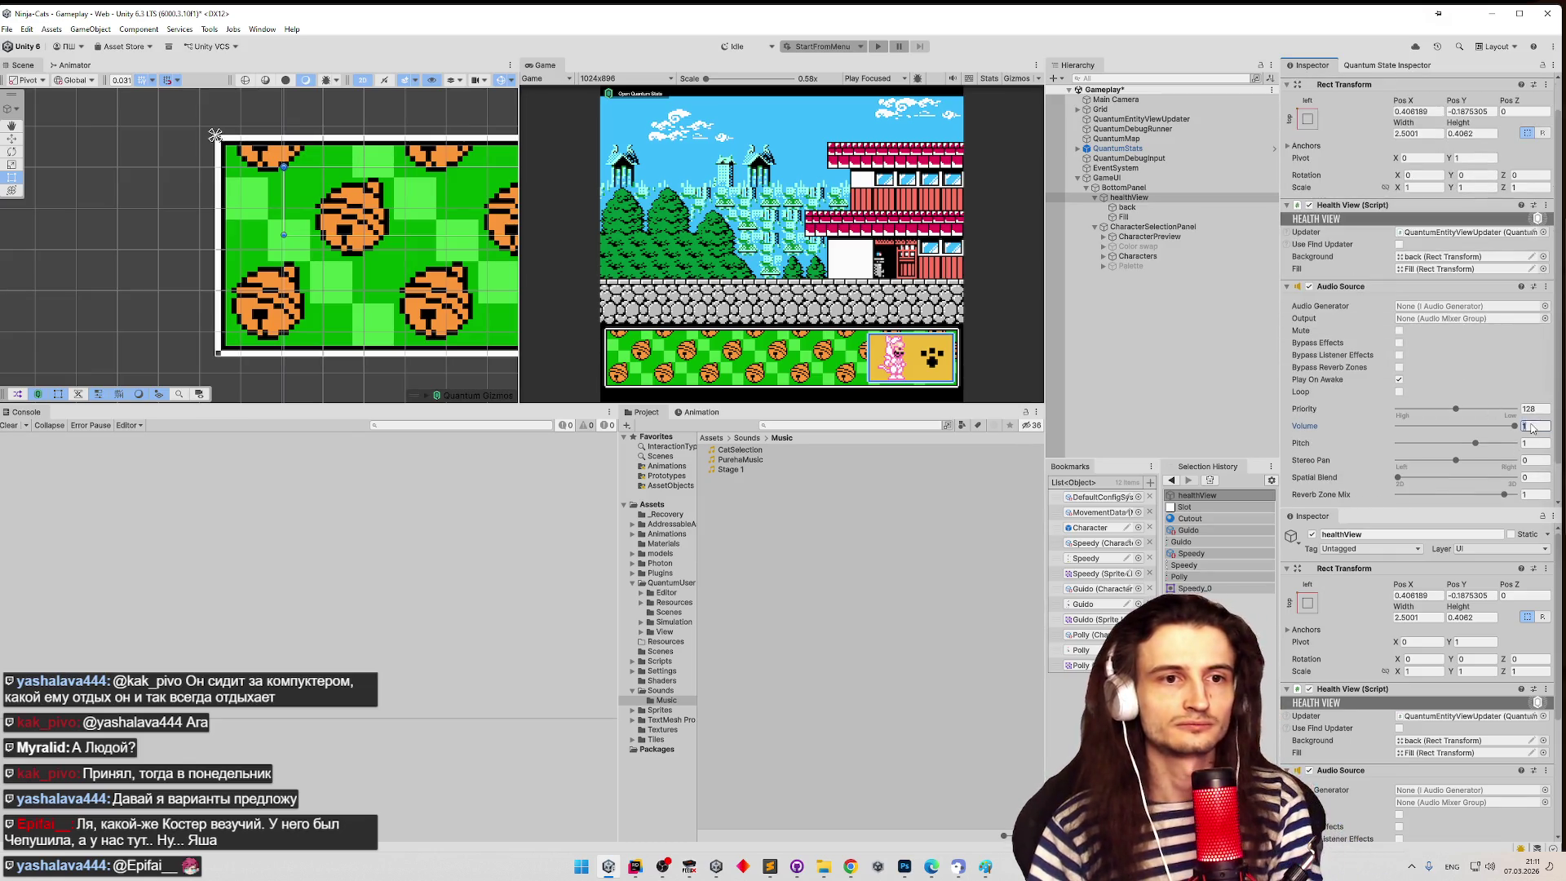
text(.1)
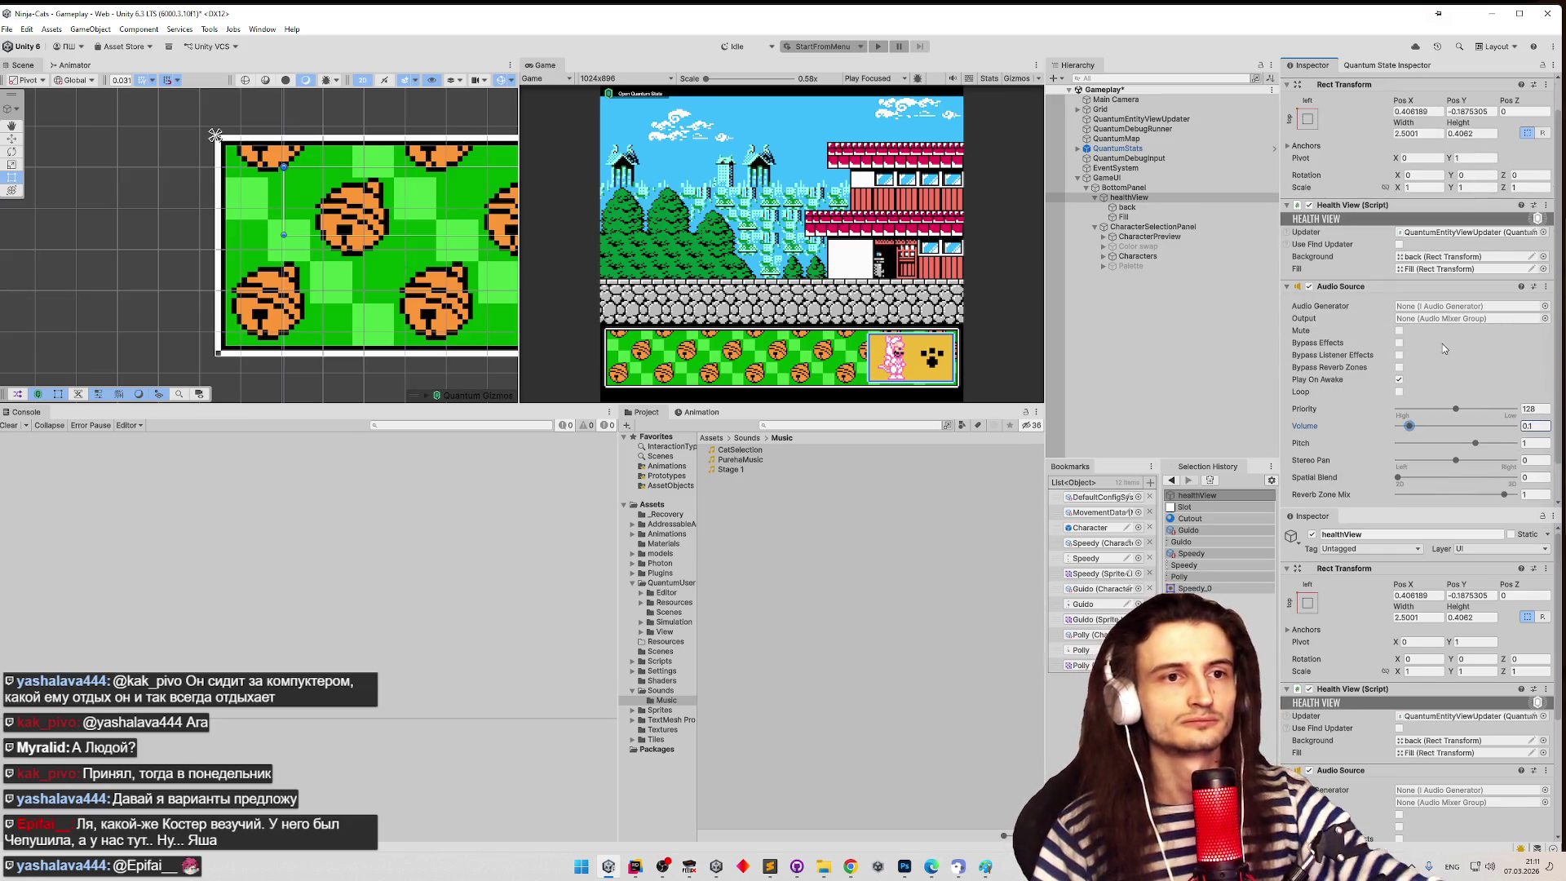
click(1544, 306)
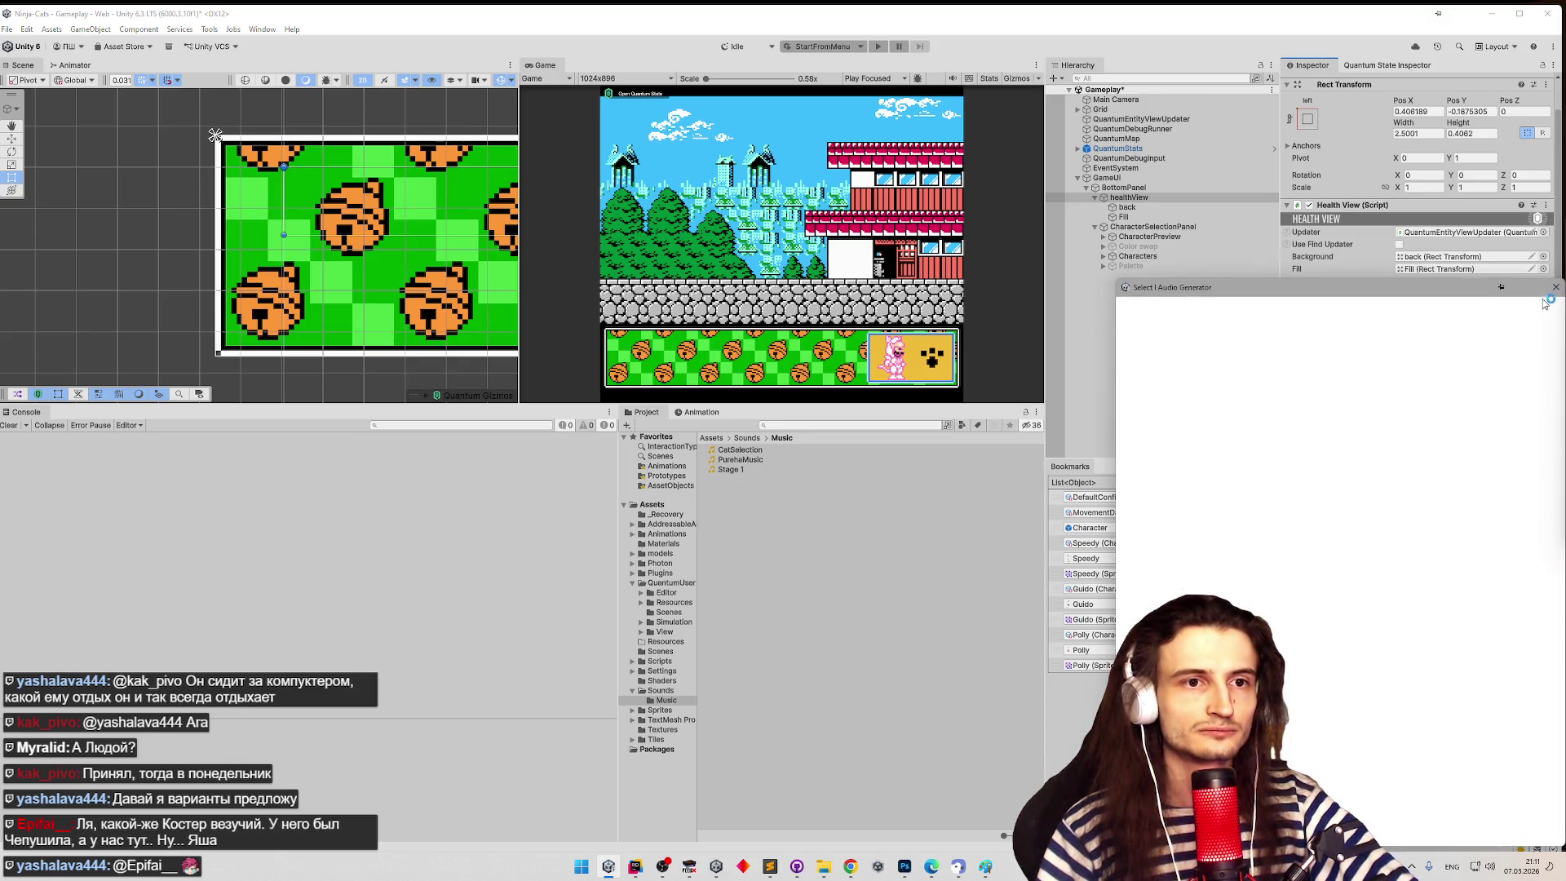
click(1550, 302)
- Assign Stage 1 as the Audio Source's generator and save the Gameplay scene
scroll(1536, 323, up, 1)
click(1545, 338)
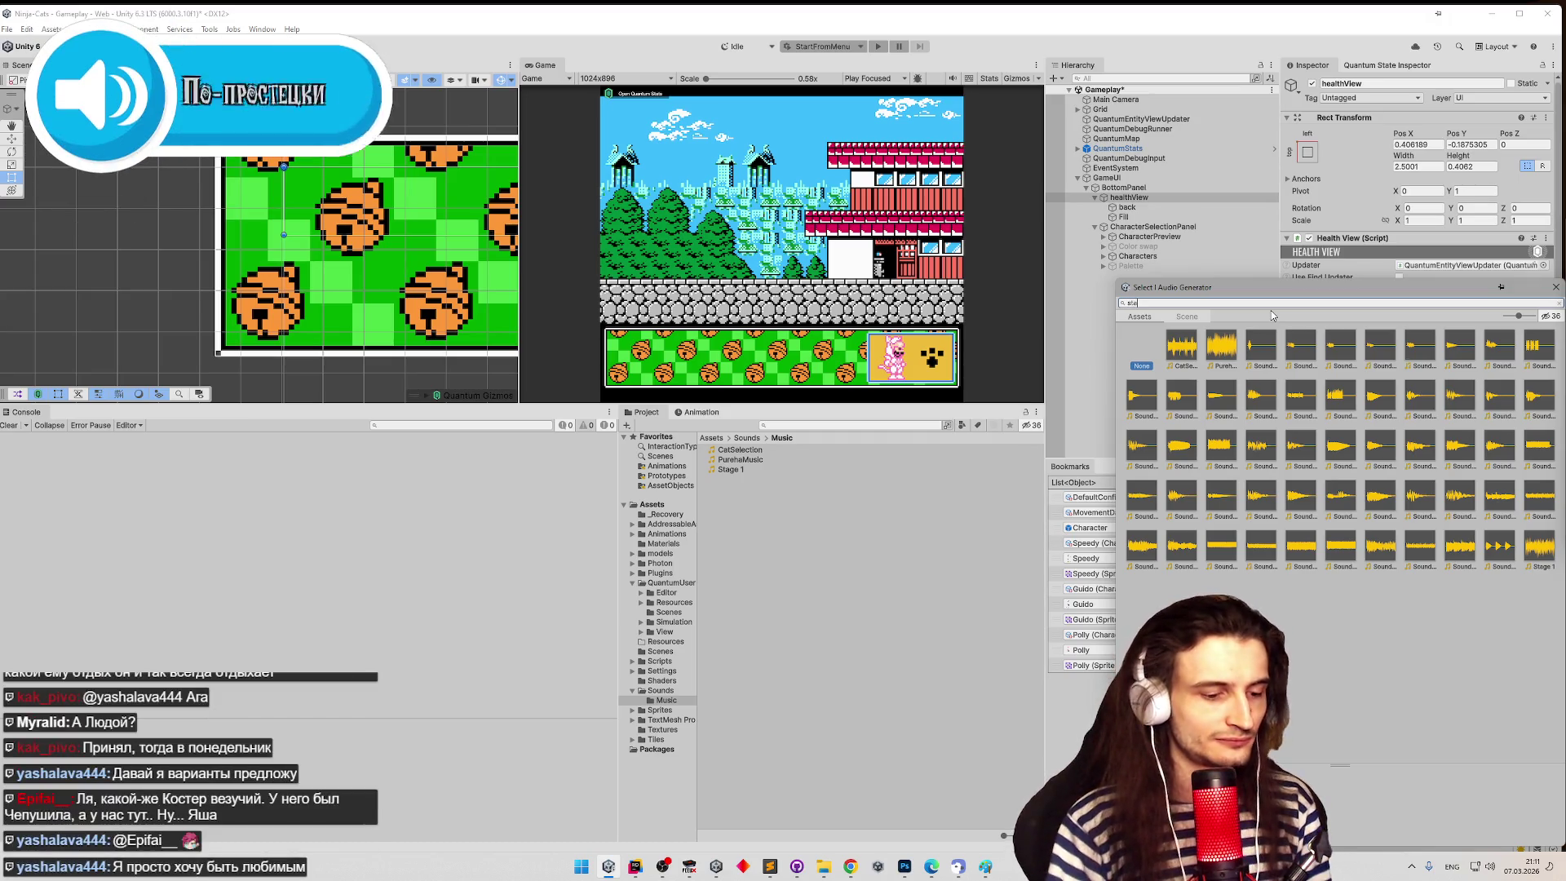
text(stage)
double_click(1182, 346)
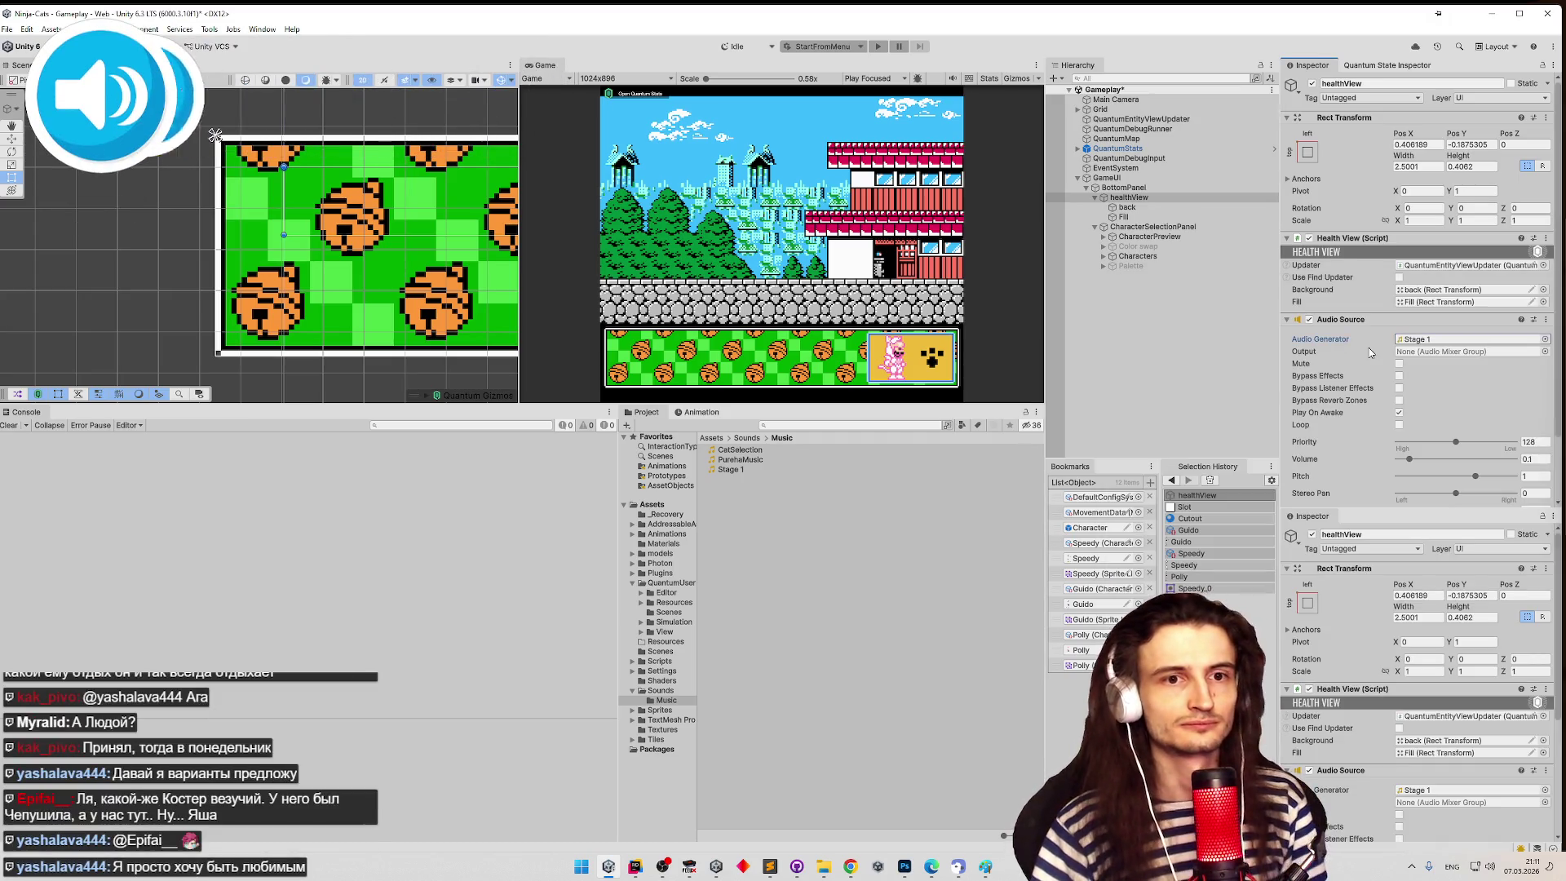
key(ctrl+s)
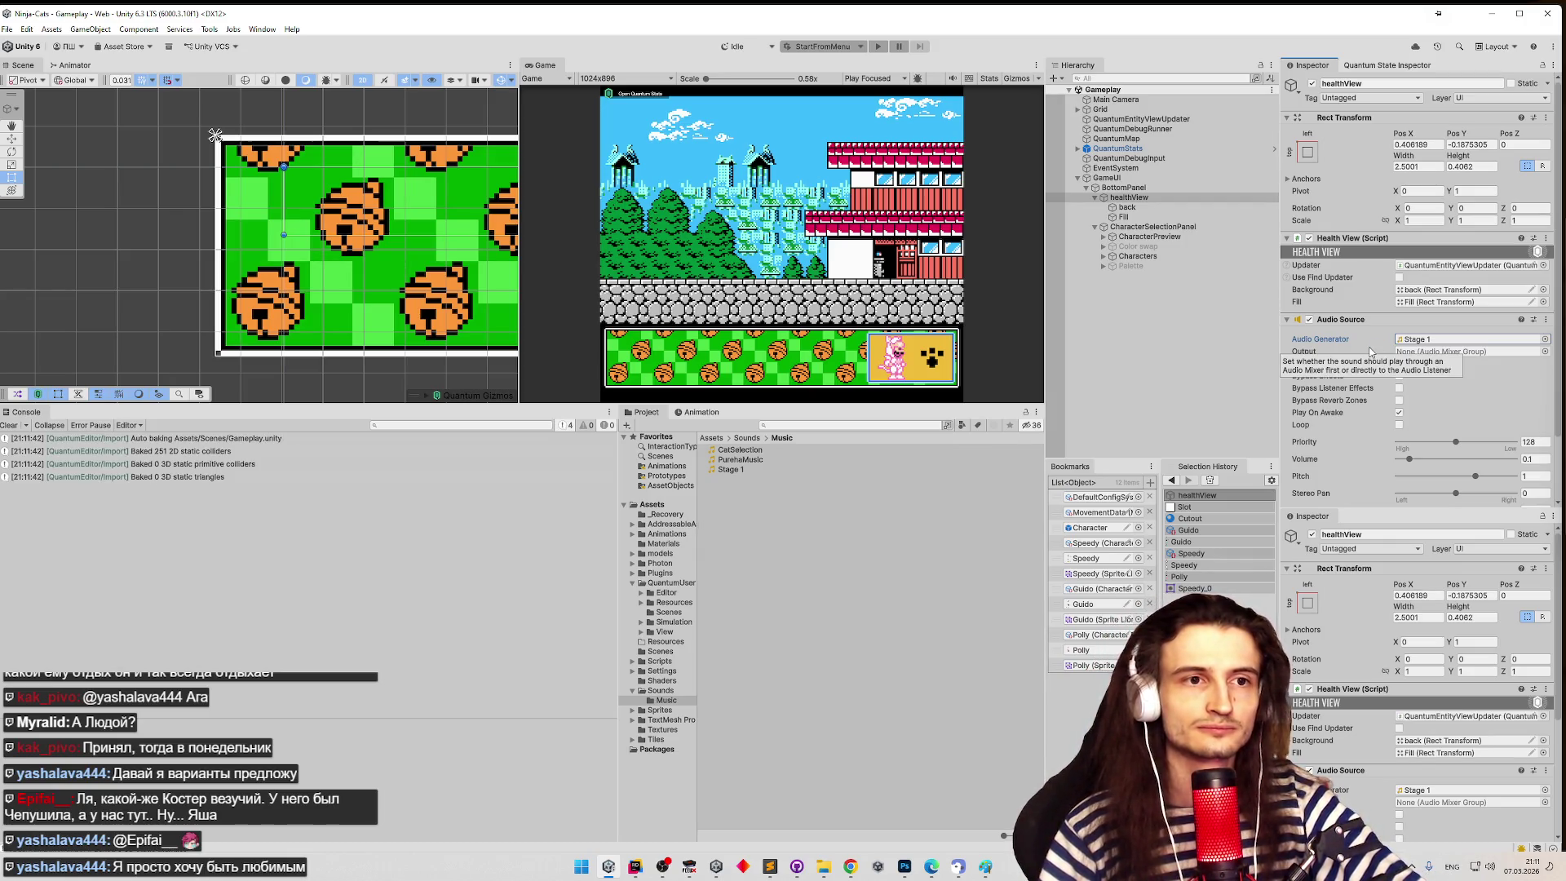
click(1287, 320)
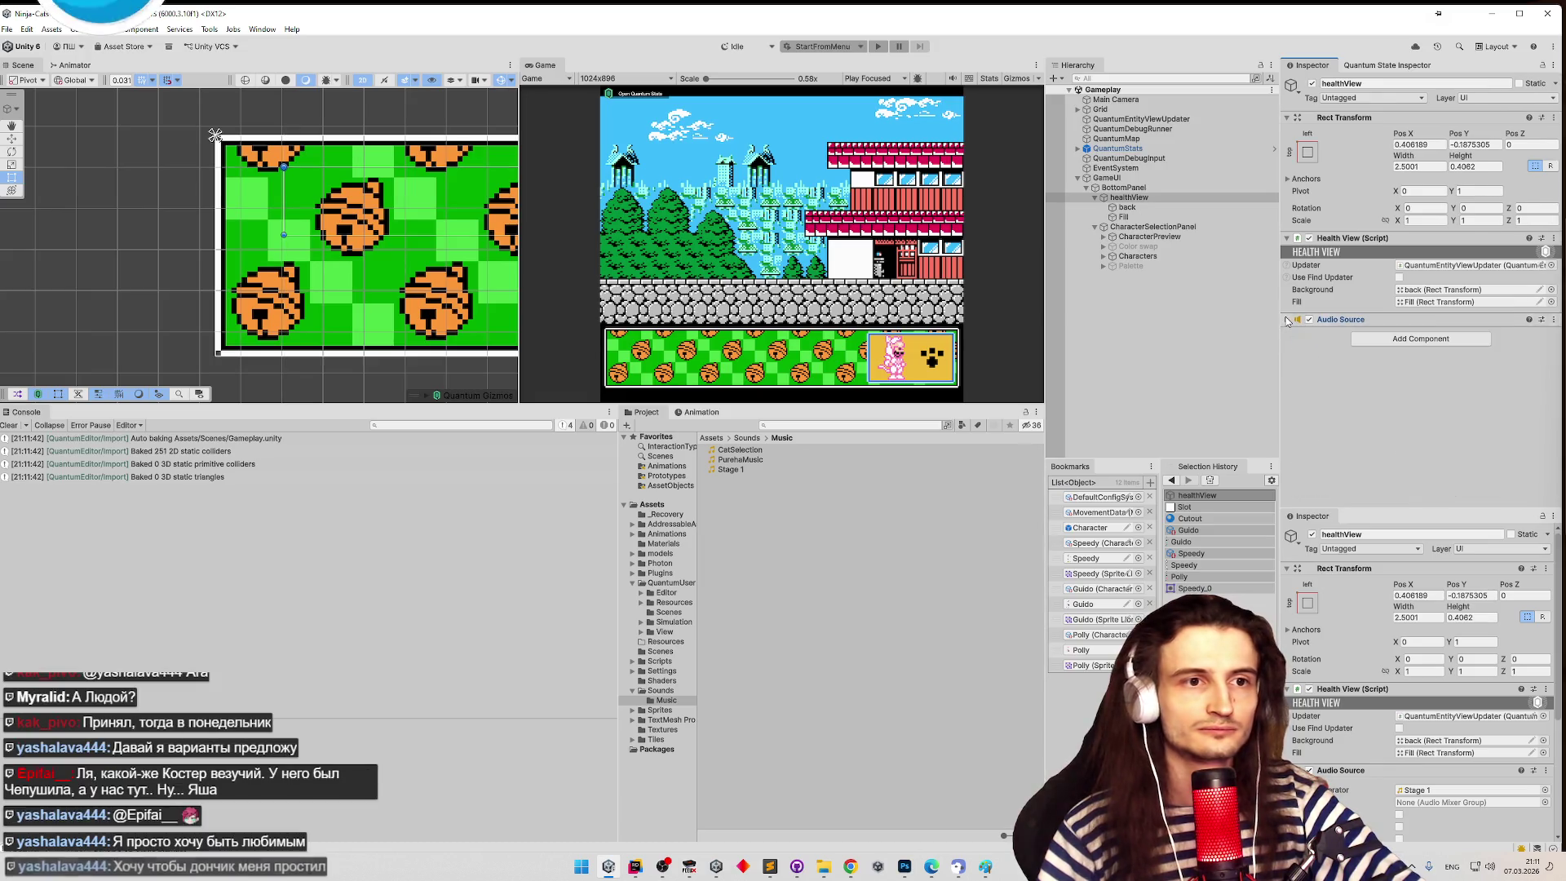
click(1288, 320)
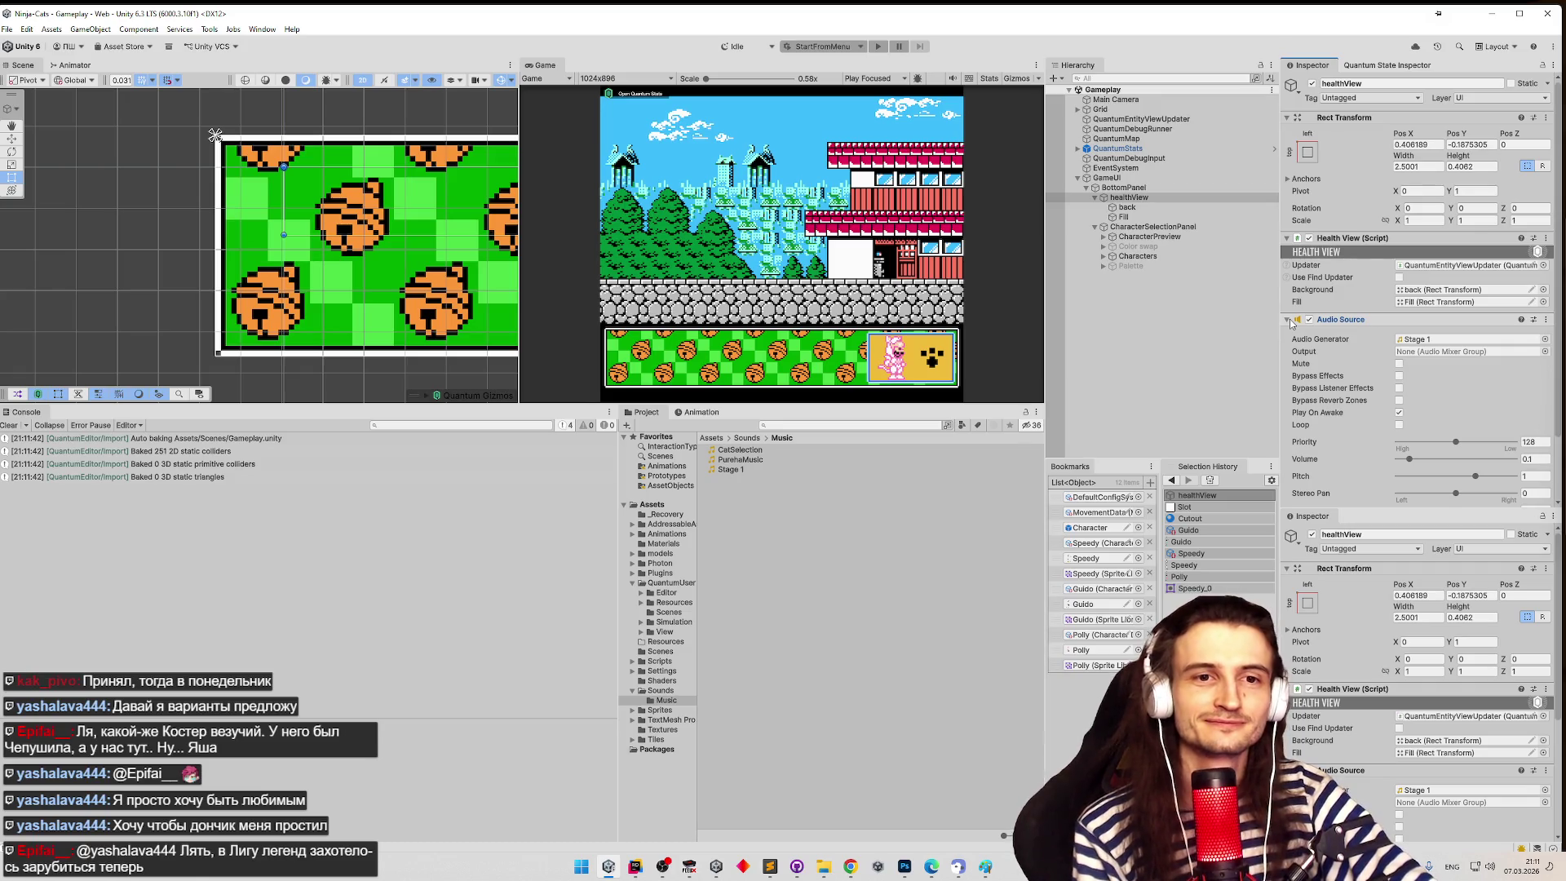
right_click(1432, 341)
click(1428, 398)
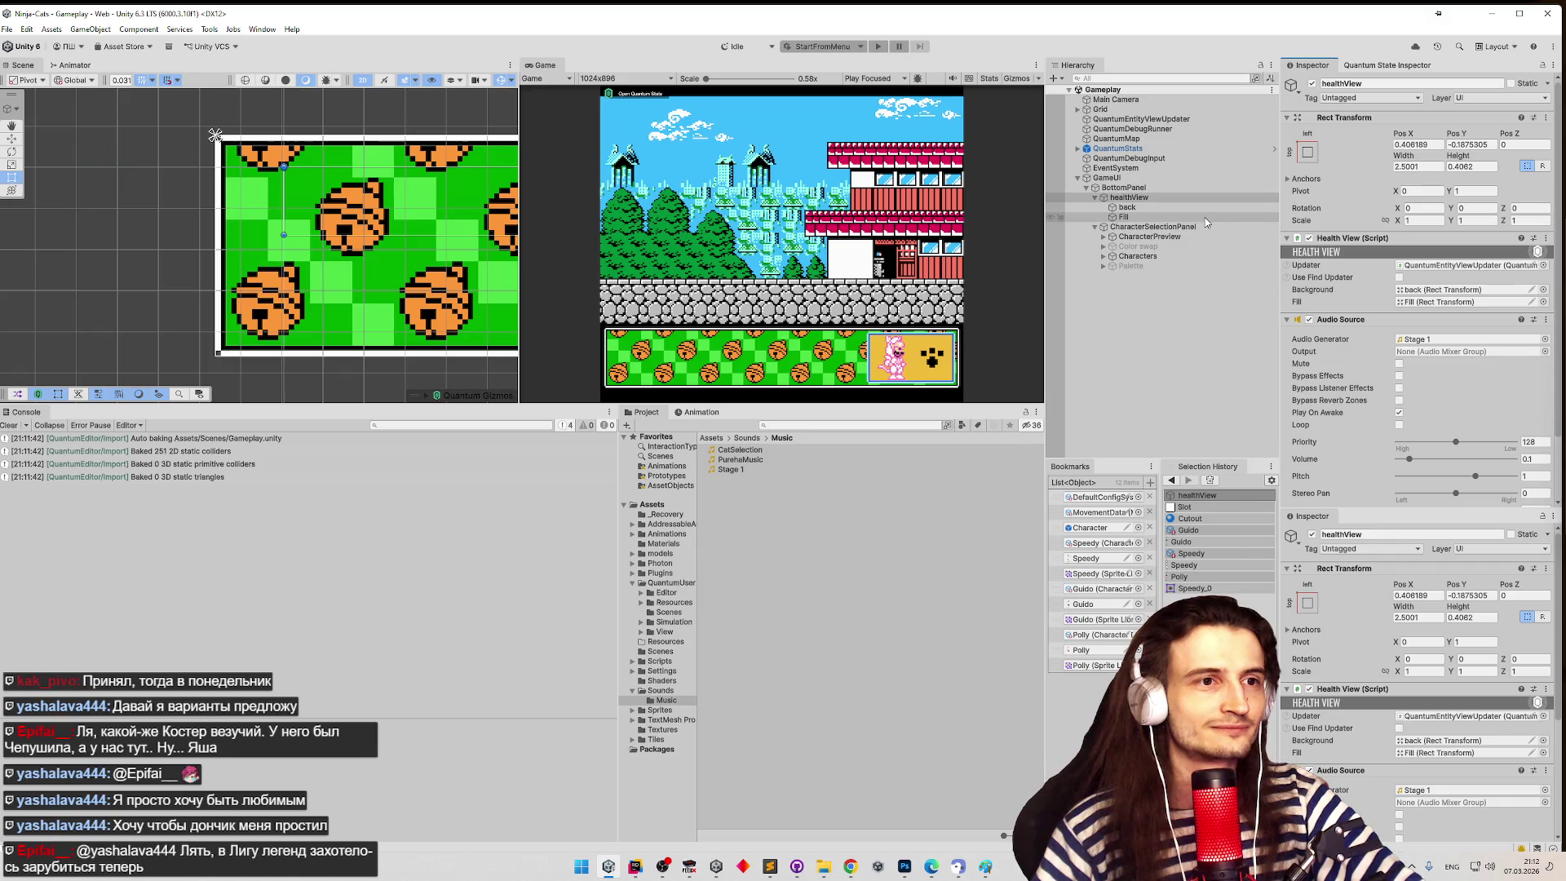
- Add an Audio Source to CharacterSelectionPanel and pick CatSelection as its generator
click(1208, 226)
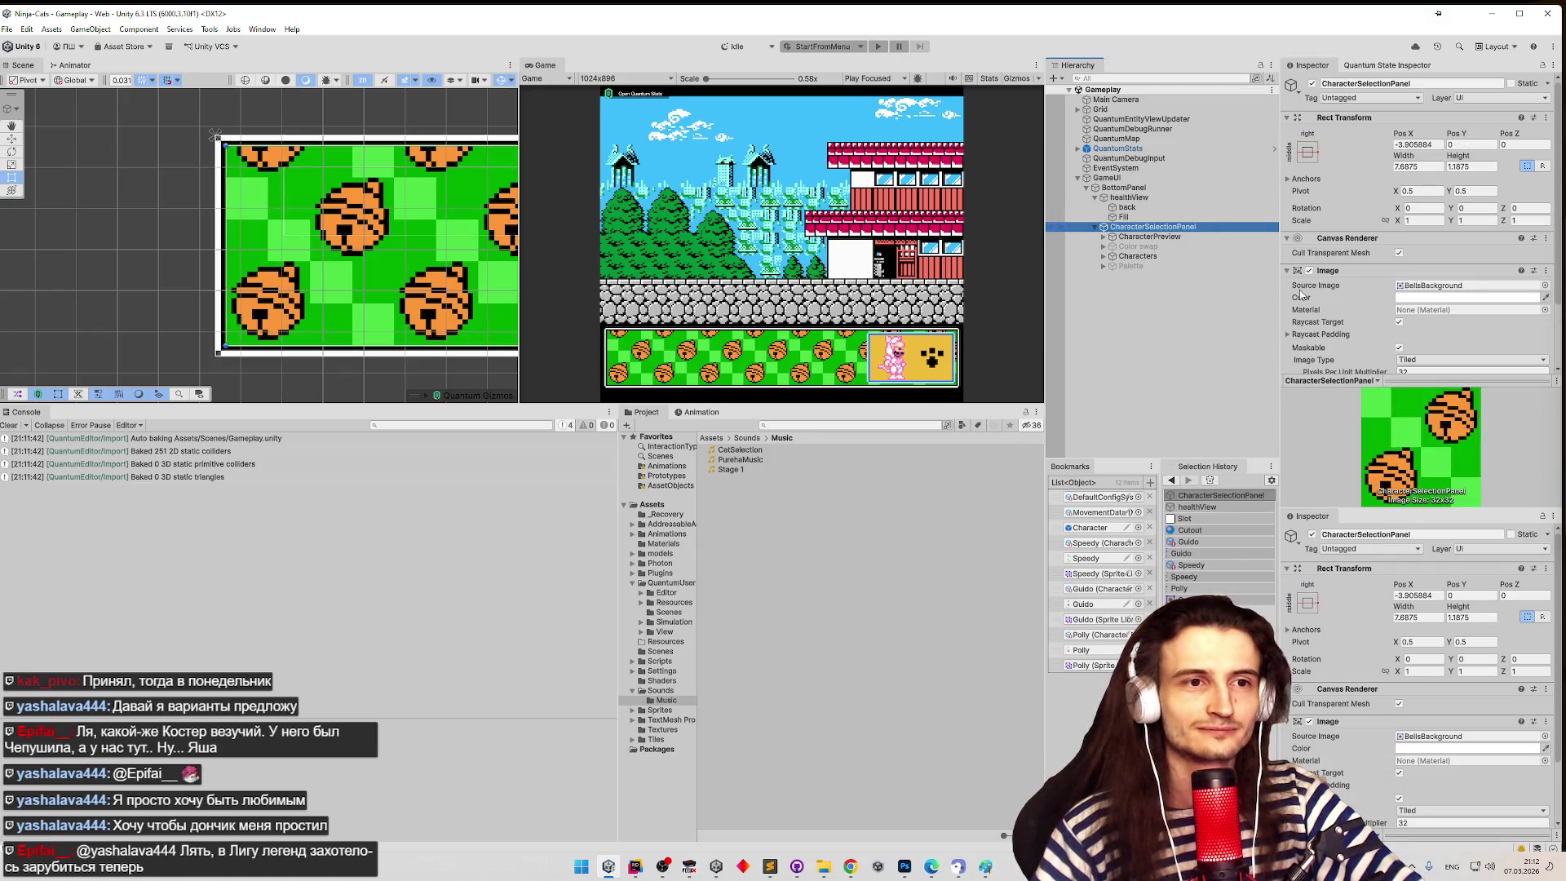
scroll(1282, 261, down, 2)
click(1286, 205)
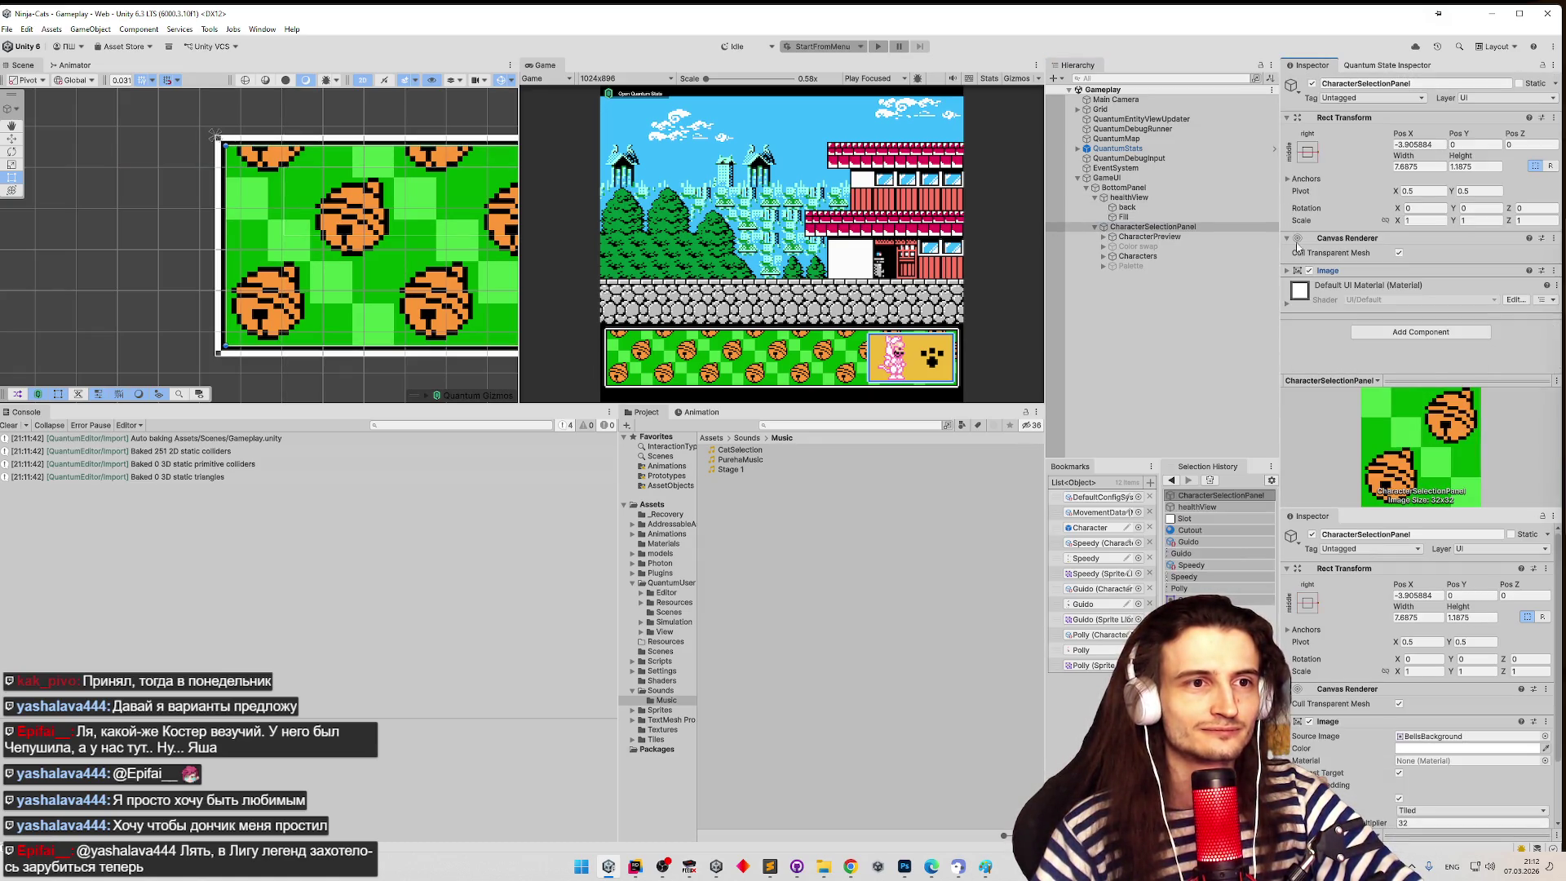
click(1390, 331)
text(audio)
key(Return)
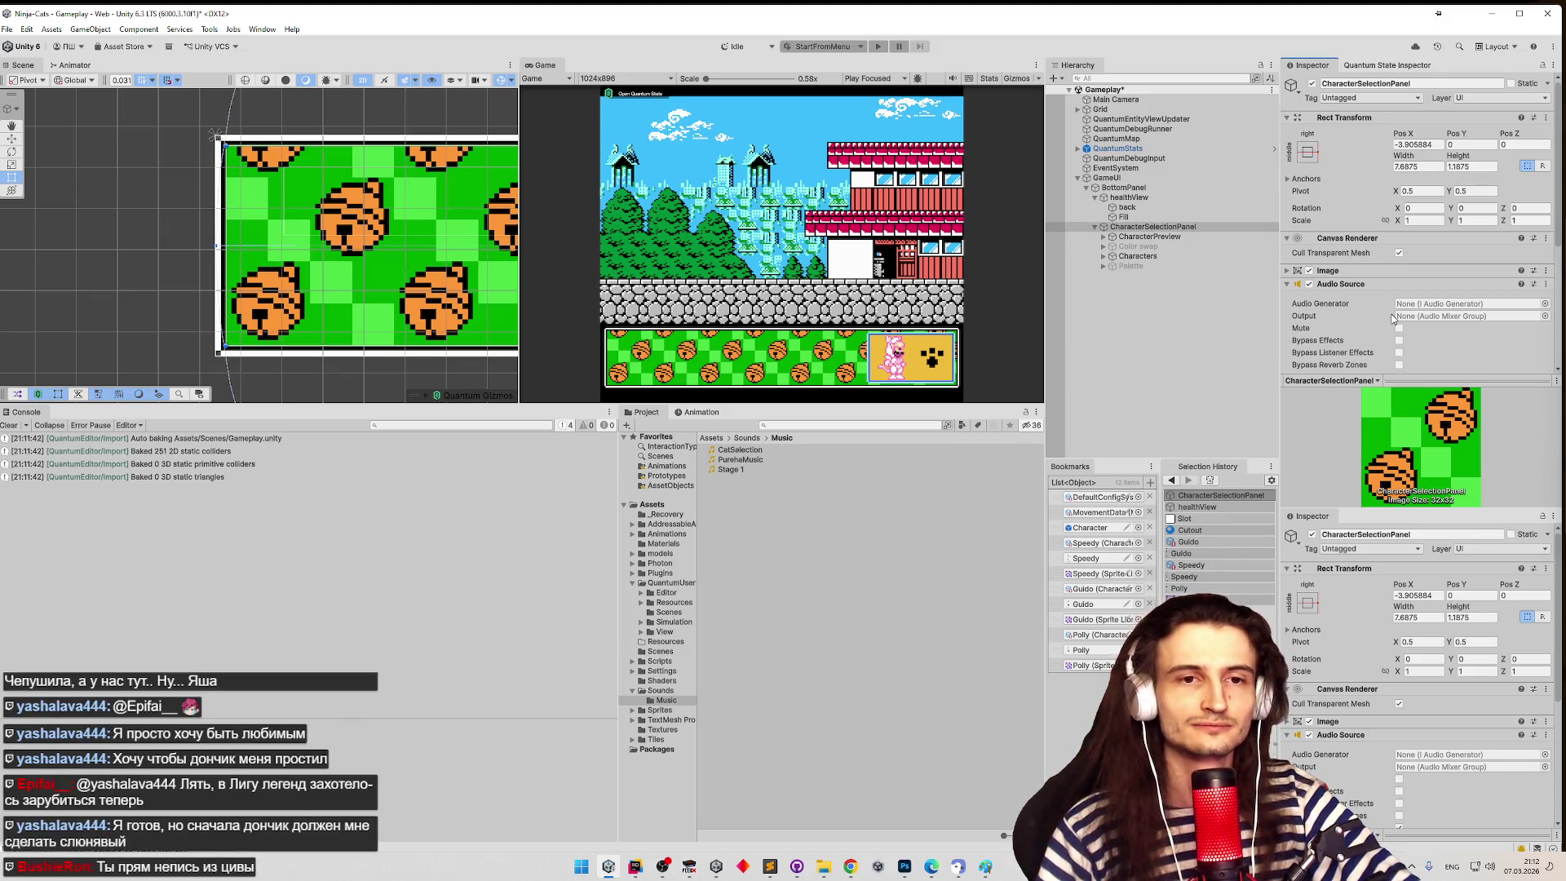
scroll(1393, 319, down, 3)
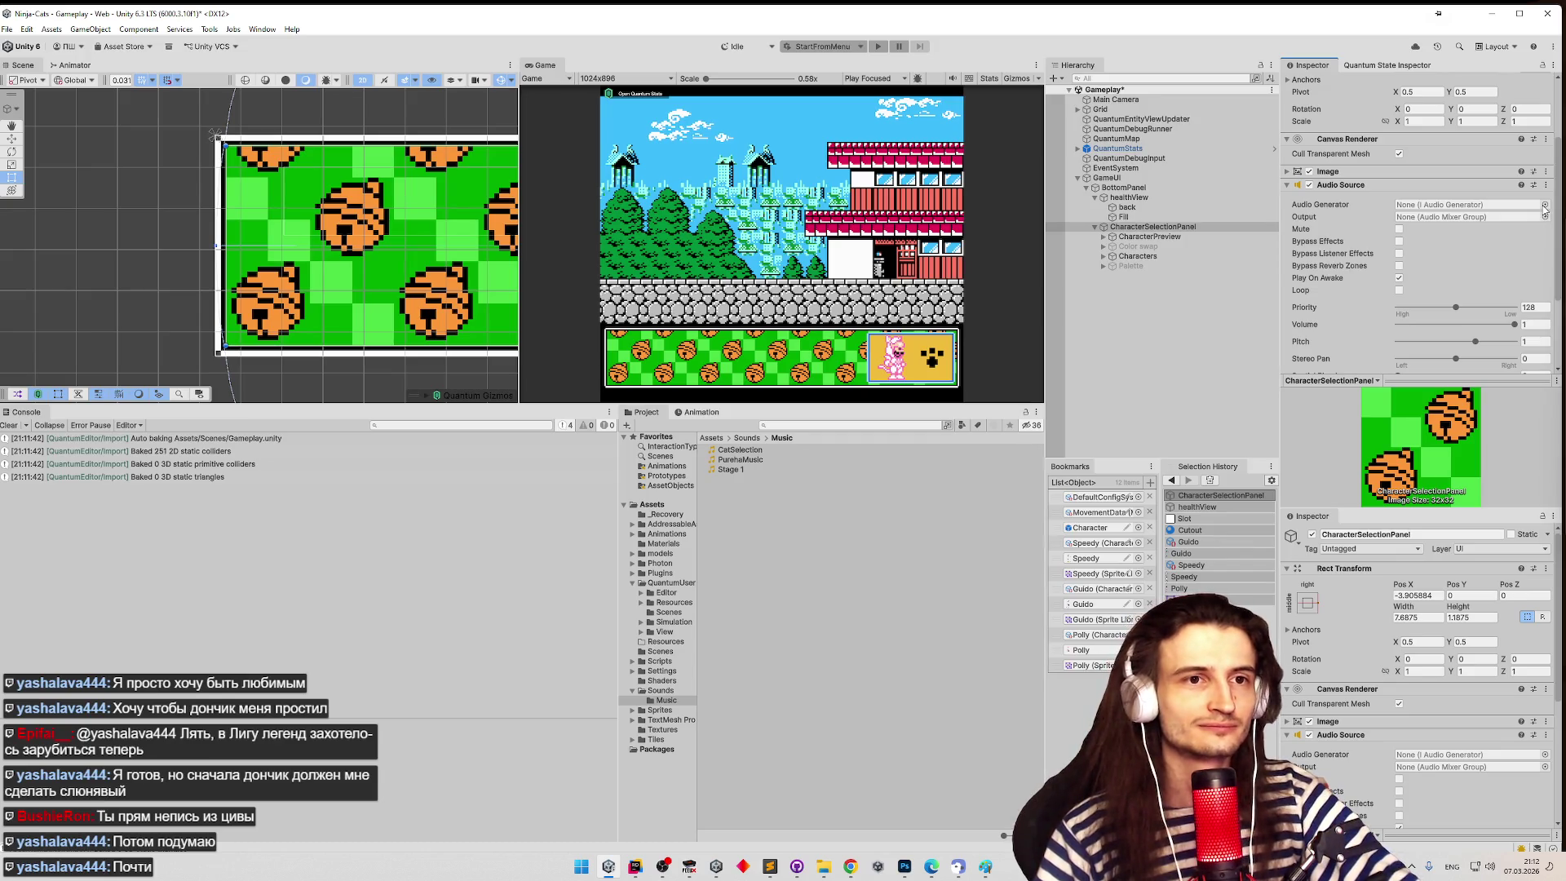
click(1543, 205)
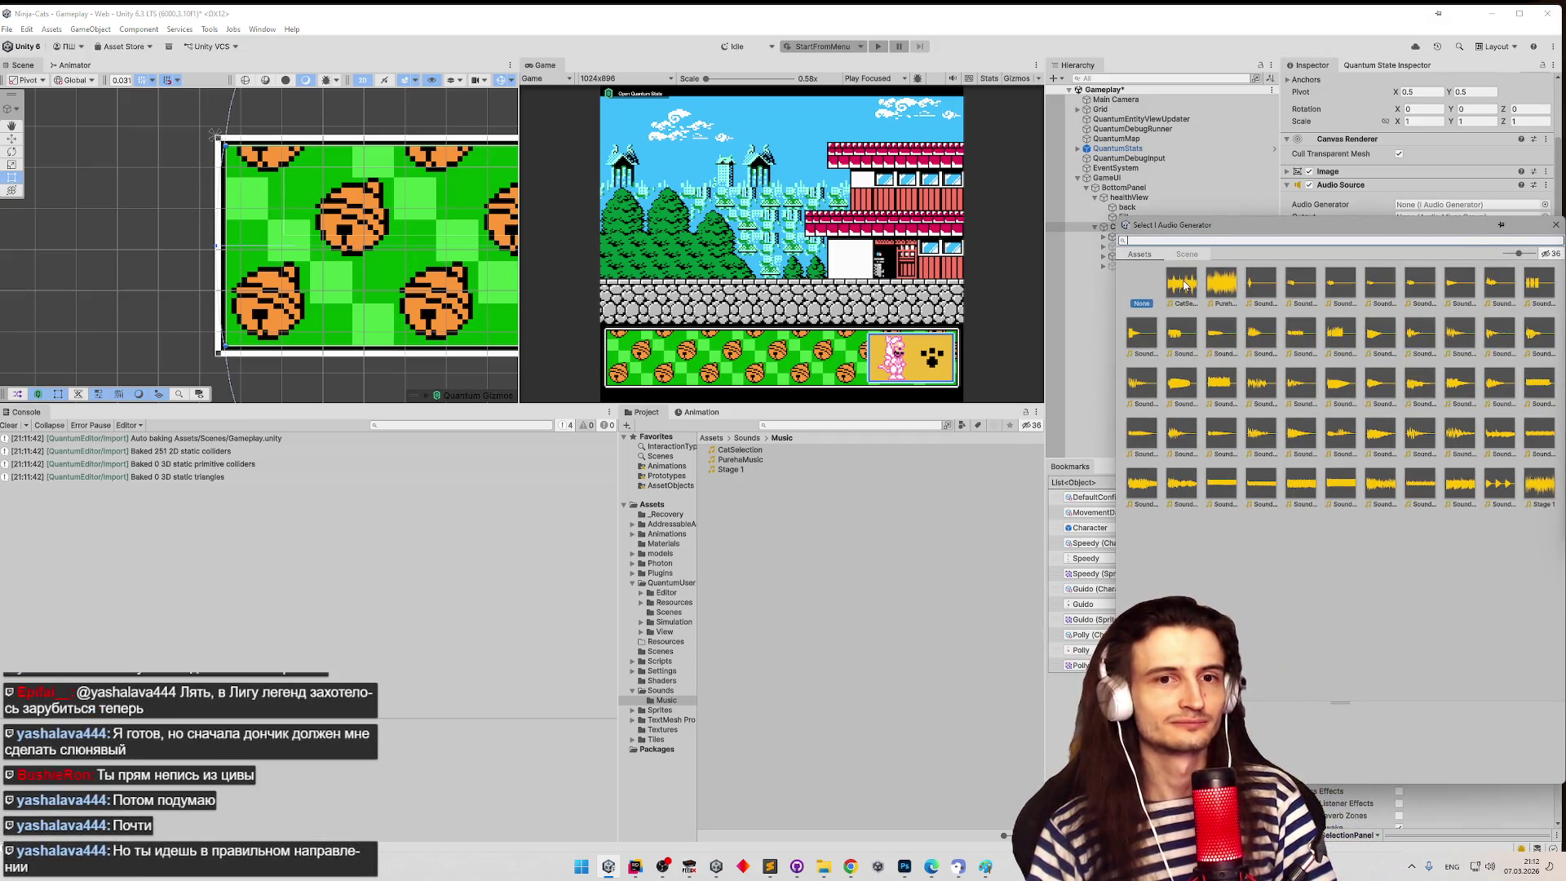
double_click(1185, 284)
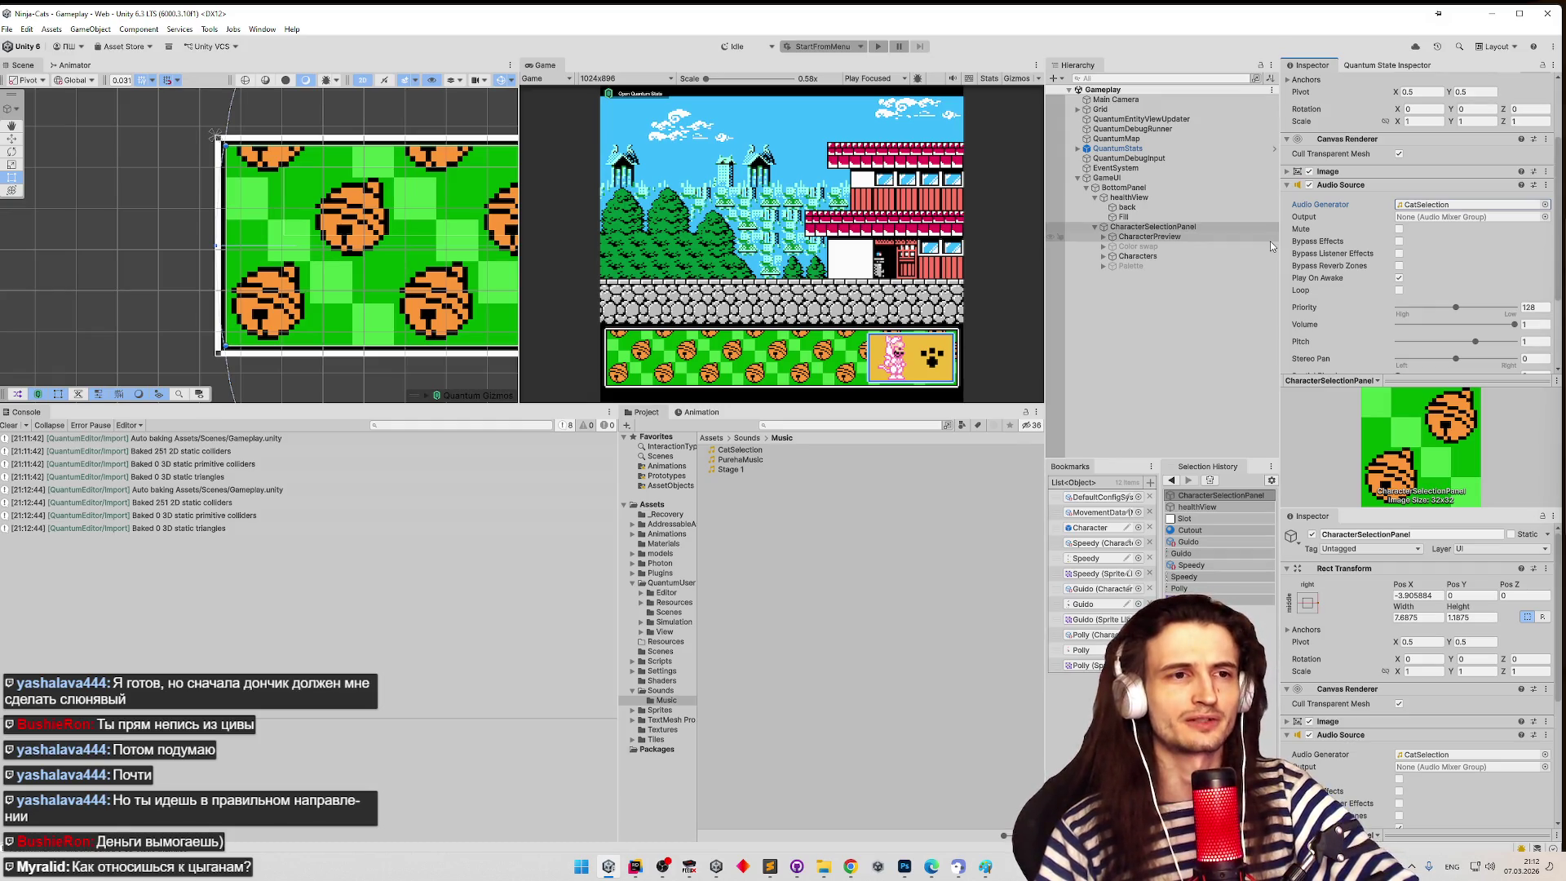
- Clear the console, make the Game view wider and taller, and enter Play mode
click(9, 425)
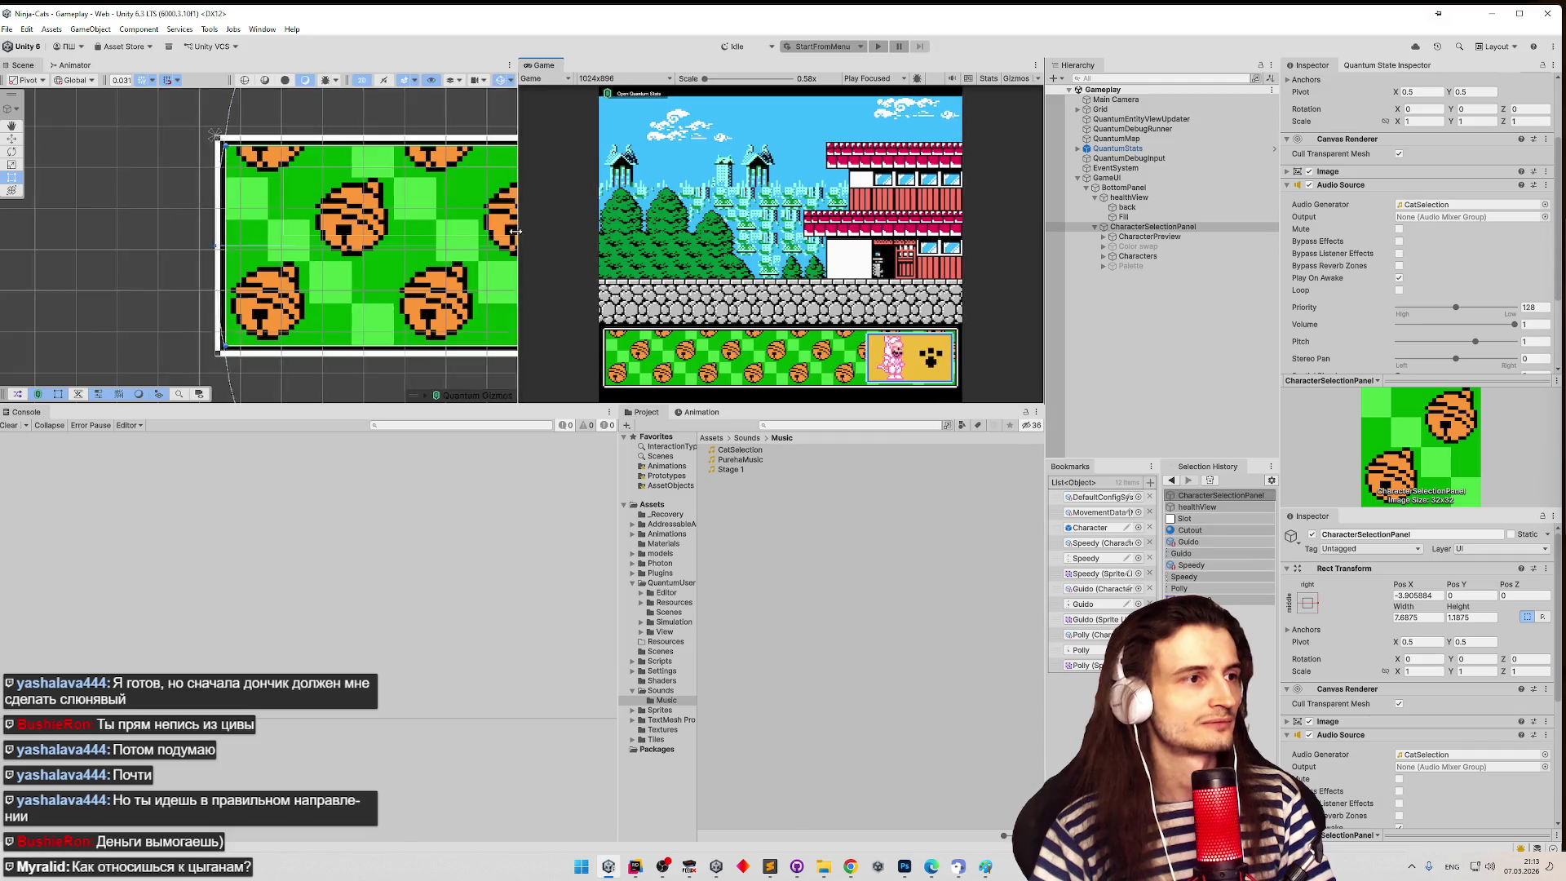
drag(519, 229, 451, 229)
drag(946, 404, 951, 597)
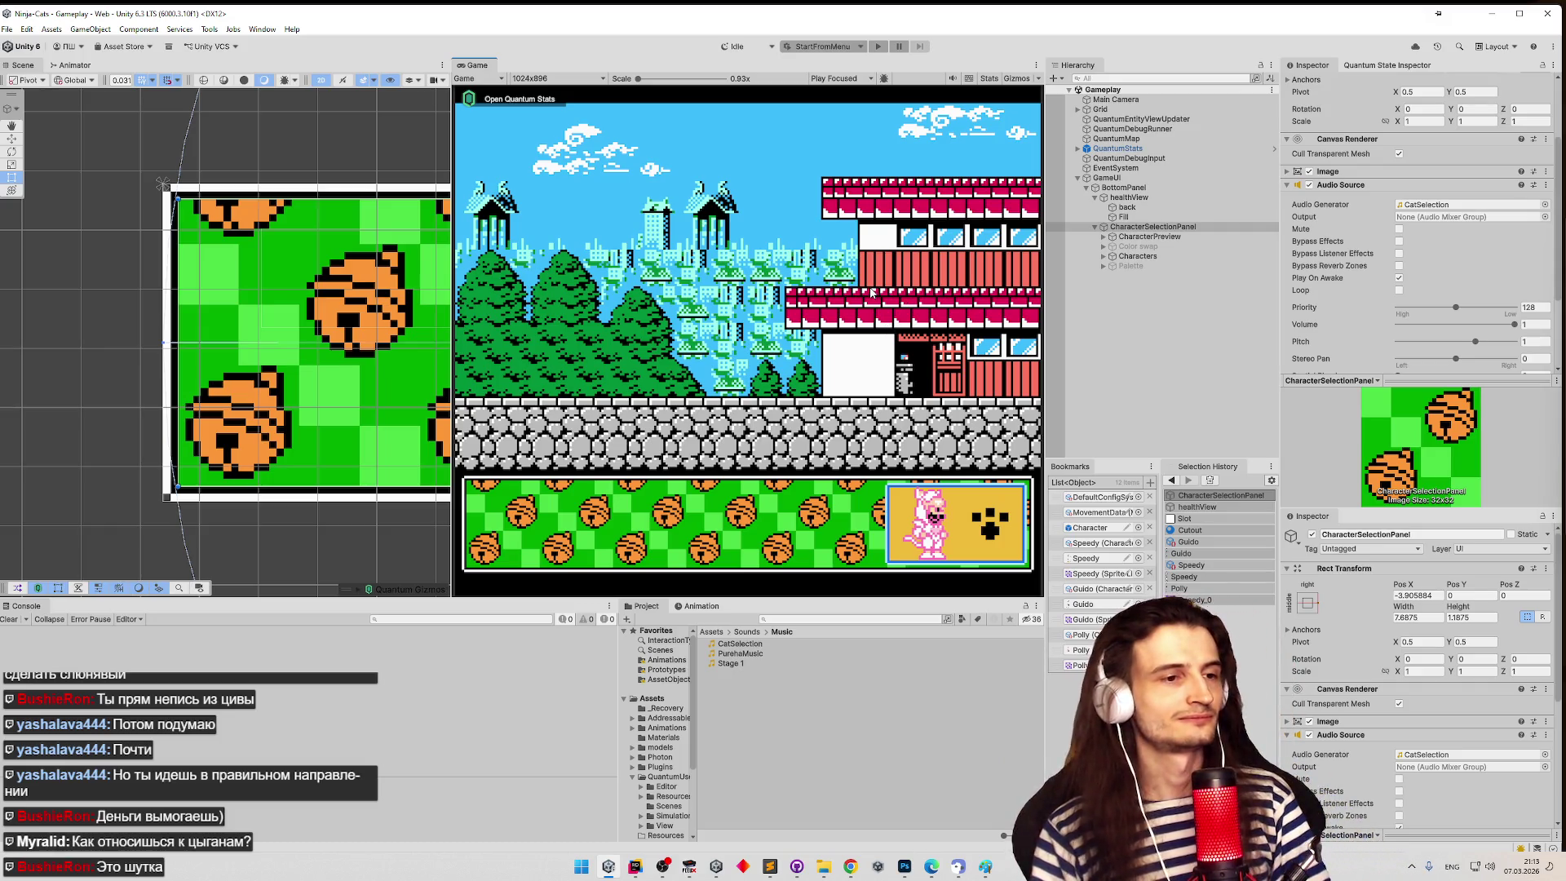
key(ctrl+p)
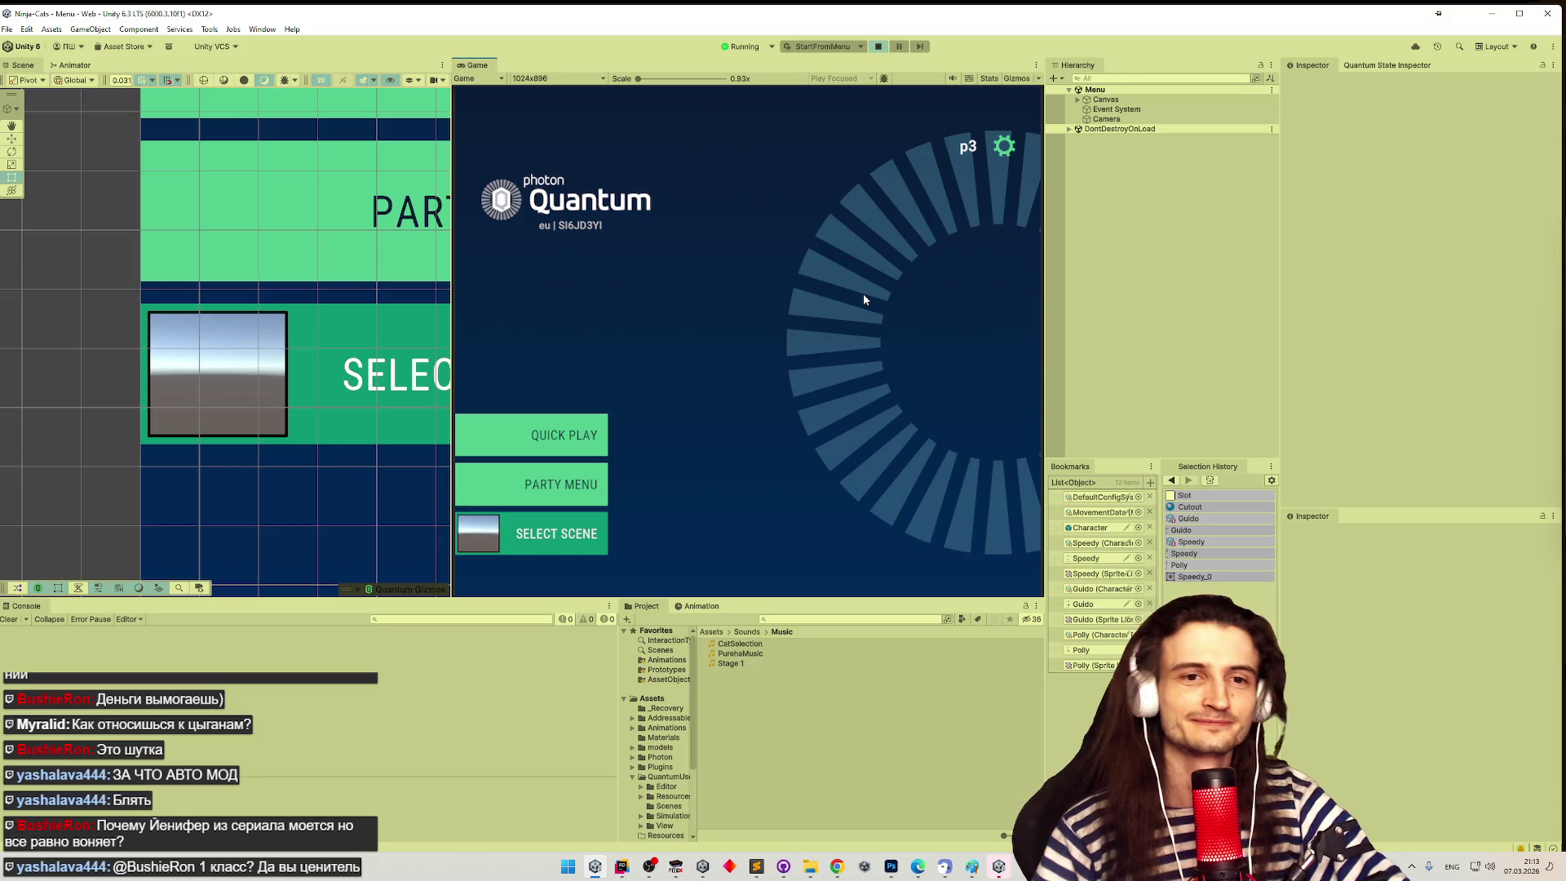
- Start Quick Play with the Player 2 client beside the game, then close it and stop Play mode
click(1000, 867)
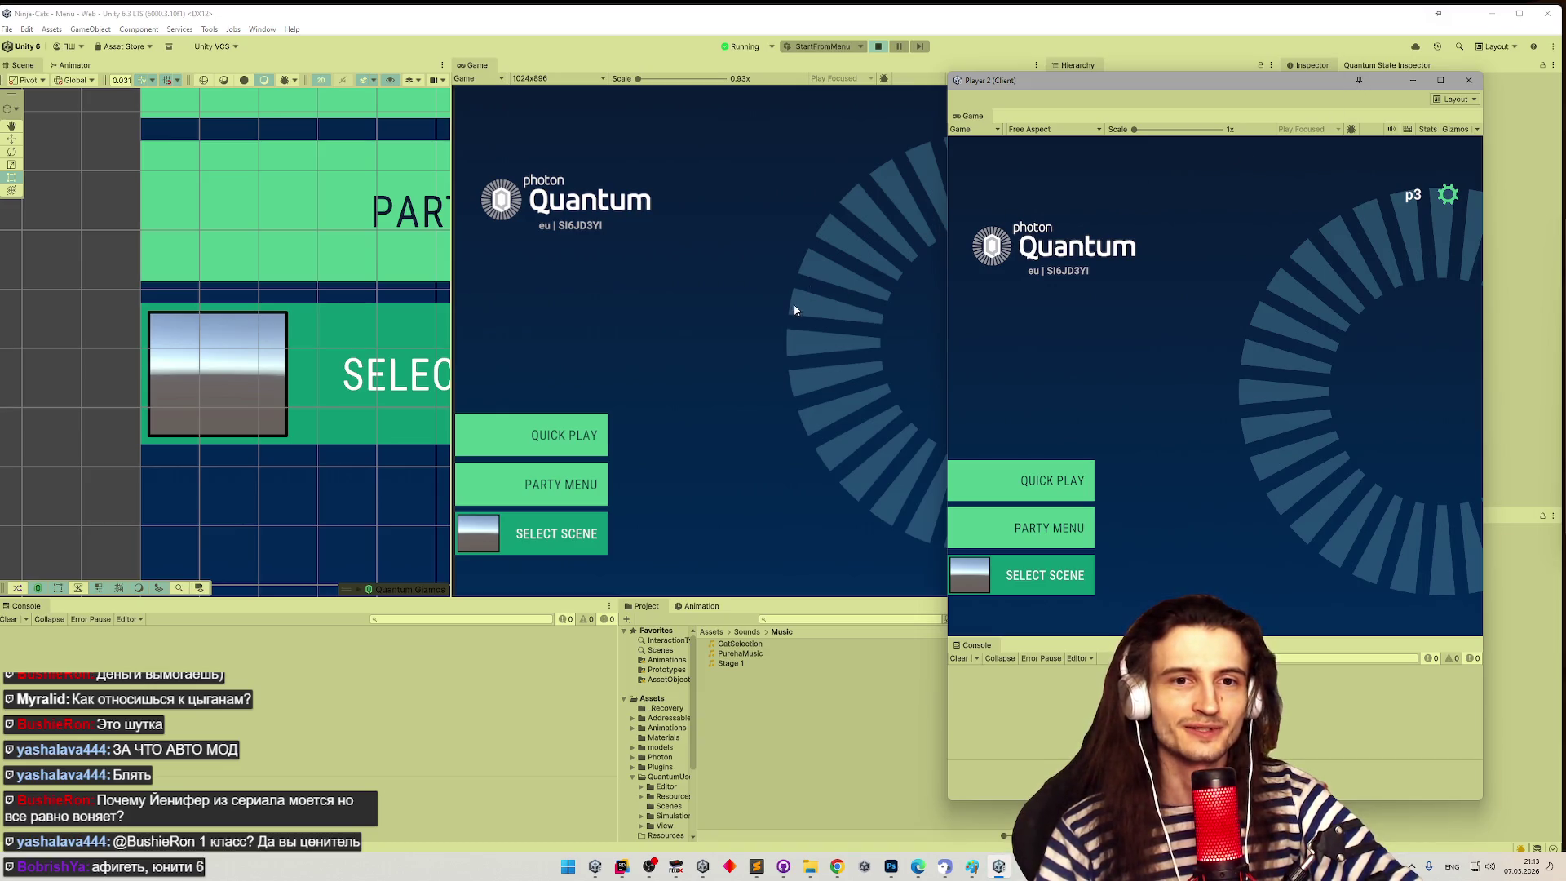
drag(1007, 84, 1053, 79)
click(555, 435)
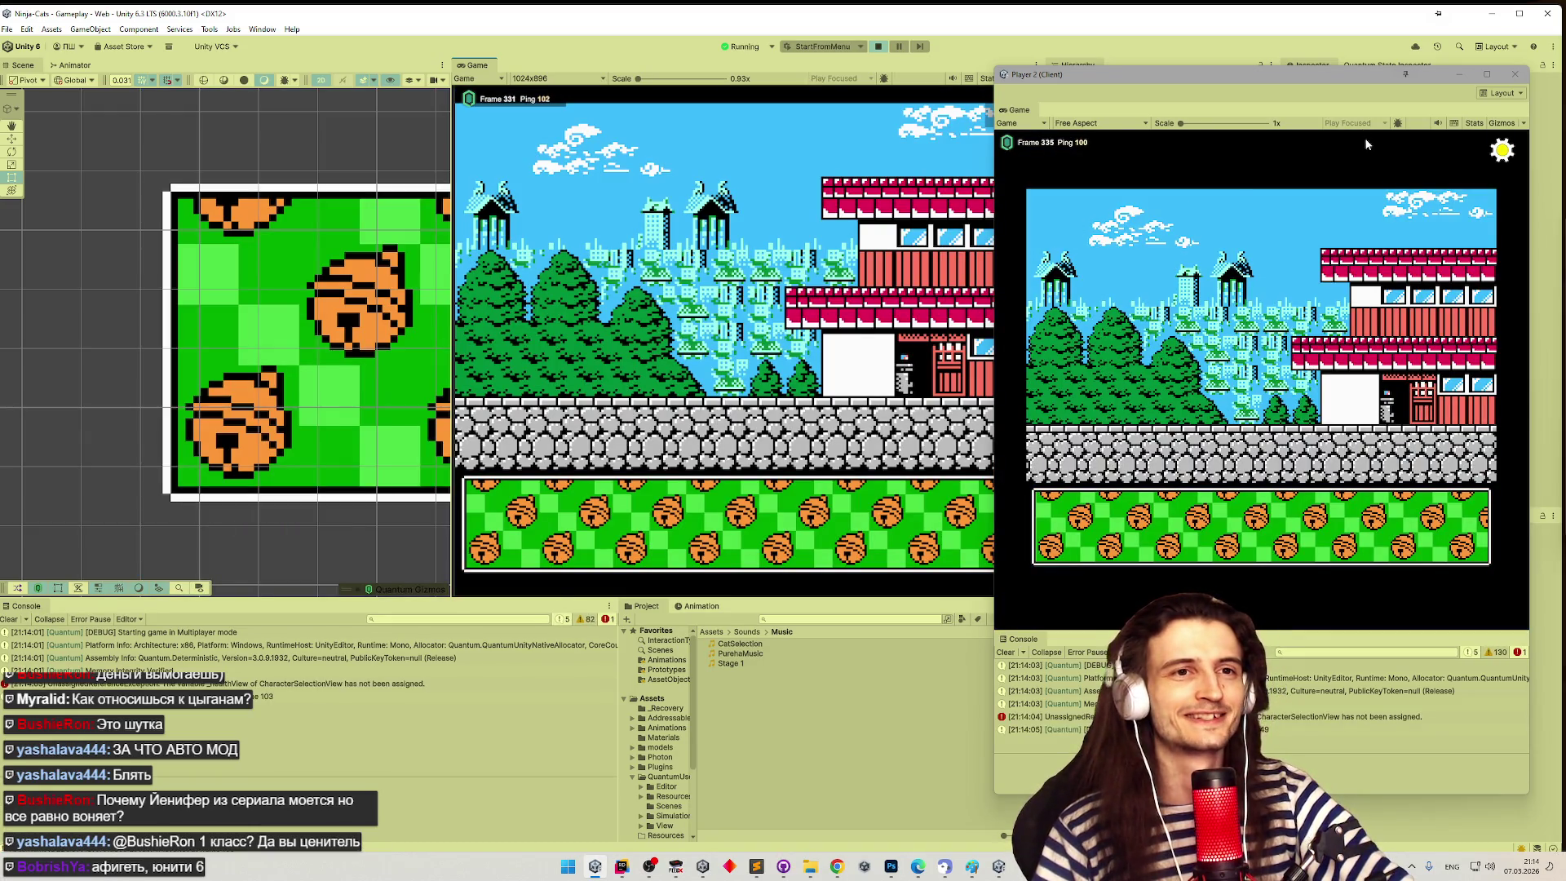
click(1515, 73)
click(879, 47)
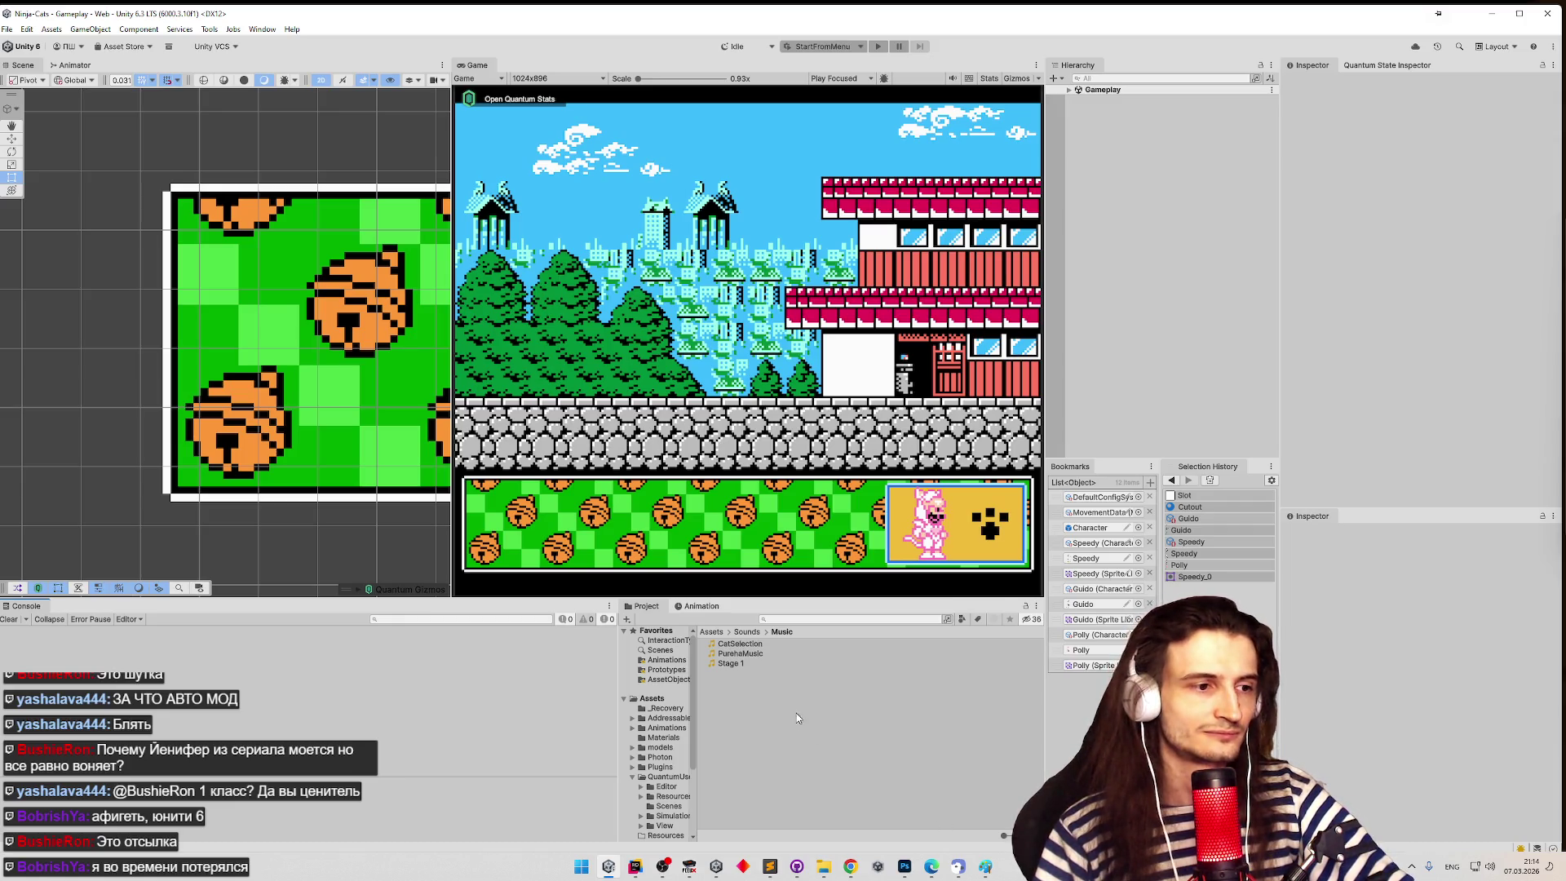
- Filter the Hierarchy by 't:audiosource' and select CharacterSelectionPanel
click(1079, 78)
text(t:audiosource)
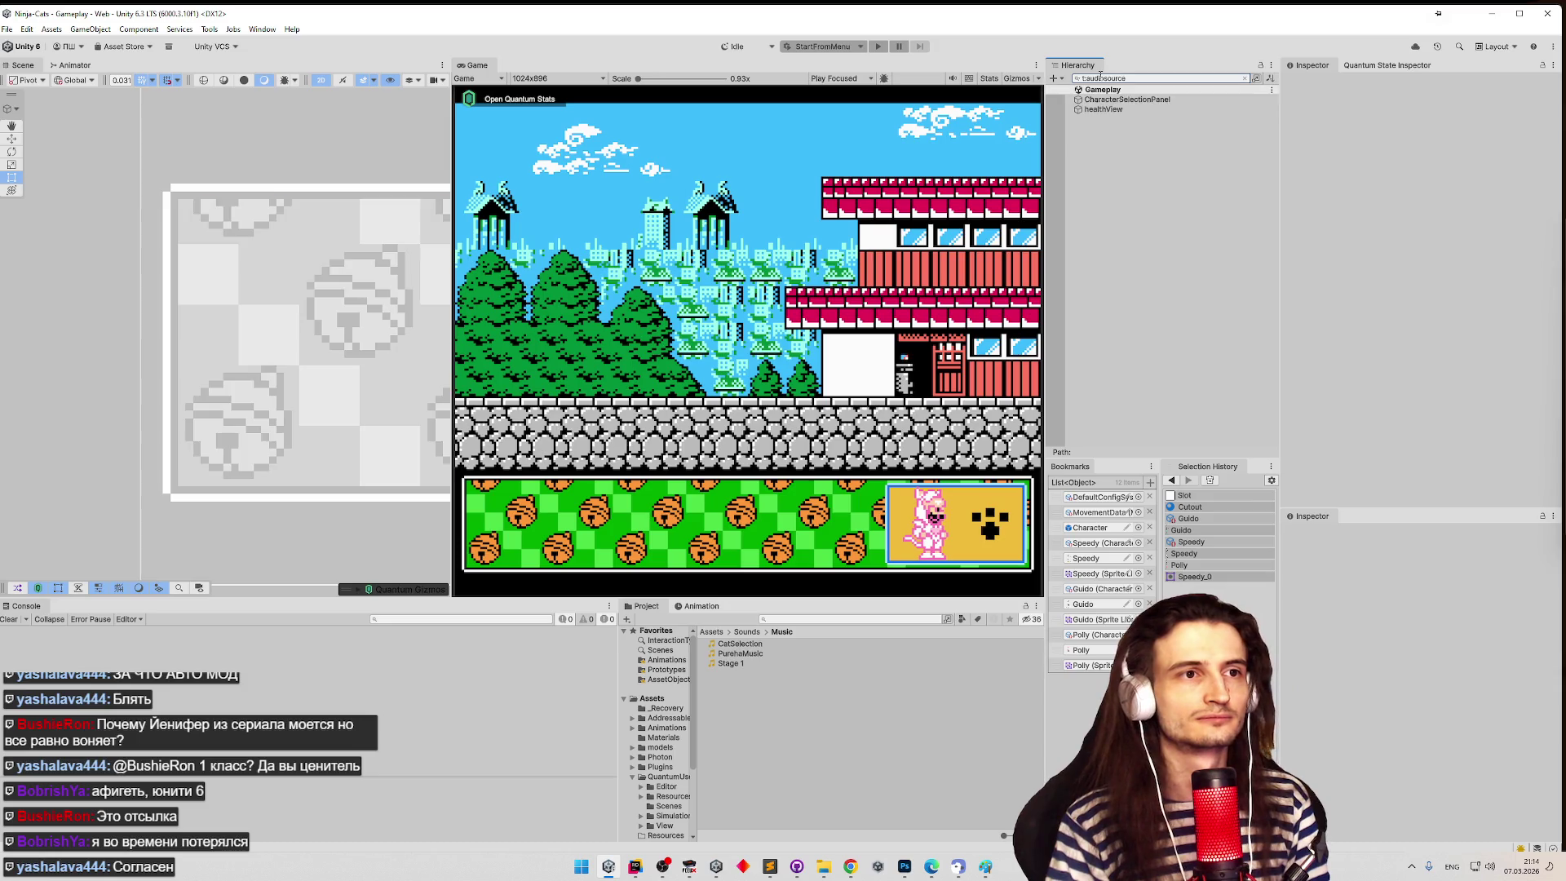
click(1119, 112)
key(Up)
- Set CharacterSelectionPanel's audio volume to 0.1, save the scene, and start Play mode
scroll(1428, 248, down, 4)
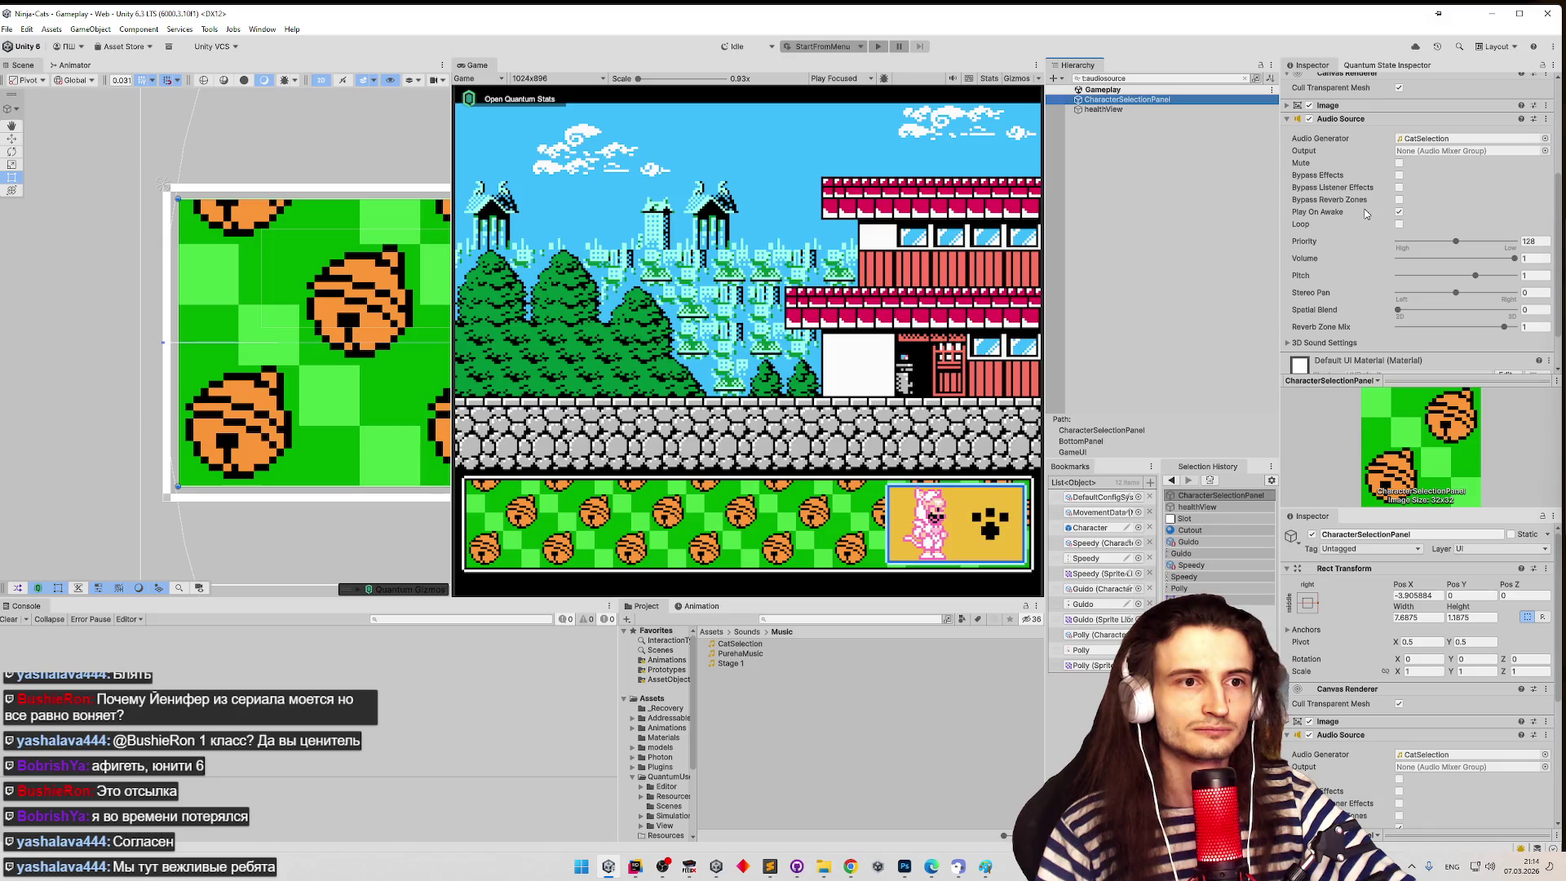
drag(1471, 260, 1390, 259)
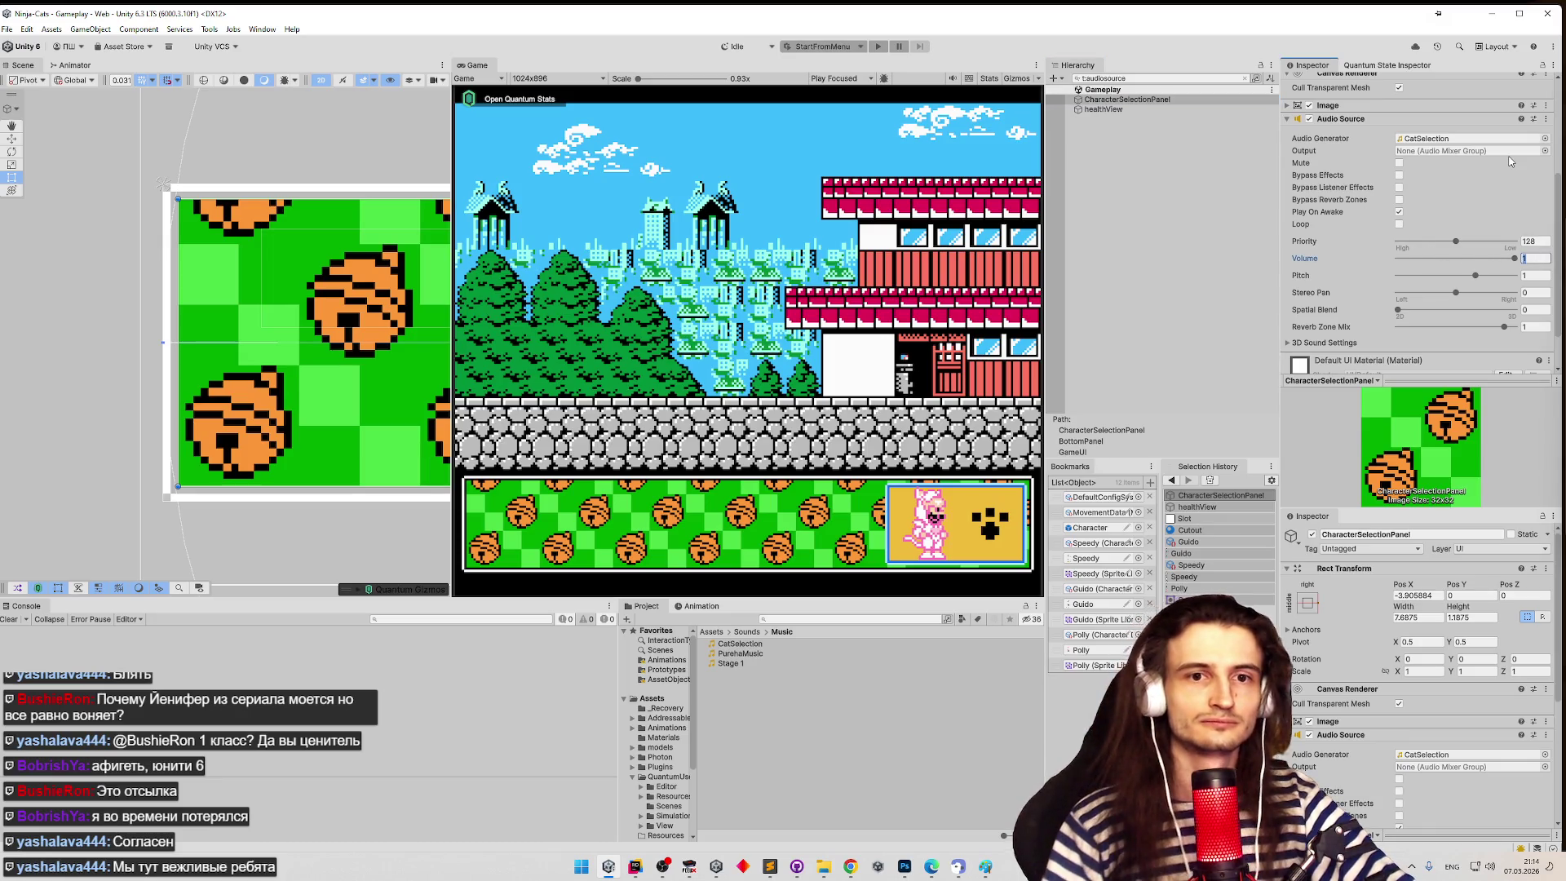
text(.1)
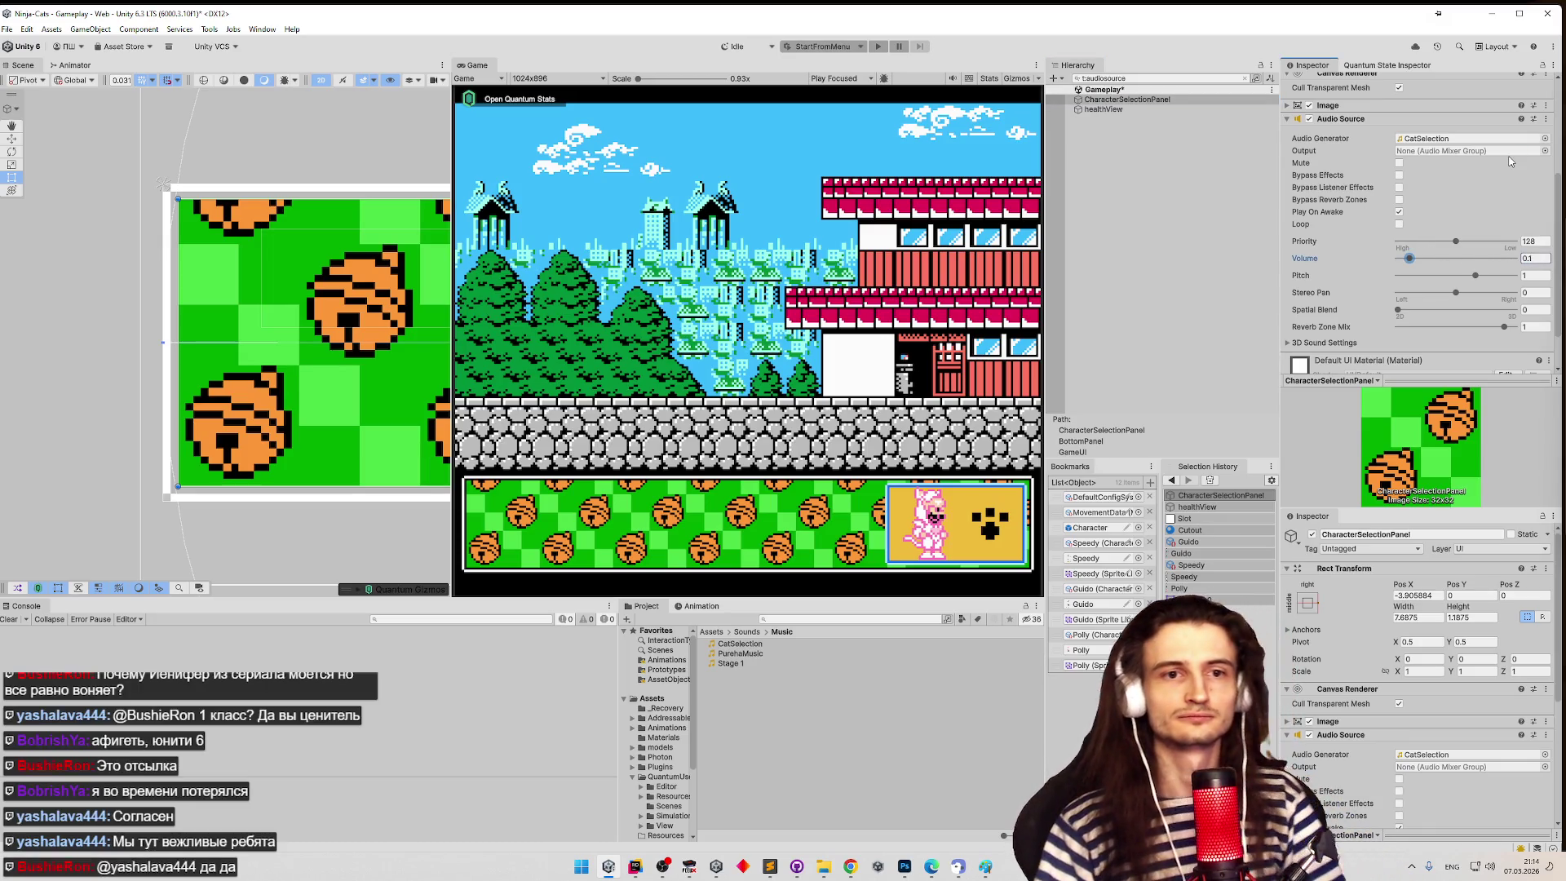
key(ctrl+s)
key(ctrl+p)
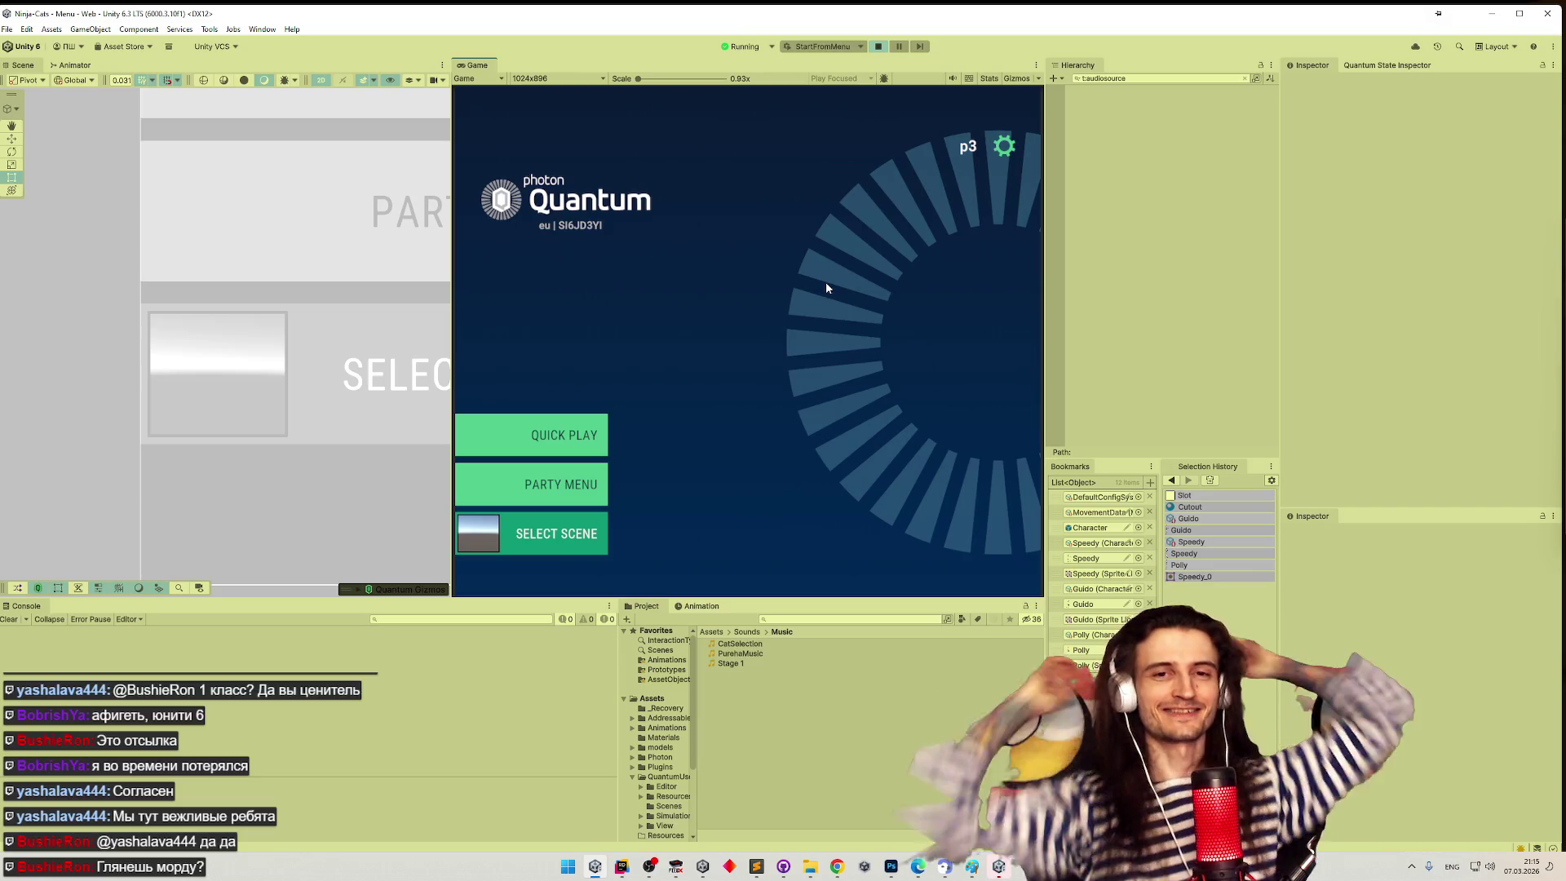
click(847, 858)
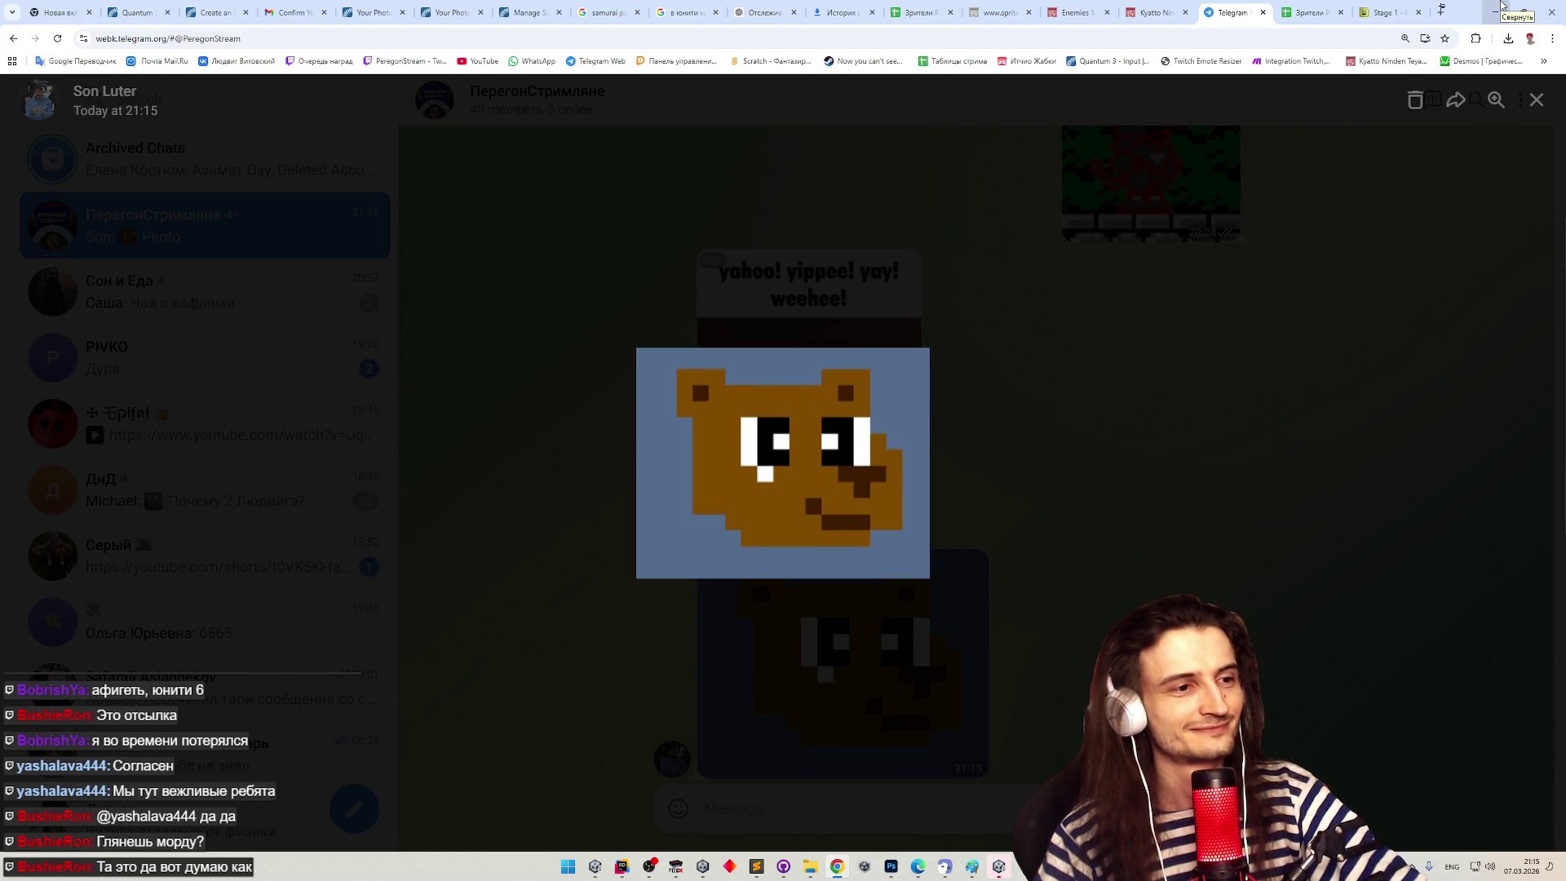
- Switch back and forth between the Telegram bear picture and the running game
click(1501, 7)
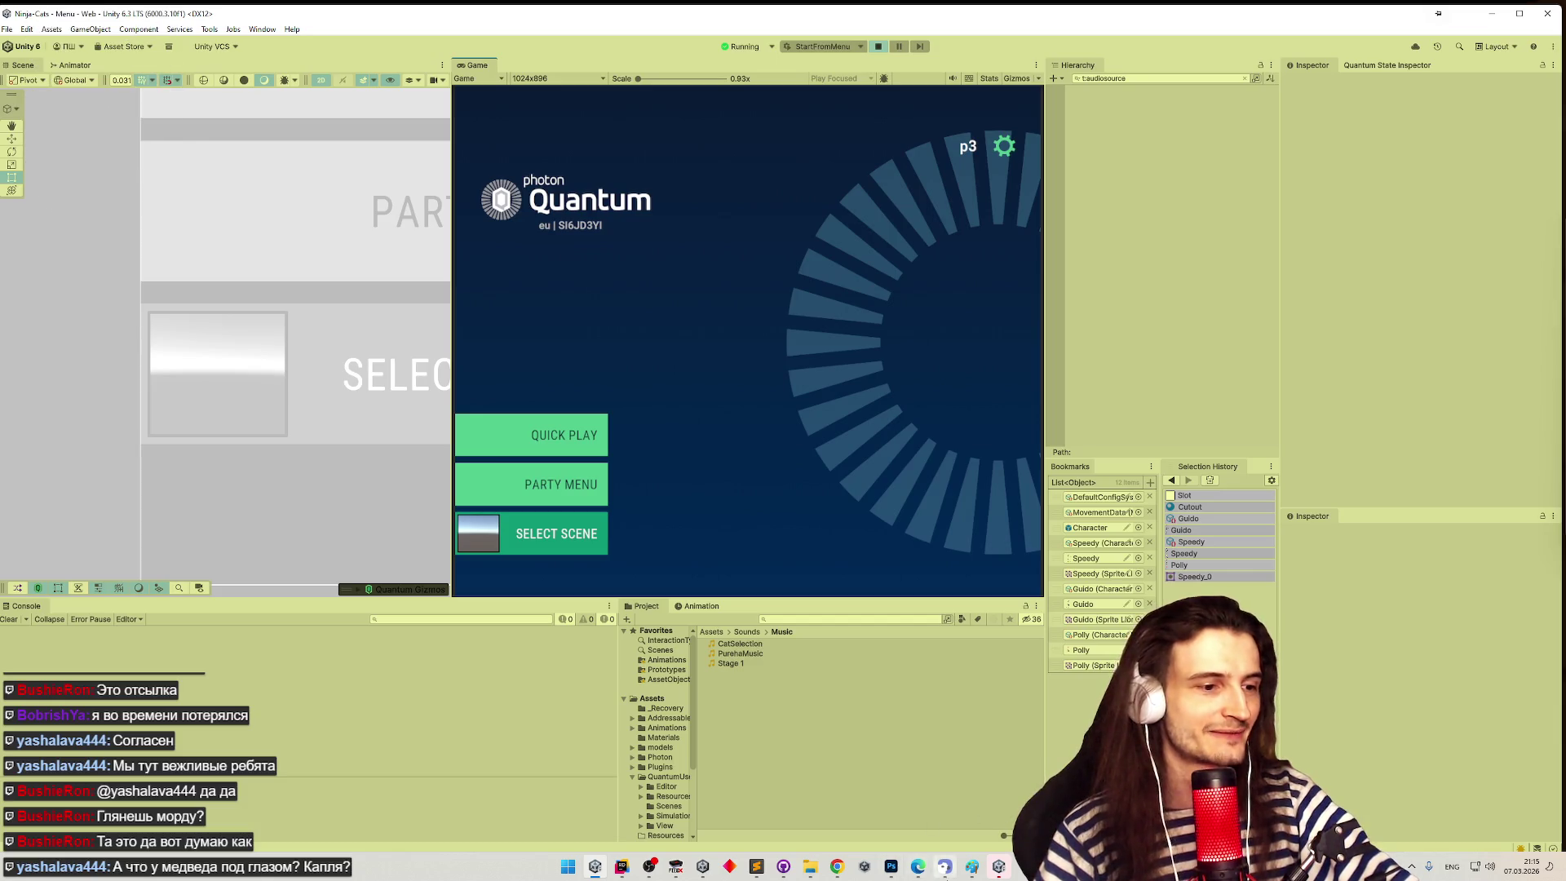
click(837, 867)
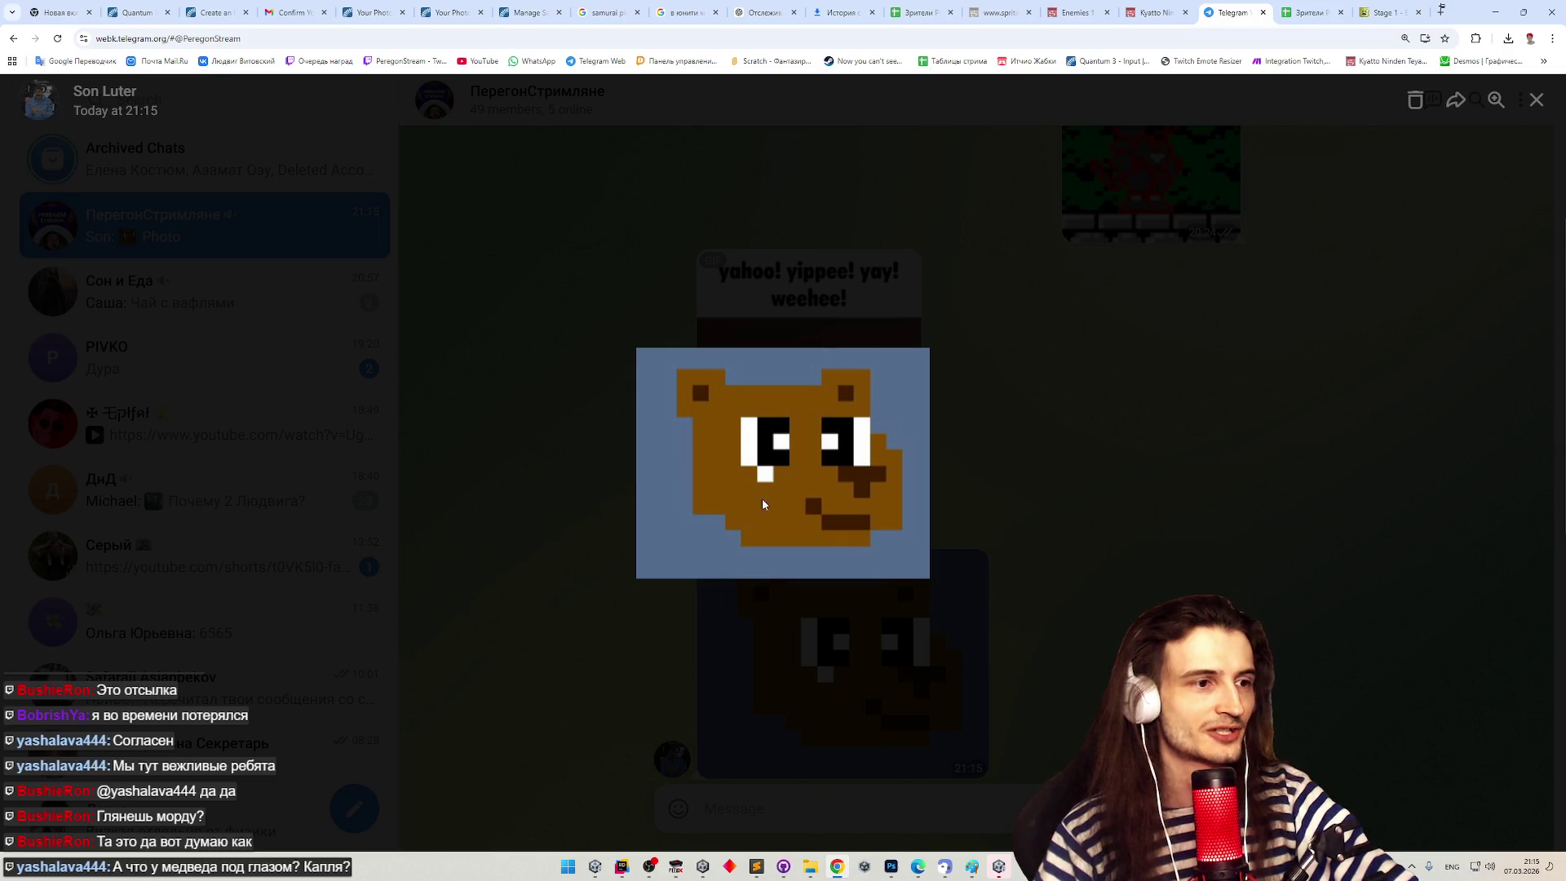
click(837, 867)
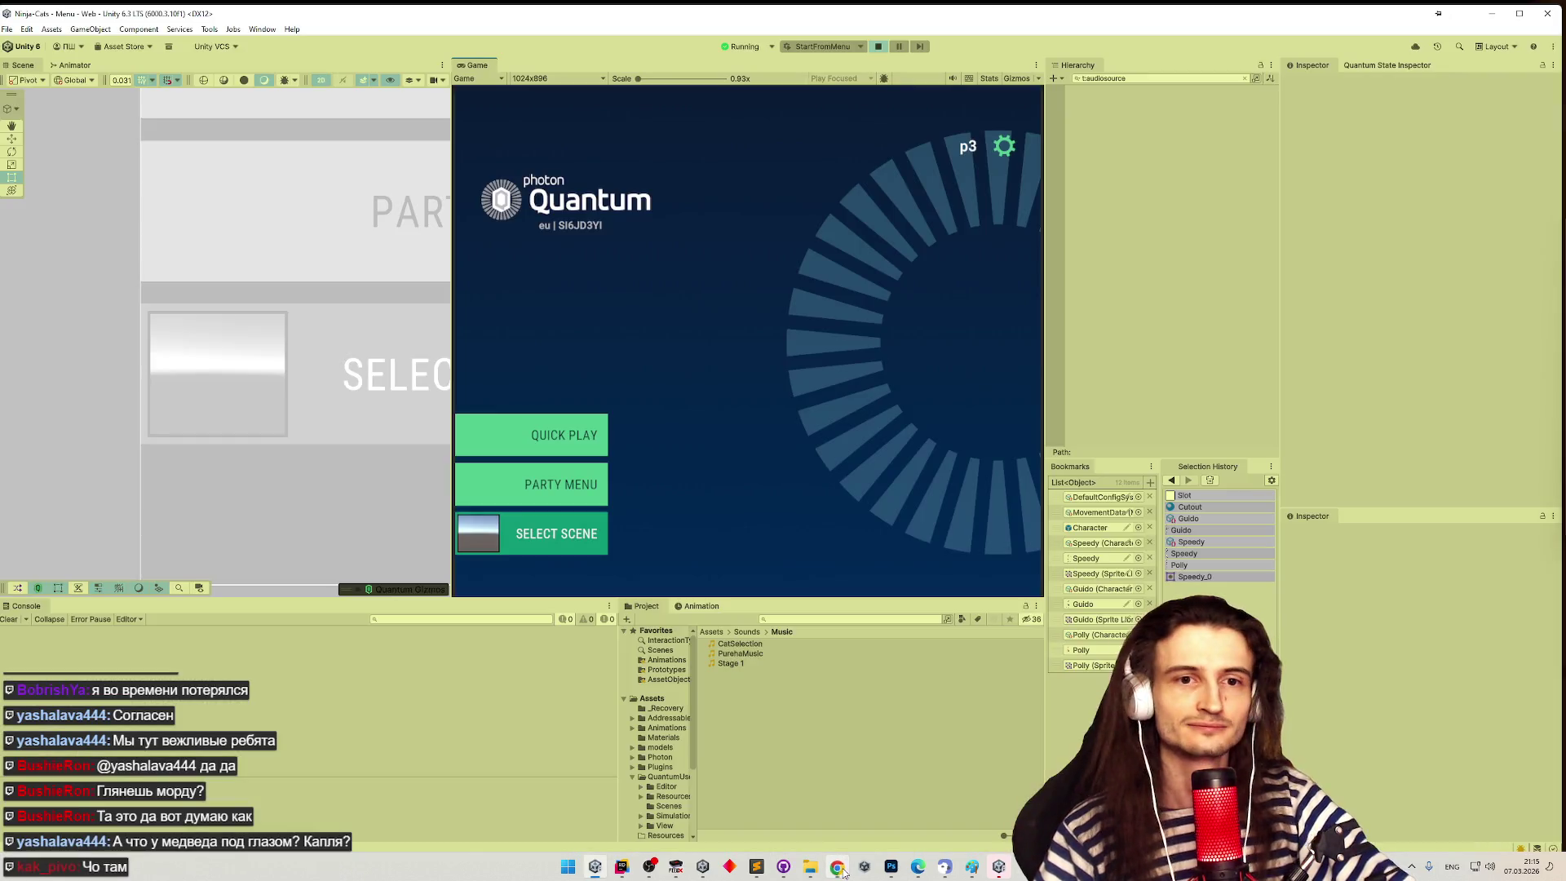
click(837, 866)
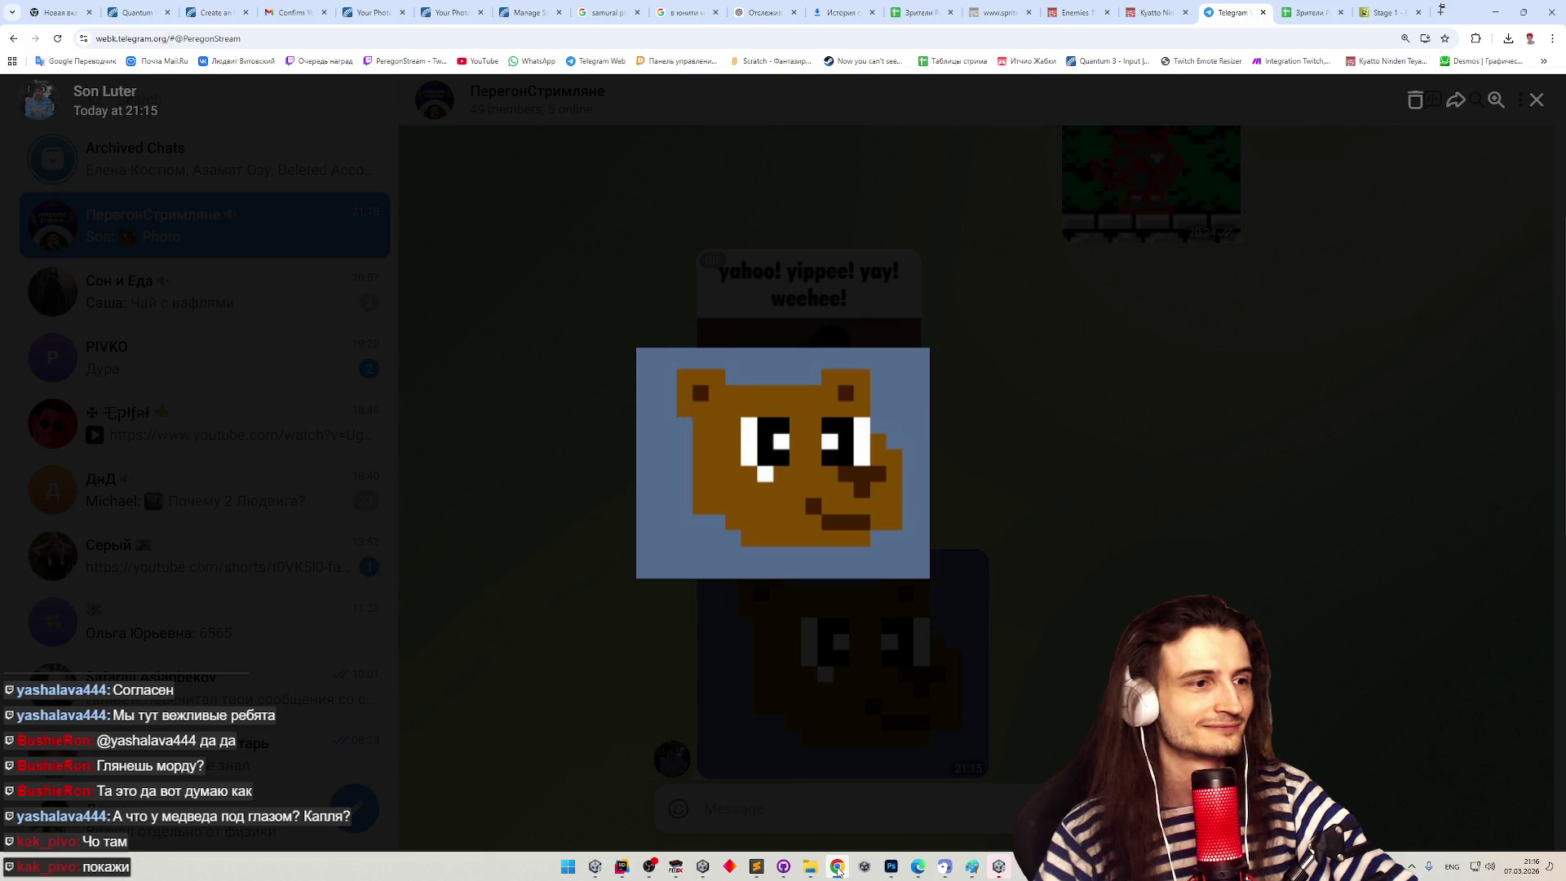
click(838, 869)
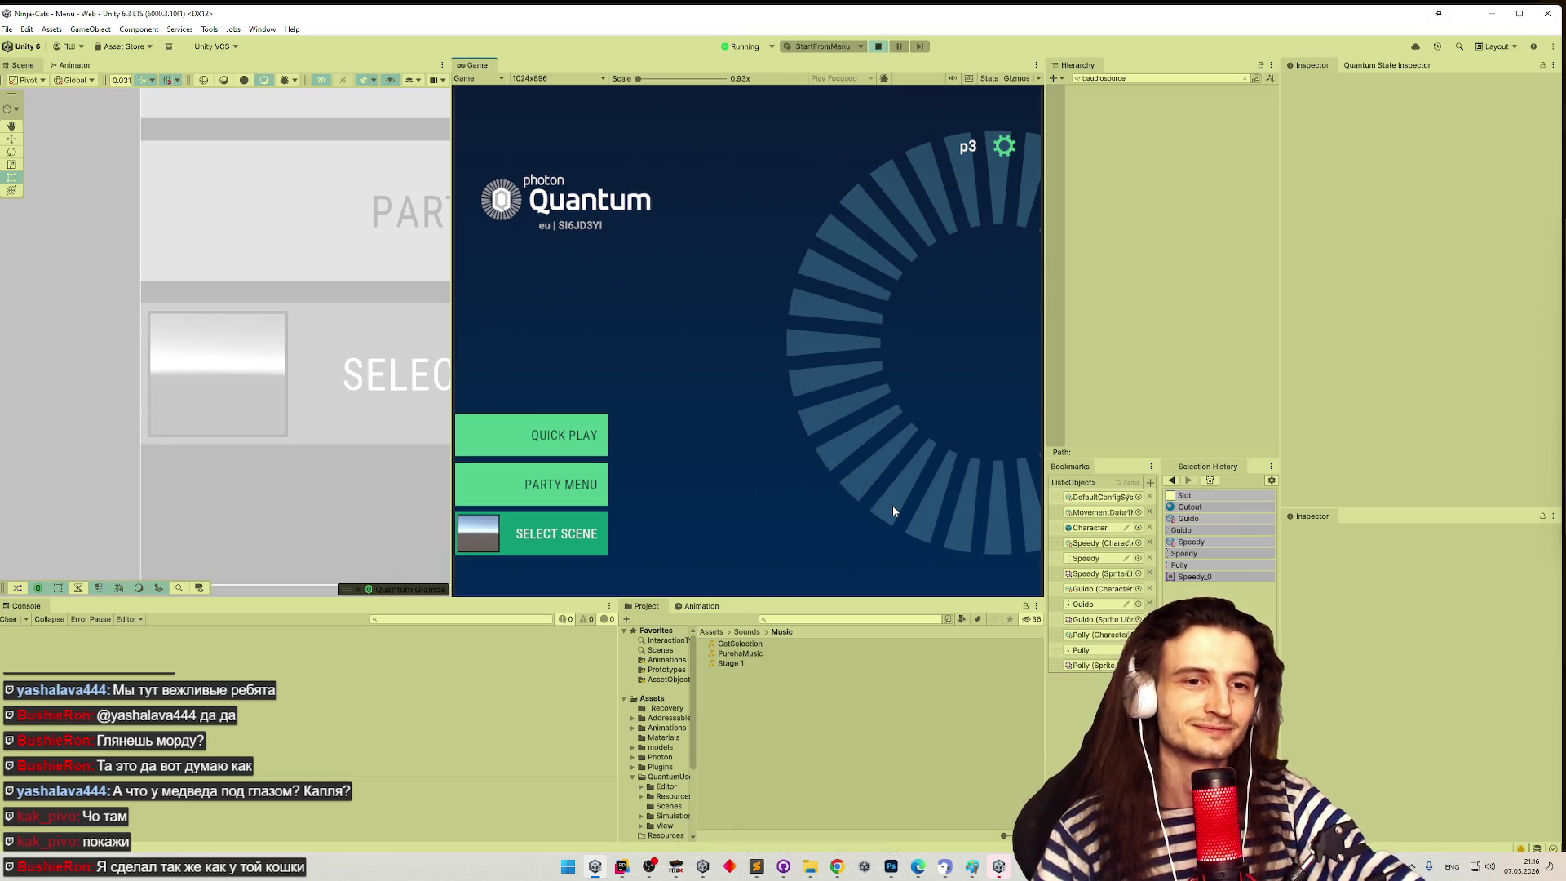
click(838, 866)
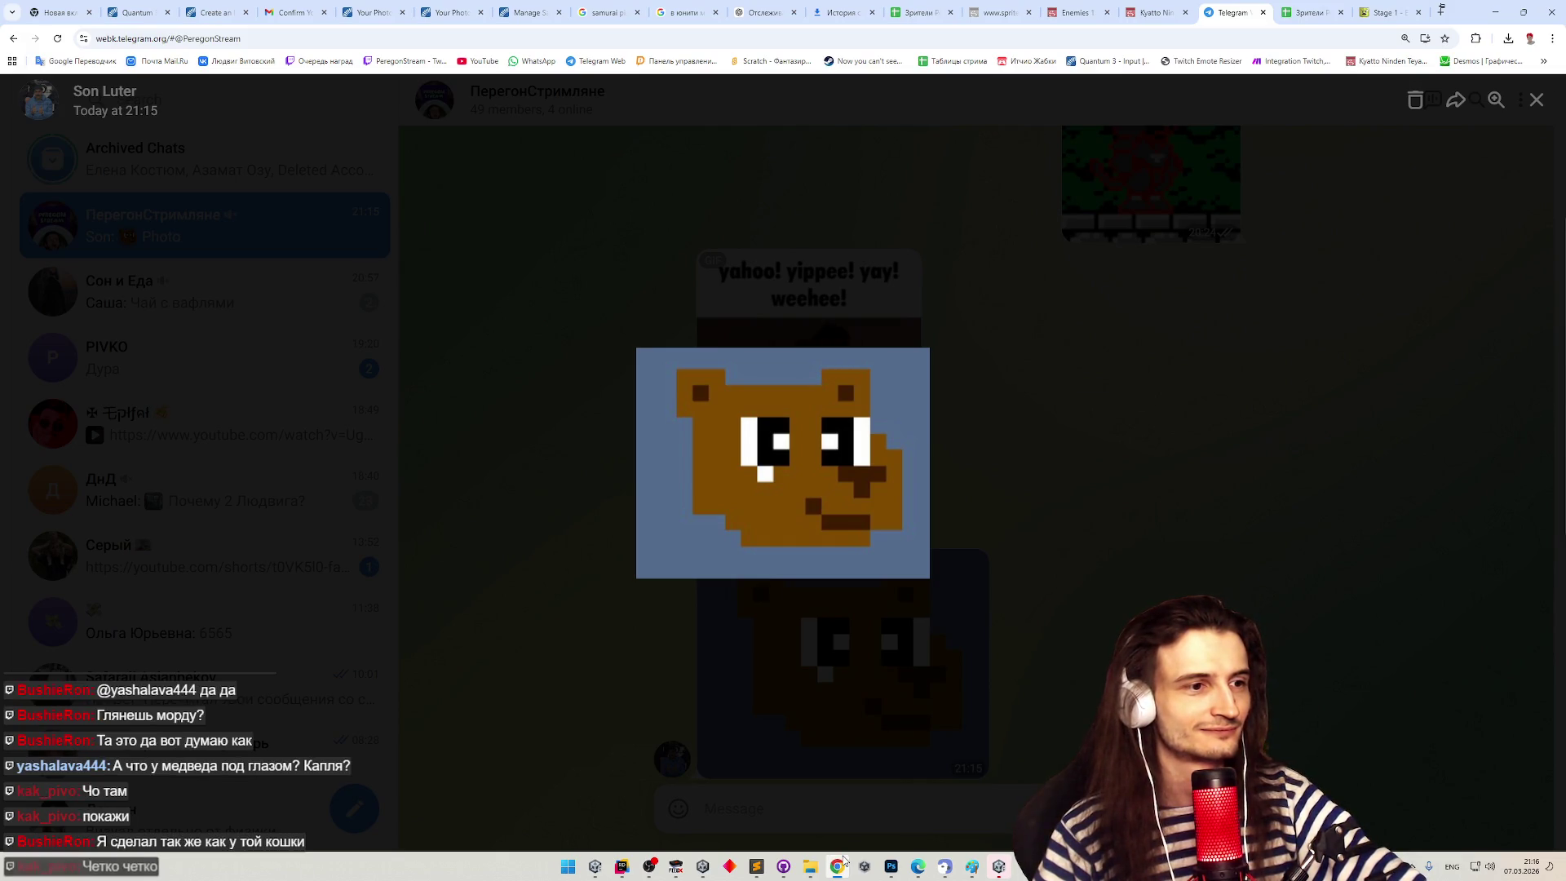
- Return to the running game, bring up Player 2, and launch Quick Play in the main game
click(840, 865)
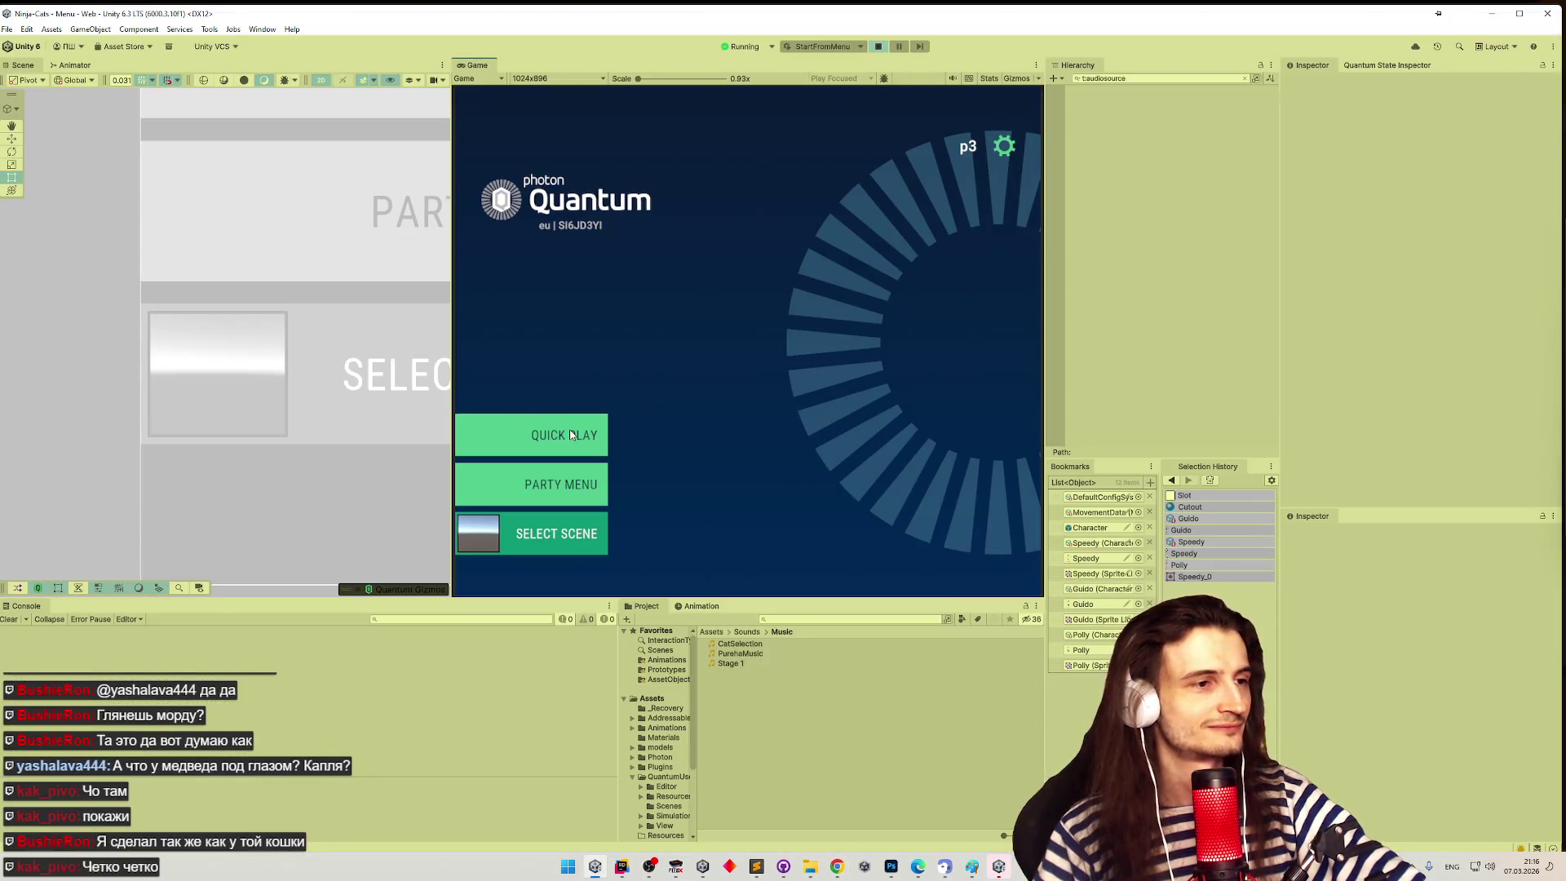
click(999, 868)
click(584, 447)
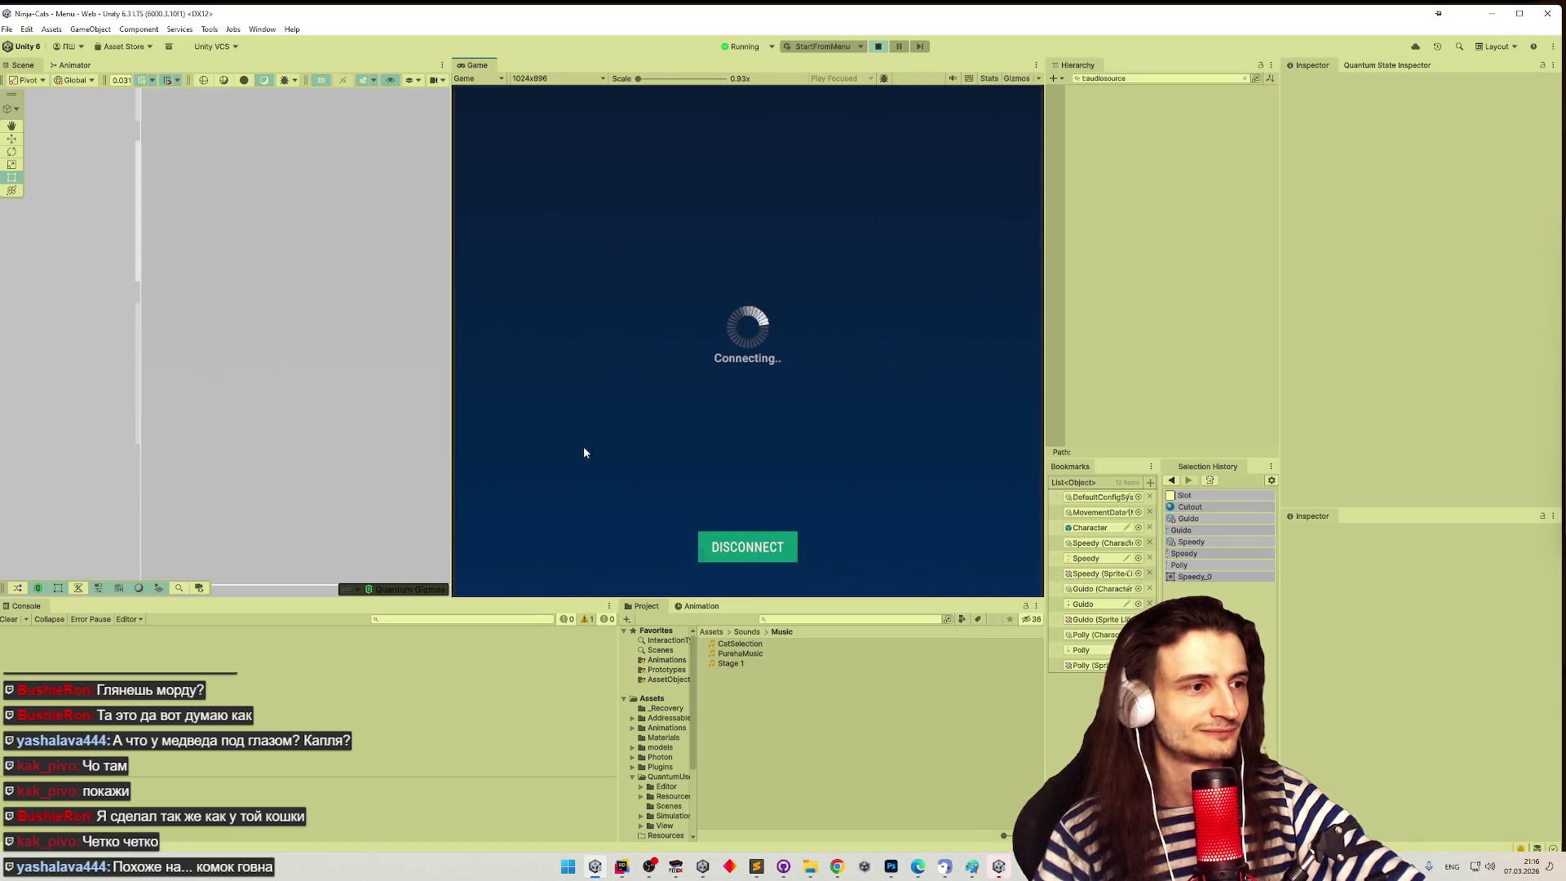
- Launch Quick Play in the Player 2 client, then close that client
click(1438, 122)
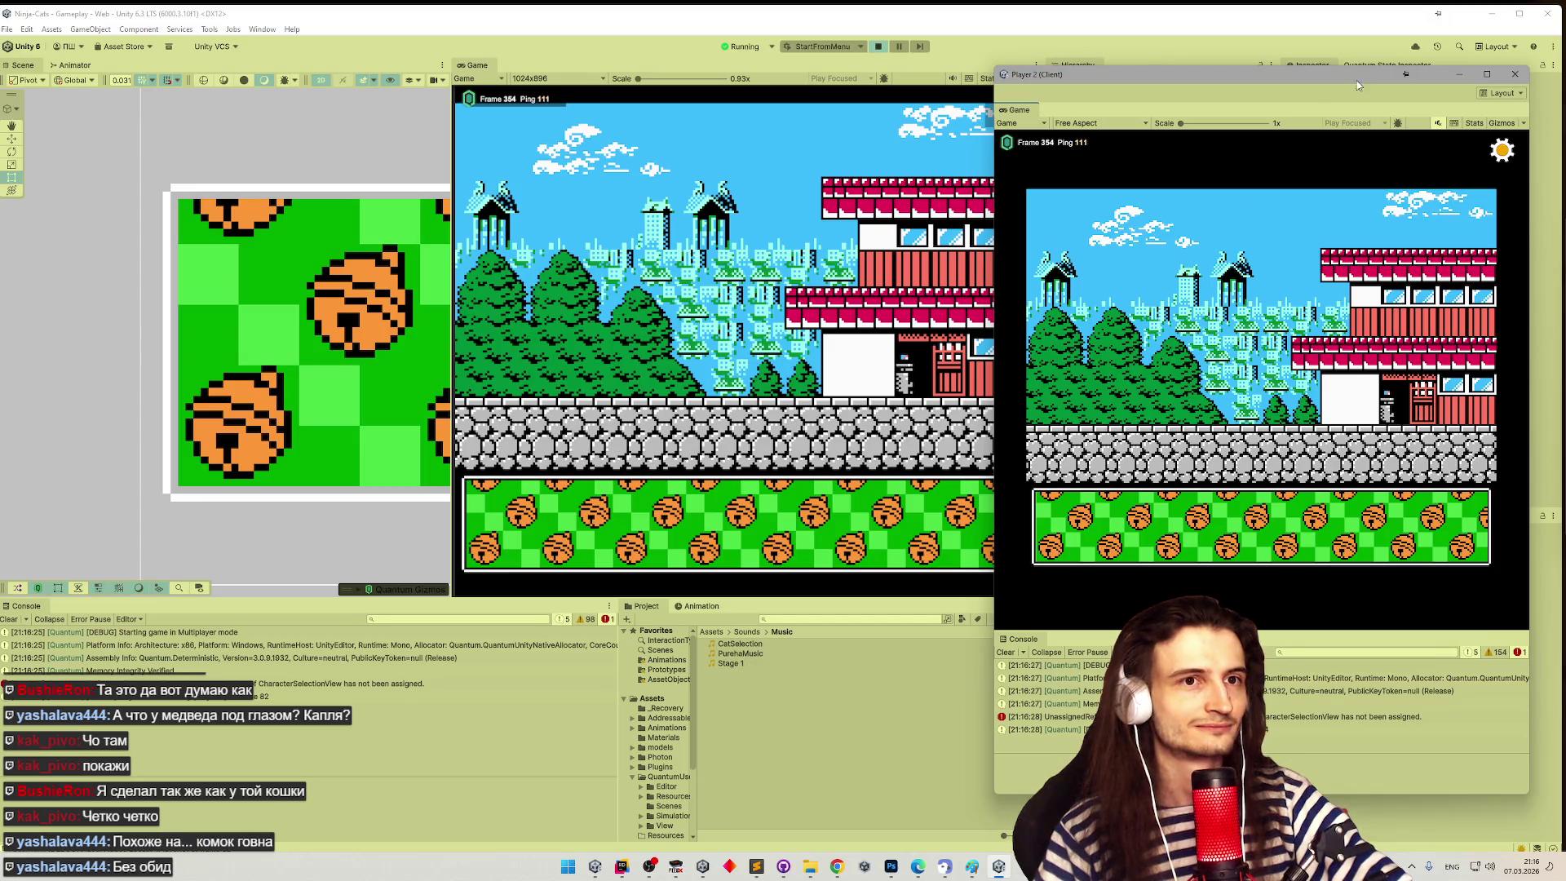
click(1515, 74)
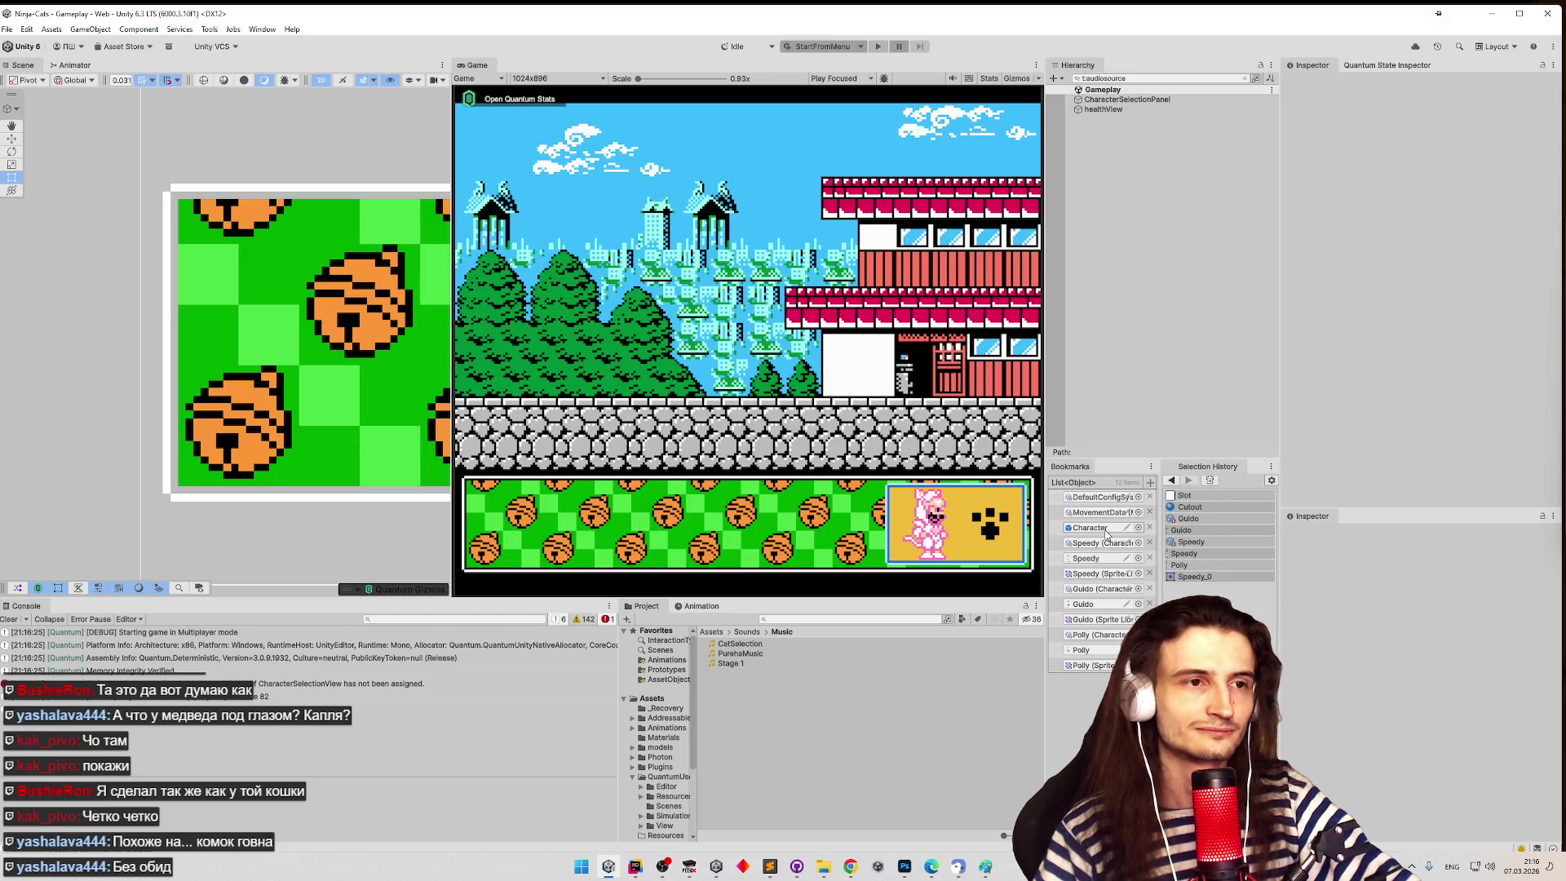
- Clear the Hierarchy filter and inspect healthView and CharacterSelectionPanel
click(1103, 111)
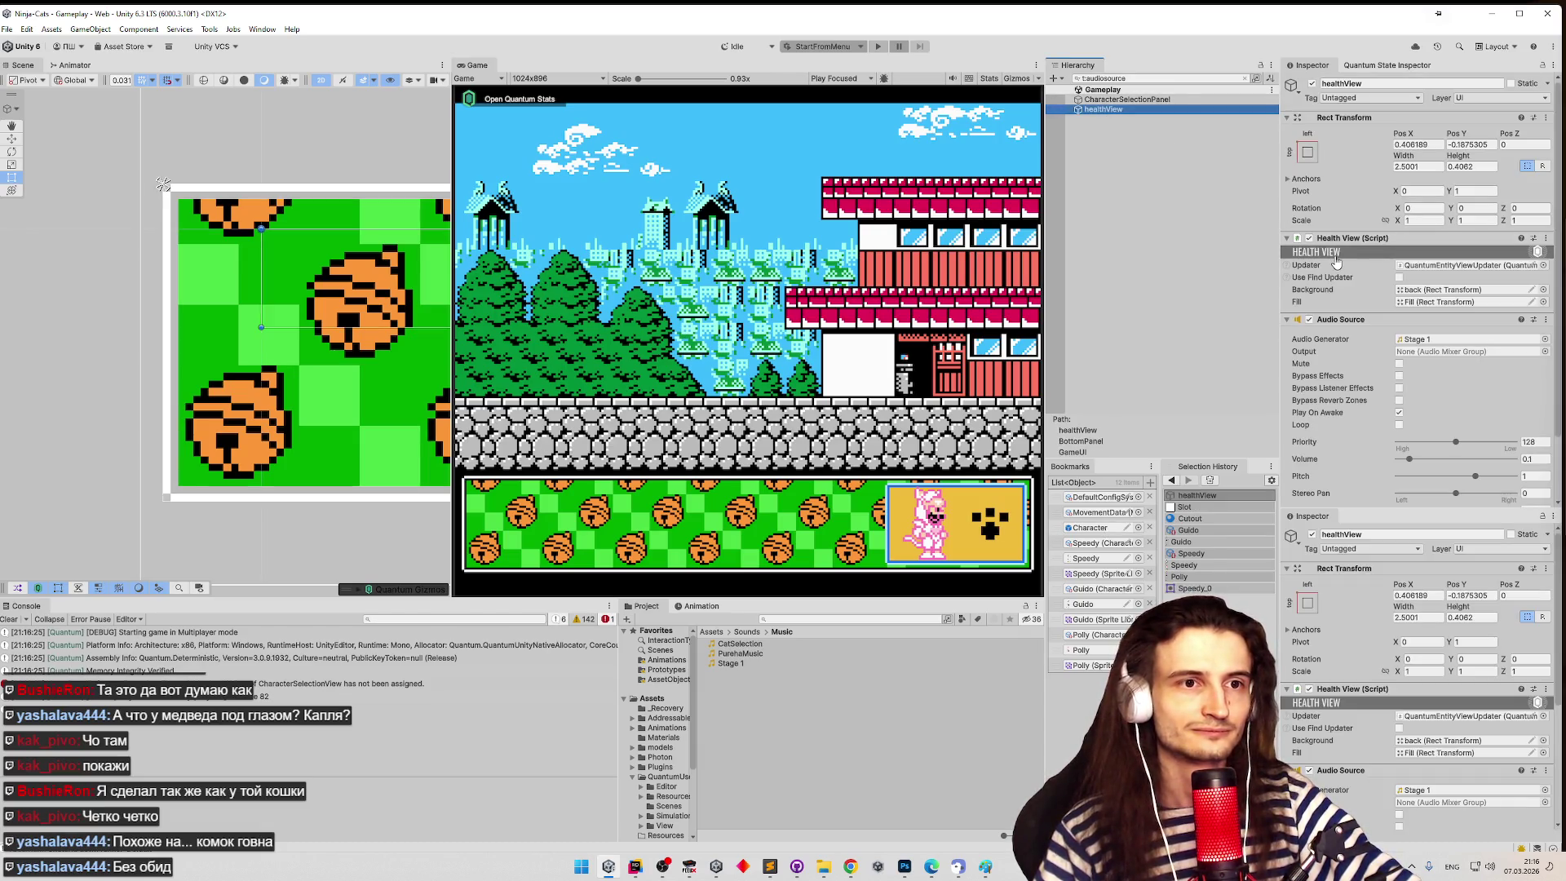
click(1244, 78)
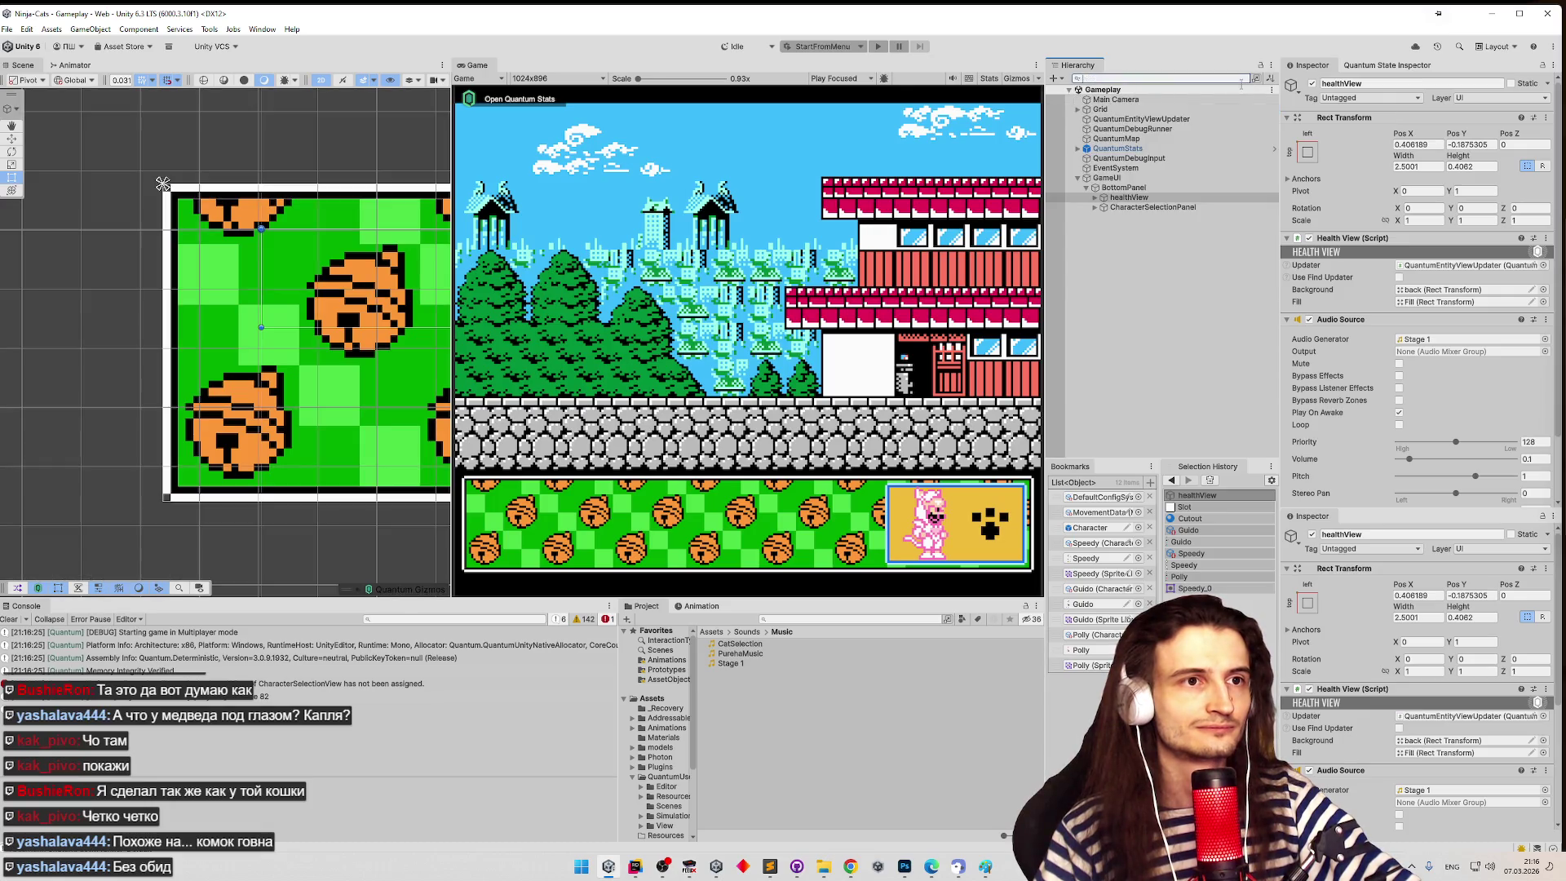
click(1153, 207)
scroll(1363, 281, down, 3)
scroll(1362, 265, down, 3)
scroll(1362, 265, up, 5)
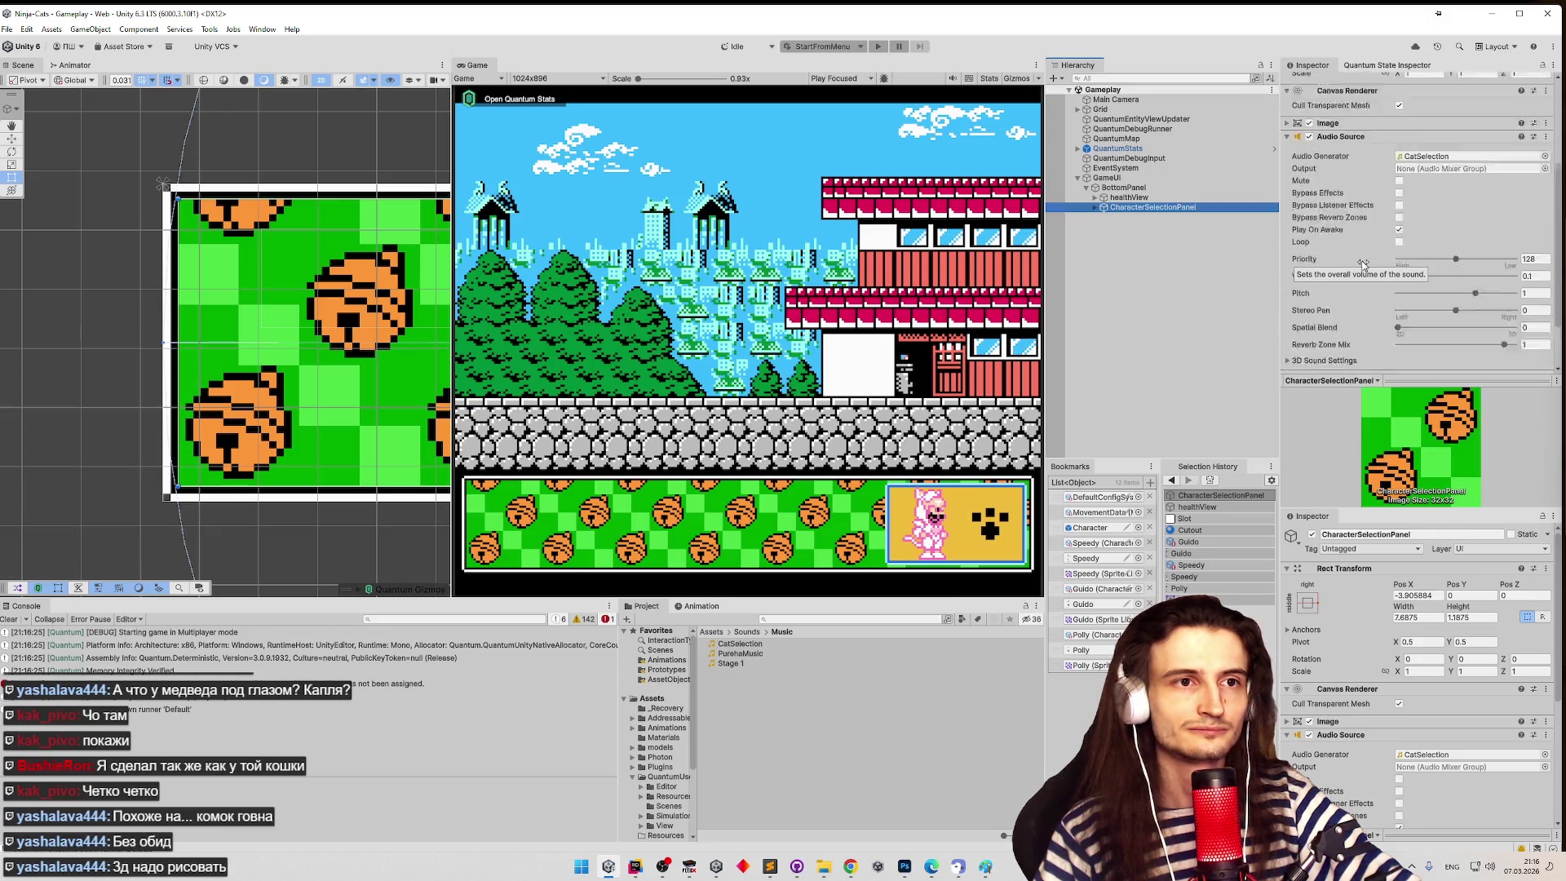
- Drag healthView into BottomPanel's Health View field and run the game again
click(1124, 187)
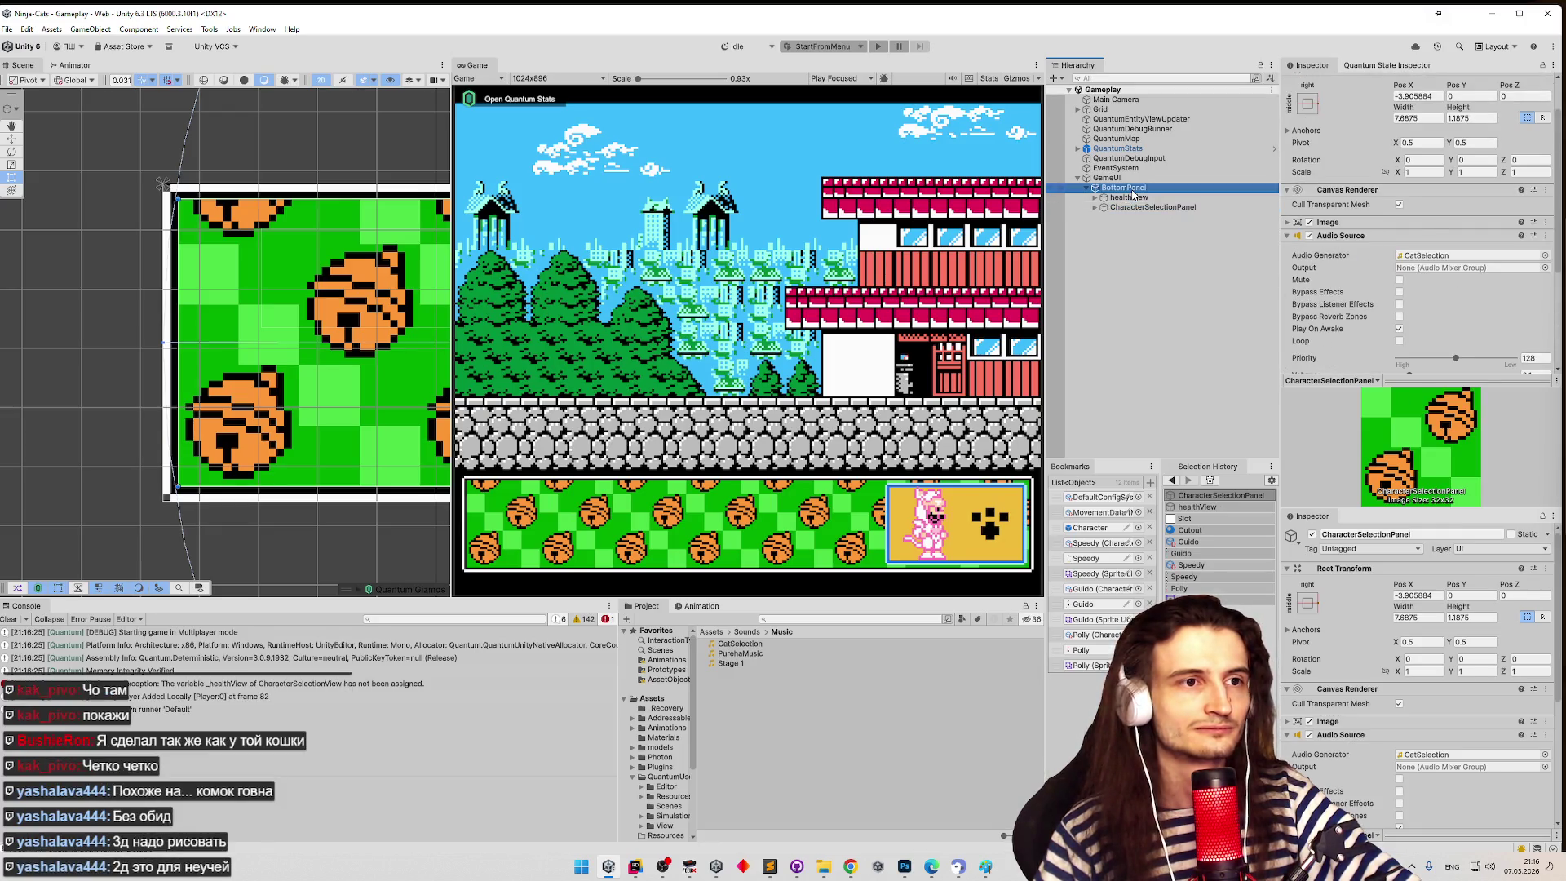
scroll(1376, 212, down, 2)
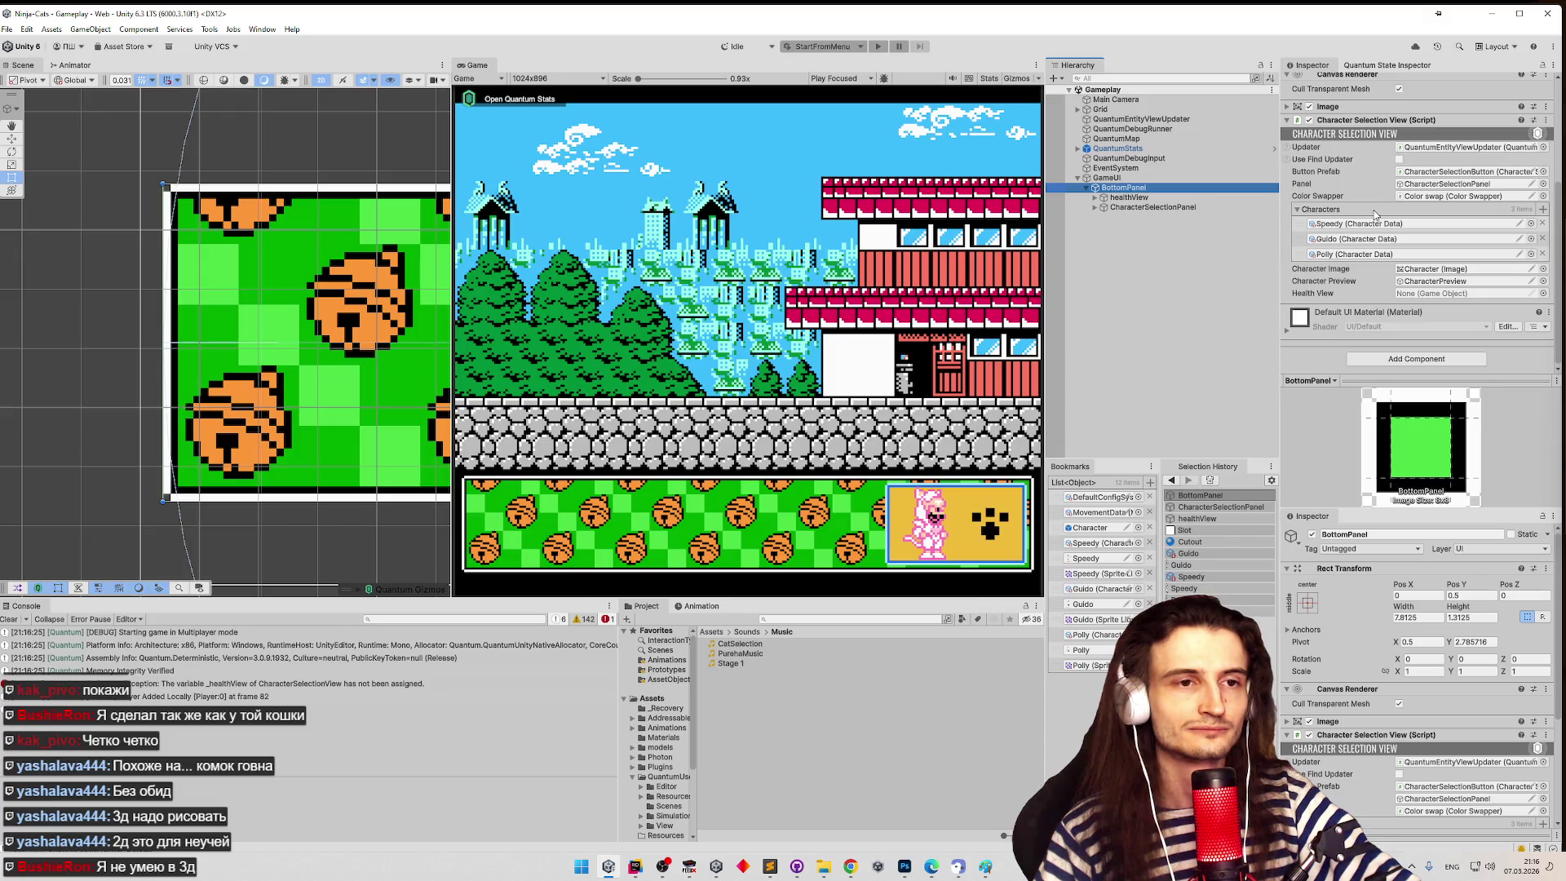
drag(1129, 197, 1431, 292)
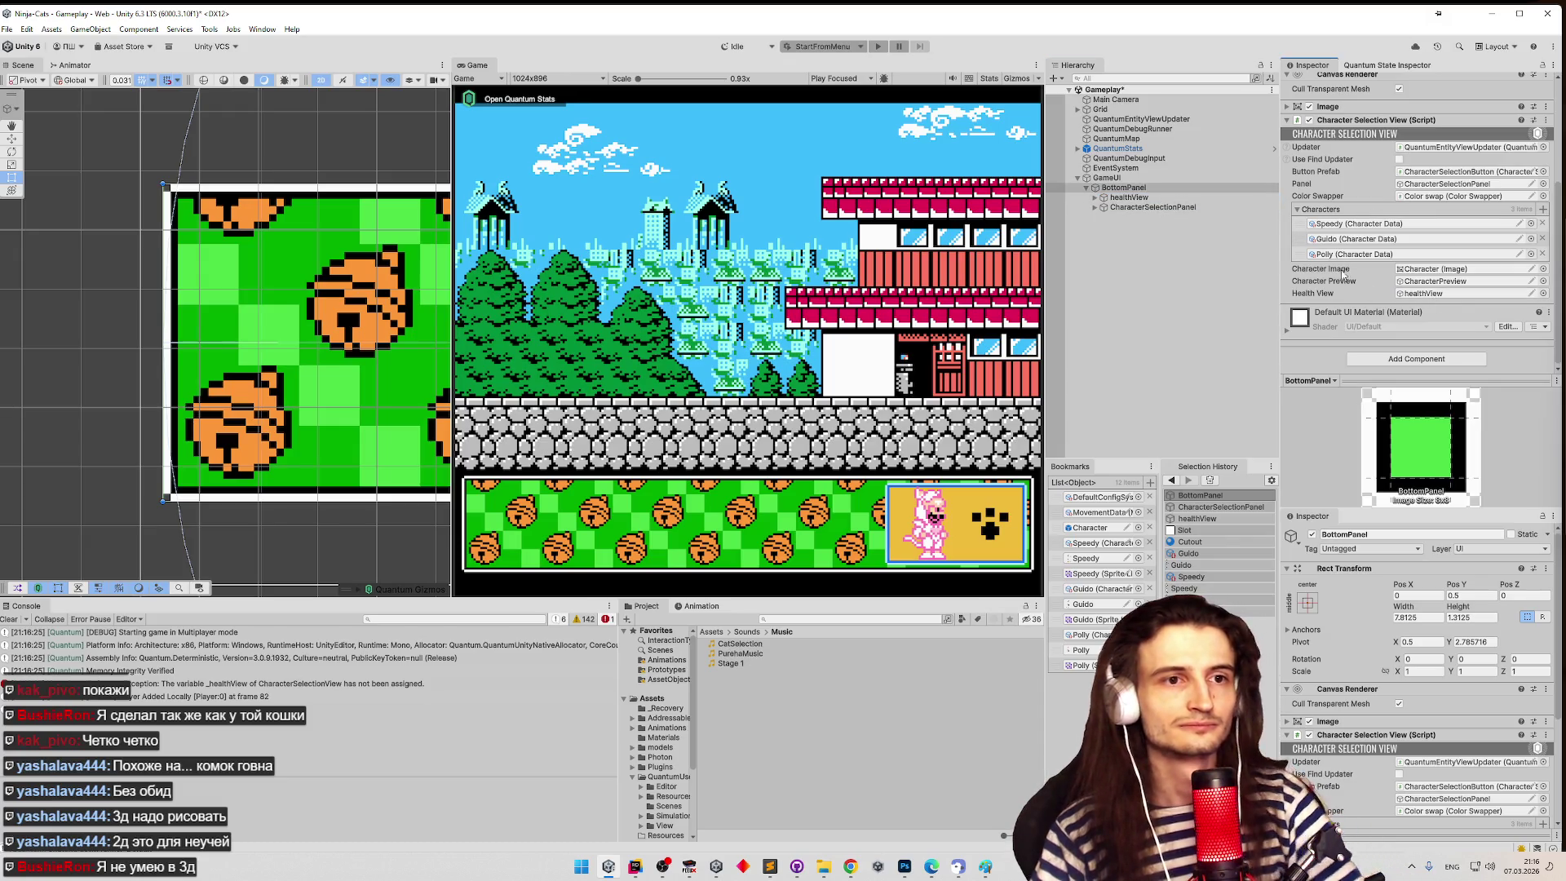
key(ctrl+p)
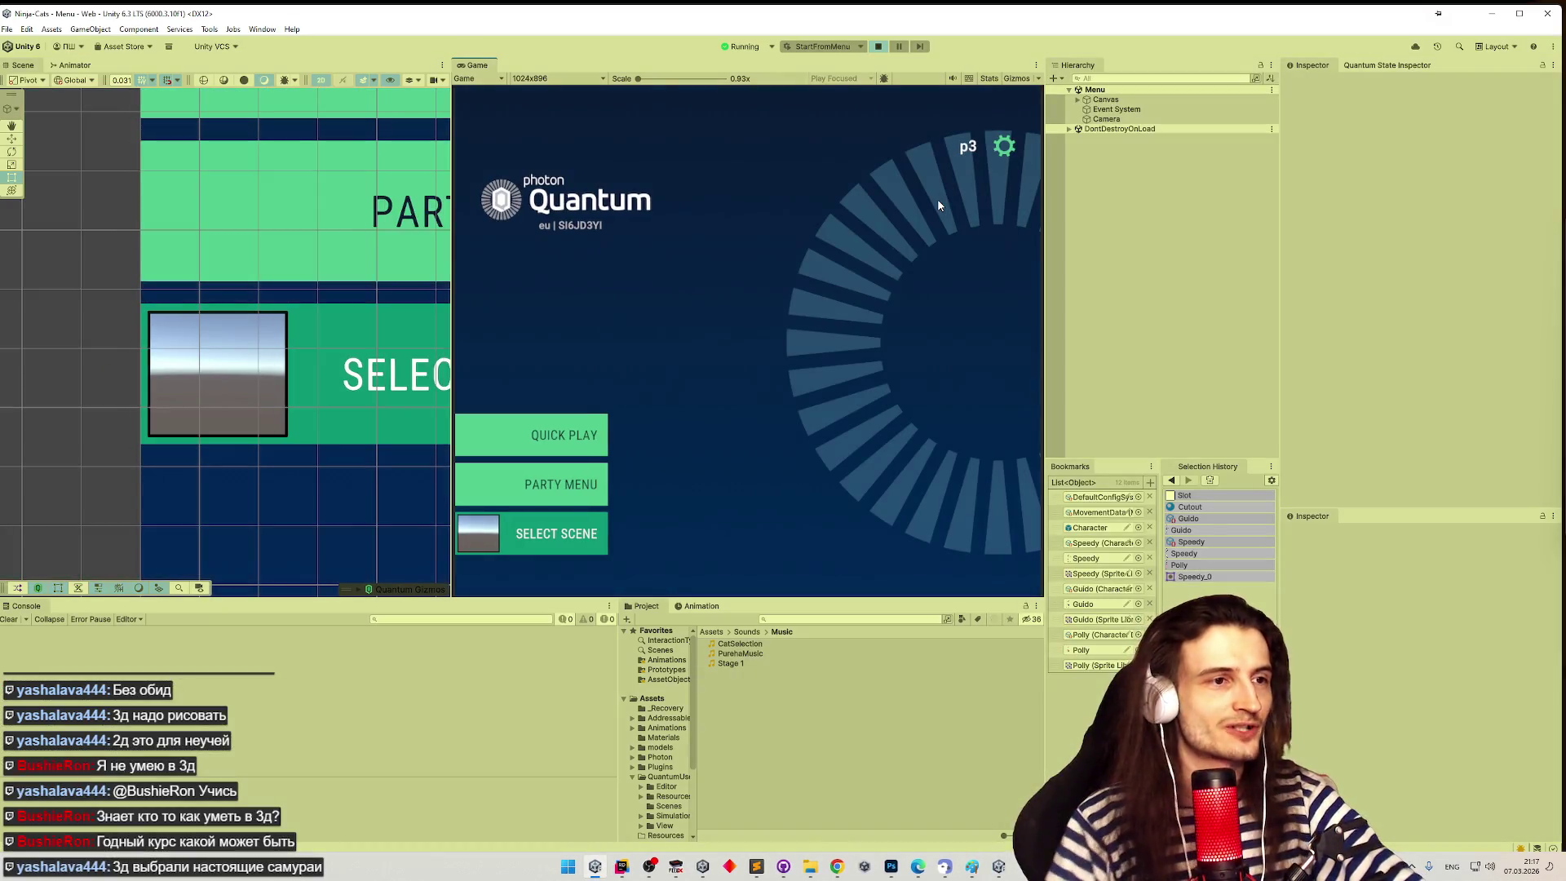
- Start Quick Play in the main game, paint the fifth bottle green, and walk the cat
click(998, 866)
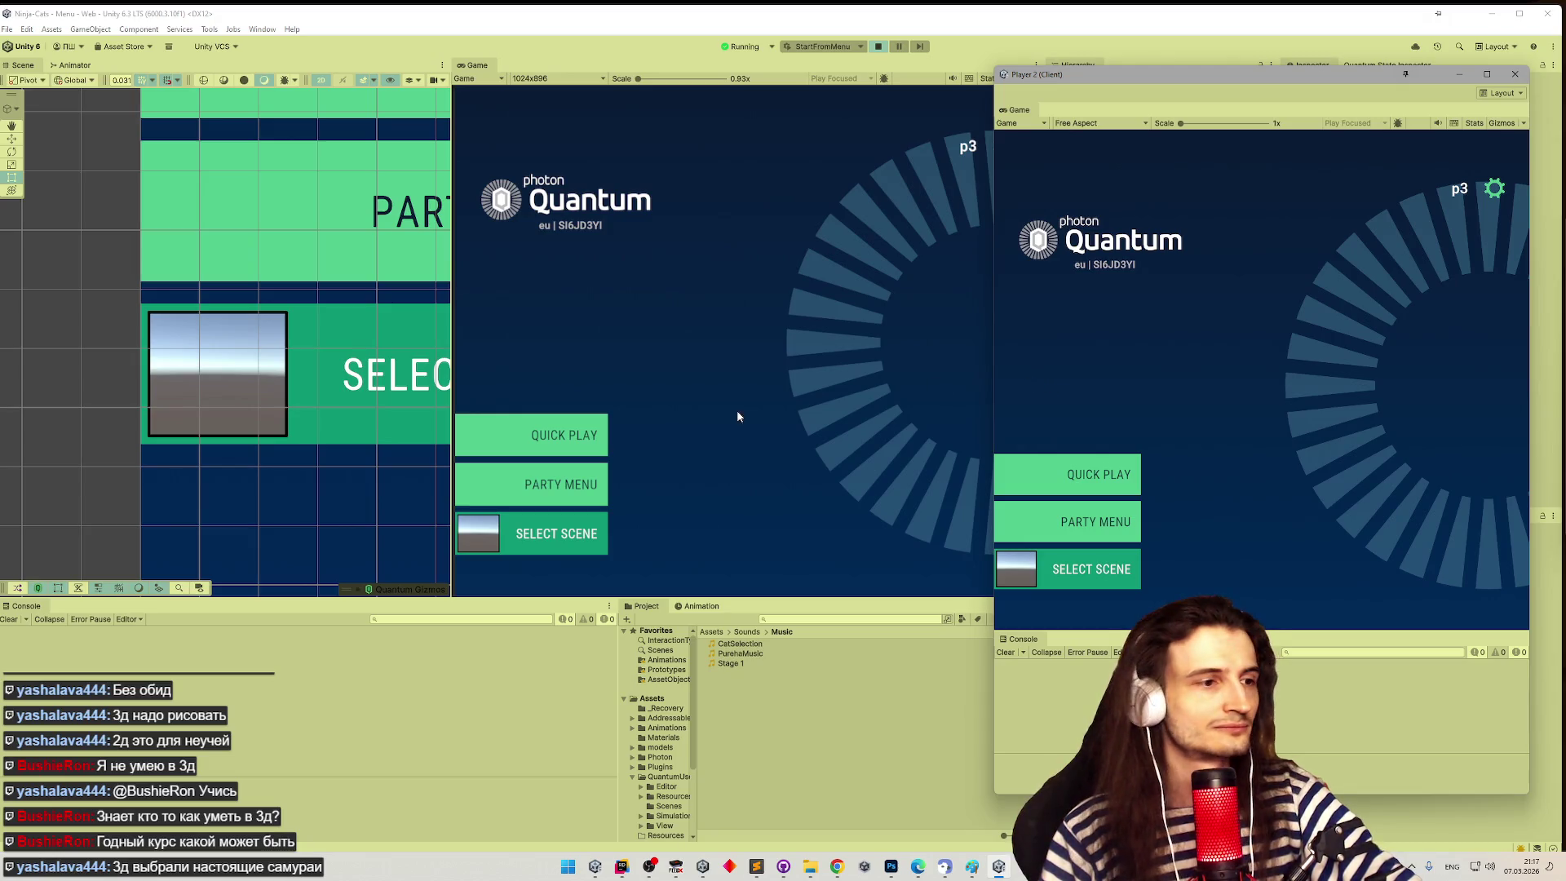
click(582, 449)
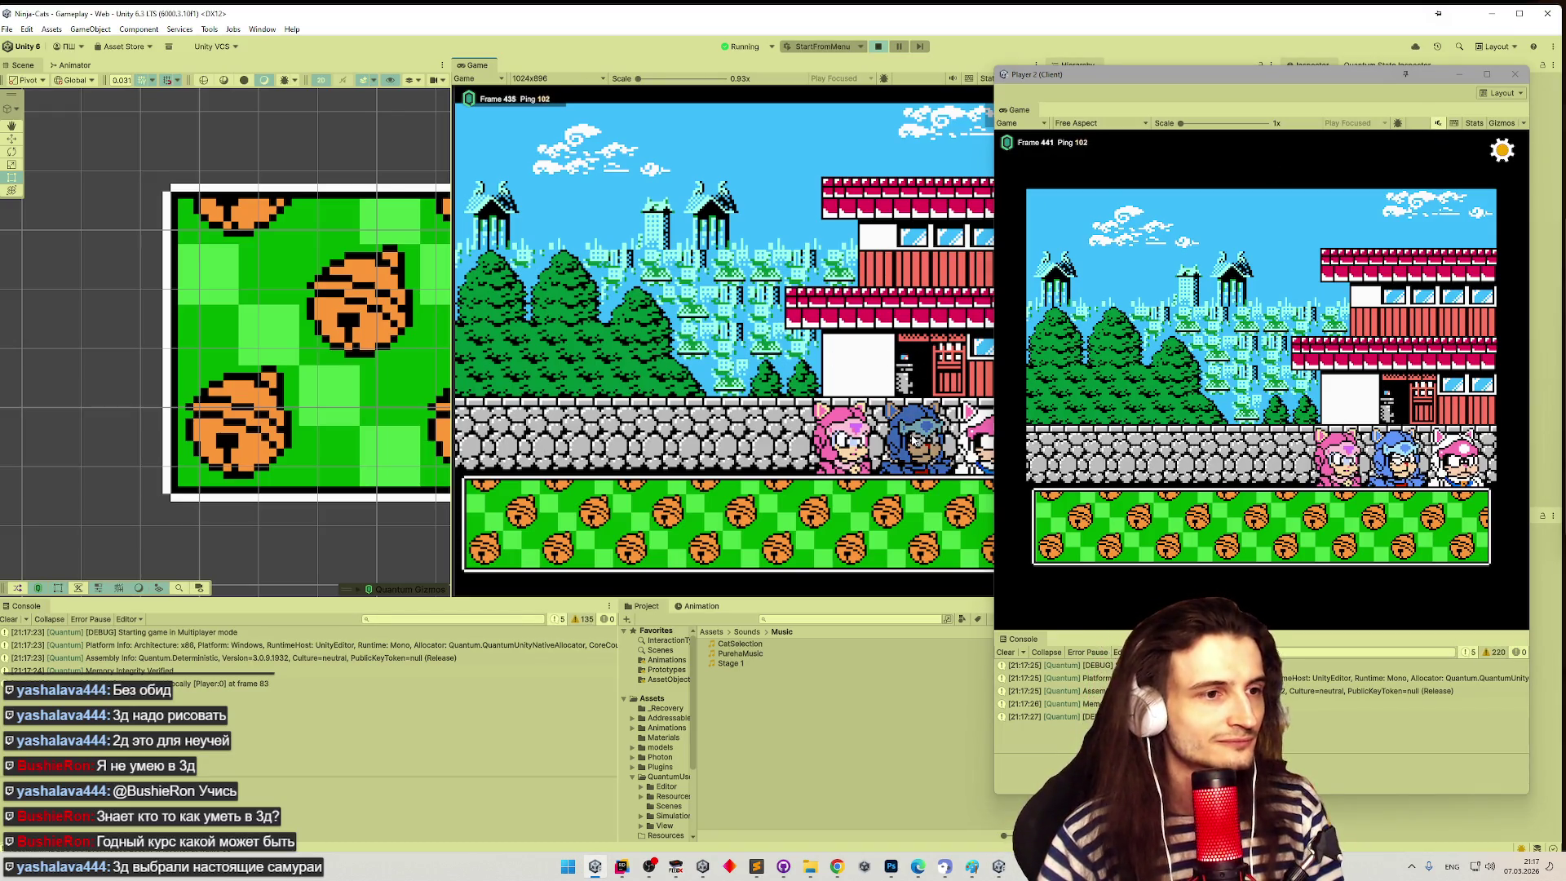
click(663, 532)
click(710, 437)
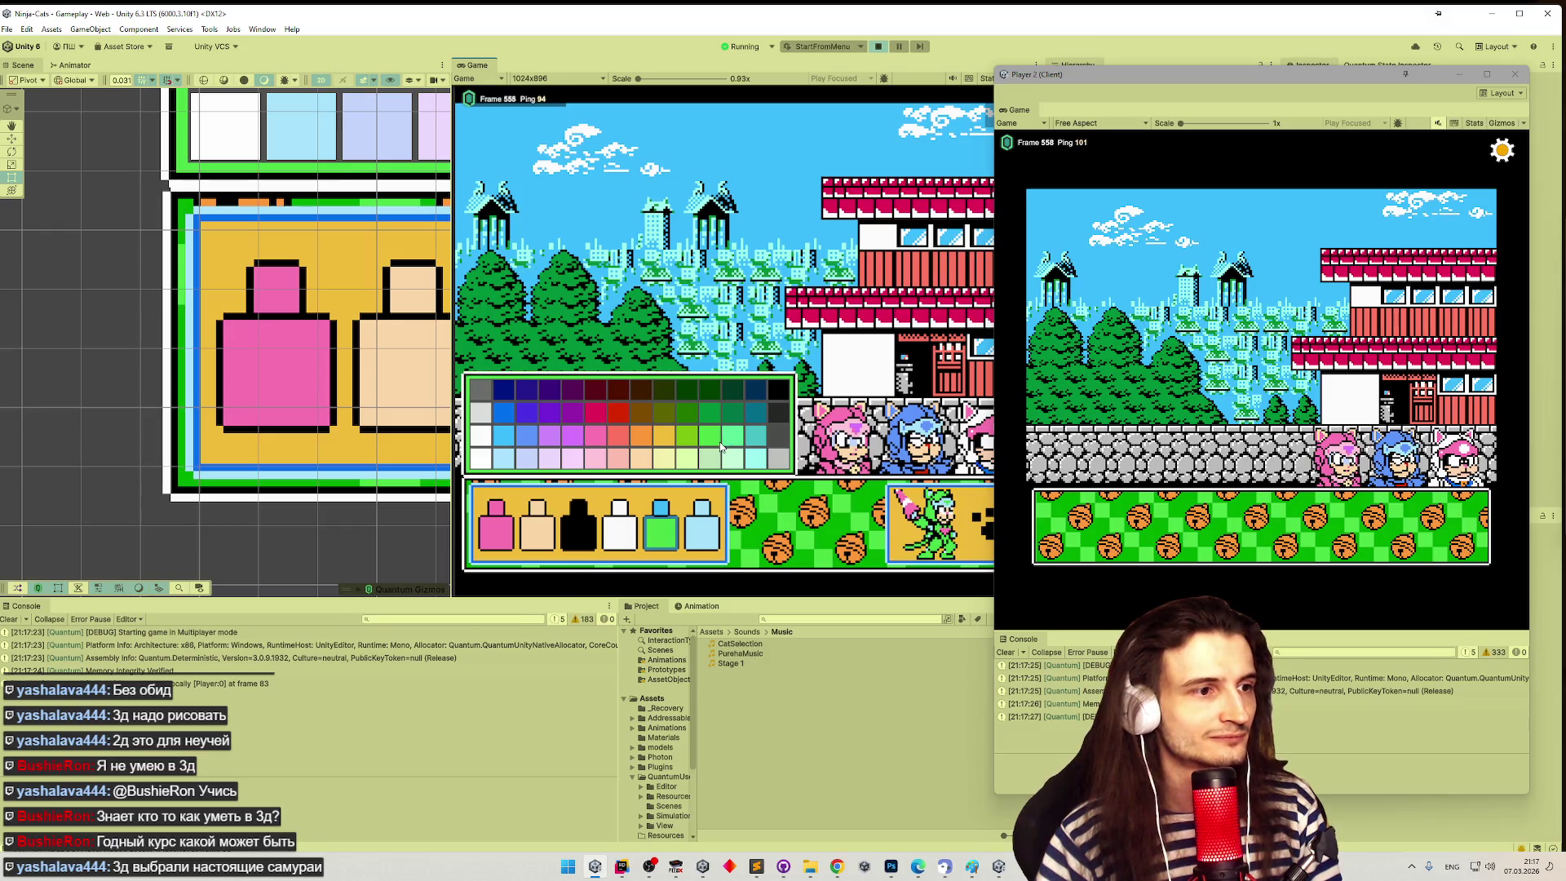
click(976, 522)
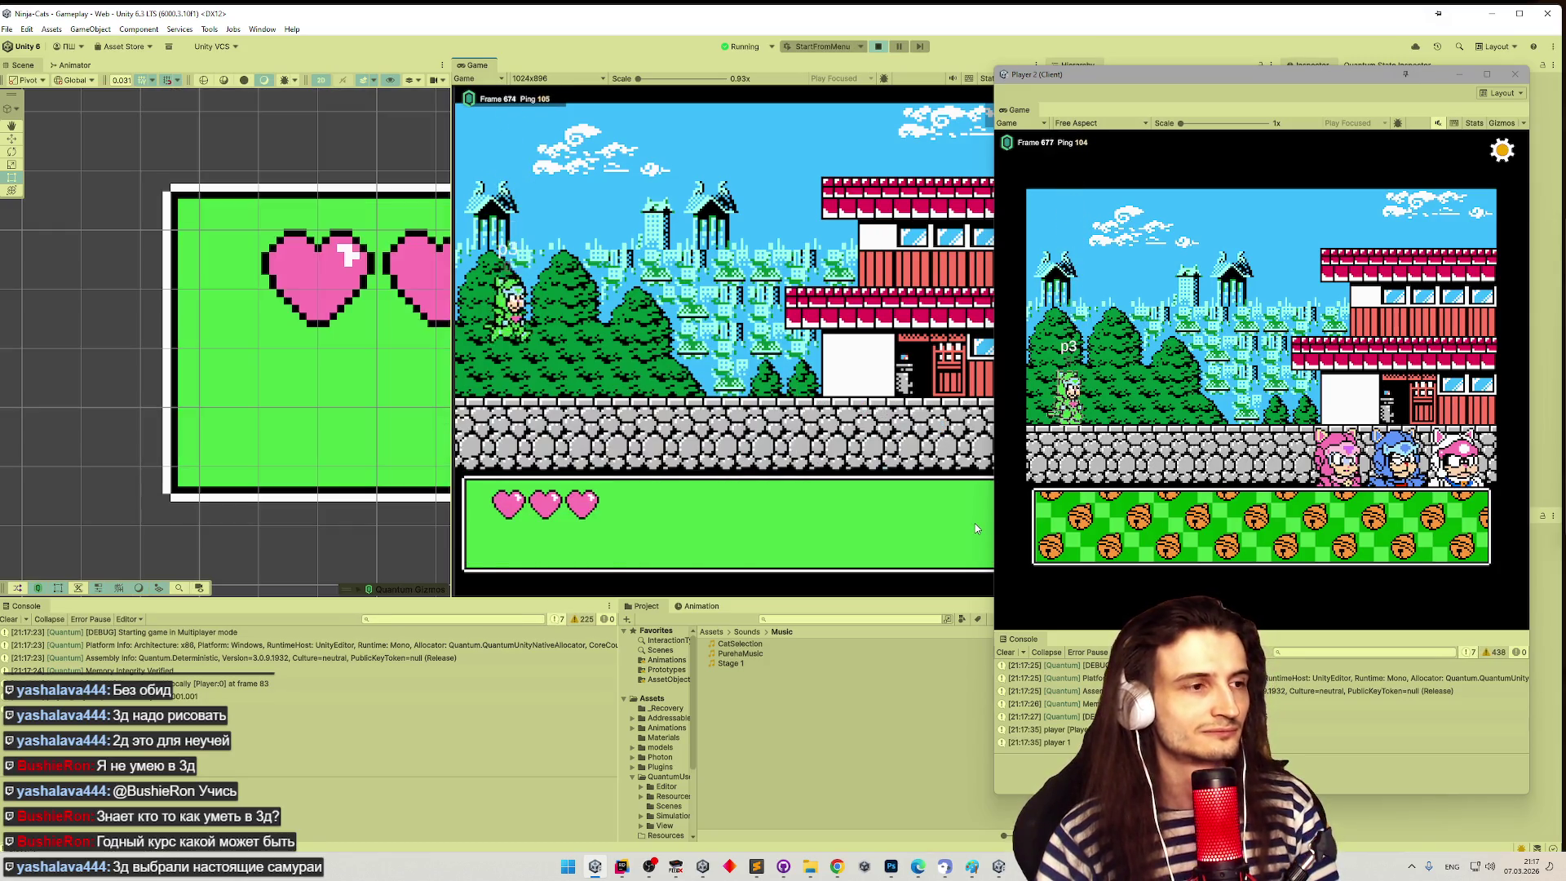
key(Right)
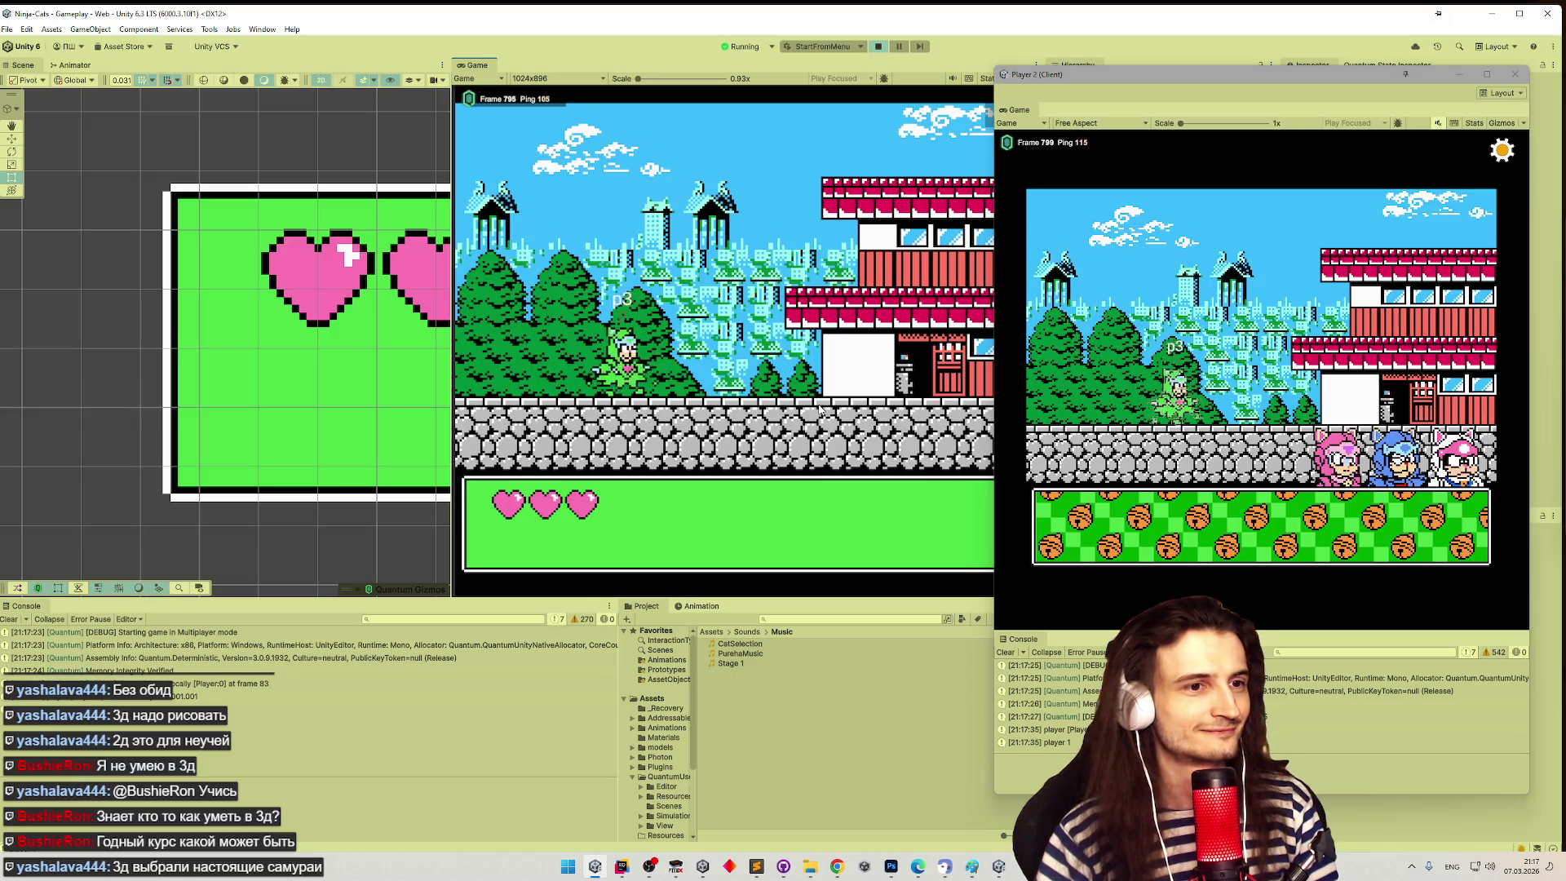
key(Left)
- In Player 2, paint the fourth bottle green, spawn the pink cat, and hit the green cat
click(1155, 525)
click(1155, 532)
click(1223, 463)
click(1437, 531)
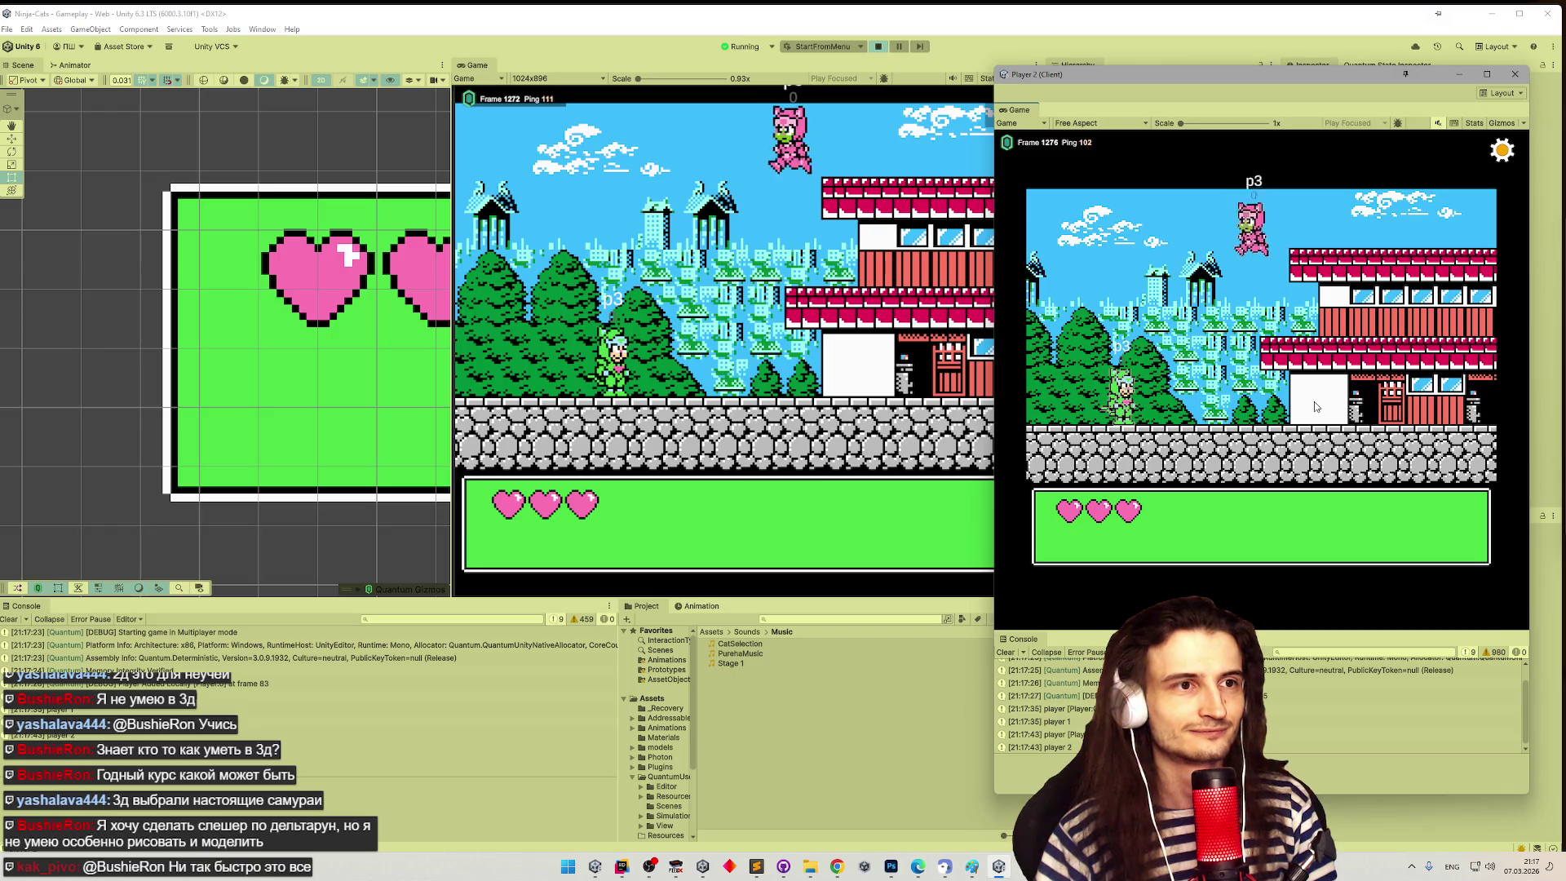
key(Left)
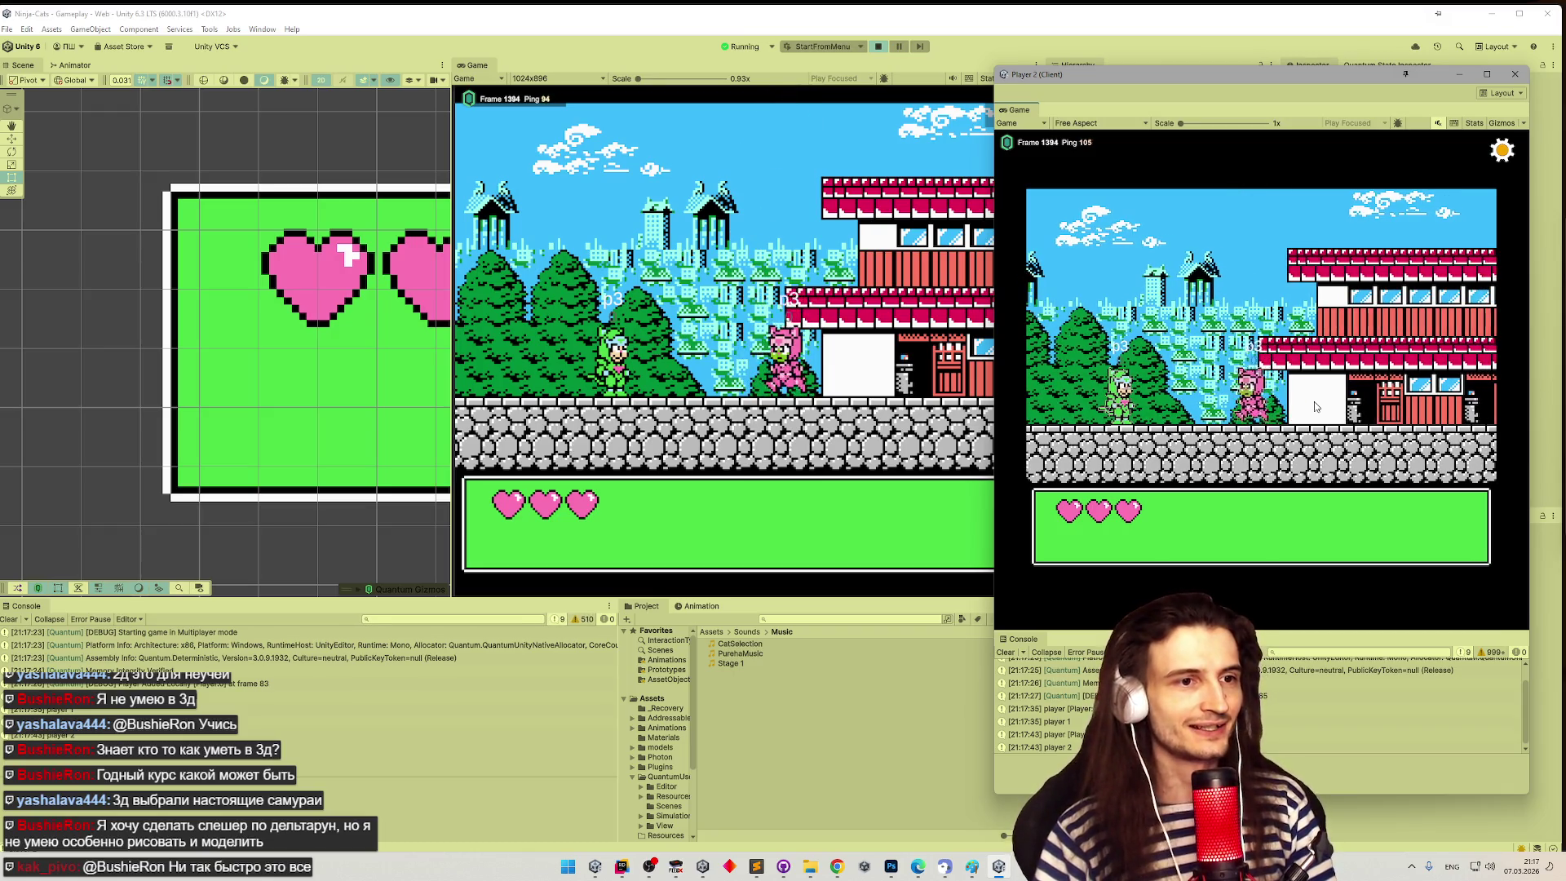
key(Left)
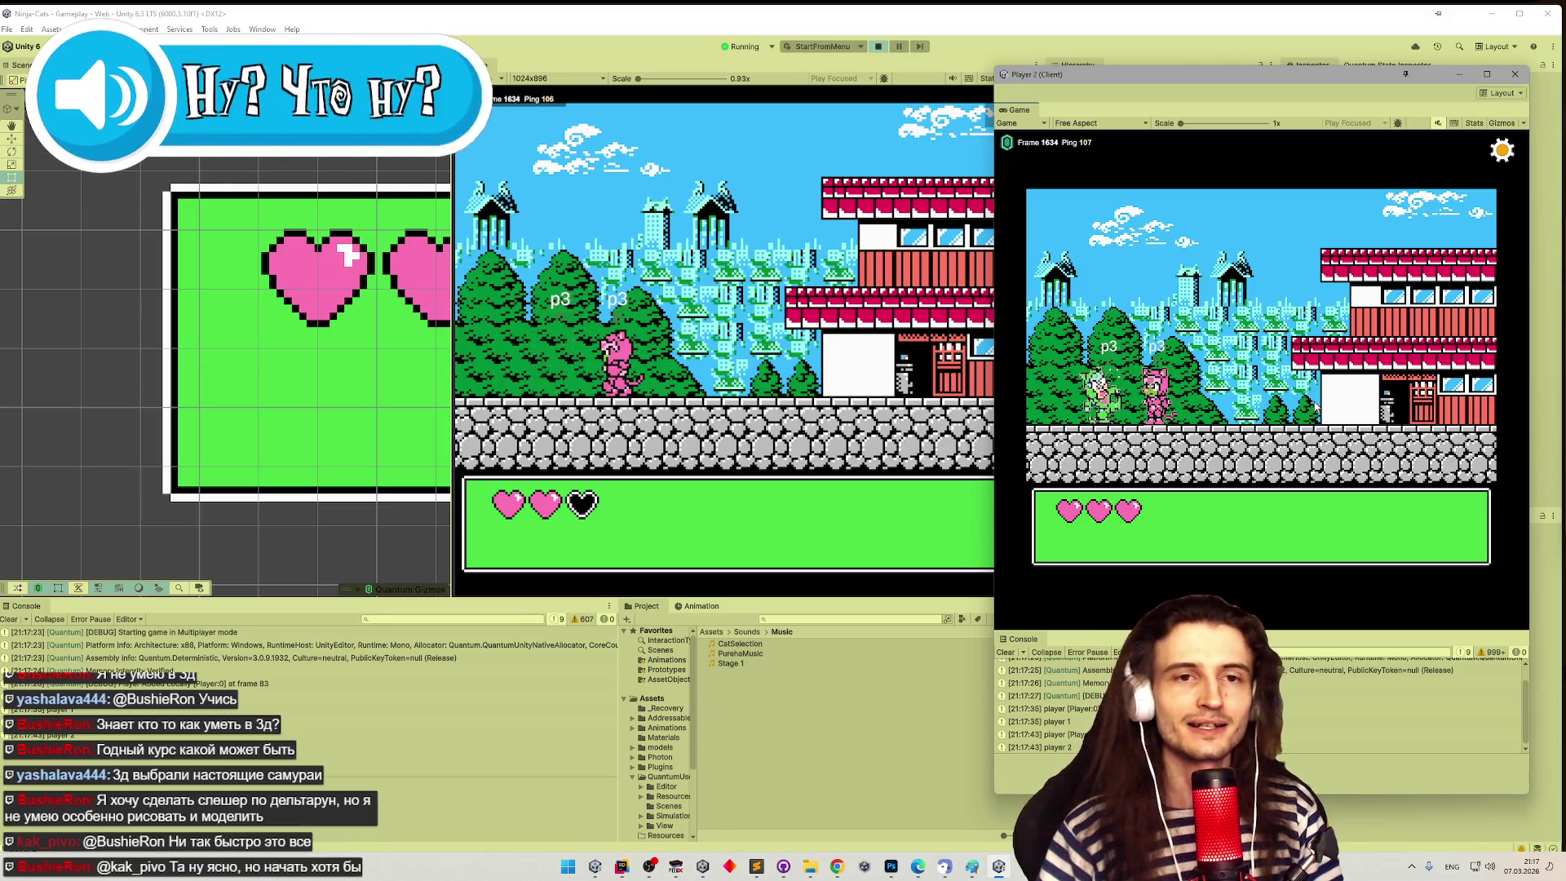
key(Left)
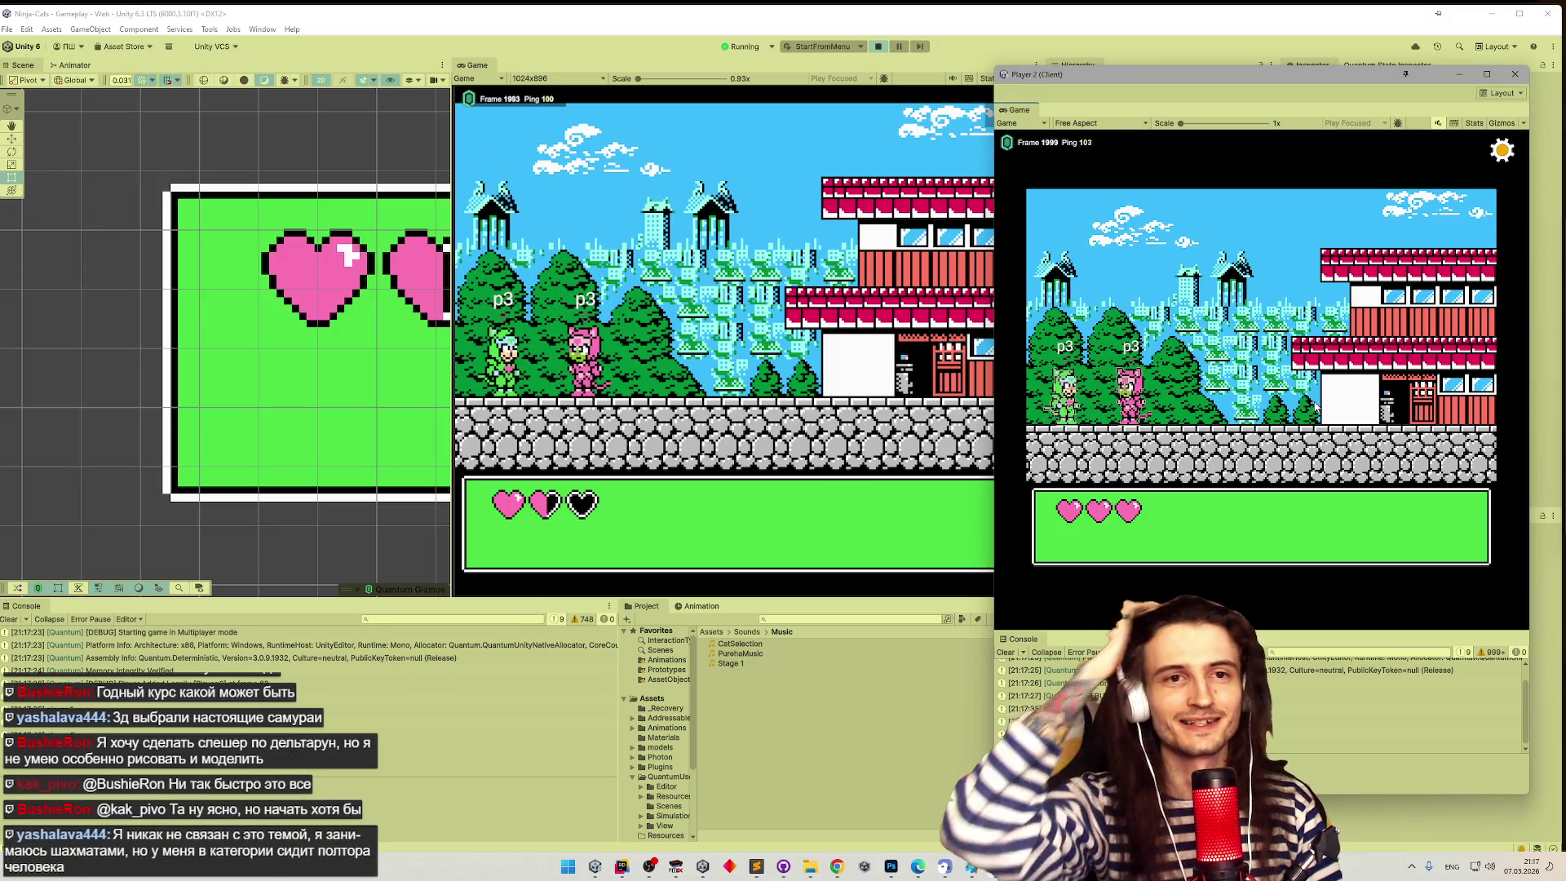
key(Left)
key(Left)
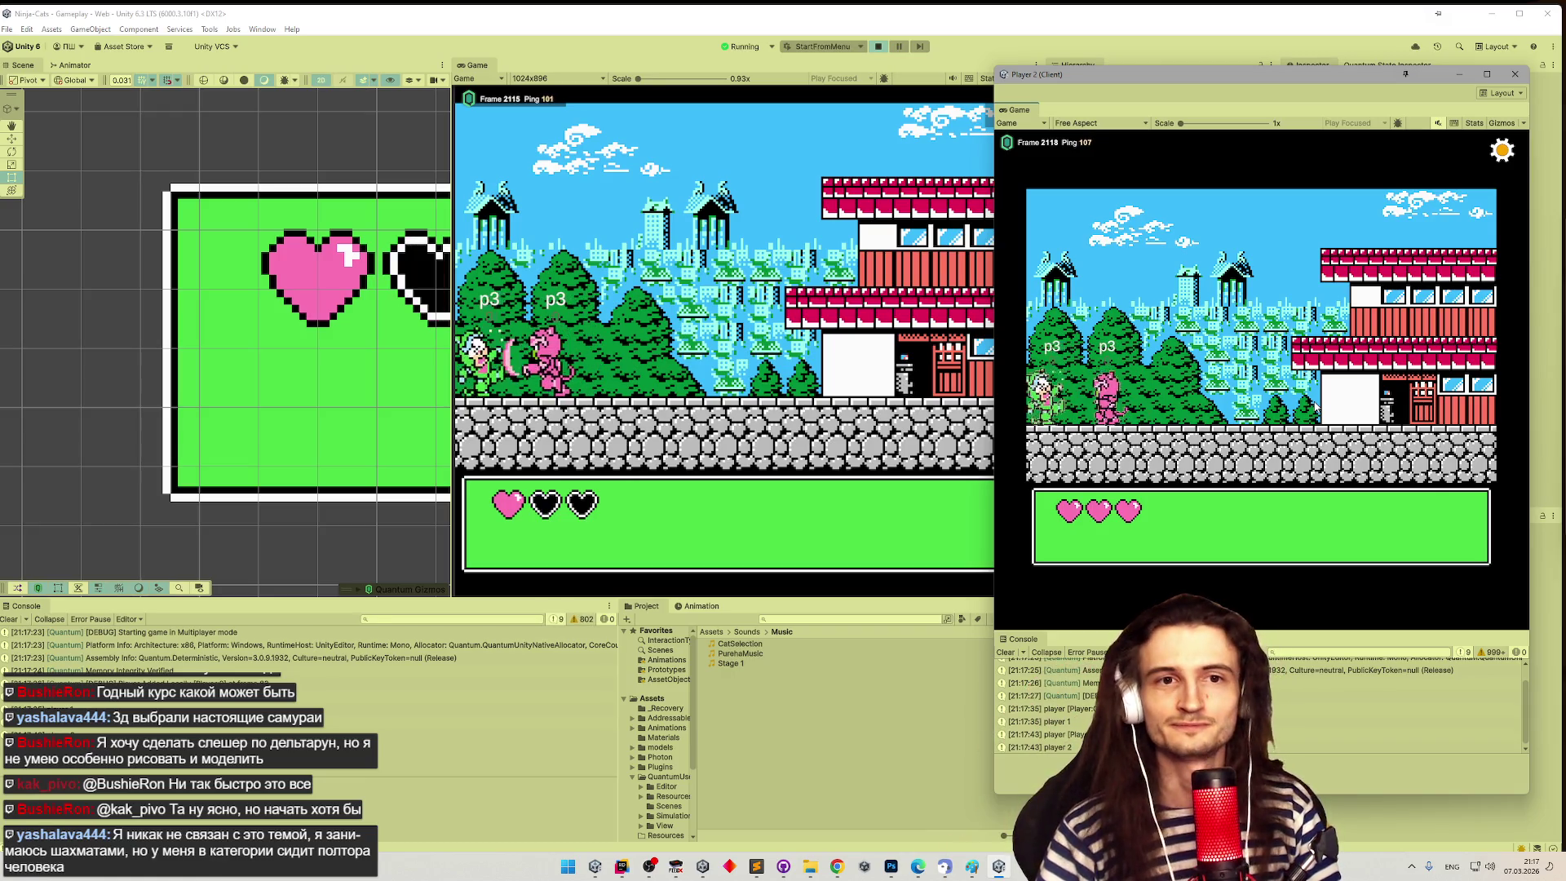
key(Left)
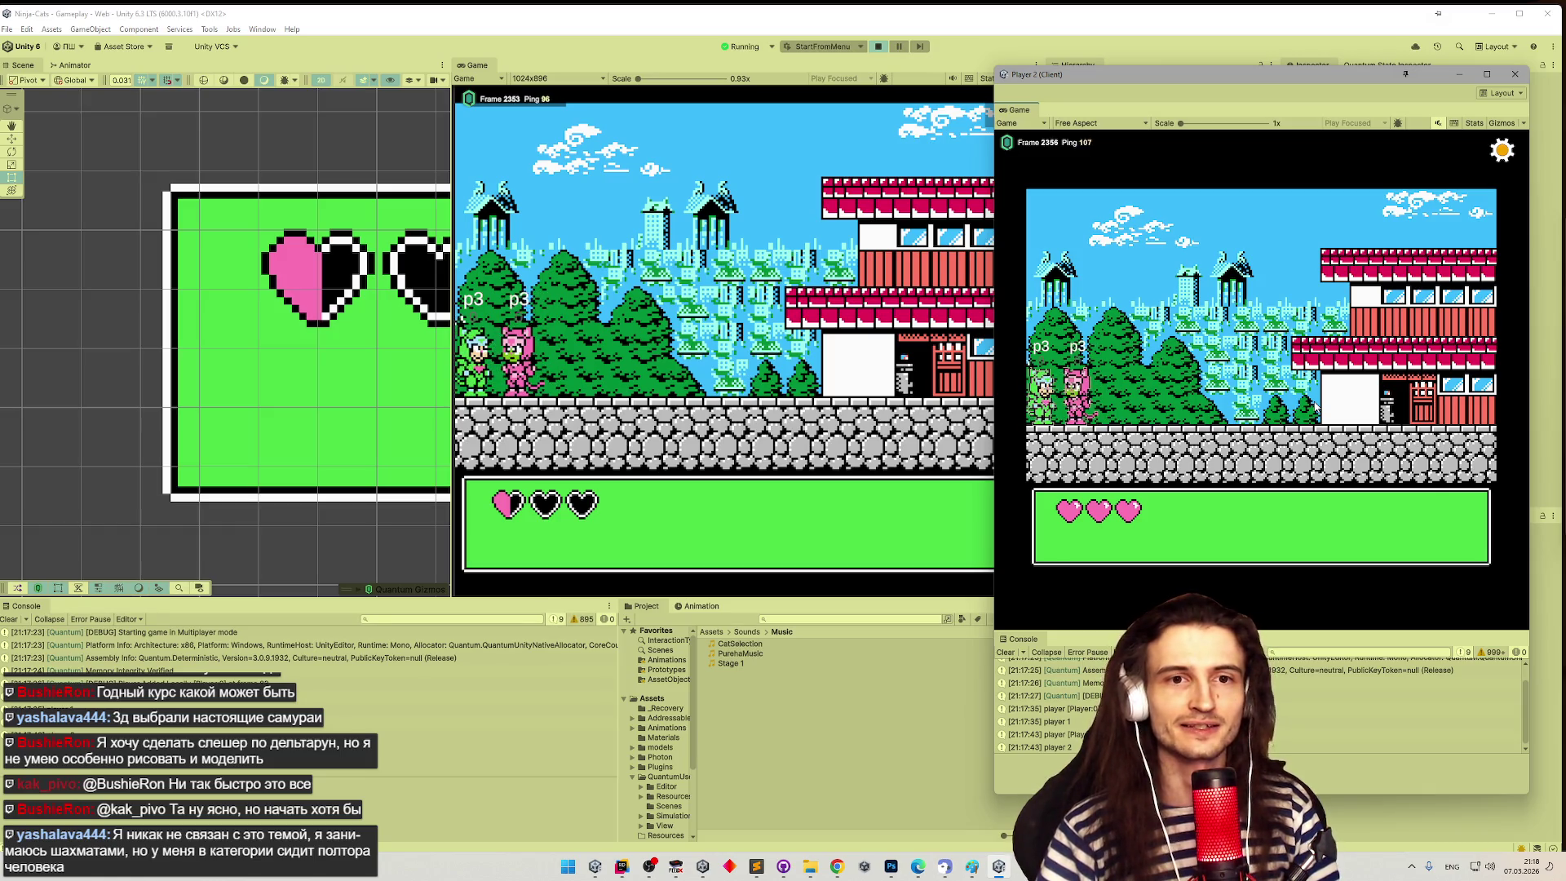
key(Right)
key(Left)
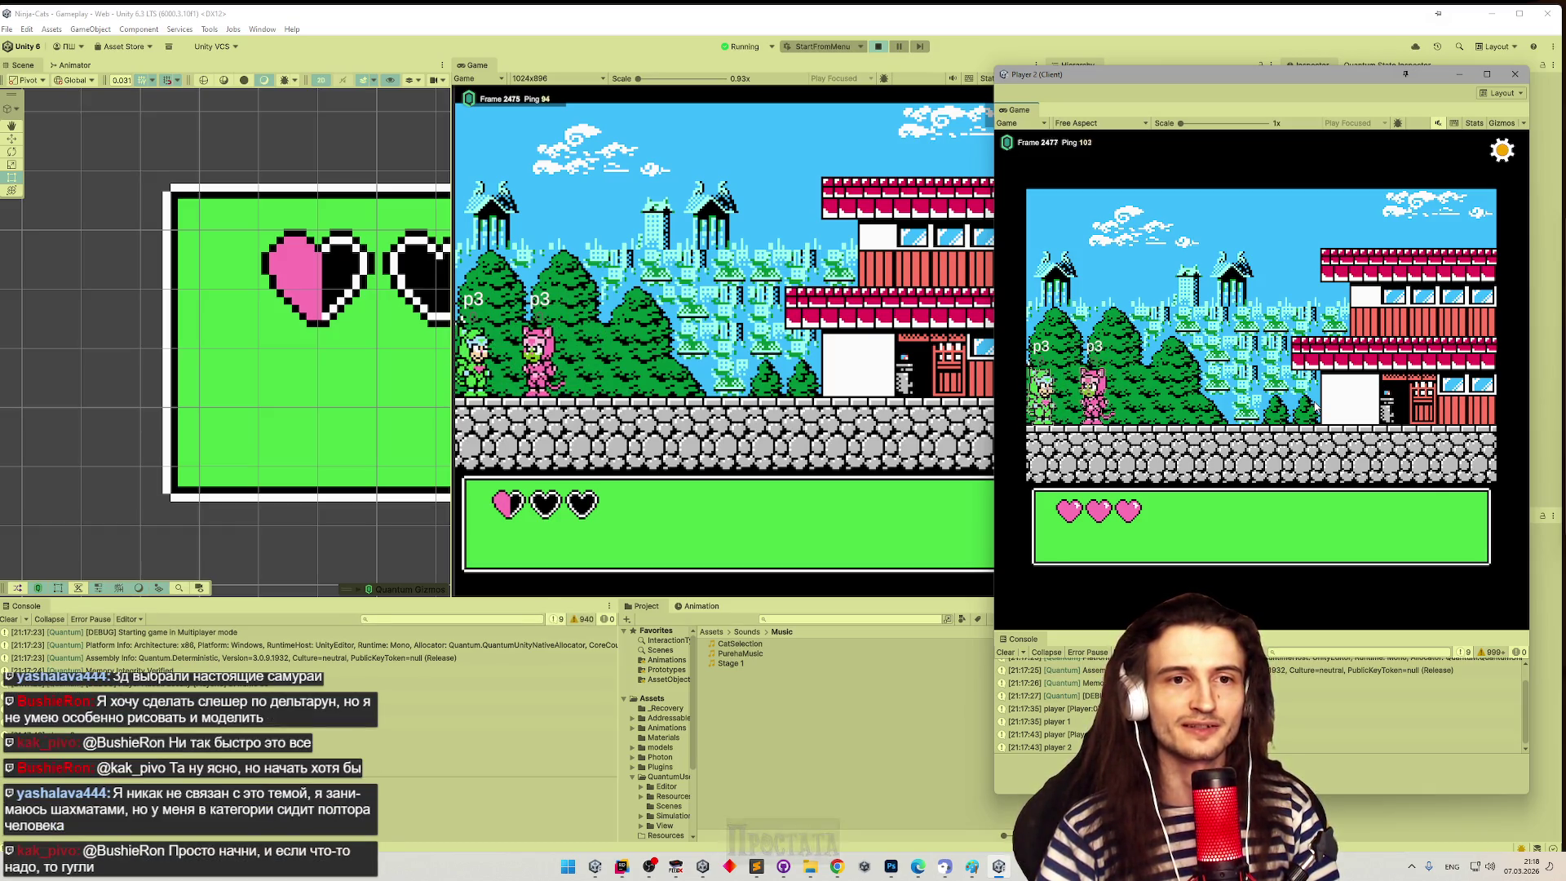
key(Left)
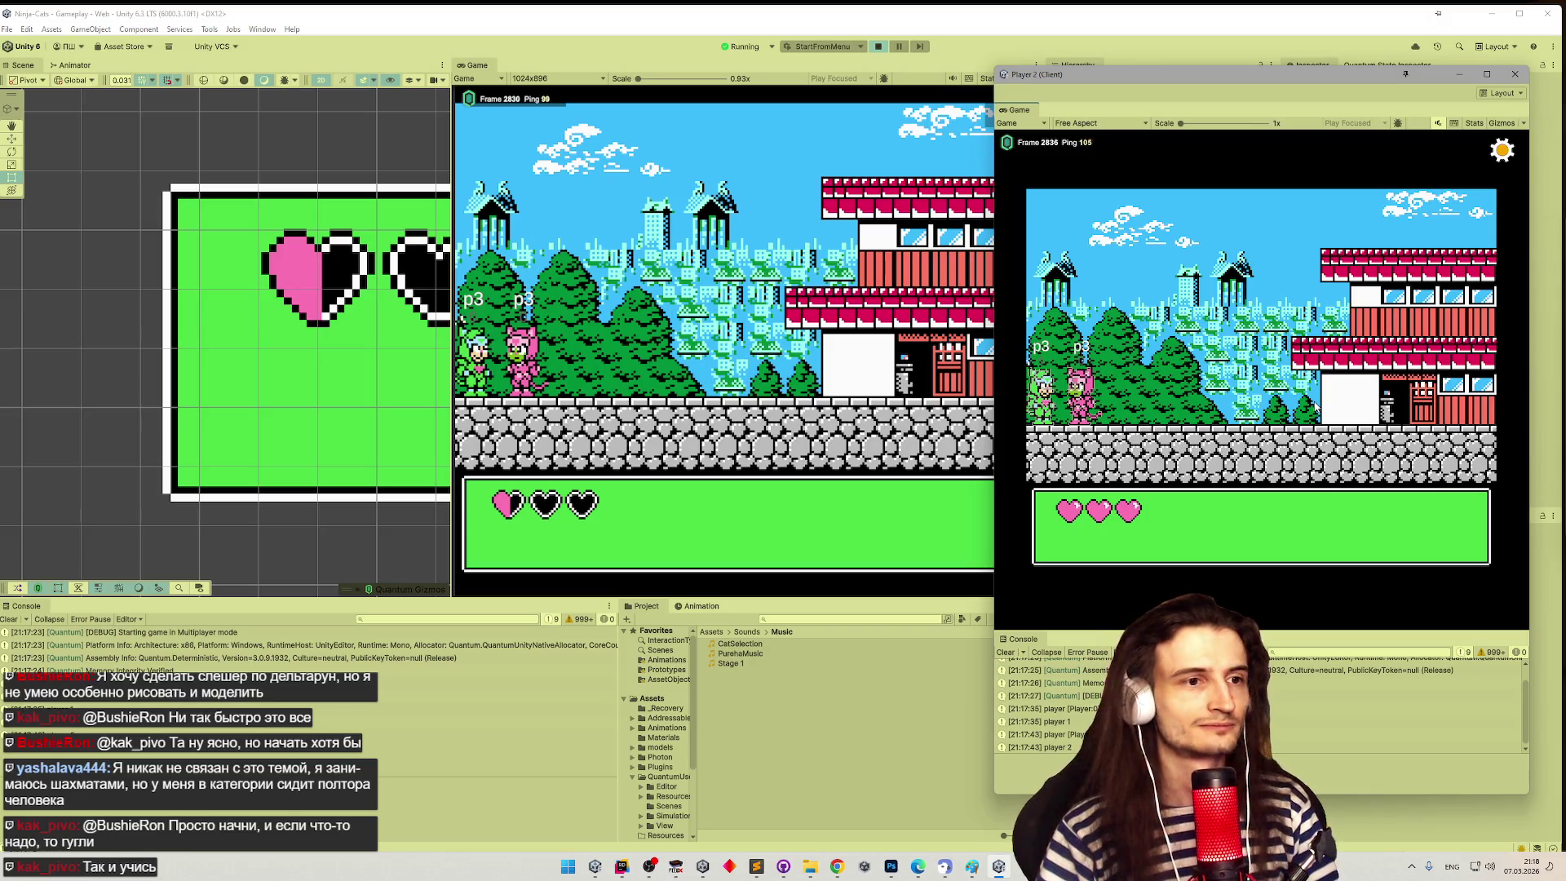
key(Right)
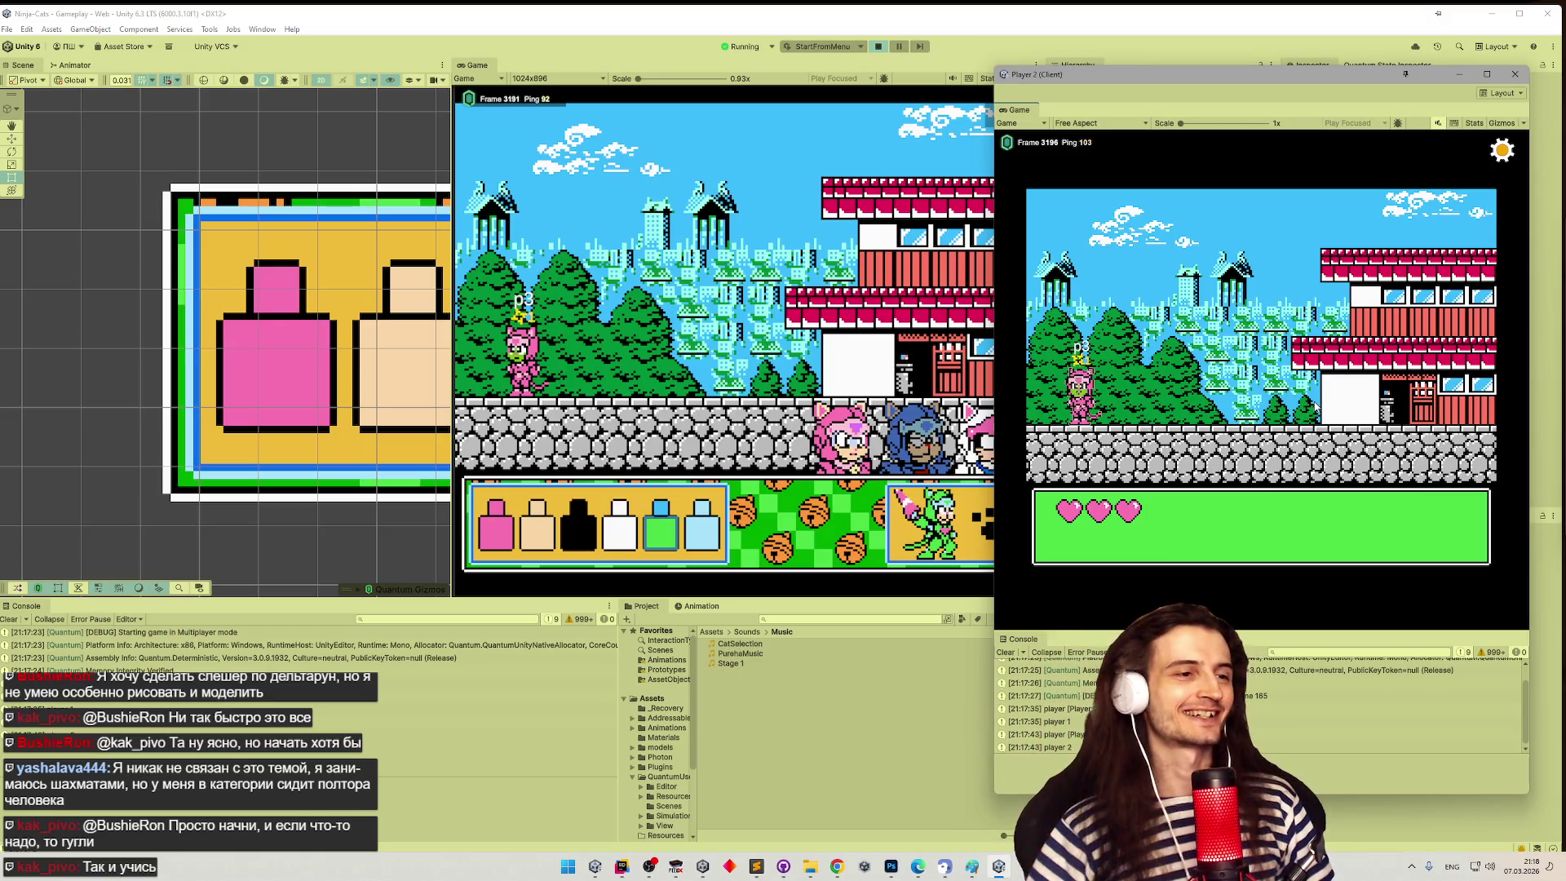
- Make the host's p3 cat jump right and back, then close the Player 2 client
click(892, 258)
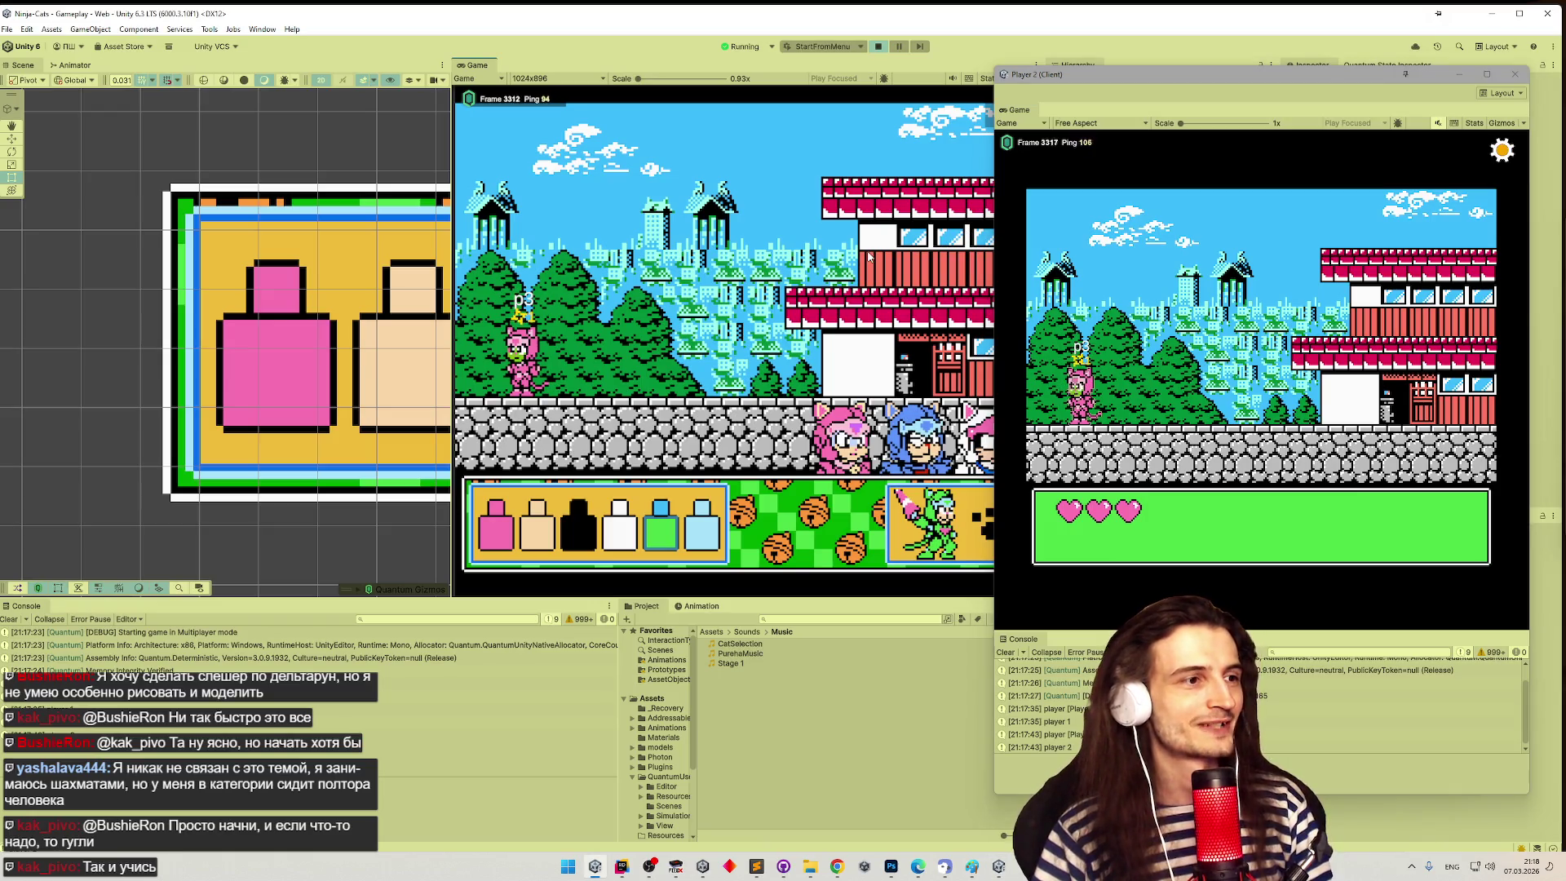
key(Right)
key(space)
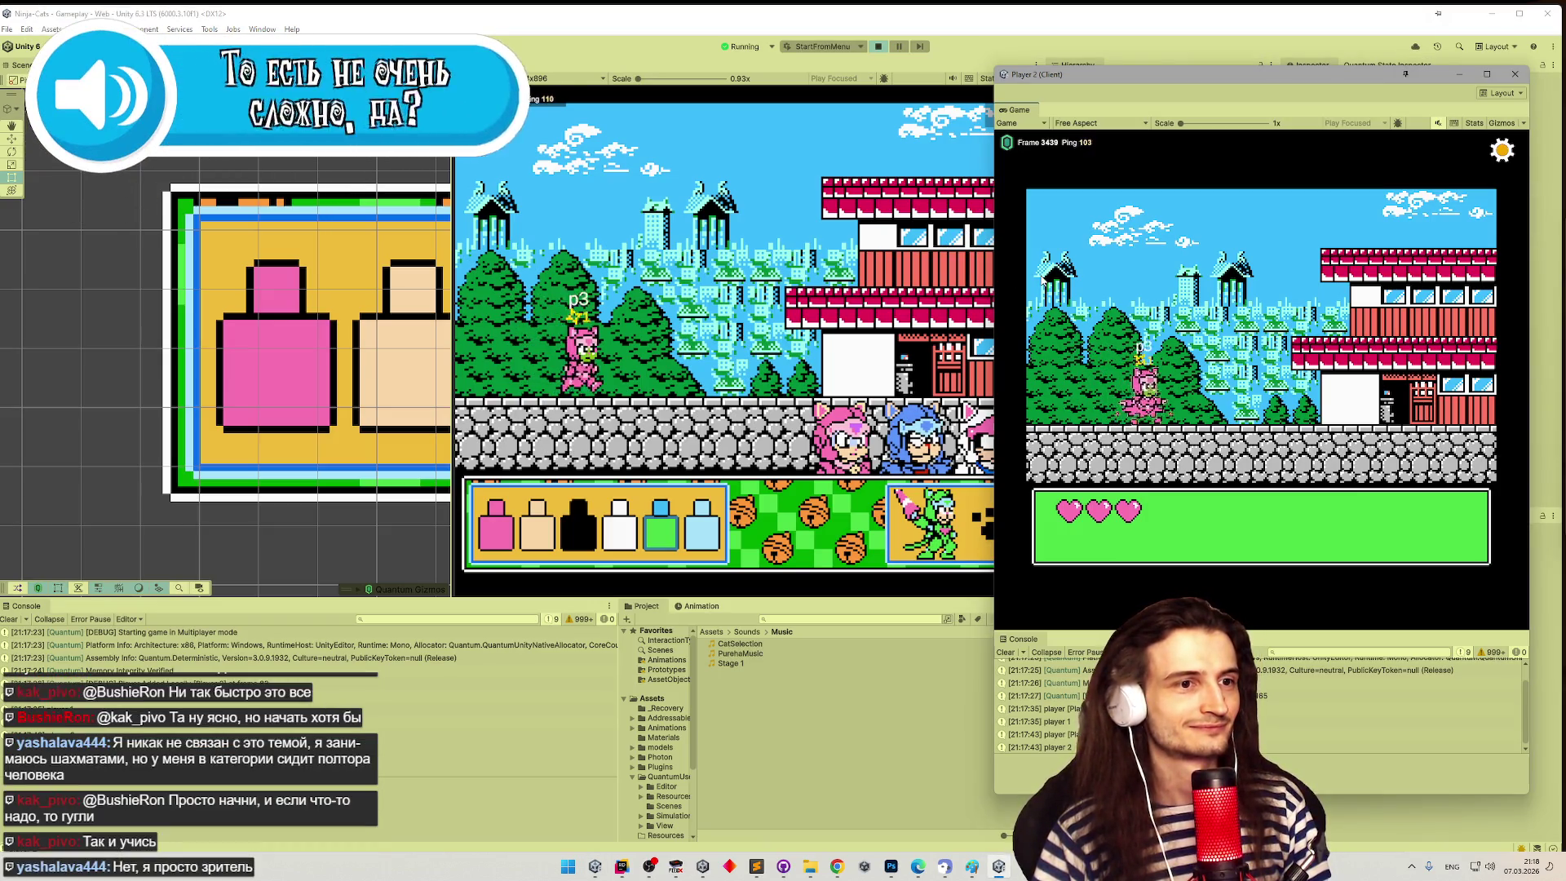
key(space)
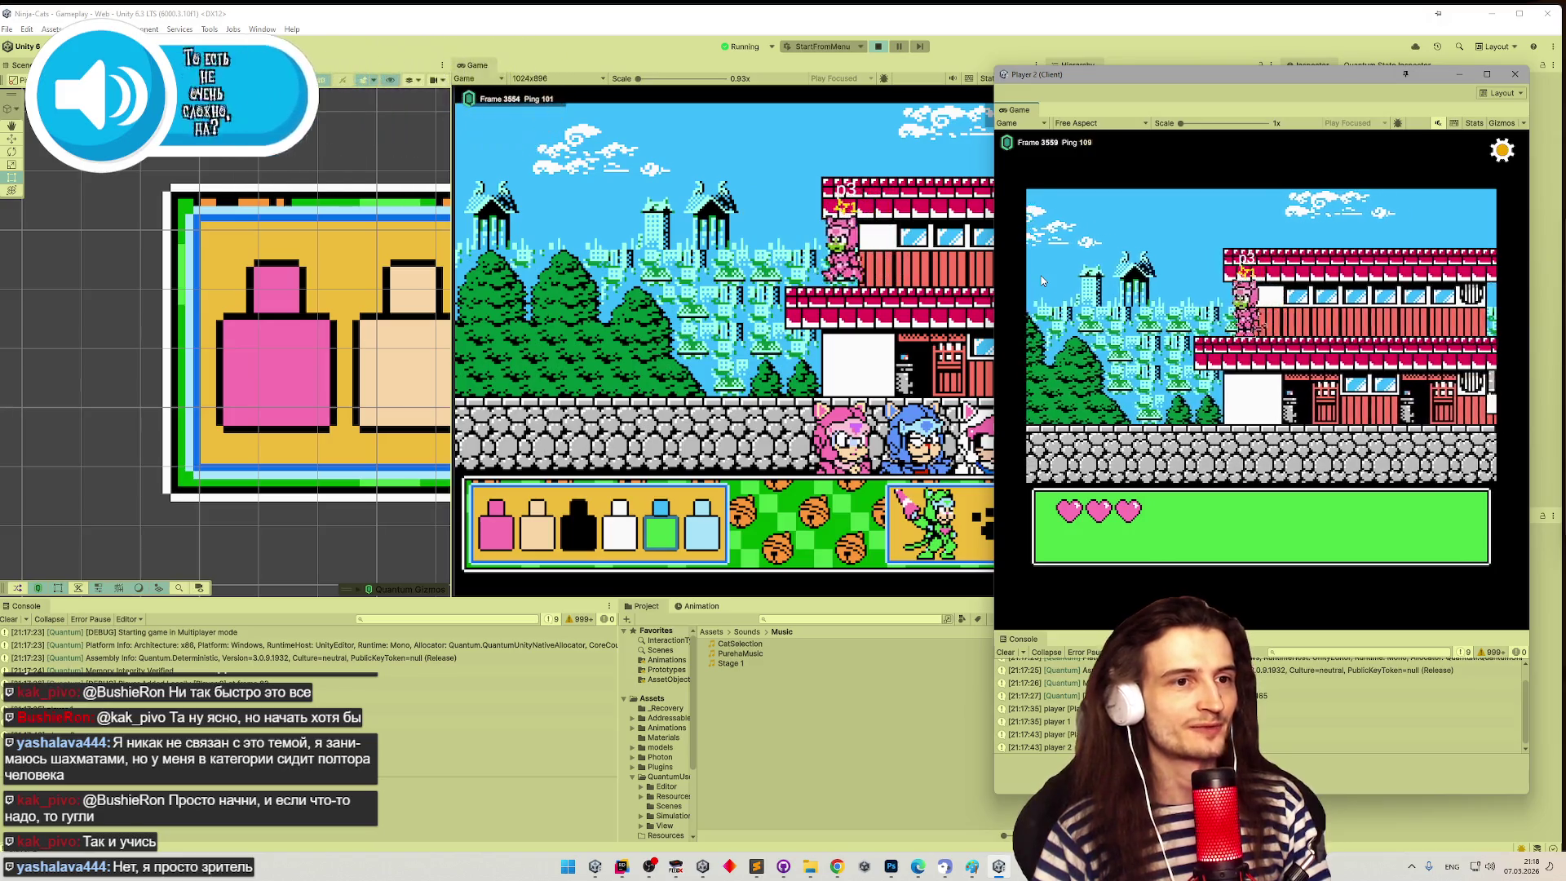
key(Left)
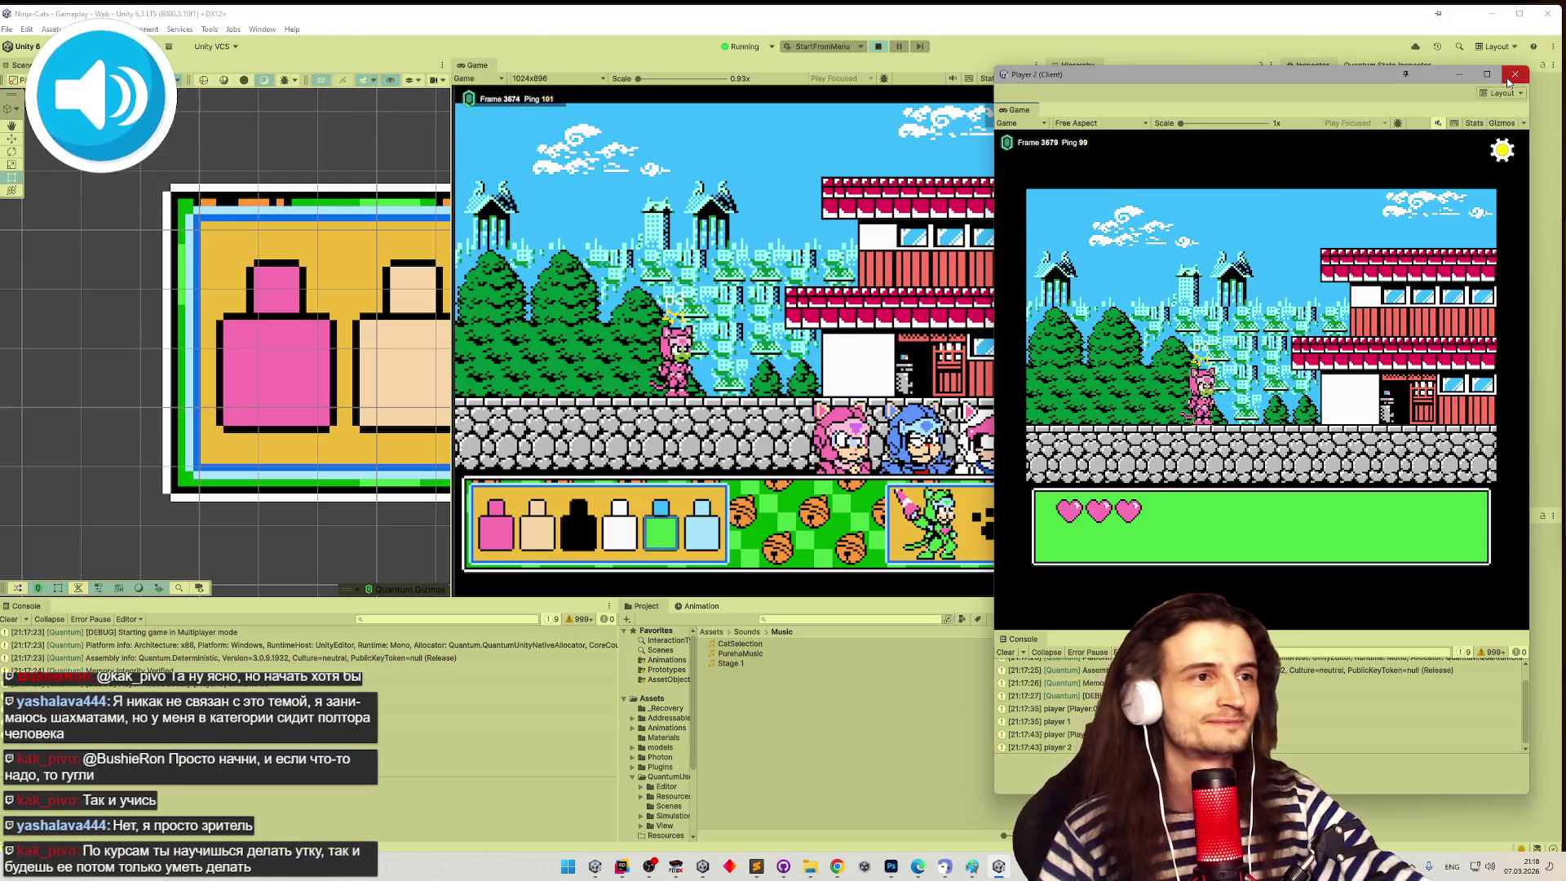
click(1510, 78)
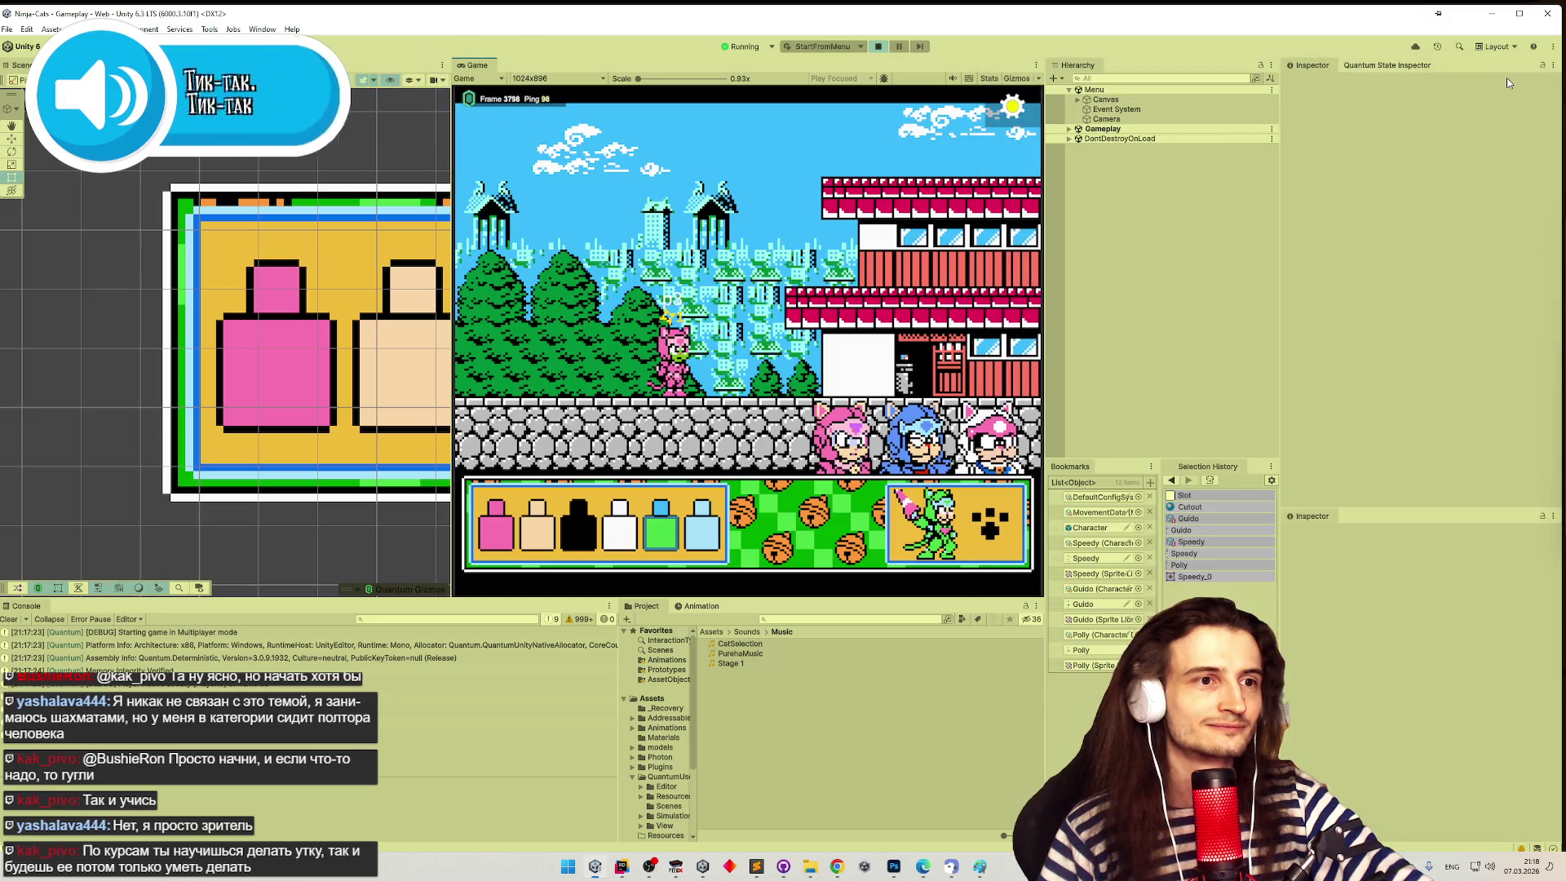
- Stop Play mode and clear the Console messages
click(878, 47)
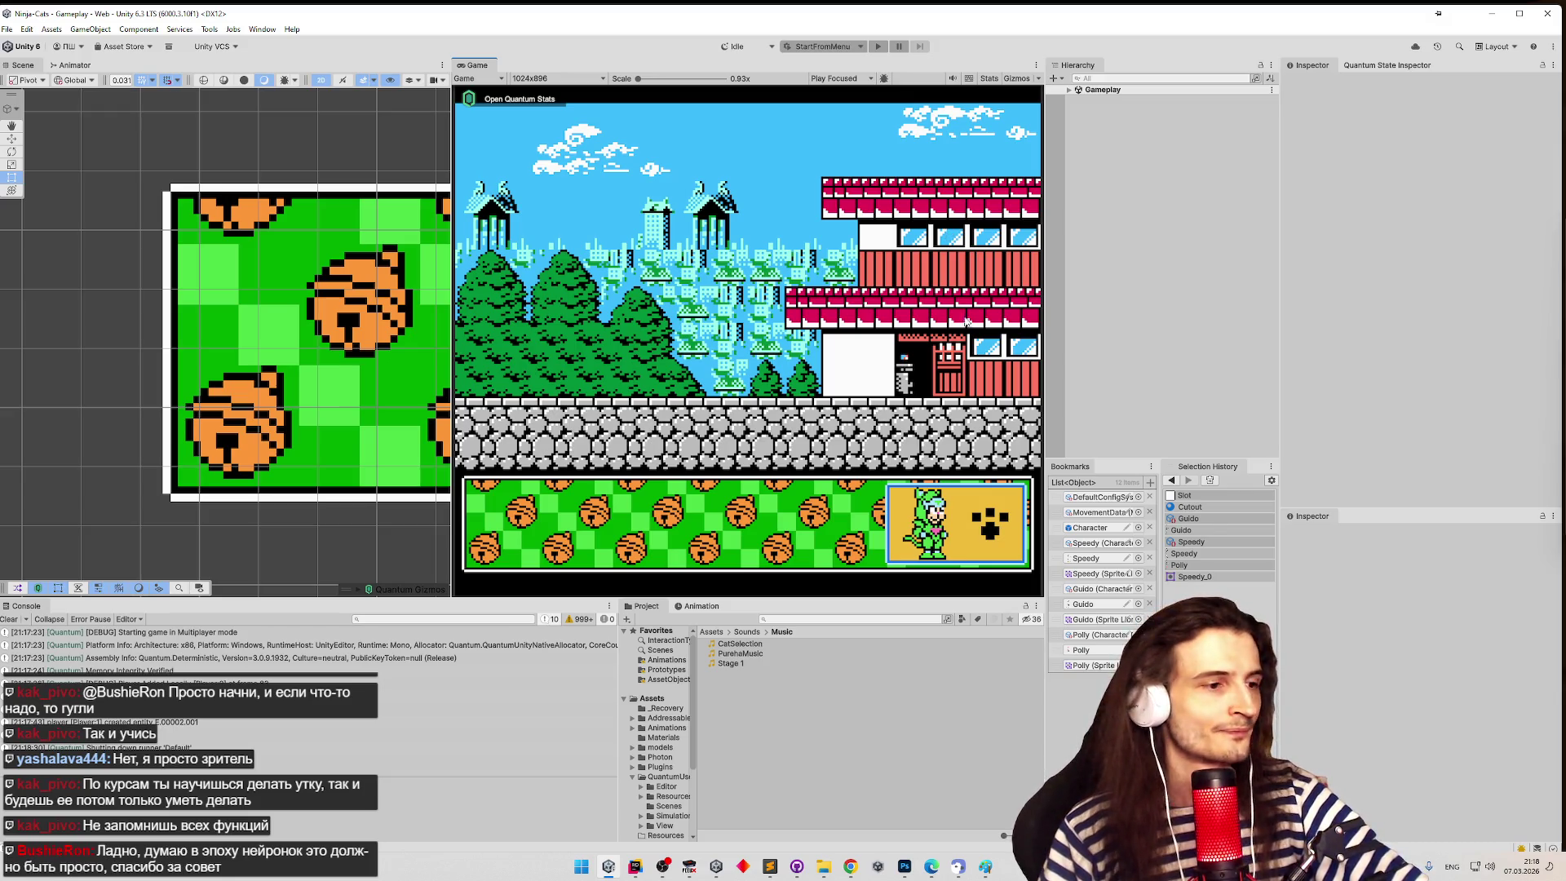
click(12, 626)
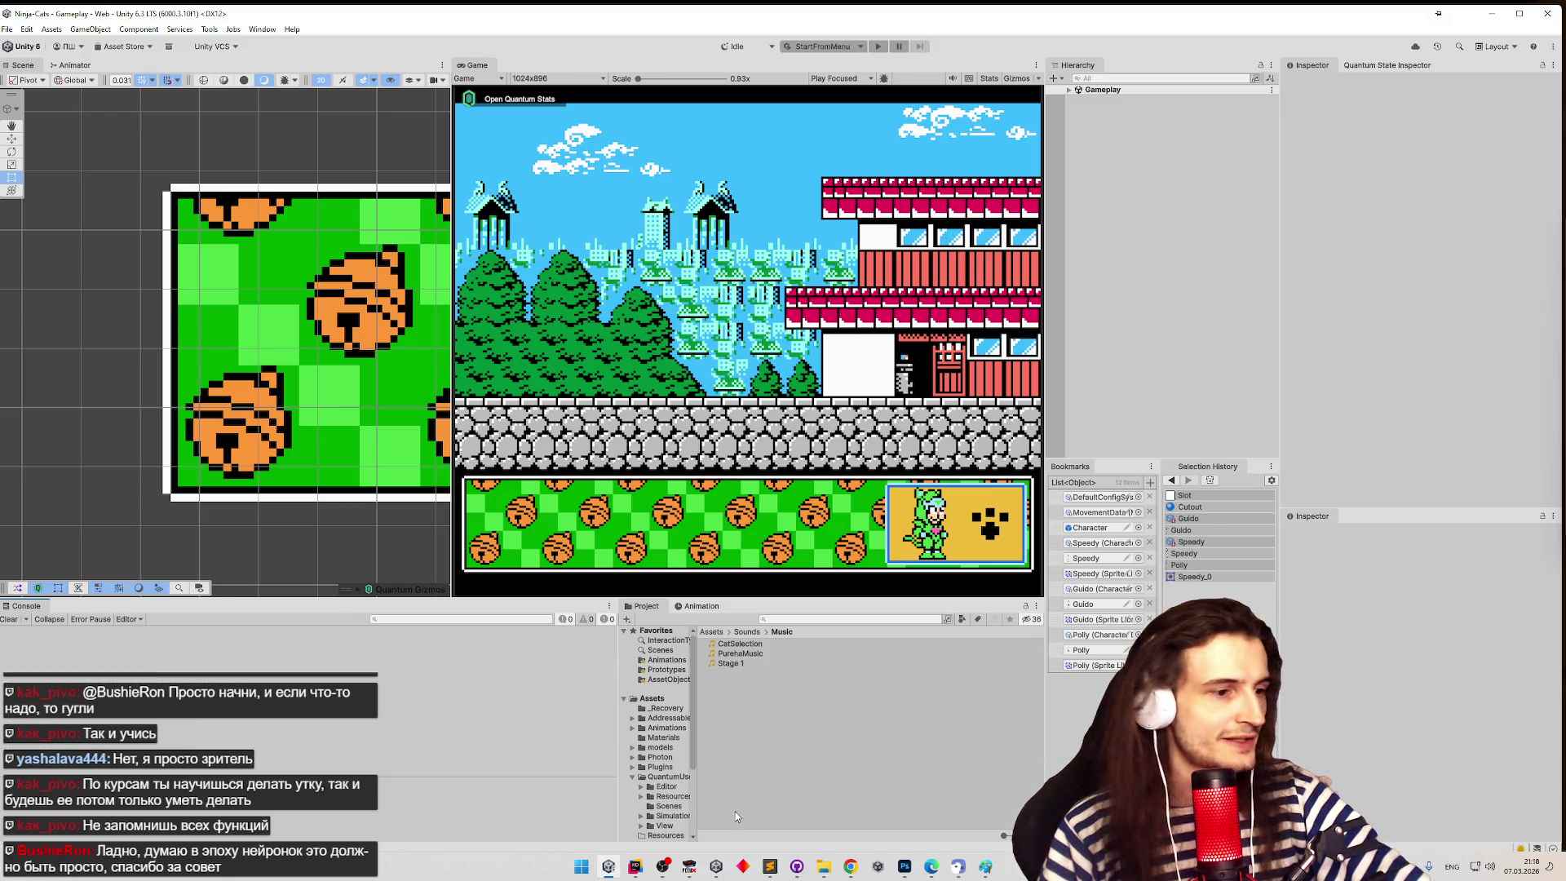
- In Sublime Text's tasks.todo, mark the character-selection task as done
mouse_move(770, 866)
click(756, 812)
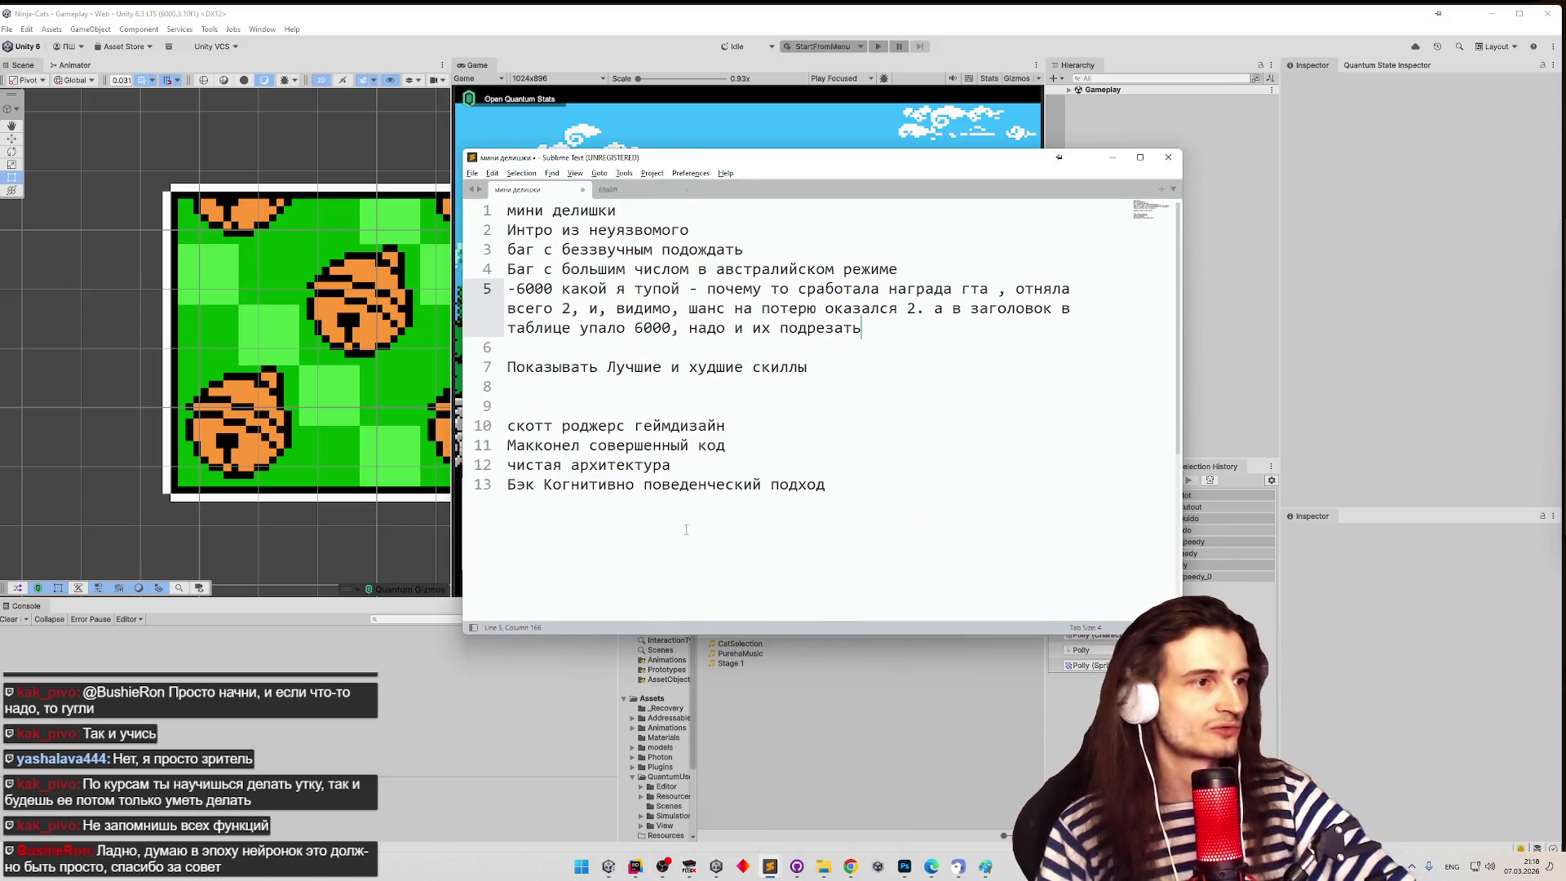
click(770, 868)
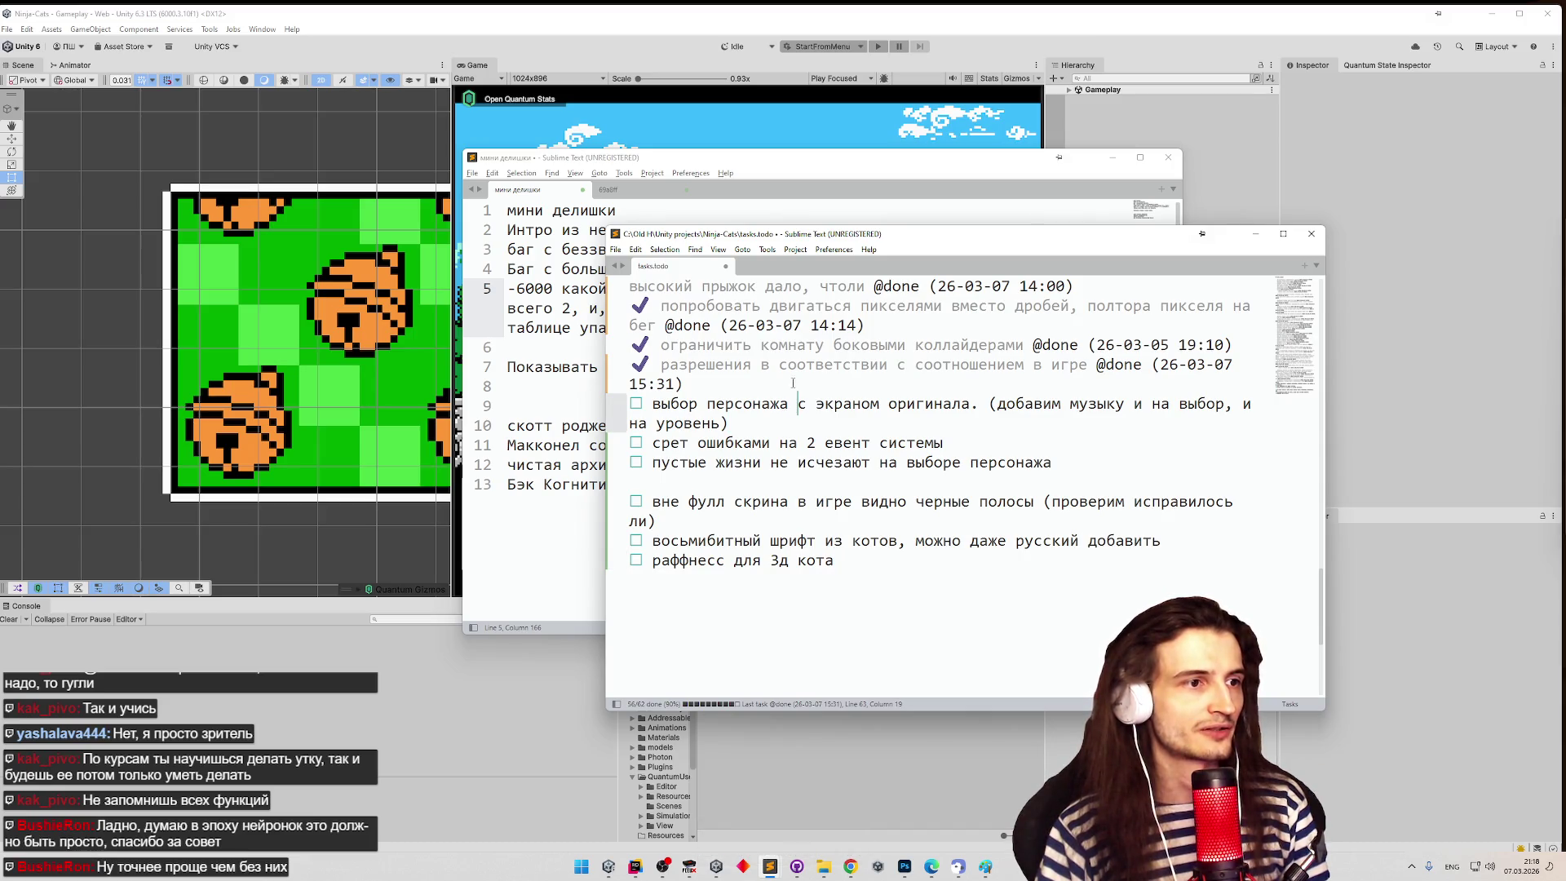
click(806, 345)
click(800, 404)
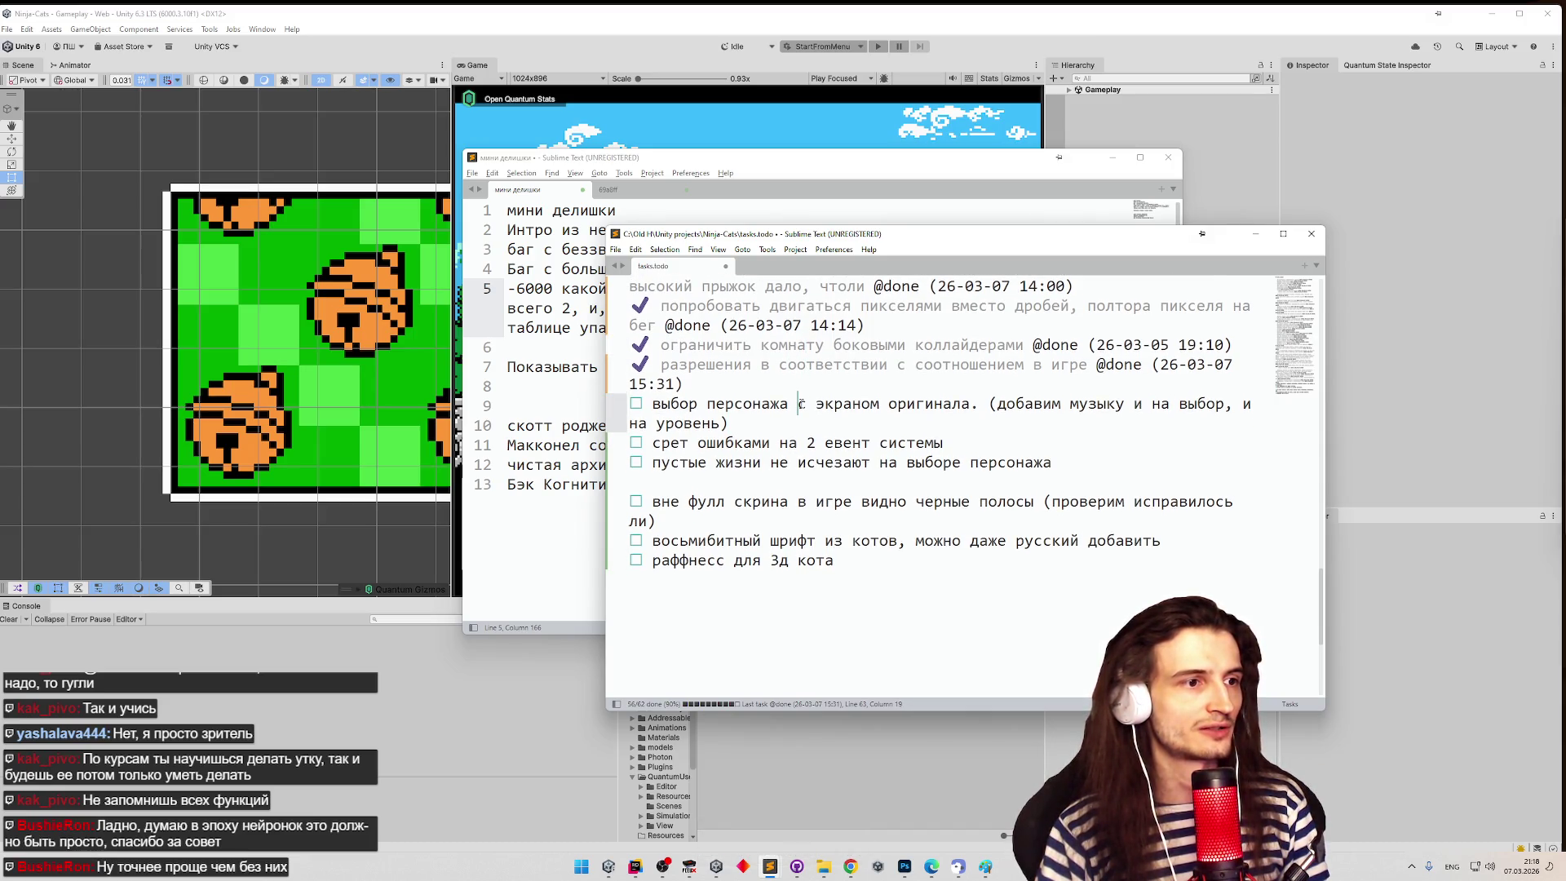
key(ctrl+d)
- Mark the empty-lives task done and move it below the character-selection task
click(979, 443)
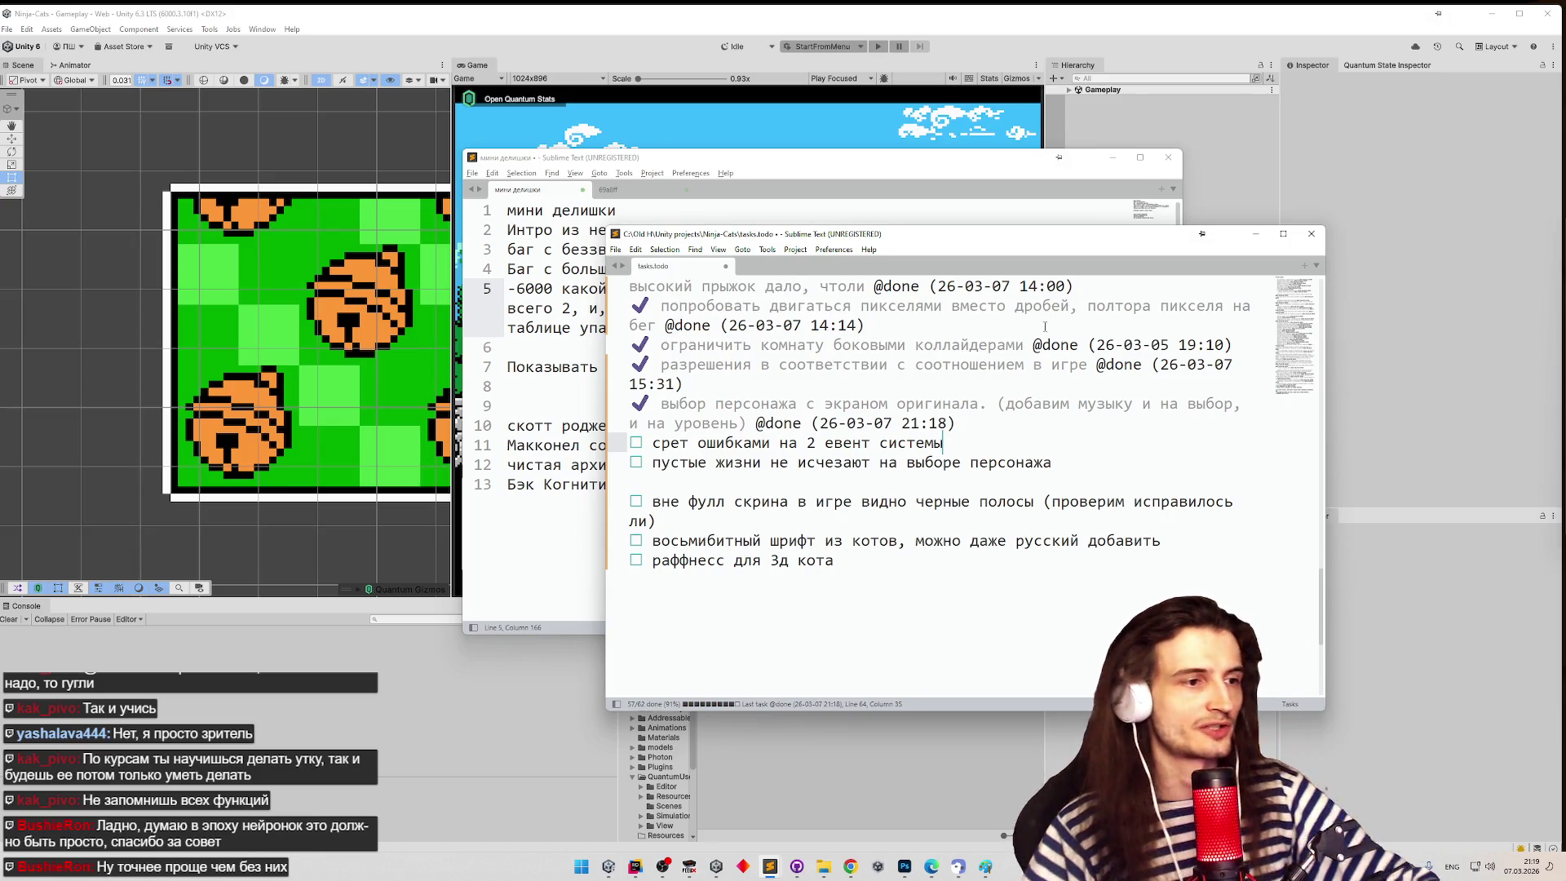
click(619, 463)
key(ctrl+d)
click(618, 463)
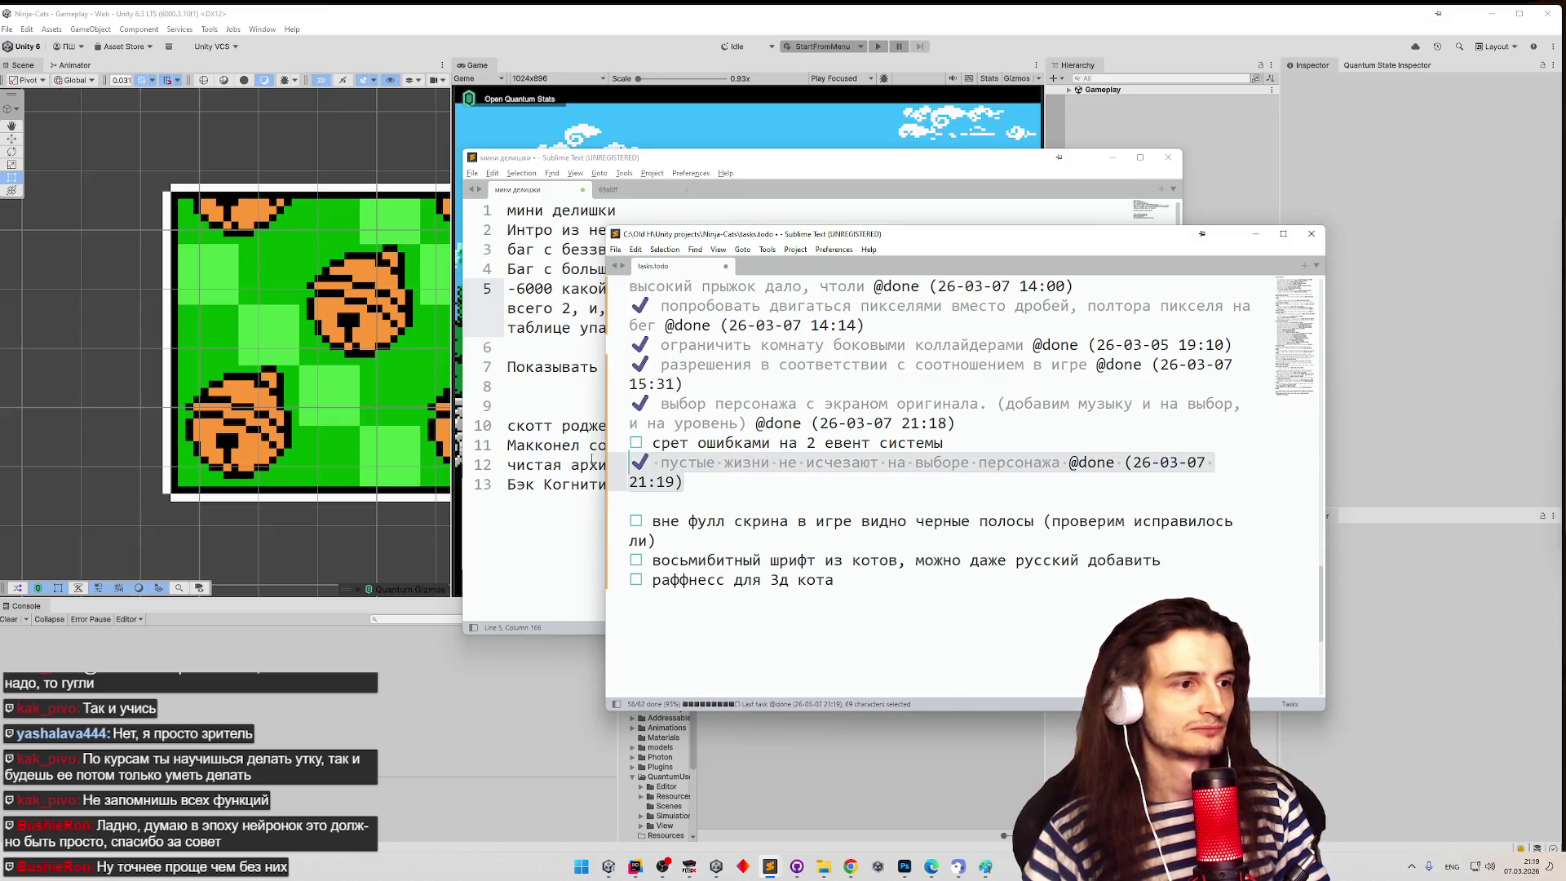
key(ctrl+x)
click(970, 426)
key(Return)
key(ctrl+v)
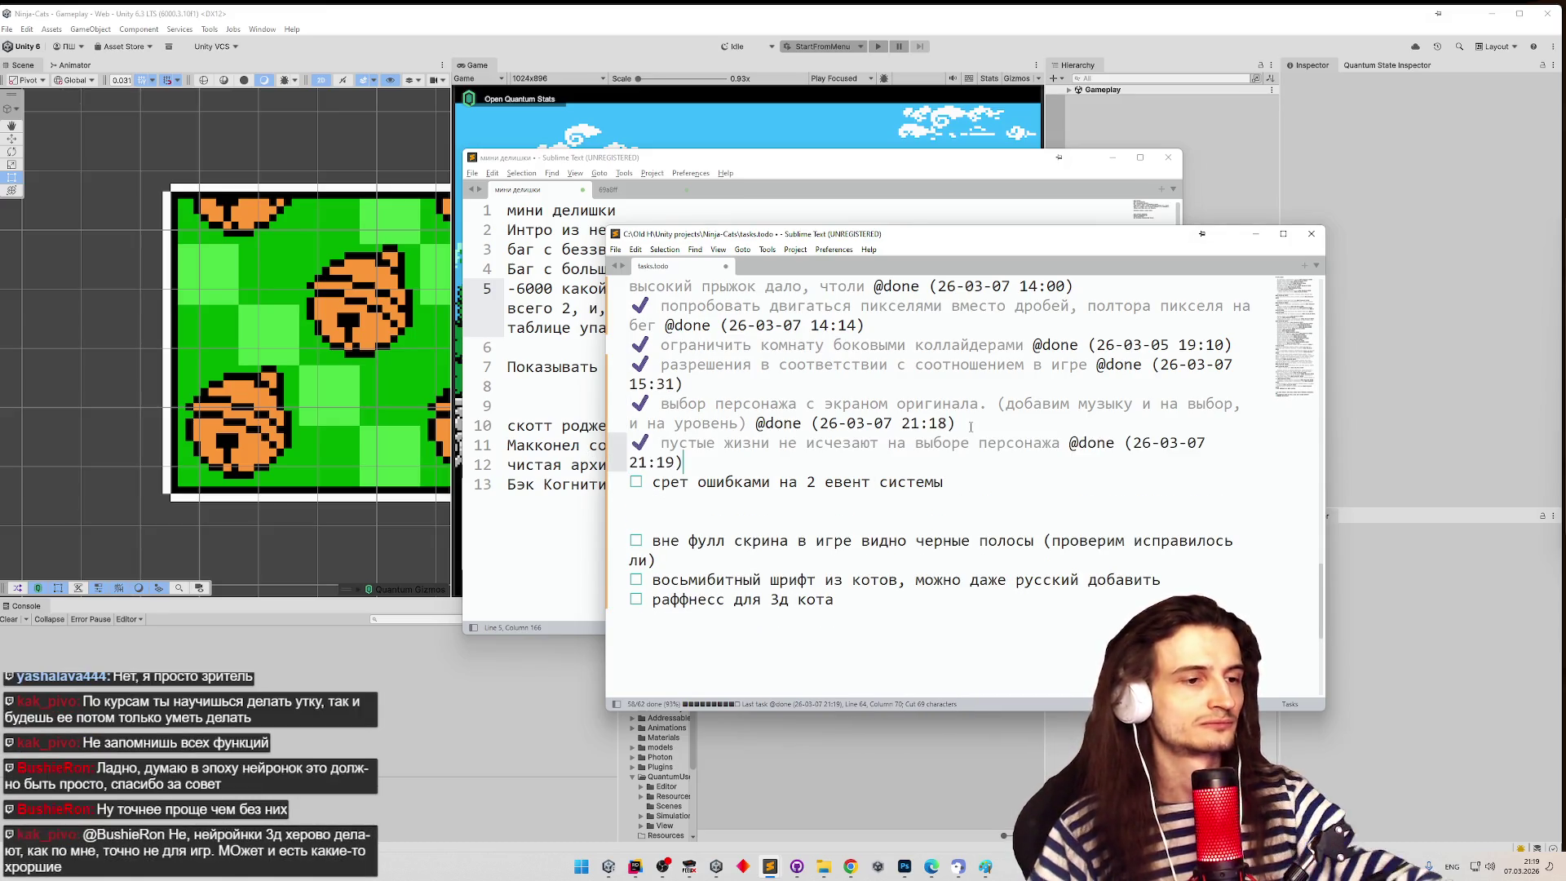
- Add a blank line after the completed tasks and minimize both Sublime windows
click(790, 514)
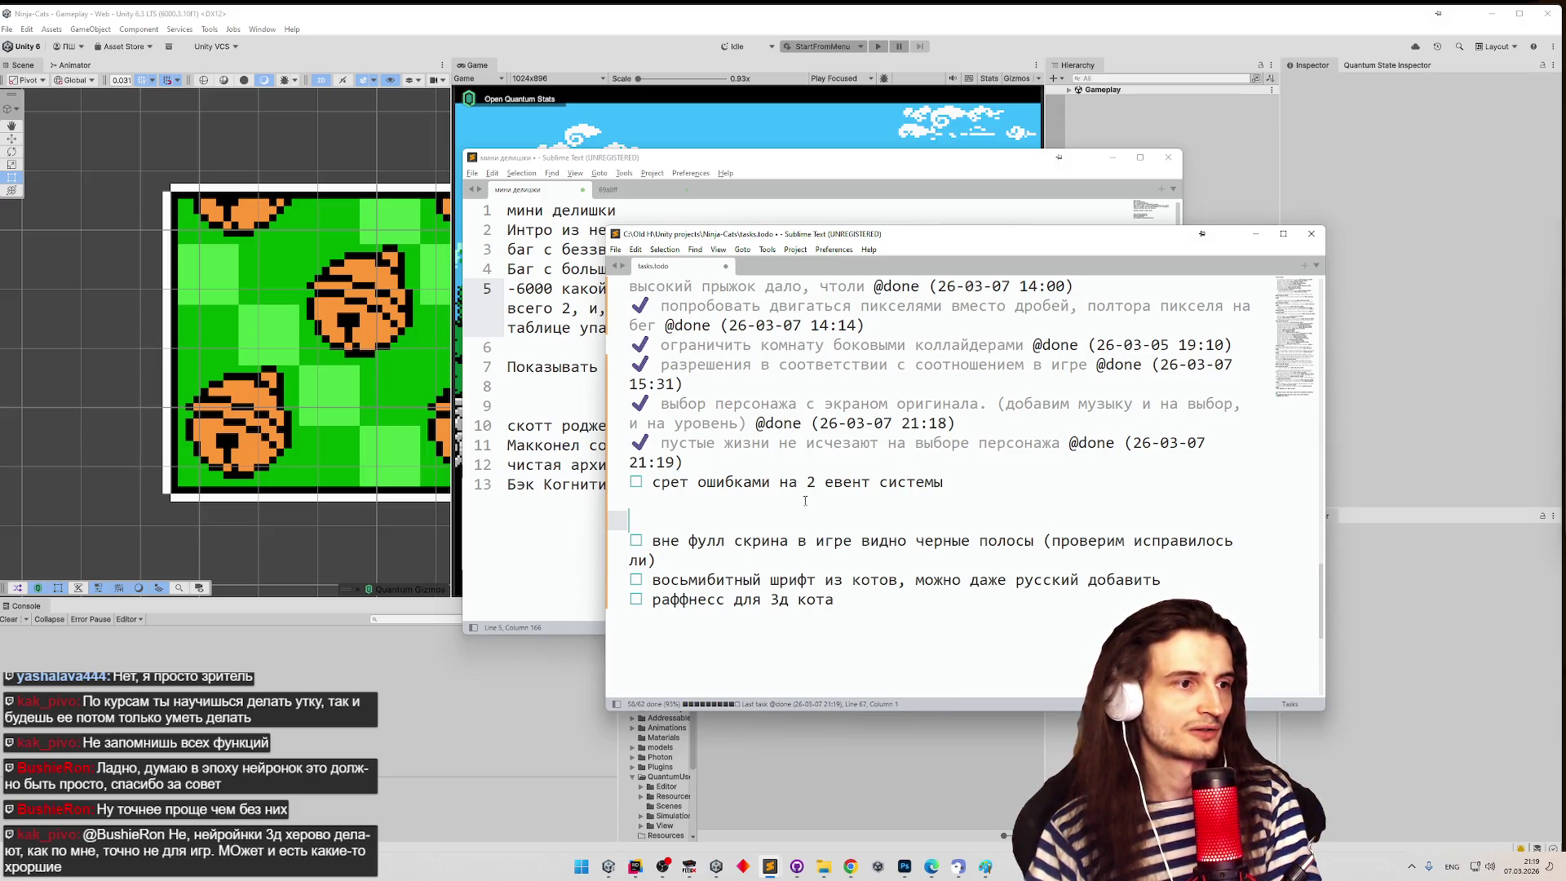
click(821, 465)
key(Return)
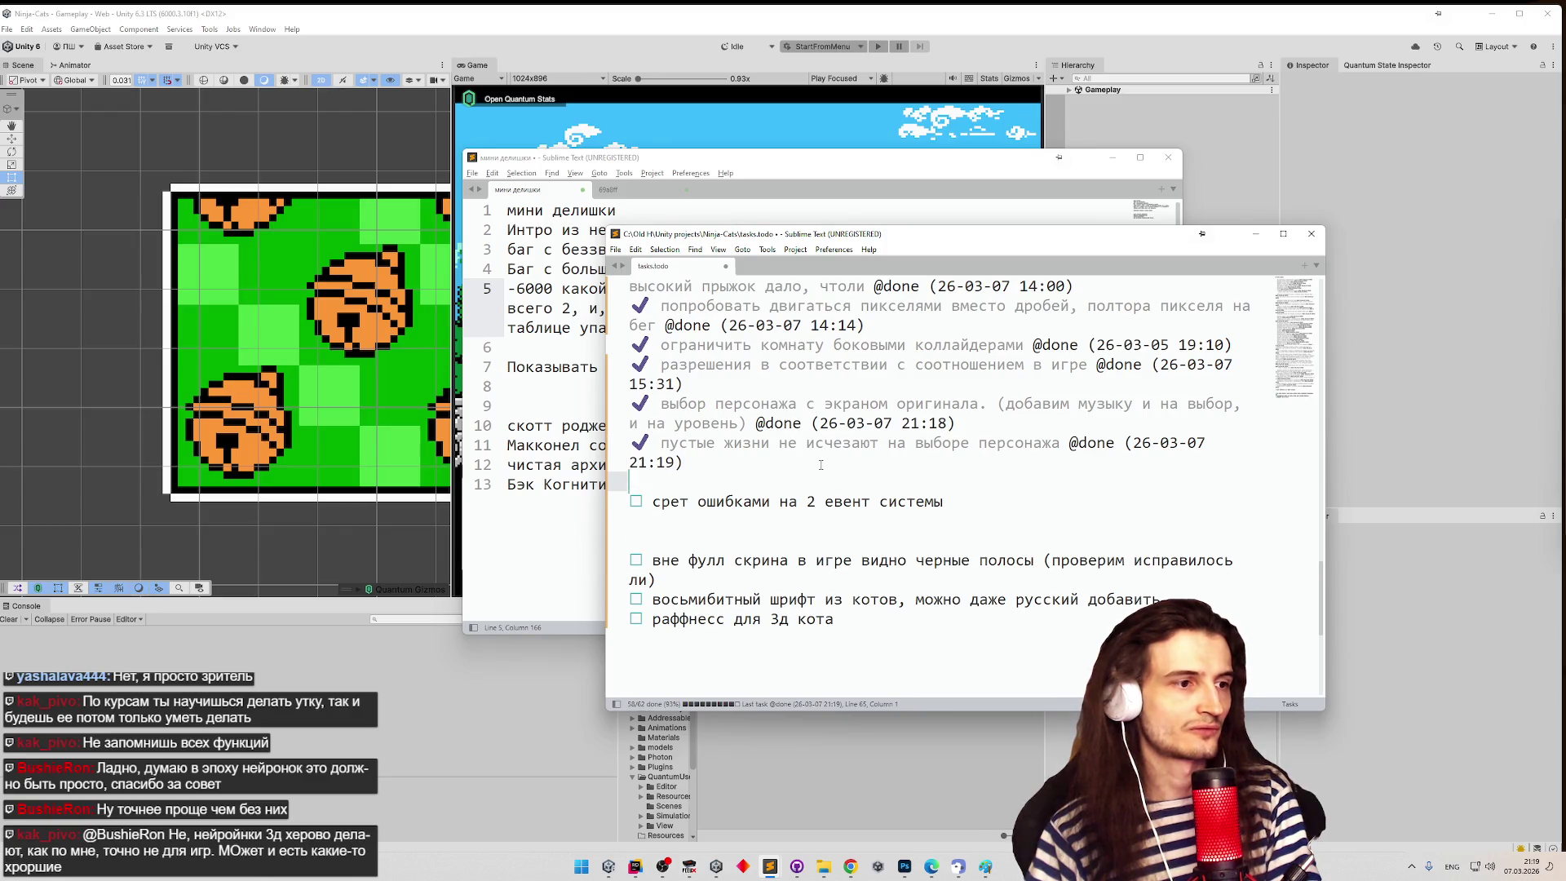
click(1255, 235)
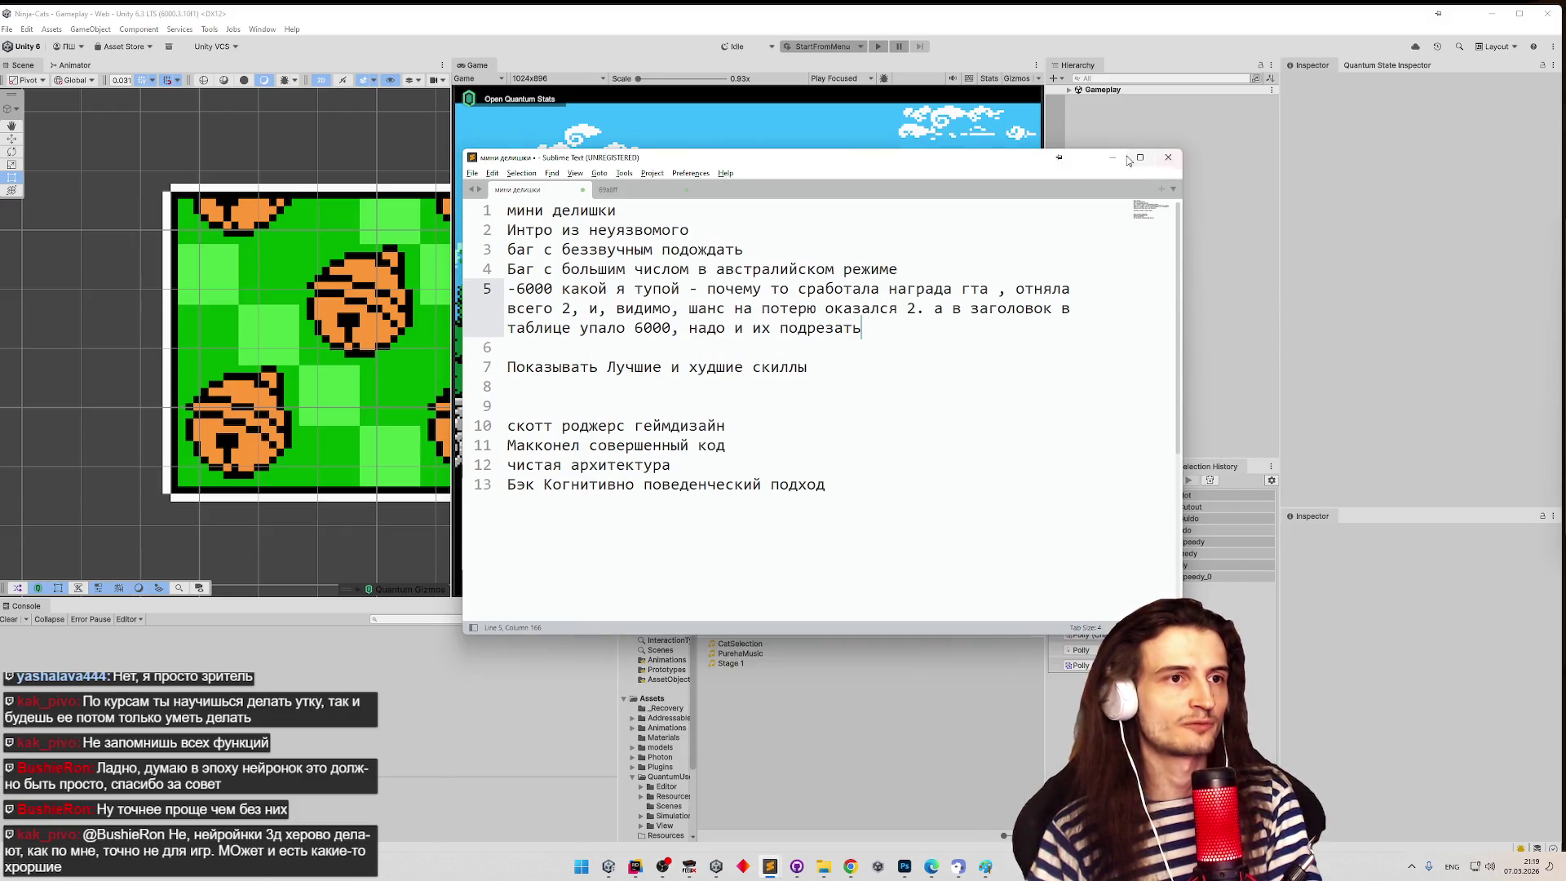
click(1113, 158)
click(7, 28)
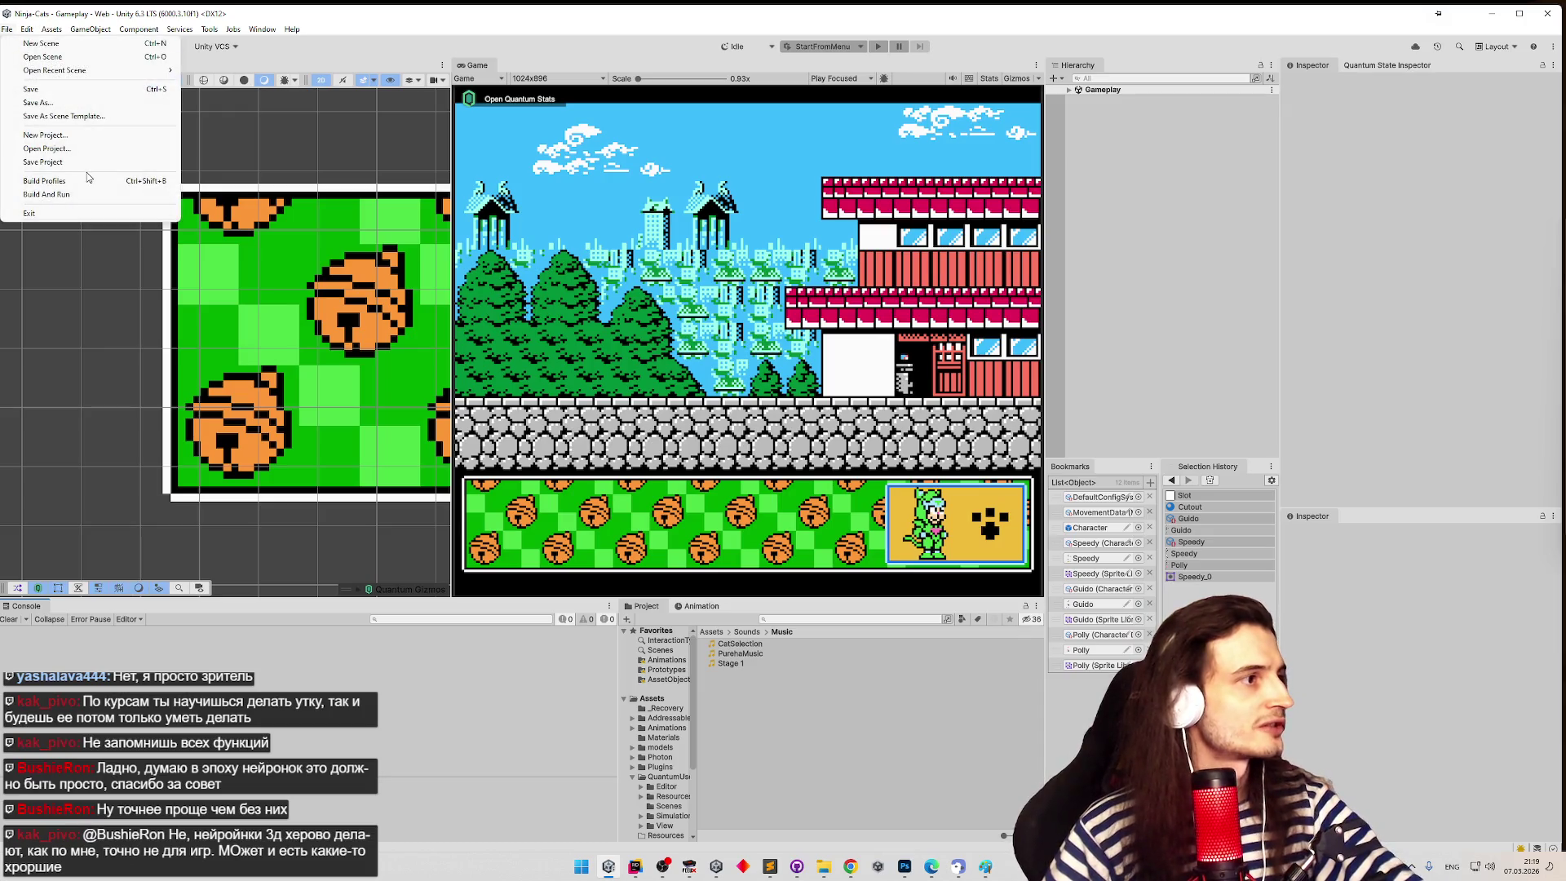
- Build the Web player from File > Build Profiles, confirming the output folder
click(84, 179)
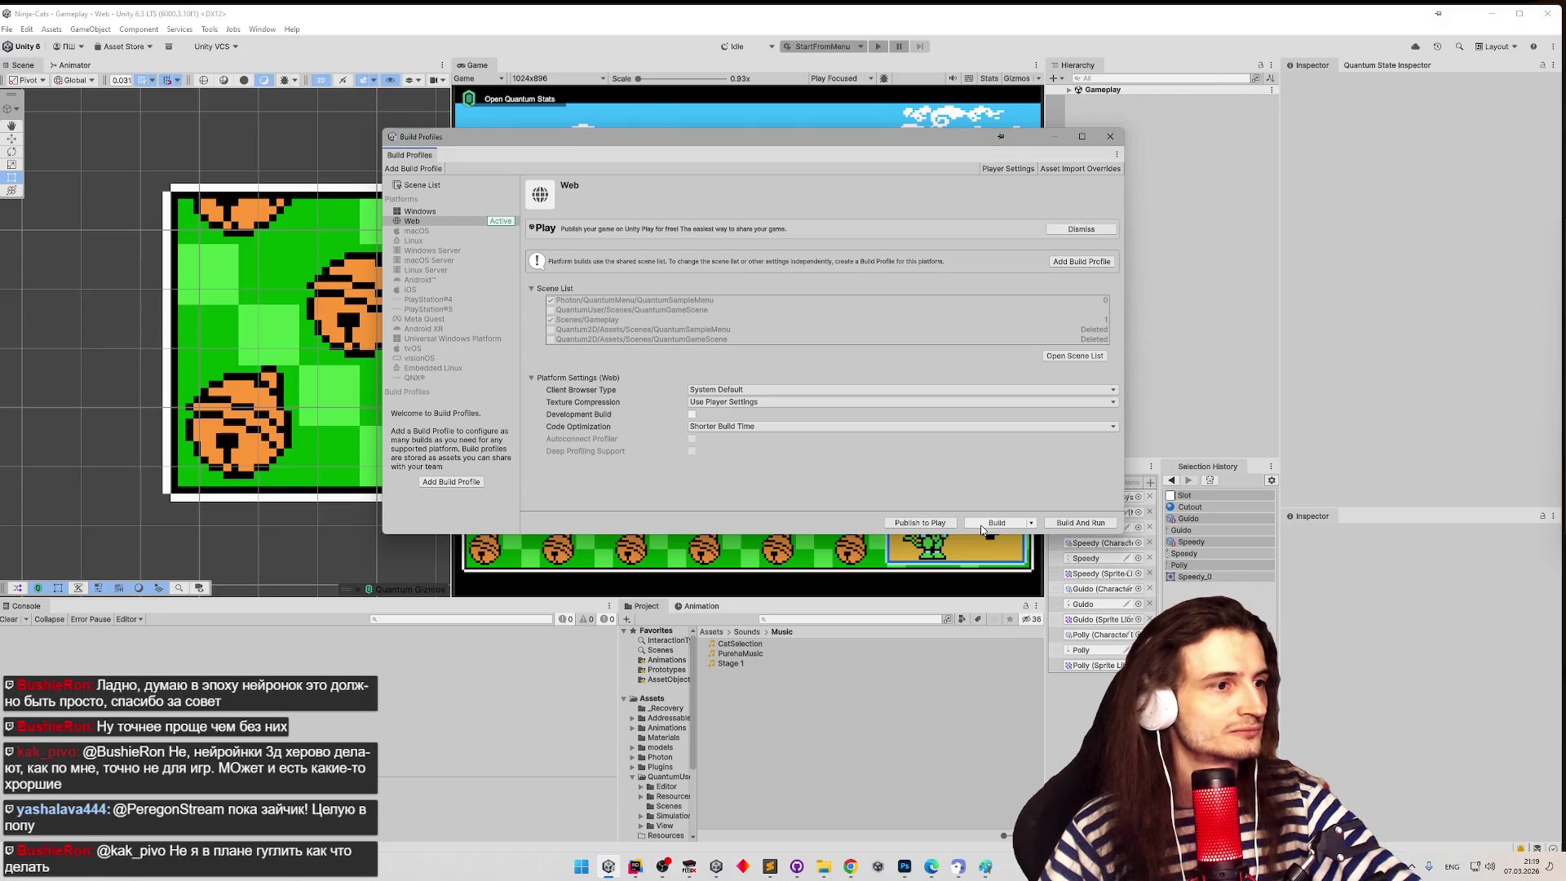
click(983, 526)
click(626, 527)
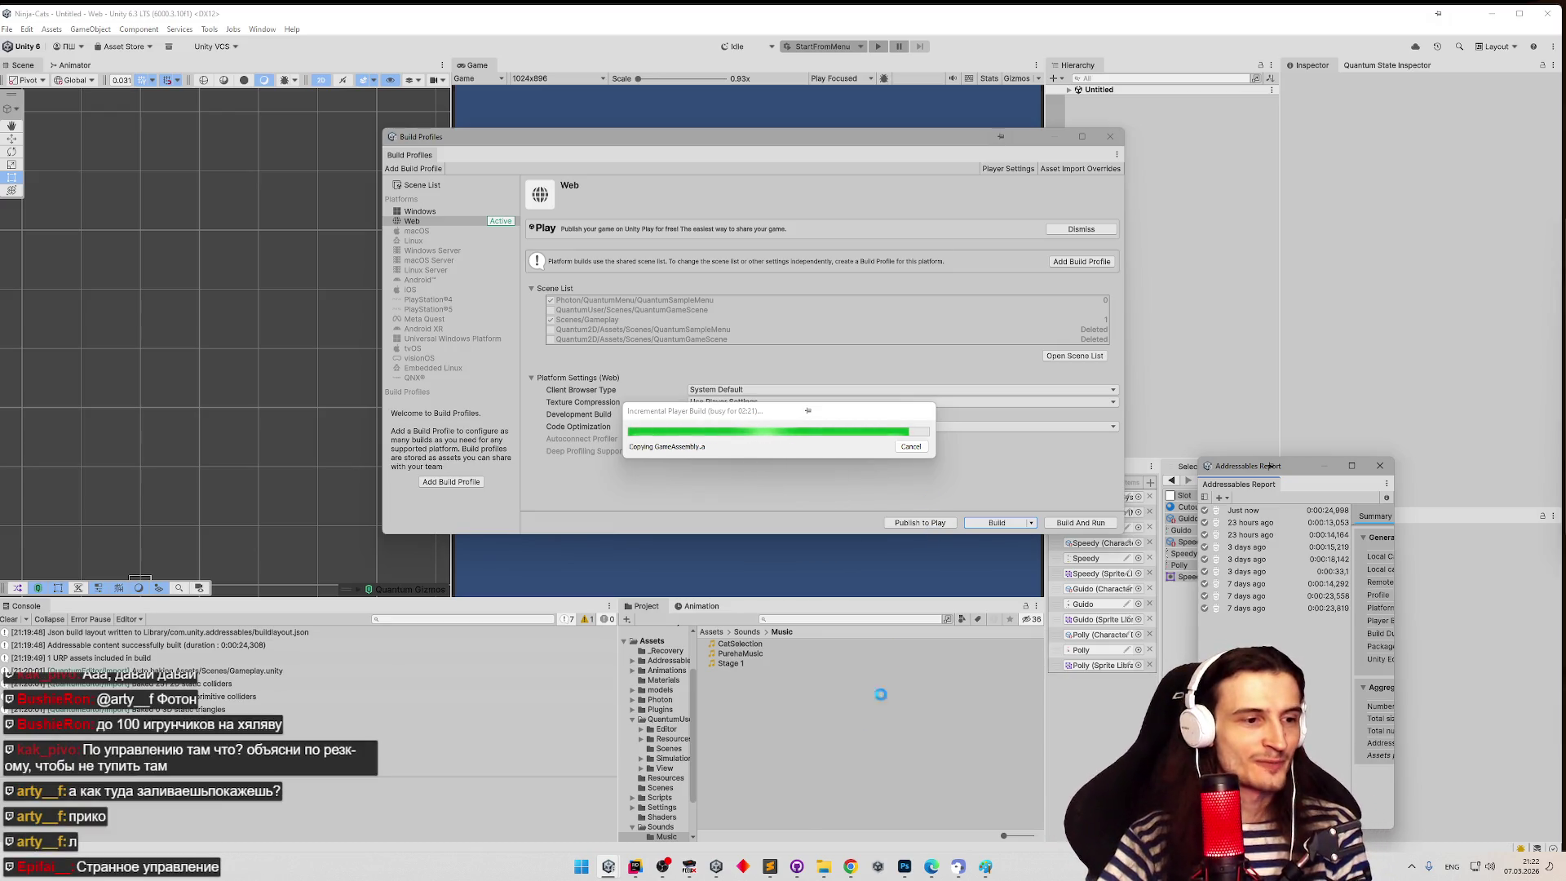
- Let the Web build run to Copying GameAssembly, then bring the Telegram browser forward
click(844, 871)
- Go to the Unity Play | Ninja cats page via the bookmarks bar overflow
click(1543, 62)
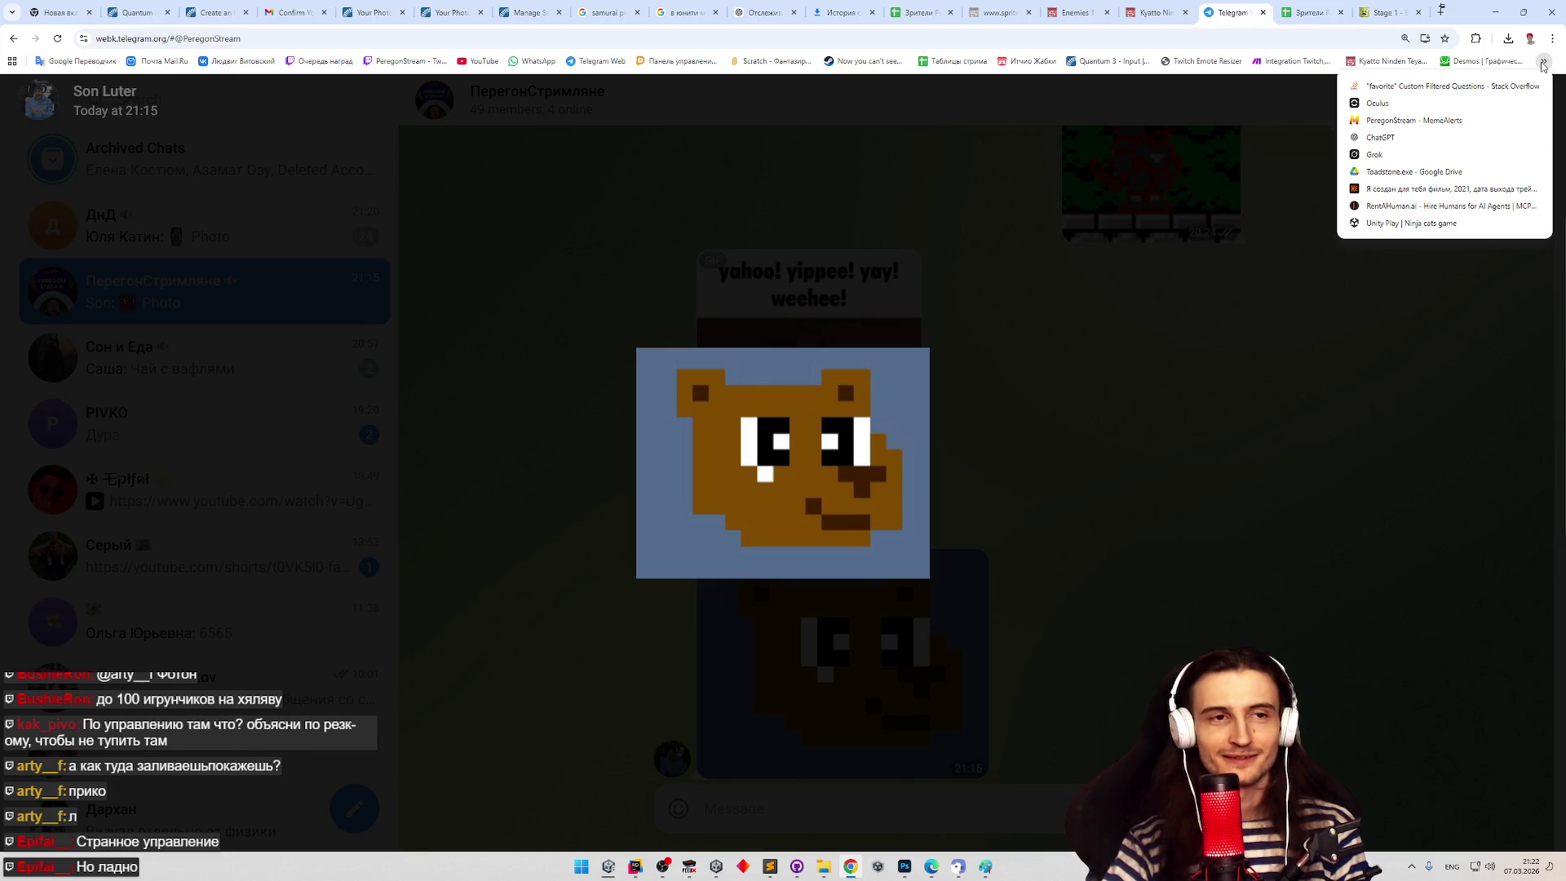
click(1425, 223)
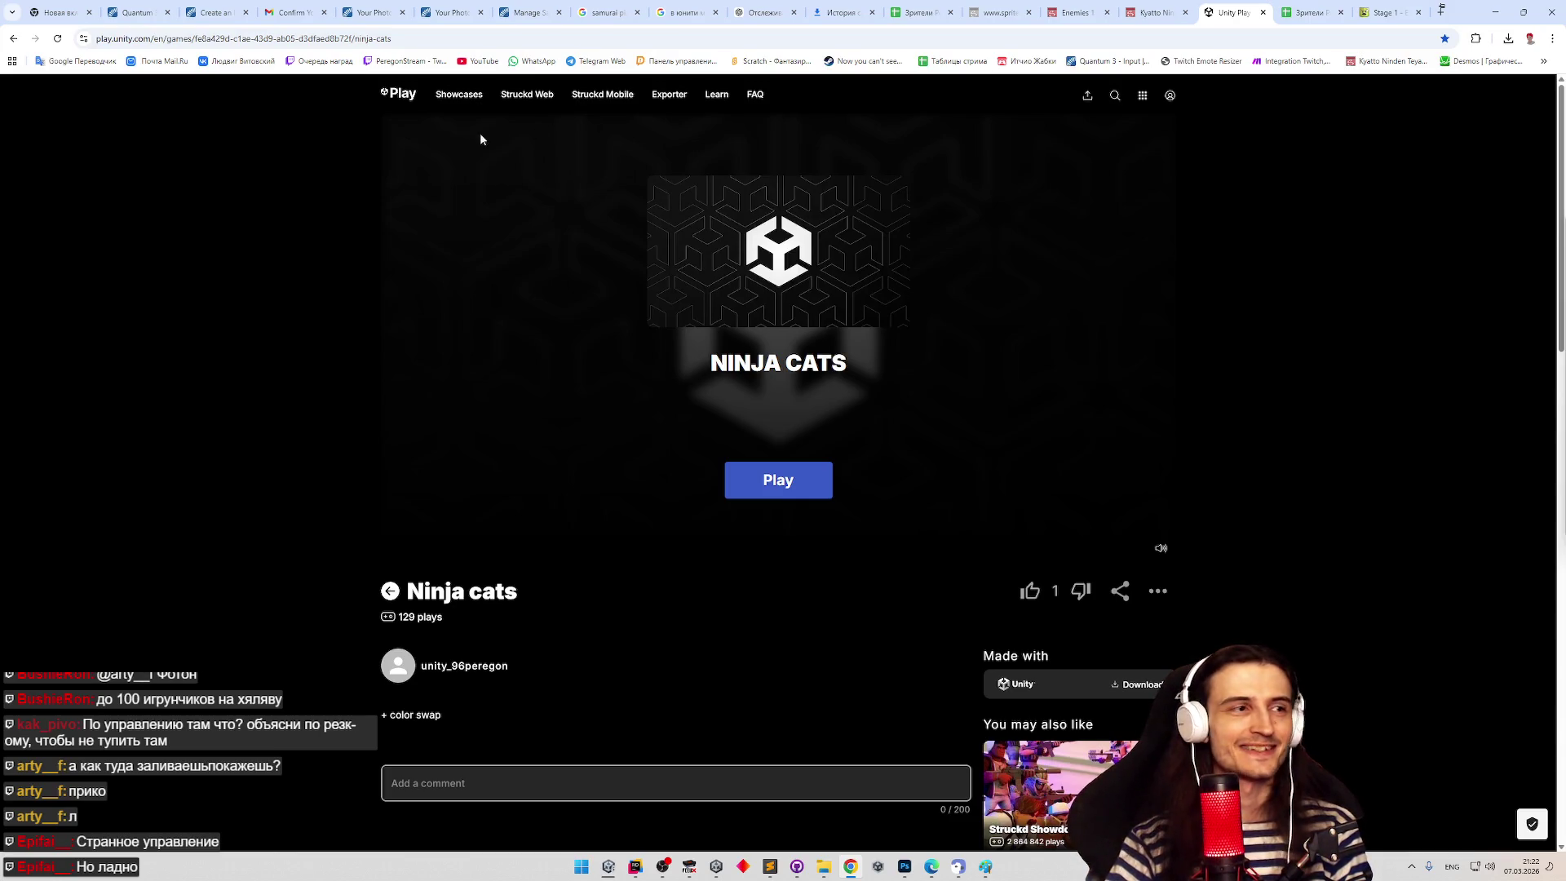
- Open ЖАБЫ ПАРКУРЯТ from the You may also like suggestions on the Ninja cats page
scroll(323, 141, down, 3)
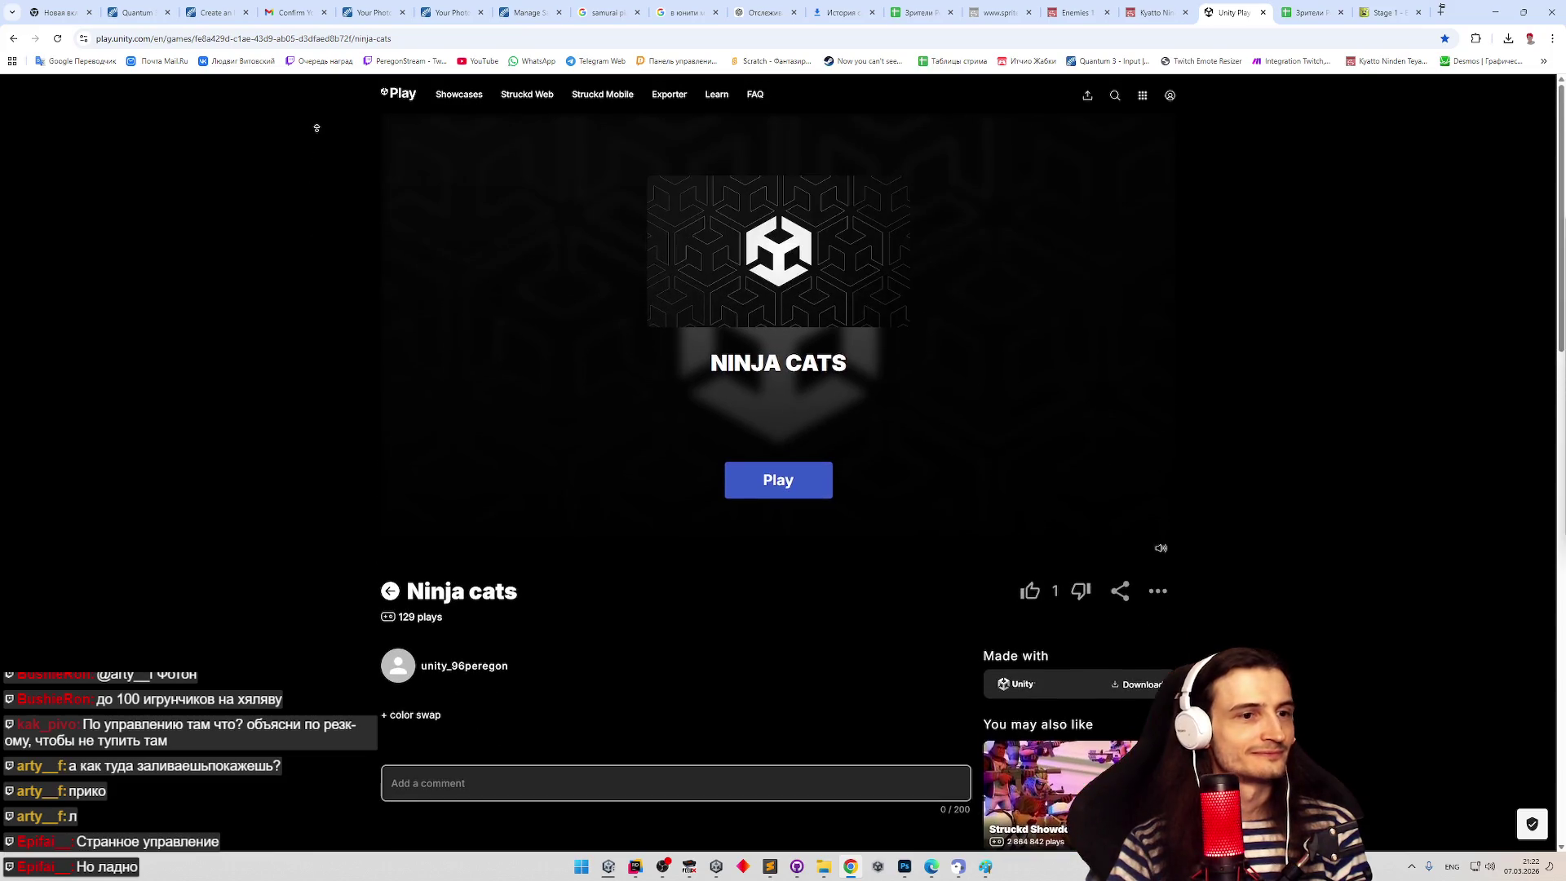
scroll(329, 254, down, 2)
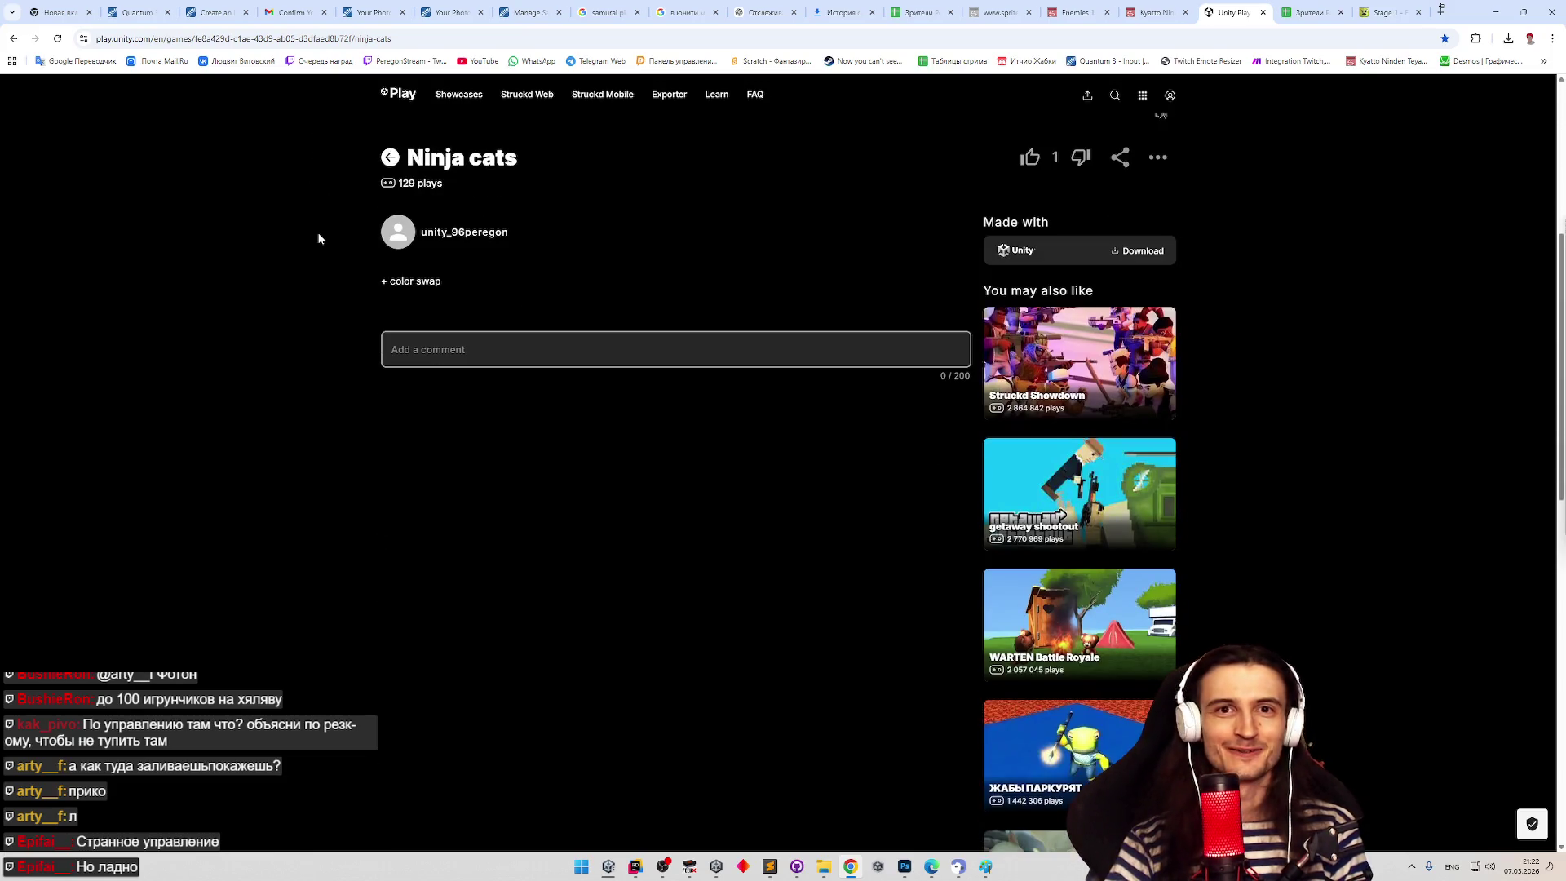
scroll(322, 233, down, 1)
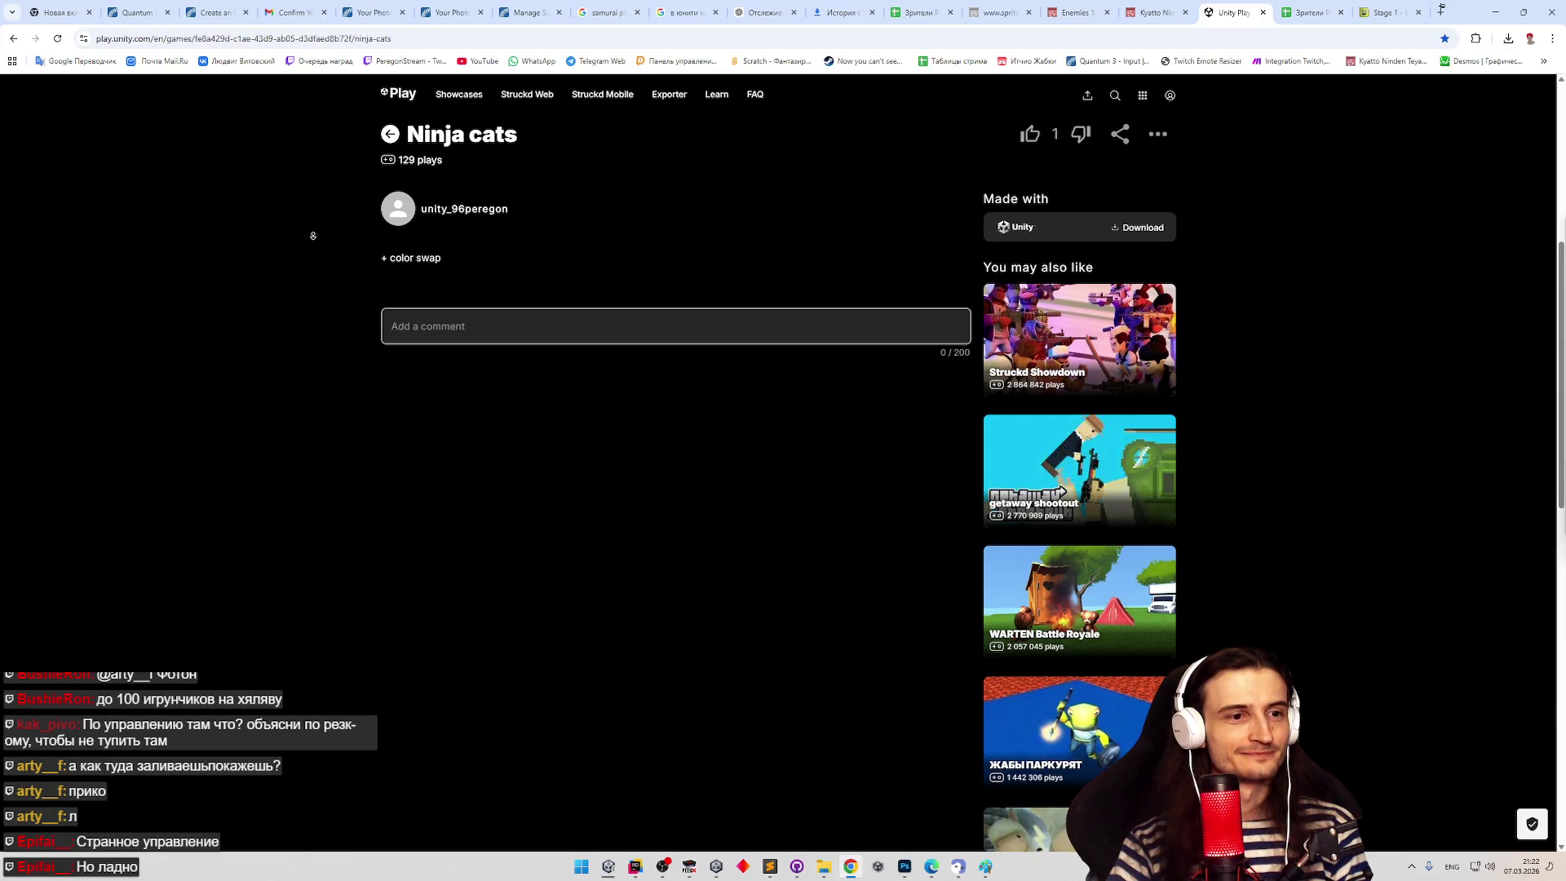
scroll(312, 235, down, 1)
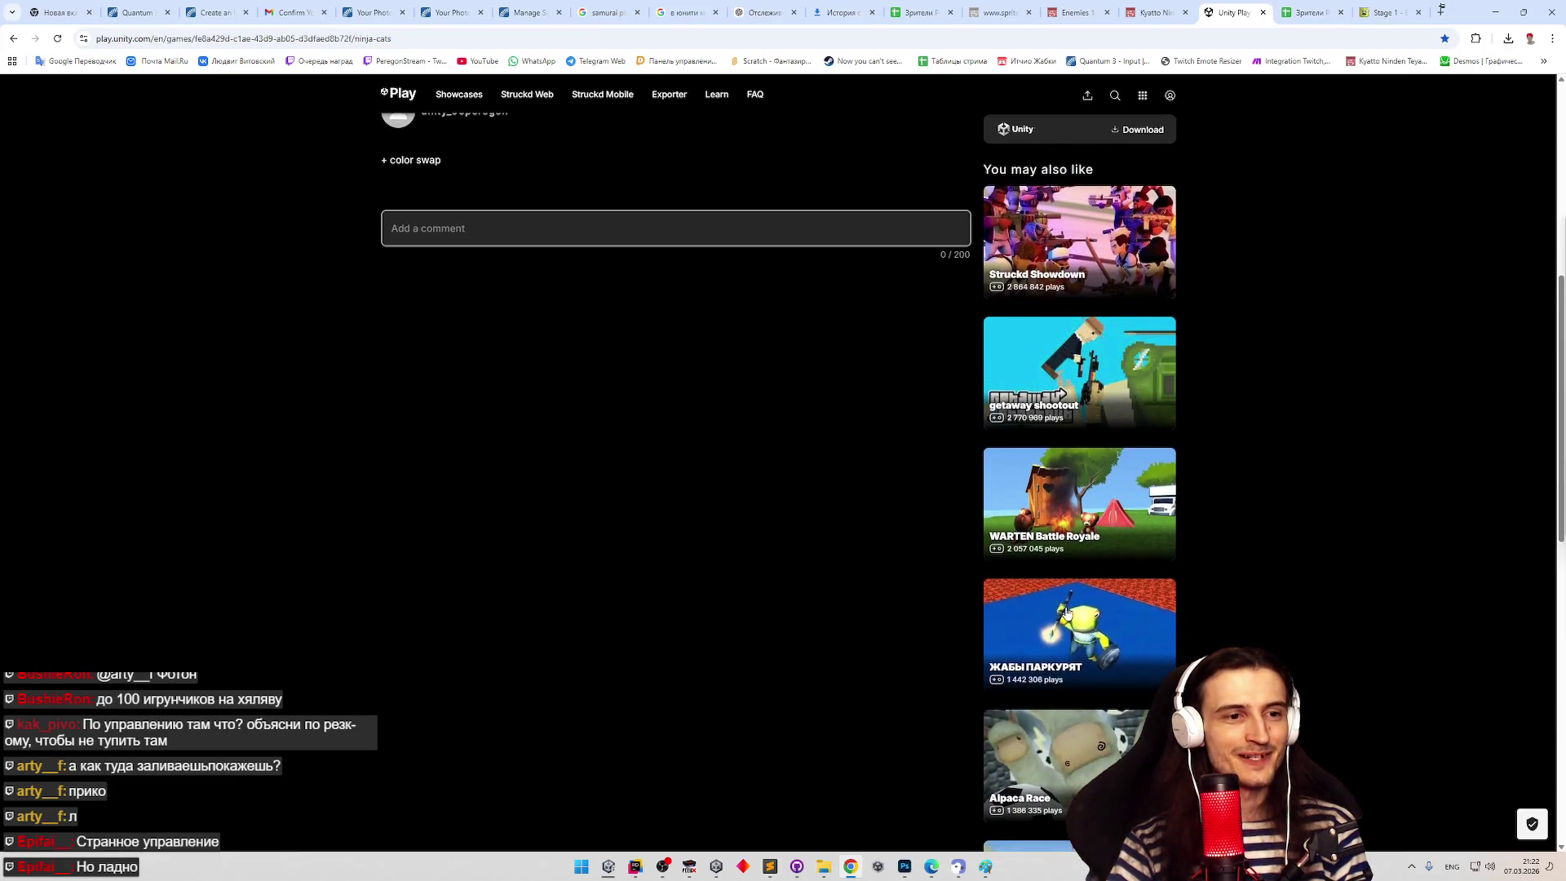
click(1067, 611)
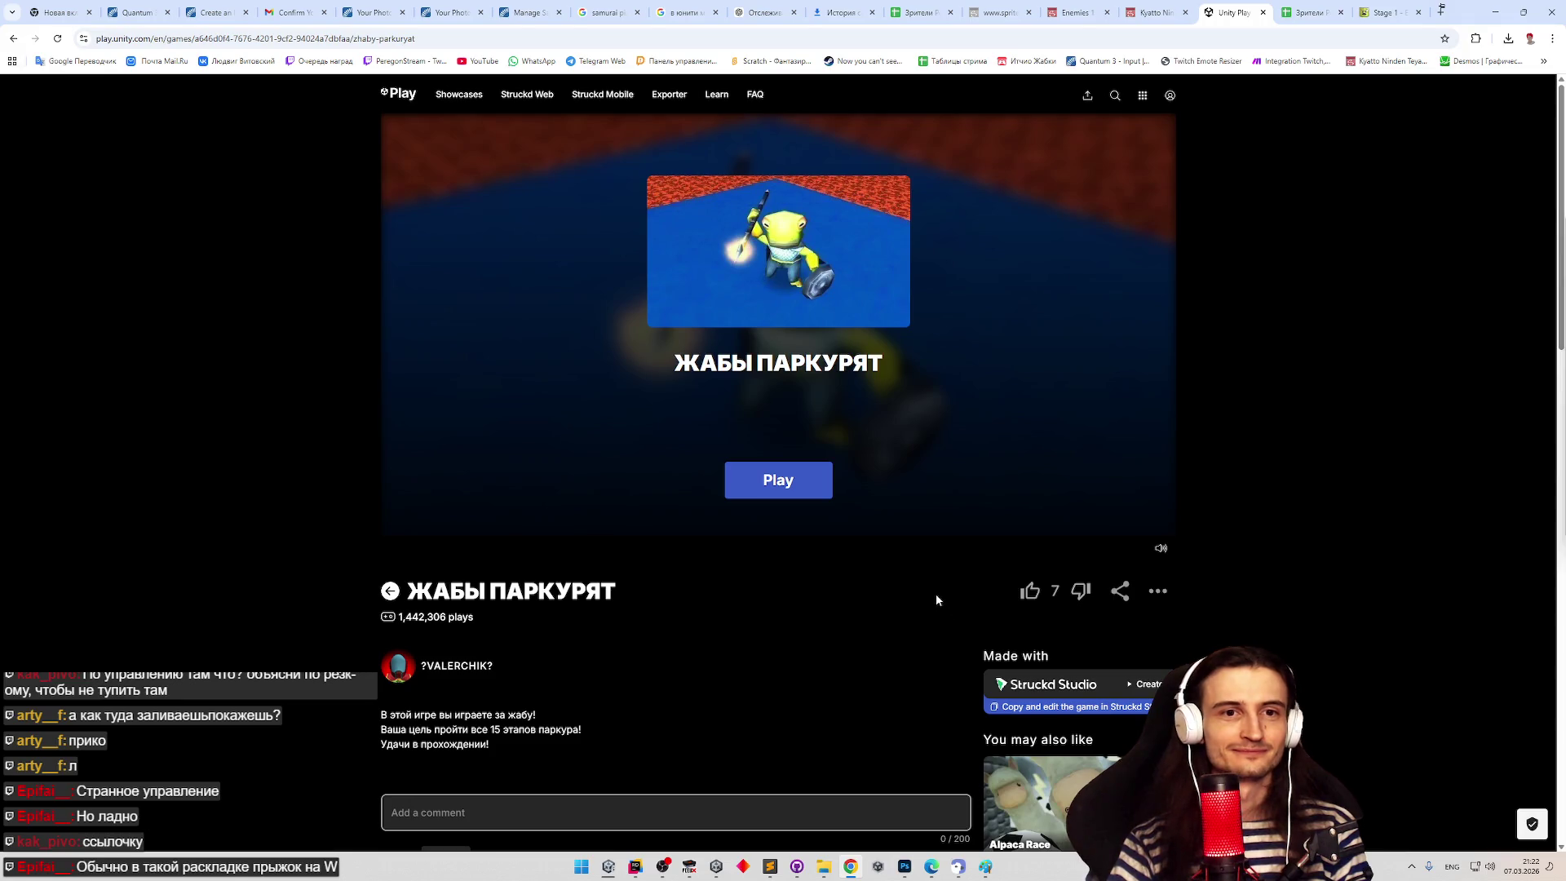
- Load the game fullscreen, accept the terms and privacy policy, and enter age 29
click(810, 496)
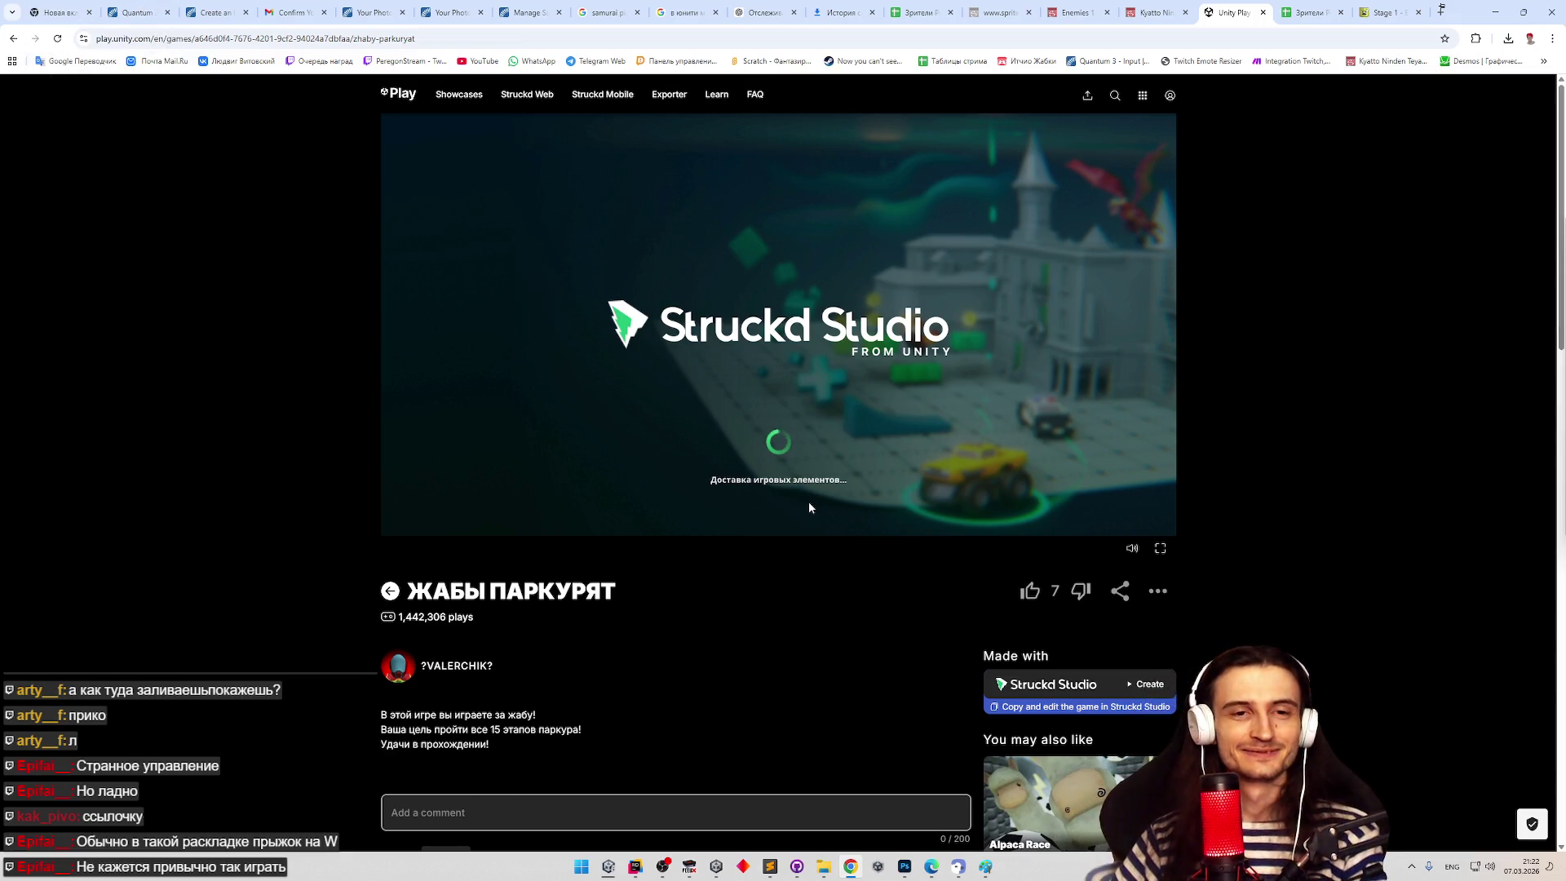
click(1161, 550)
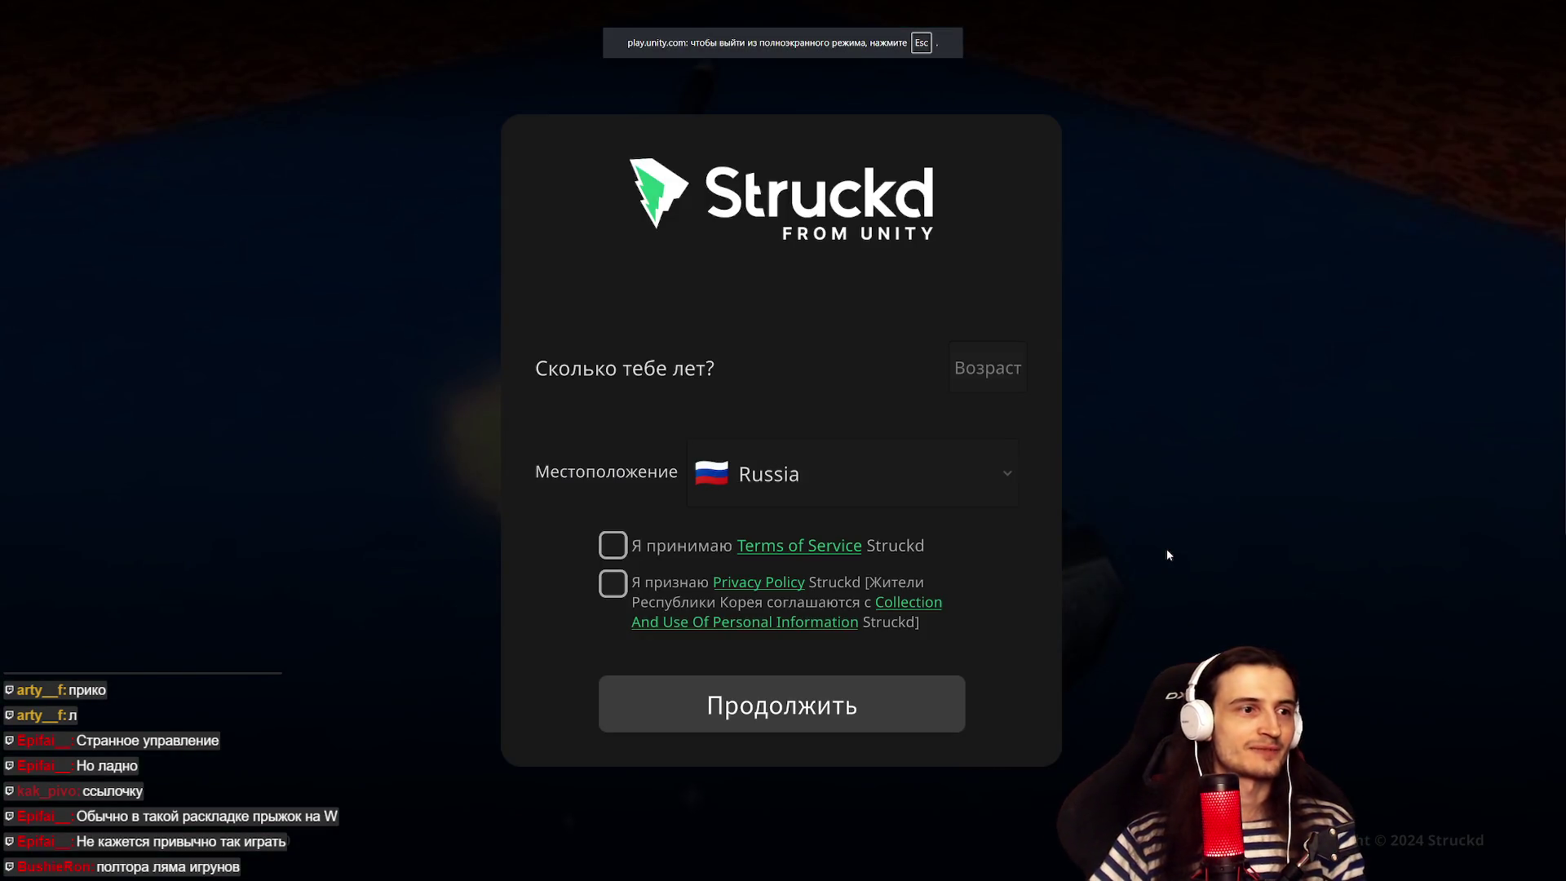
click(613, 545)
click(618, 587)
click(990, 368)
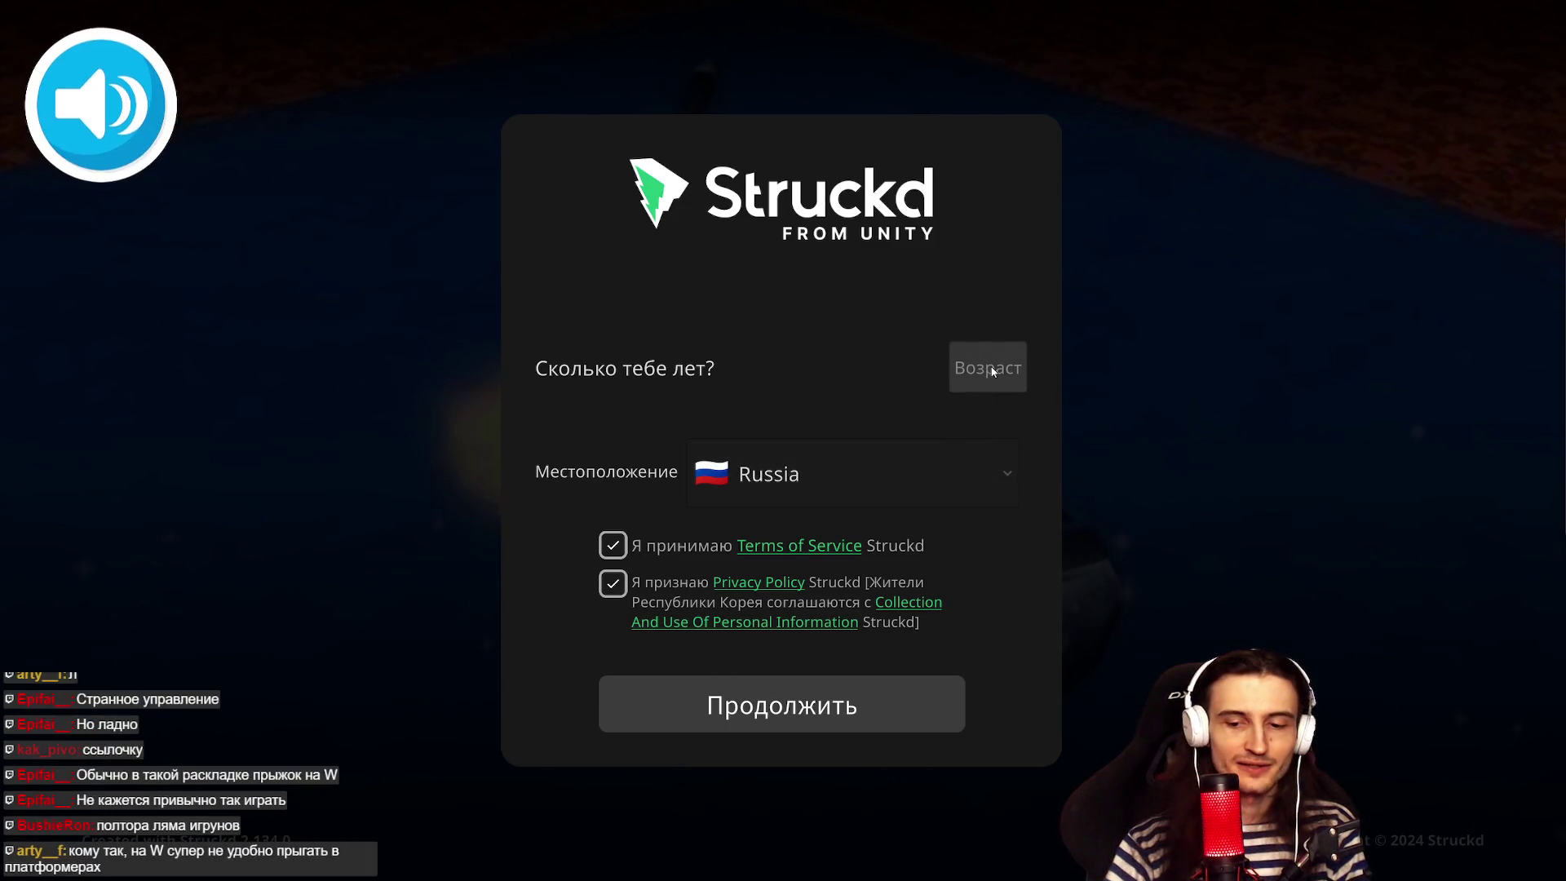
text(29)
click(854, 687)
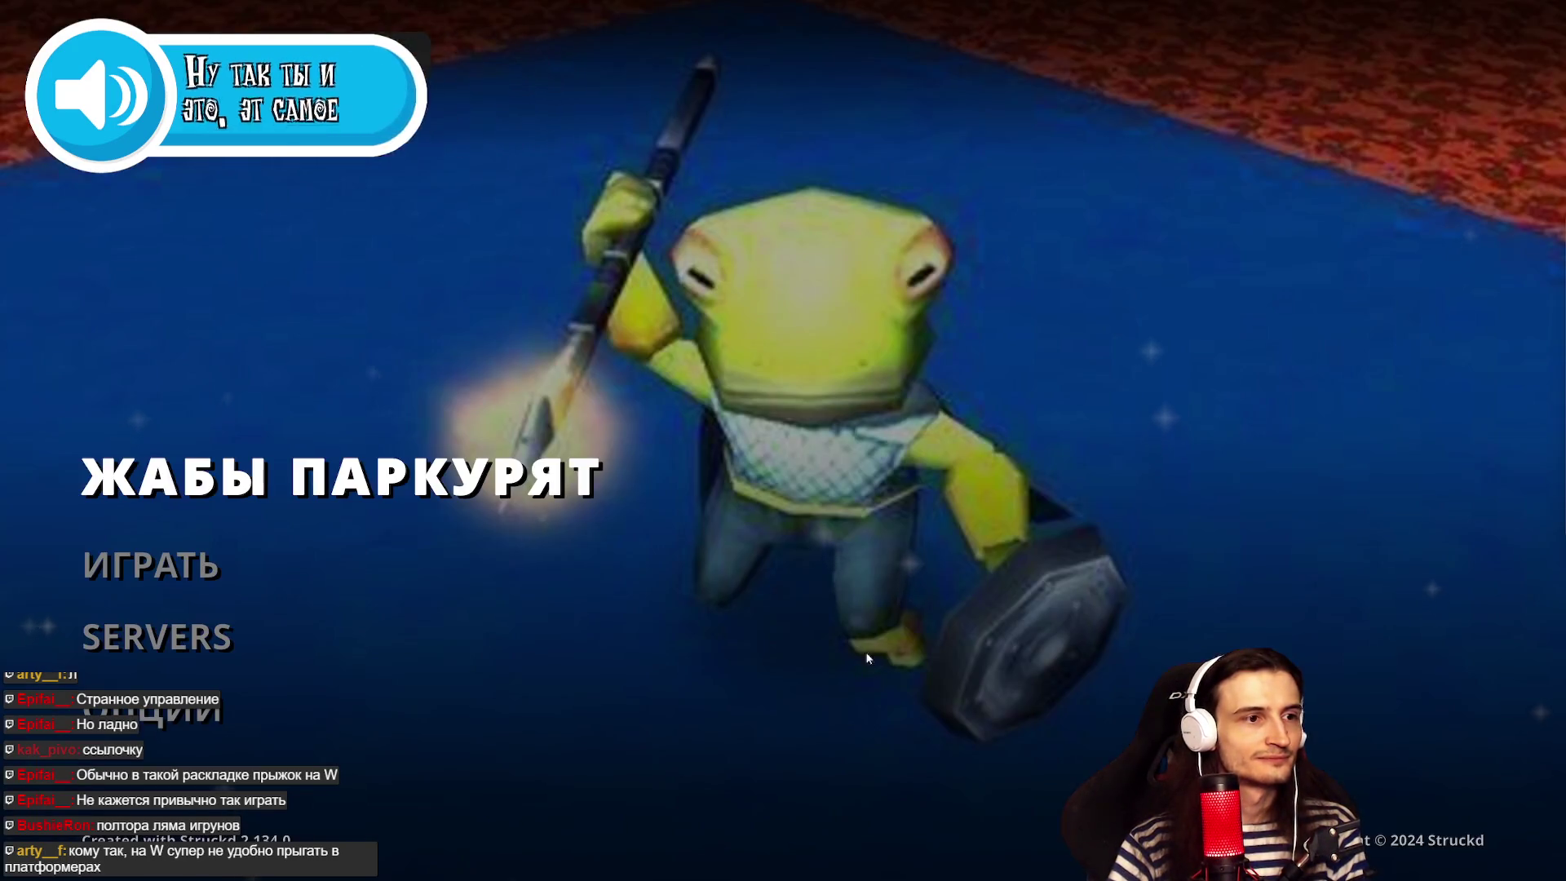
- Look at the ОПЦИИ and SERVERS screens, then start the game with ИГРАТЬ
click(151, 702)
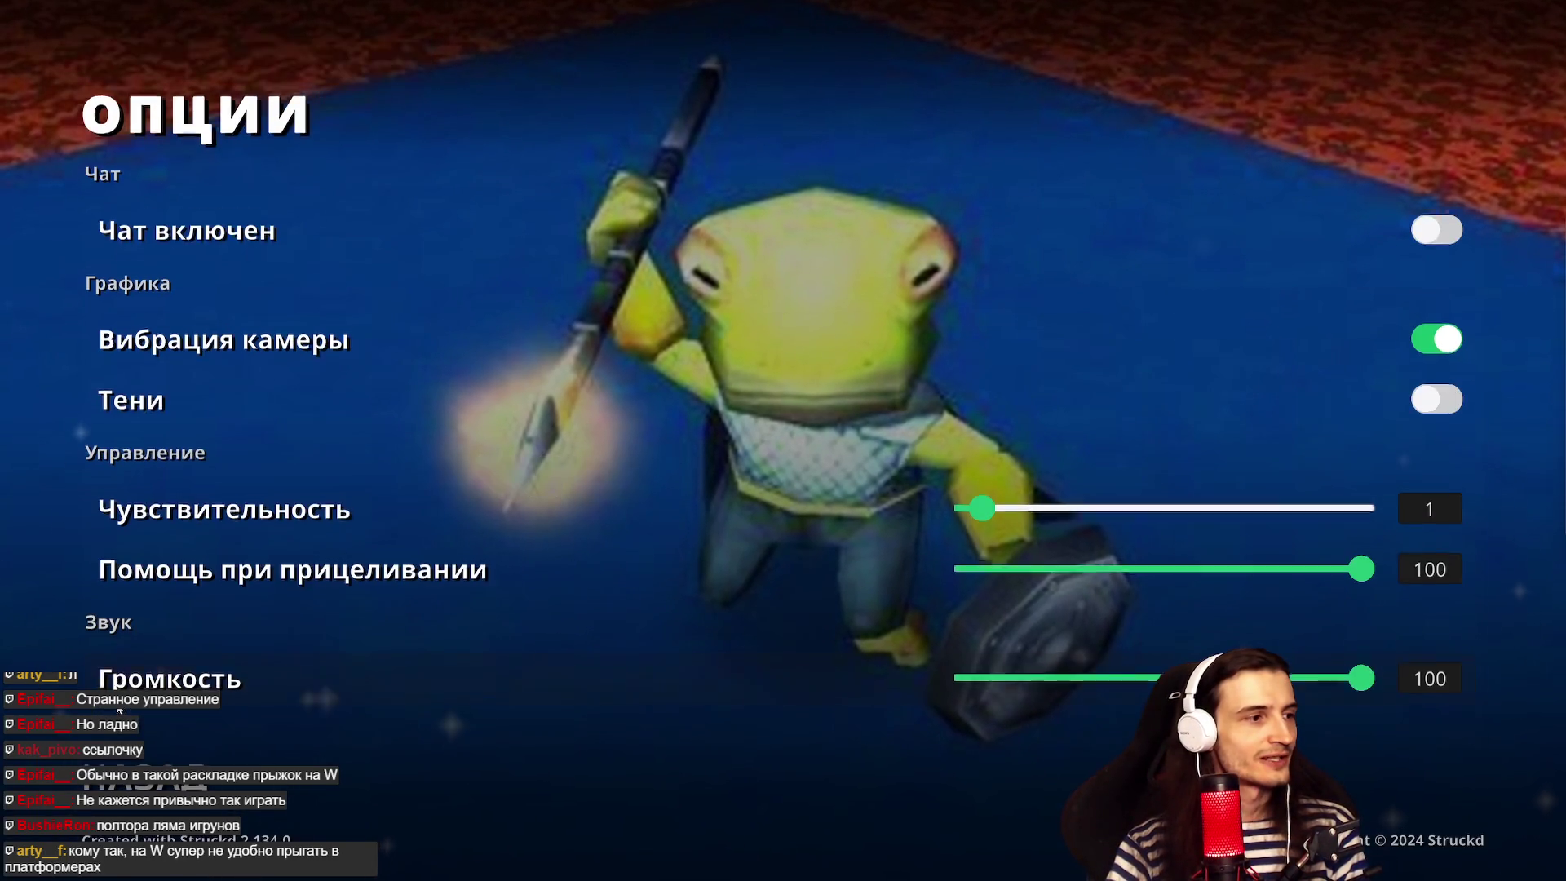
click(187, 771)
click(187, 645)
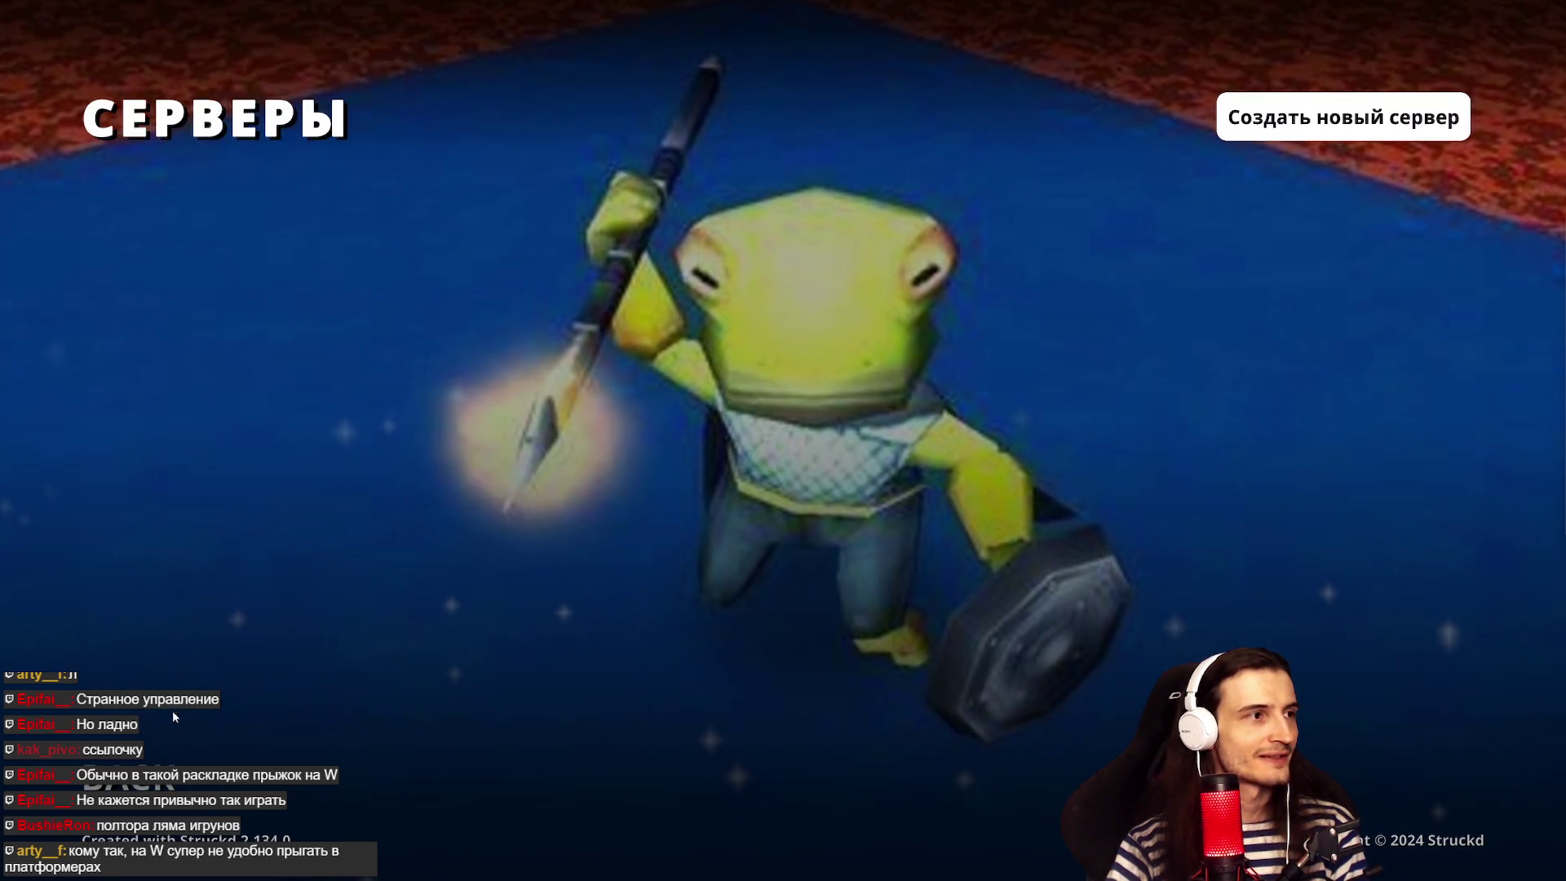
click(159, 753)
click(178, 577)
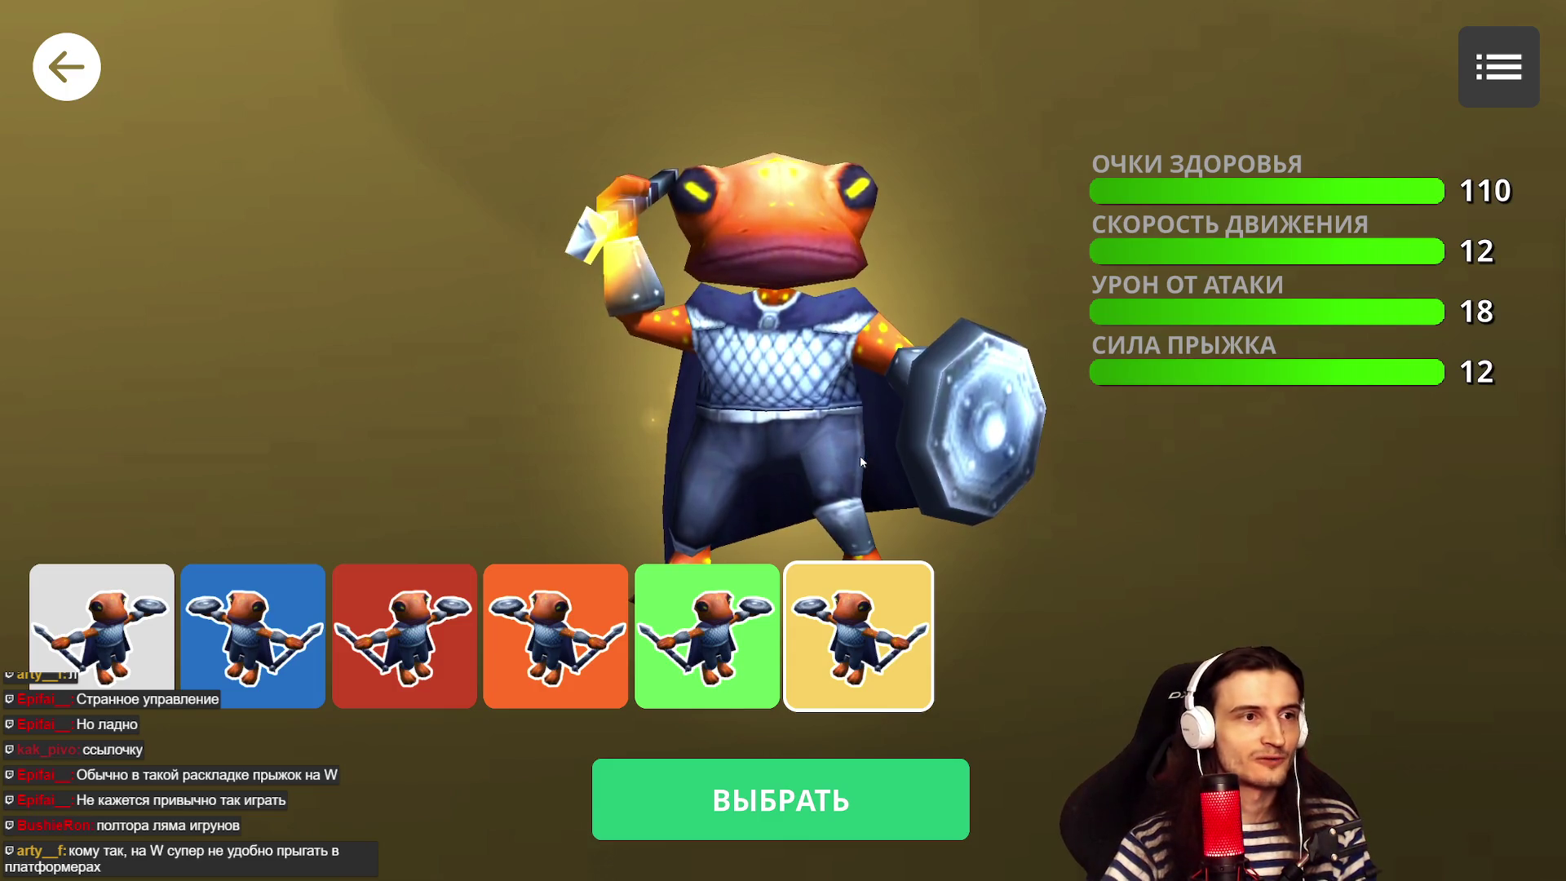
- Preview the green, orange, white, blue and red frog skins
click(752, 625)
click(555, 636)
click(734, 636)
click(726, 642)
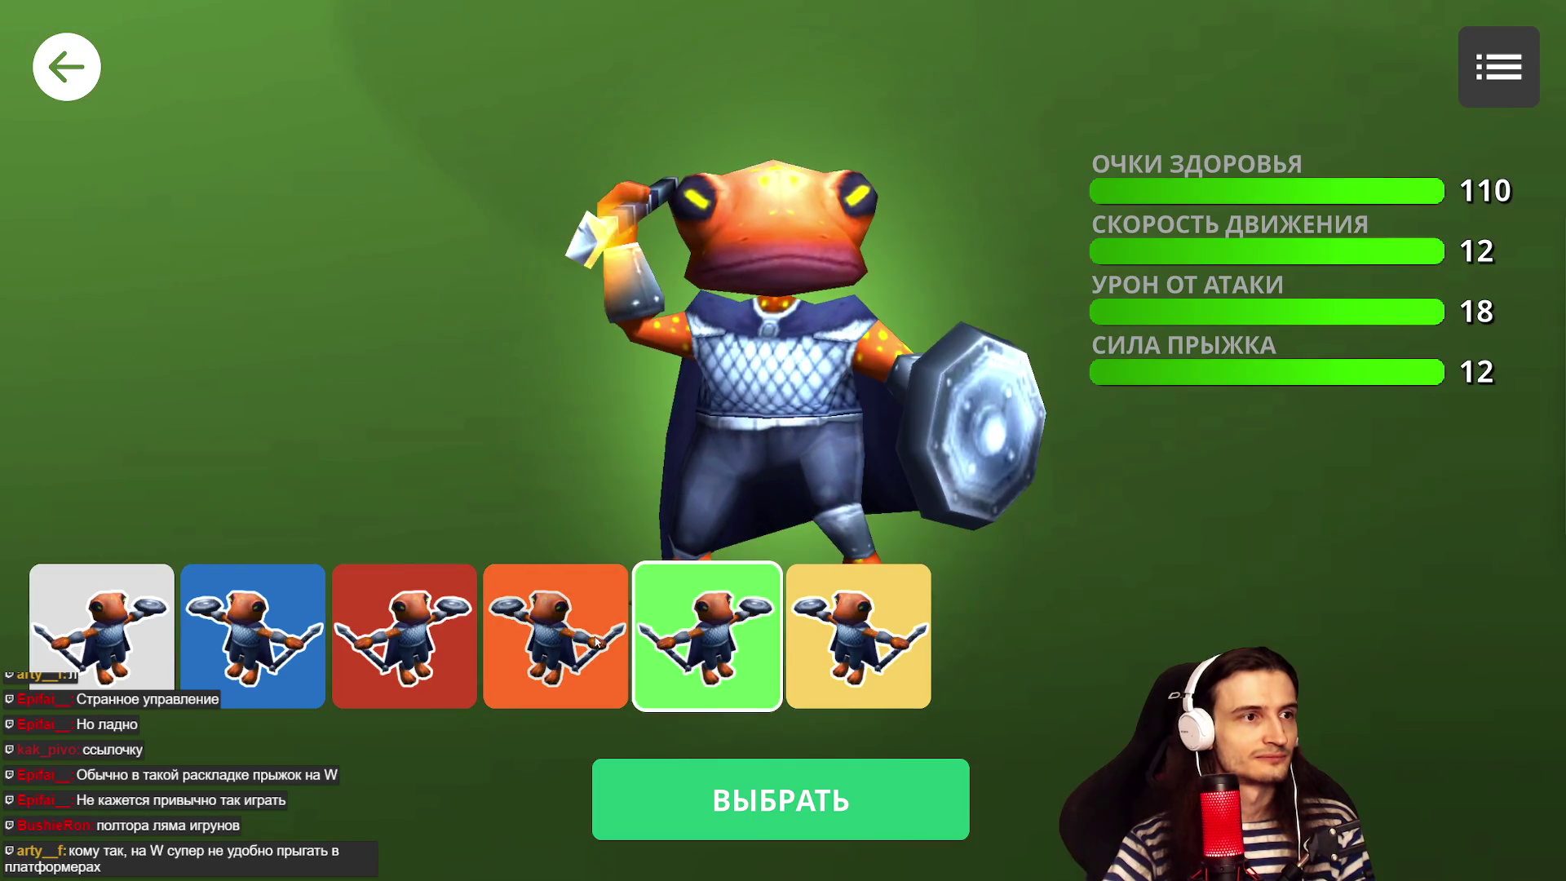
click(490, 645)
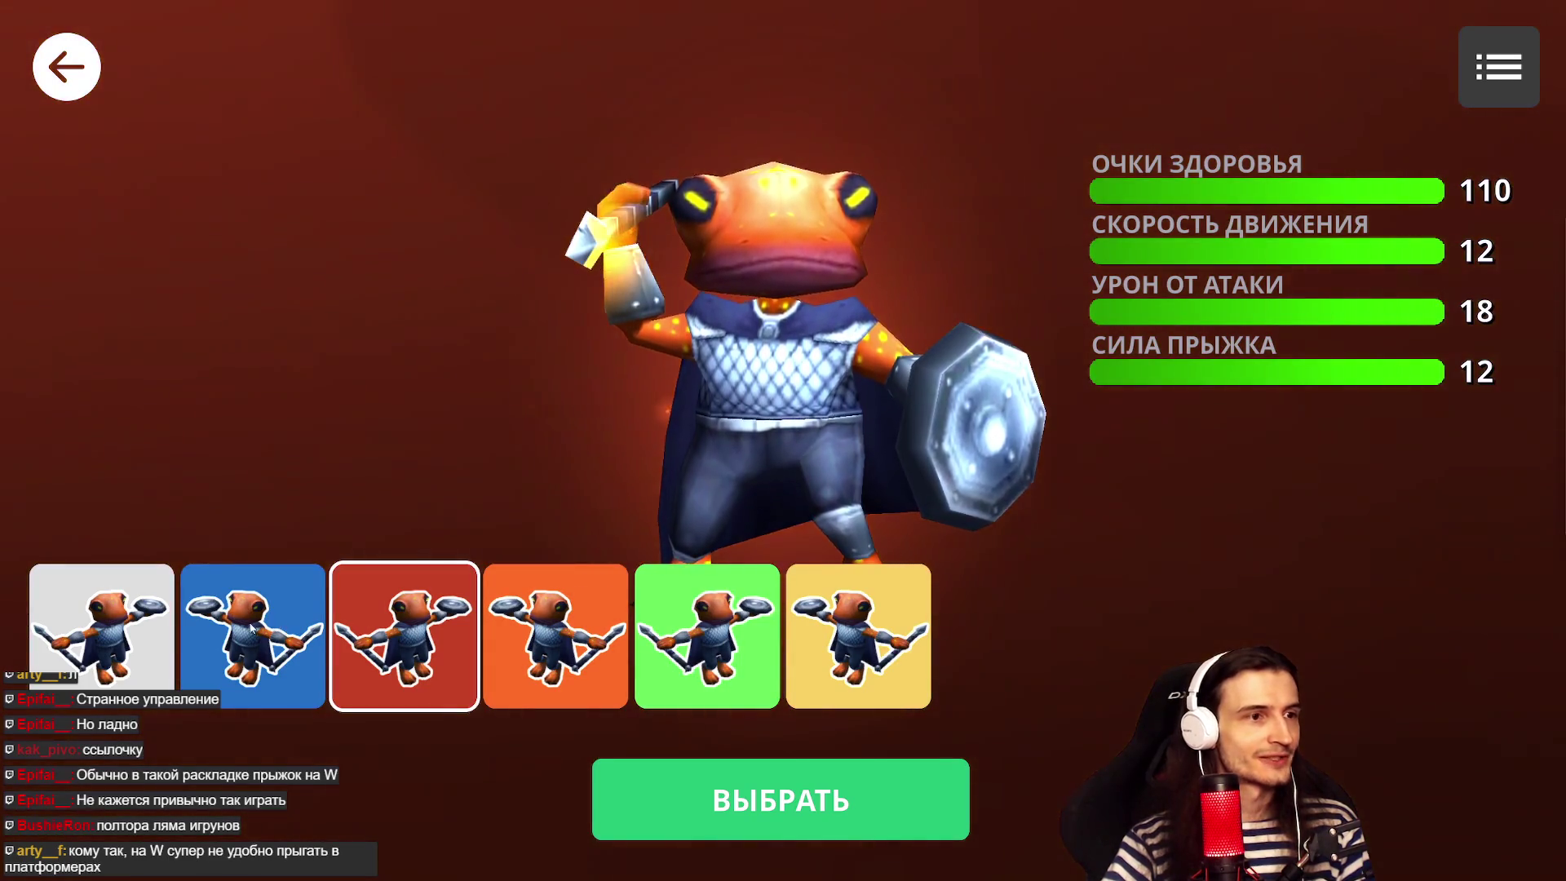
click(102, 637)
click(252, 636)
click(380, 647)
click(525, 640)
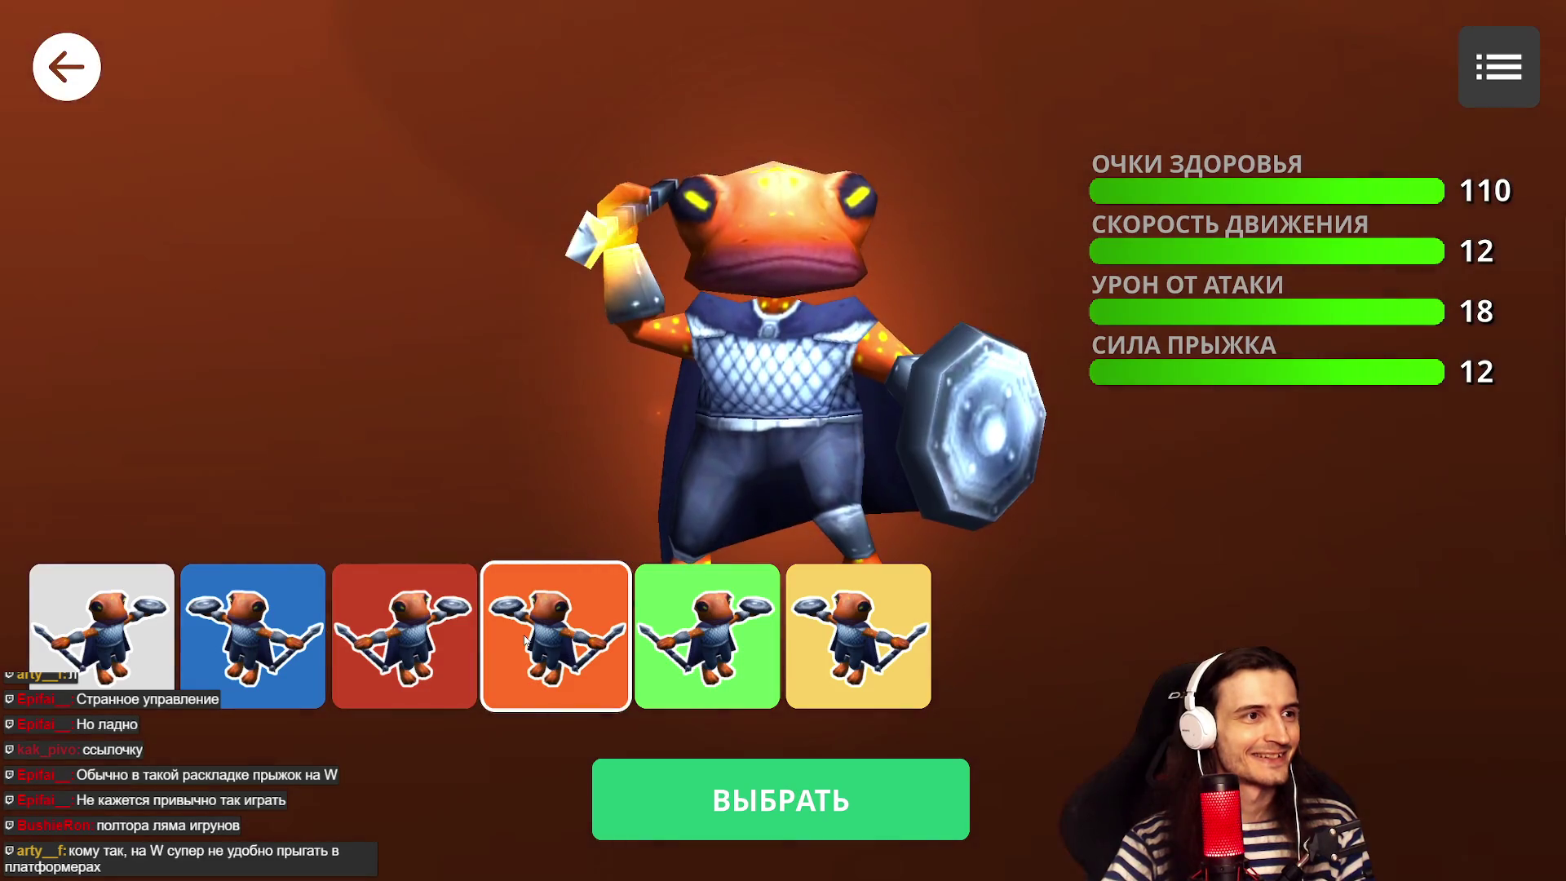
click(650, 650)
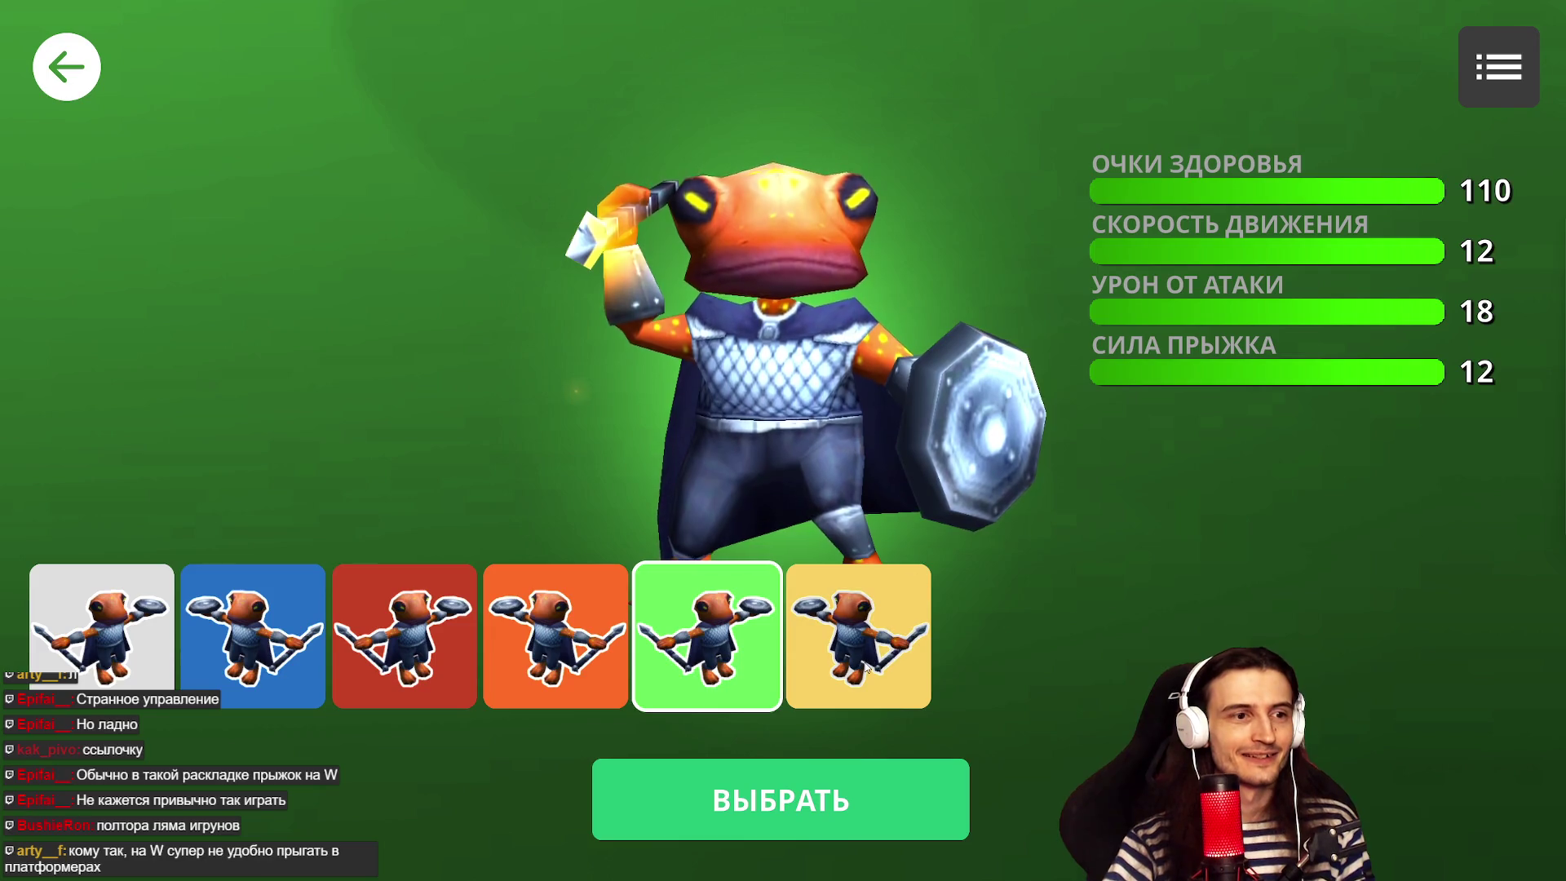
- Select the red frog skin with ВЫБРАТЬ and start the match with НАЧАТЬ ИГРУ
click(404, 637)
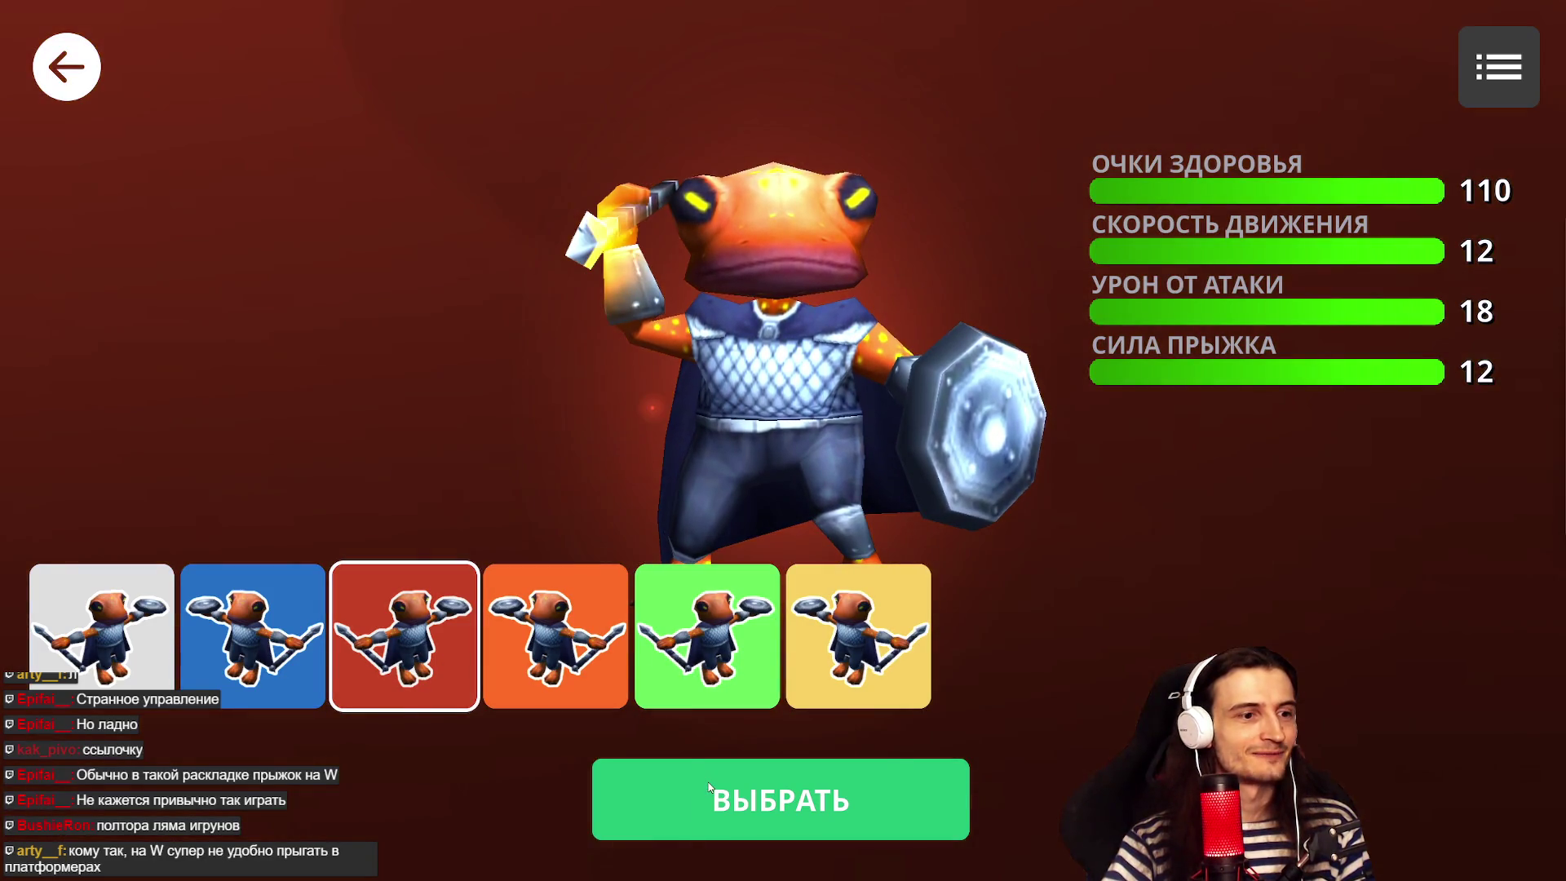
click(709, 787)
click(742, 775)
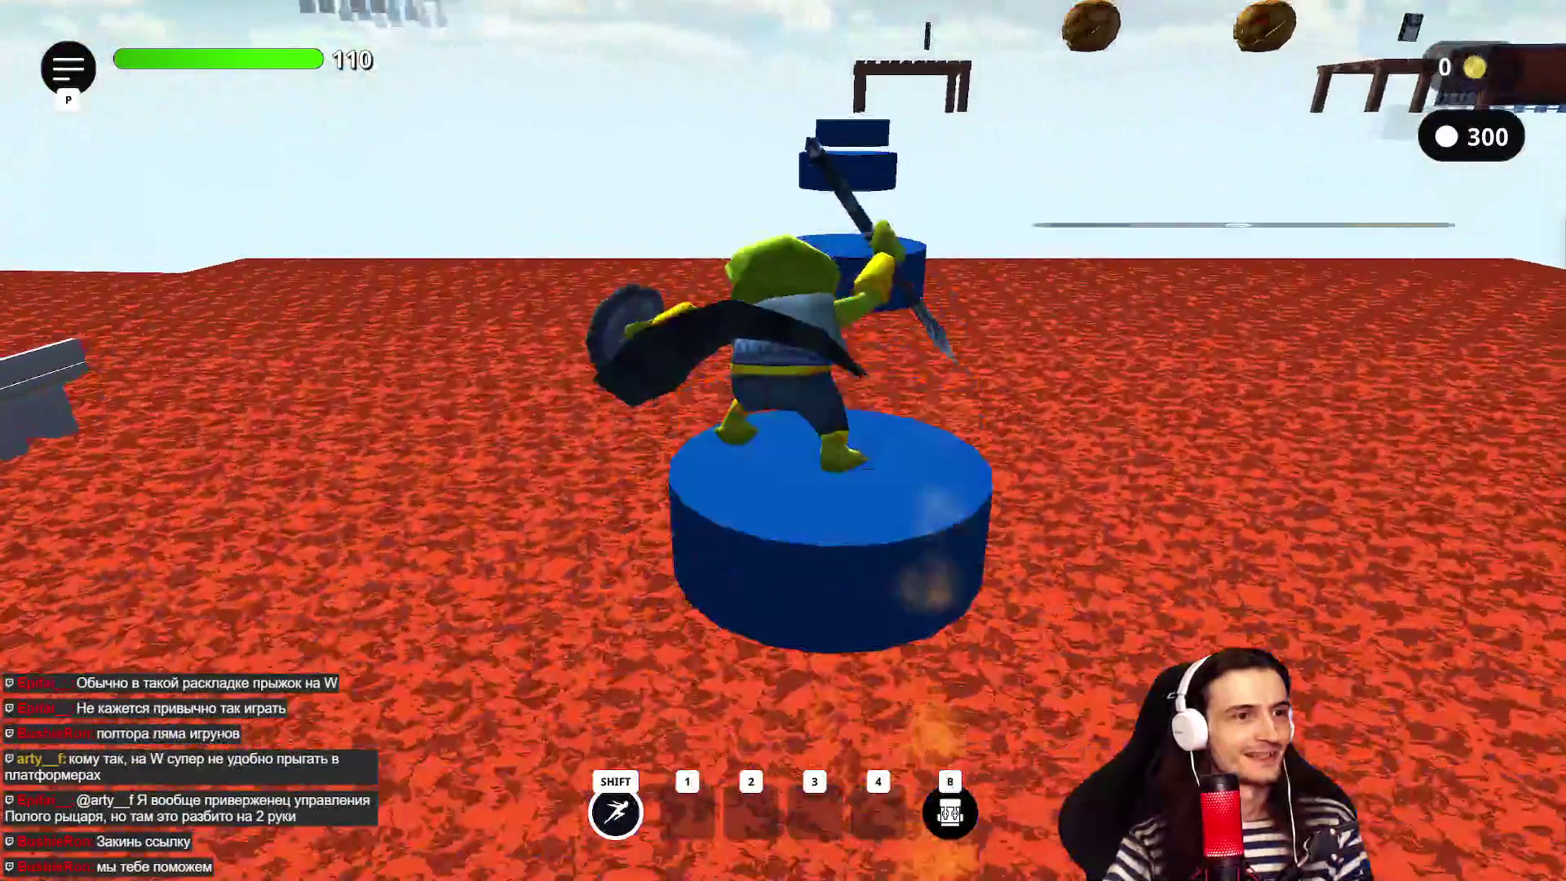
- Jump the frog across the blue pillars and wooden table over the lava, then exit fullscreen
key(w)
key(w)
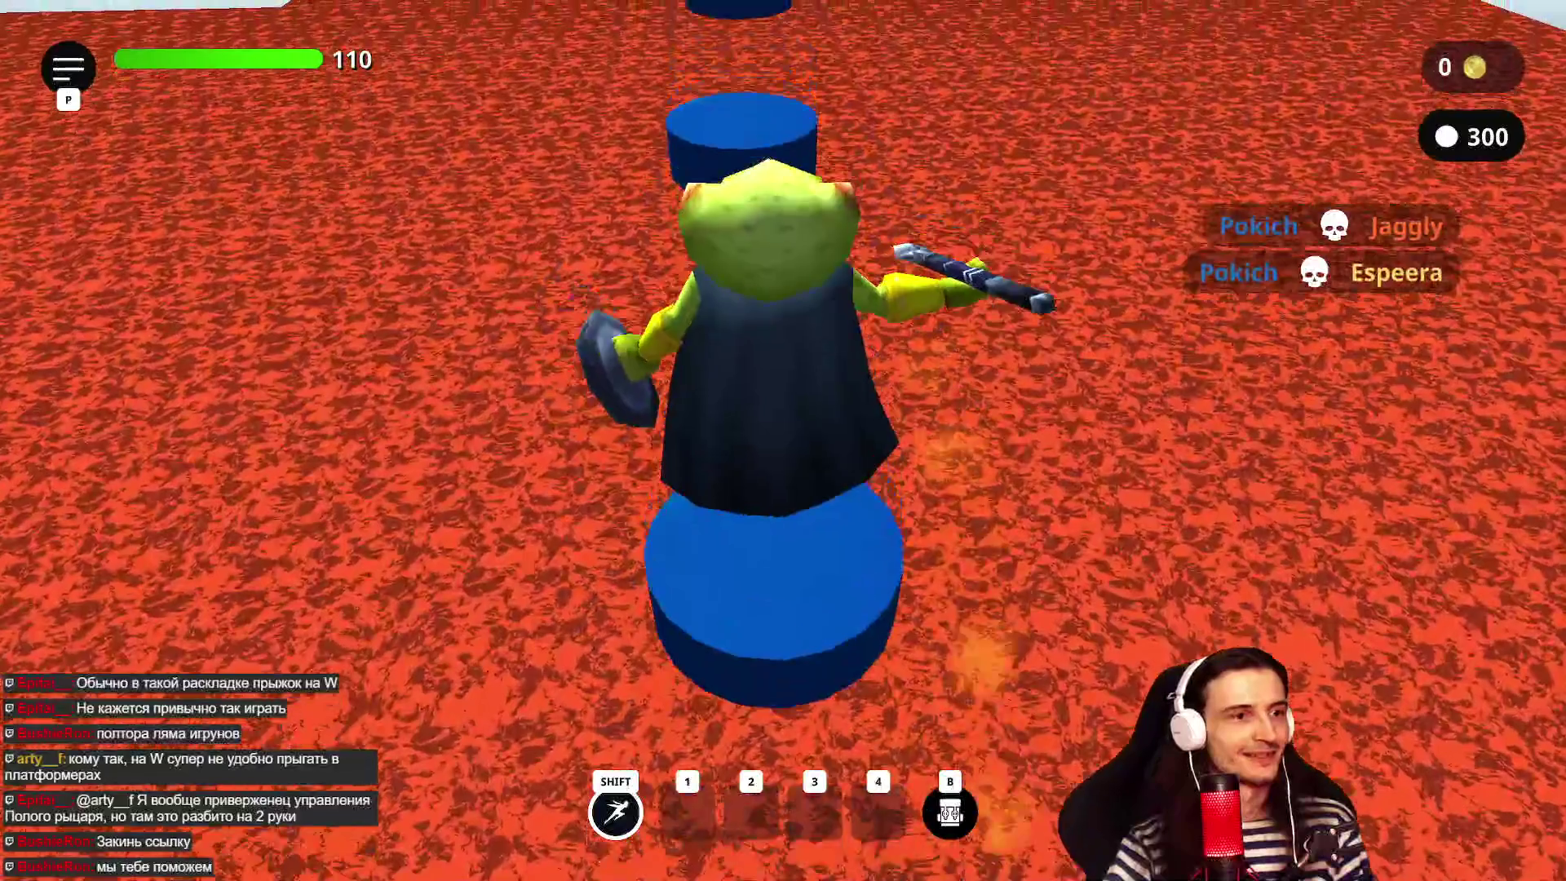
key(w)
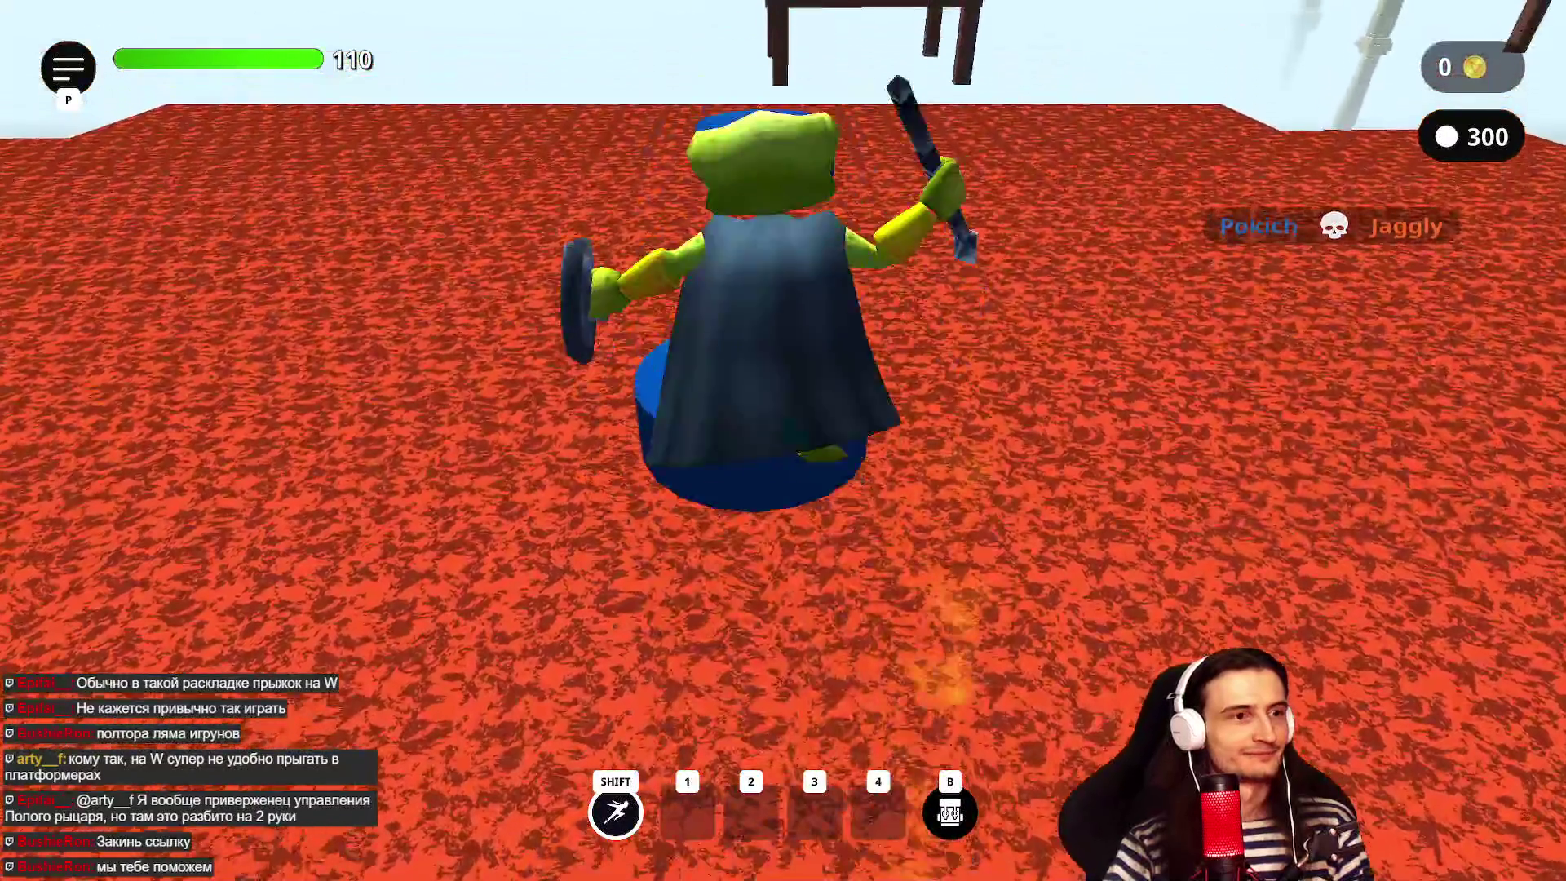
key(w)
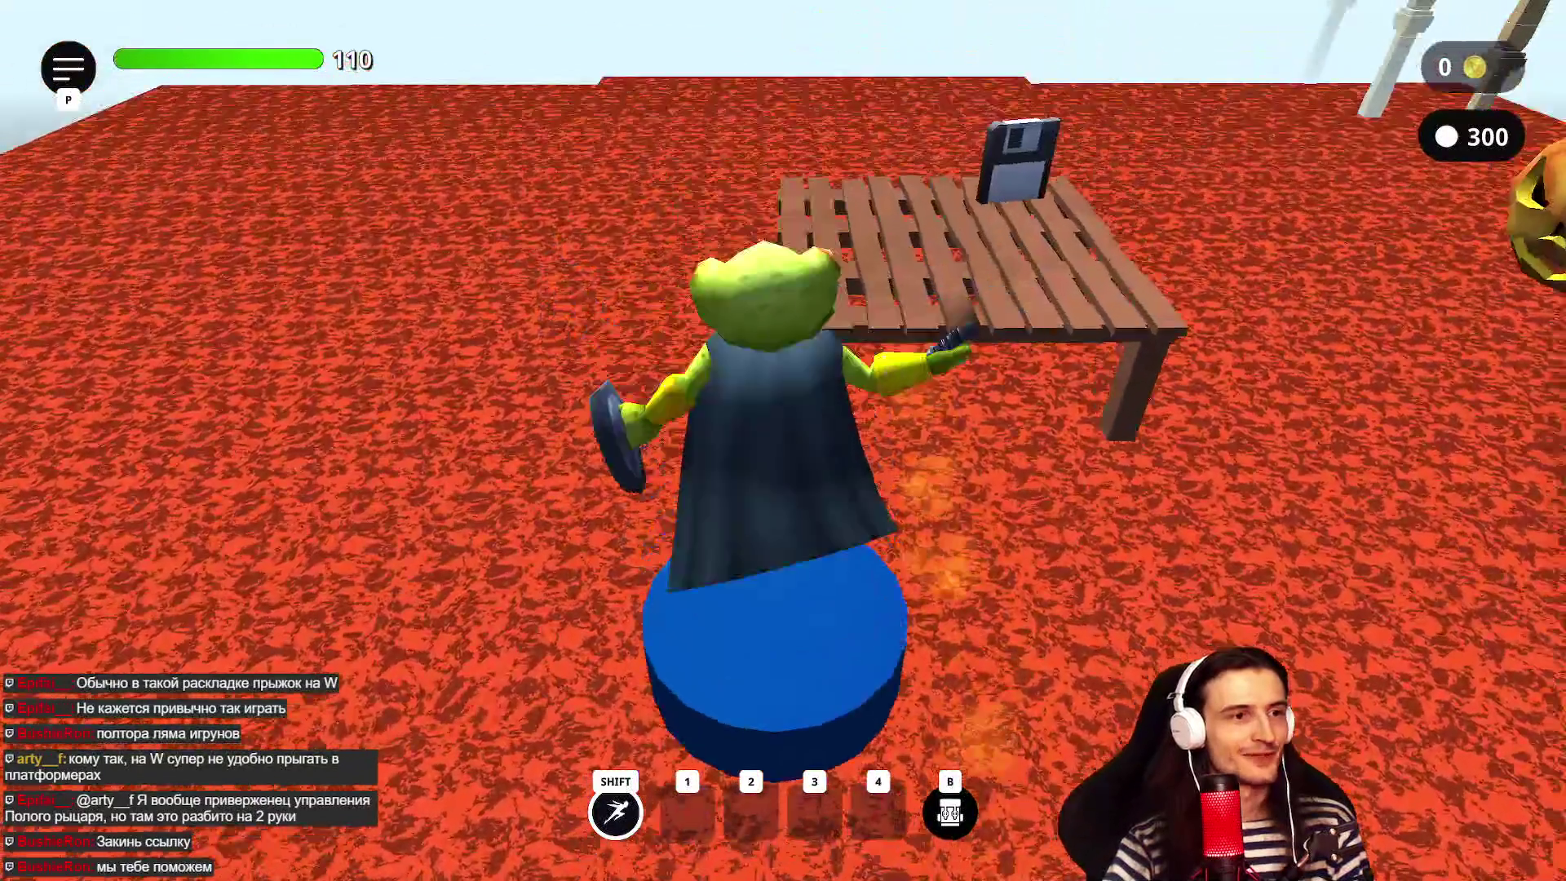
key(w)
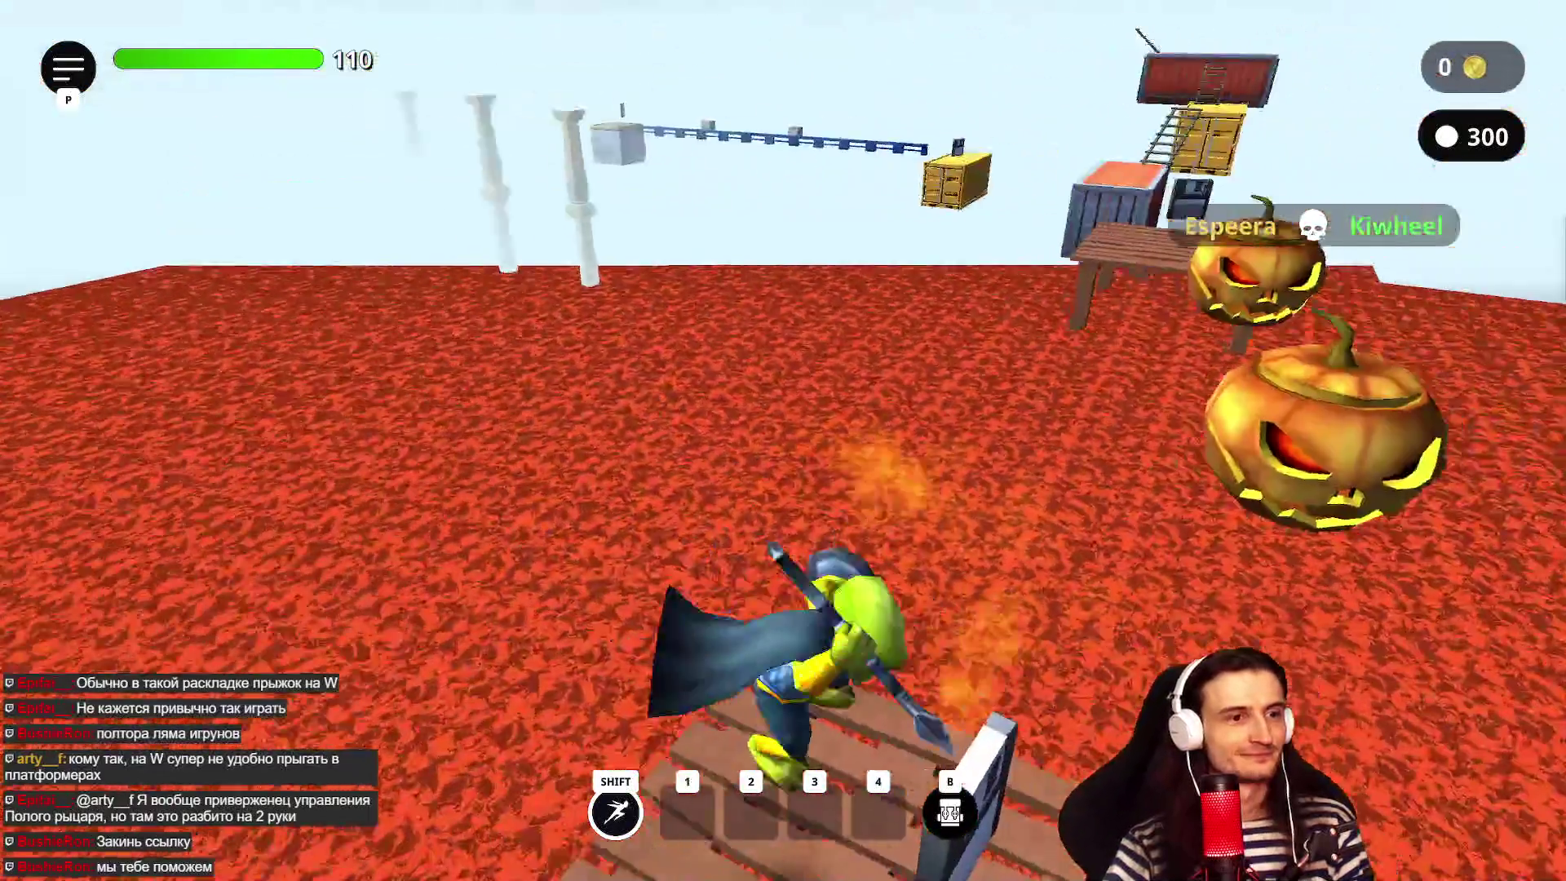
key(w)
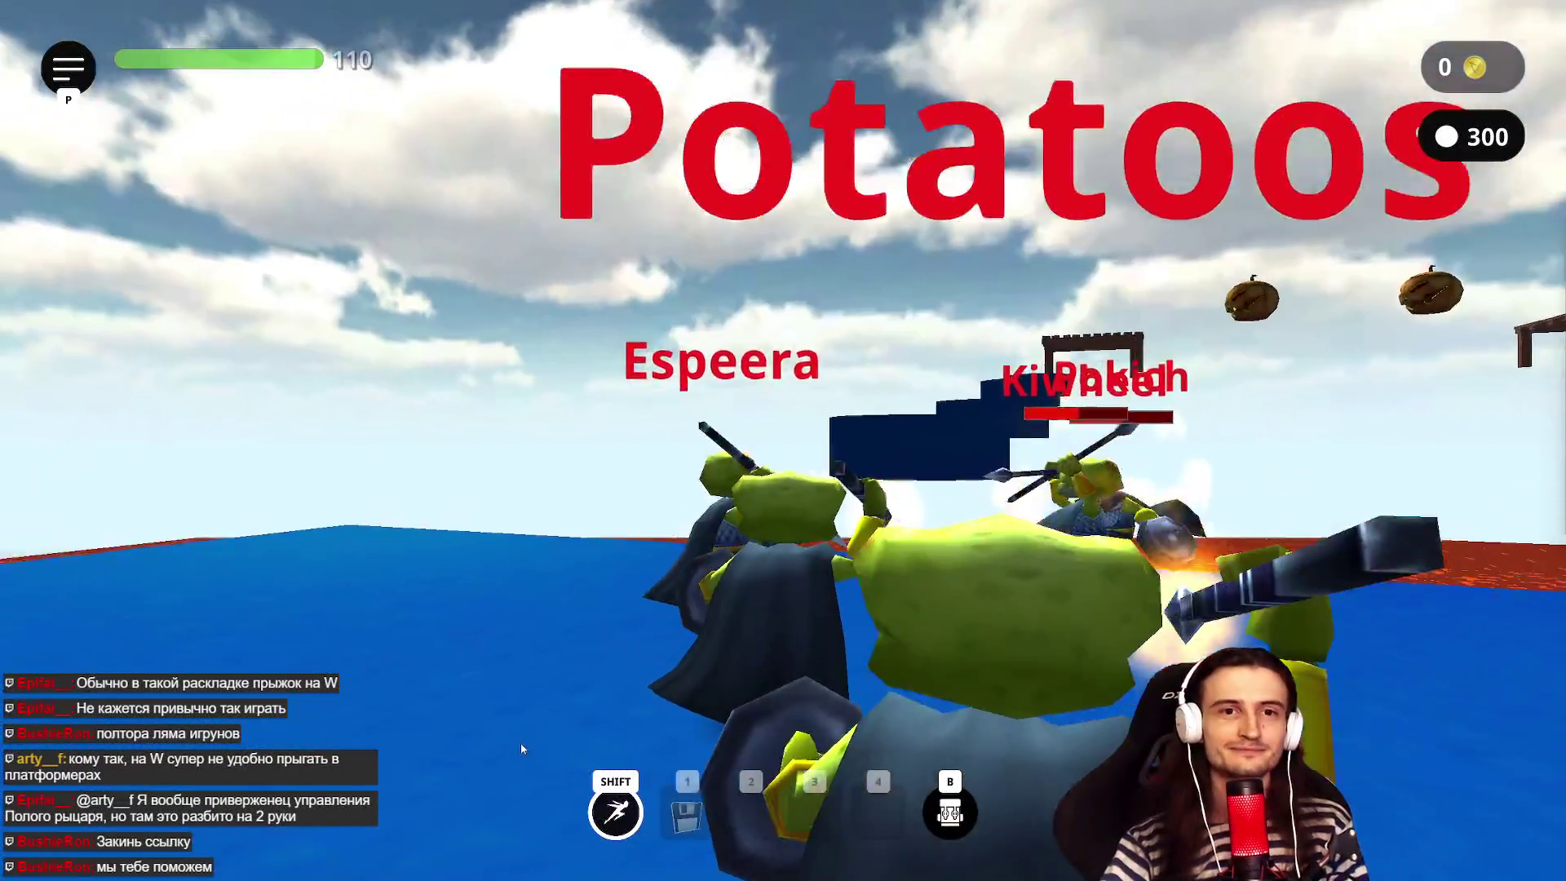
key(w)
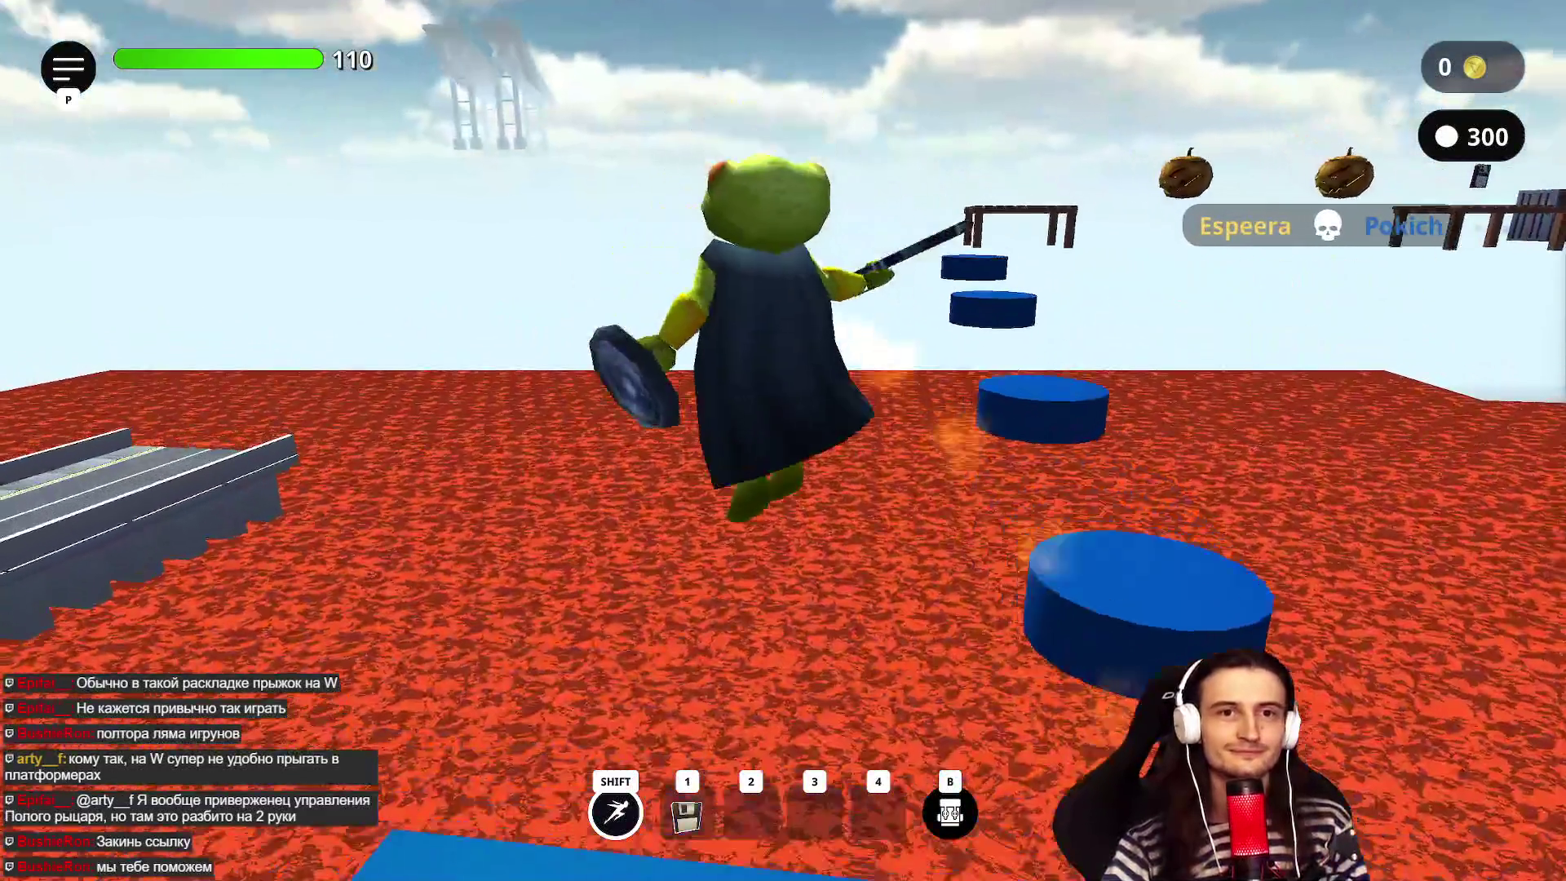
key(Escape)
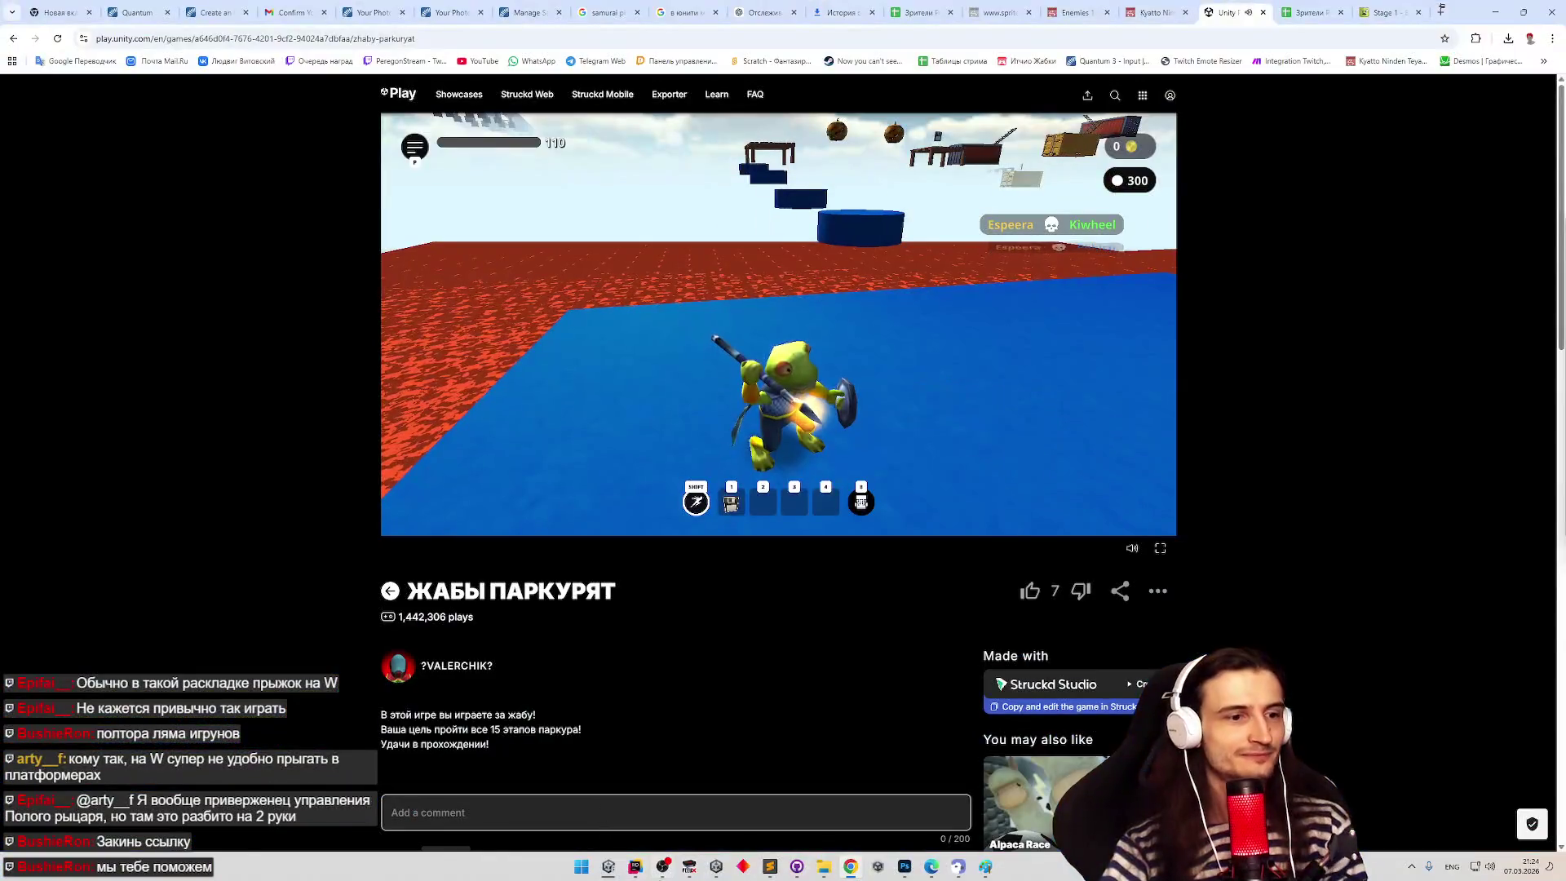
- Quit the match to the main menu and set Громкость to 15 under ОПЦИИ
key(p)
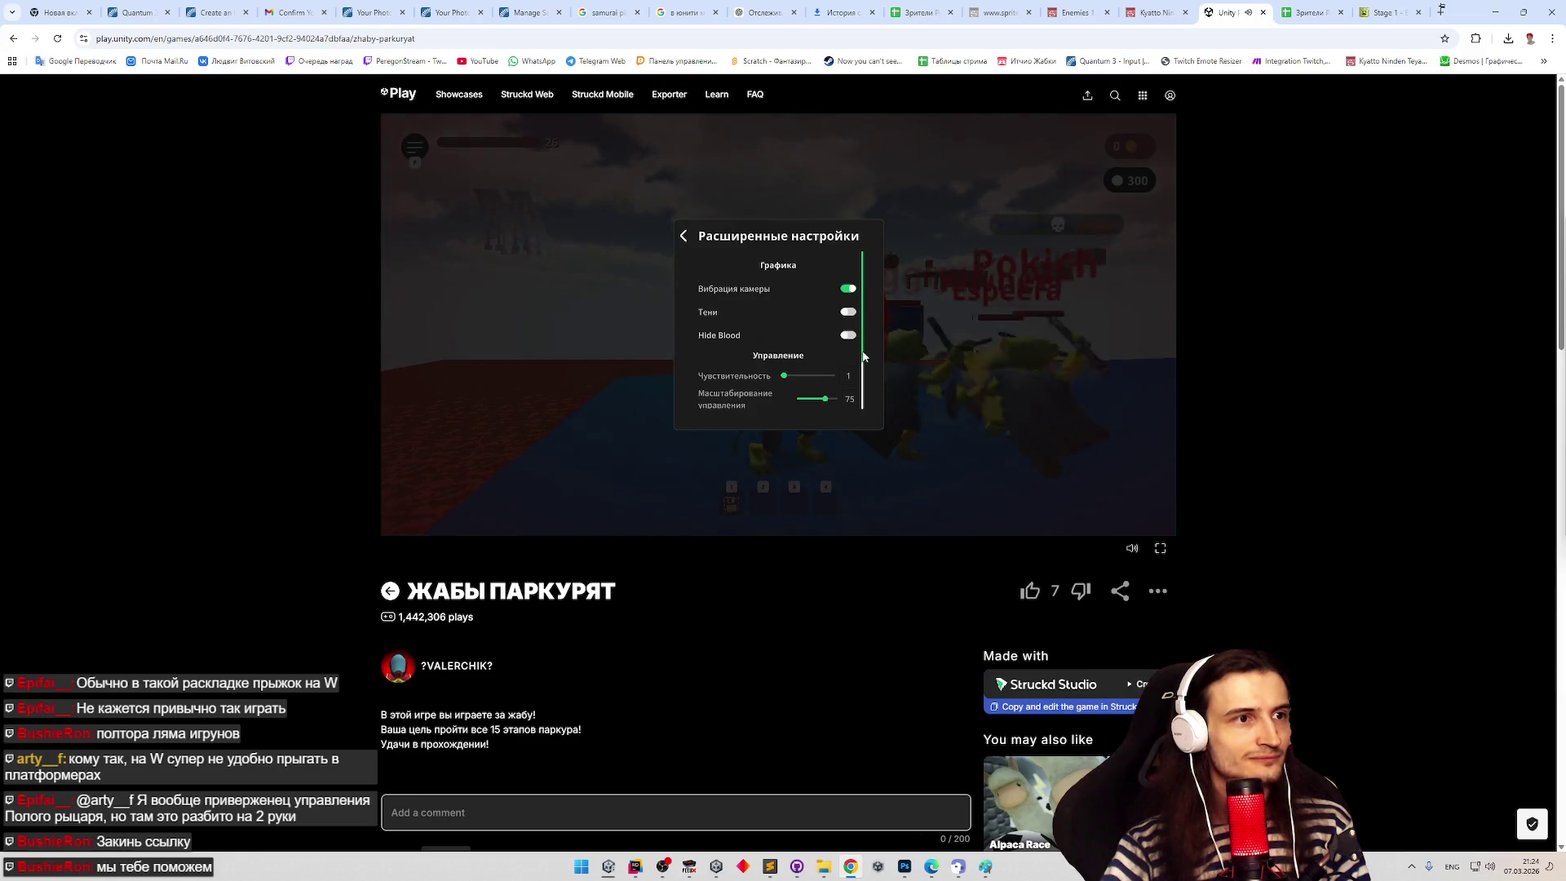
scroll(825, 339, up, 1)
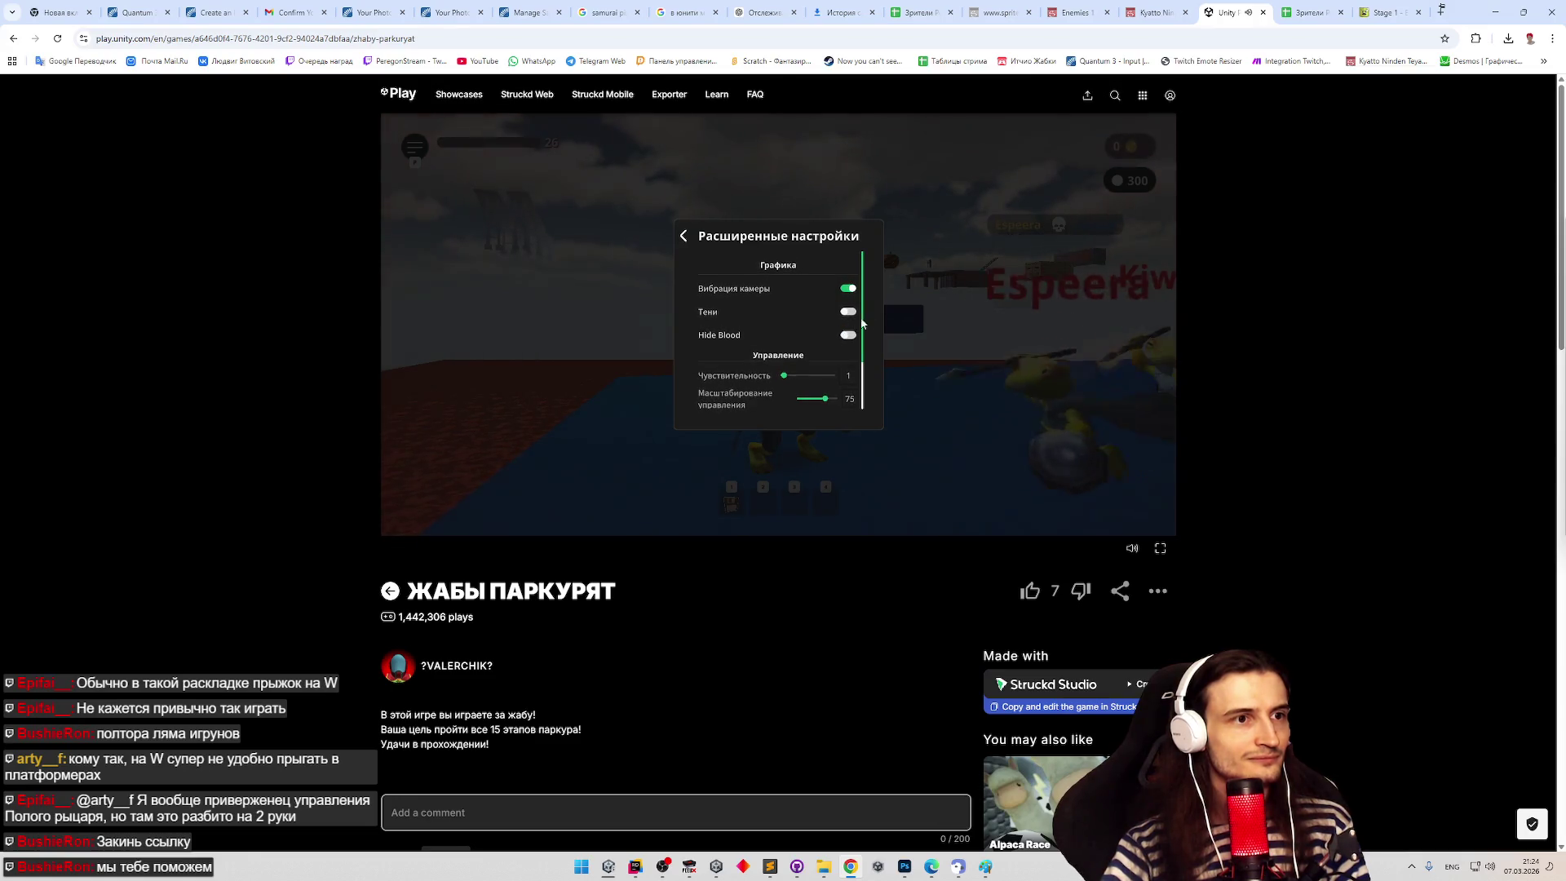
click(688, 239)
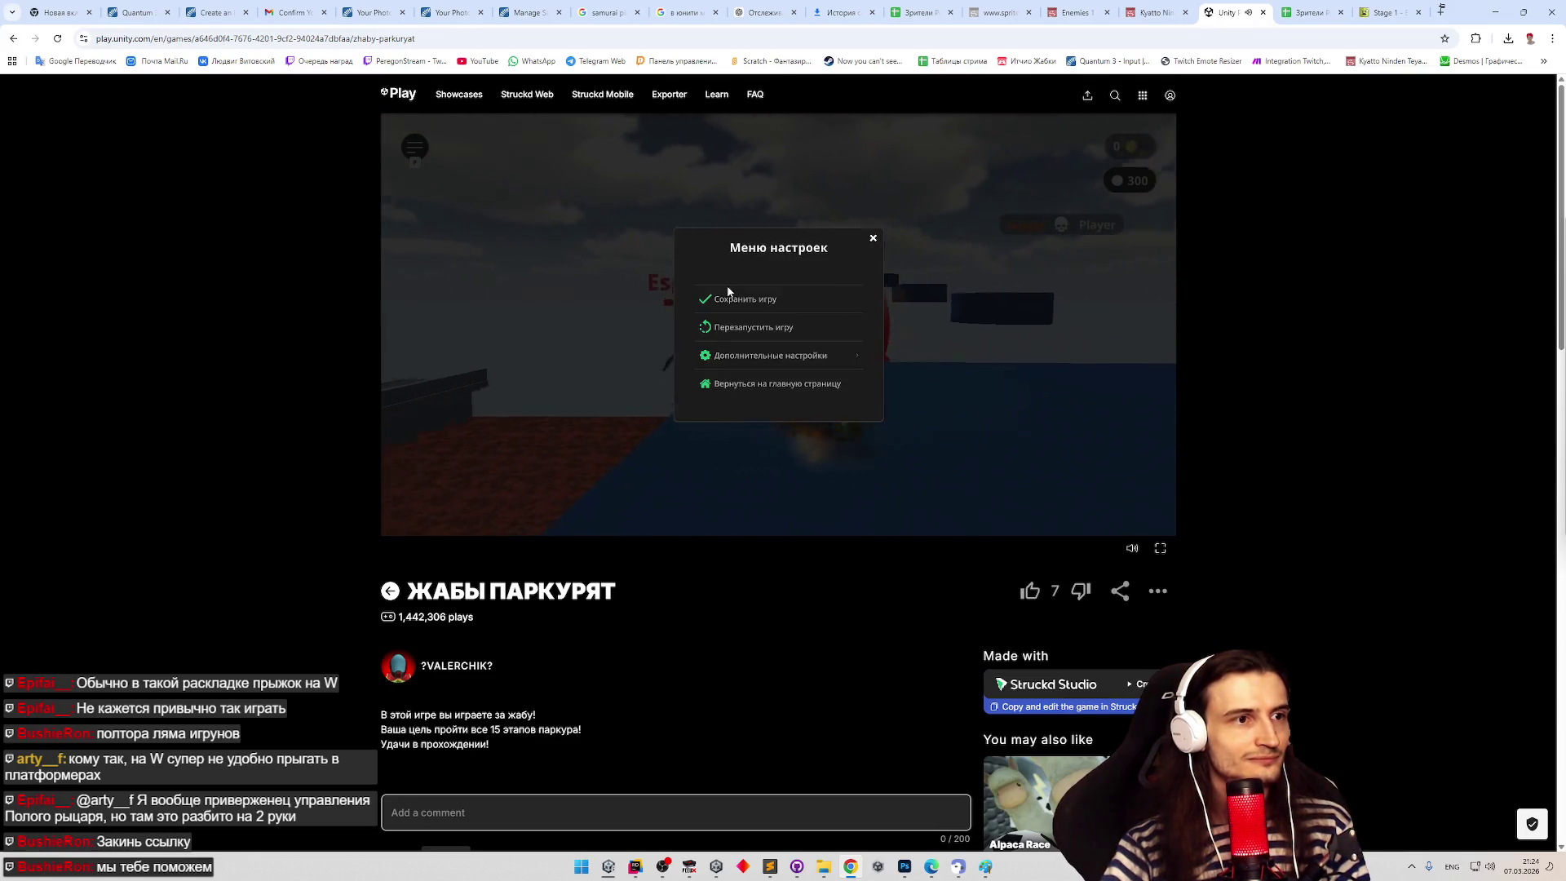
click(742, 382)
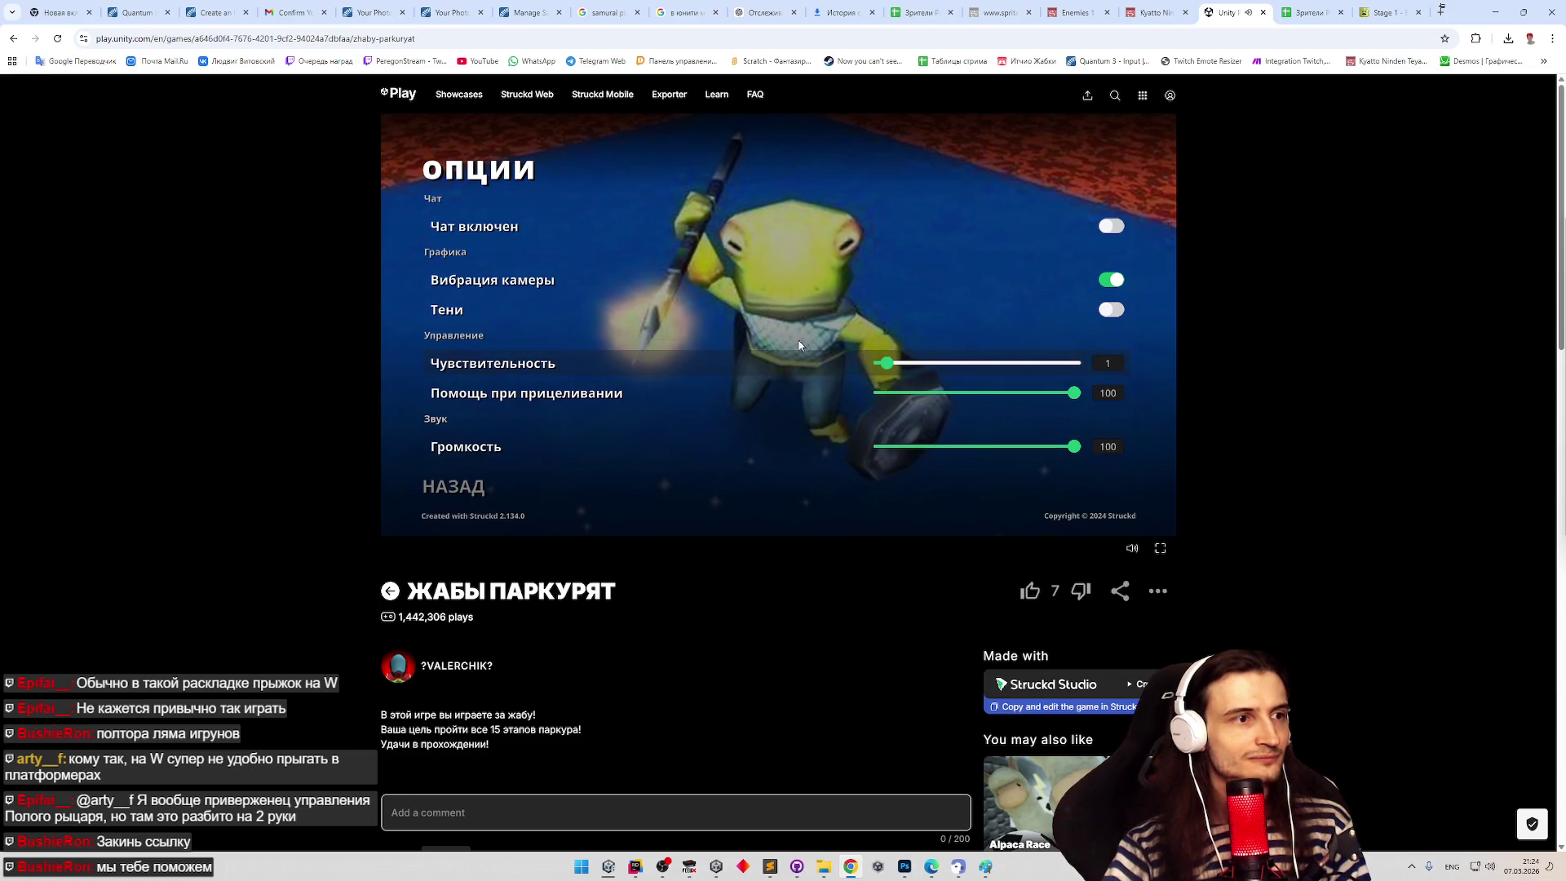
click(944, 447)
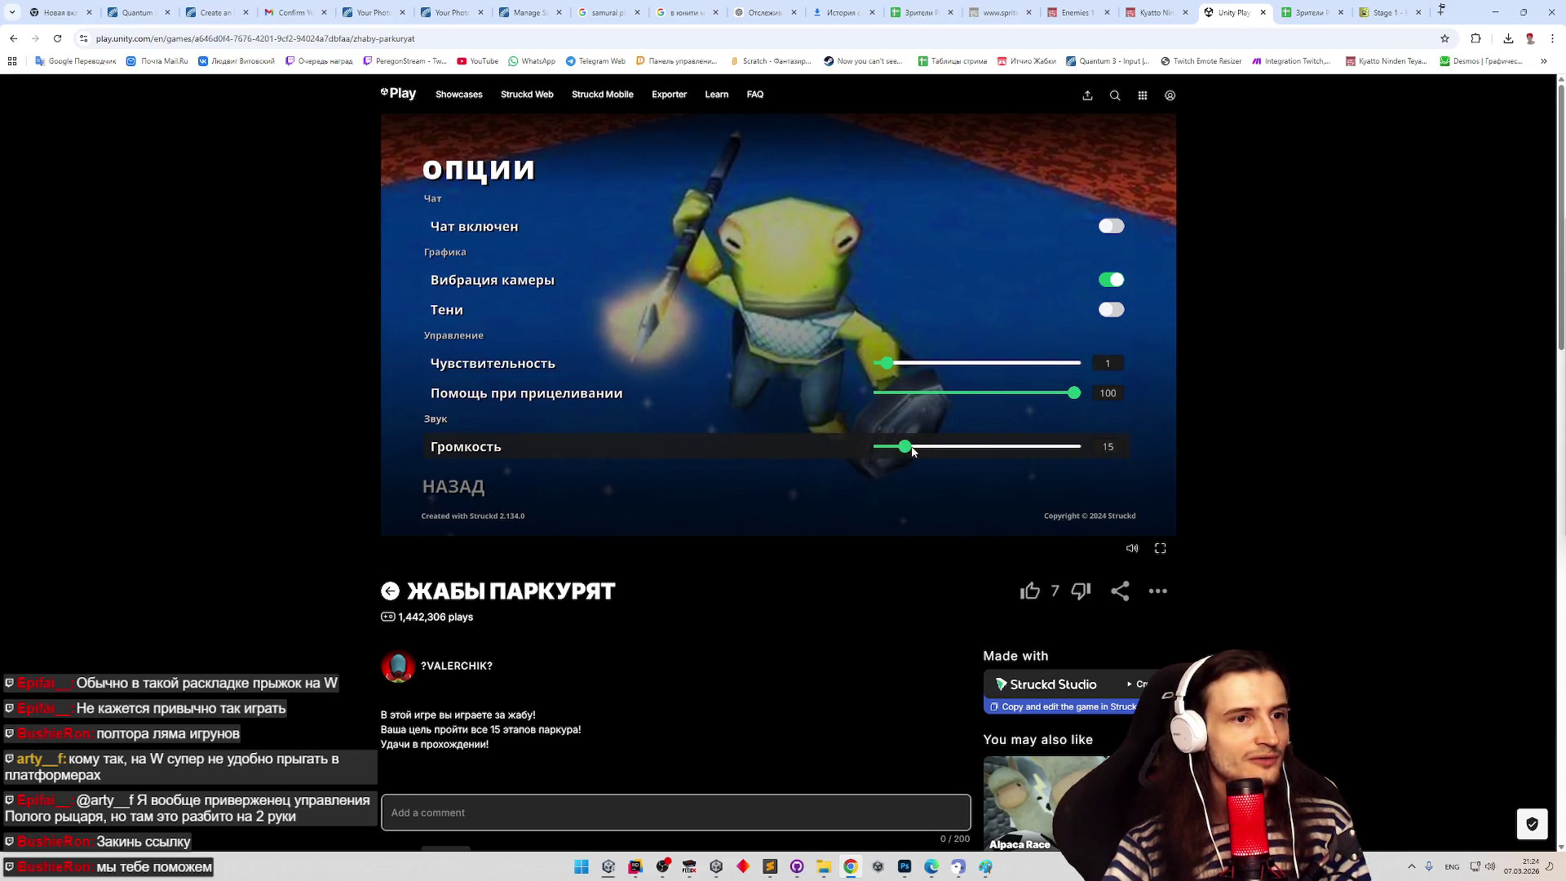
click(469, 488)
click(245, 38)
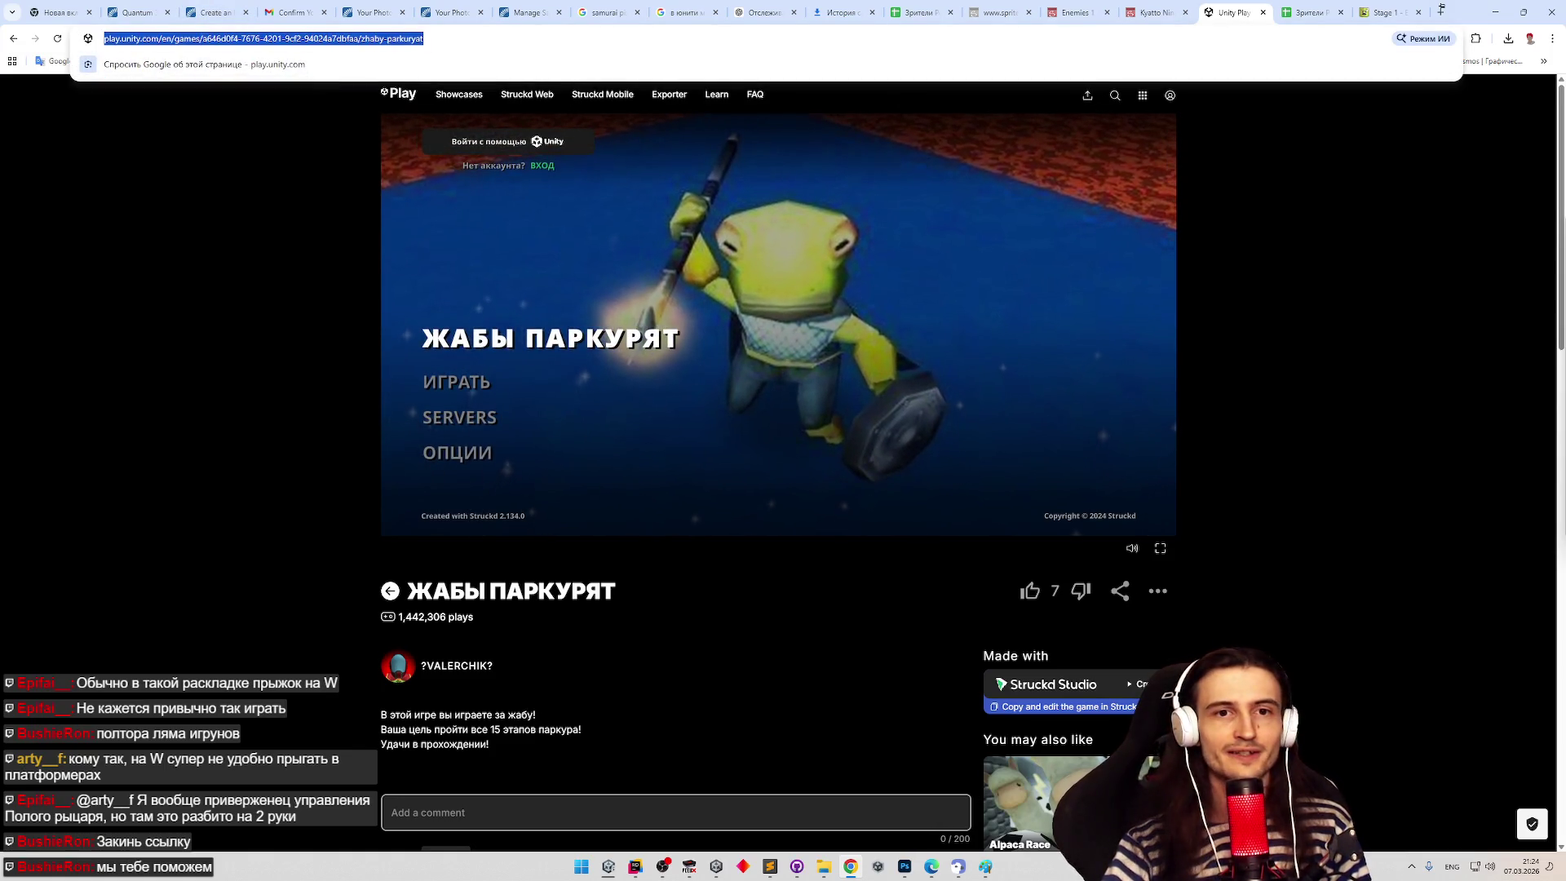
- Create a new game server, go fullscreen, choose the yellow frog skin and start the match
key(alt+Tab)
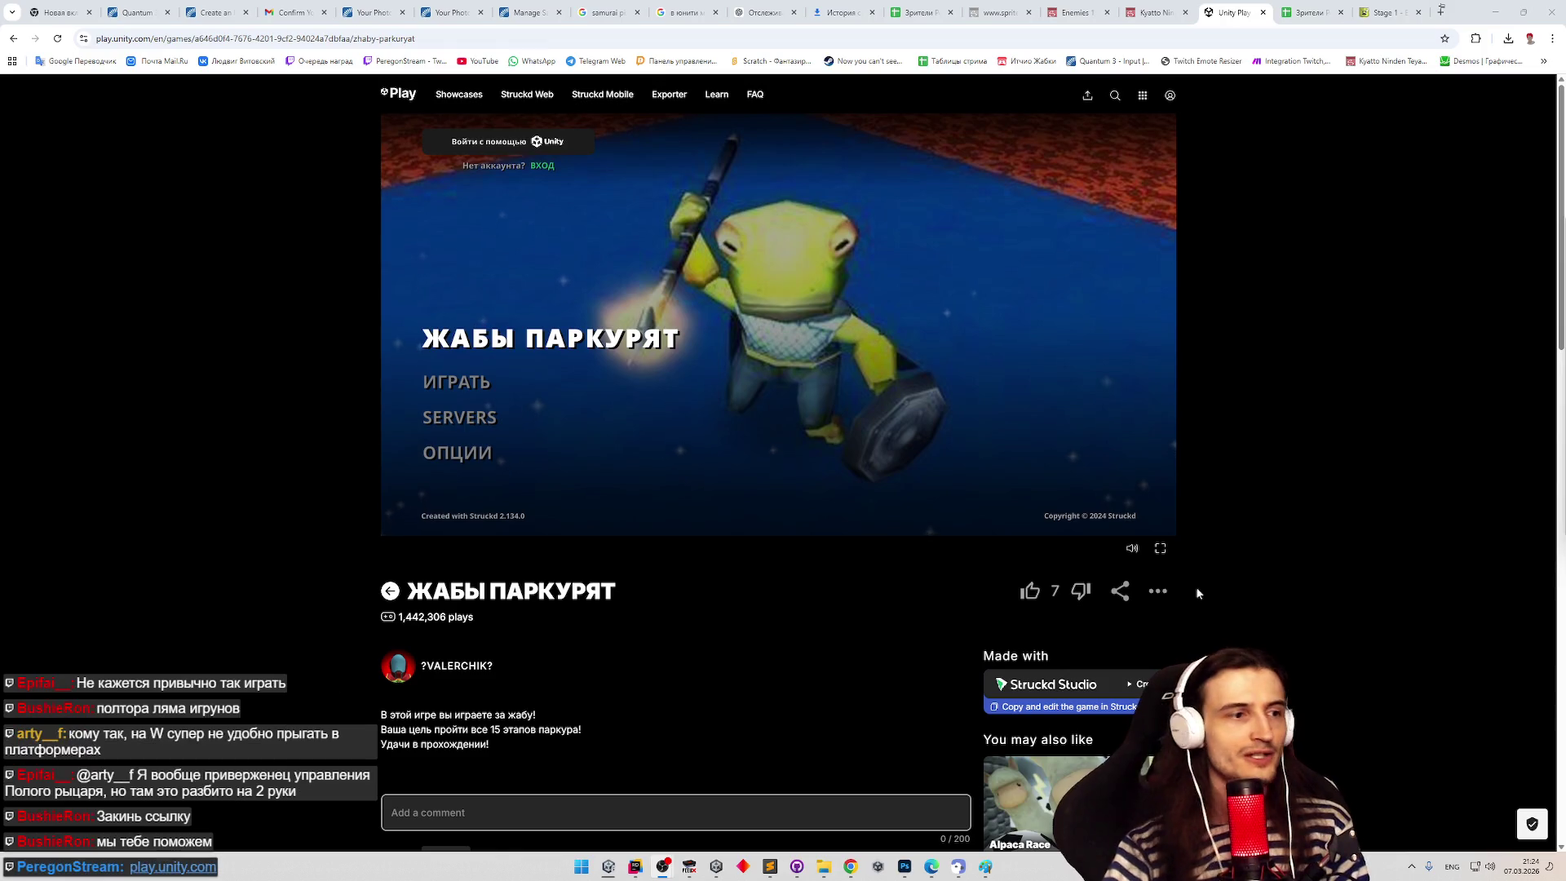
click(488, 418)
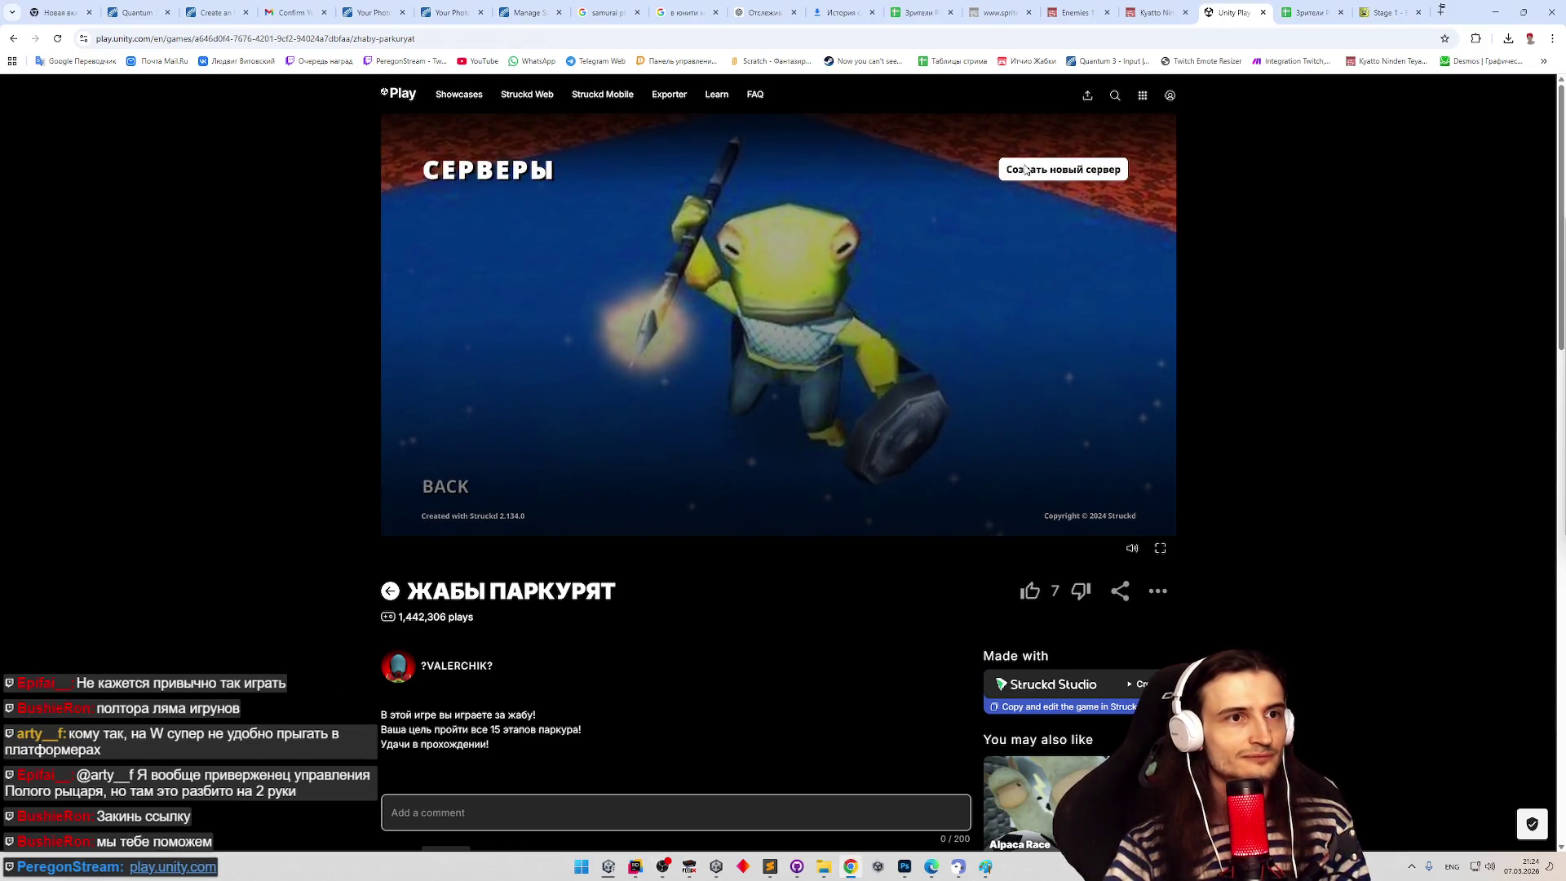
click(1063, 169)
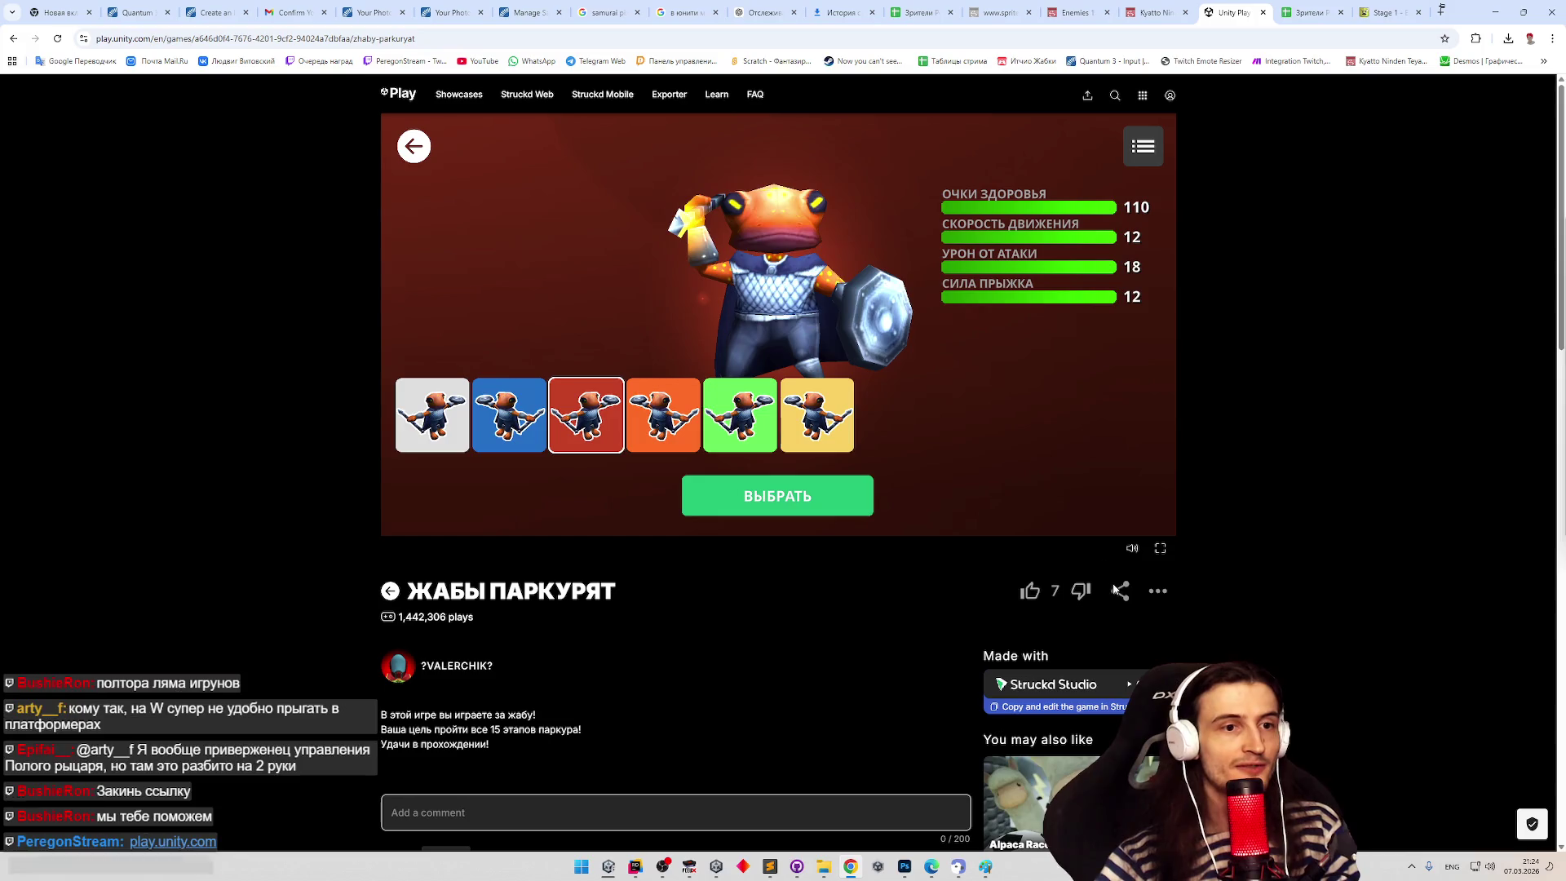
click(1163, 550)
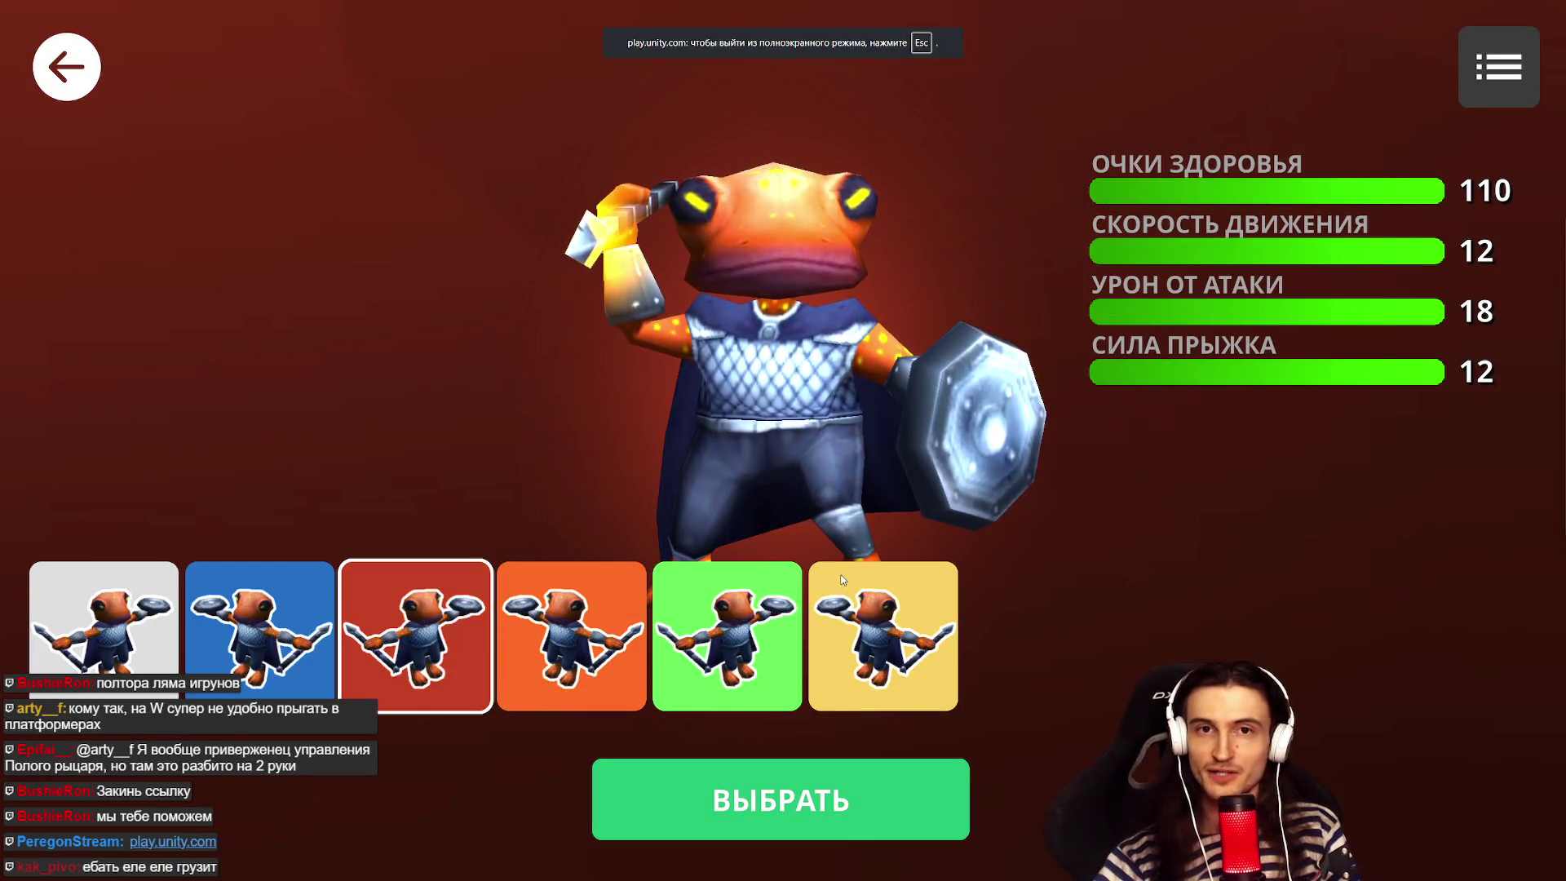
click(881, 634)
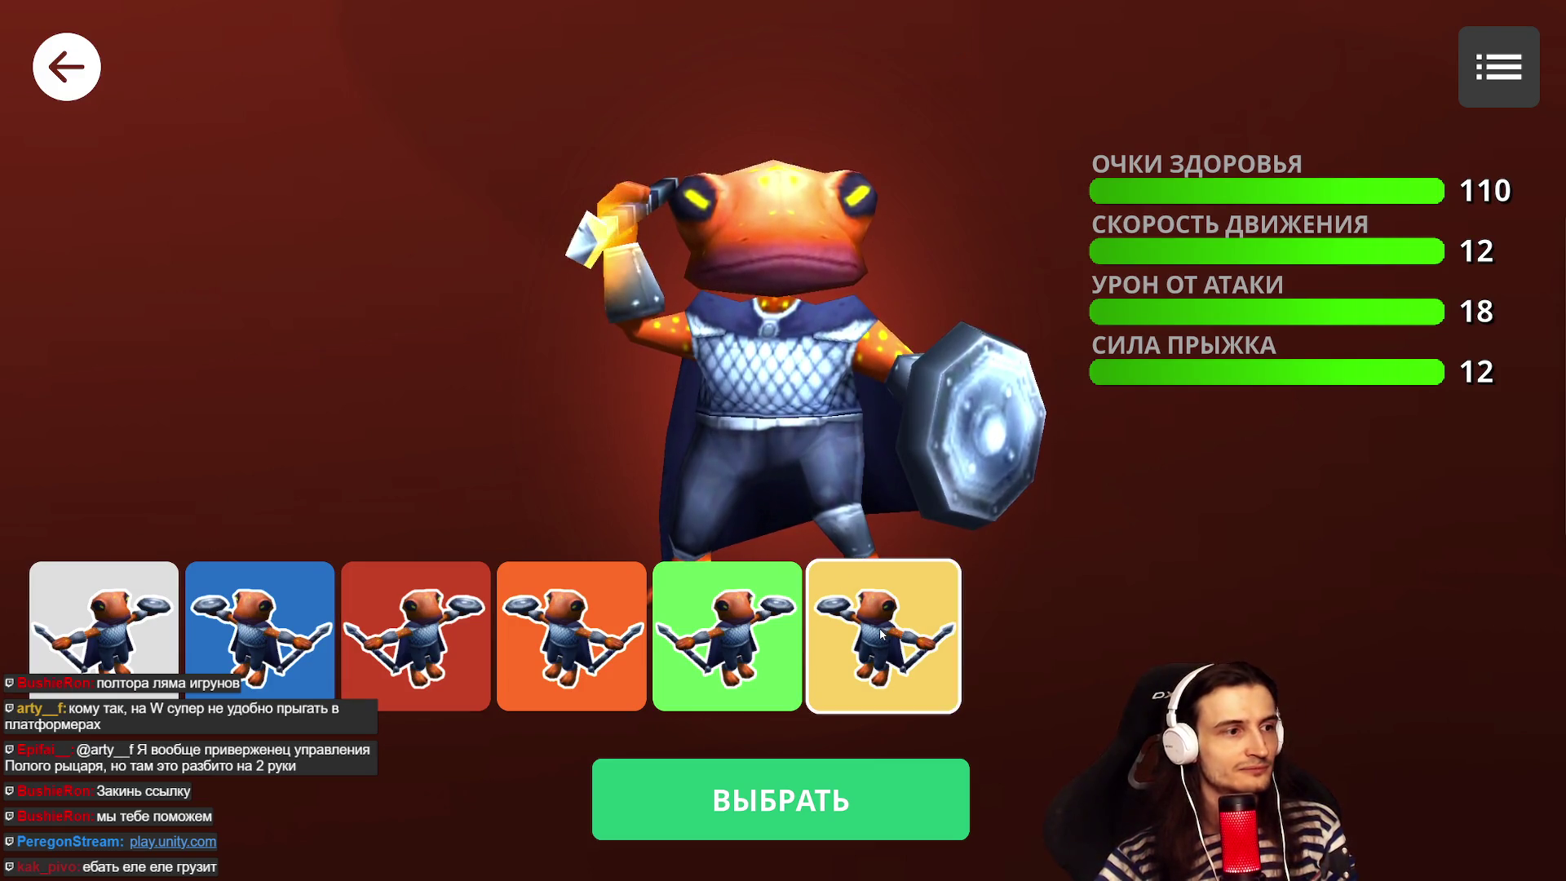
click(777, 776)
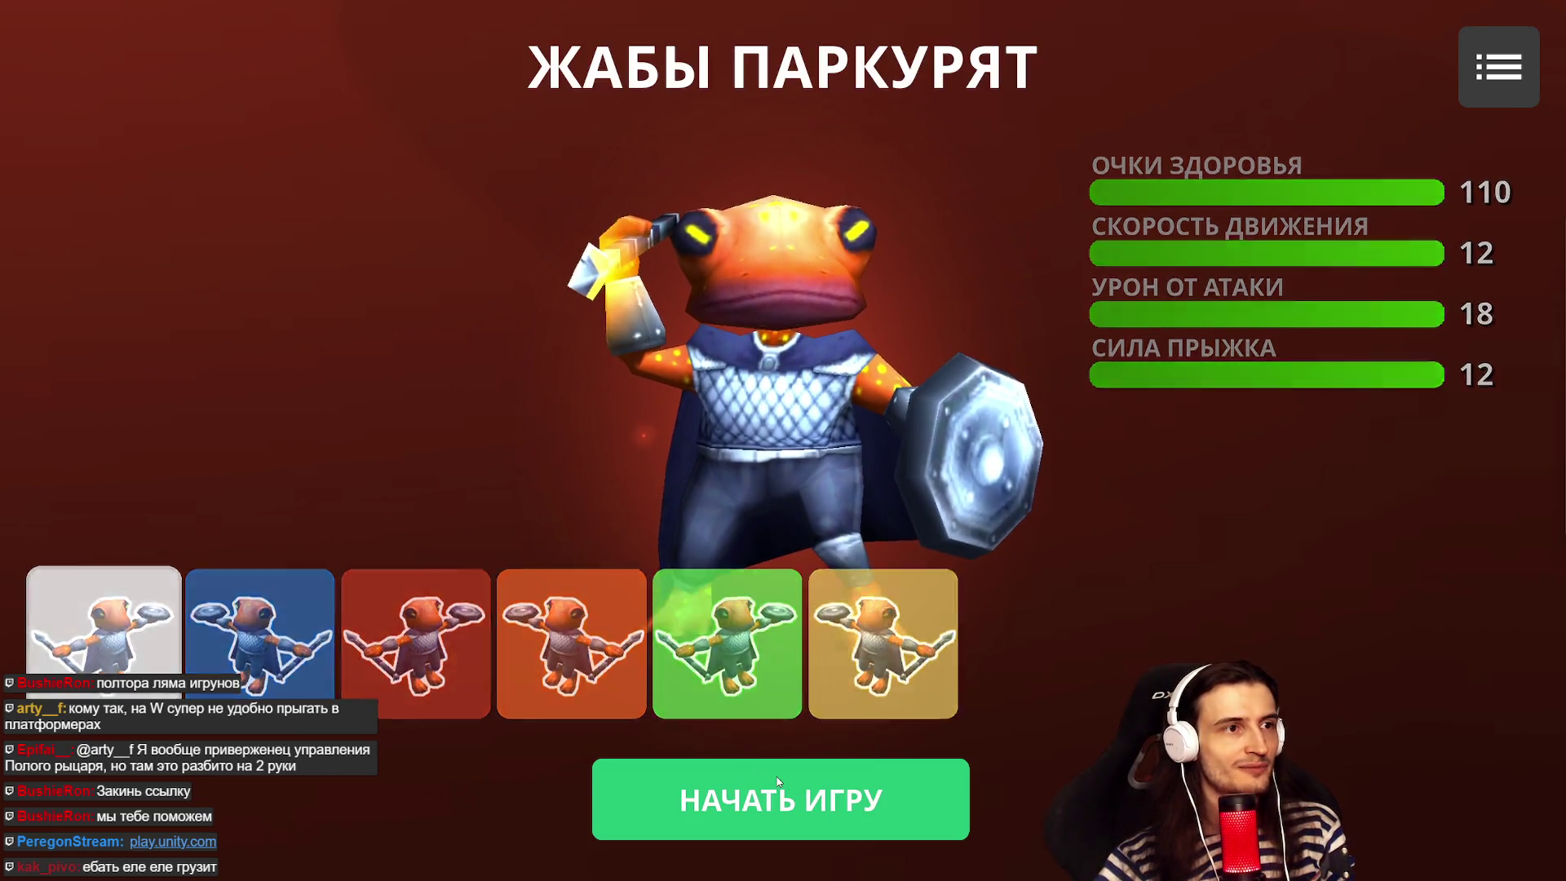
click(734, 764)
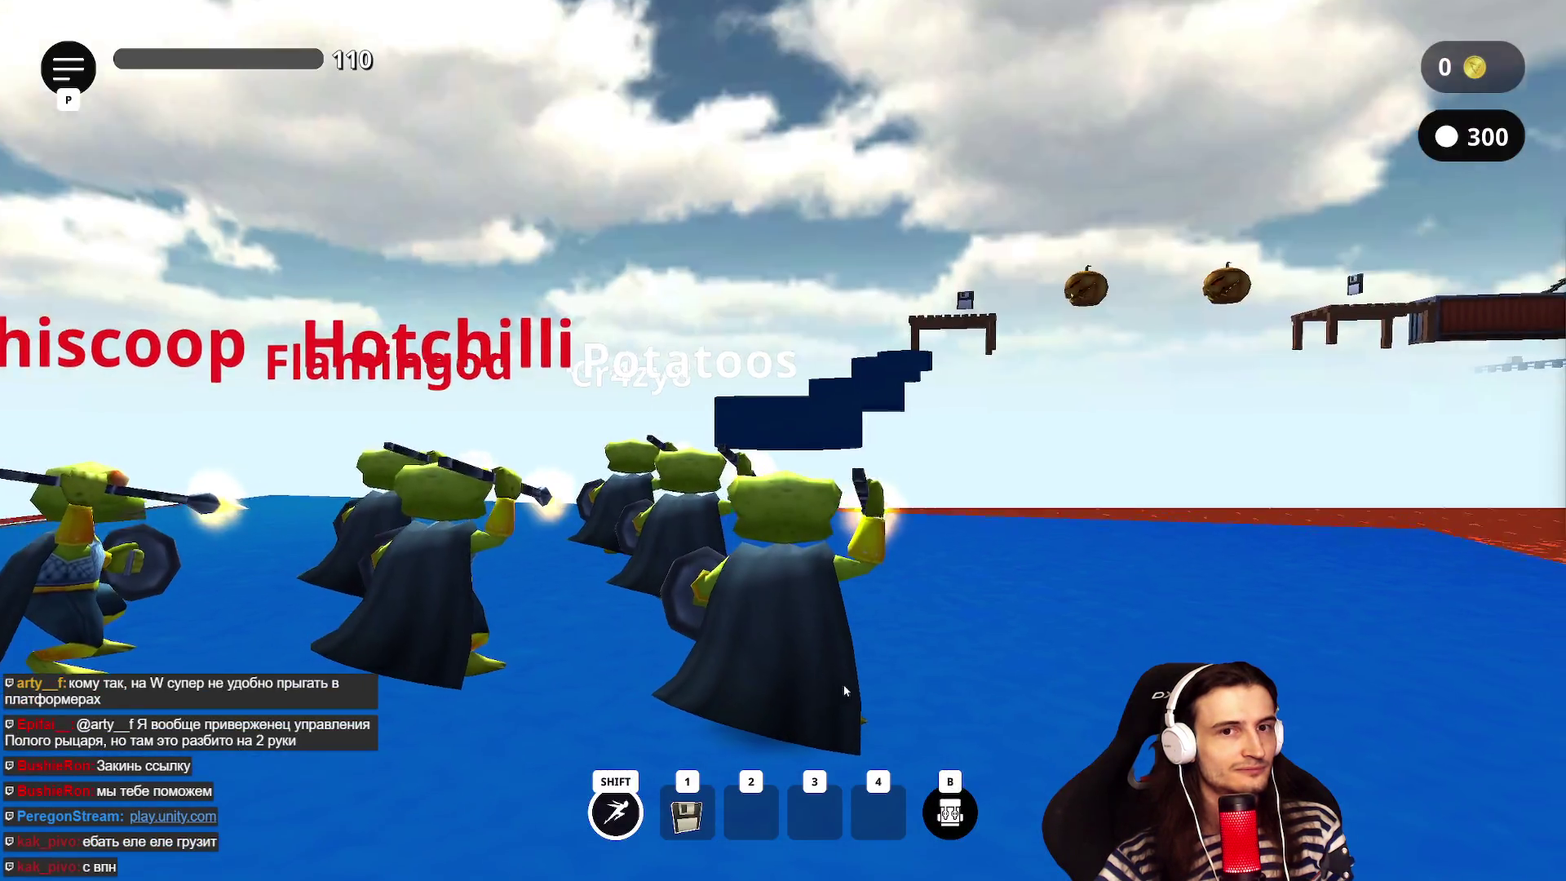
- Hop across the blue platforms onto the wooden table, grab the floppy and save a checkpoint with 1
key(w)
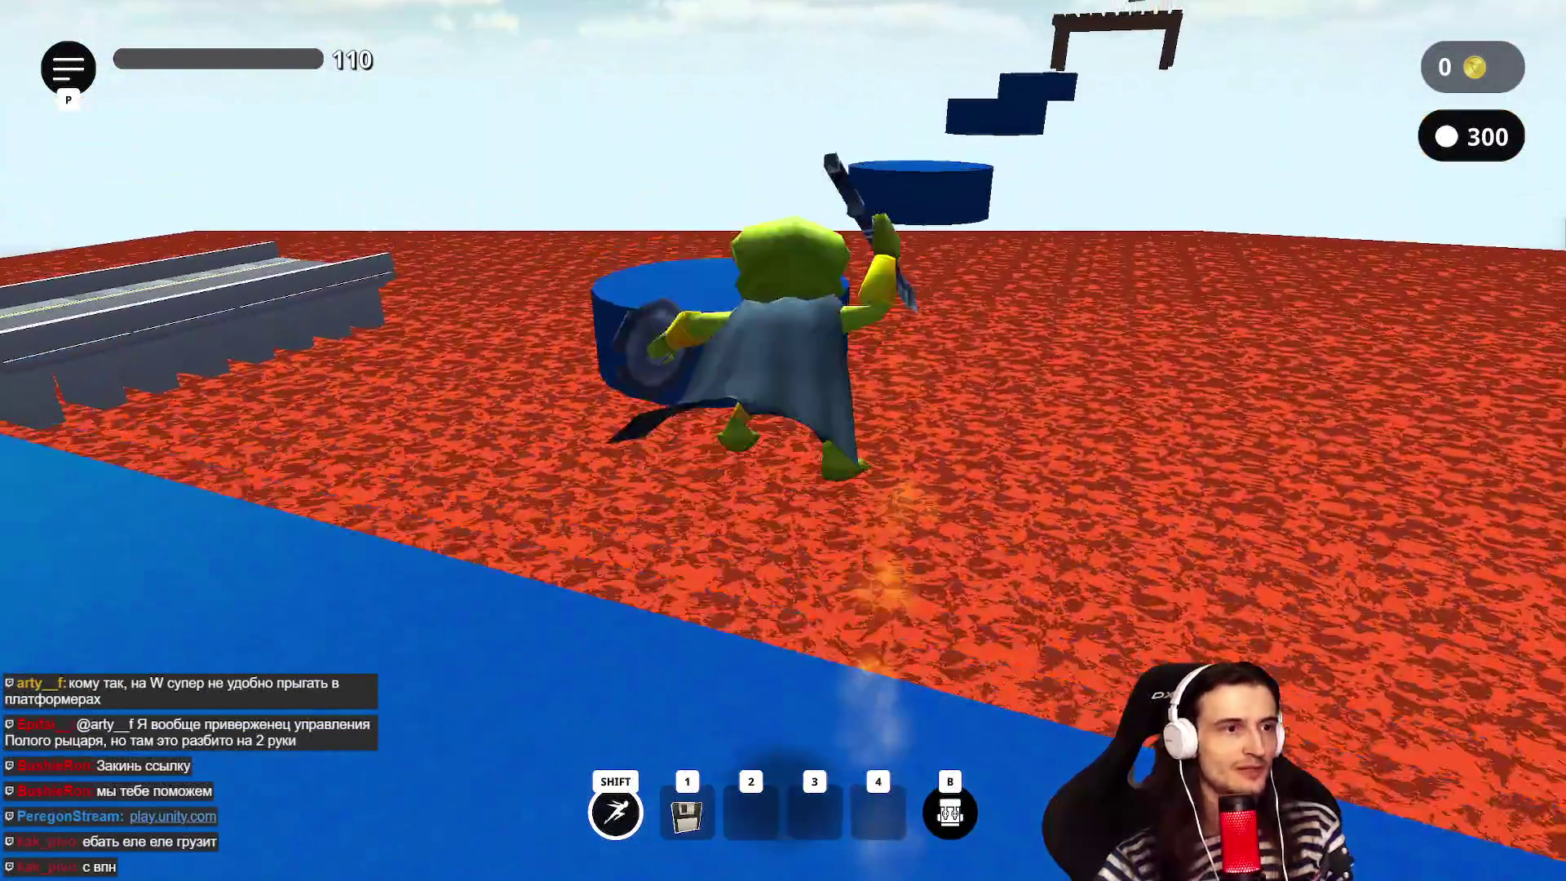
key(w)
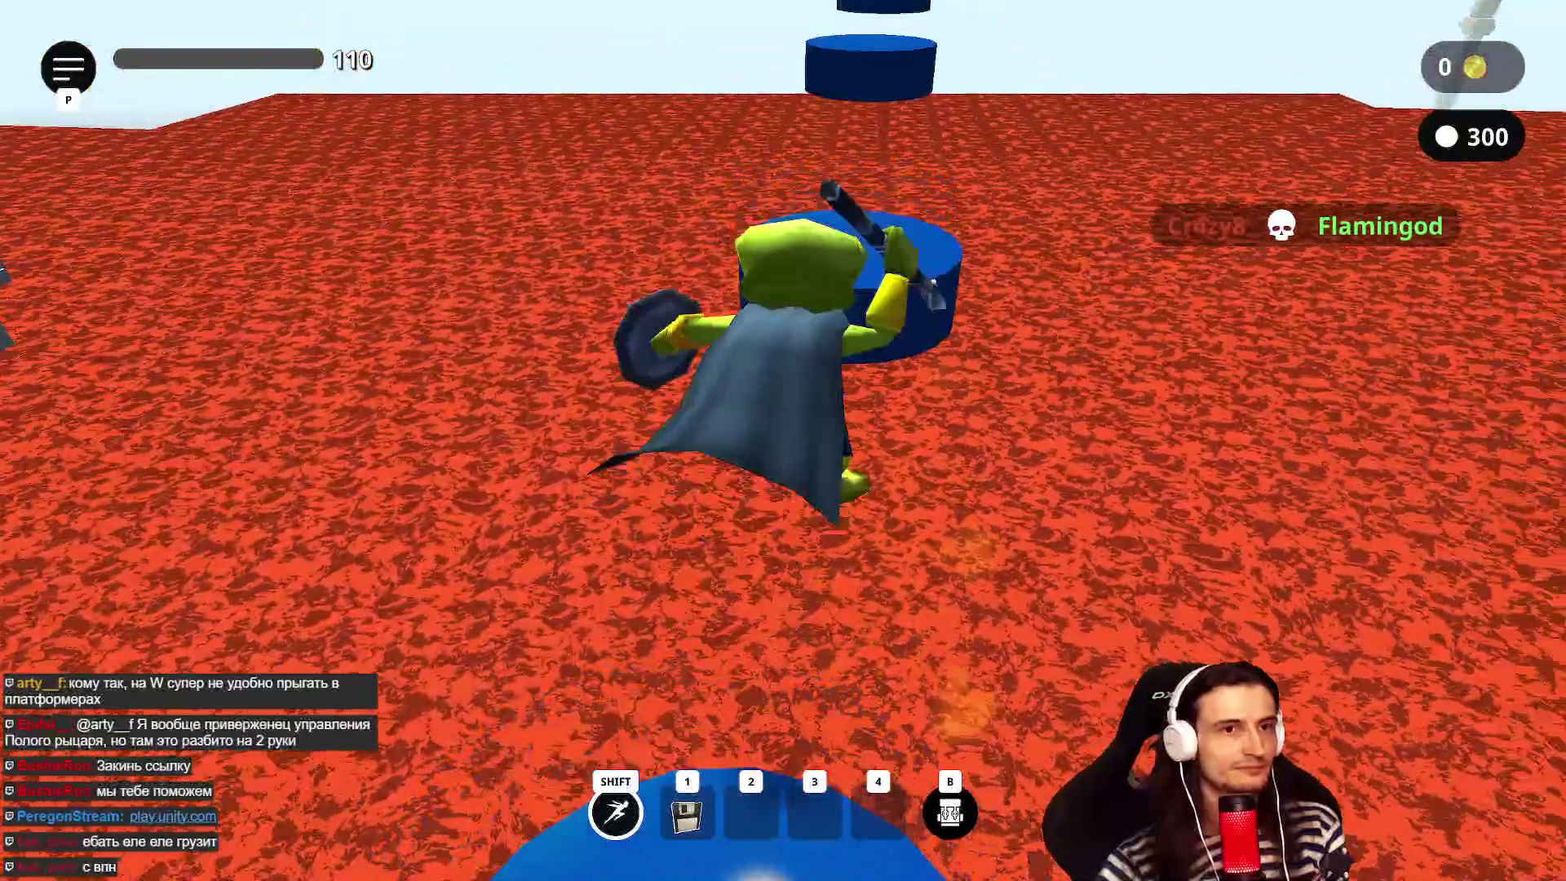
key(w)
key(space)
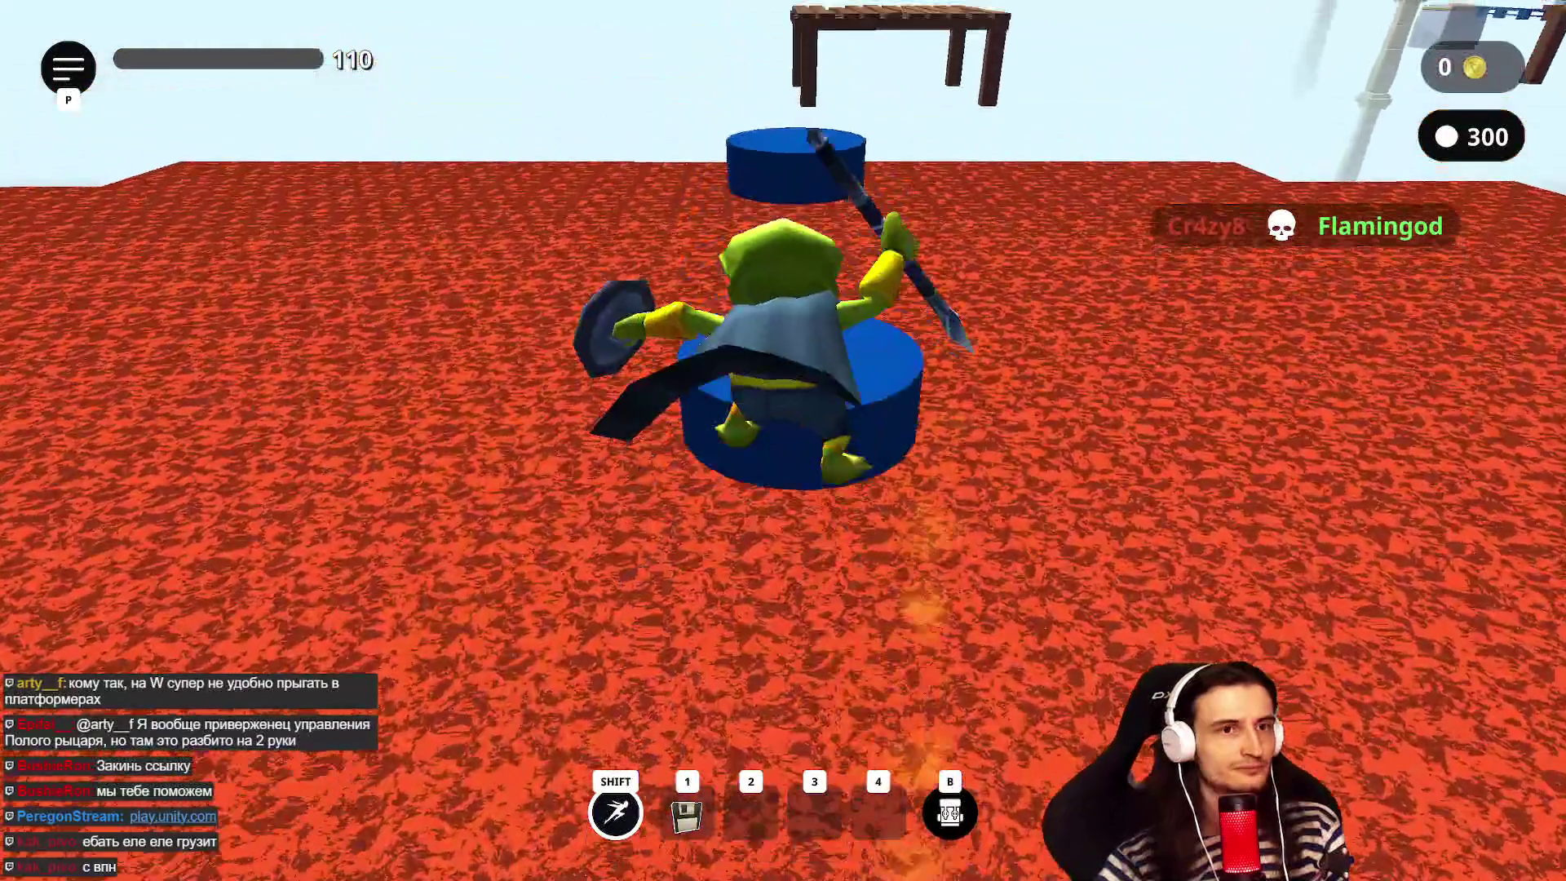
key(w)
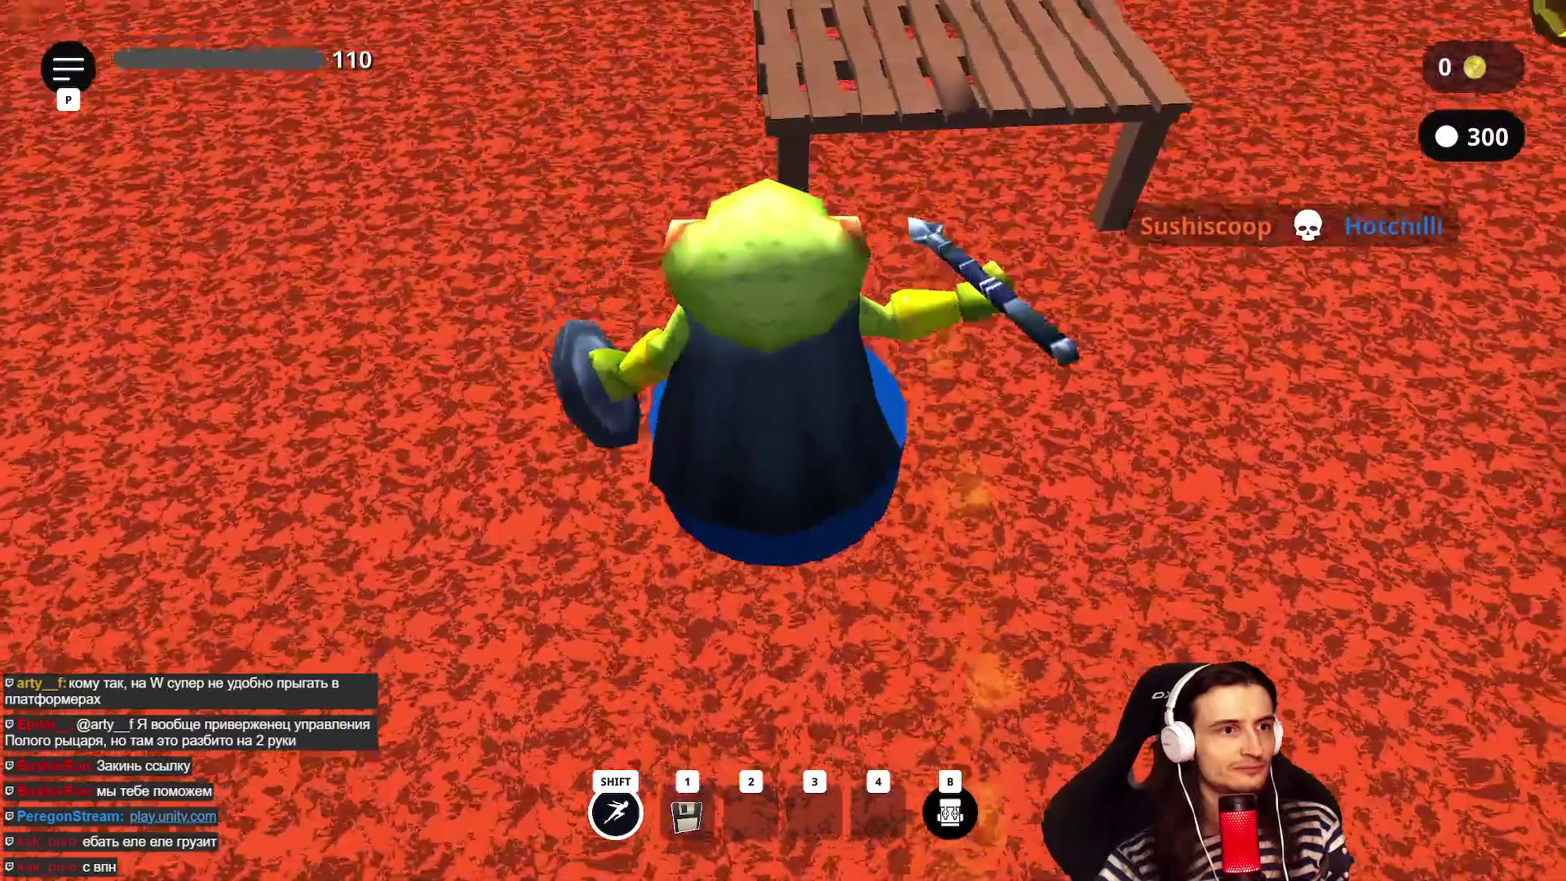
key(w)
key(space)
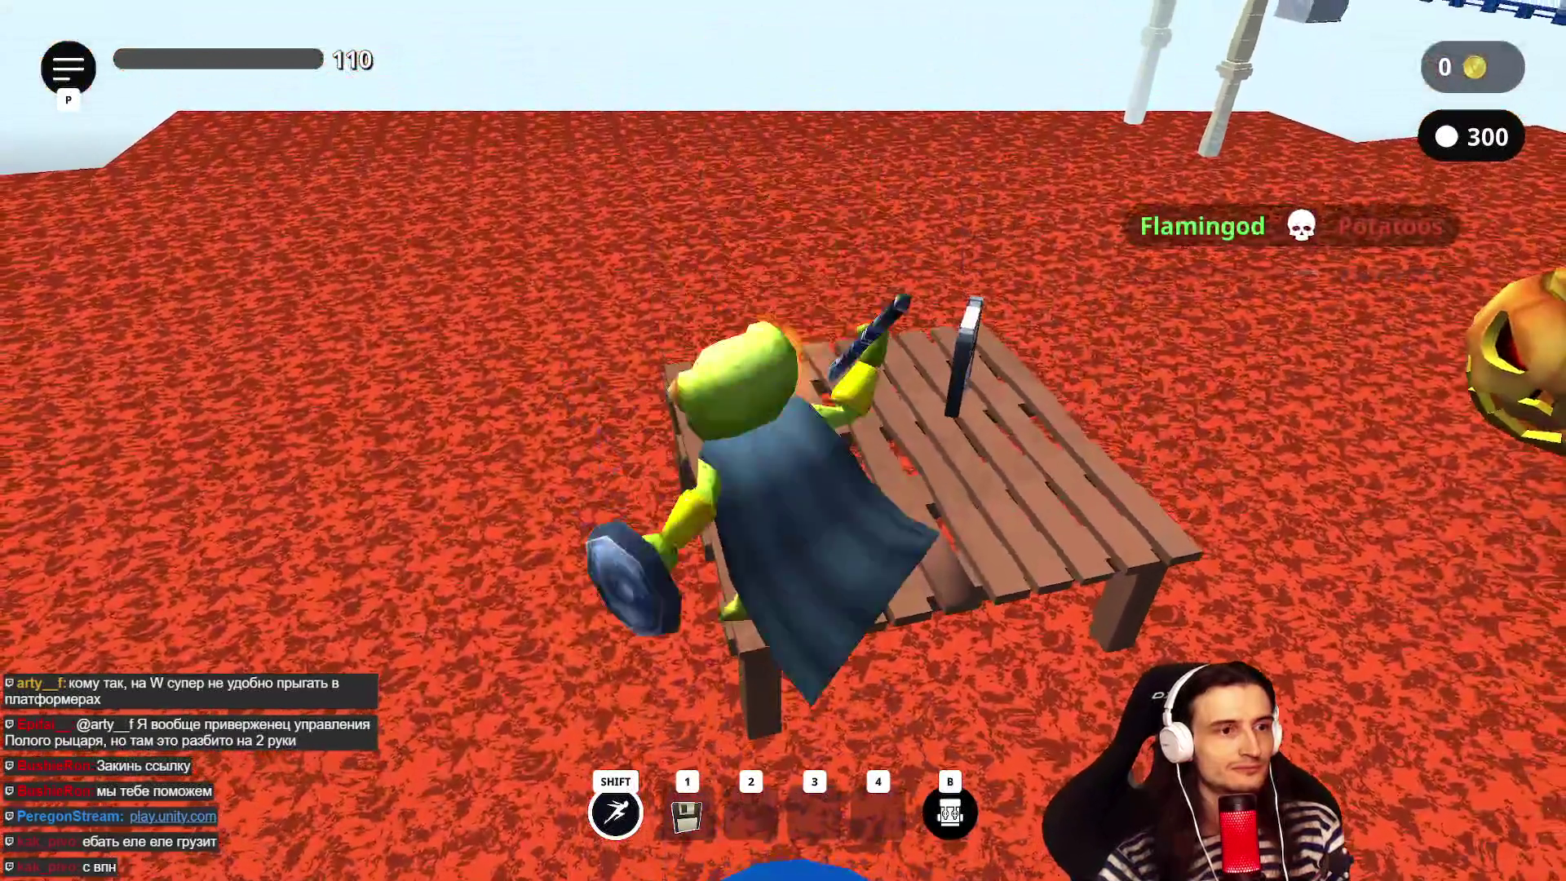
key(space)
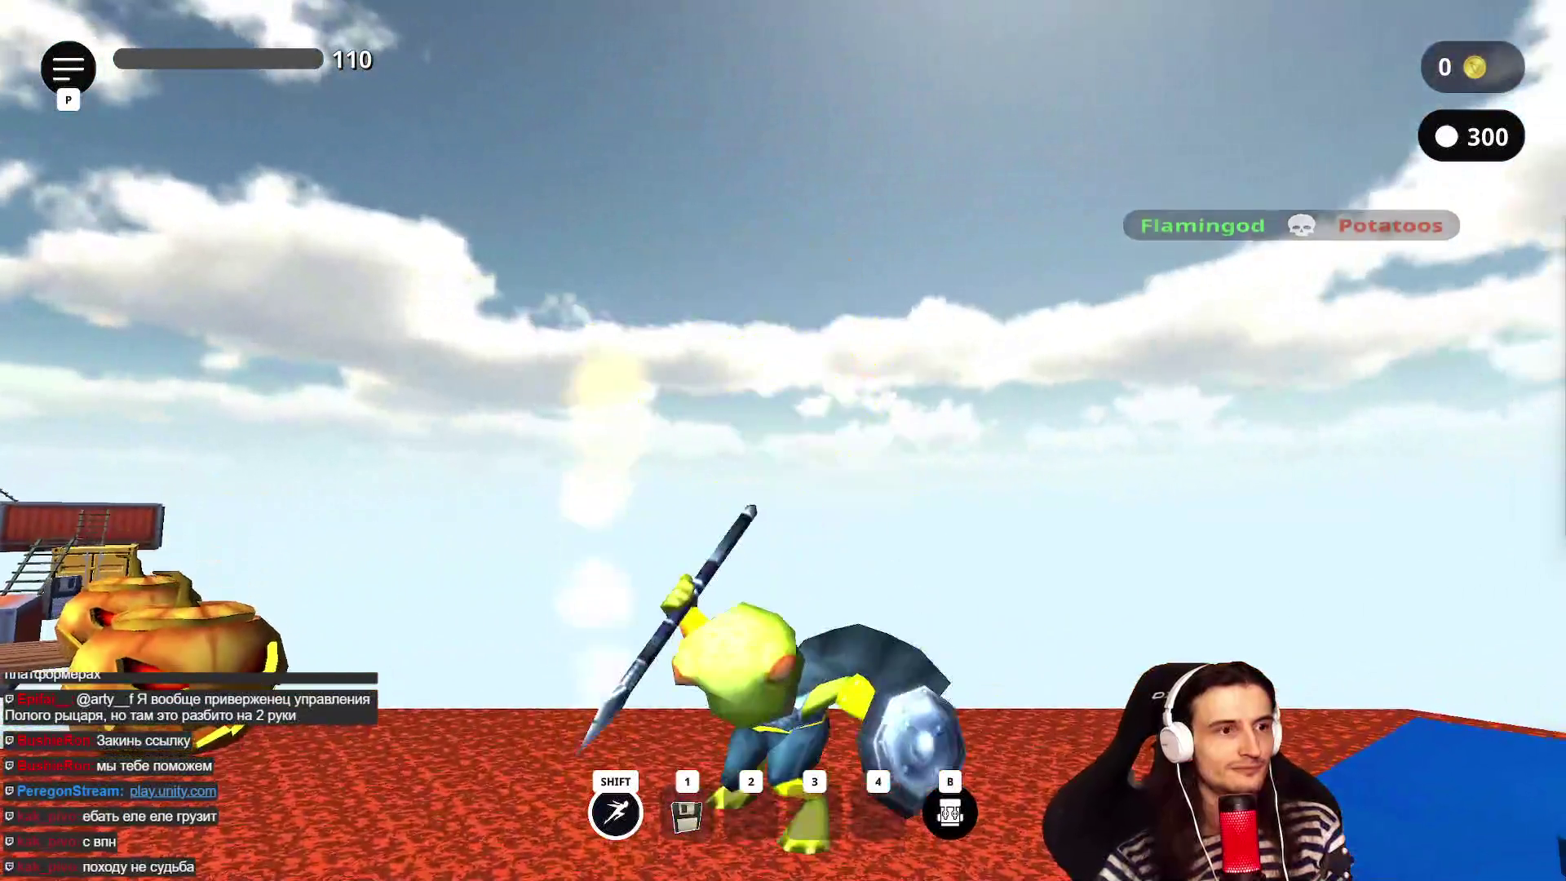
key(w)
key(space)
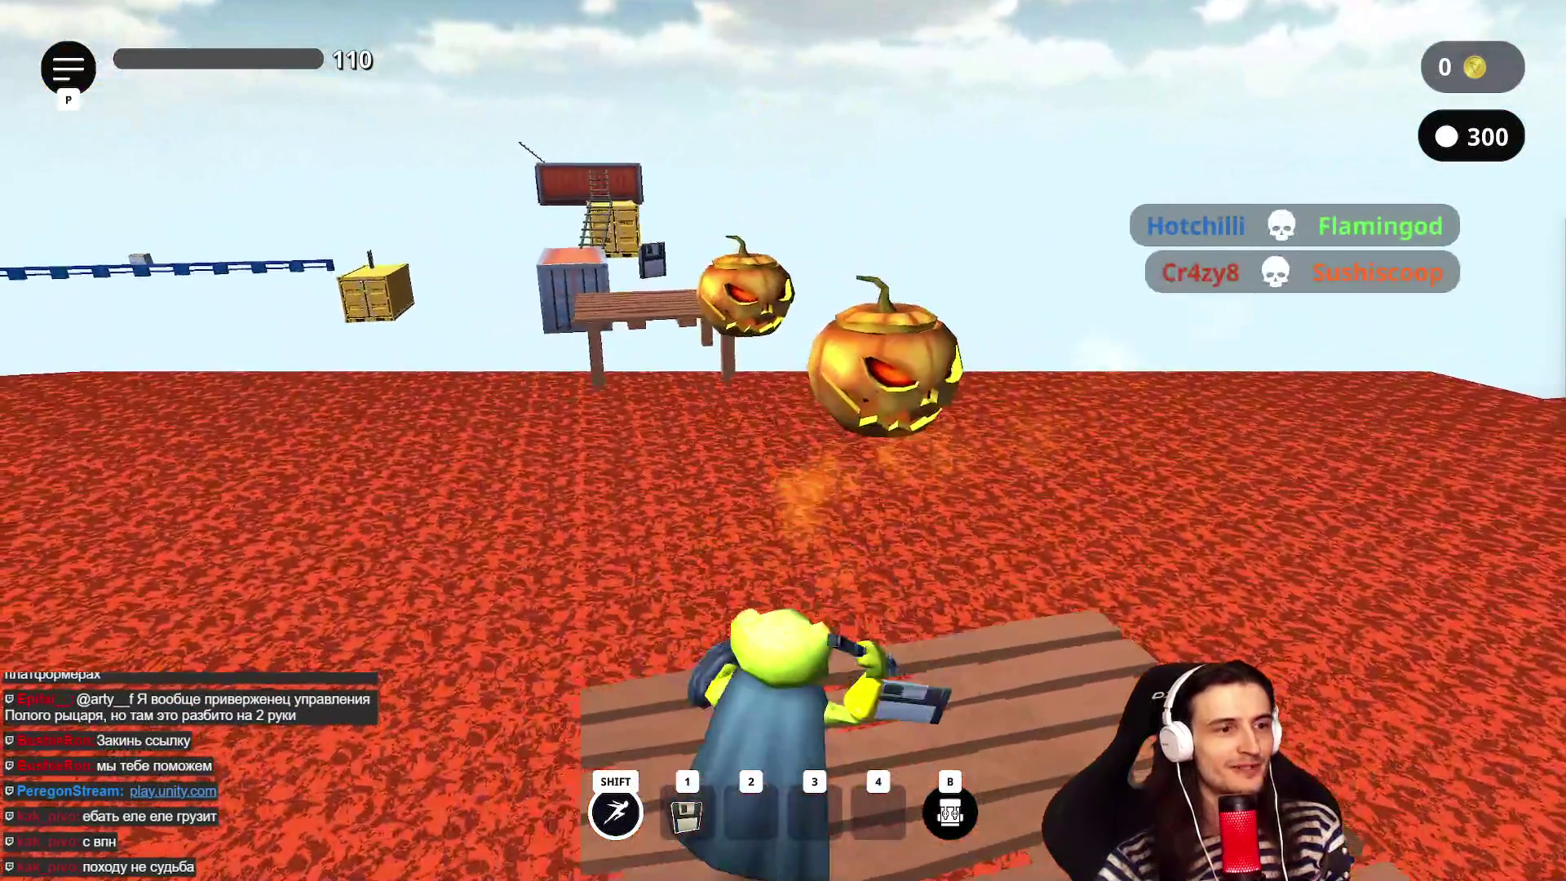
key(1)
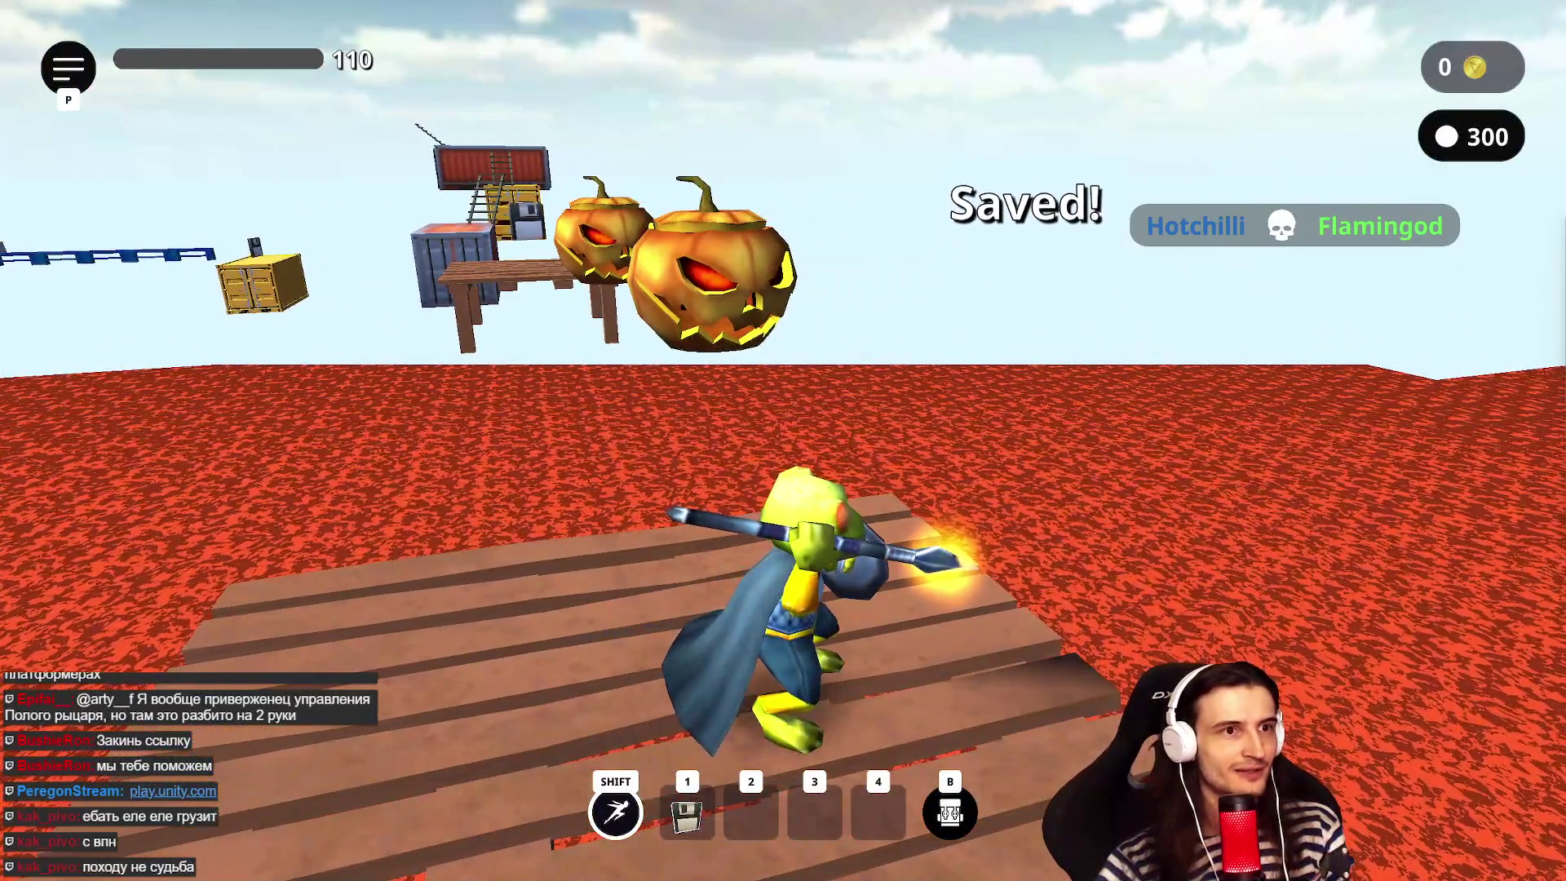
key(b)
key(b)
key(w)
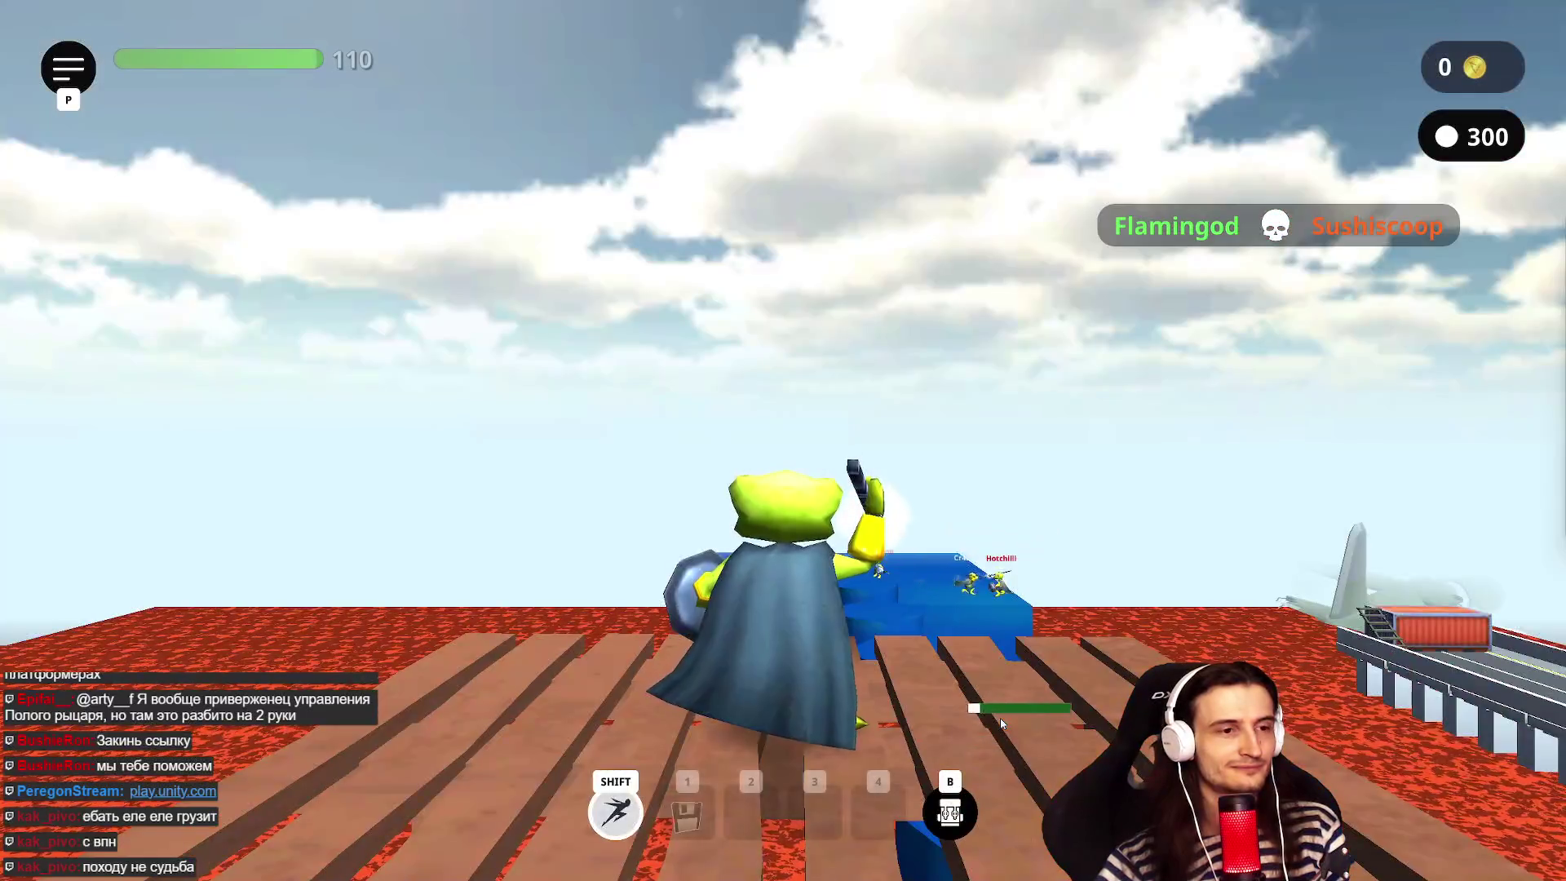
- Jump across the tan pillars over the lava and save a checkpoint beside the camouflage truck
click(1001, 721)
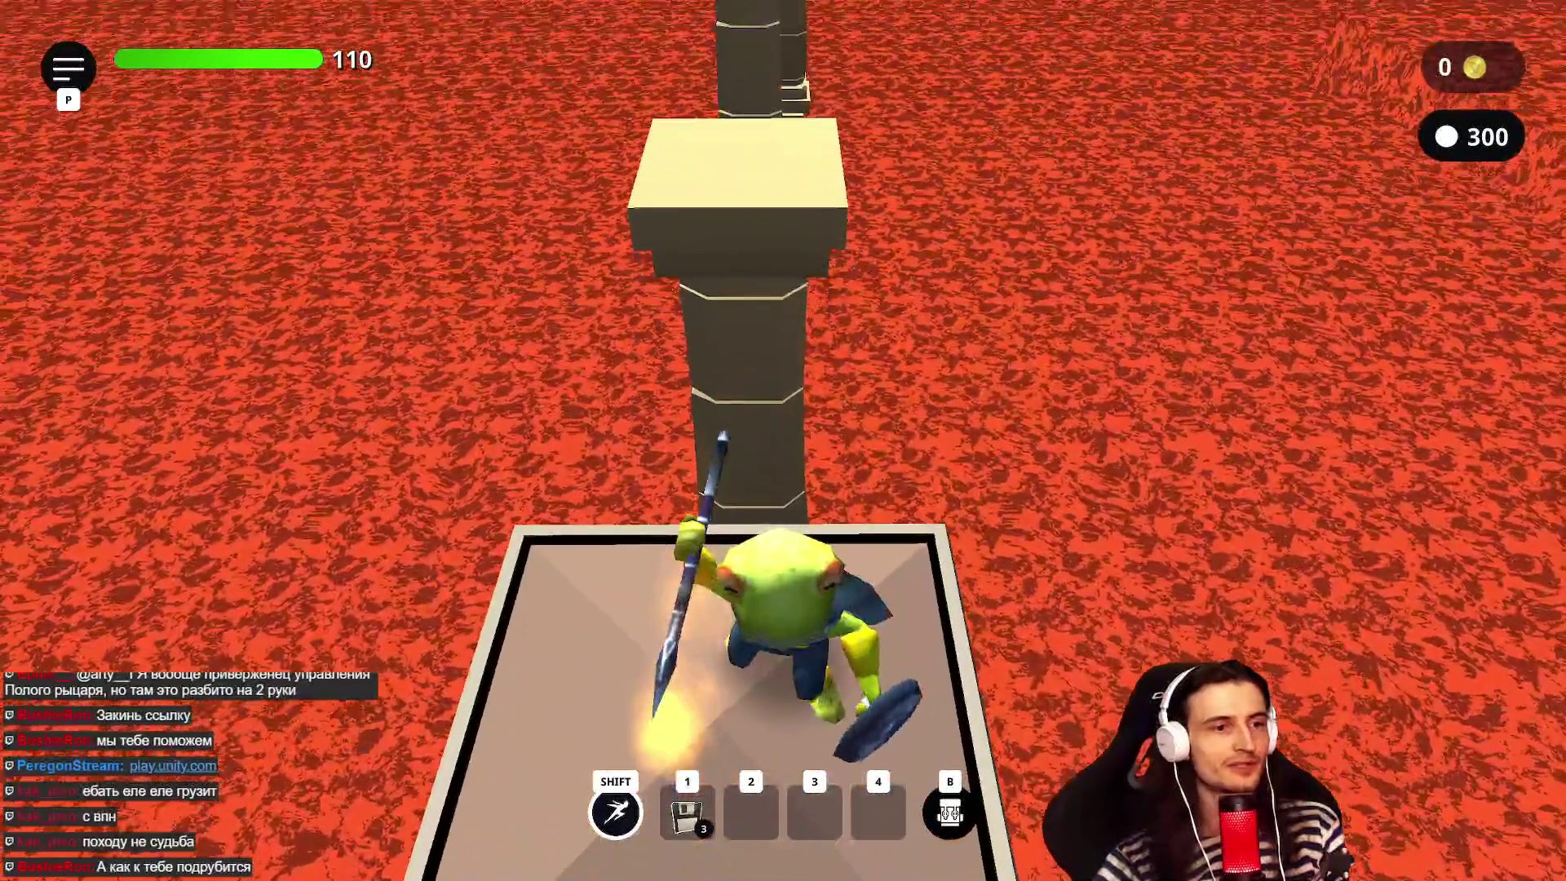
key(s)
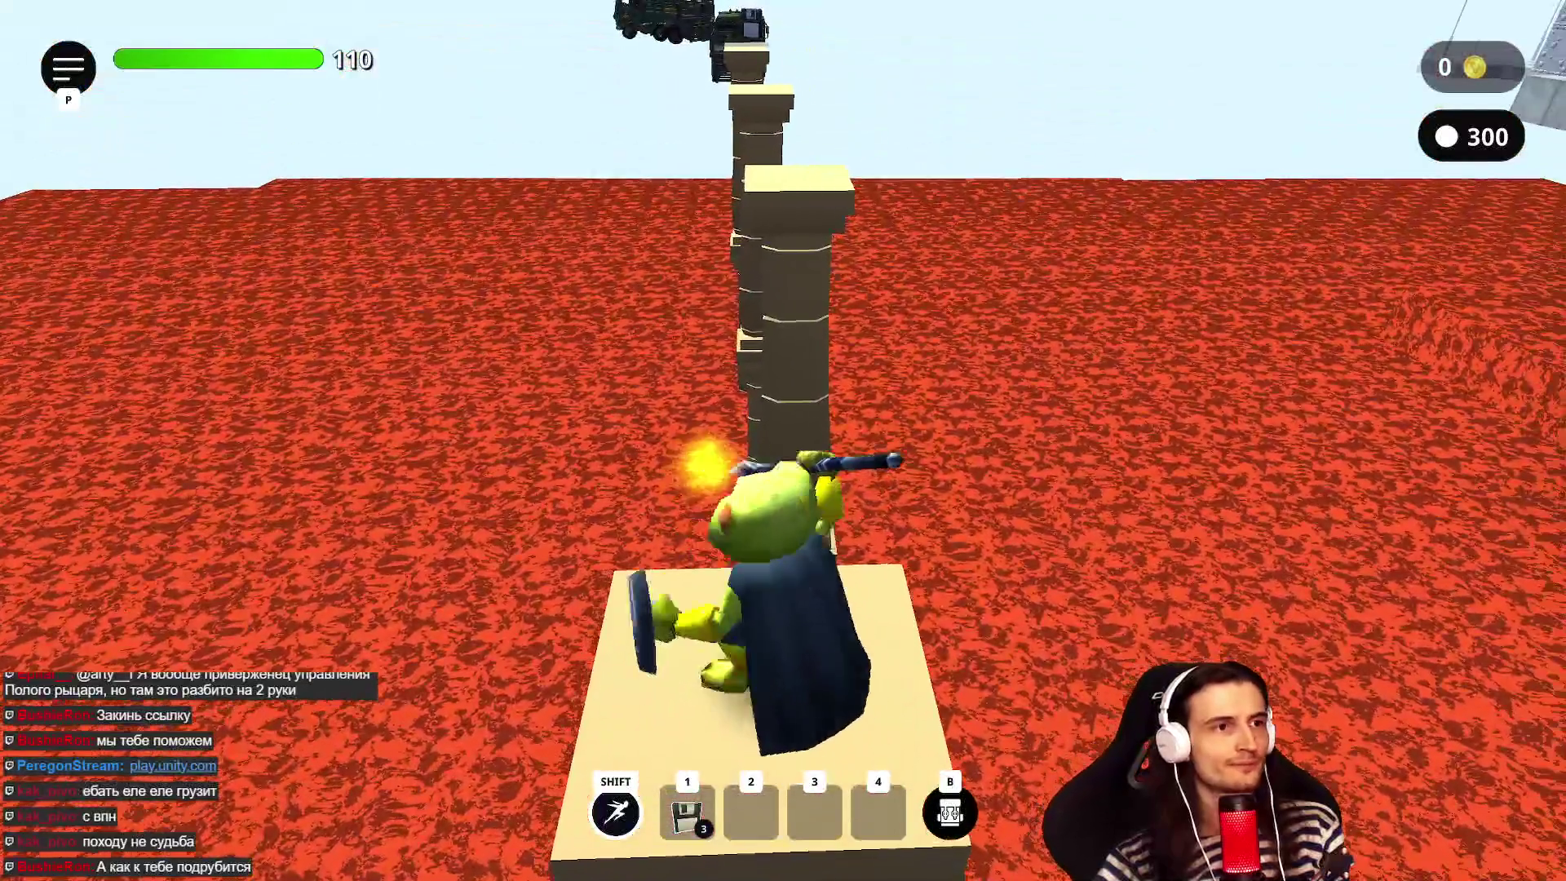
key(space)
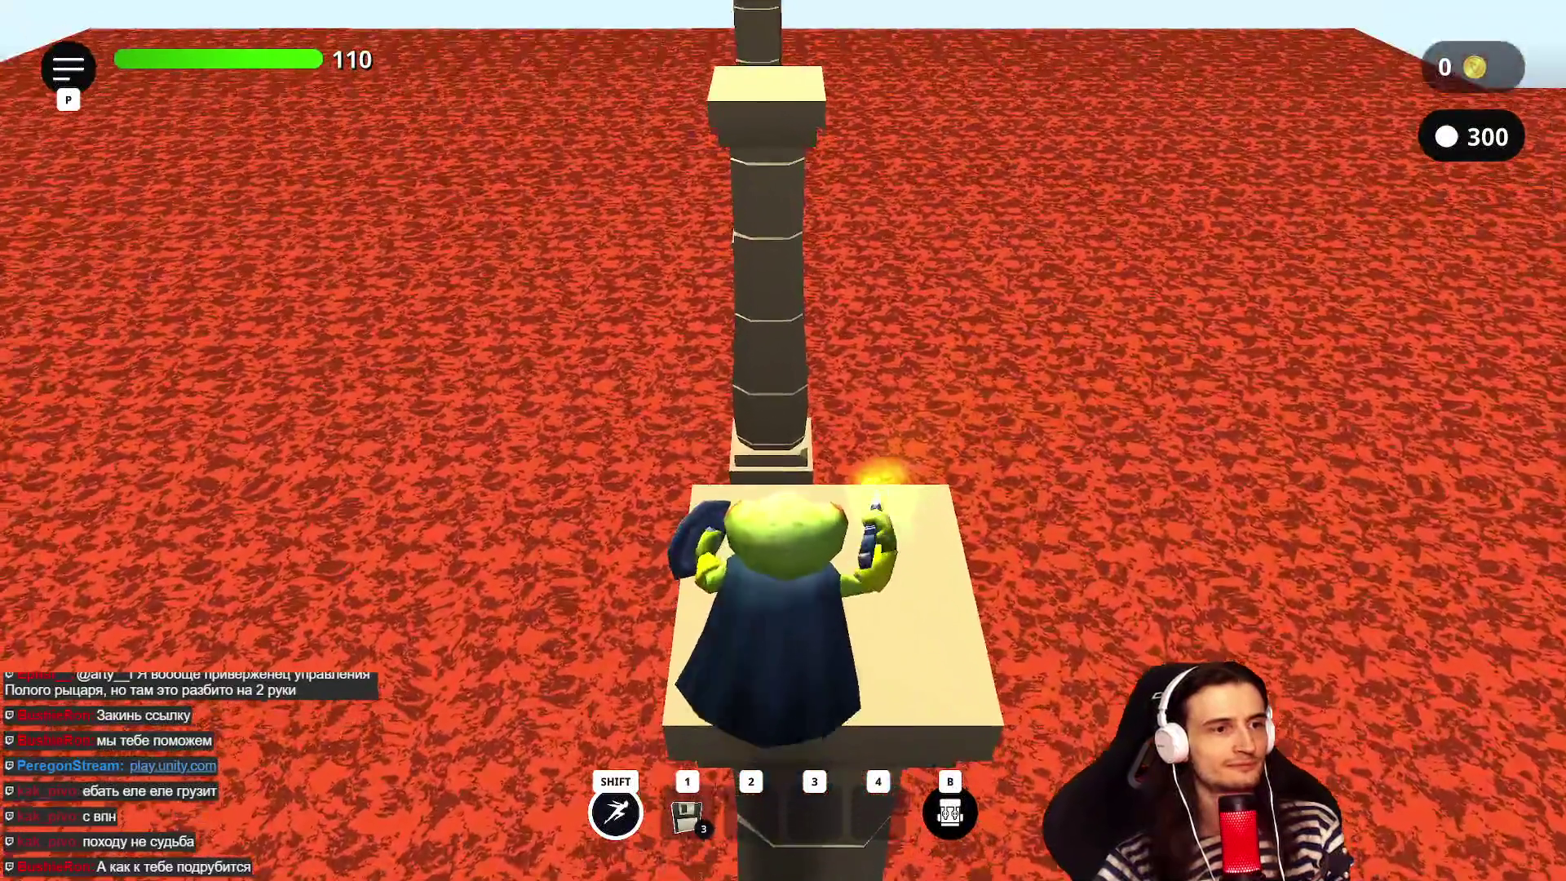
key(space)
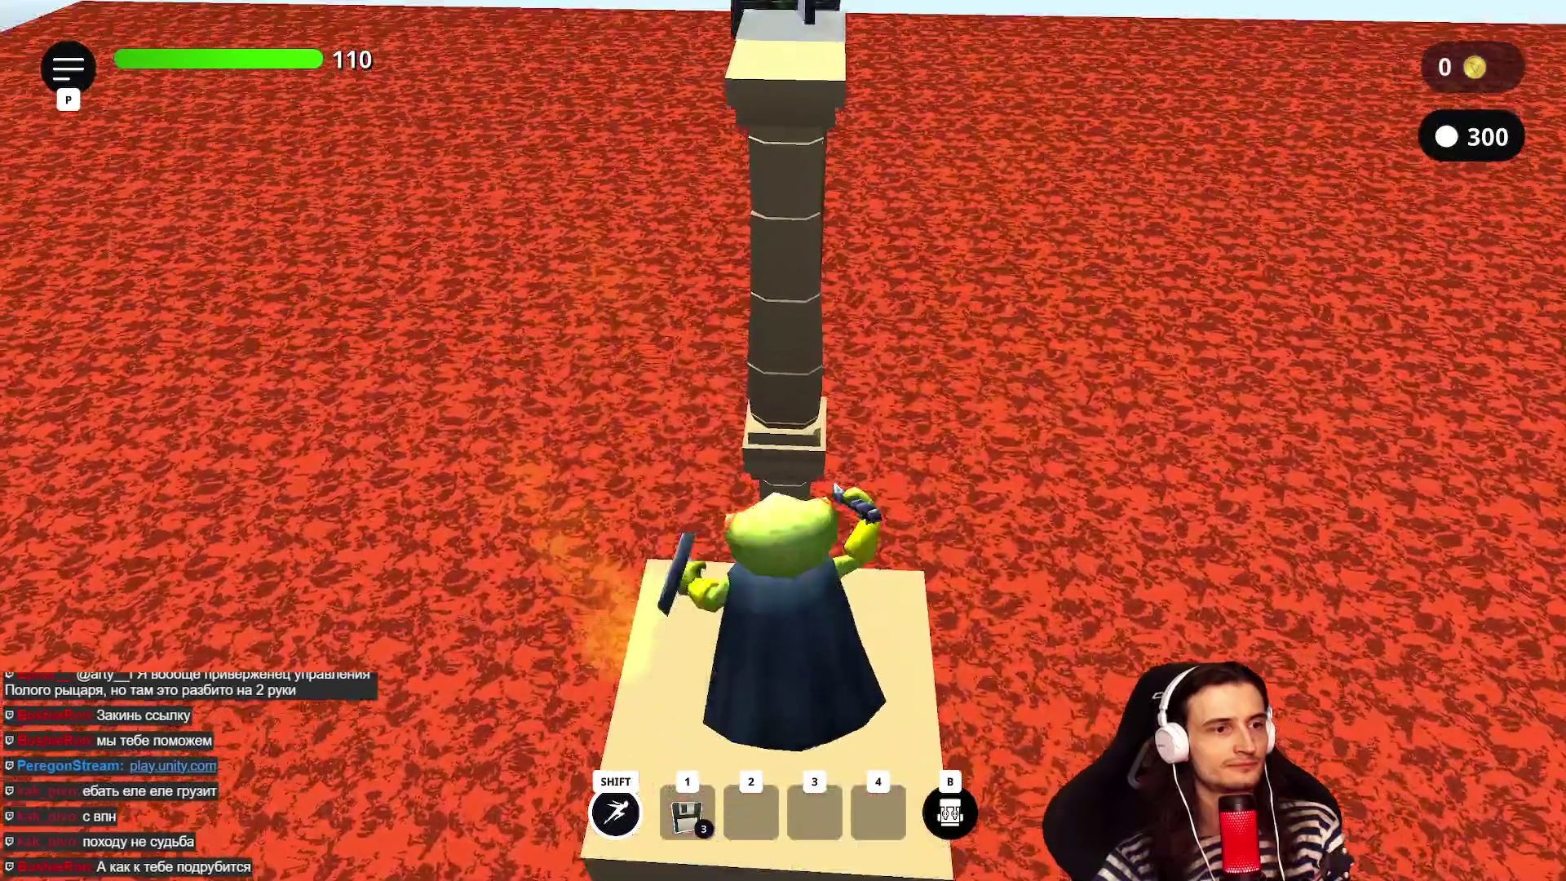
key(space)
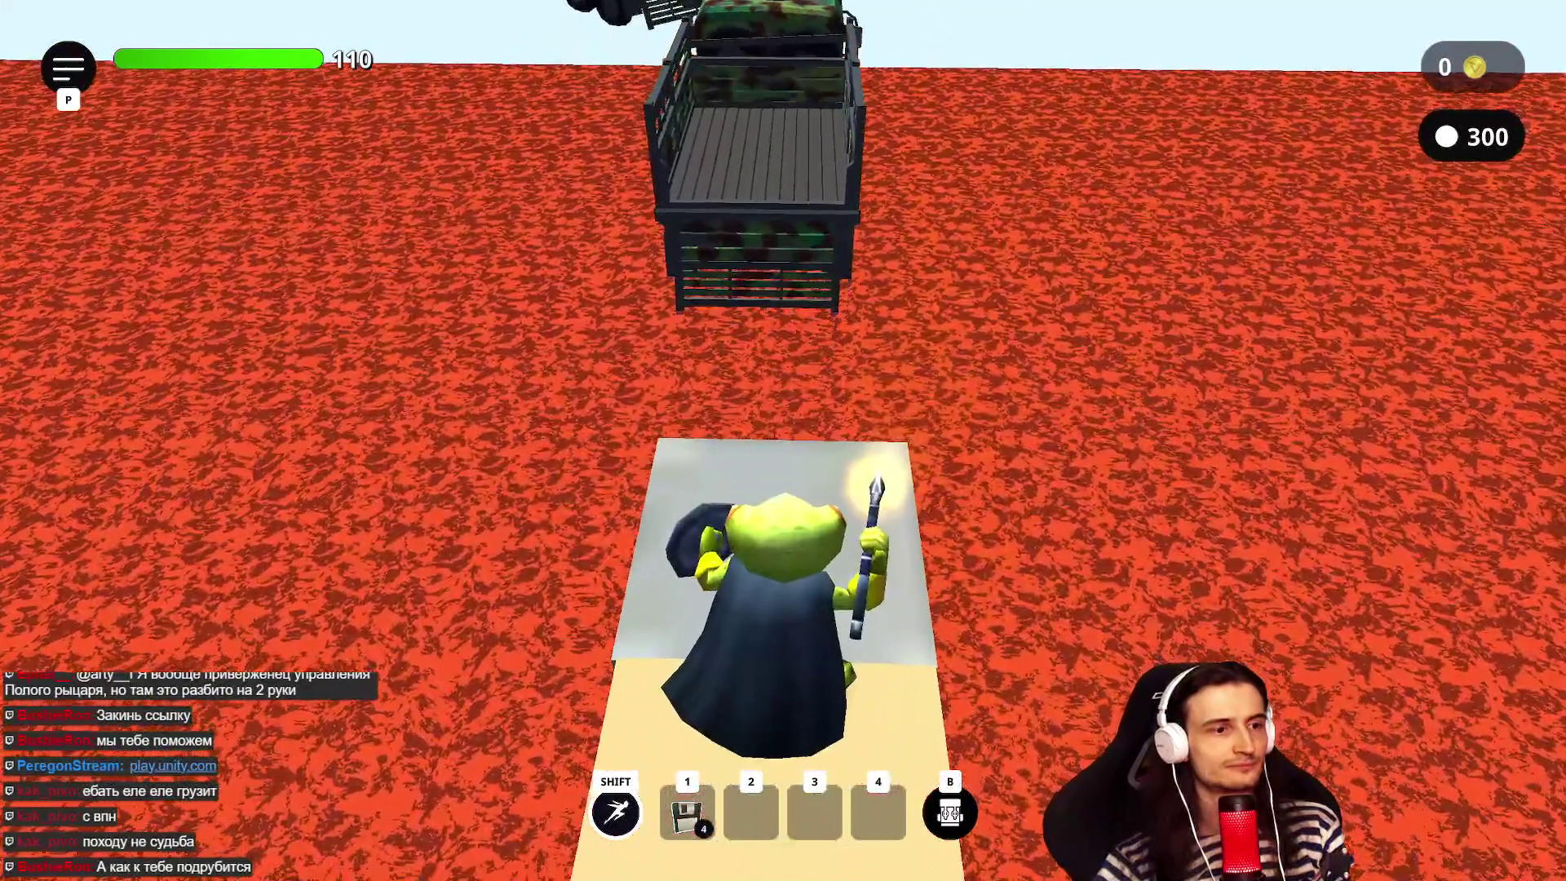
key(1)
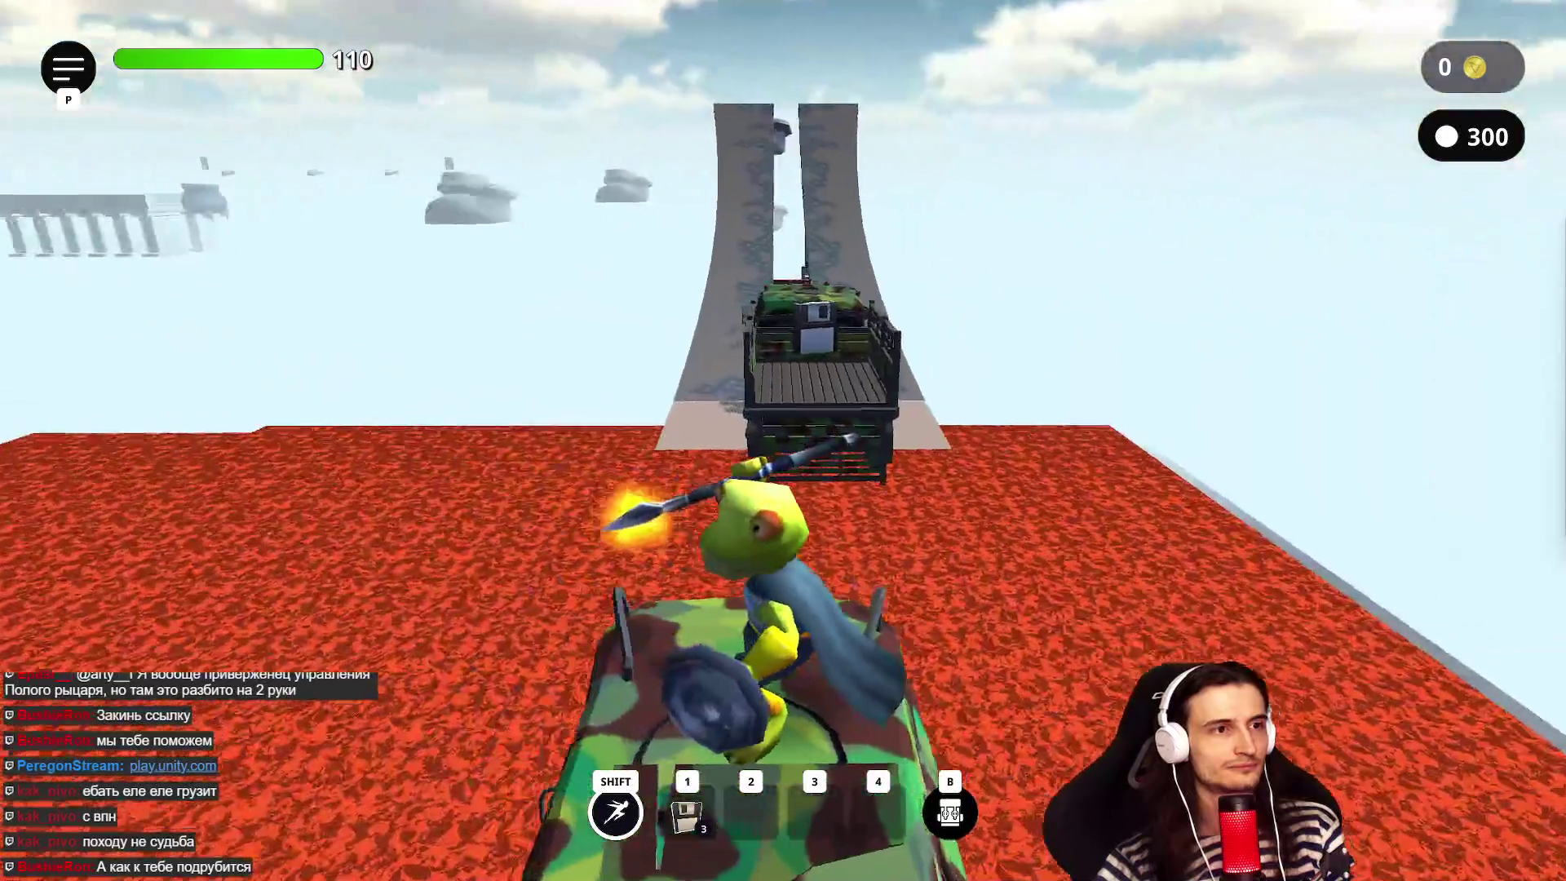
- Climb from the tank onto the truck cab and run up the ramp, saving a checkpoint
key(w)
key(space)
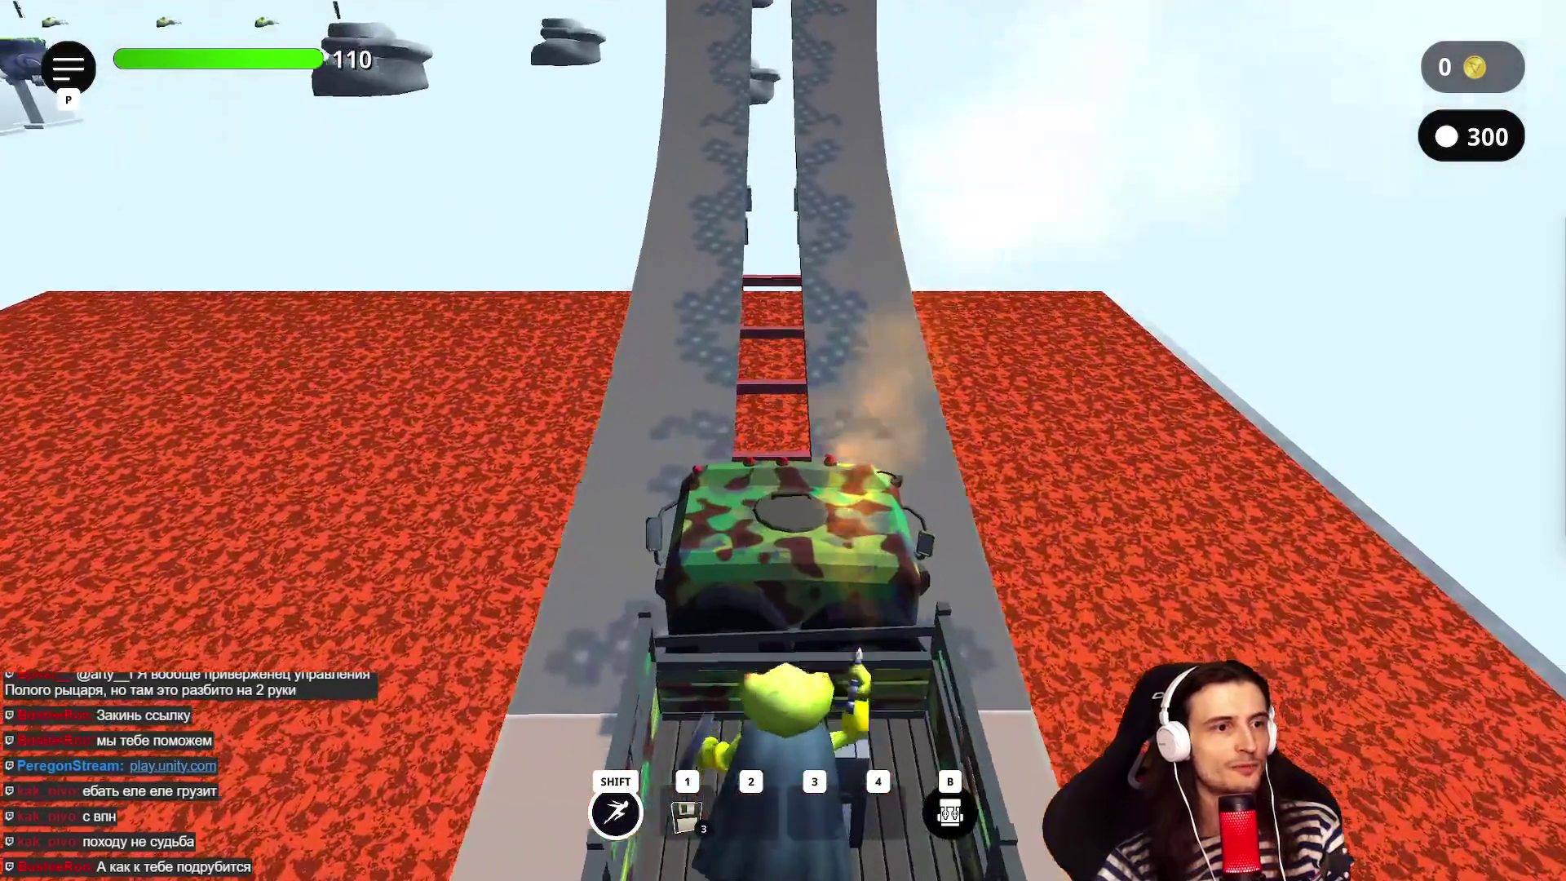
key(space)
key(w)
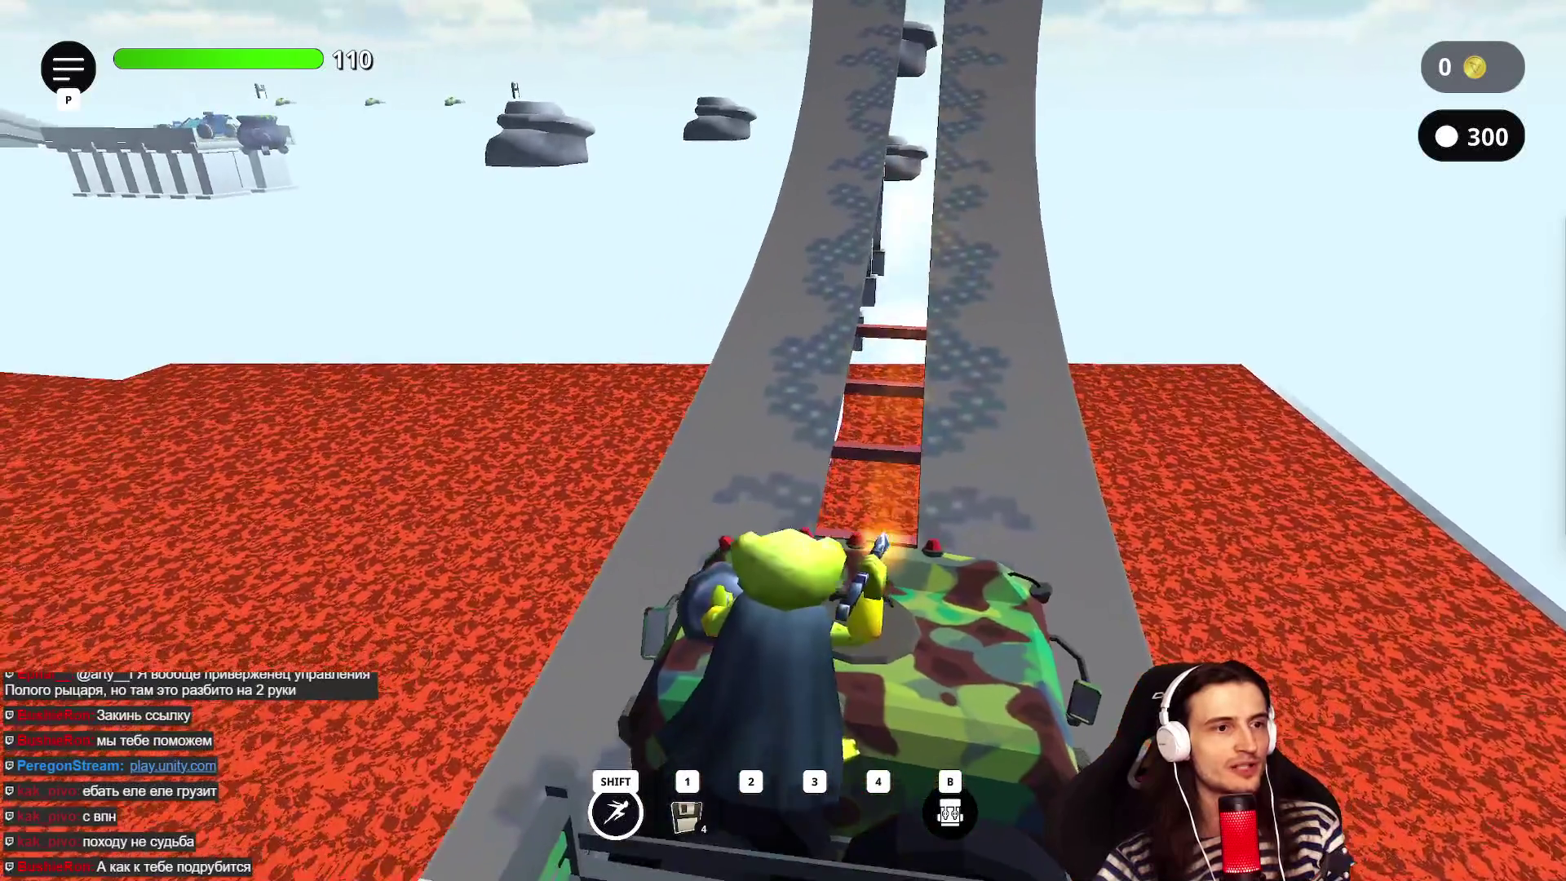
key(1)
key(w)
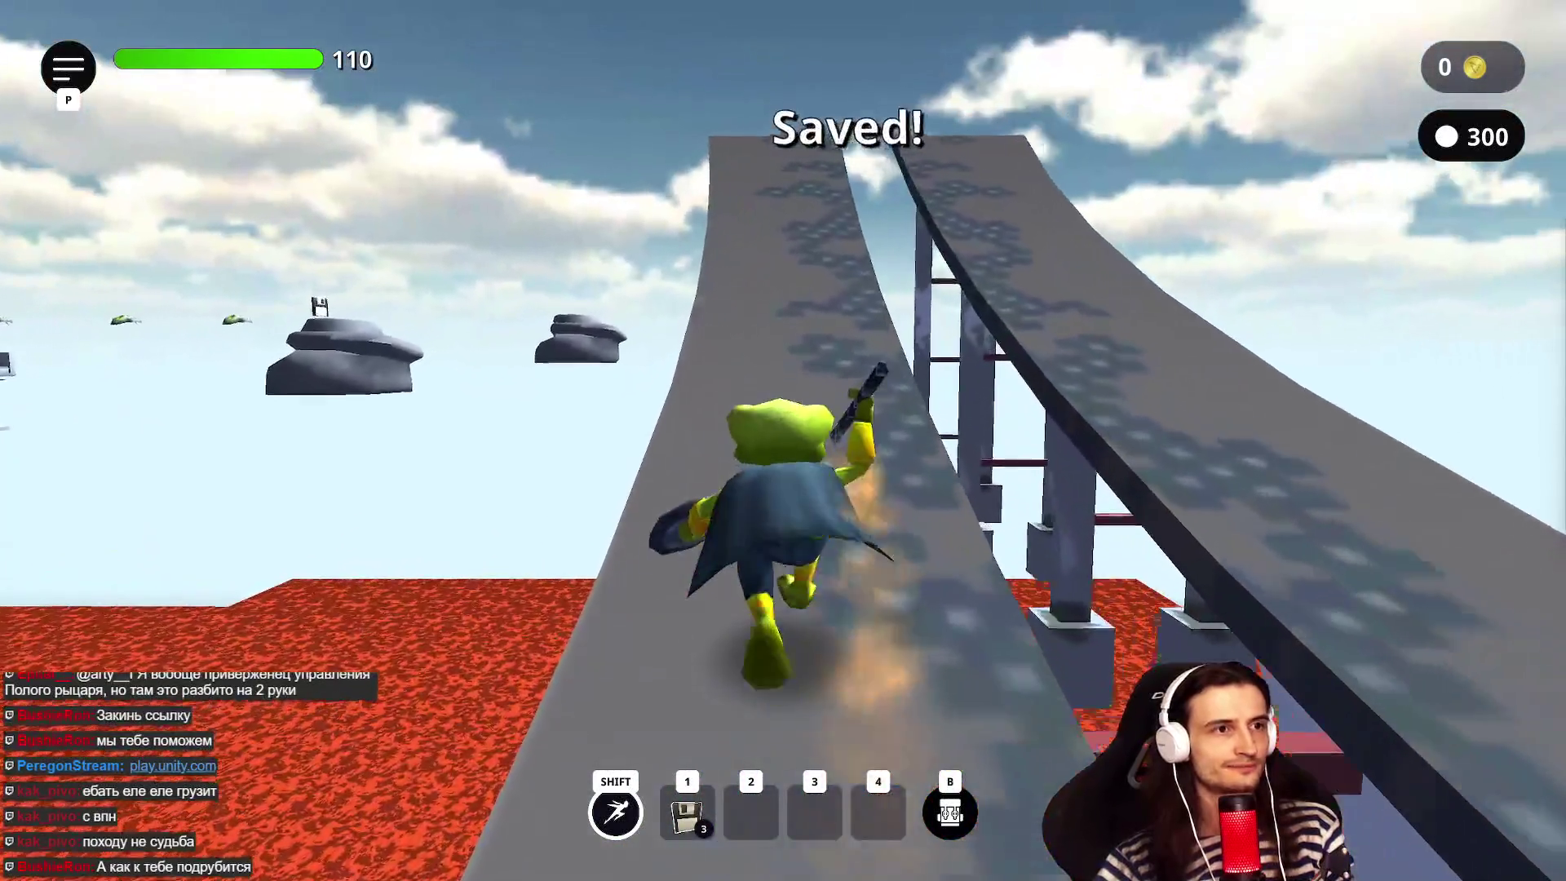
key(w)
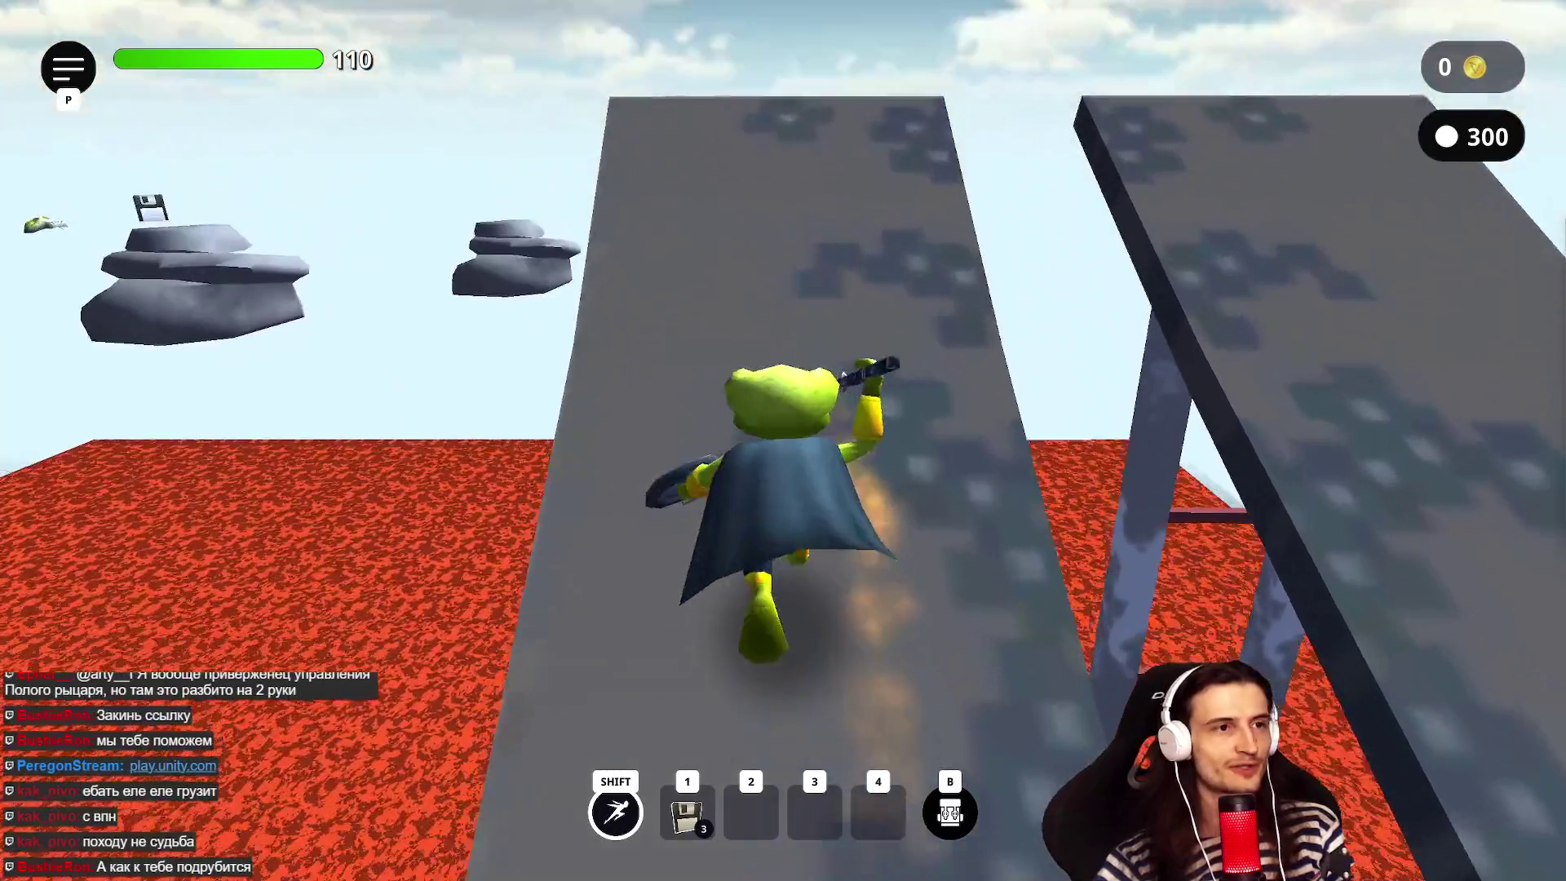
- Drop onto the lava rocks and hop across toward the skull rock near the cauldron
key(space)
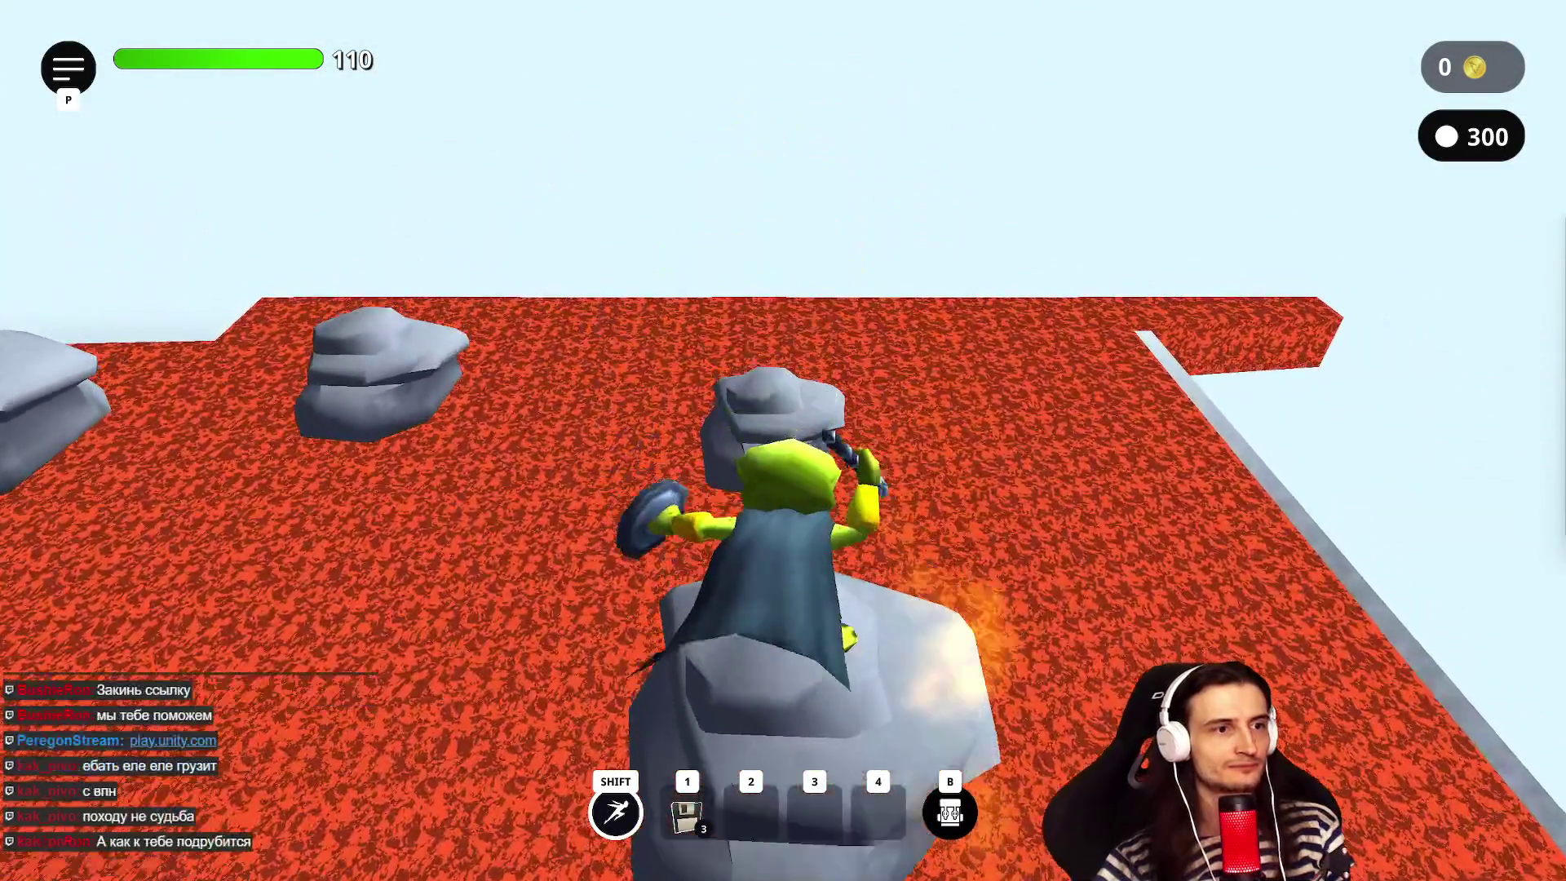
key(w)
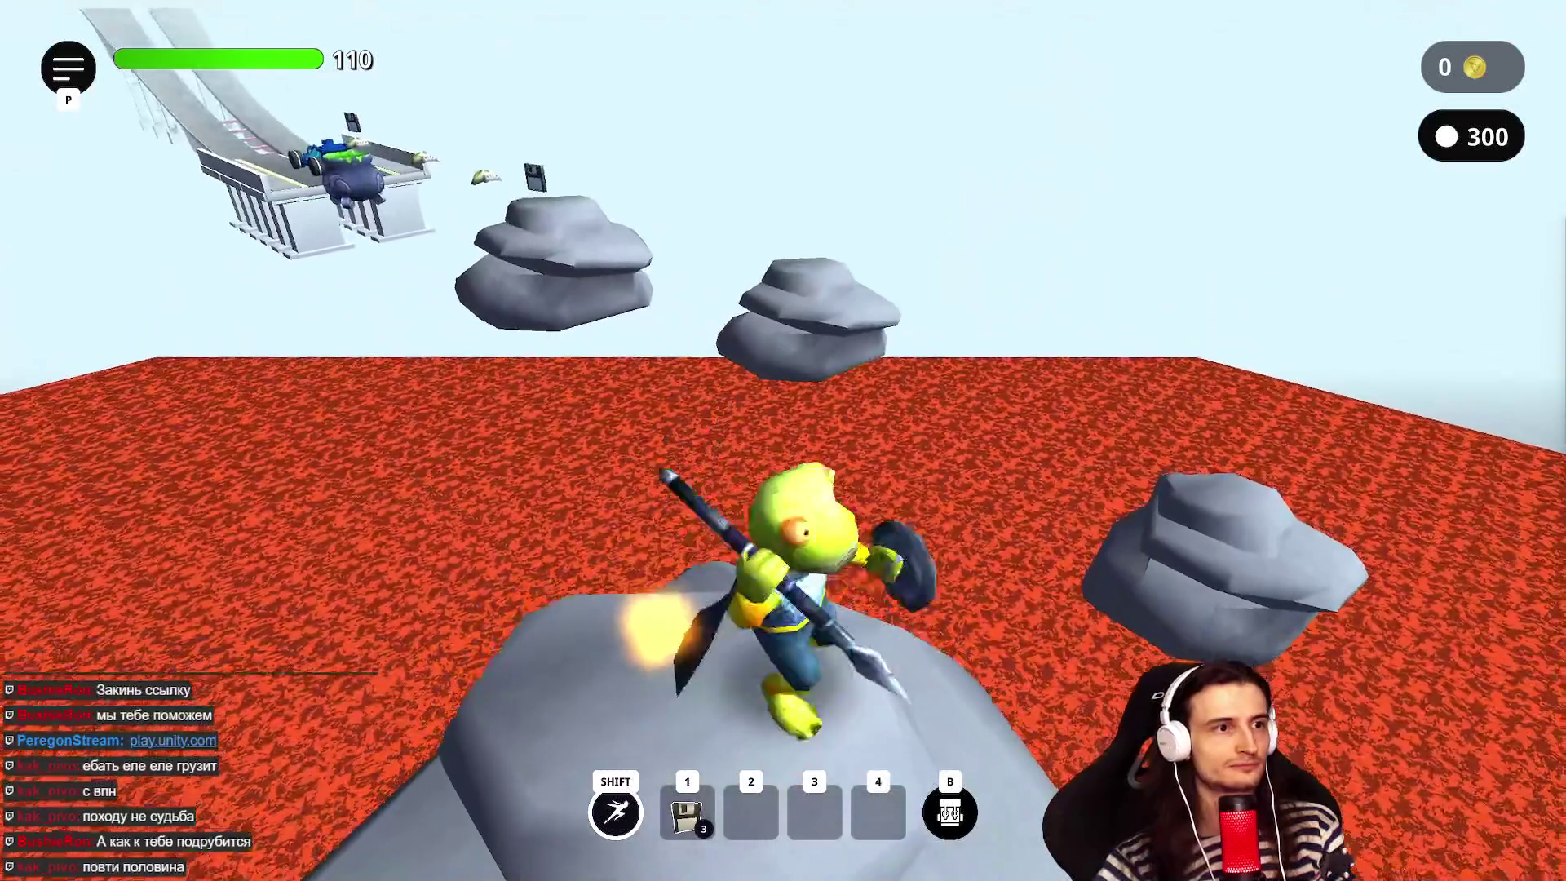
key(w)
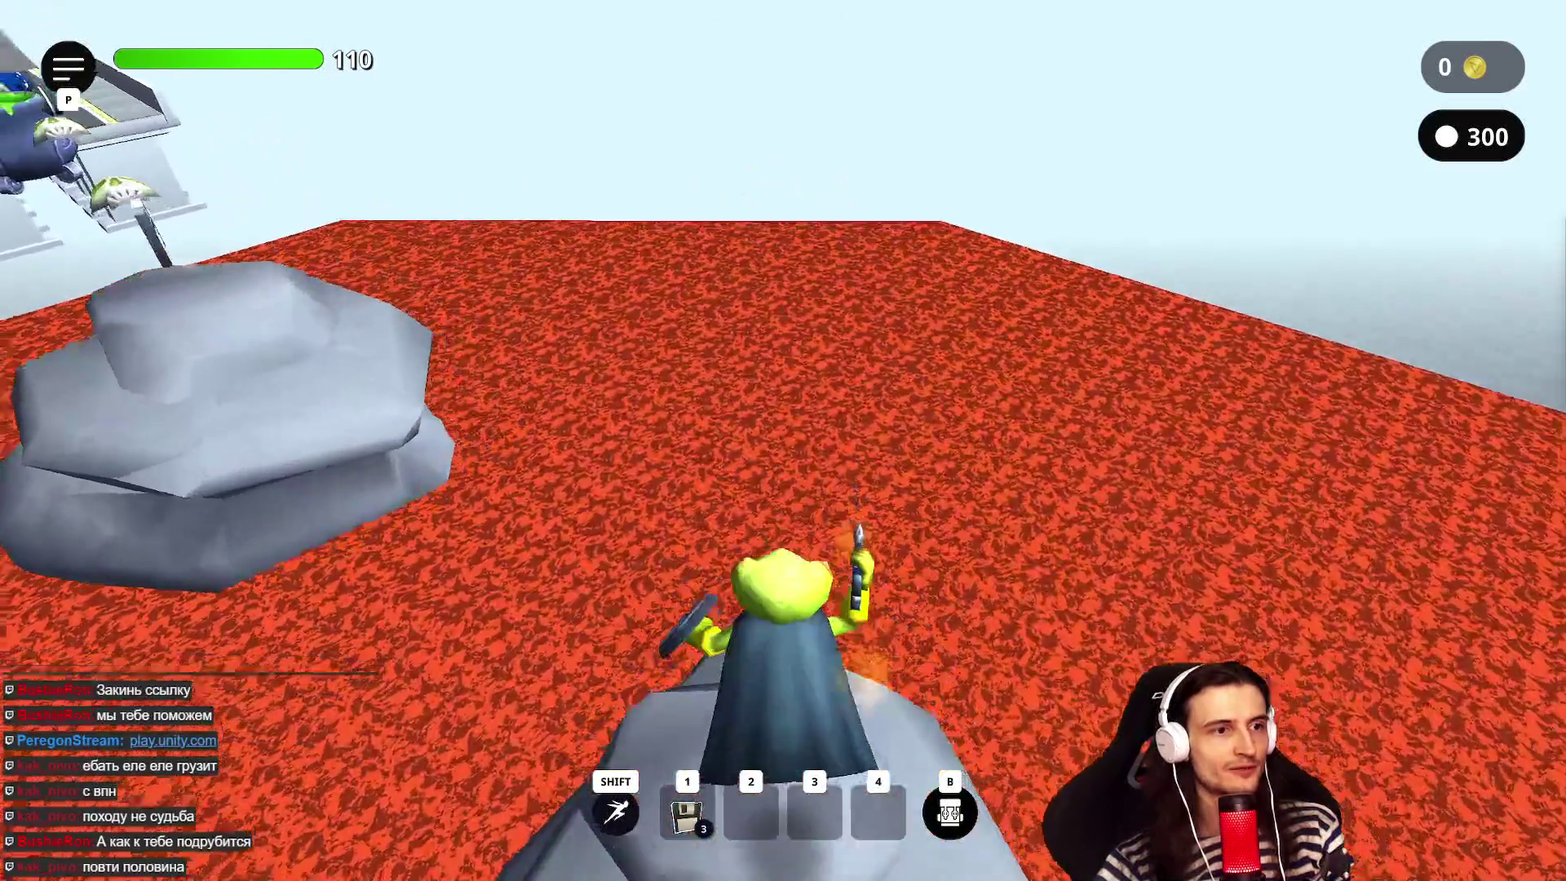
key(w)
key(space)
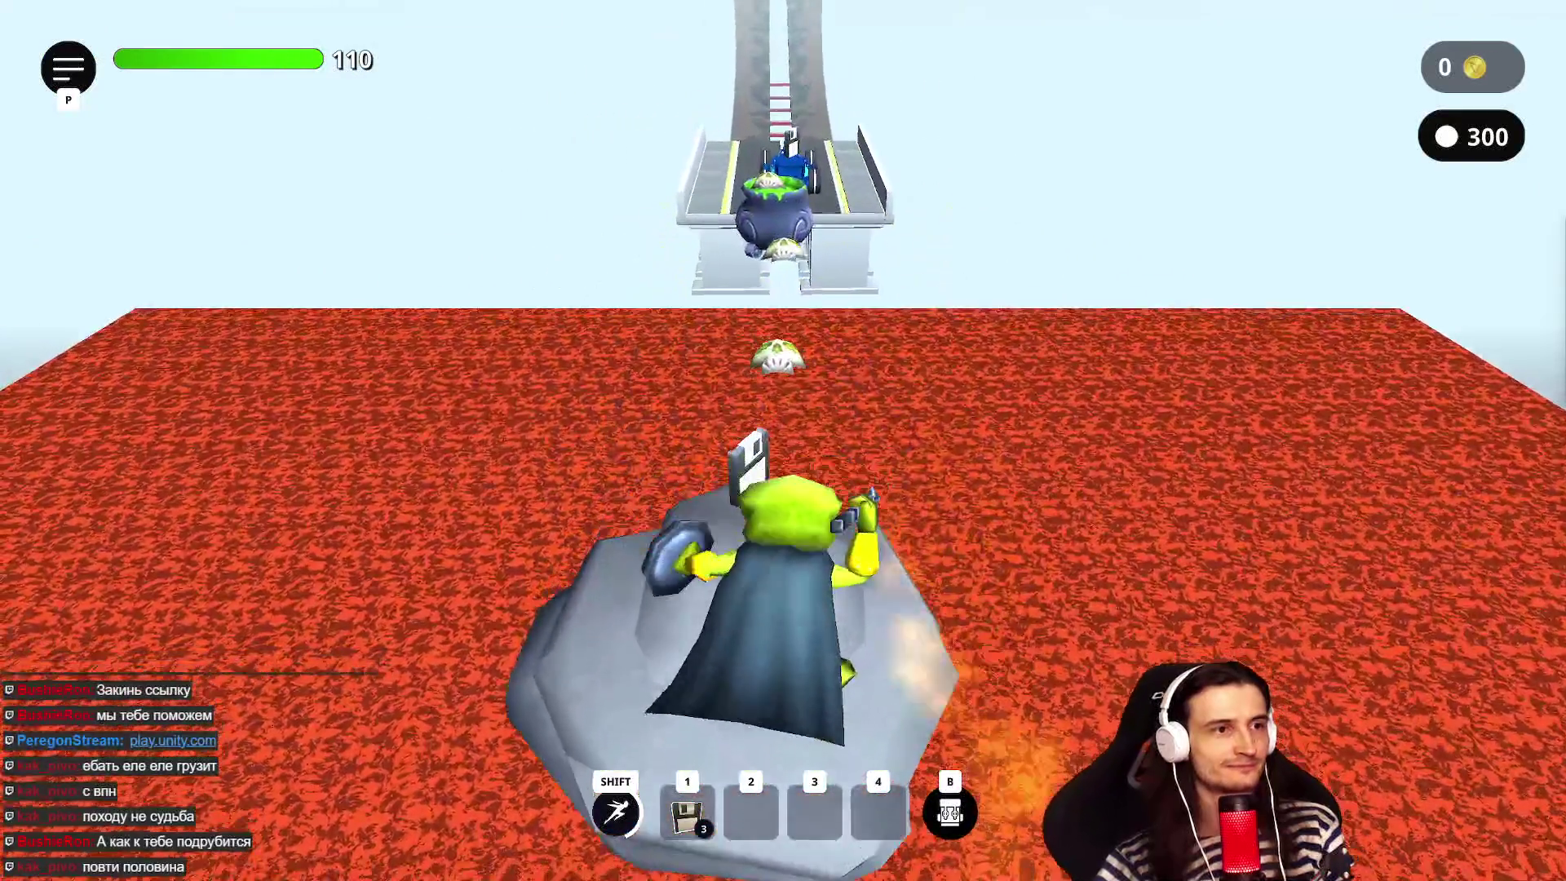
key(w)
key(w)
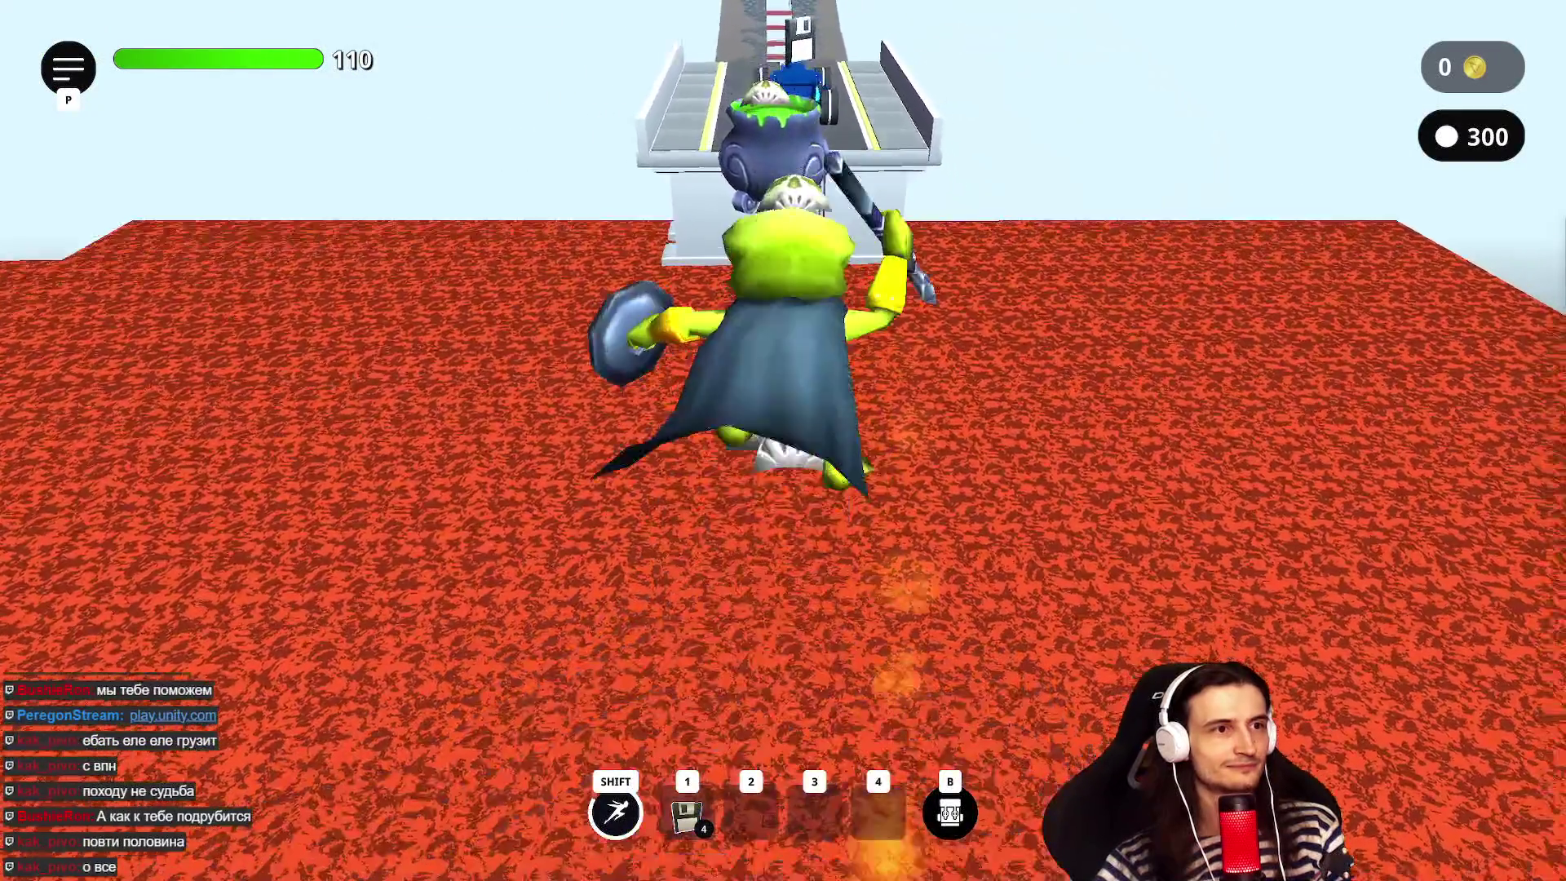
key(w)
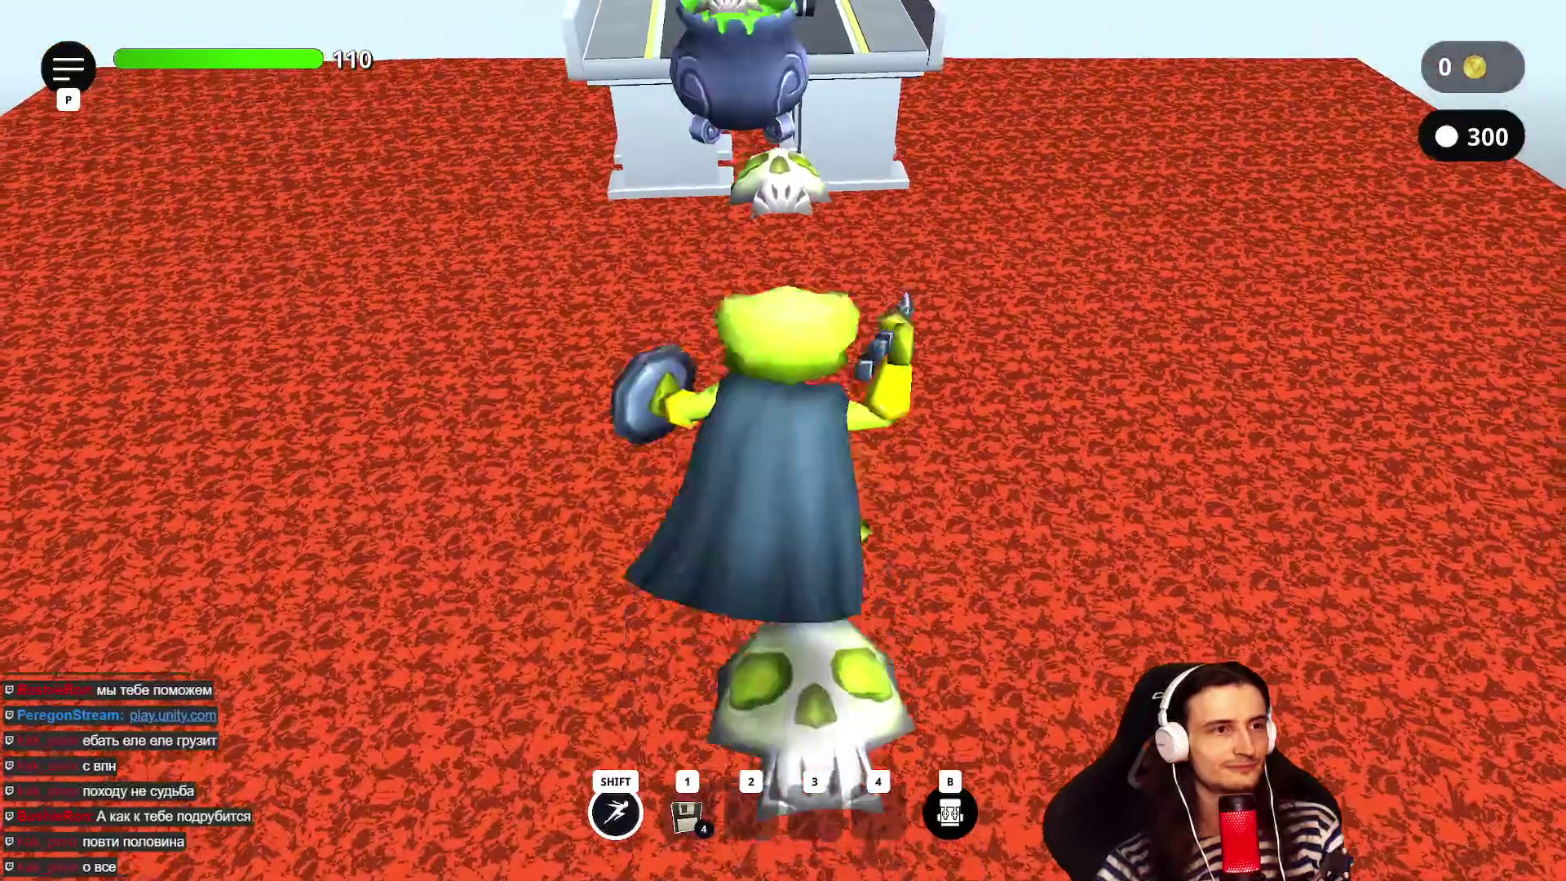
key(w)
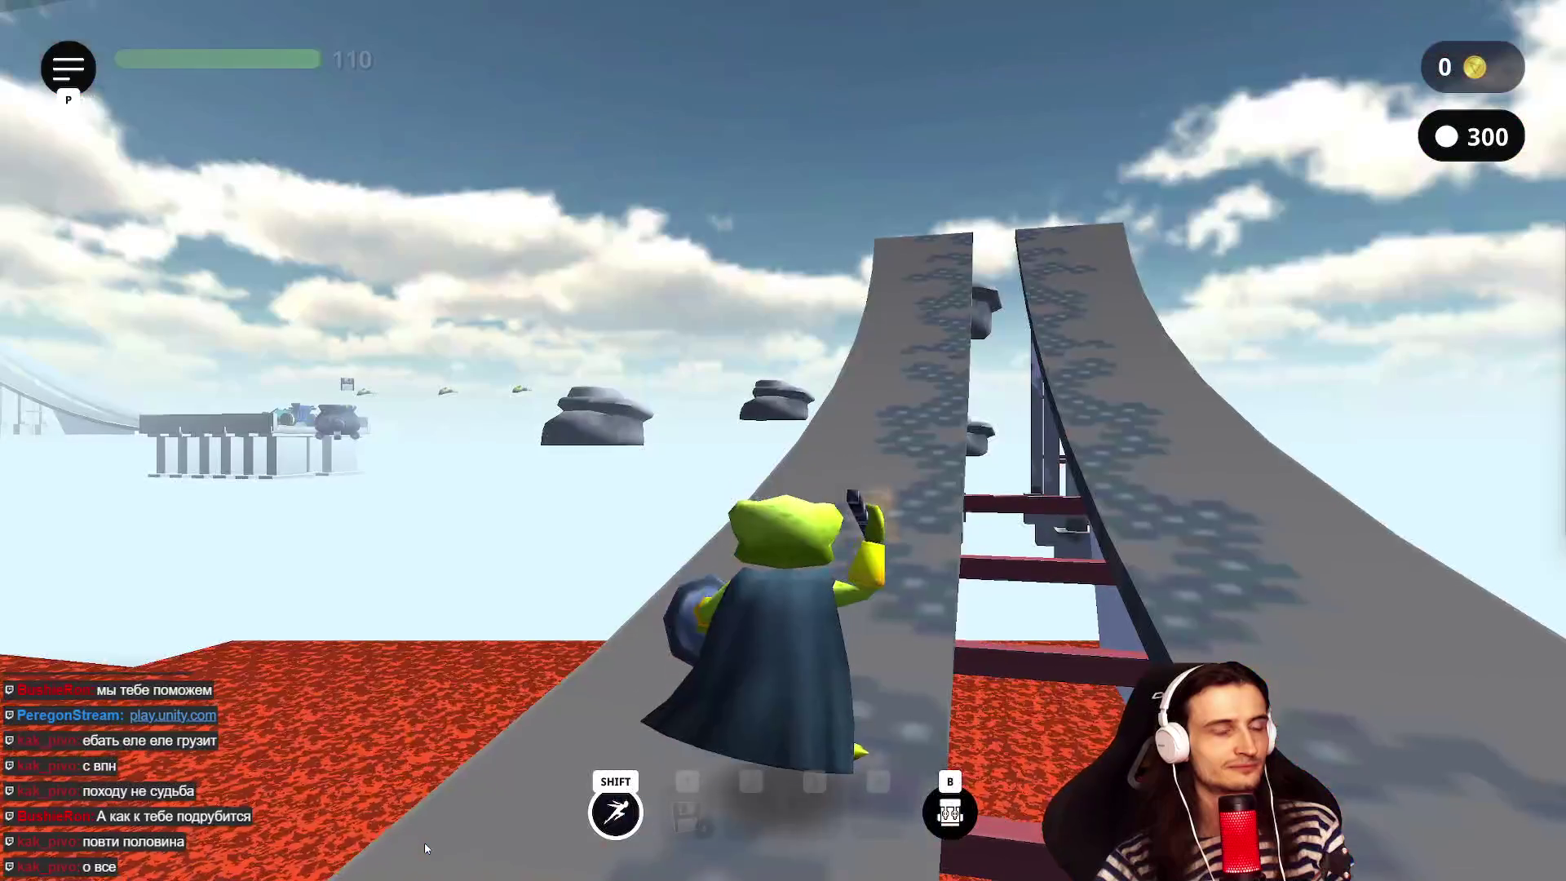
- After respawning, climb the ramp, cross the rocks and save a checkpoint on the floating rock
key(w)
key(w)
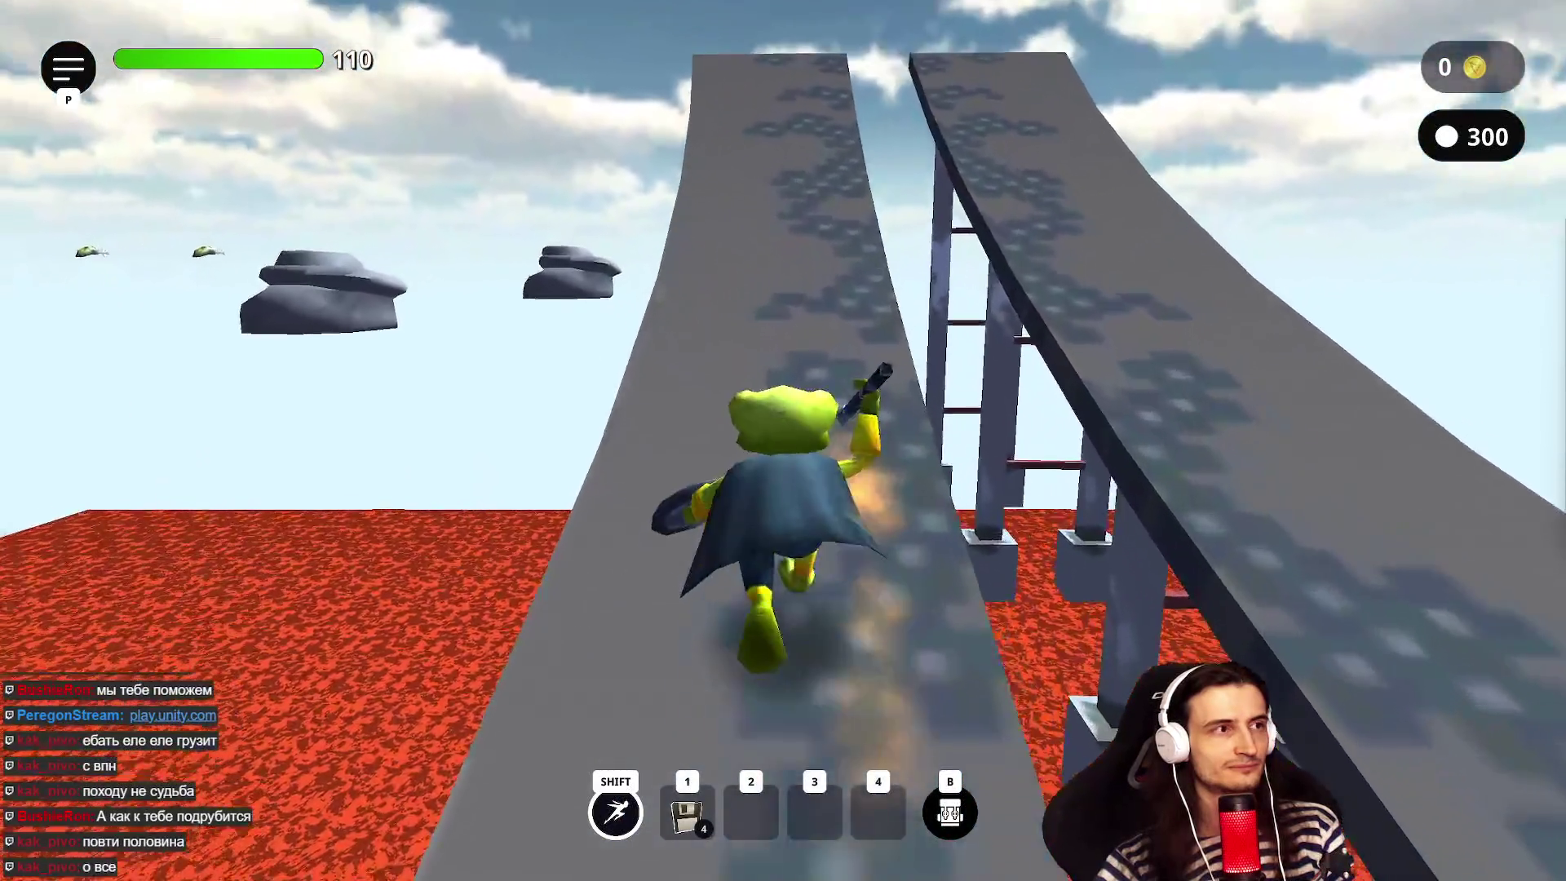
key(w)
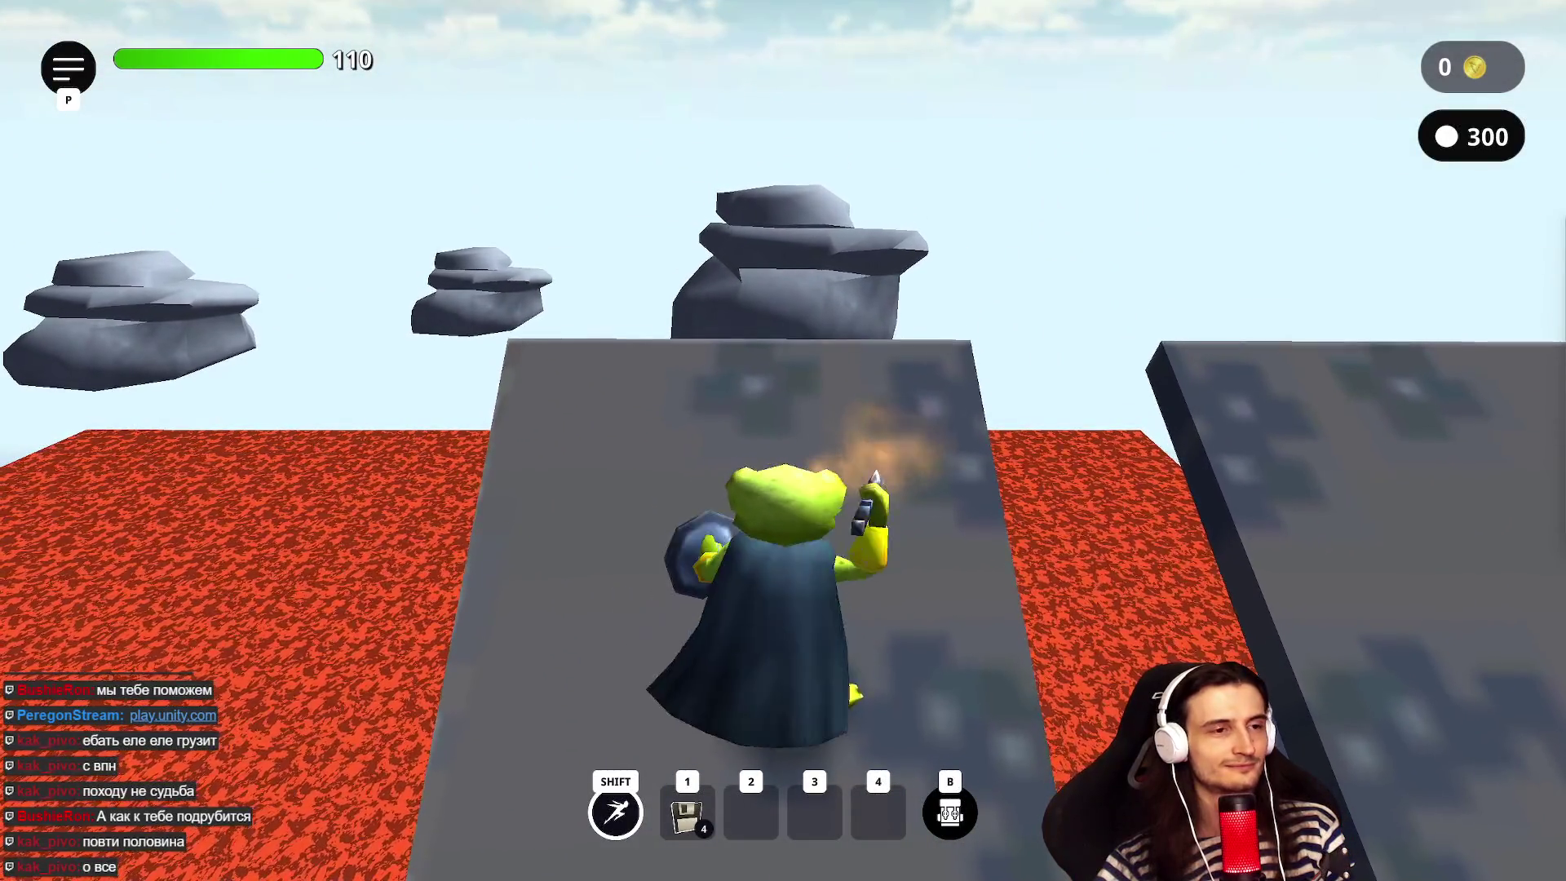
key(w)
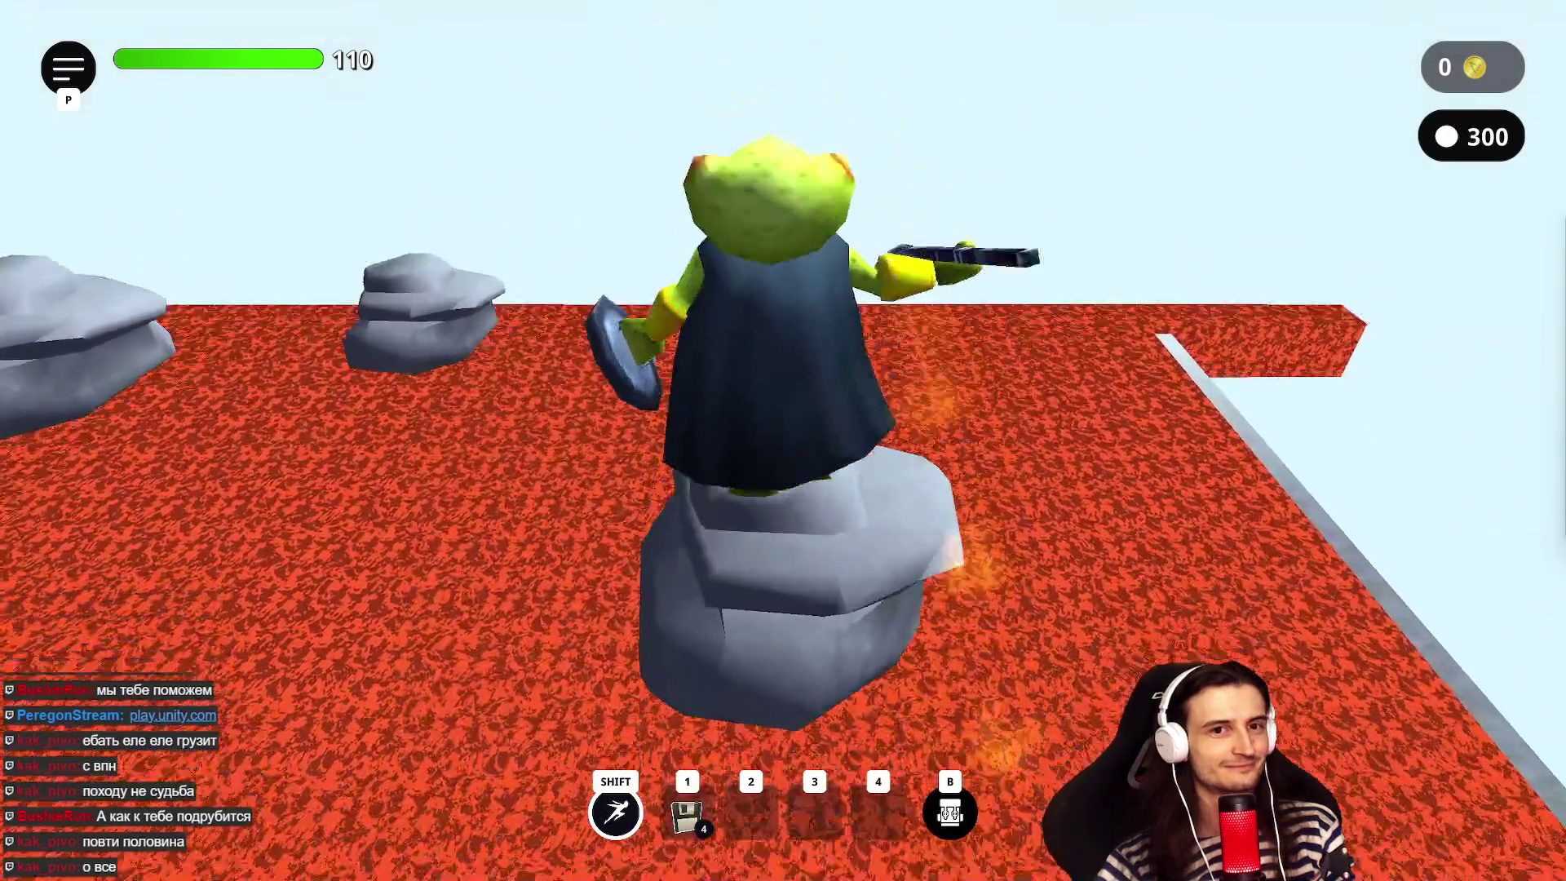
key(w)
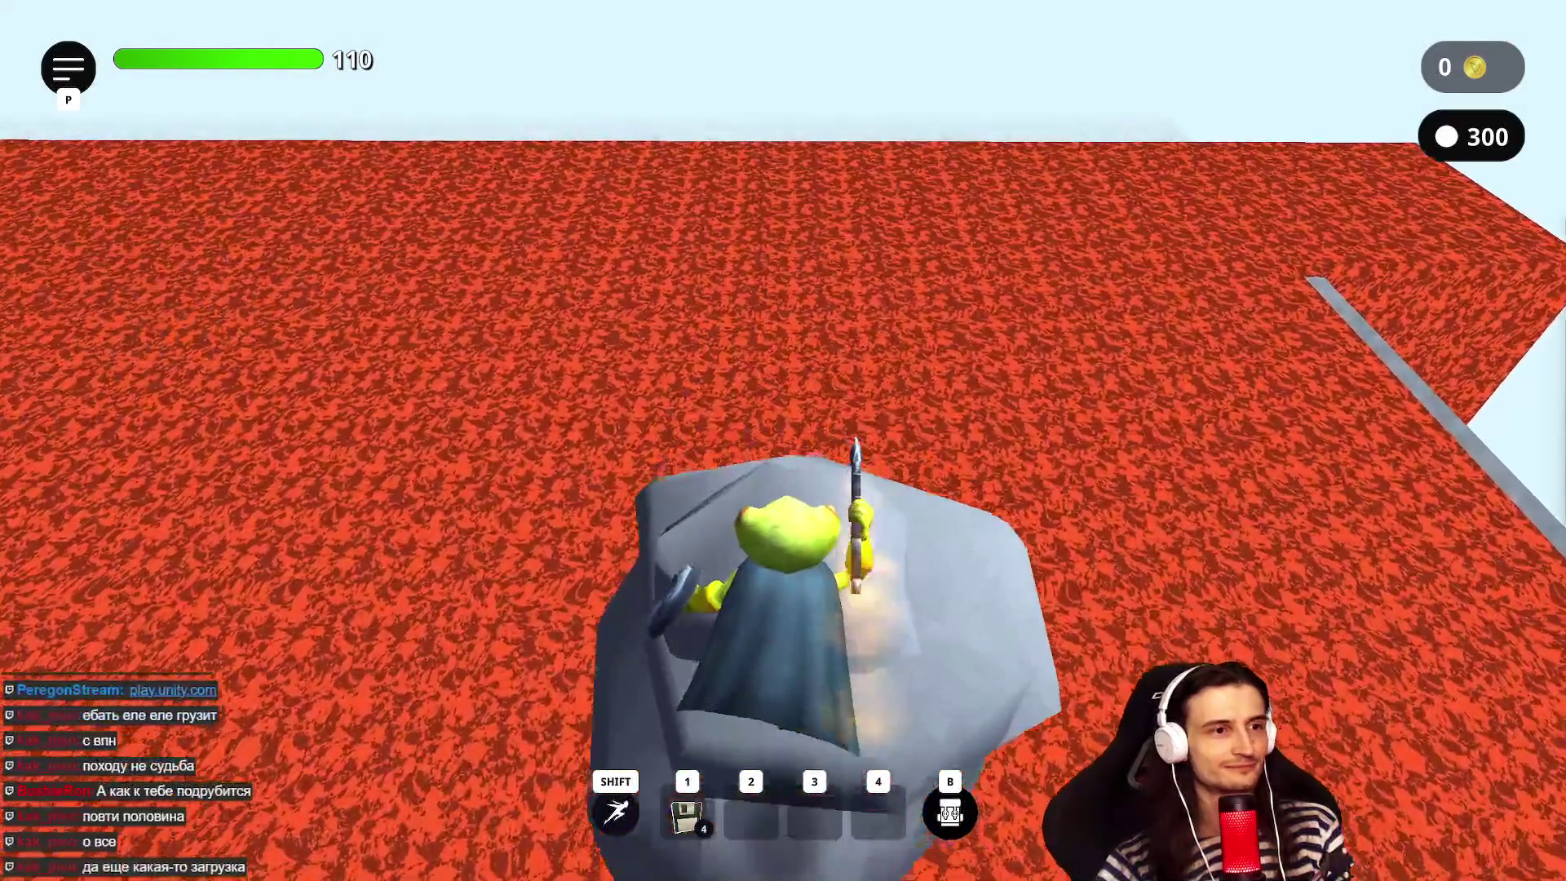
key(space)
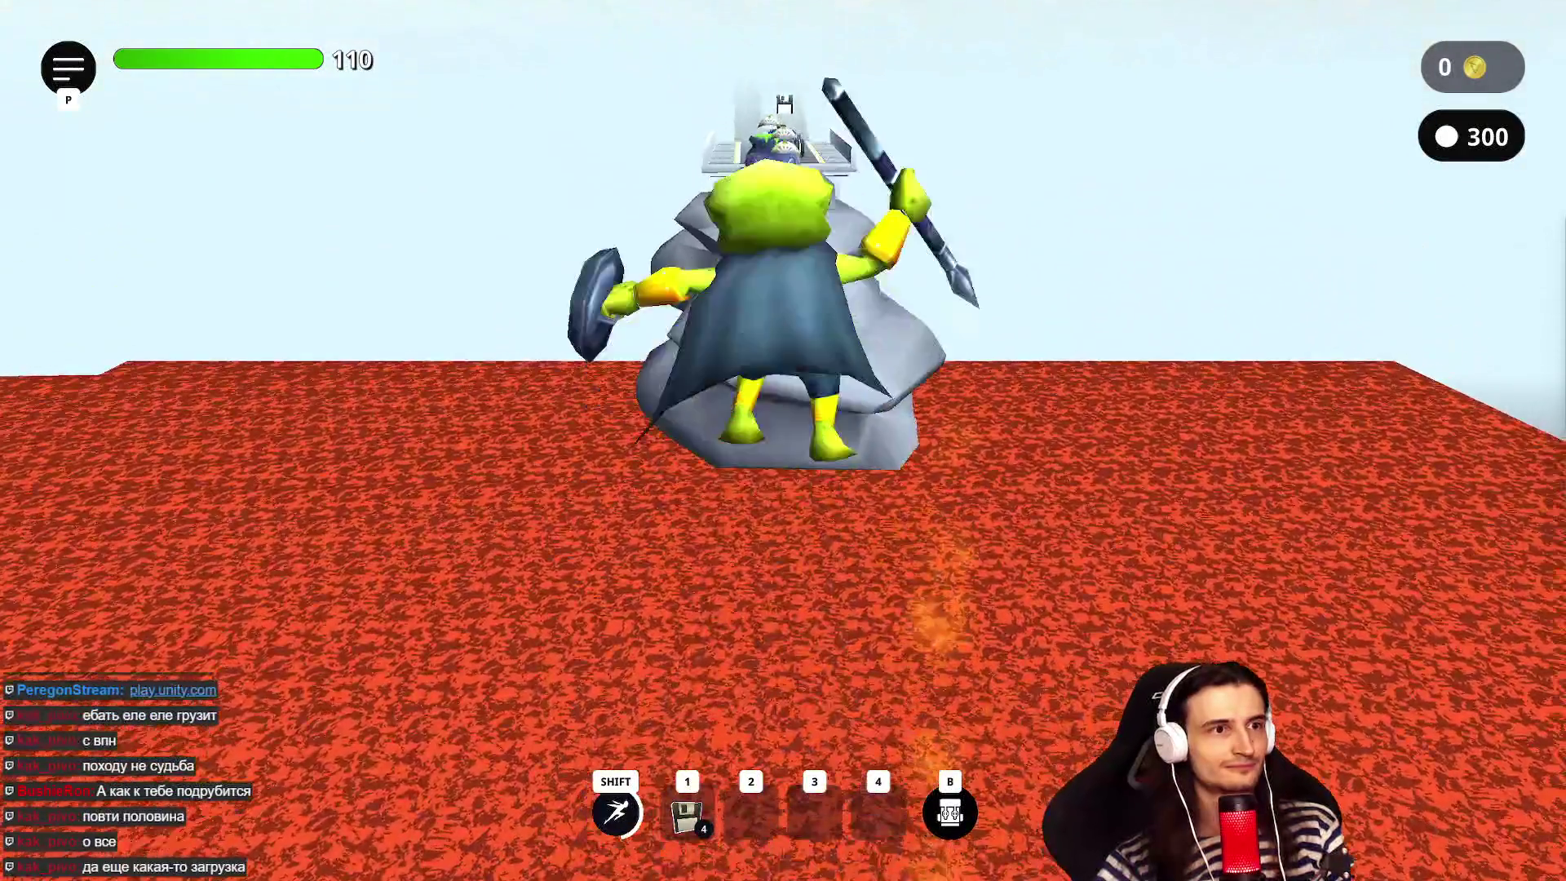
key(1)
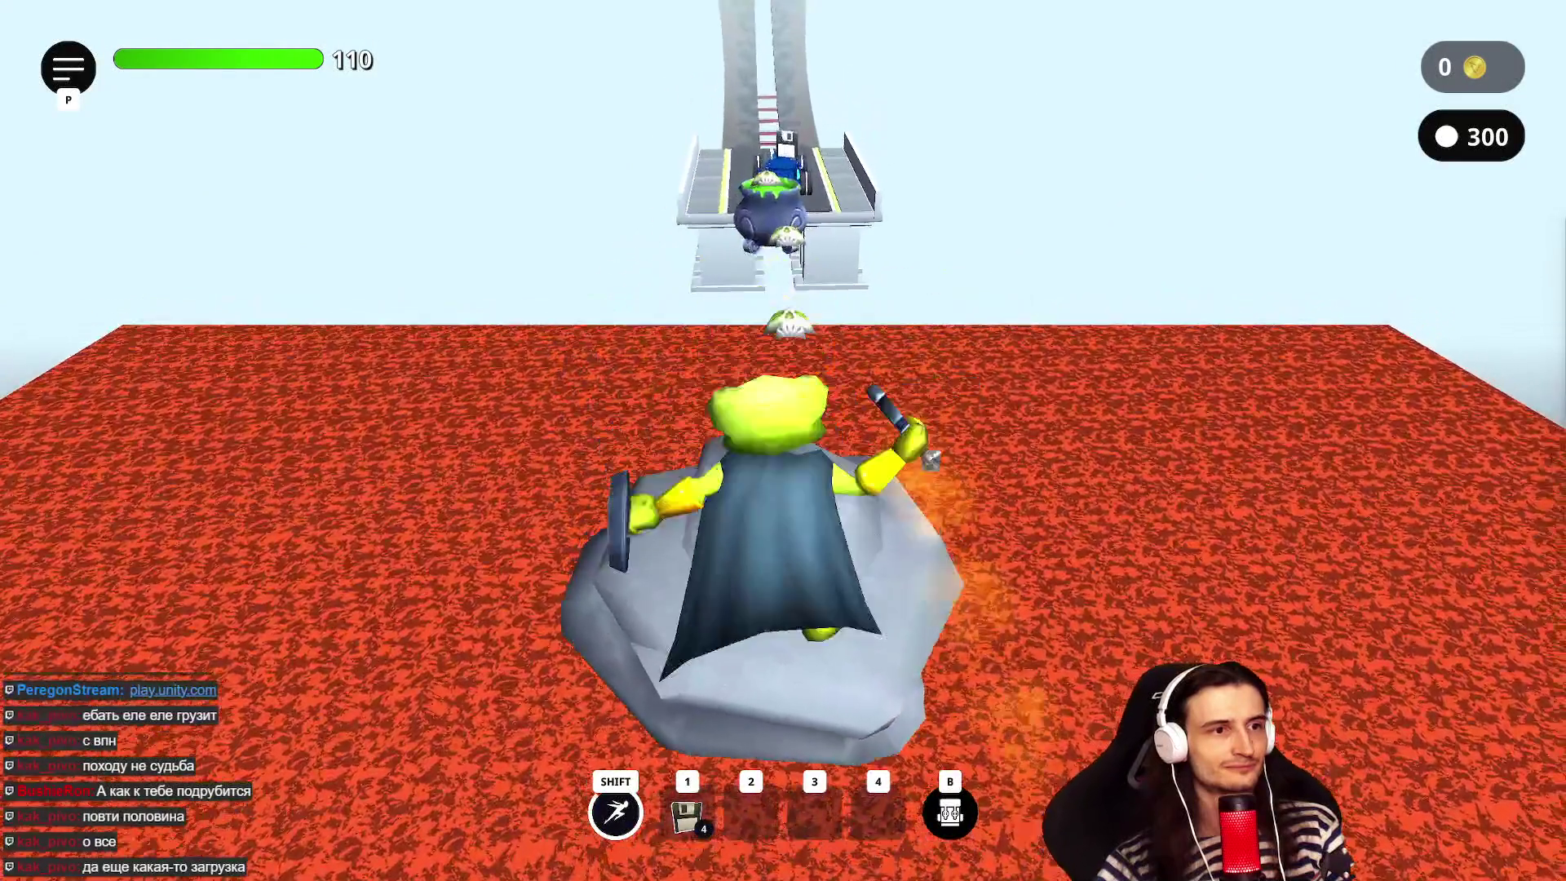
key(w)
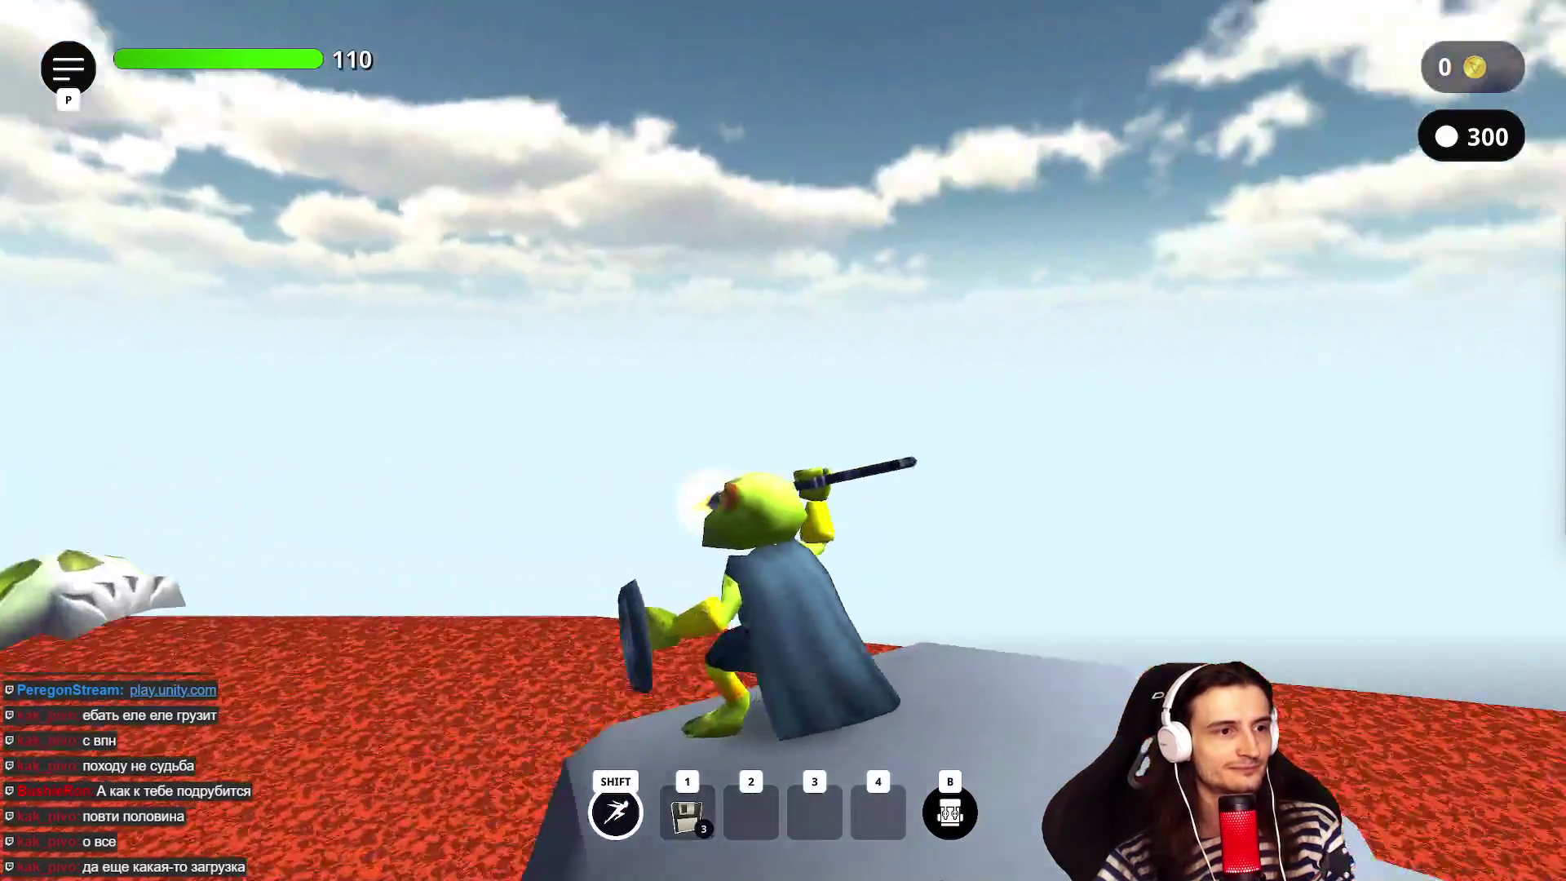
- Jump to the tower, attack the cauldron enemy and save a checkpoint on the ramp
key(w)
key(space)
key(w)
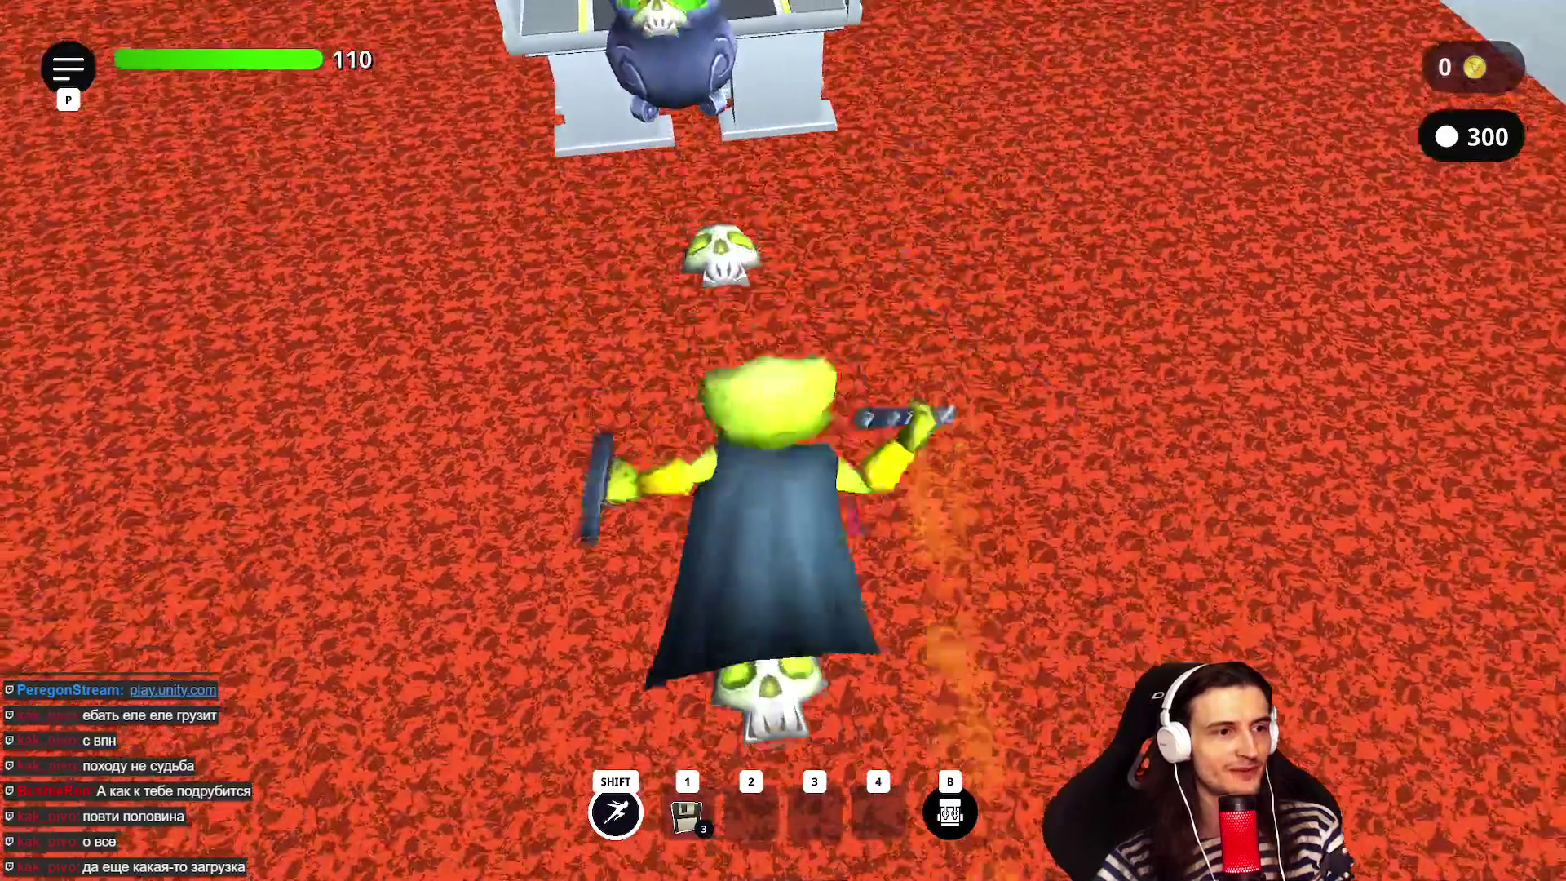
key(w)
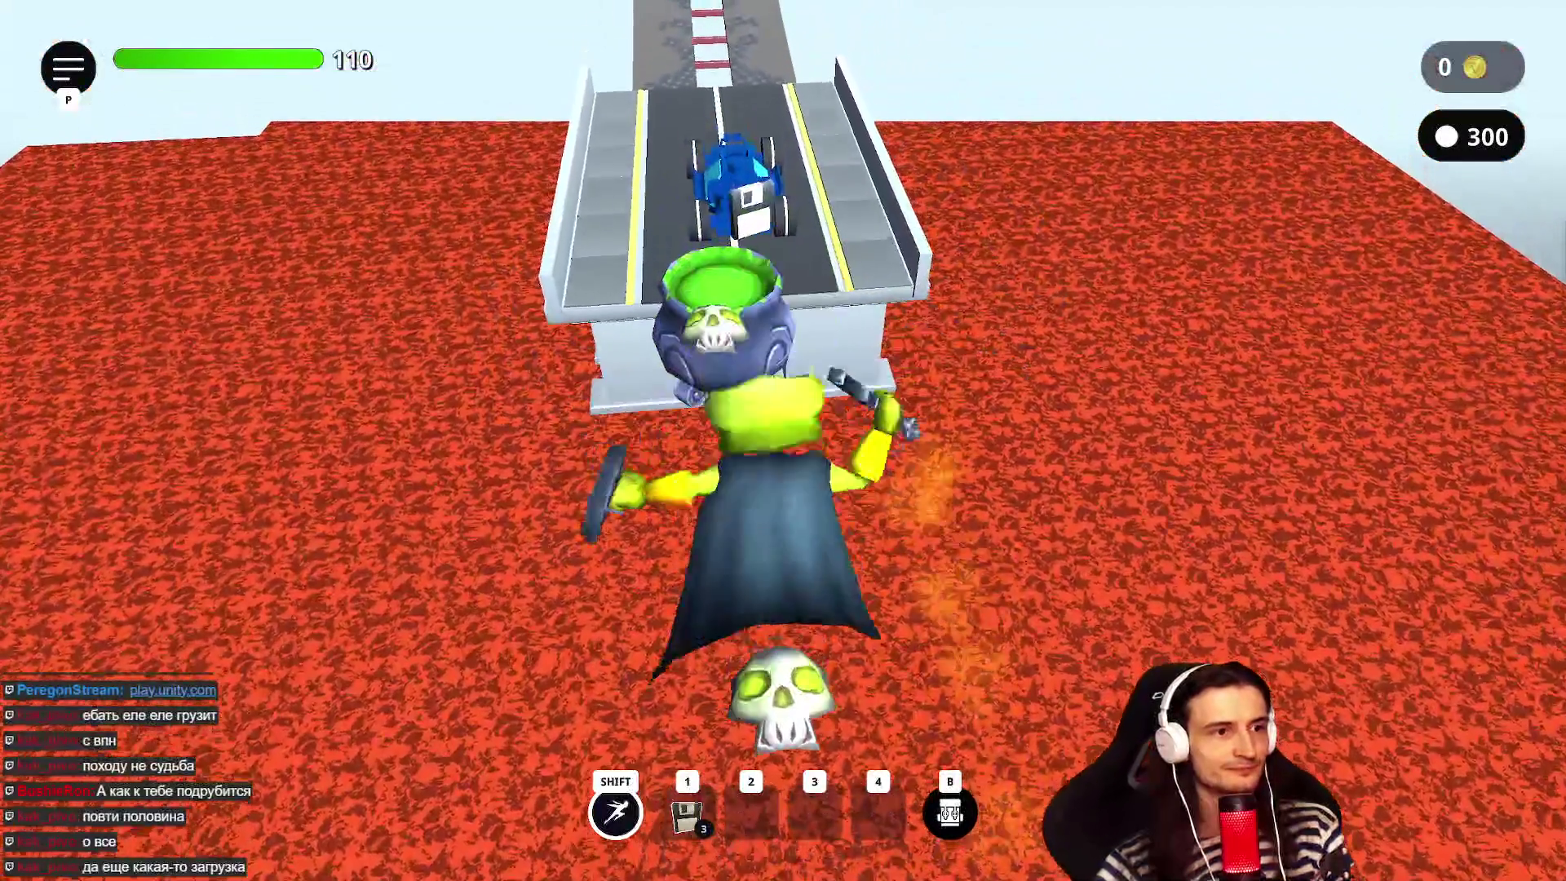
key(w)
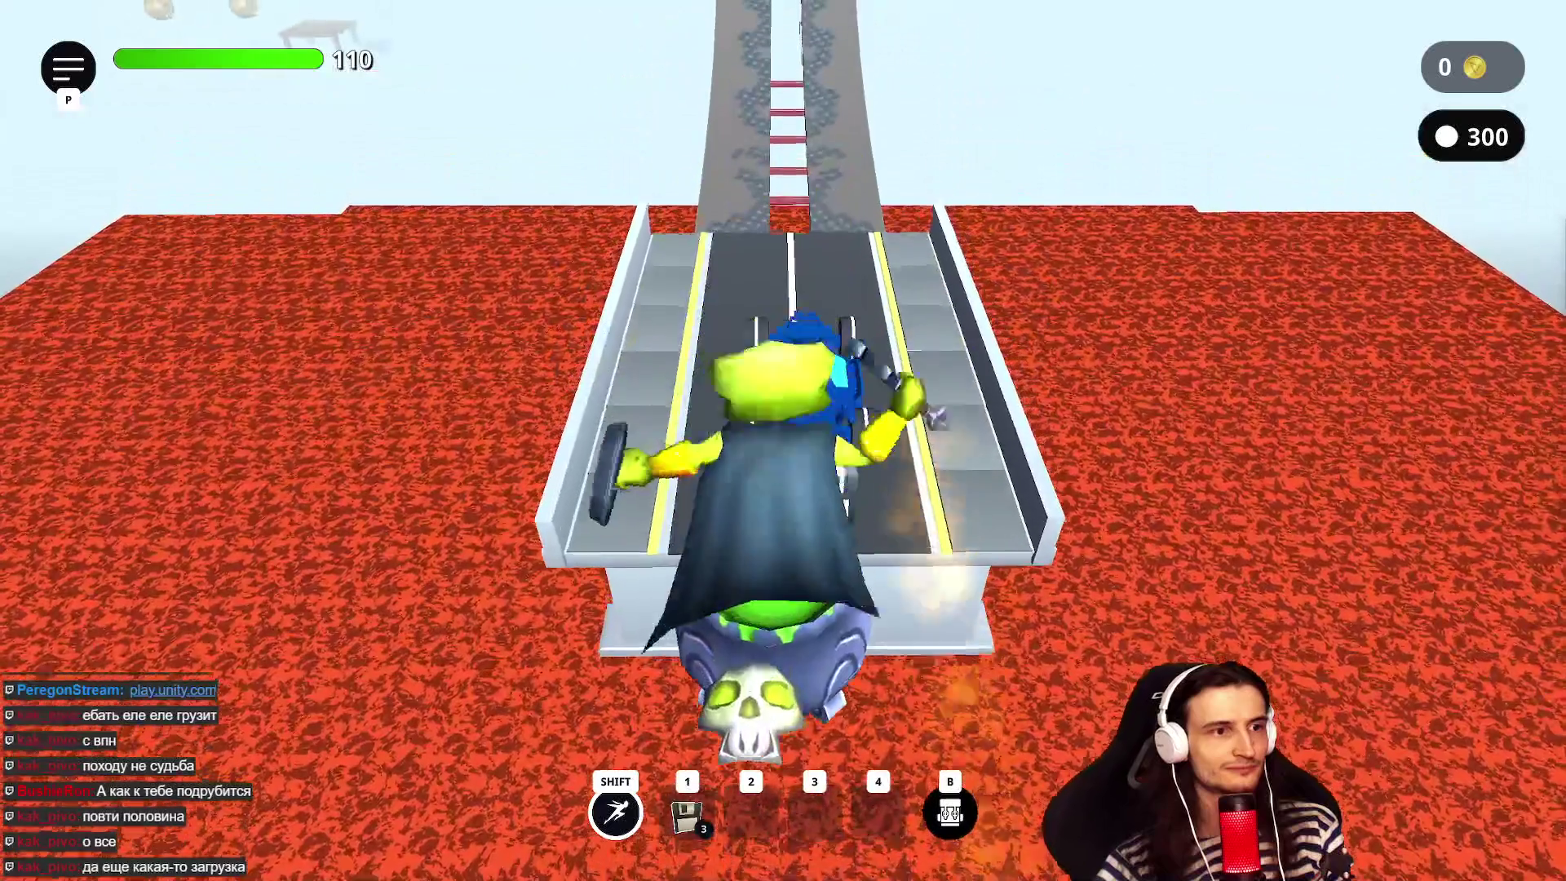
key(w)
key(1)
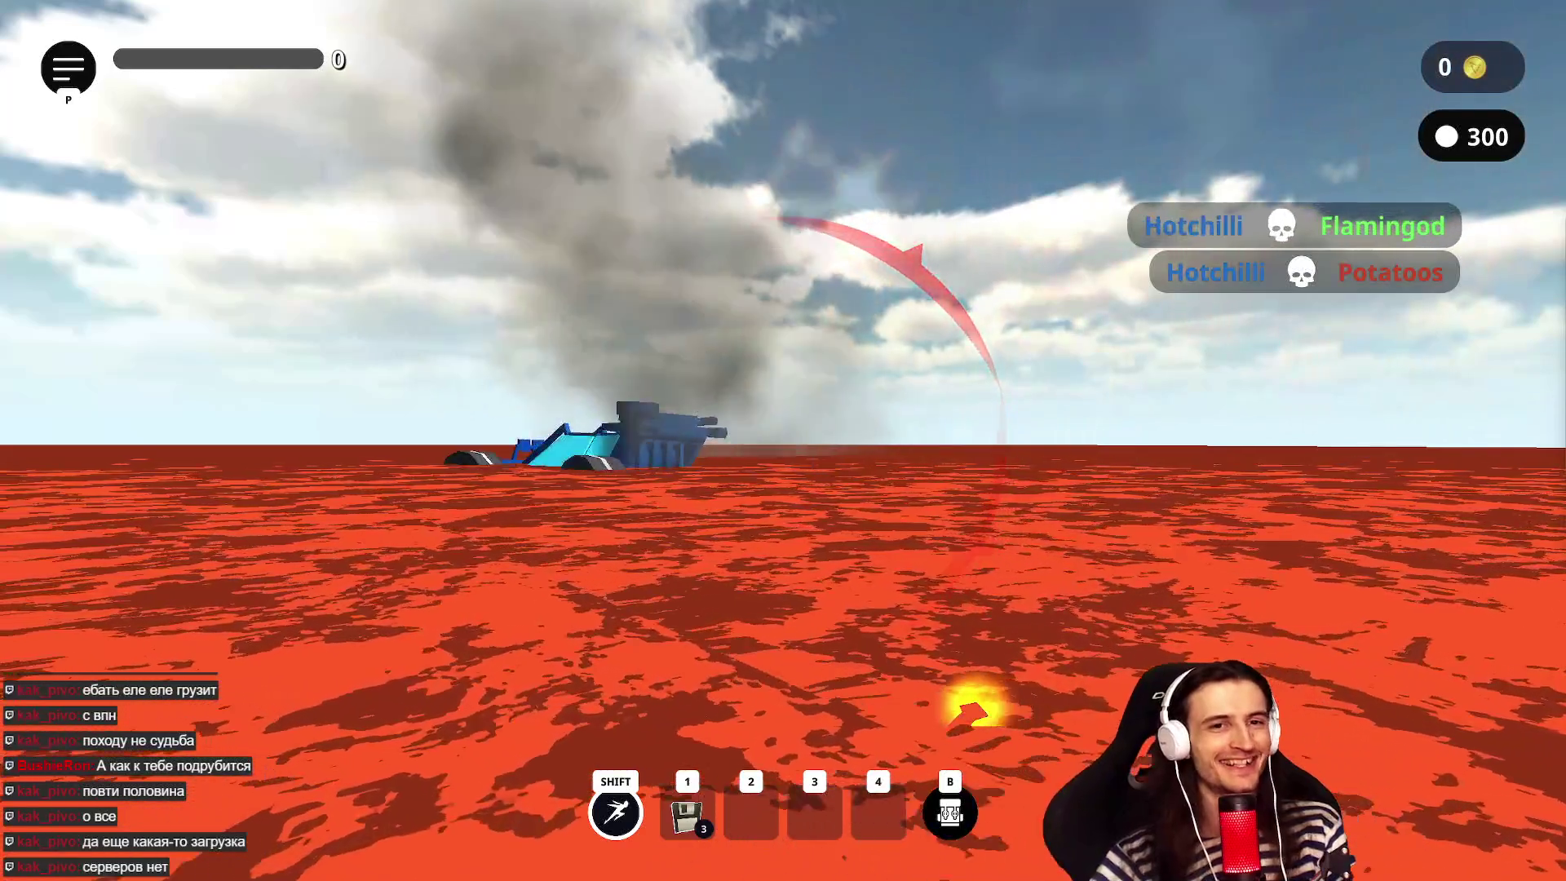
- After respawning, run along the road and up the grey ramp onto the rail
key(w)
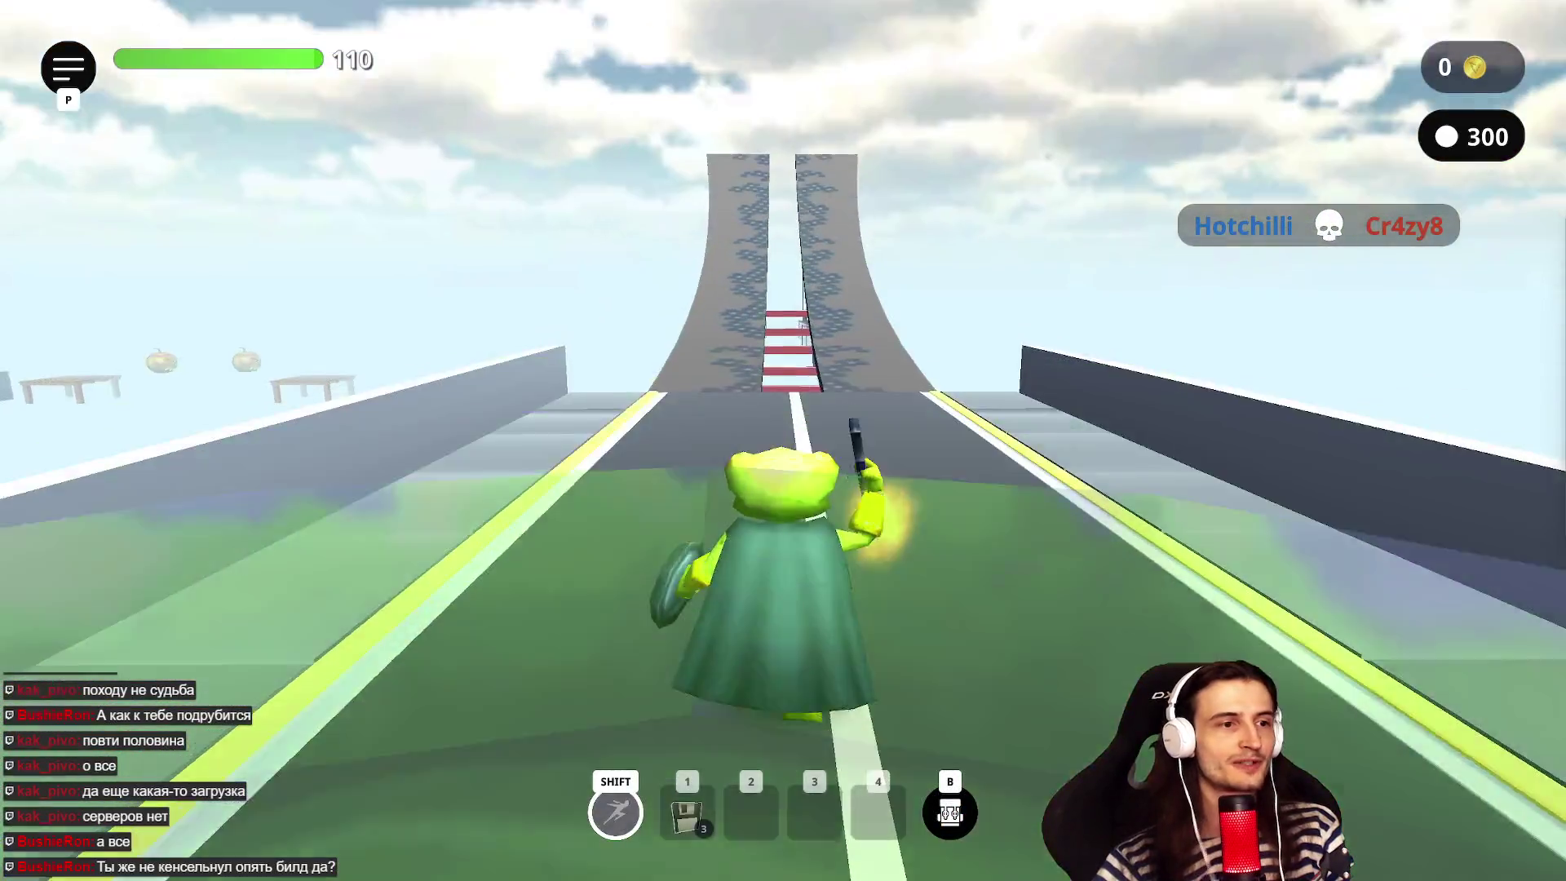
key(w)
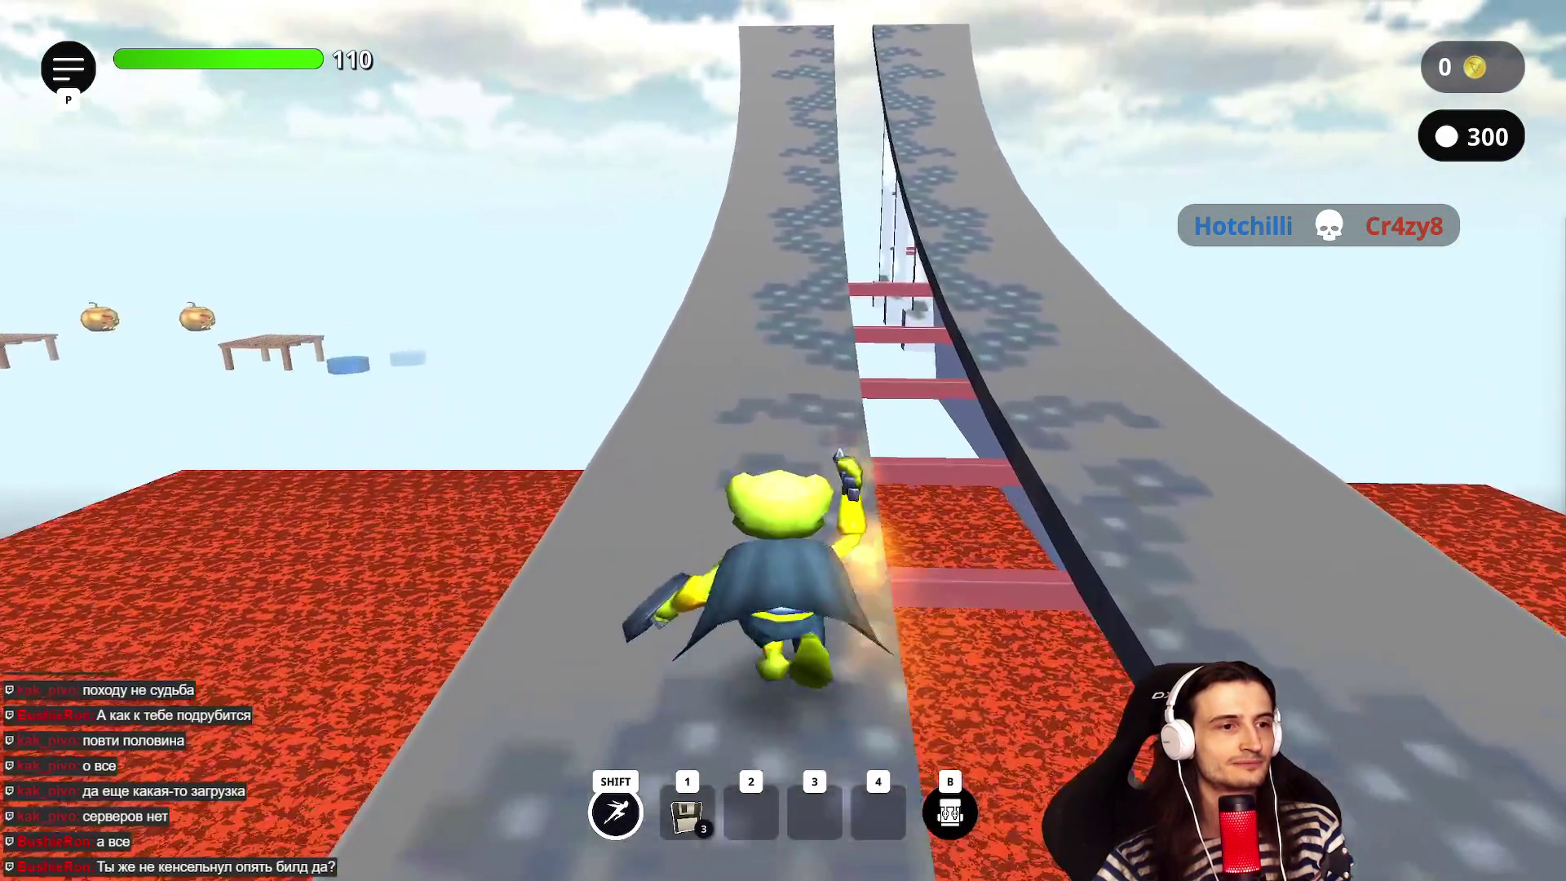
key(w)
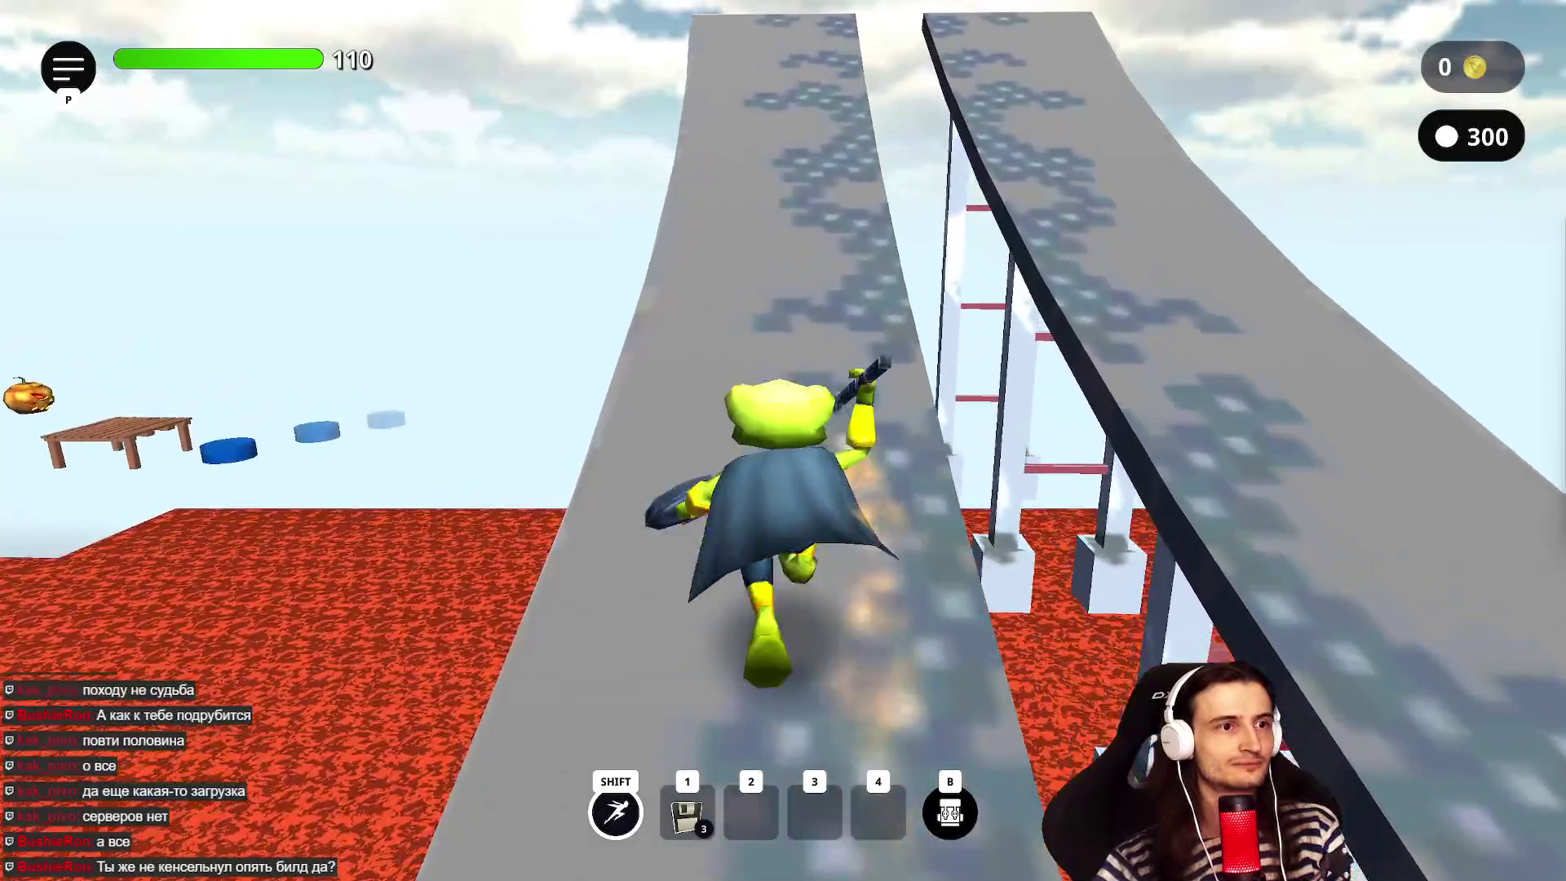
key(w)
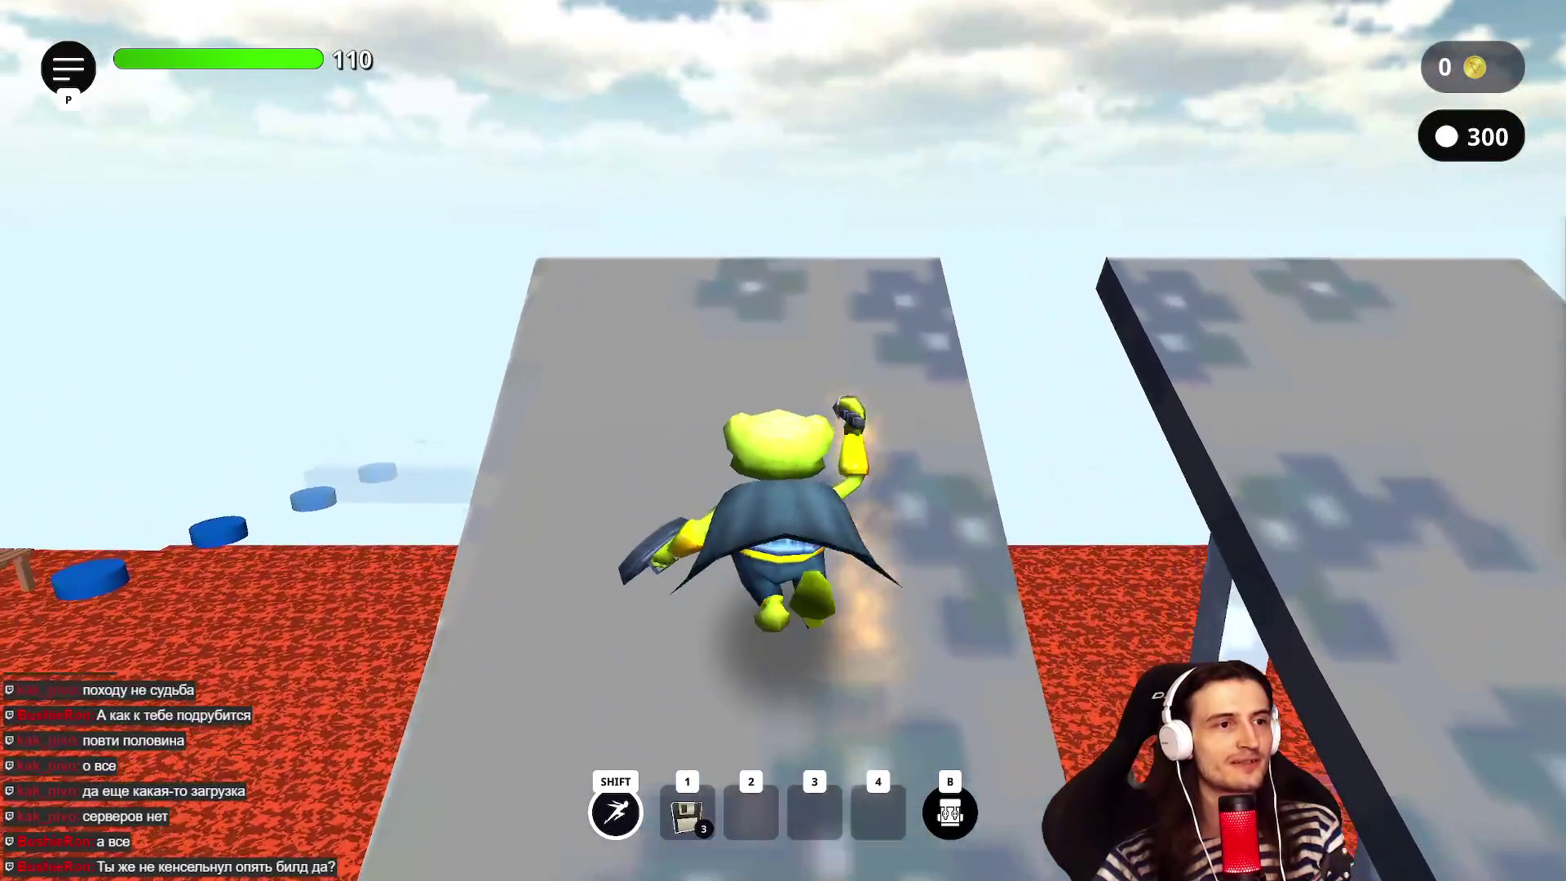
key(w)
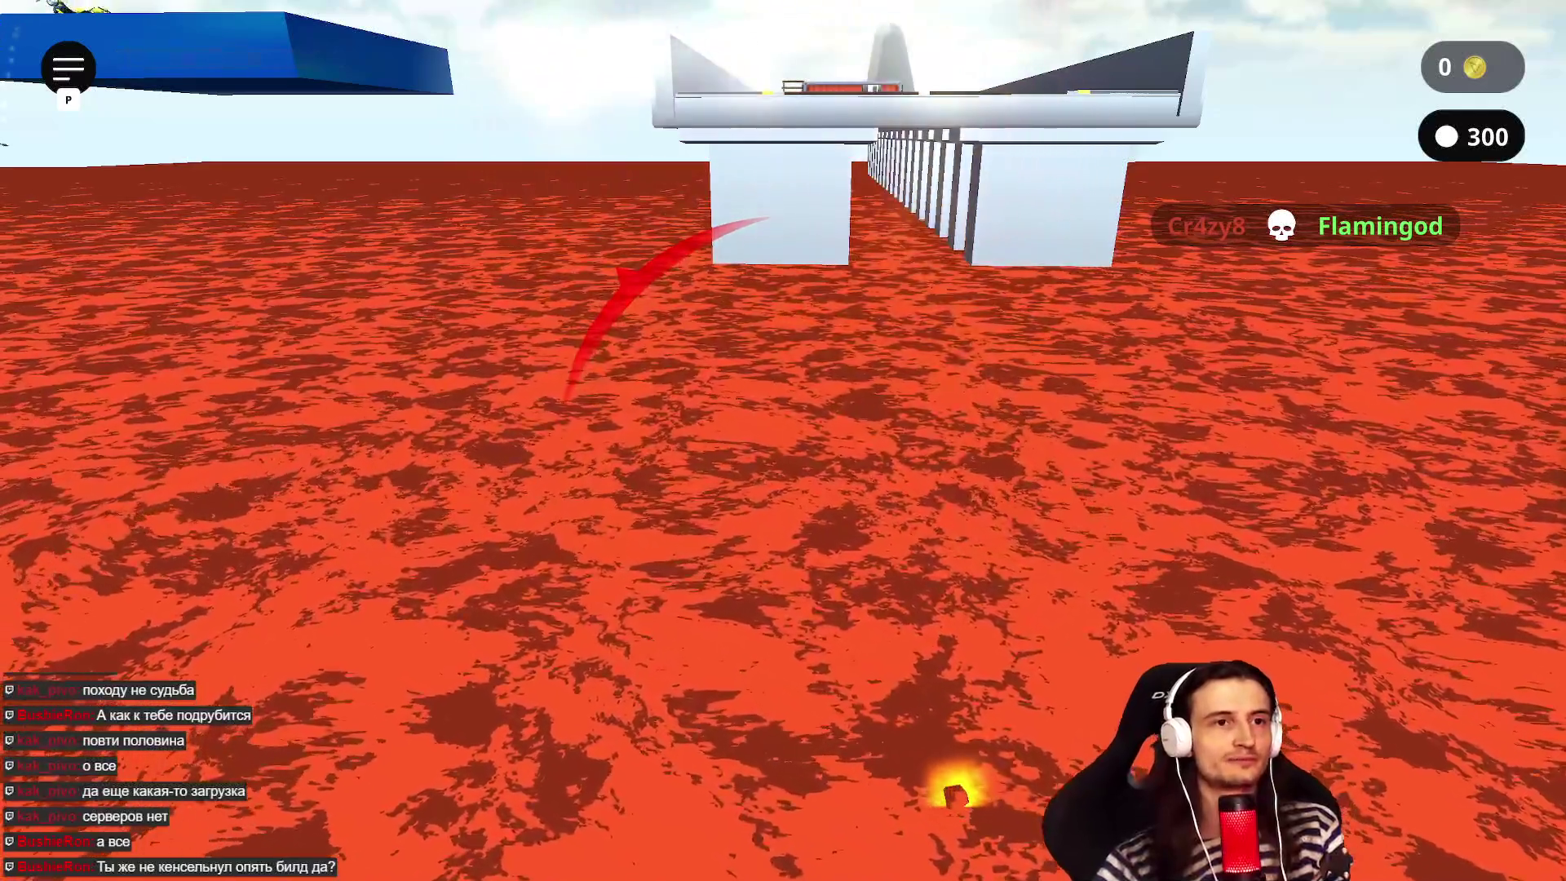
- Run from the start platform up the ramp again, then jump and dash along the runway
key(w)
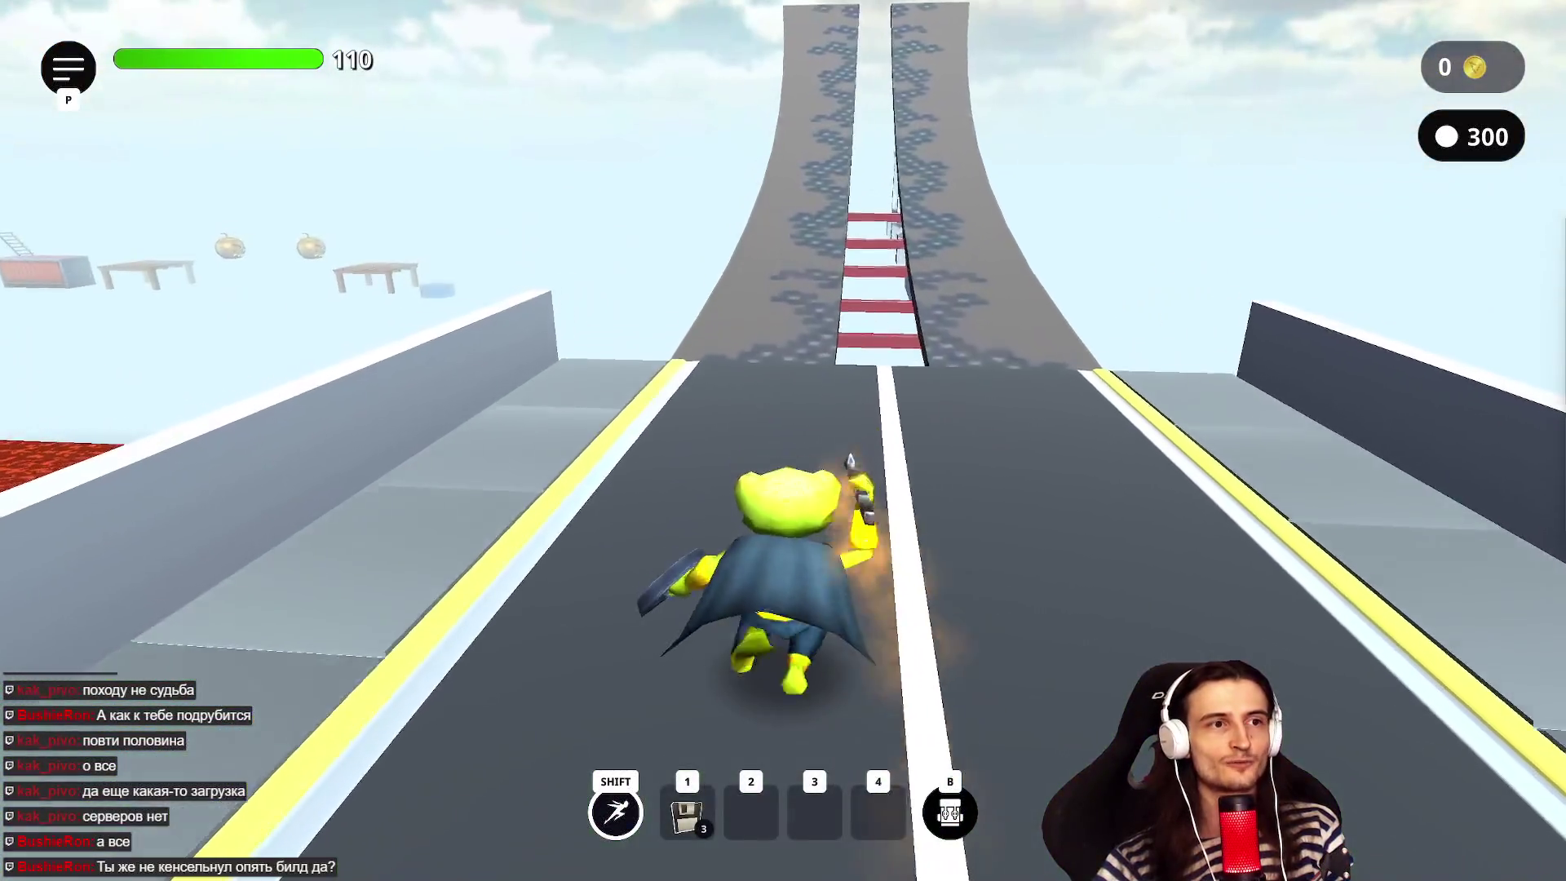
key(w)
key(w)
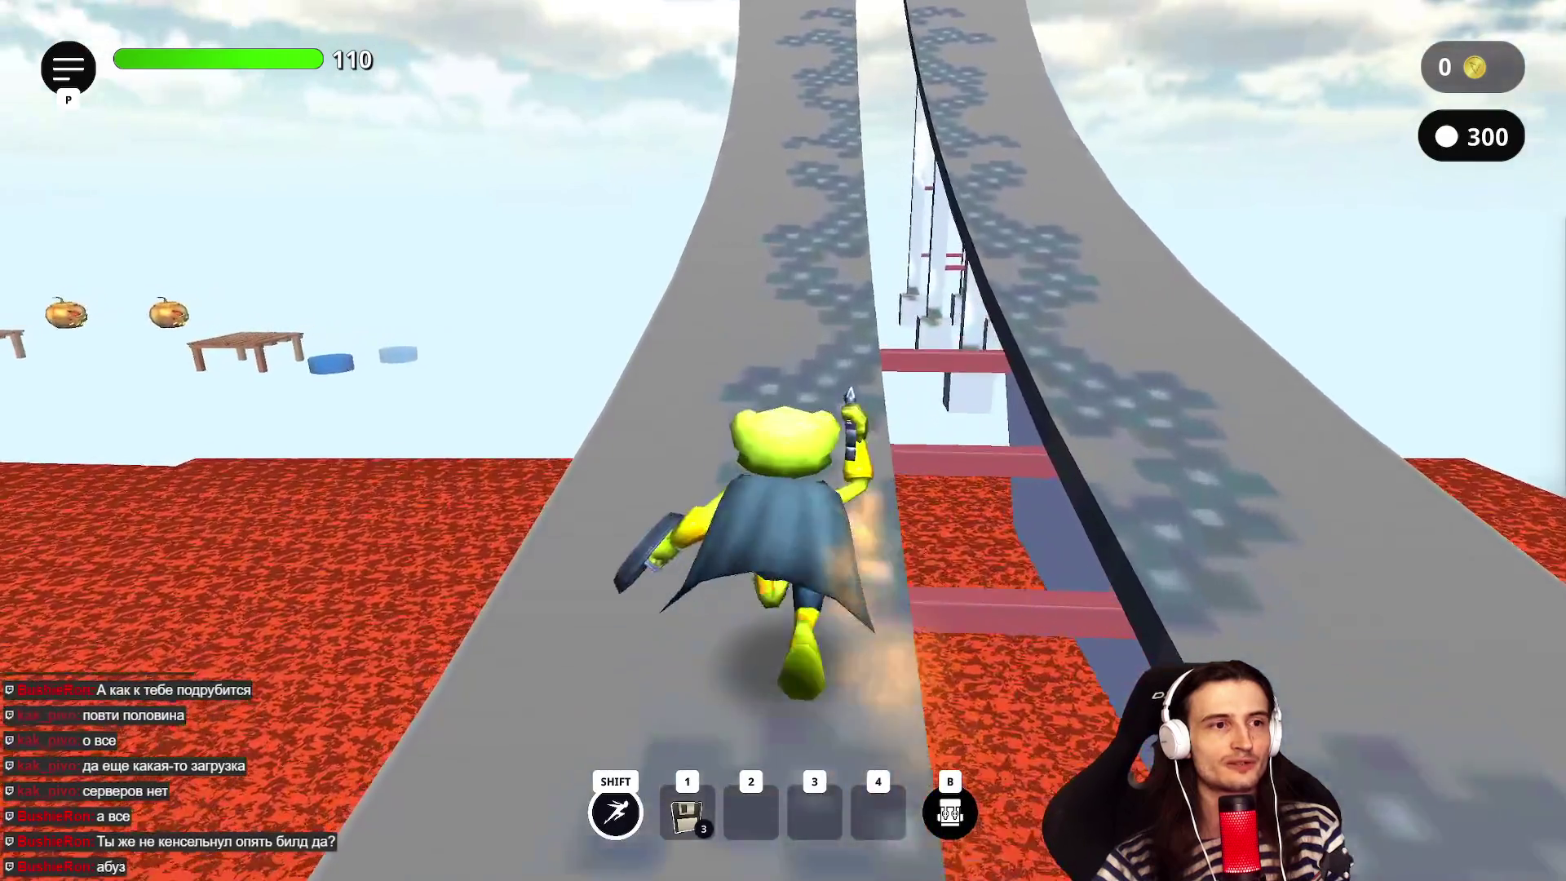
key(w)
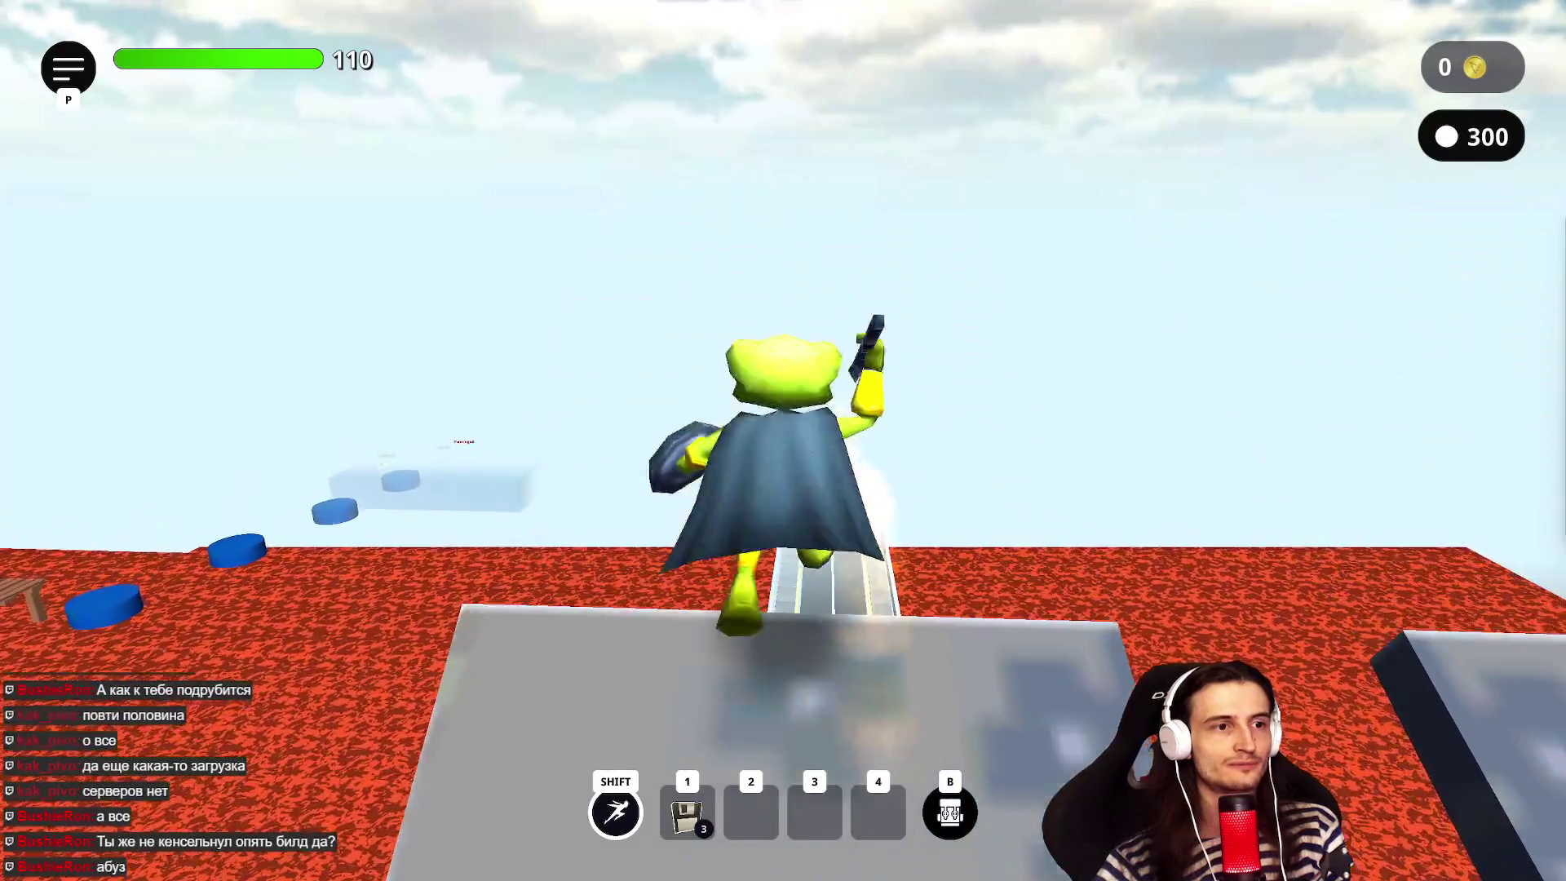
key(w)
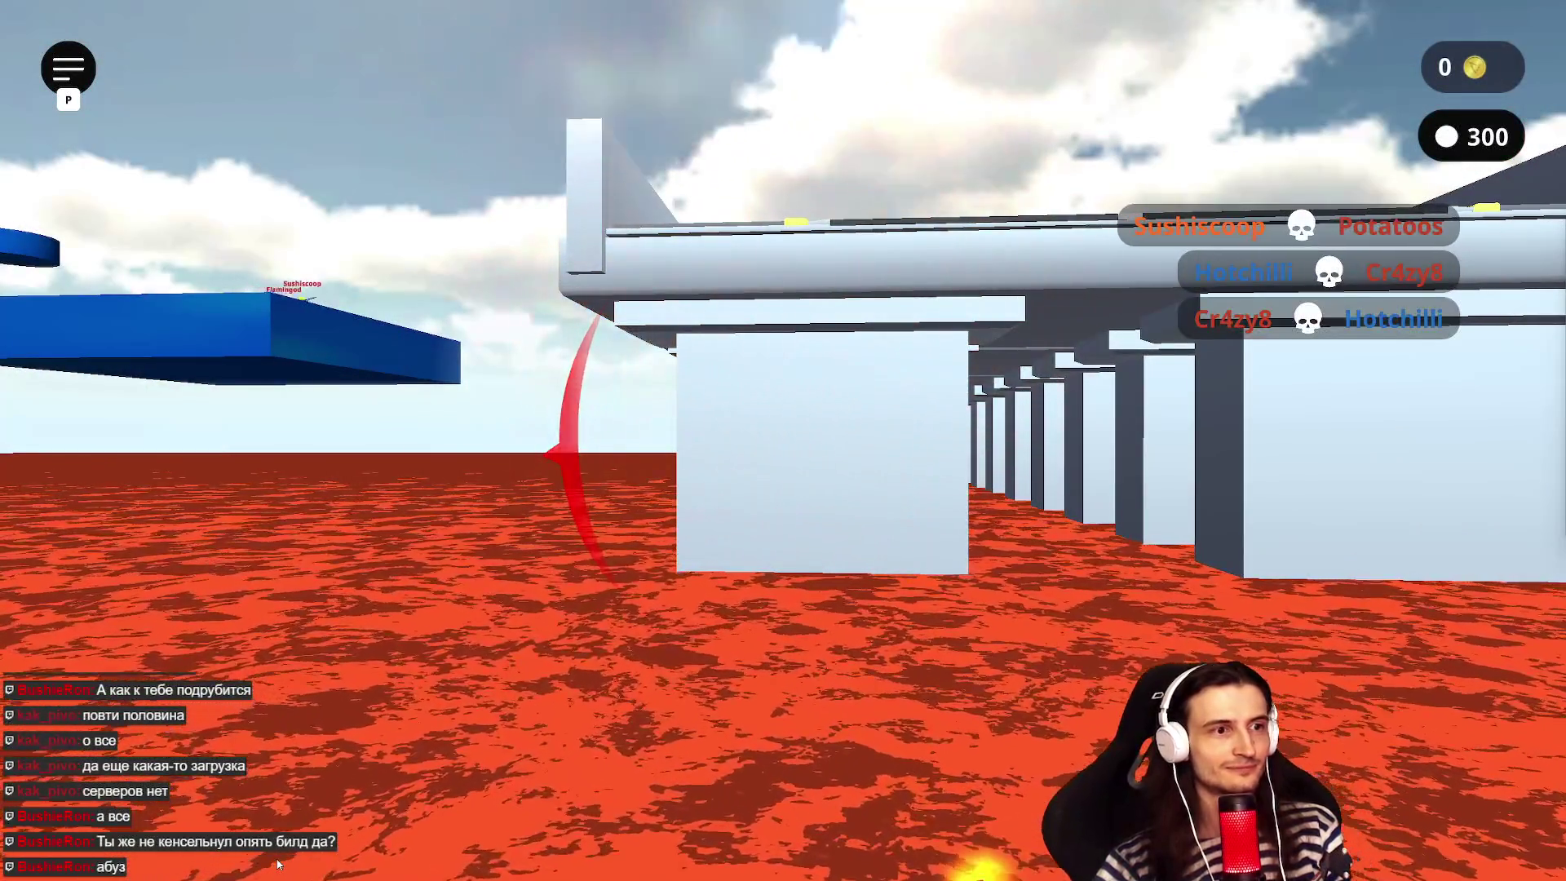
key(w)
key(space)
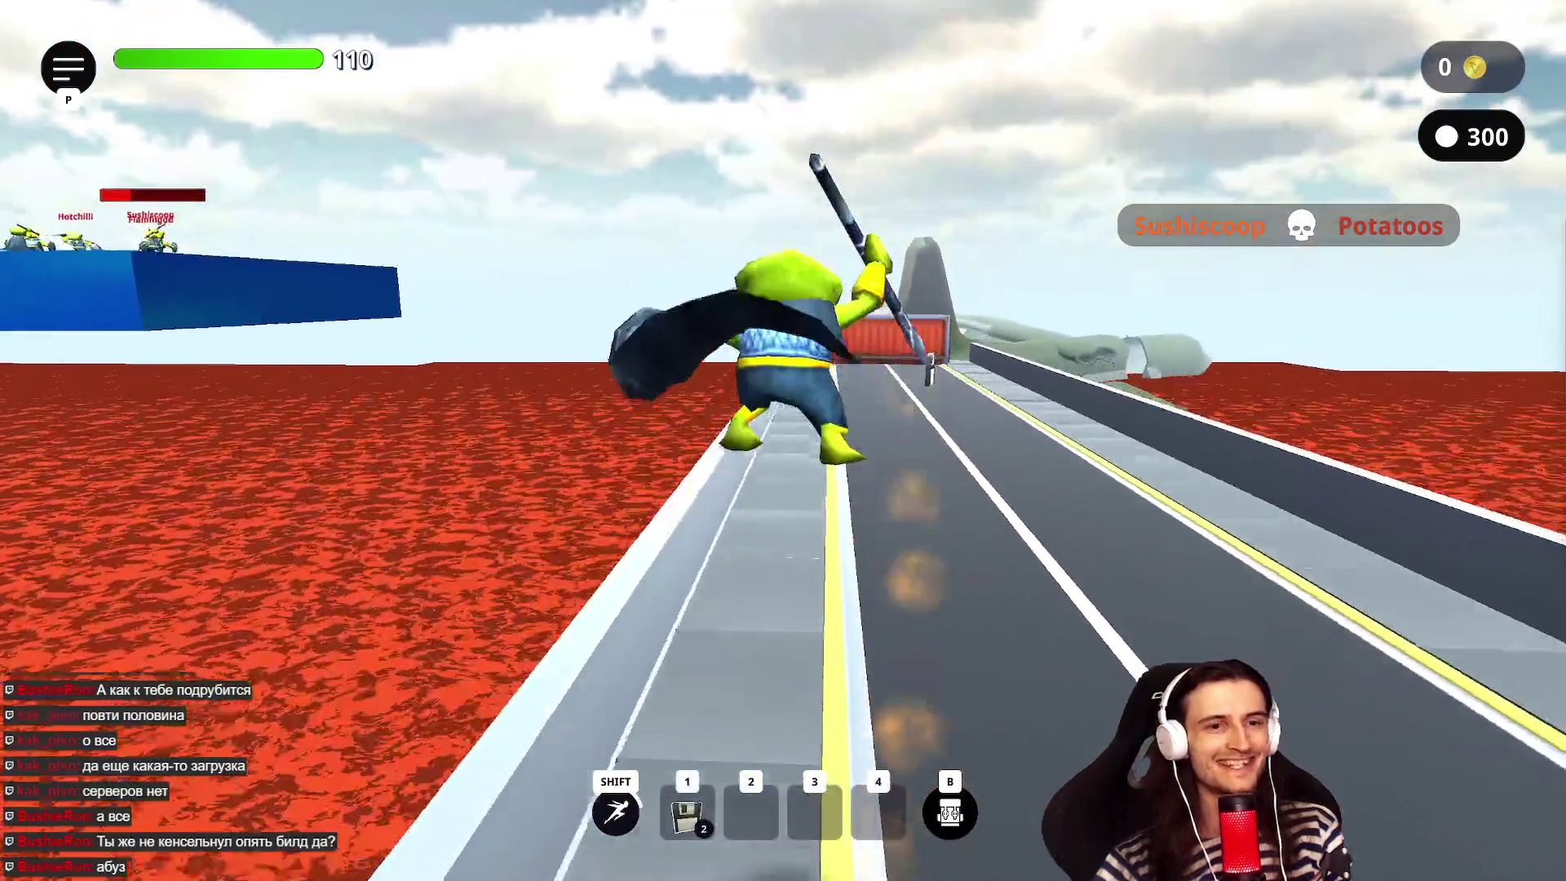
key(shift)
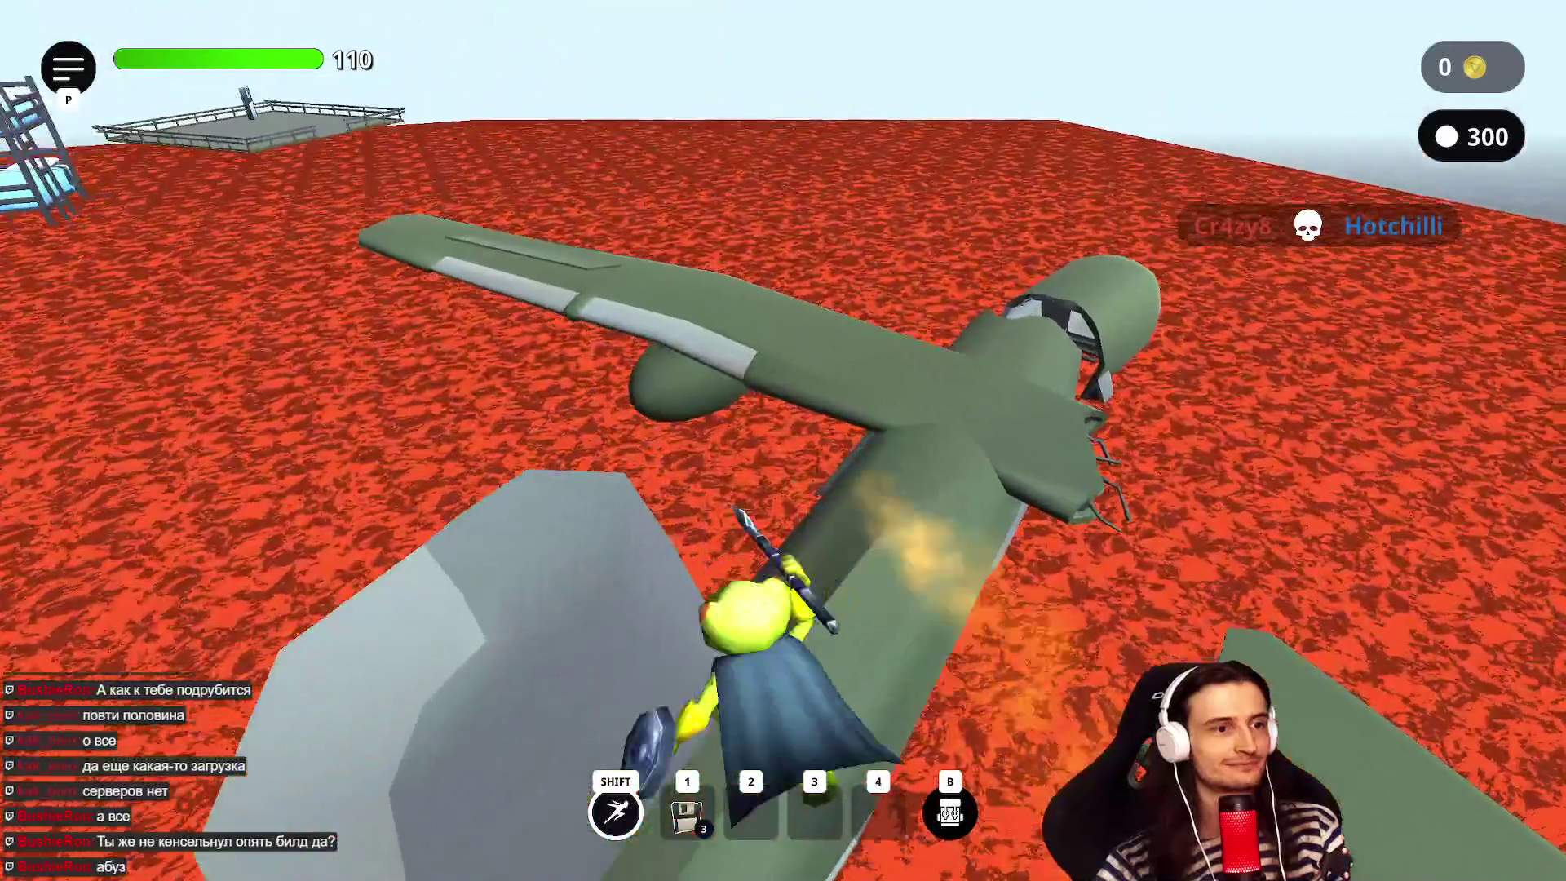
- Move from the plane onto the bunk beds, save a checkpoint and bounce along the lava trampolines
key(w)
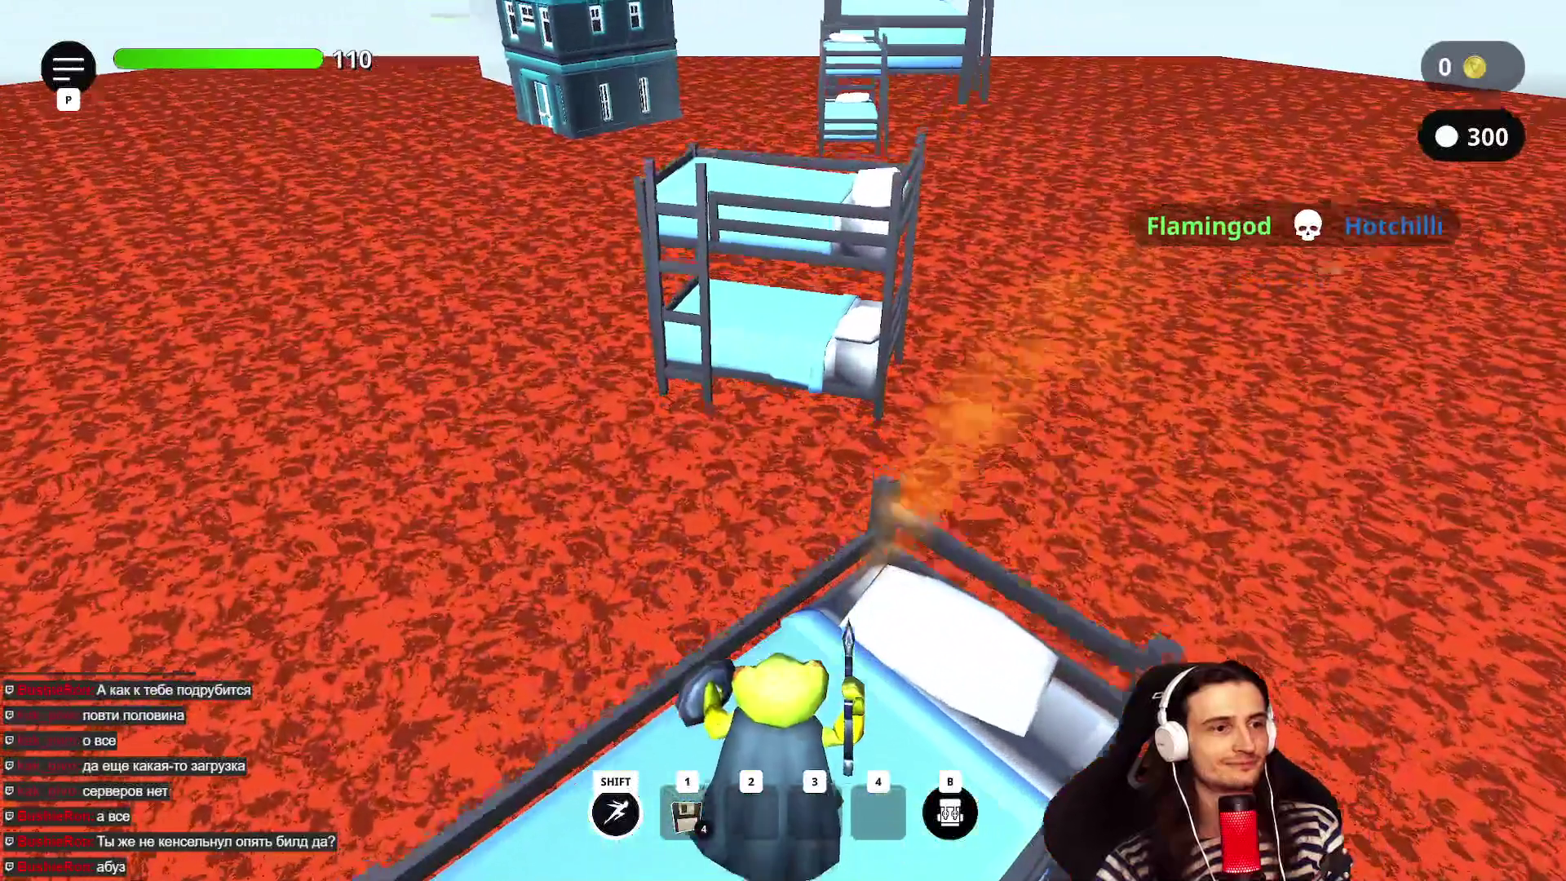
click(784, 441)
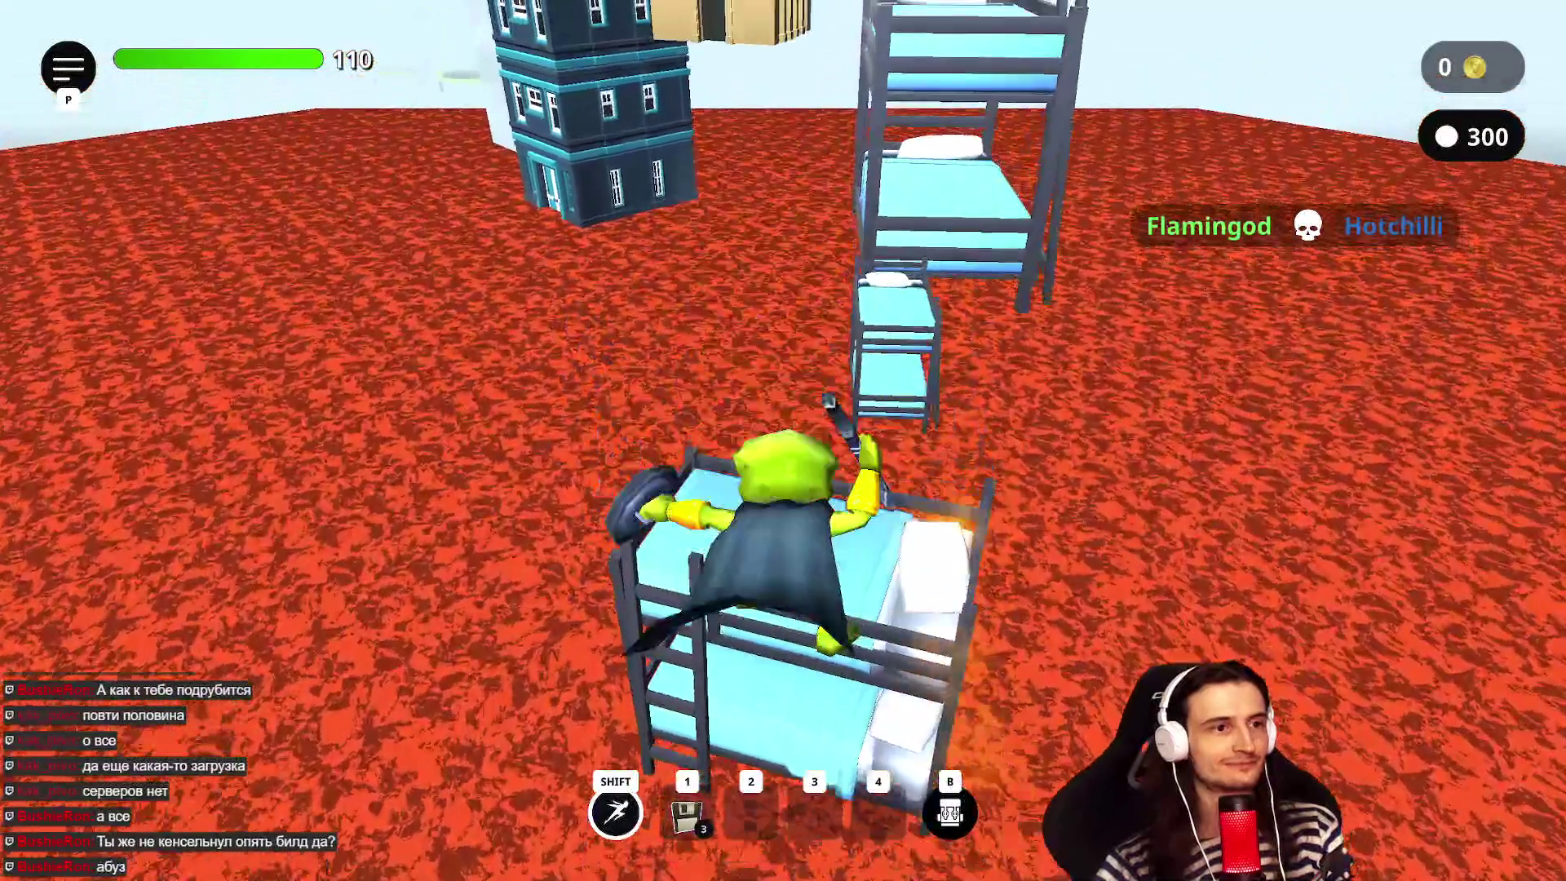
key(w)
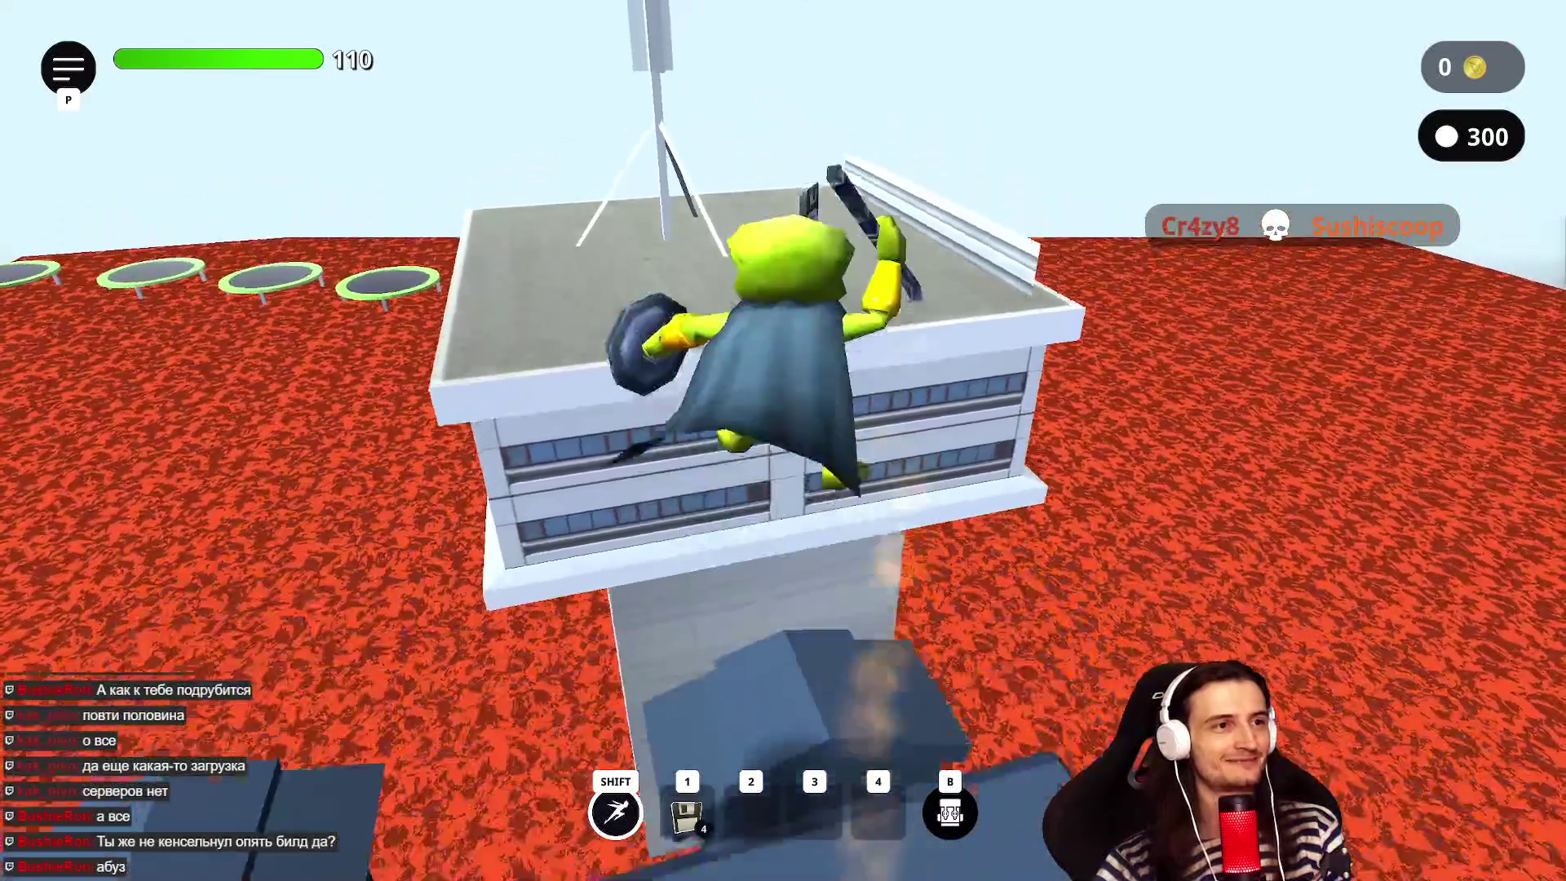
key(w)
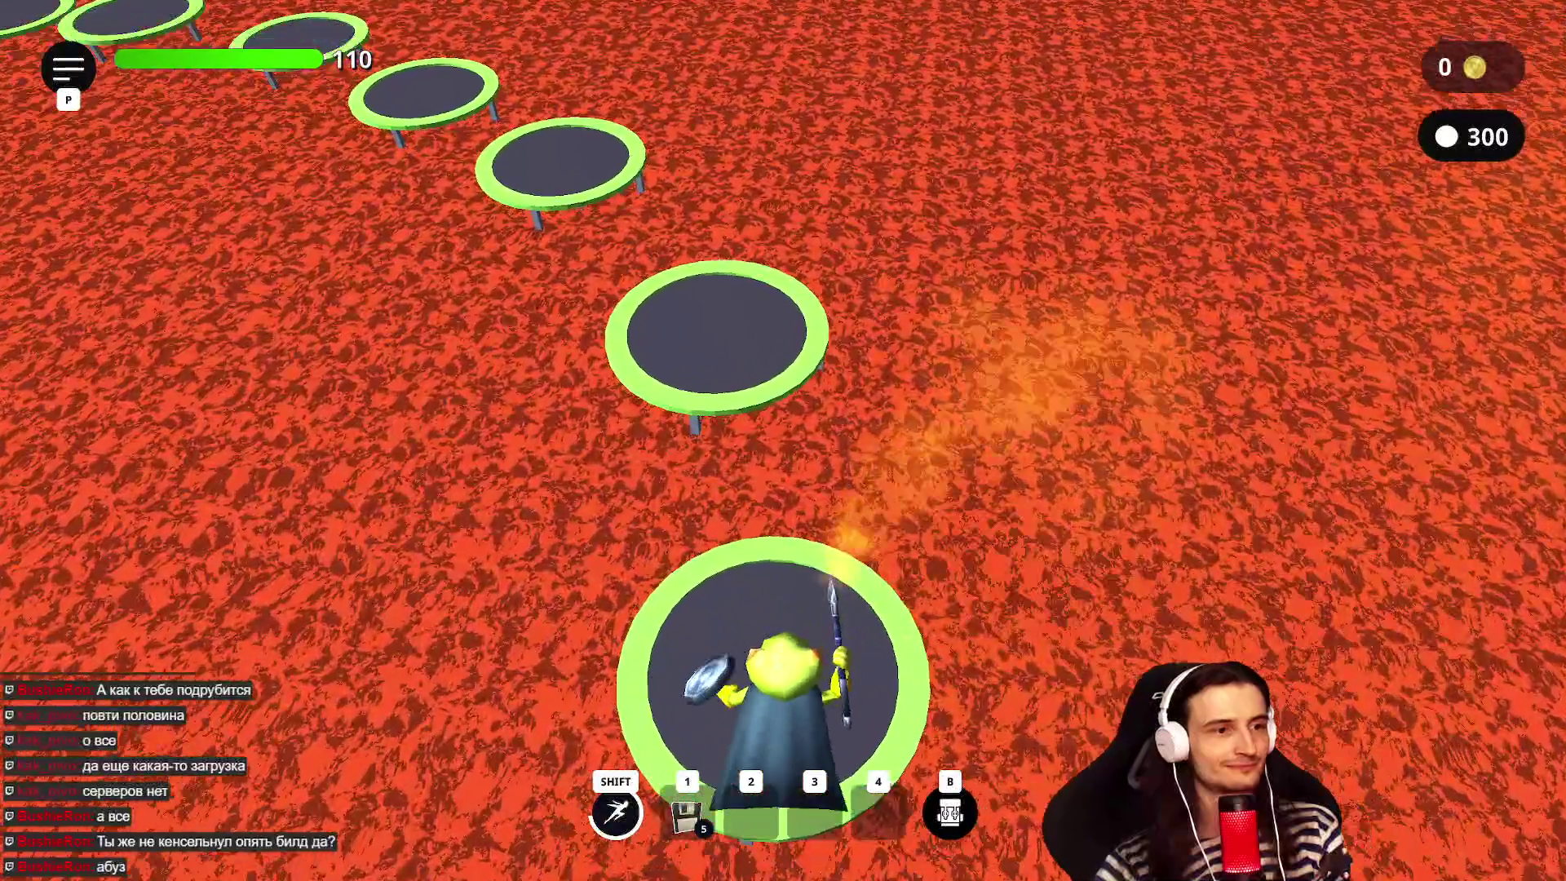
key(1)
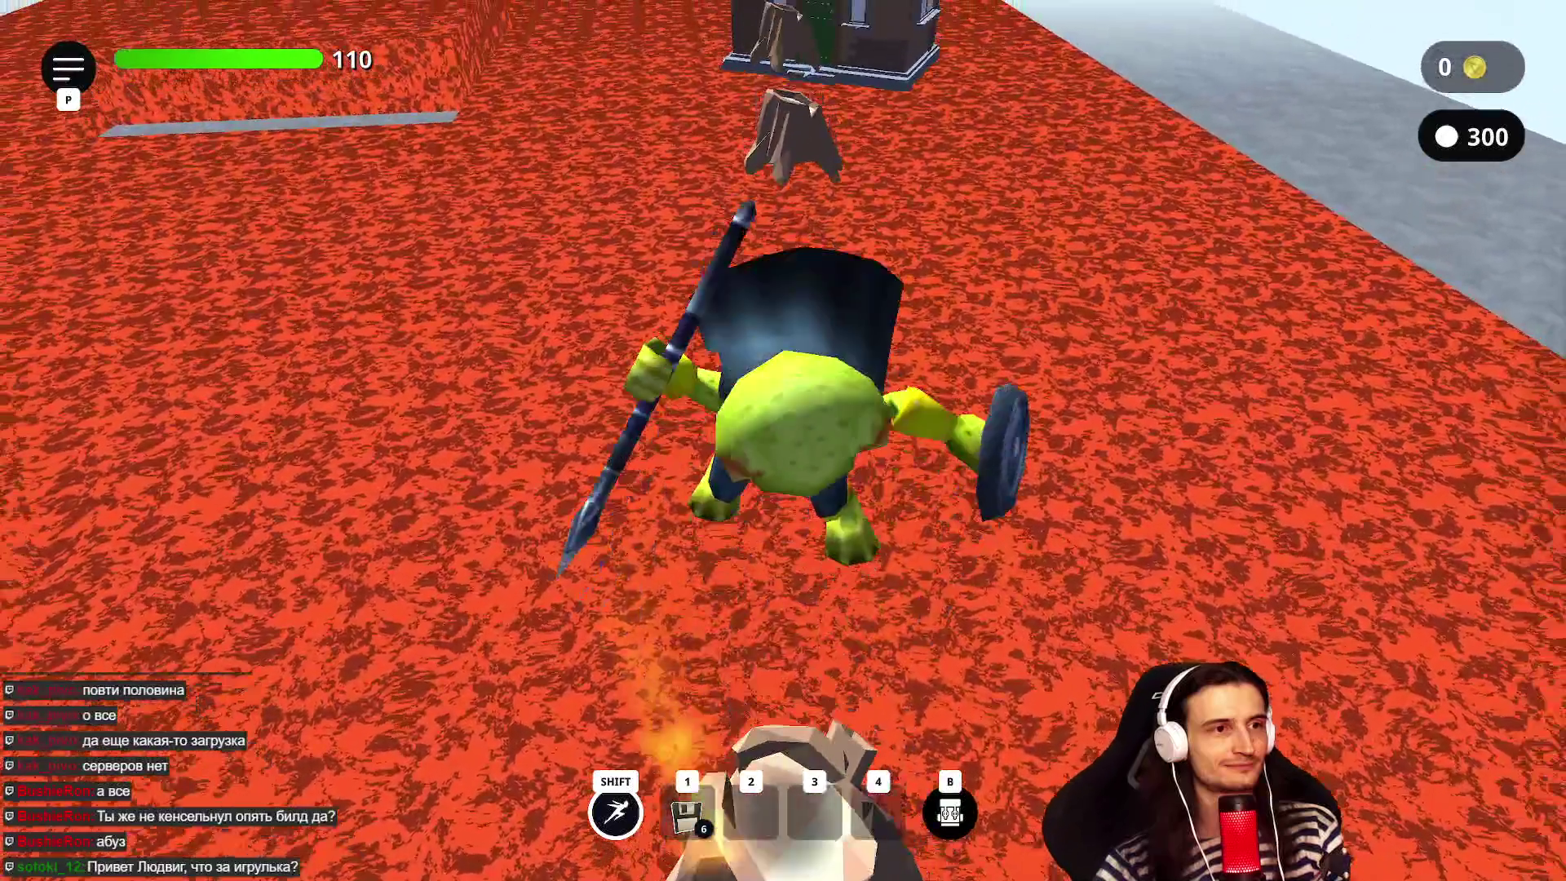
- Jump across the lava stumps to the house, climb the roof and step onto the glowing pad
key(w)
key(space)
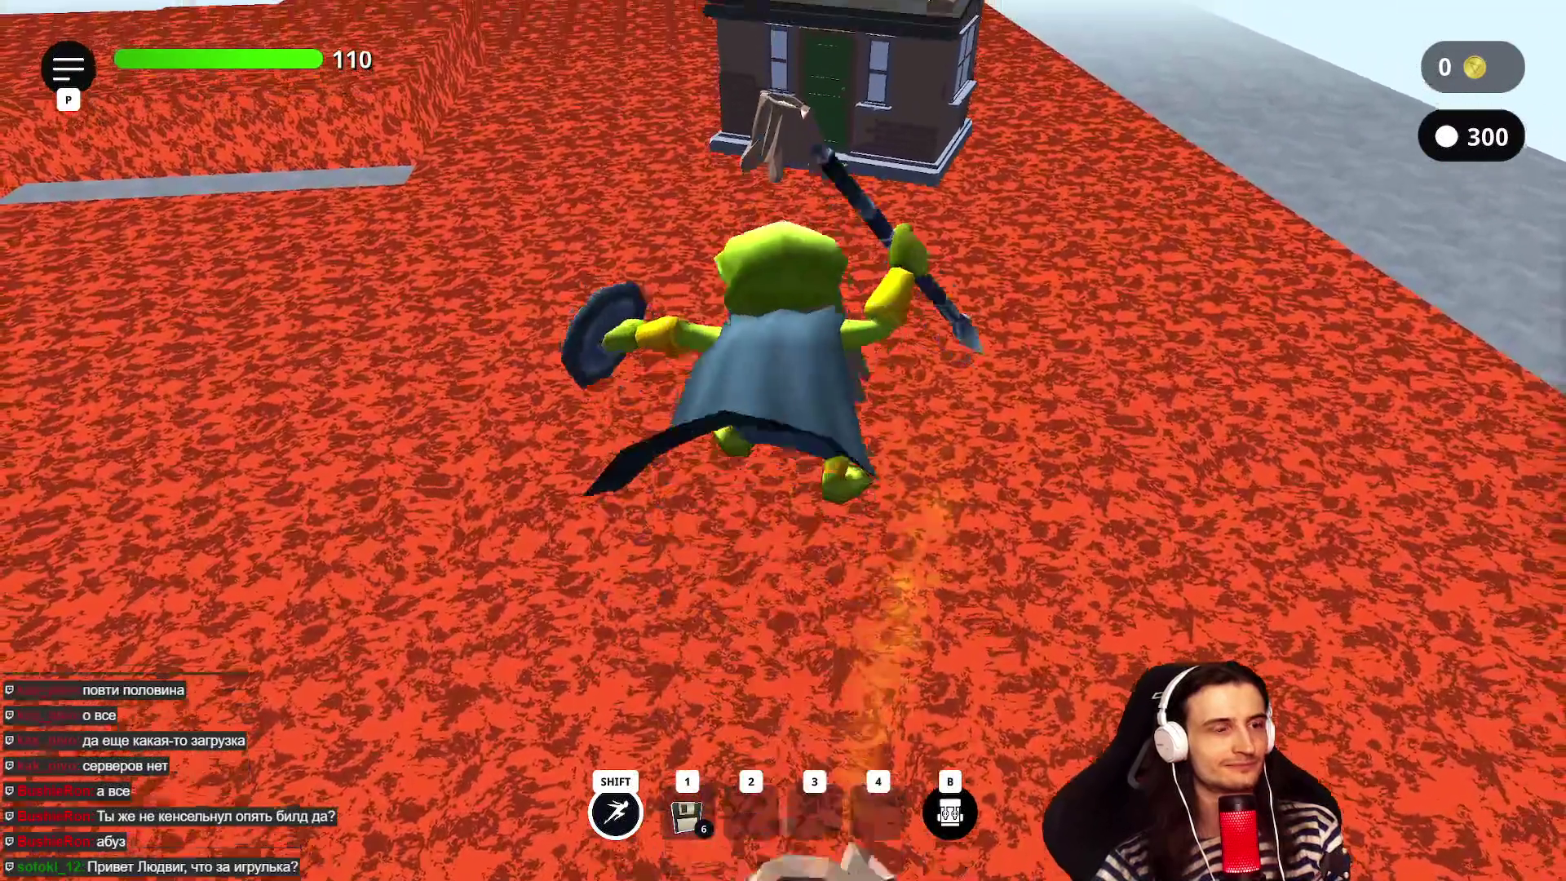
key(w)
key(space)
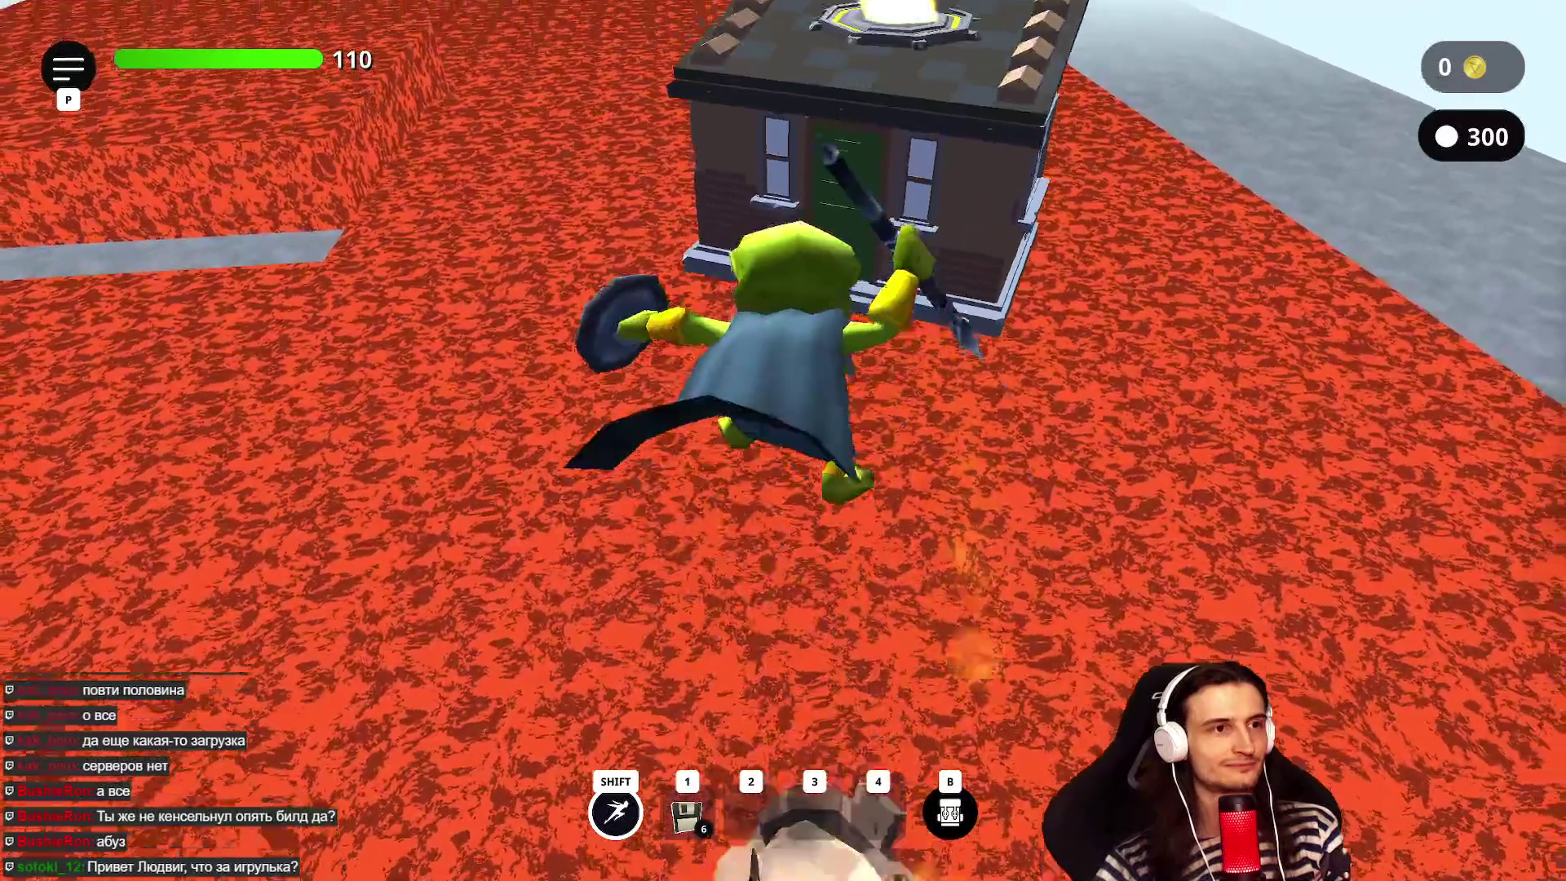
key(w)
key(space)
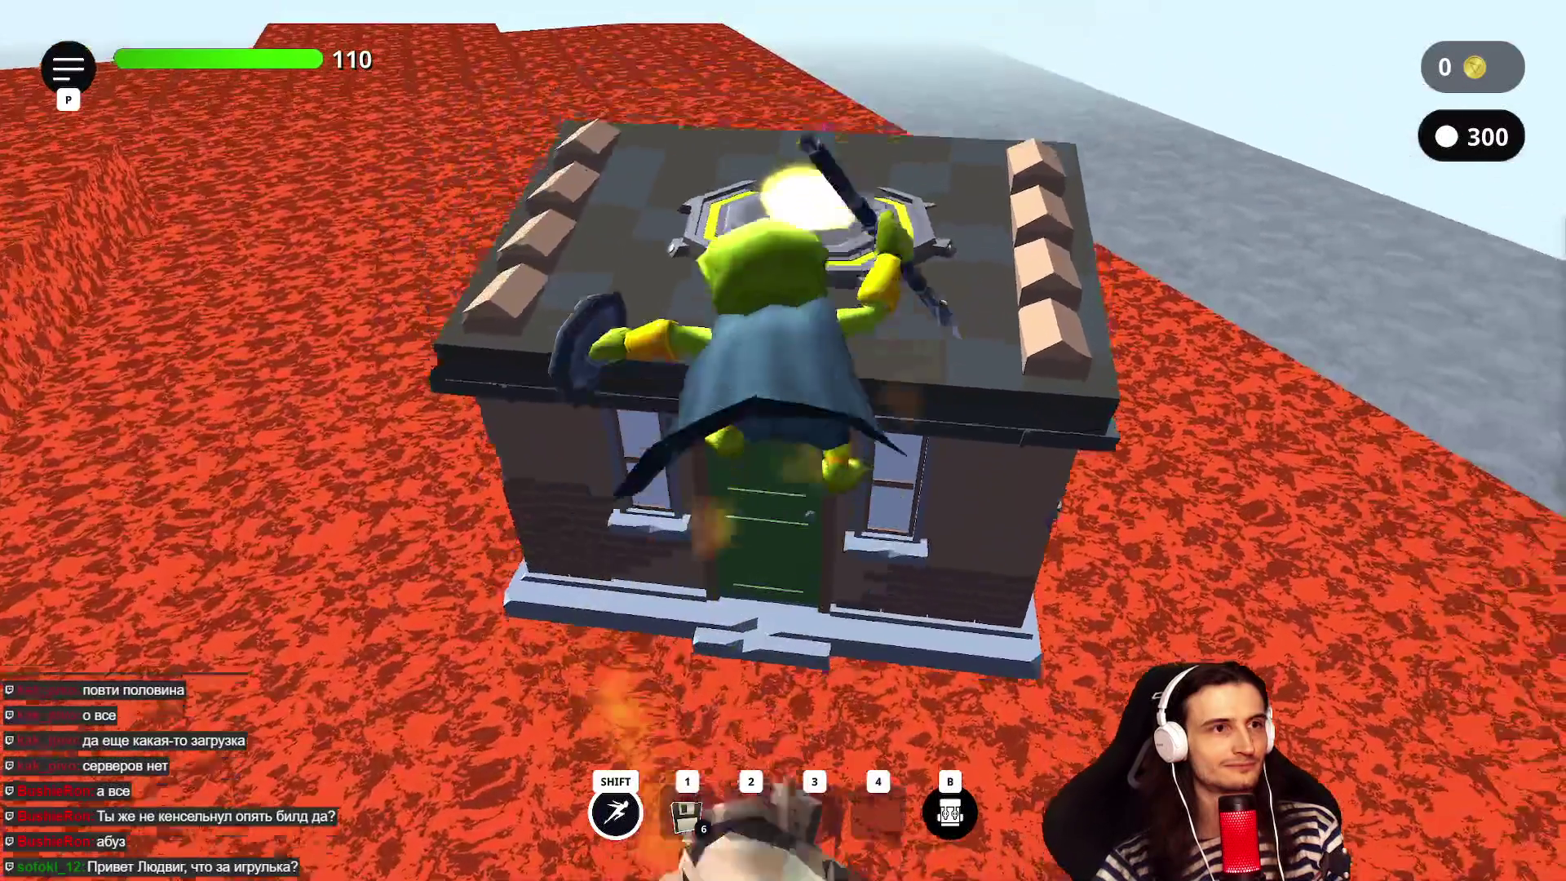
- Run across the bridge to the finish to win, then pick and confirm the orange frog skin
key(w)
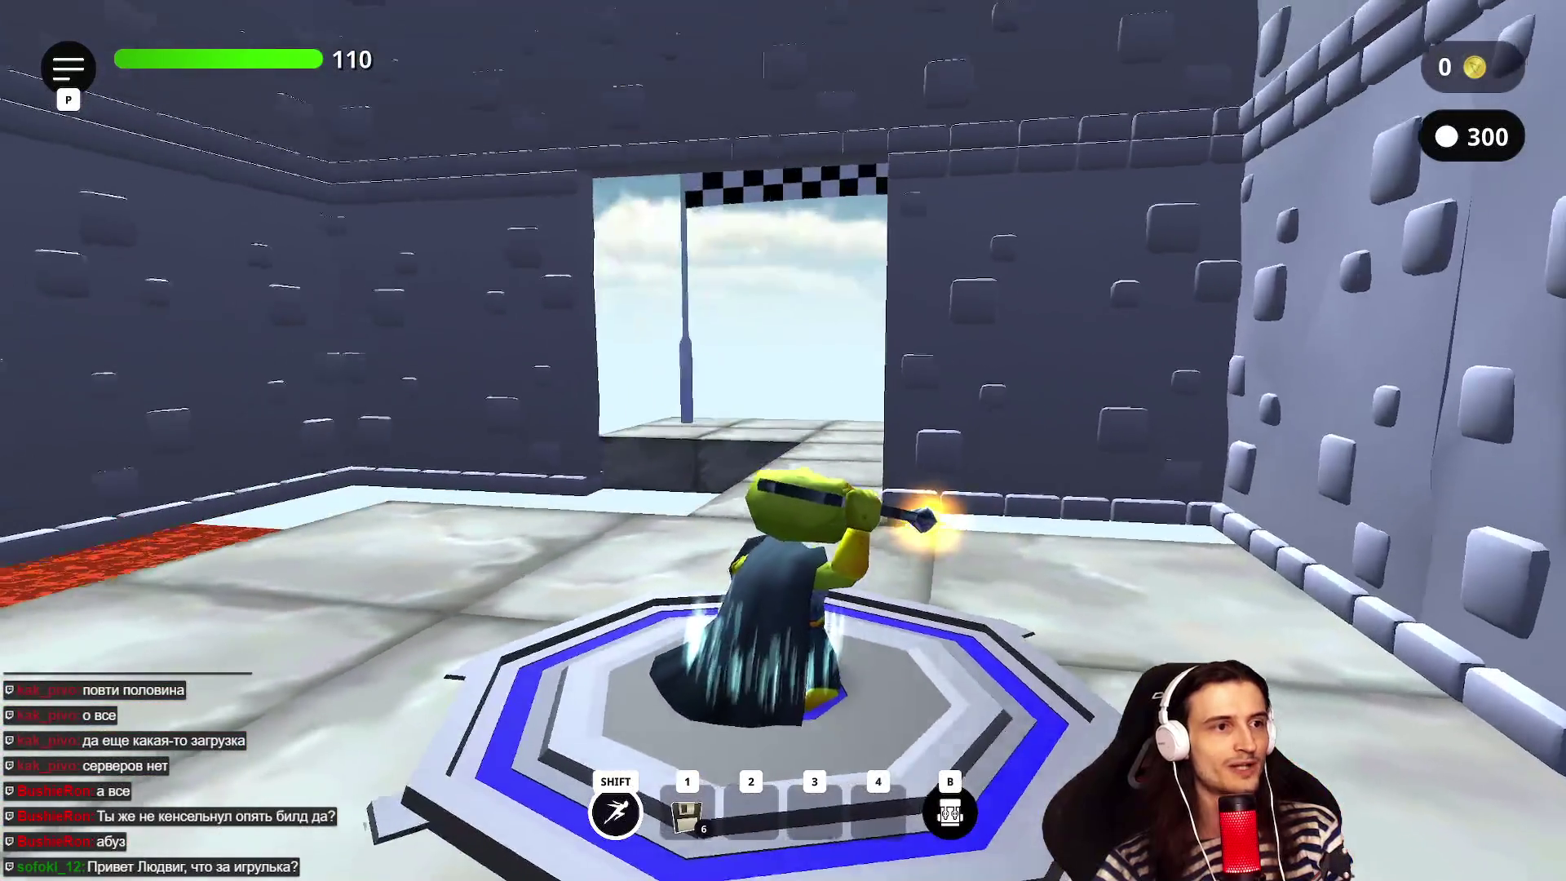
key(1)
key(w)
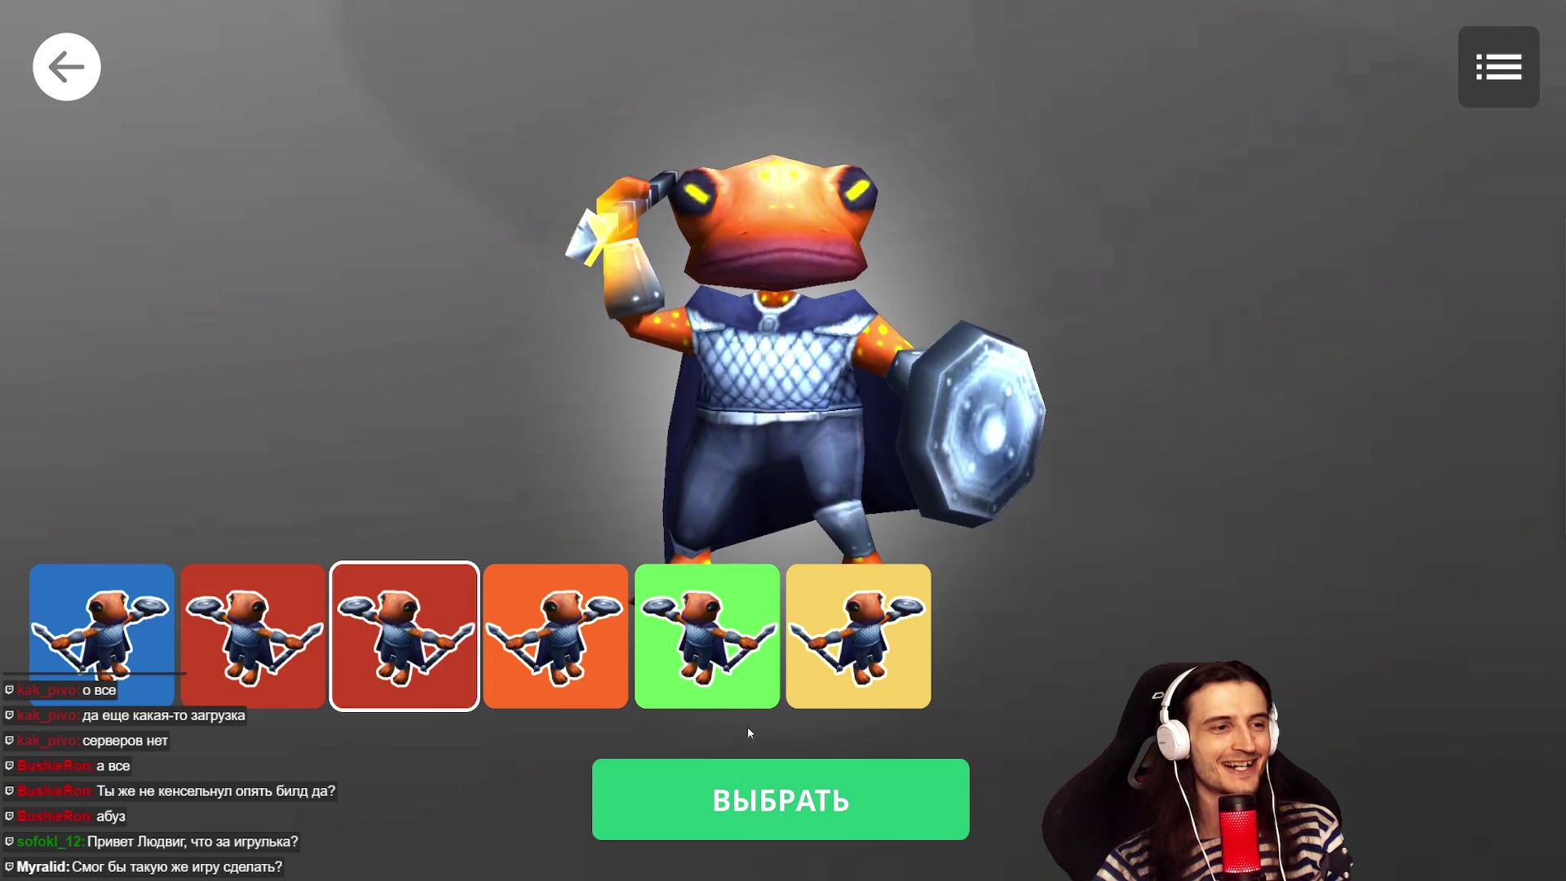
click(599, 654)
click(718, 804)
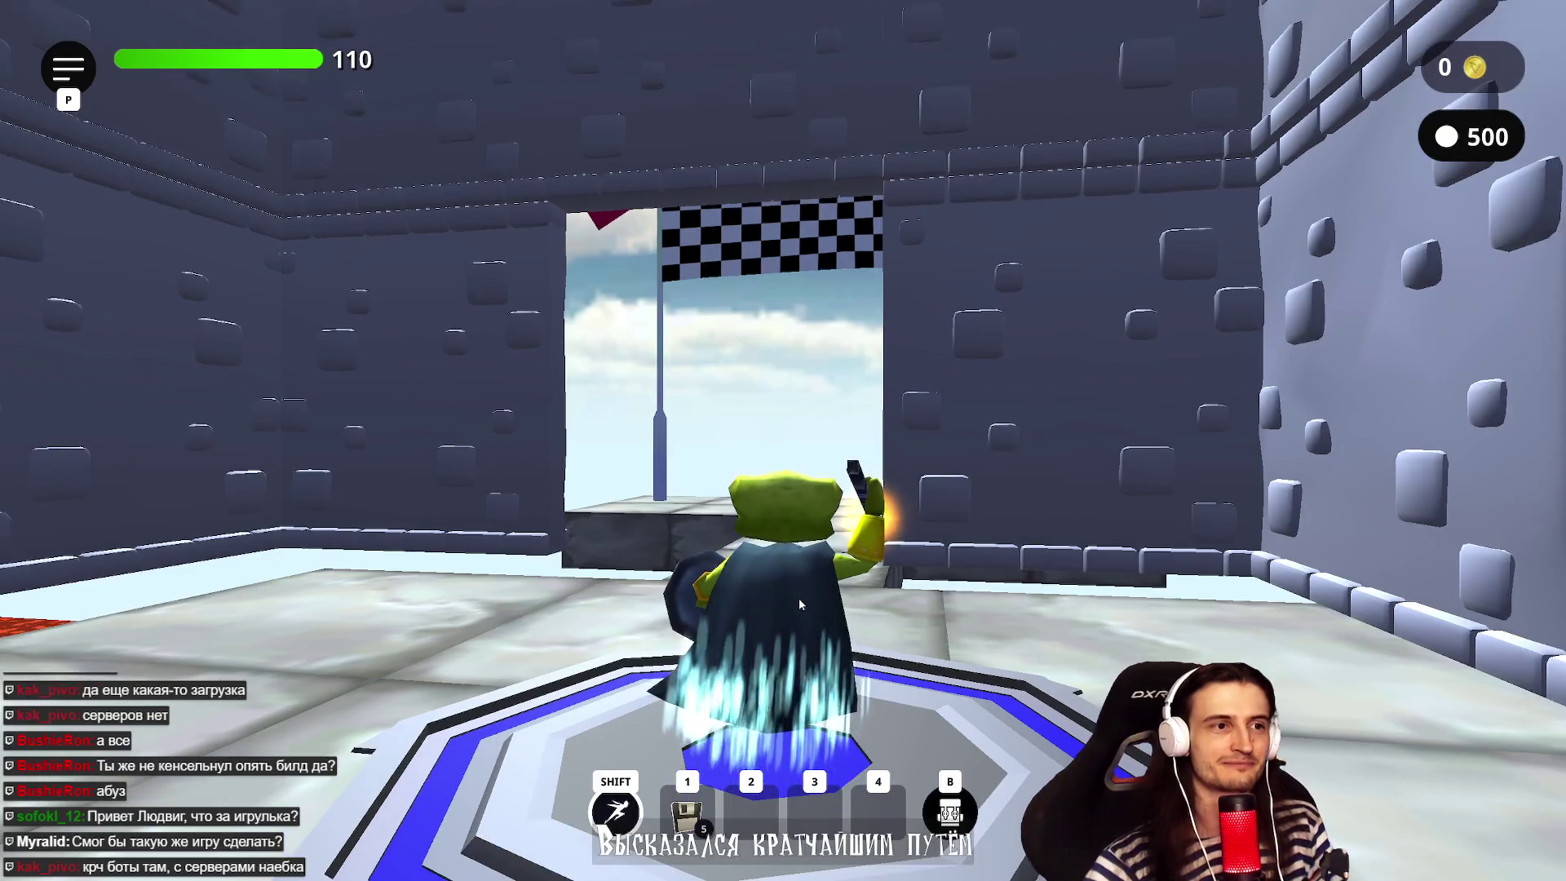
- Choose and confirm the green frog skin, then start a new match
key(w)
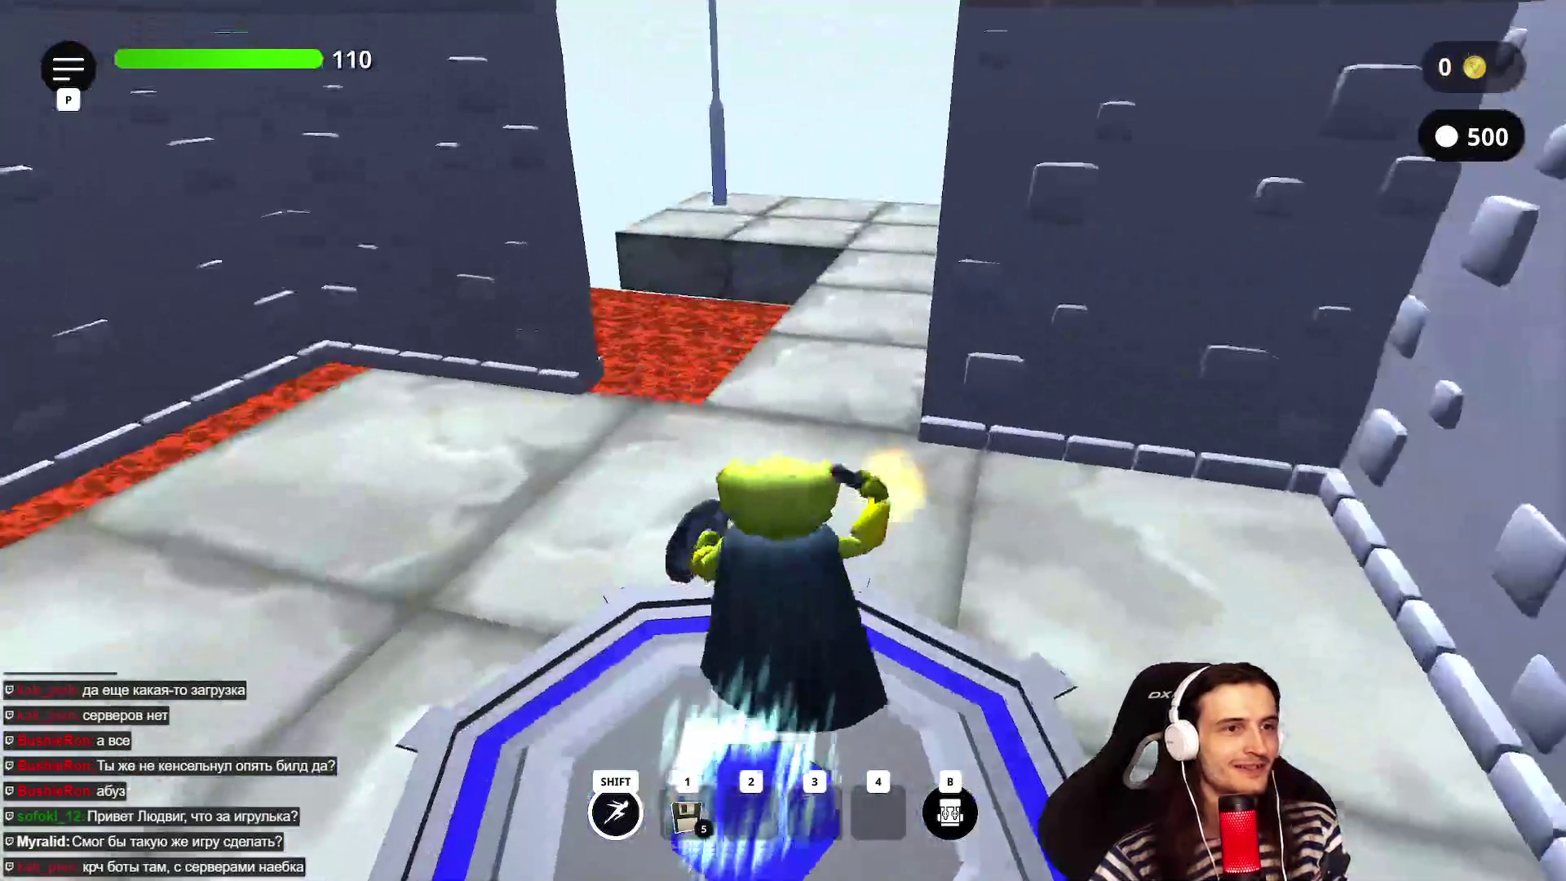
key(w)
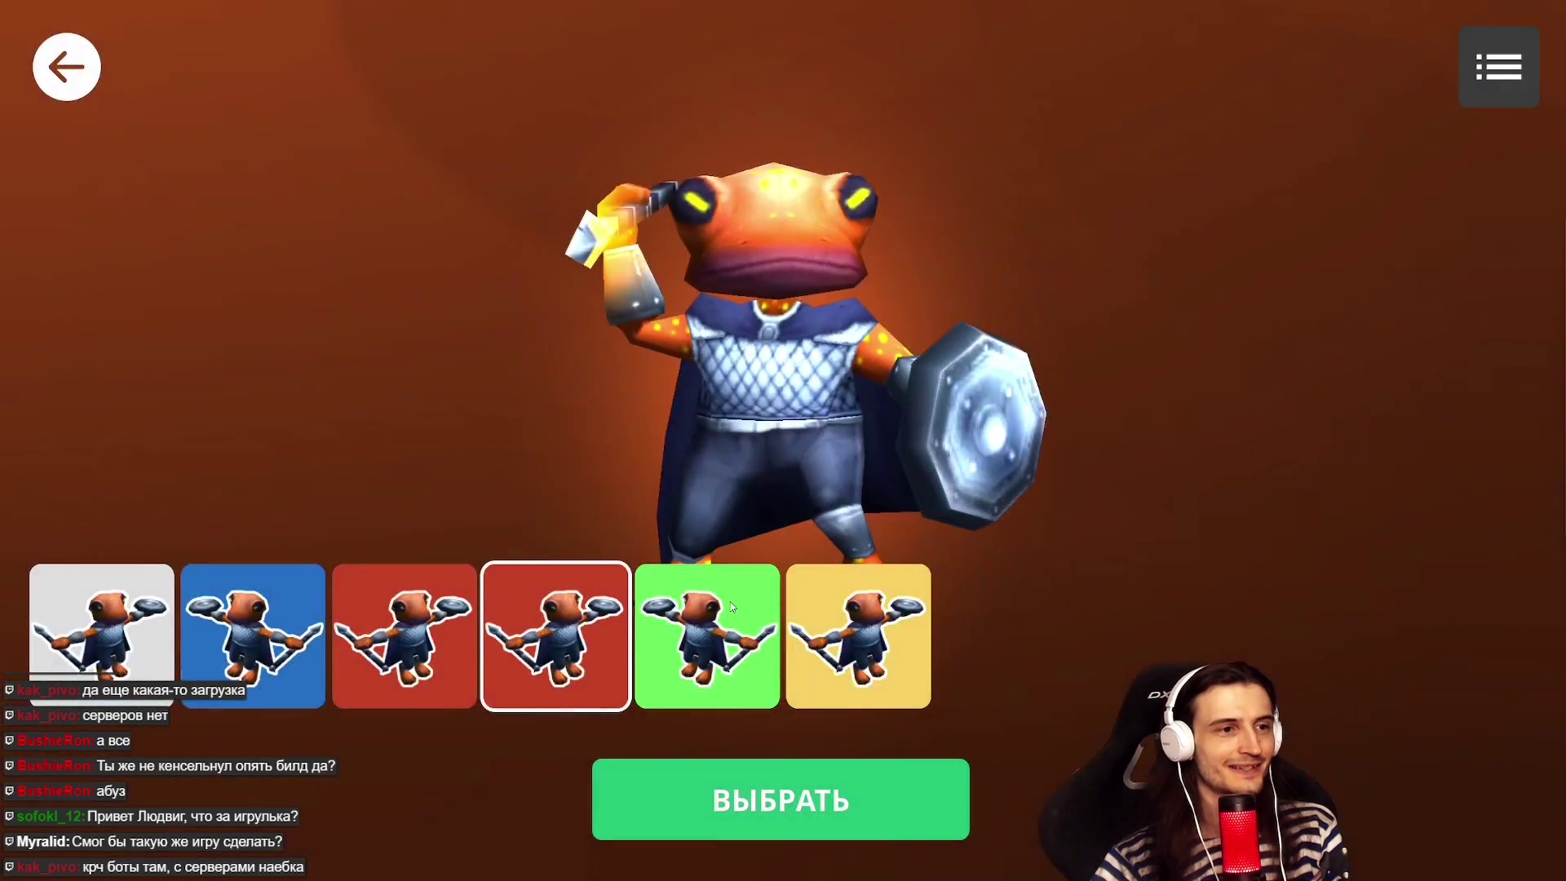
click(709, 648)
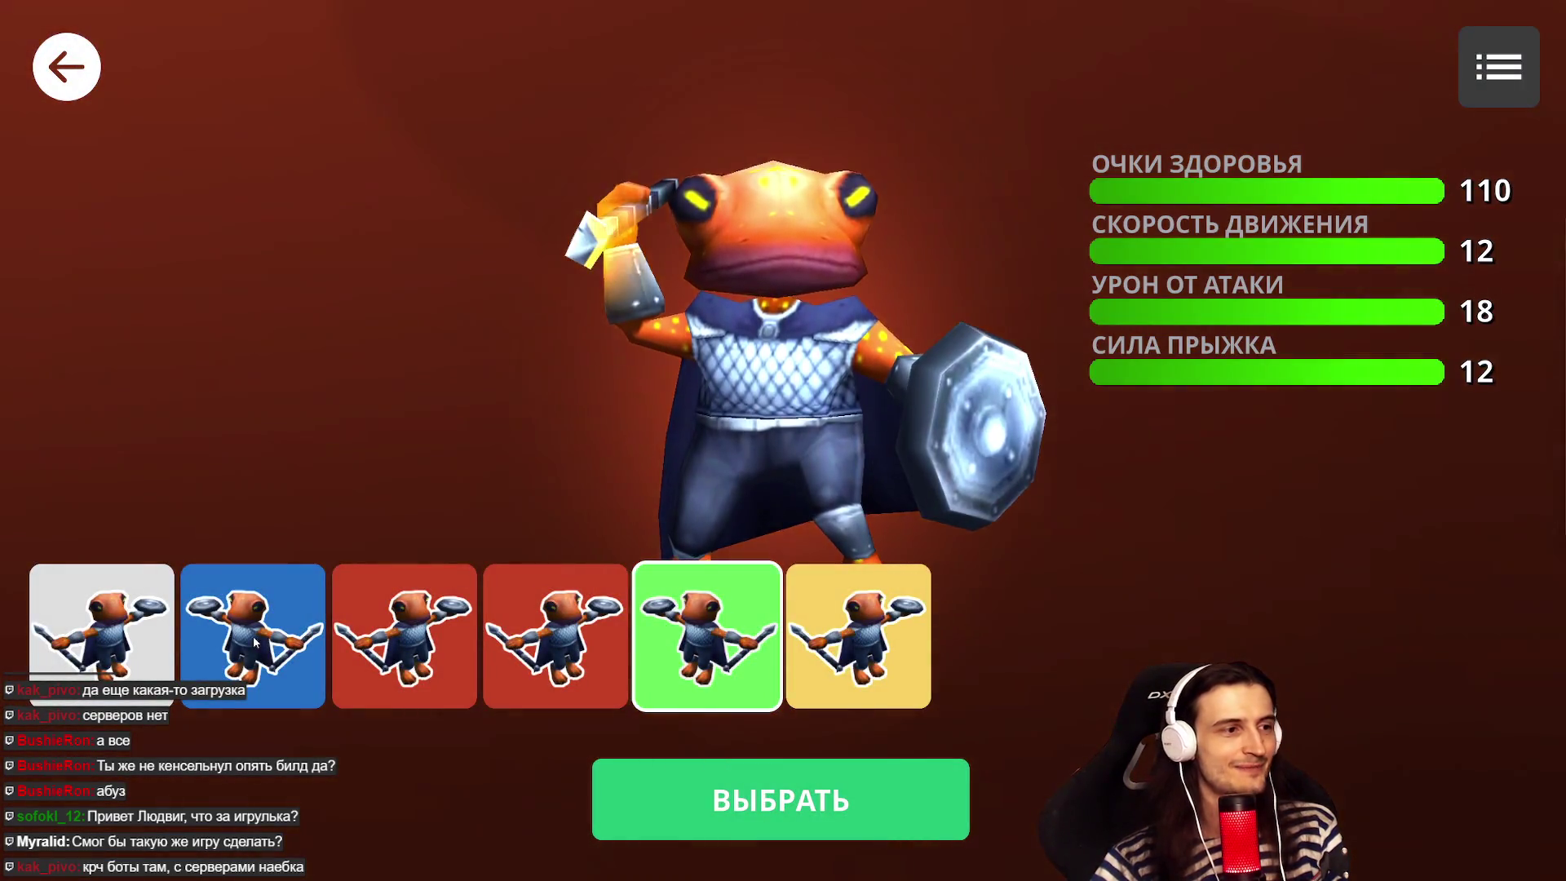
click(713, 804)
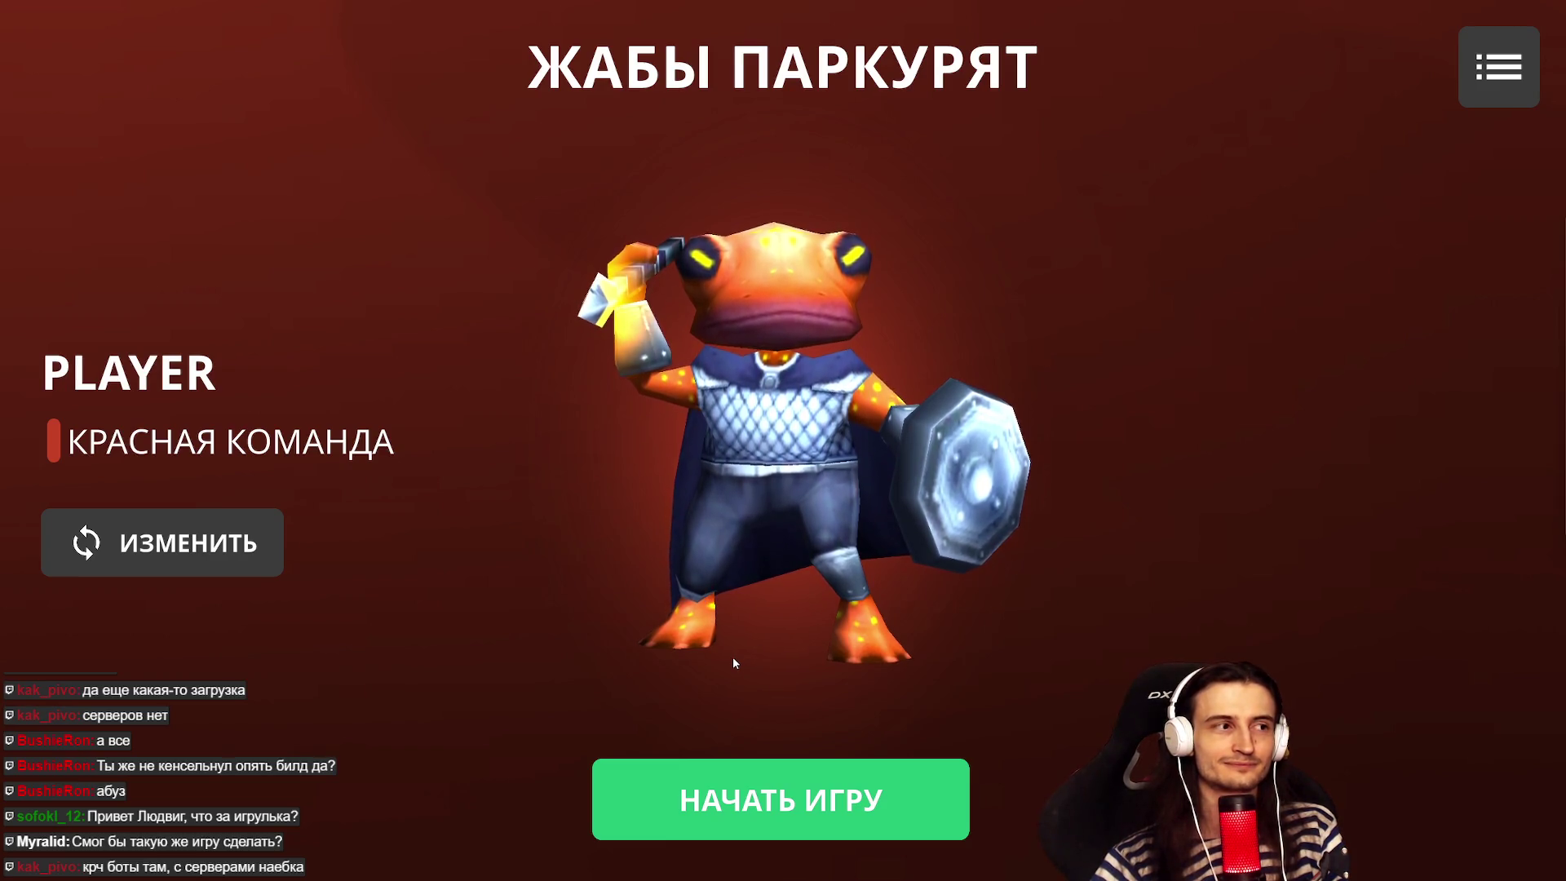
click(759, 800)
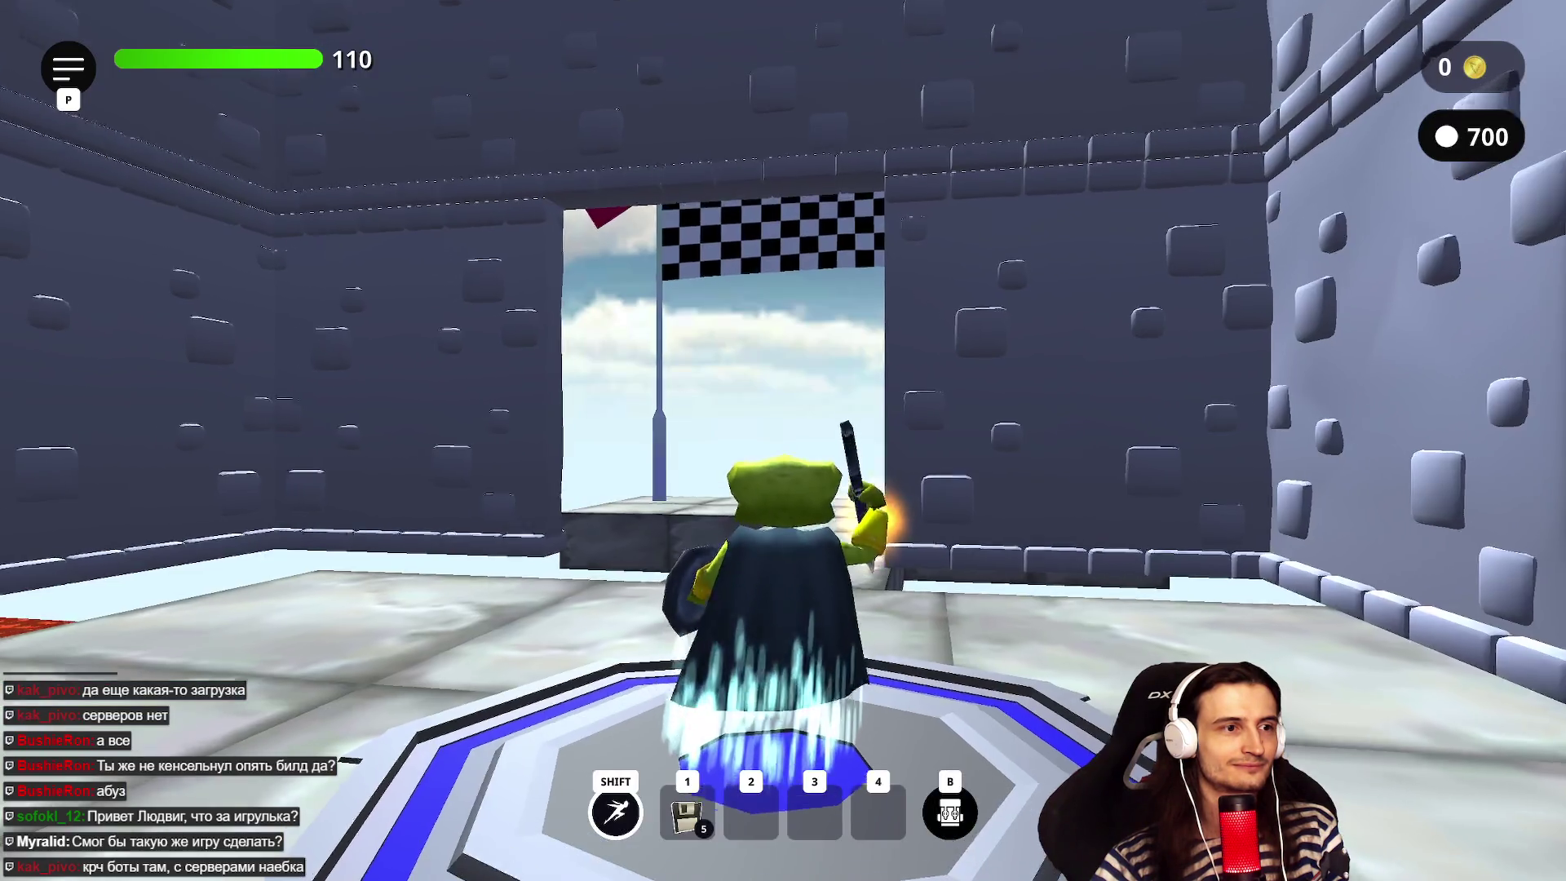
- Walk the frog along the castle wall, jump over the checkered finish arch and run back into the lava
key(w)
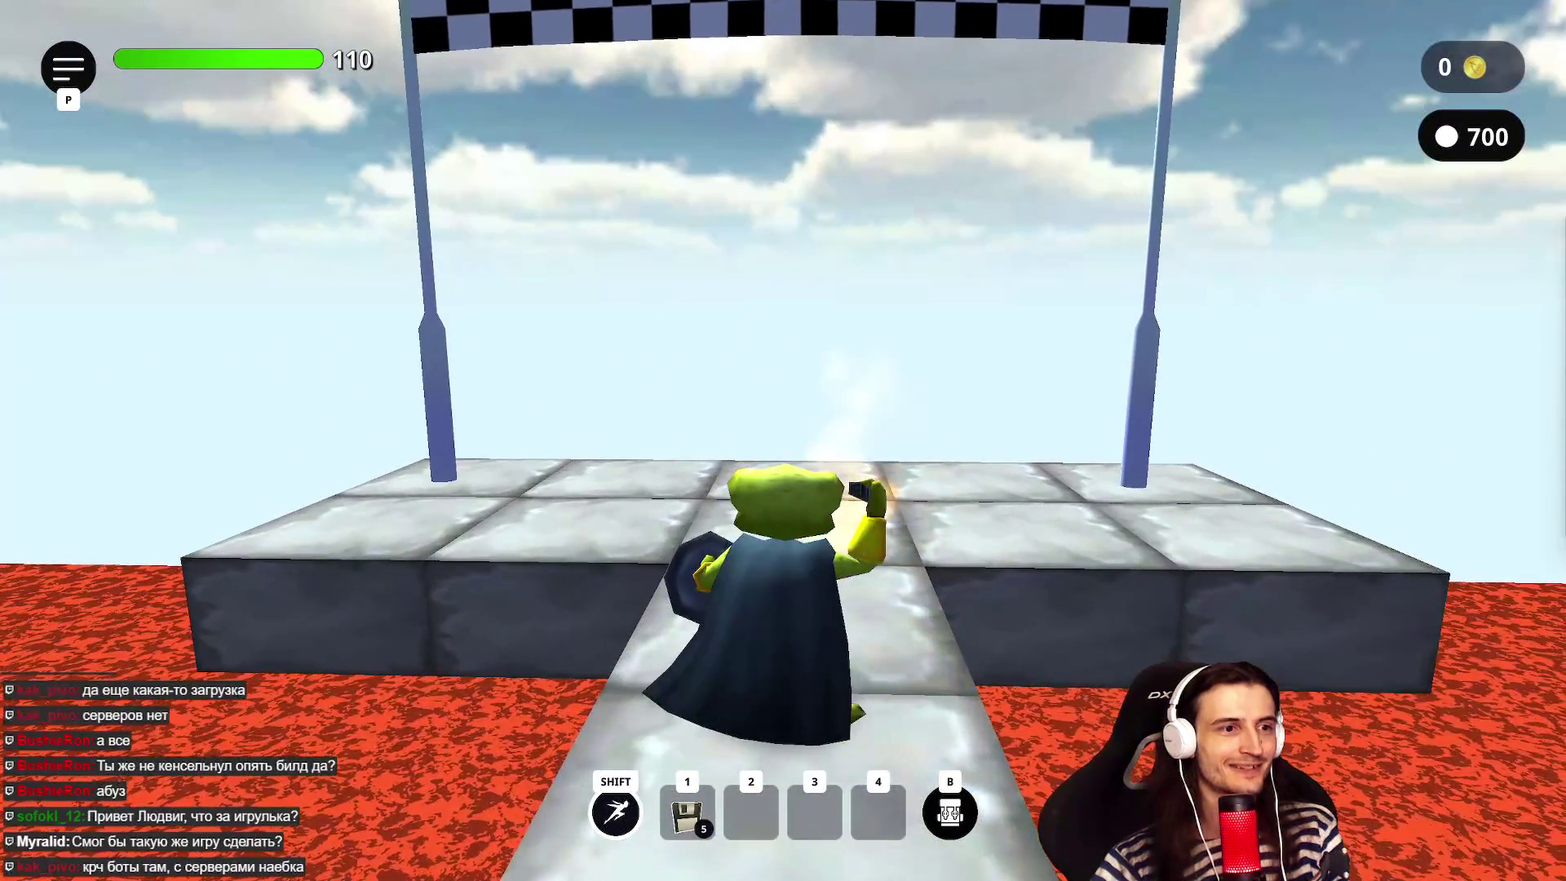
key(w)
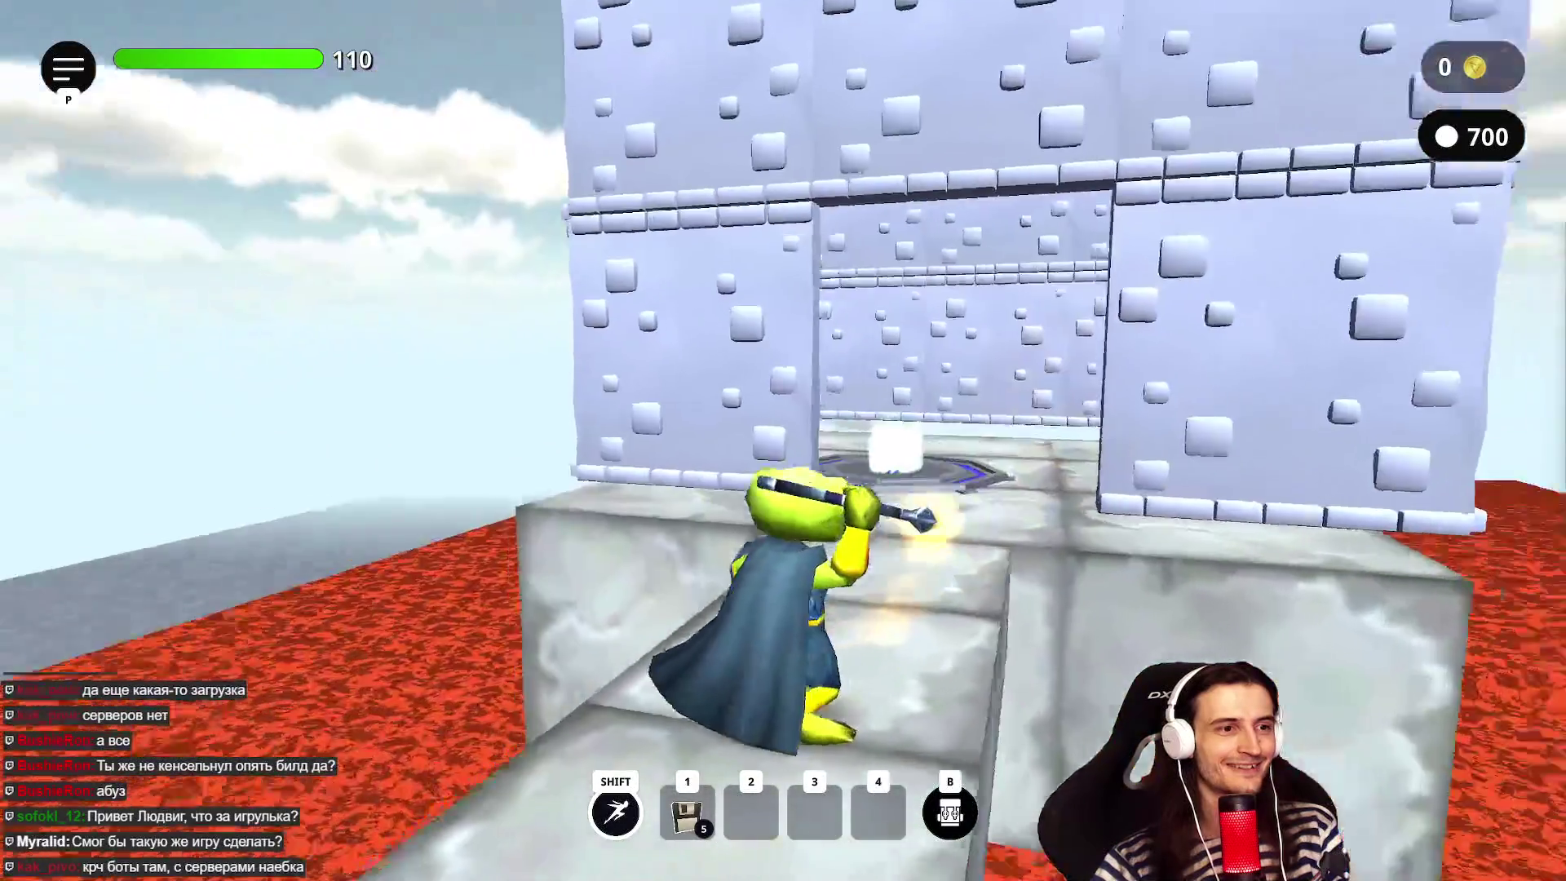
key(w)
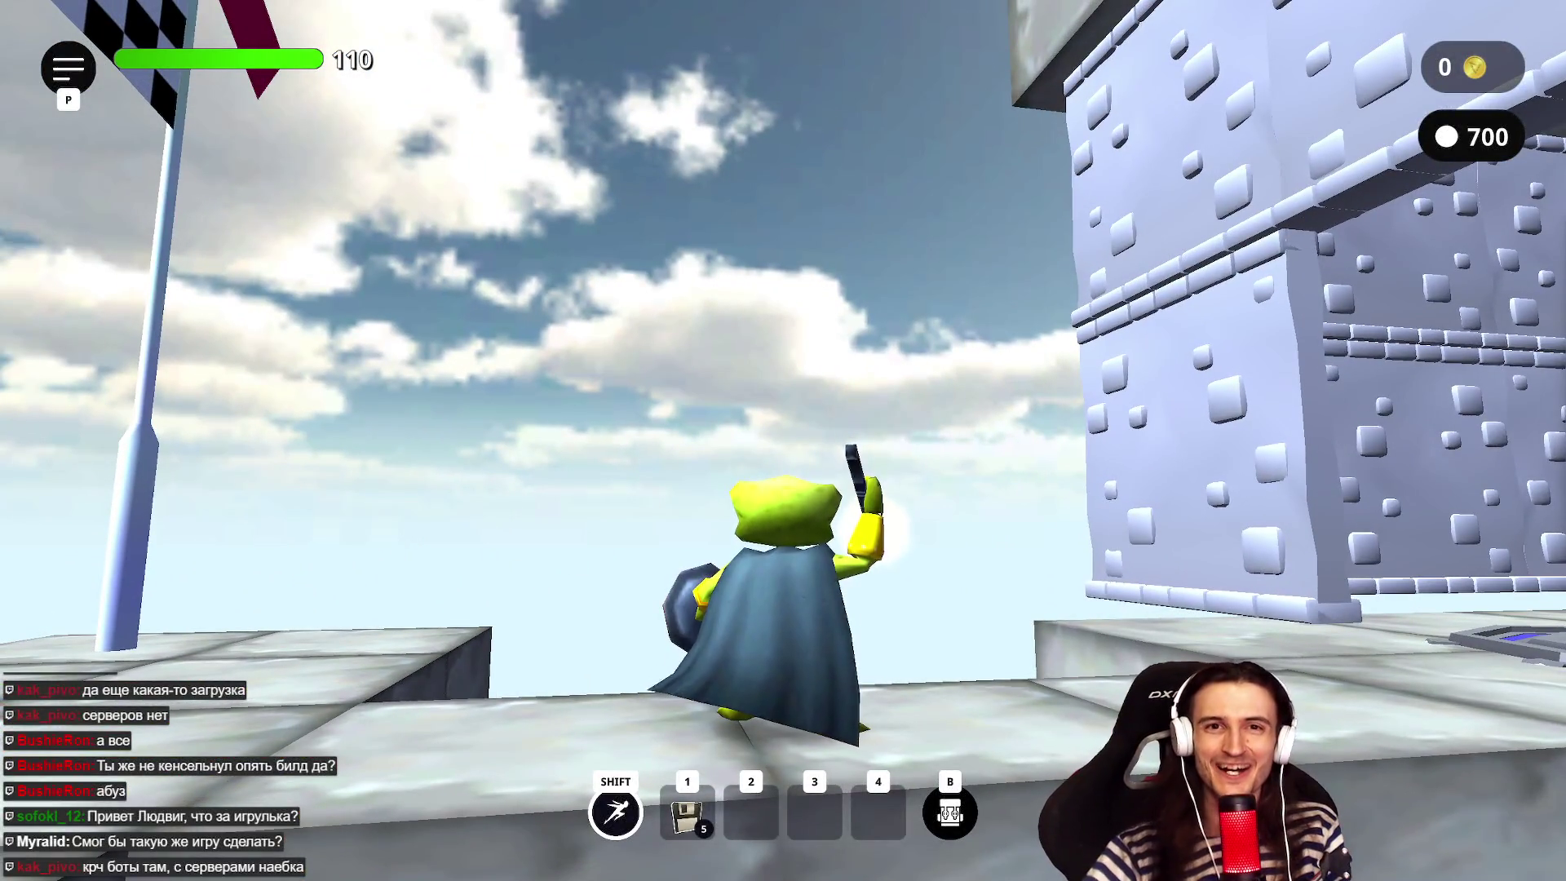
key(w)
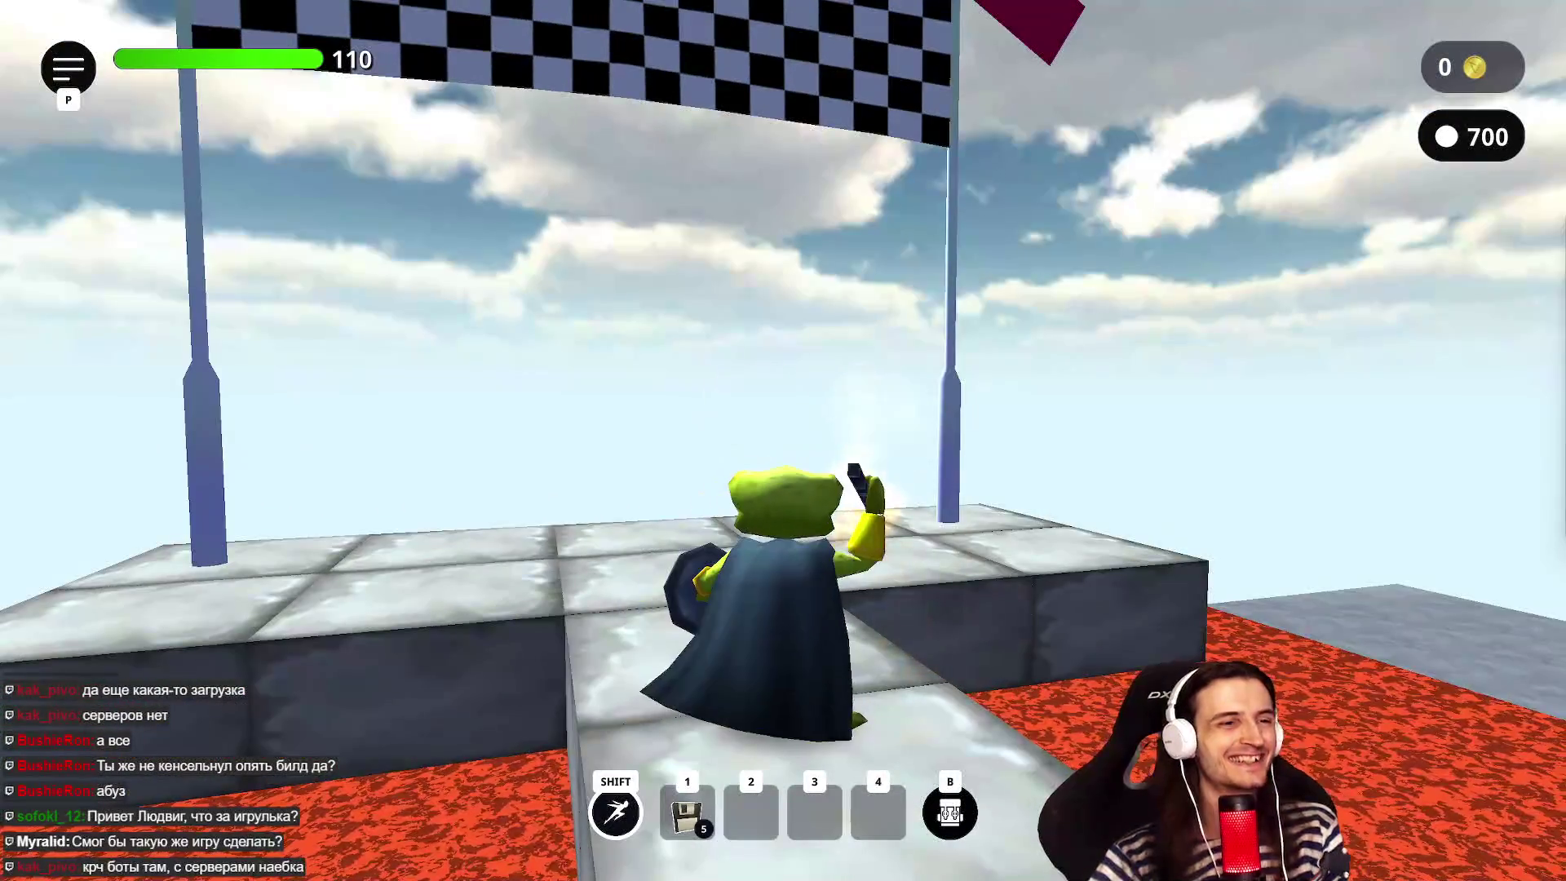
key(space)
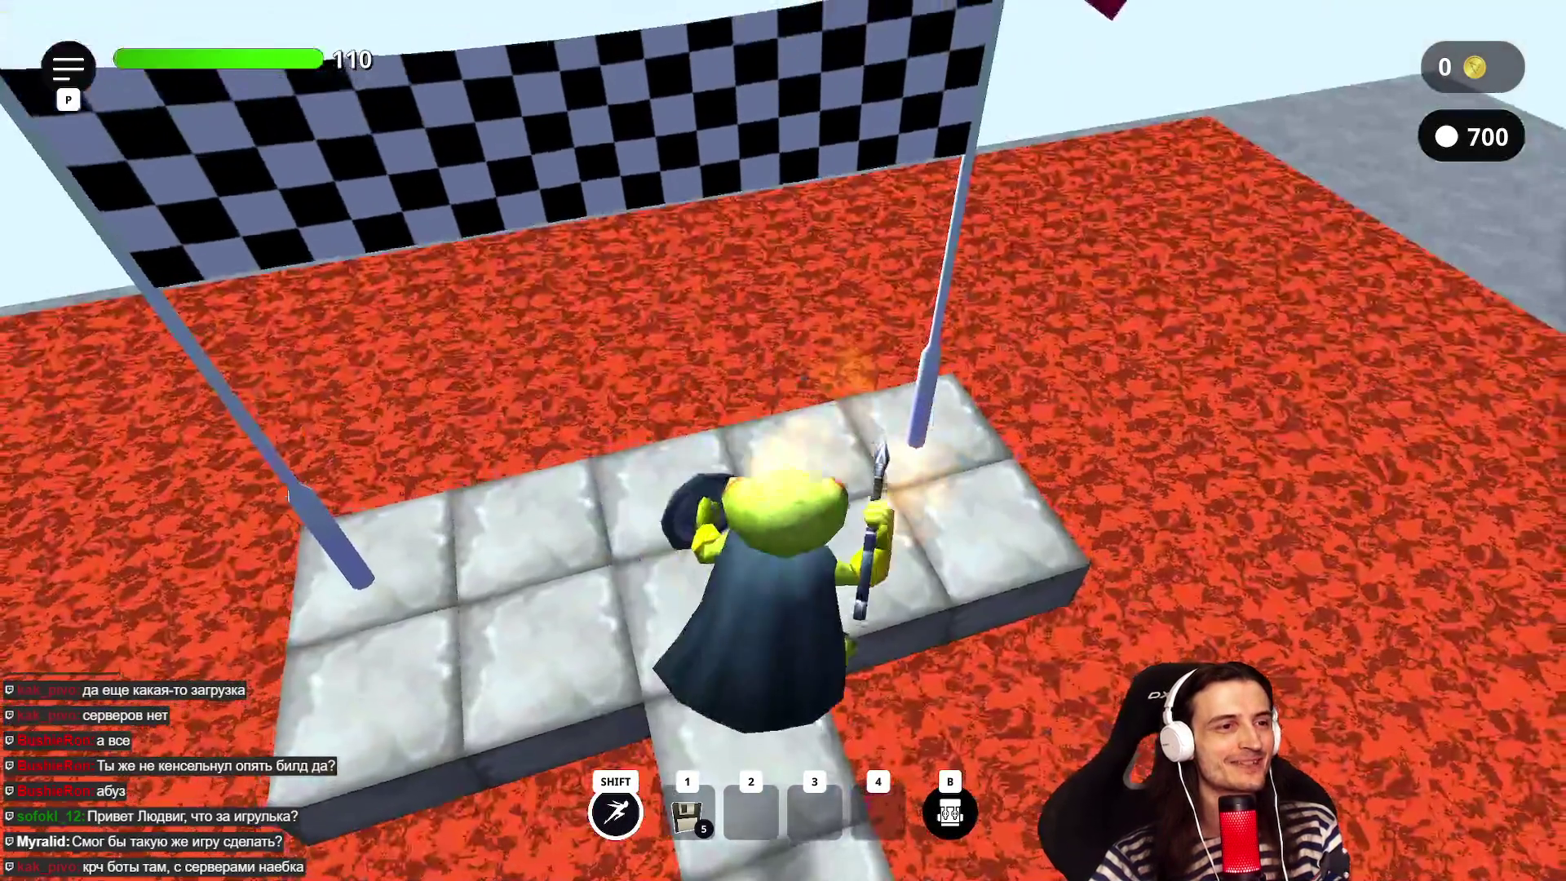
key(w)
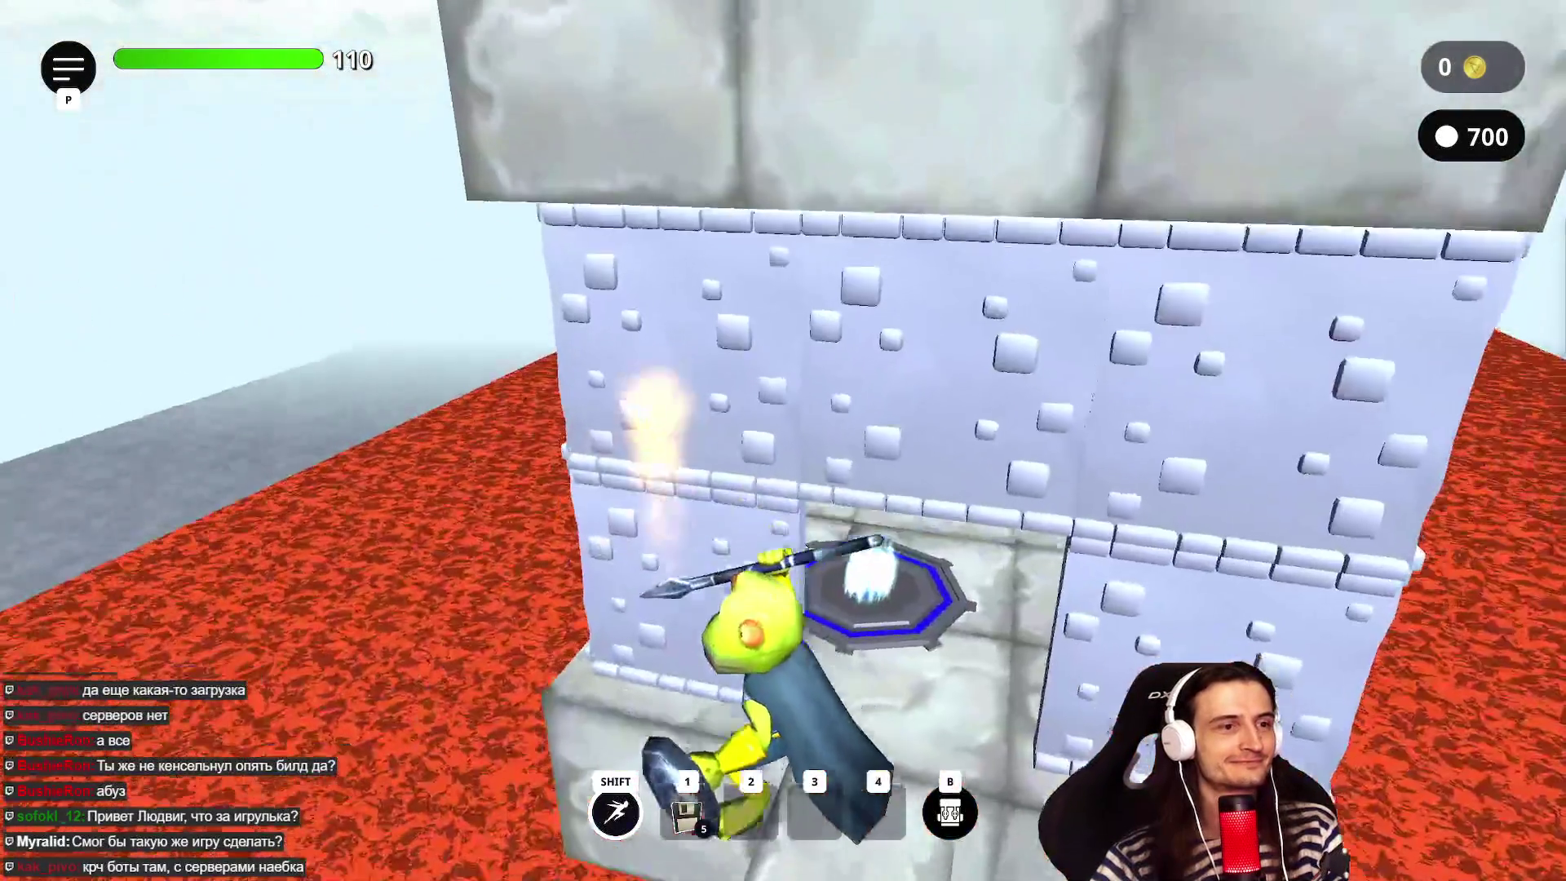
key(w)
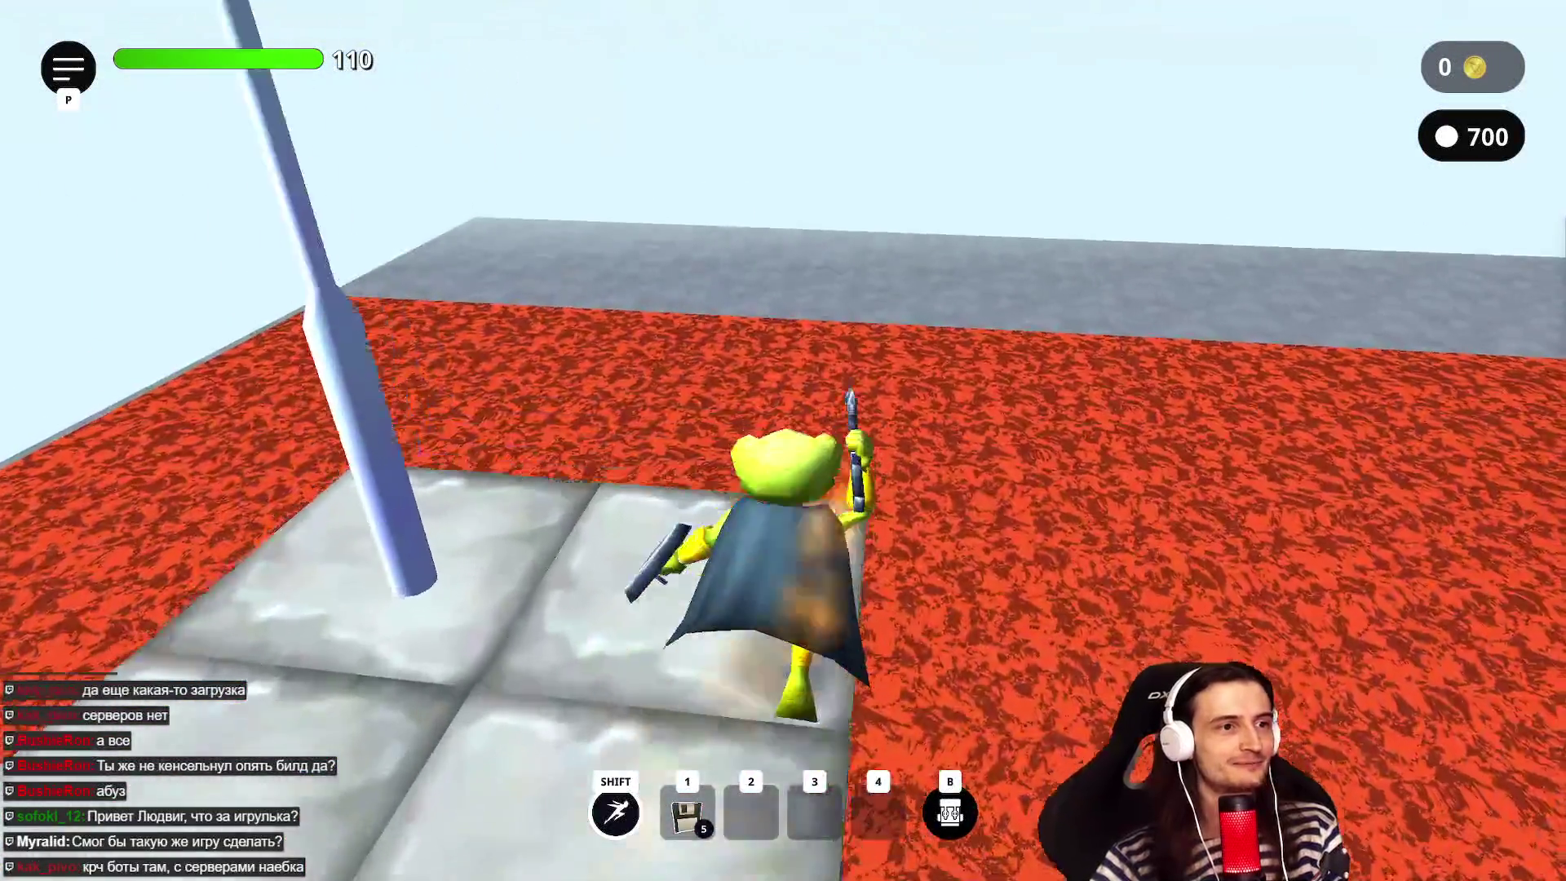
key(s)
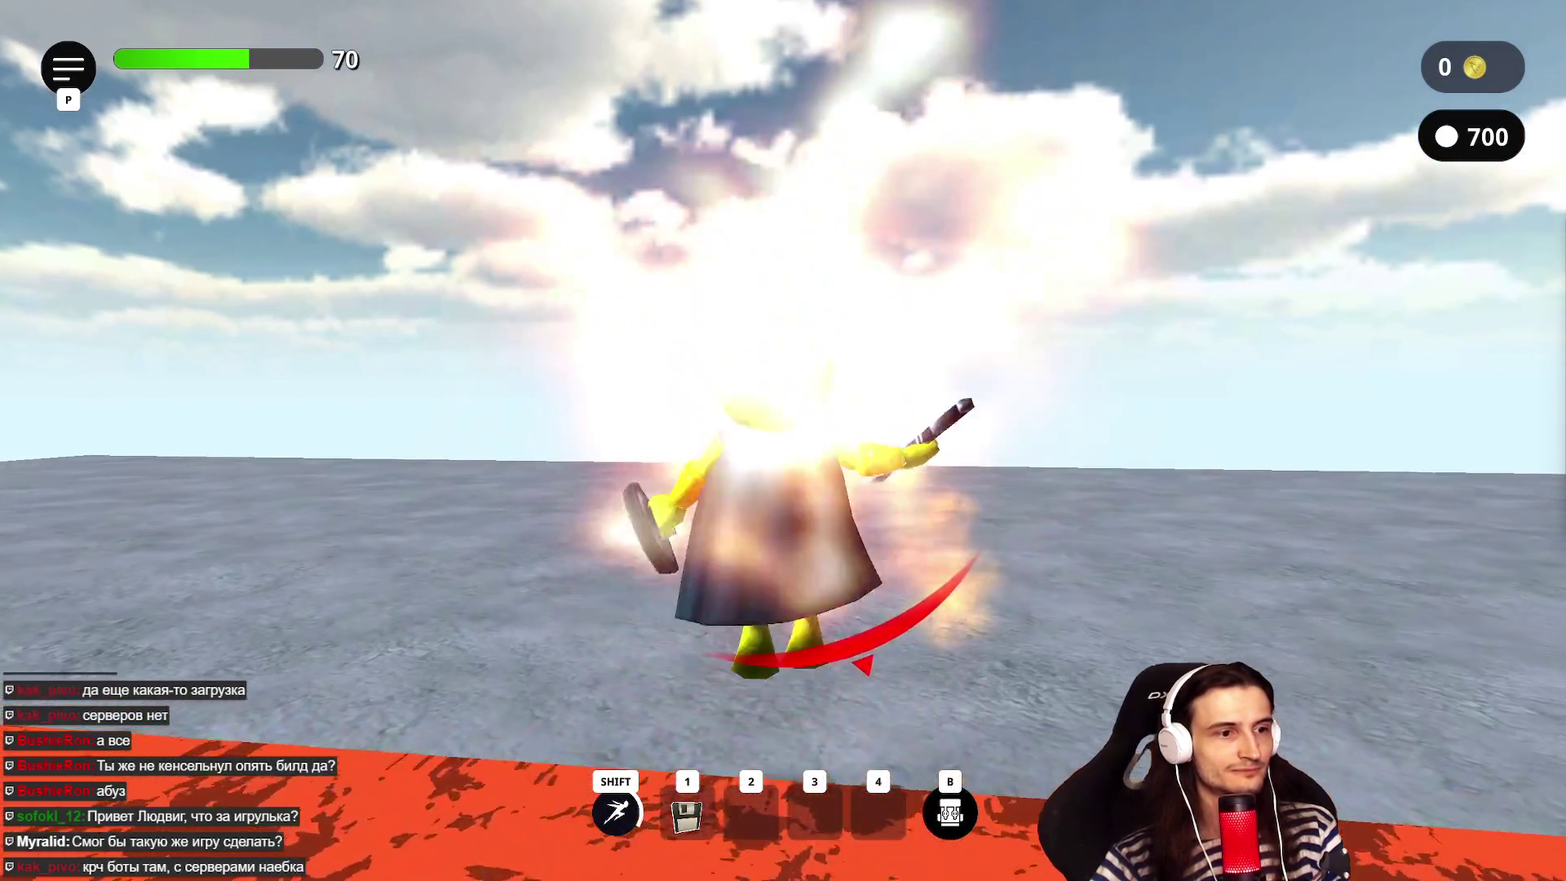
- Dash and leap across the stone floor out over the lava, taking lava damage
key(shift)
key(w)
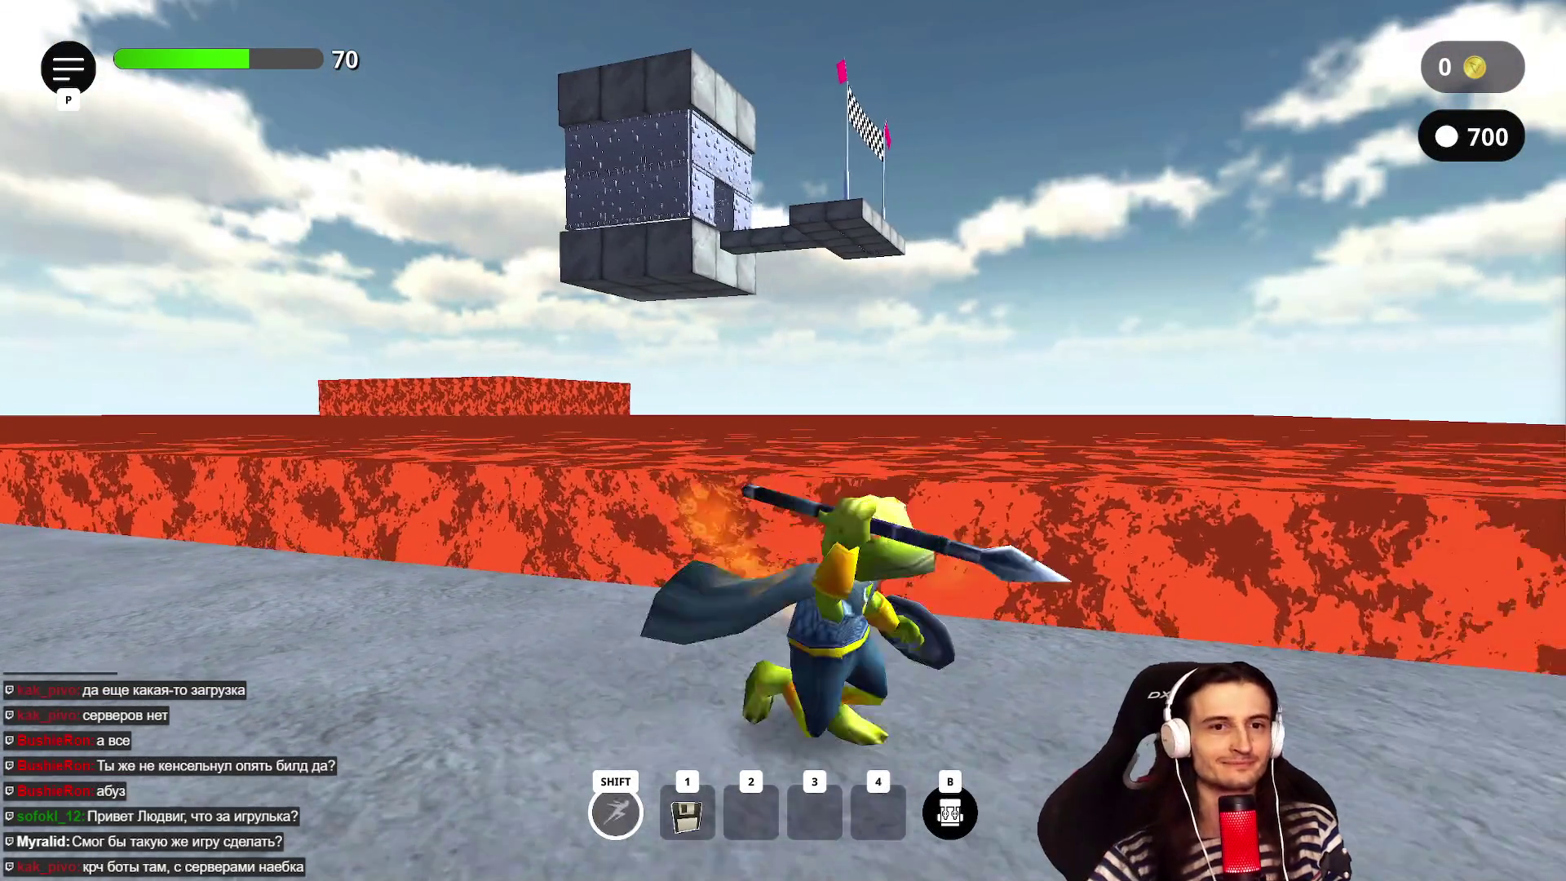
key(shift)
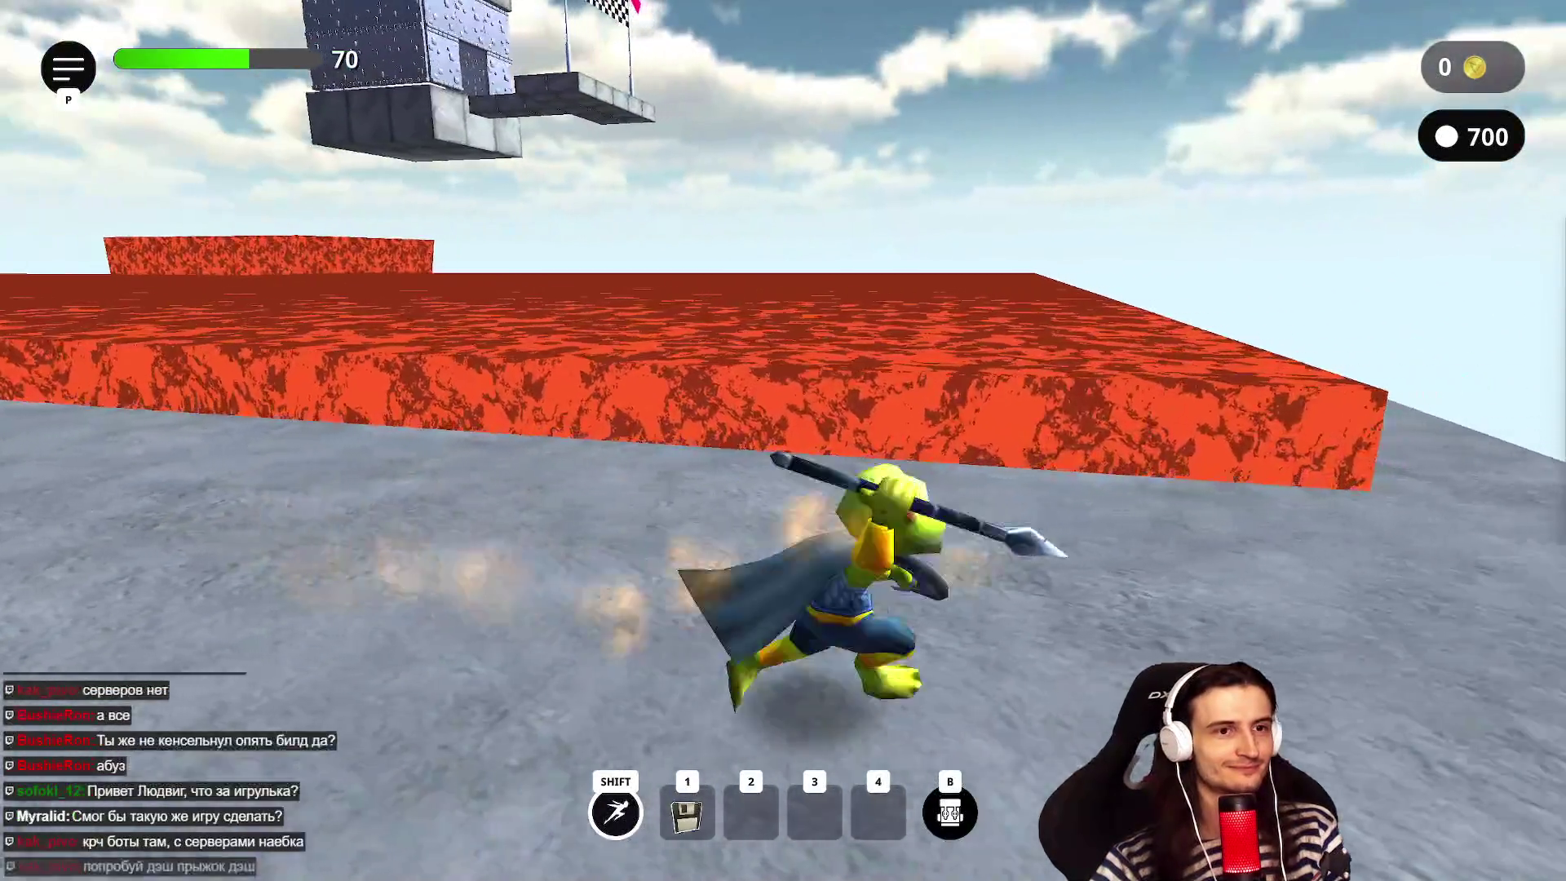
key(space)
key(w)
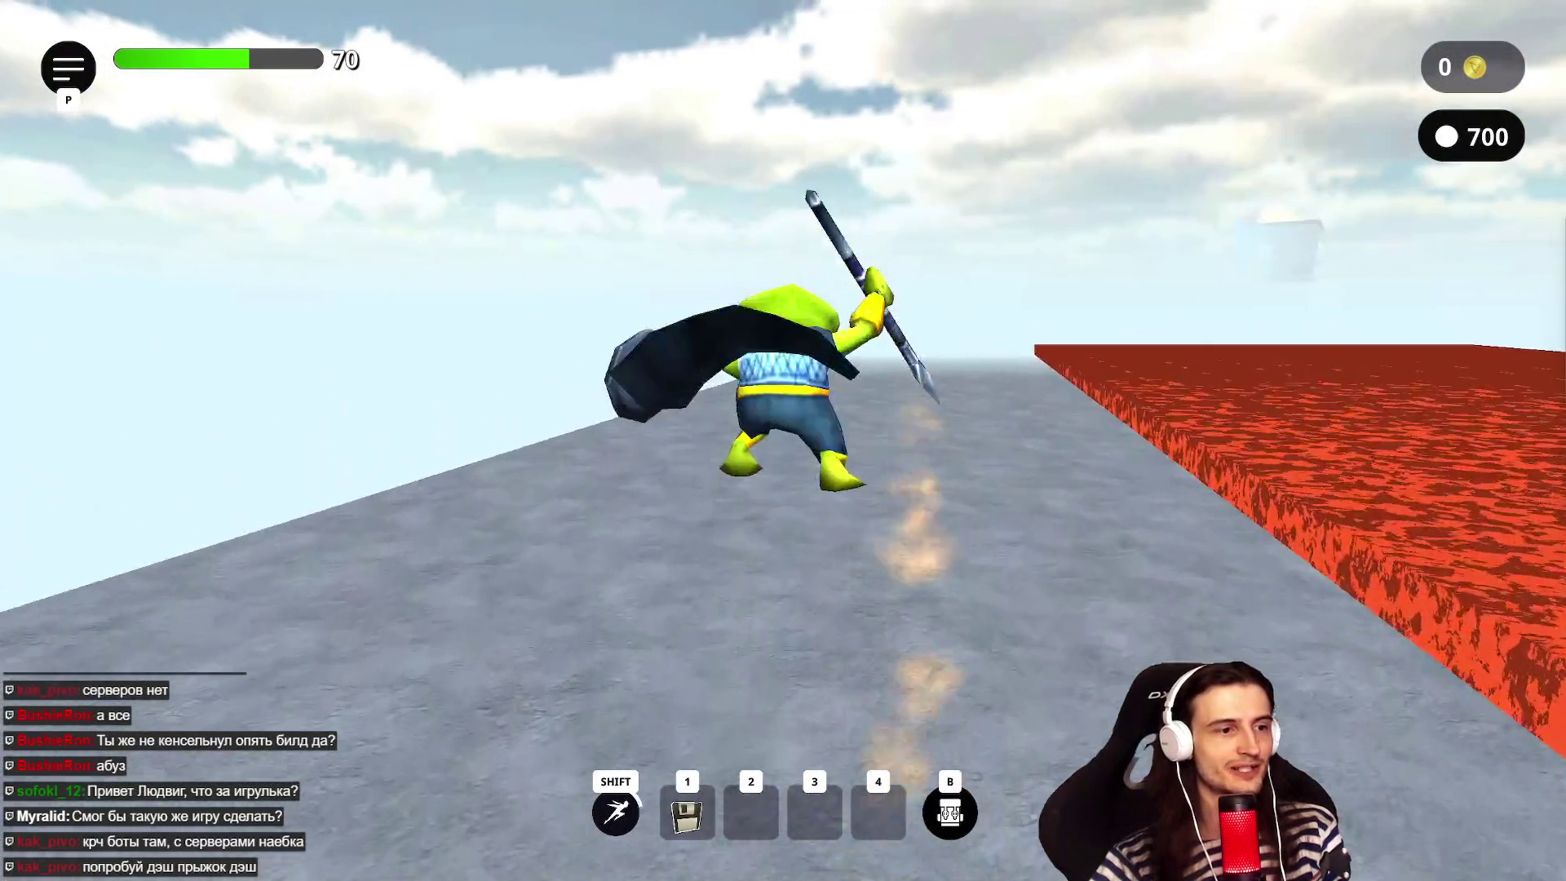
key(shift)
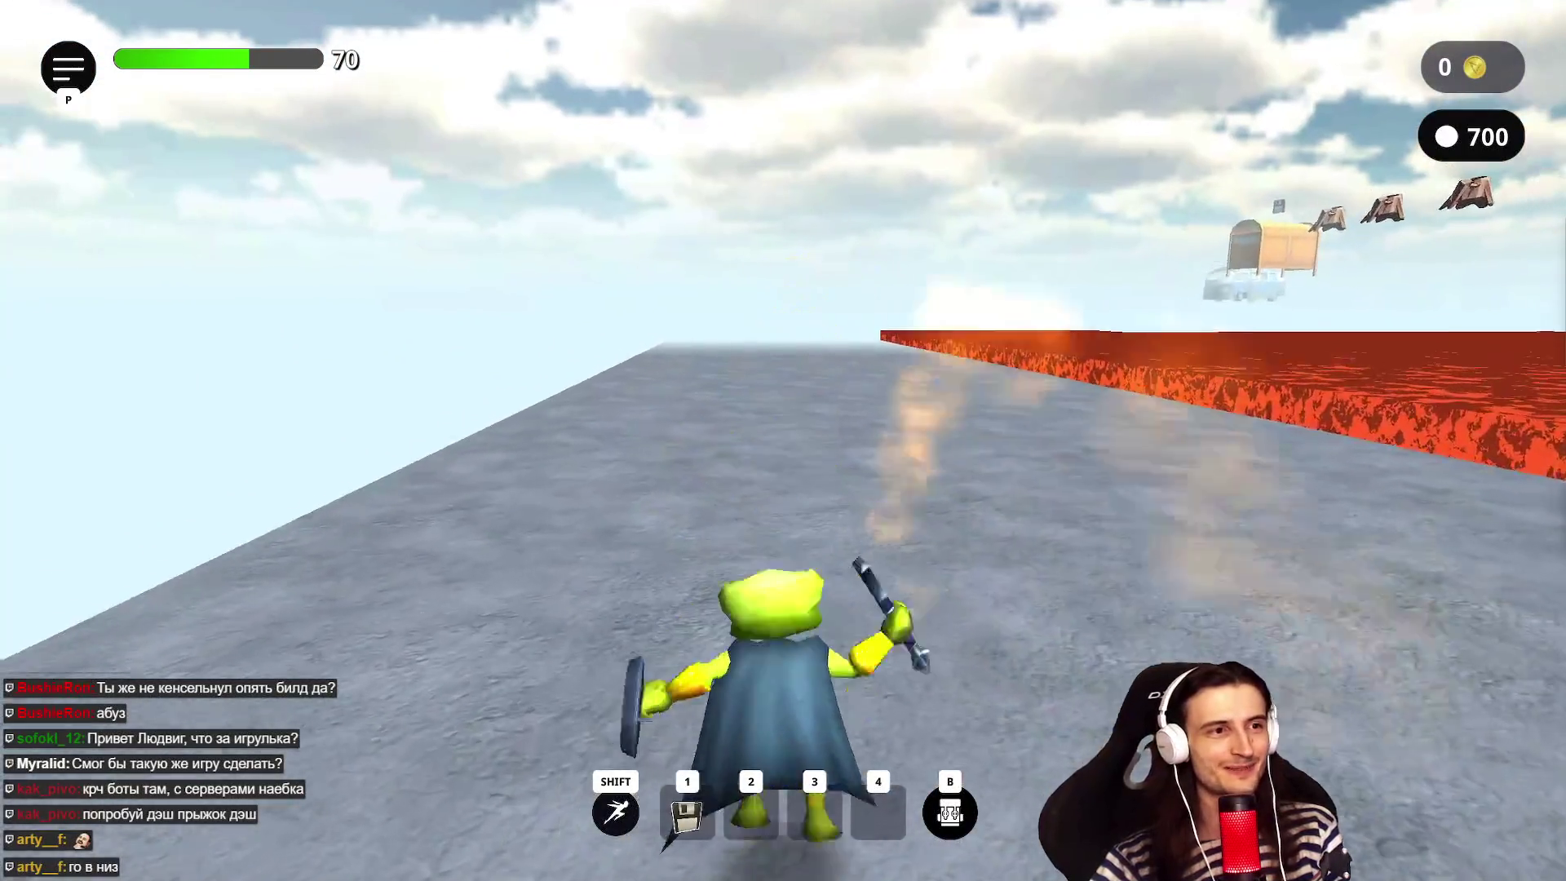
key(space)
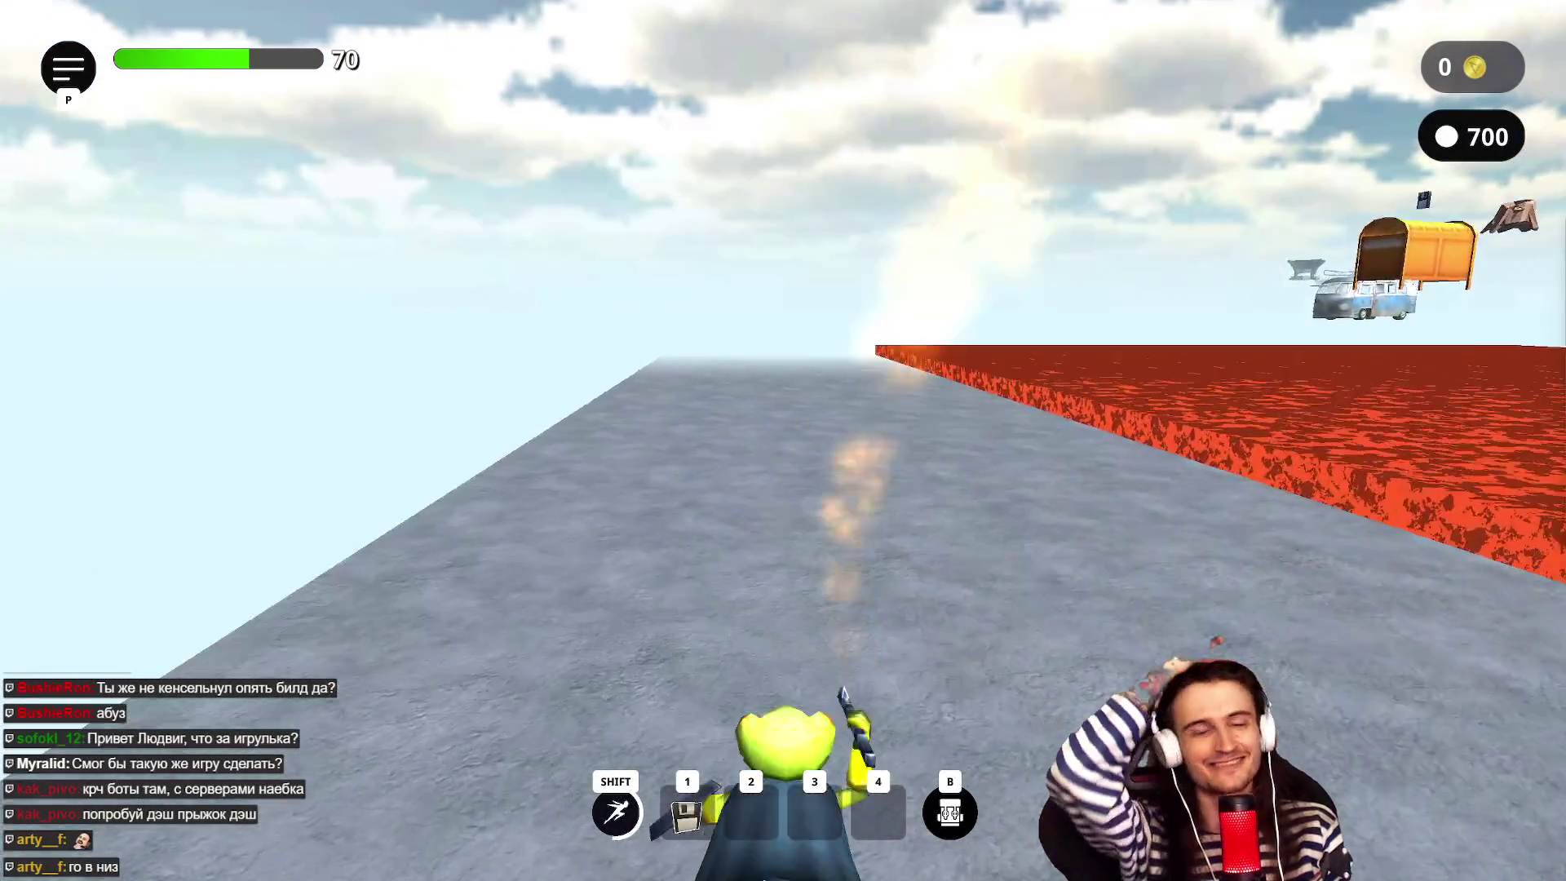
key(space)
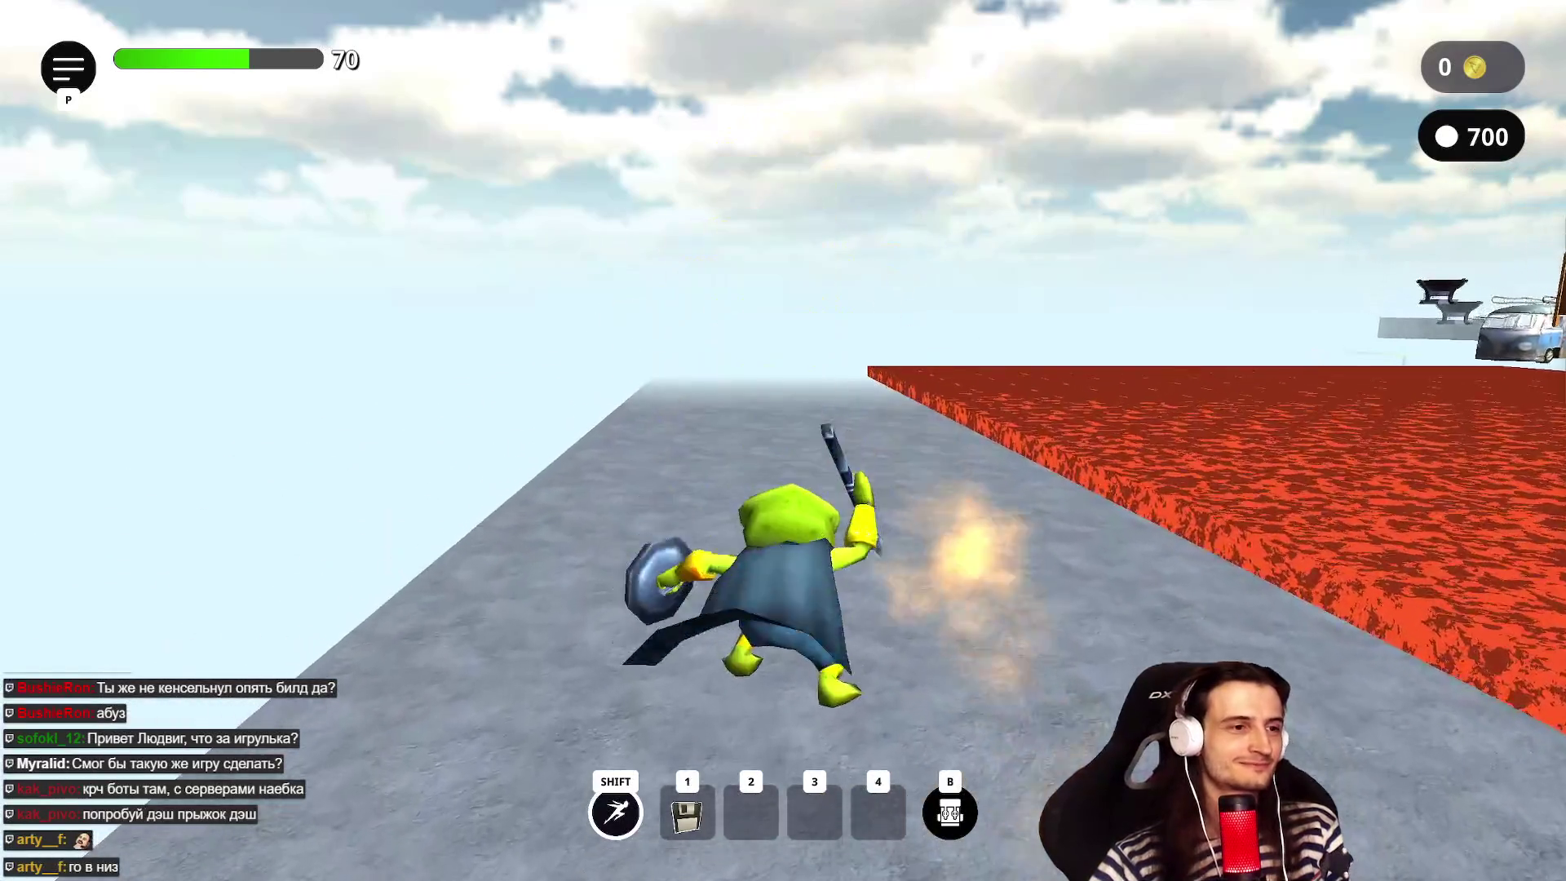
key(shift)
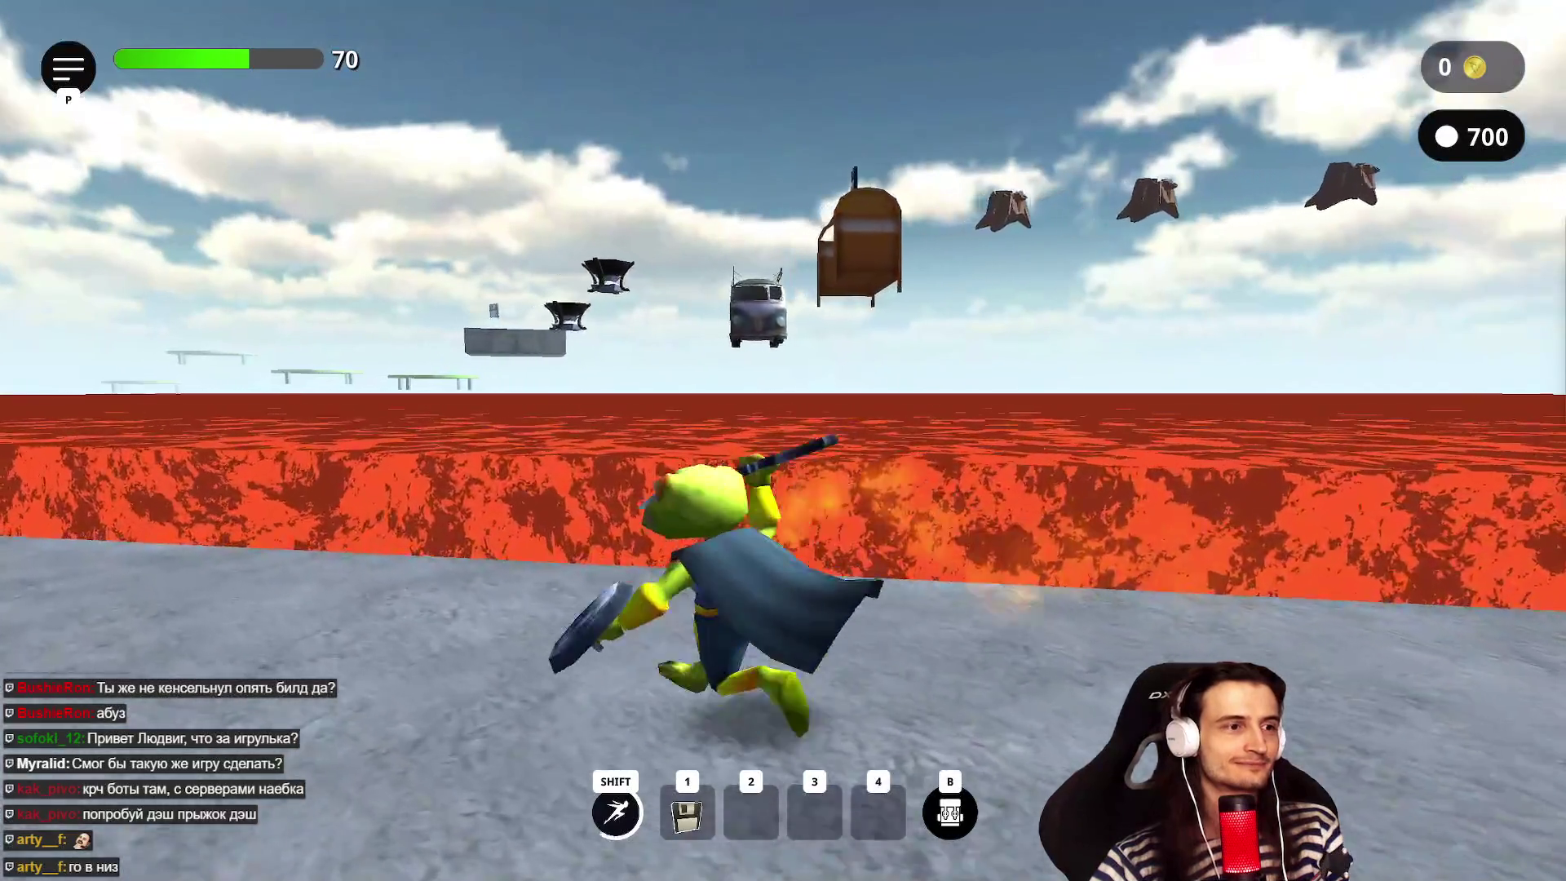
key(shift)
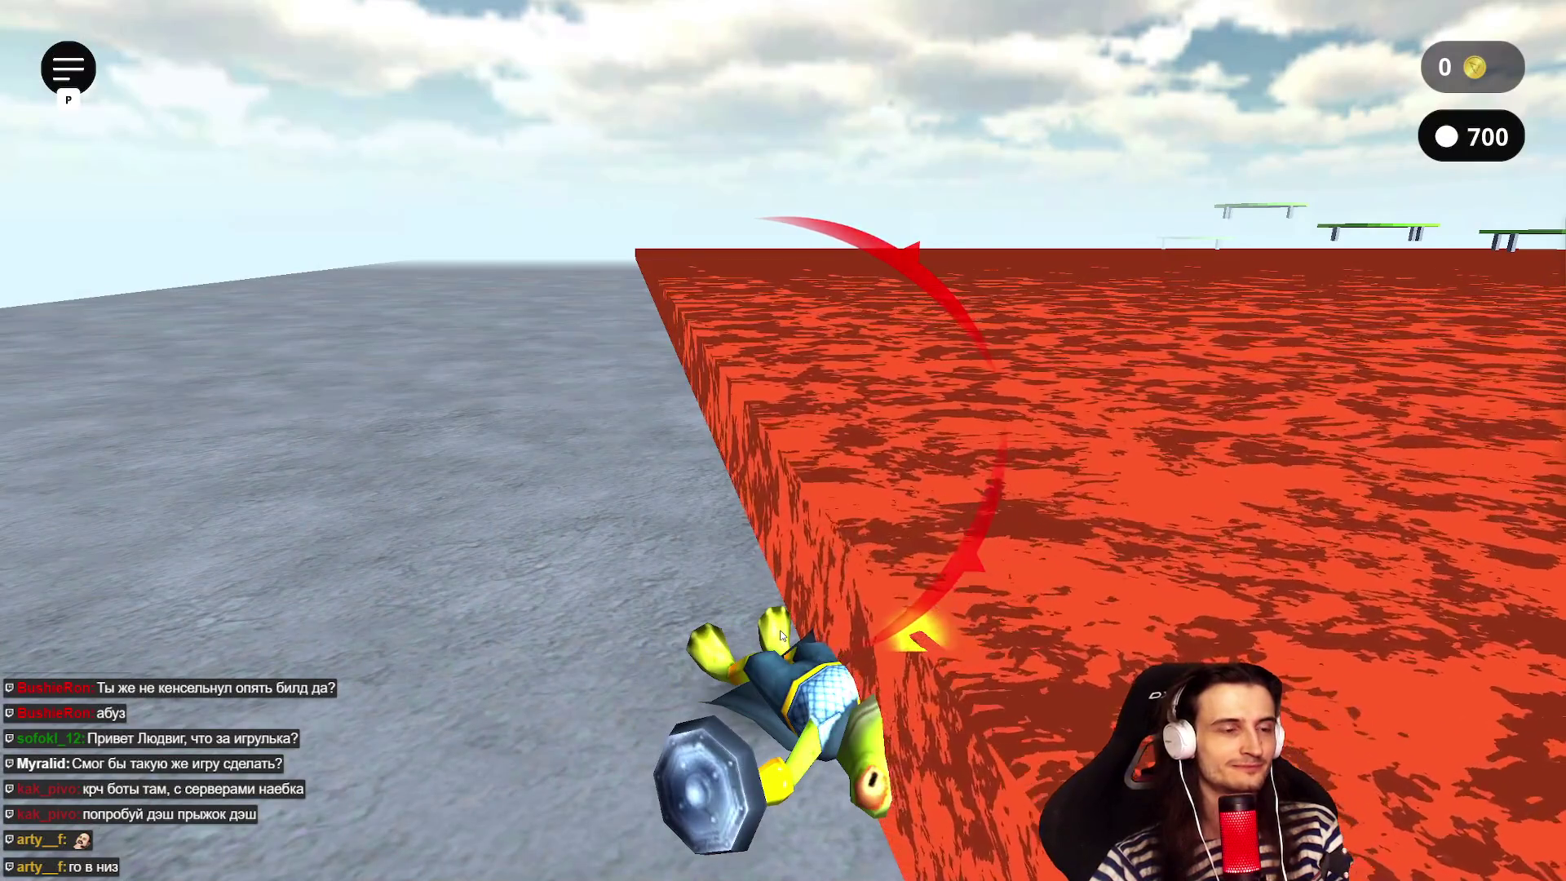
- After respawning, run, jump and dash across the grey stone toward the floating houses
key(w)
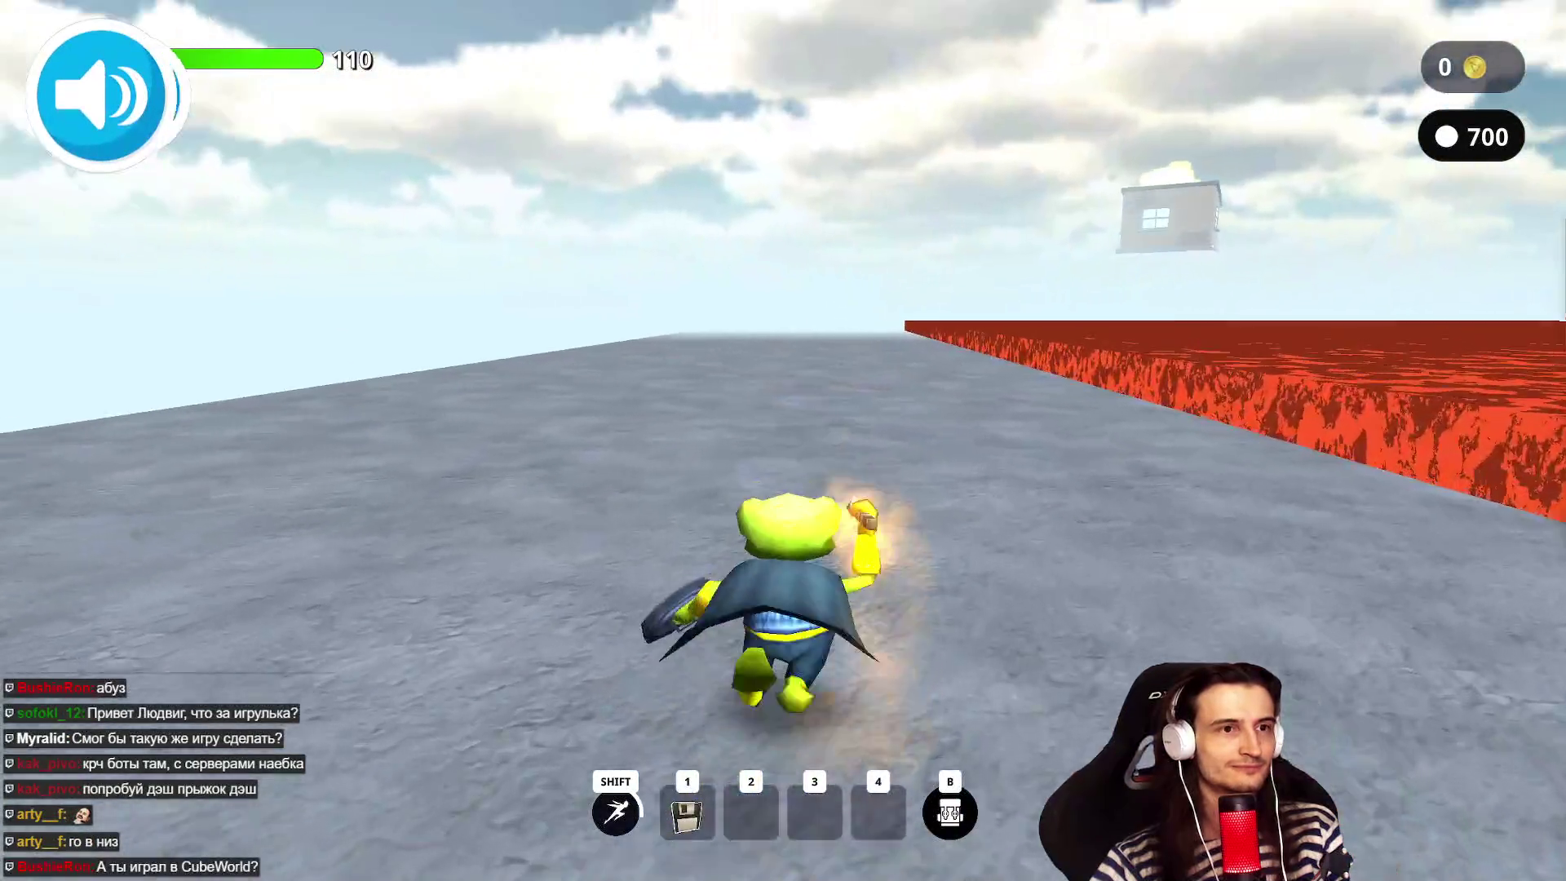
key(space)
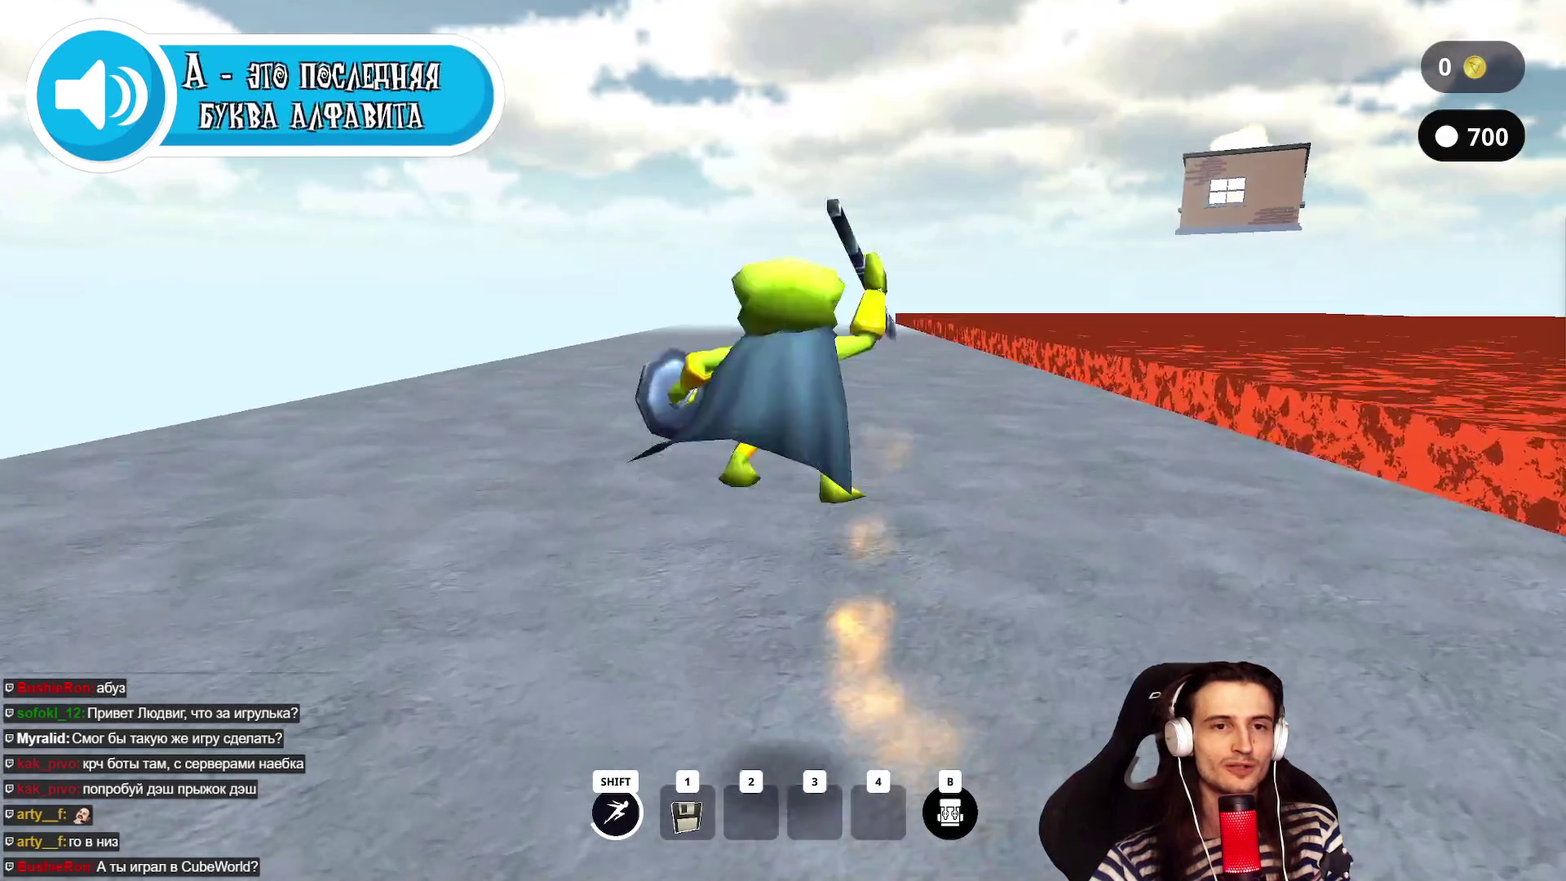
key(shift)
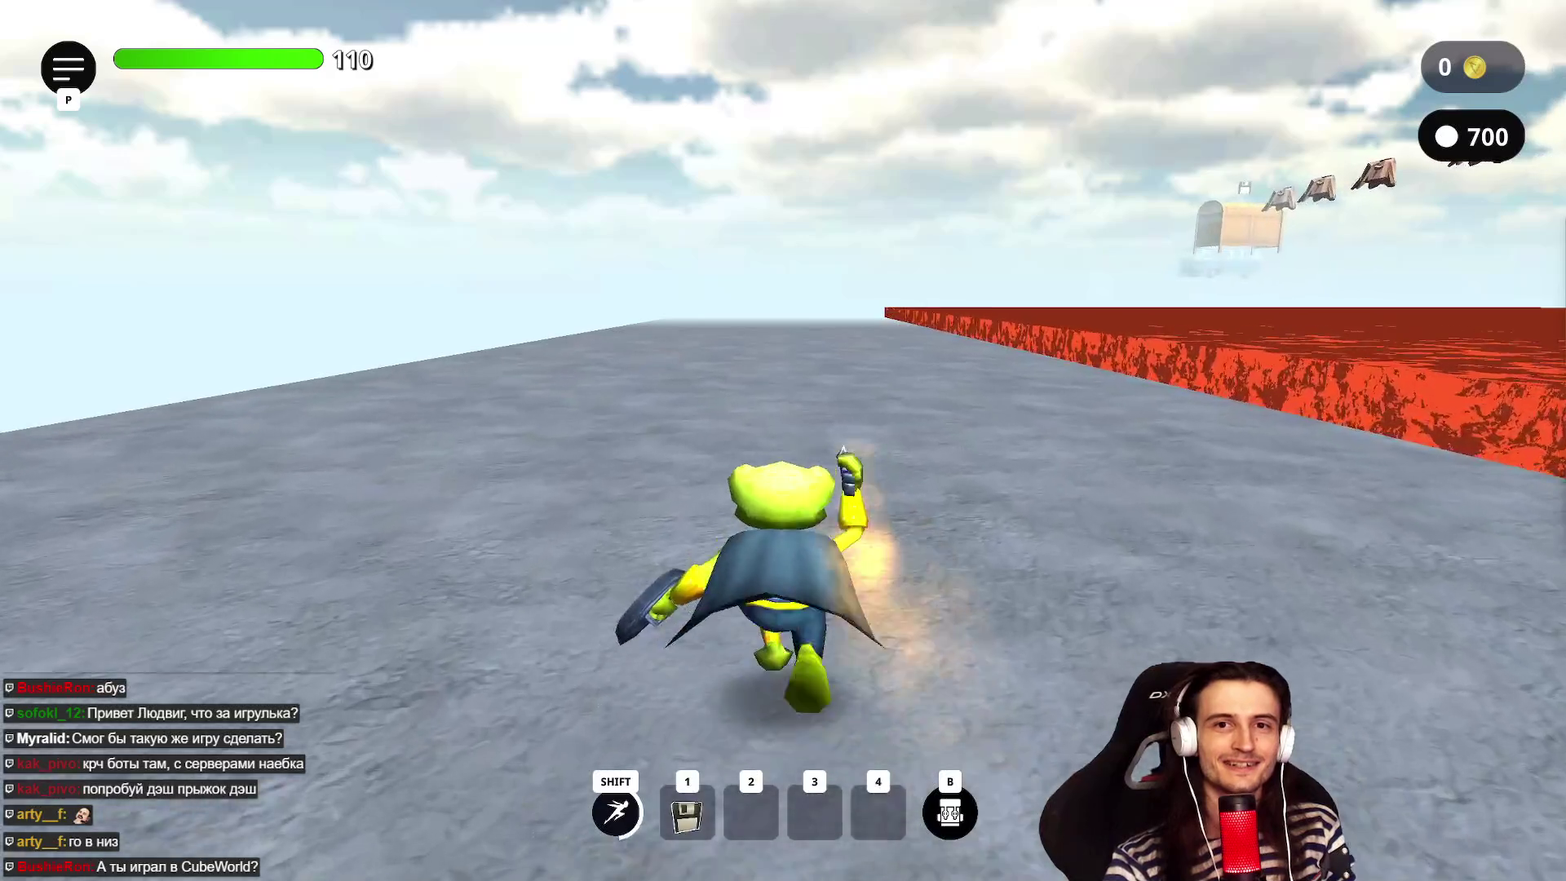
key(space)
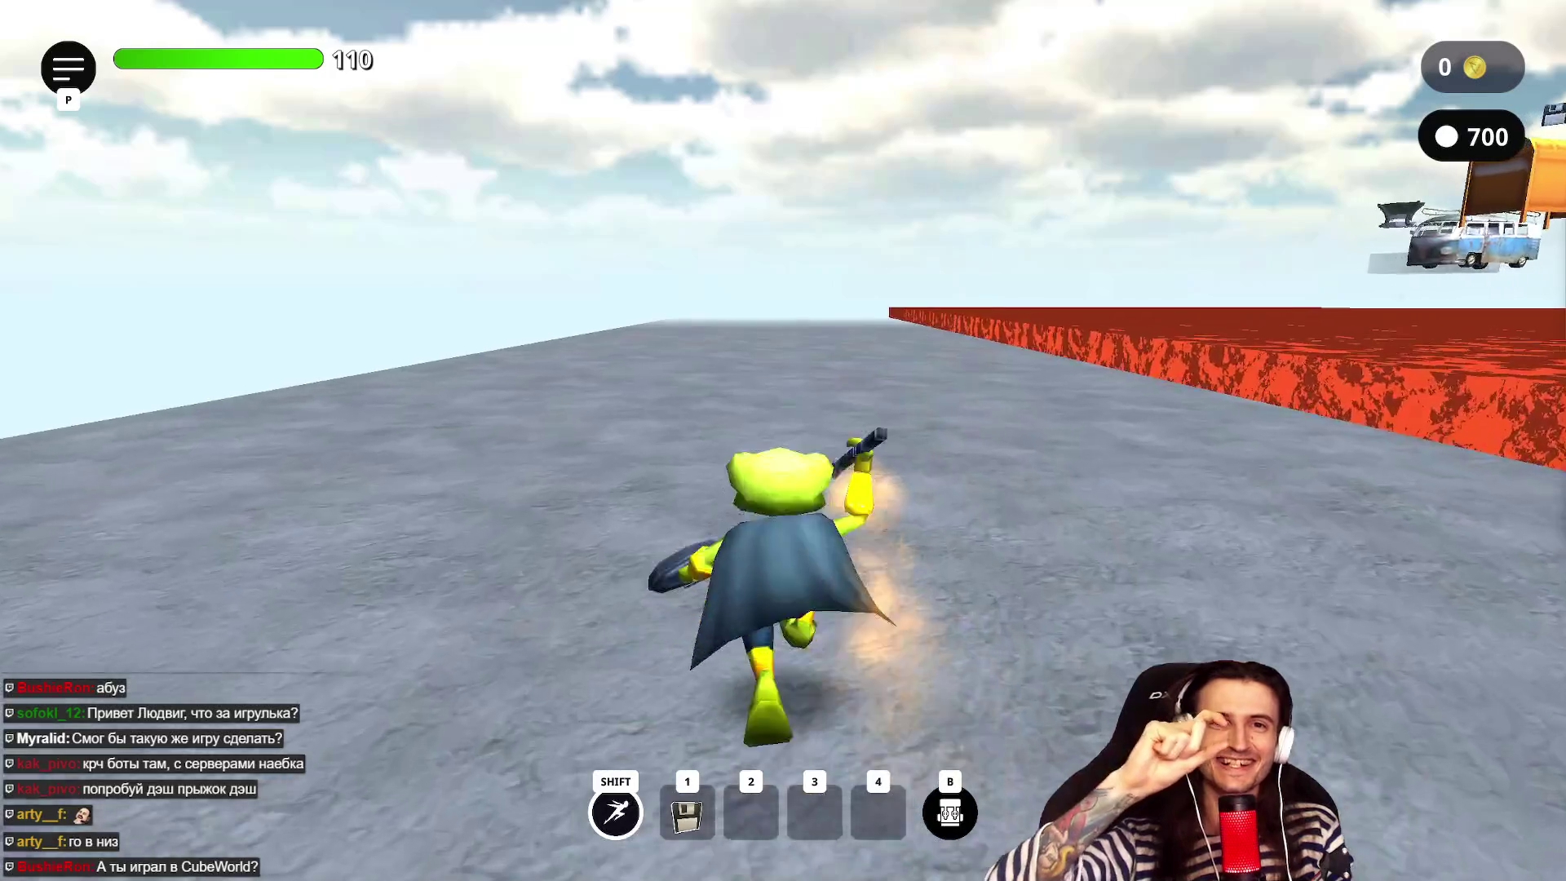
key(space)
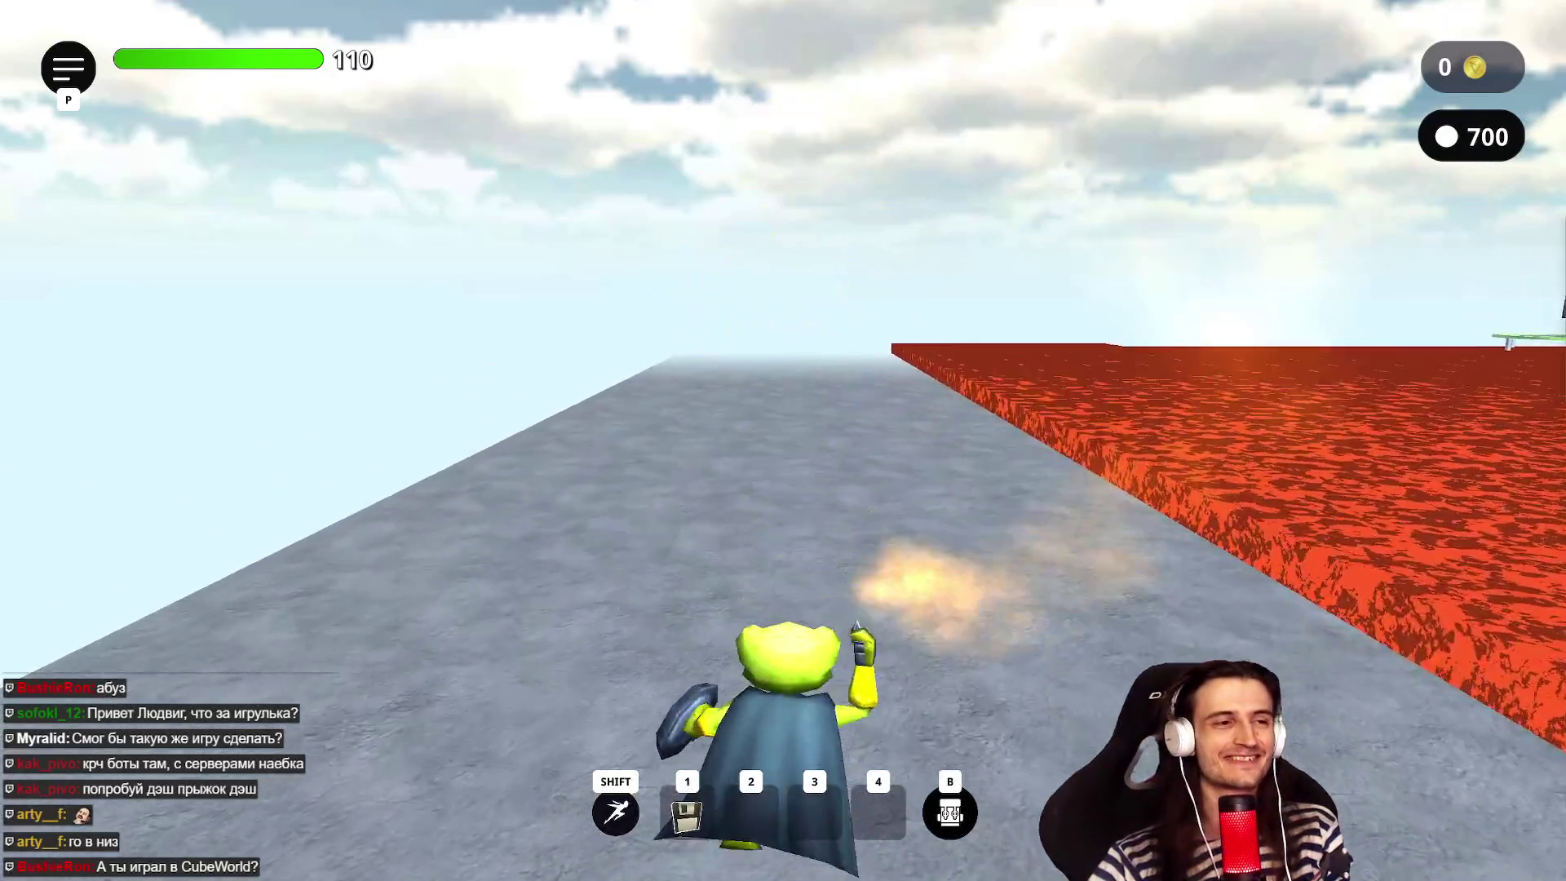
key(space)
key(shift)
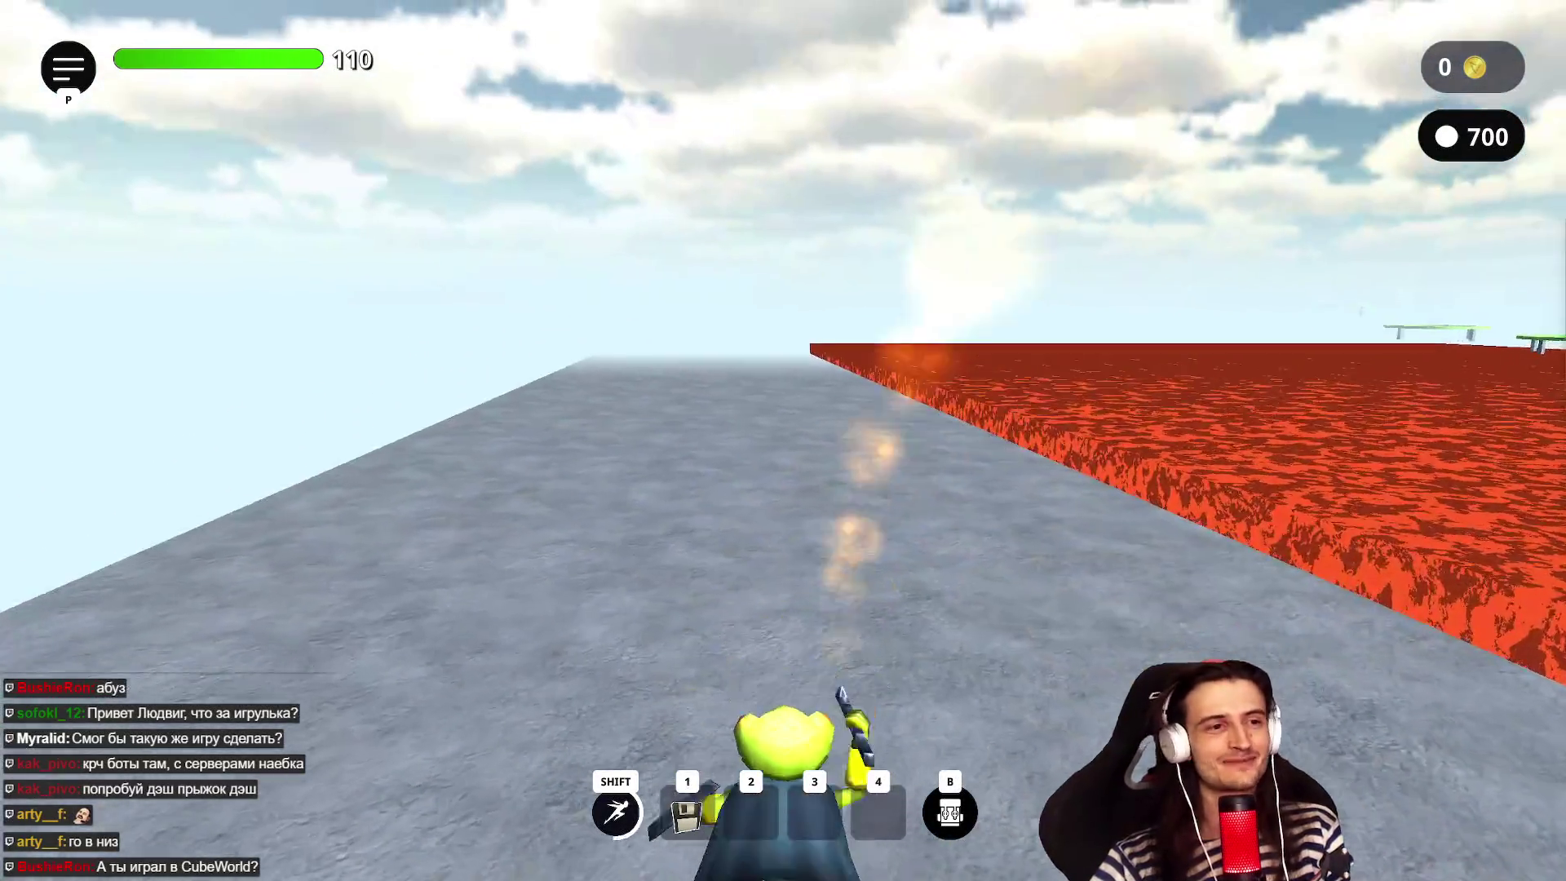
key(space)
key(space)
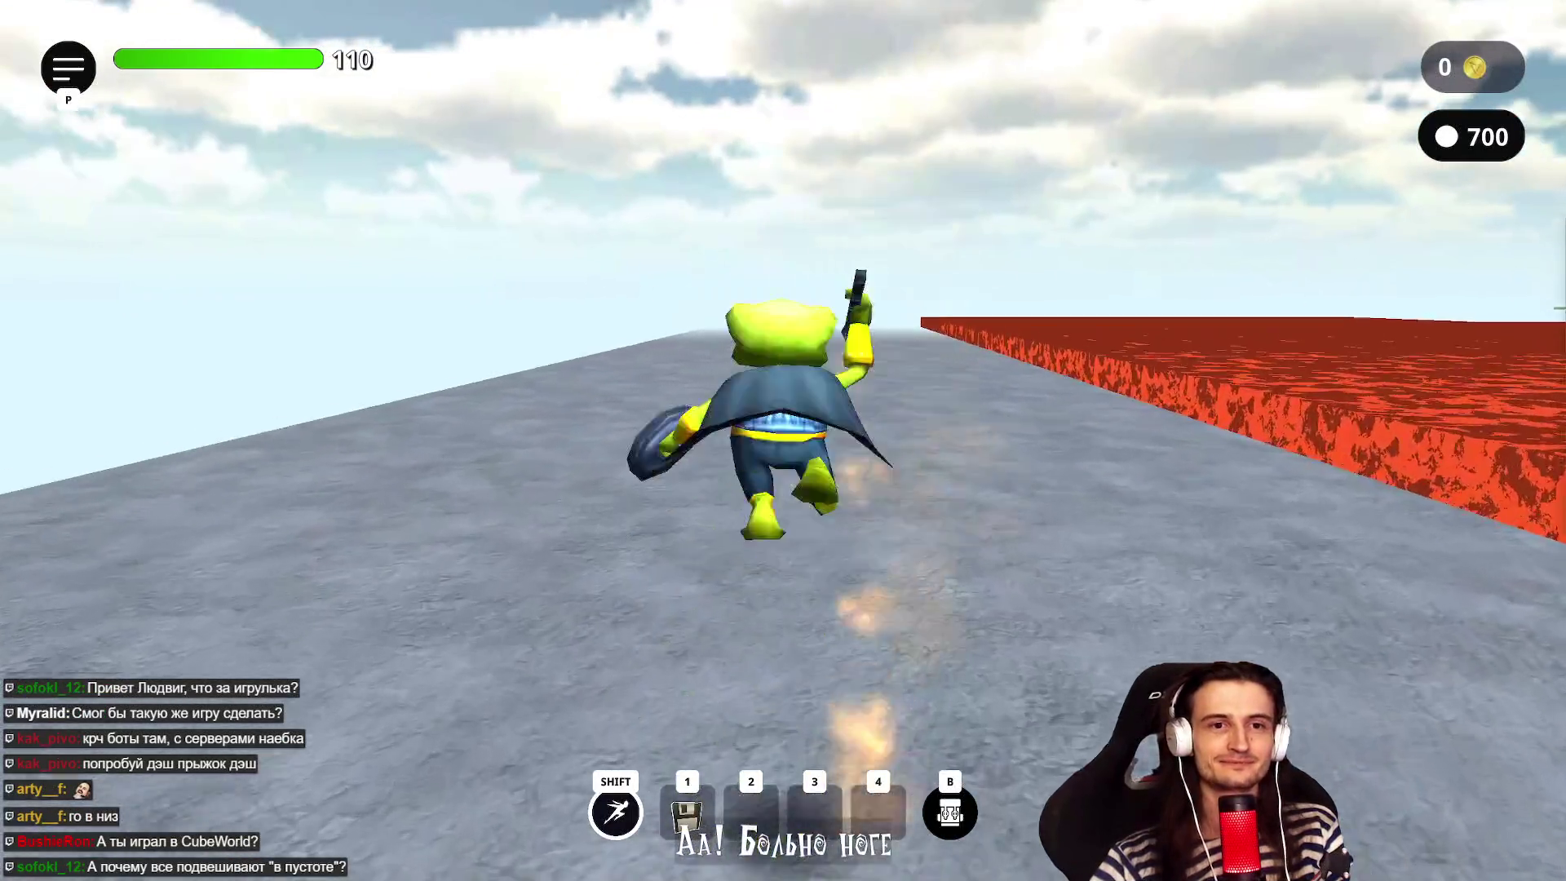
key(shift)
key(space)
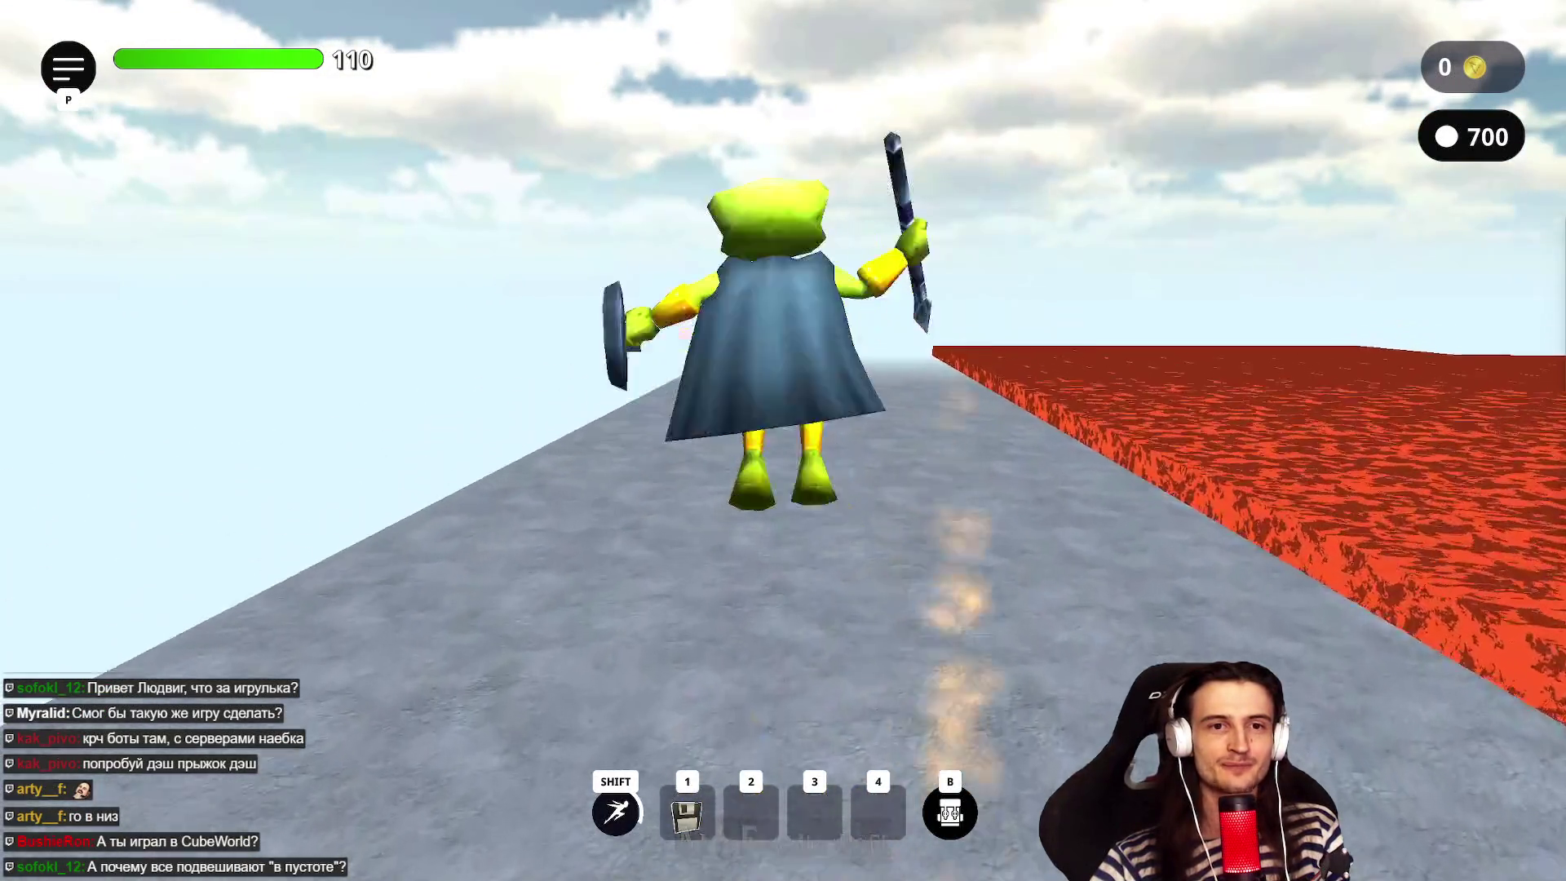
- Keep leaping and dashing forward, then turn and head toward the lava wall
key(space)
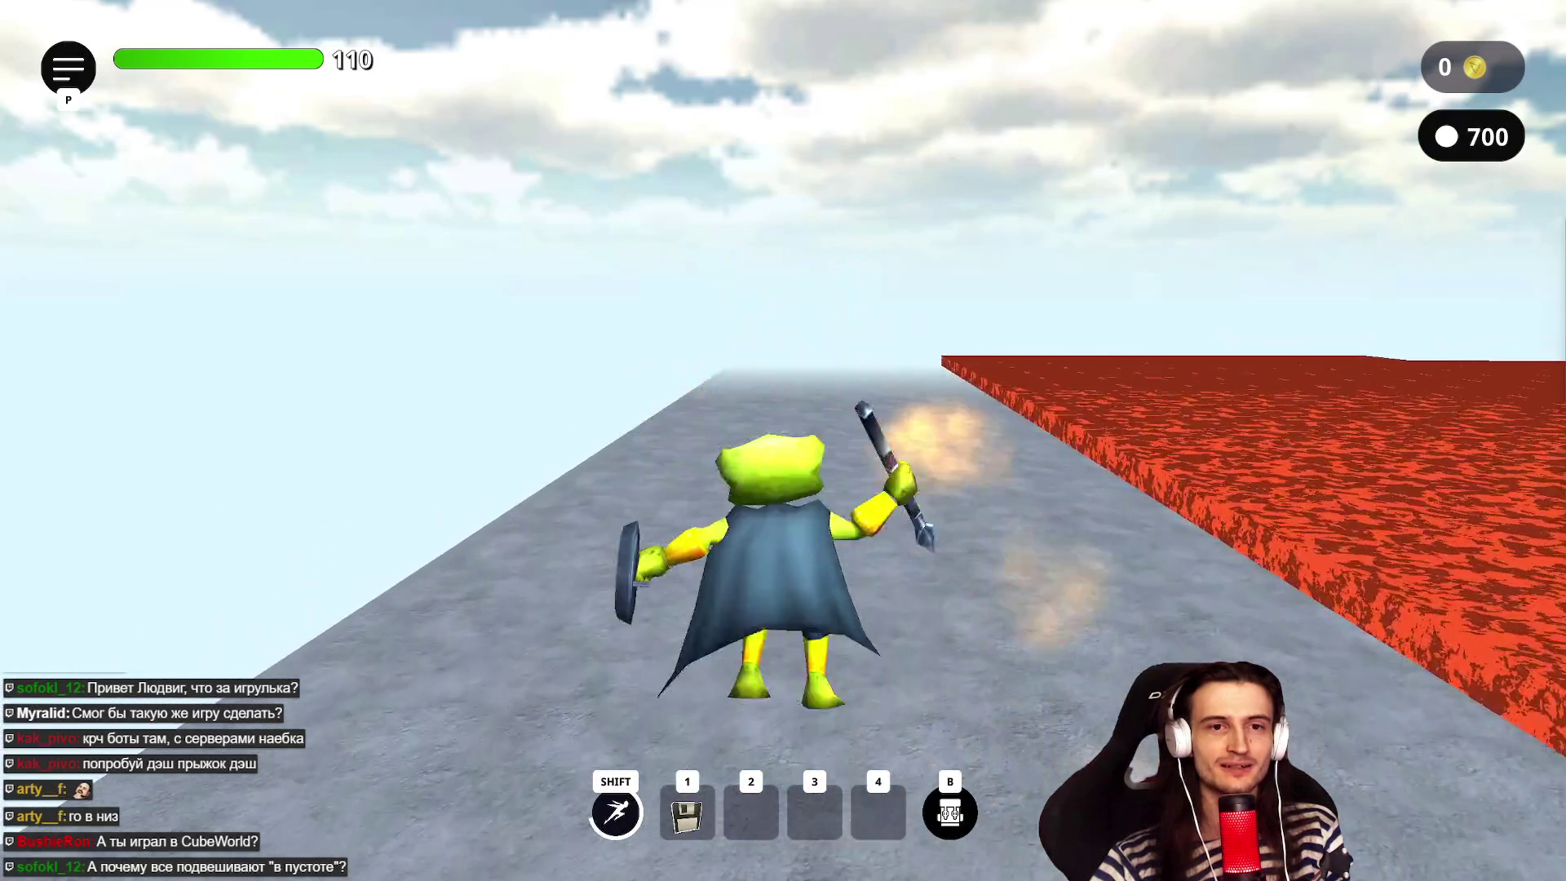
key(space)
key(shift)
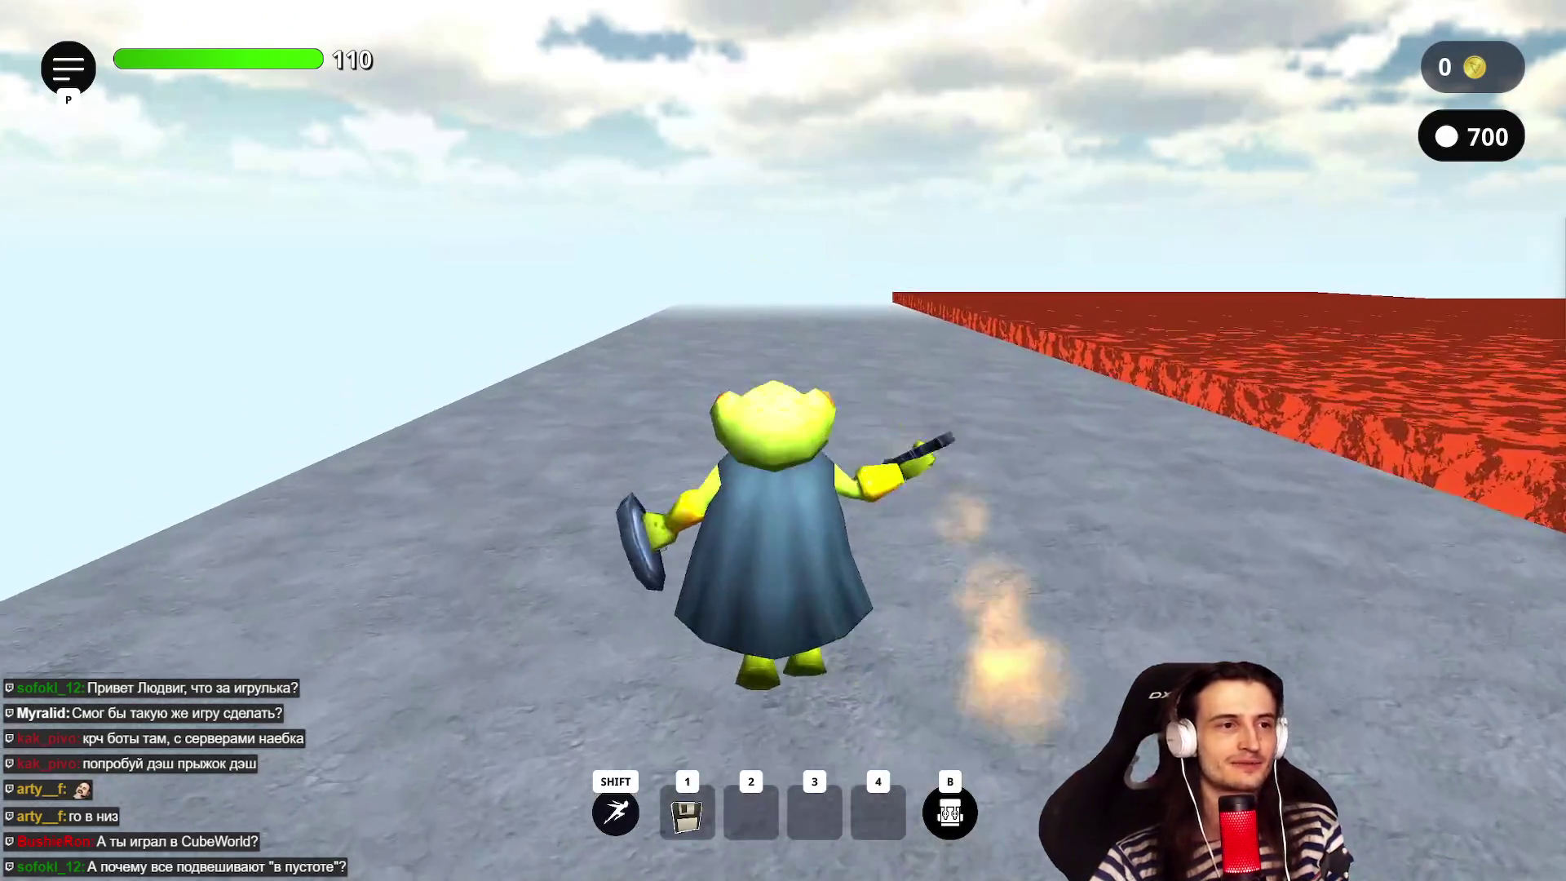
key(space)
key(shift)
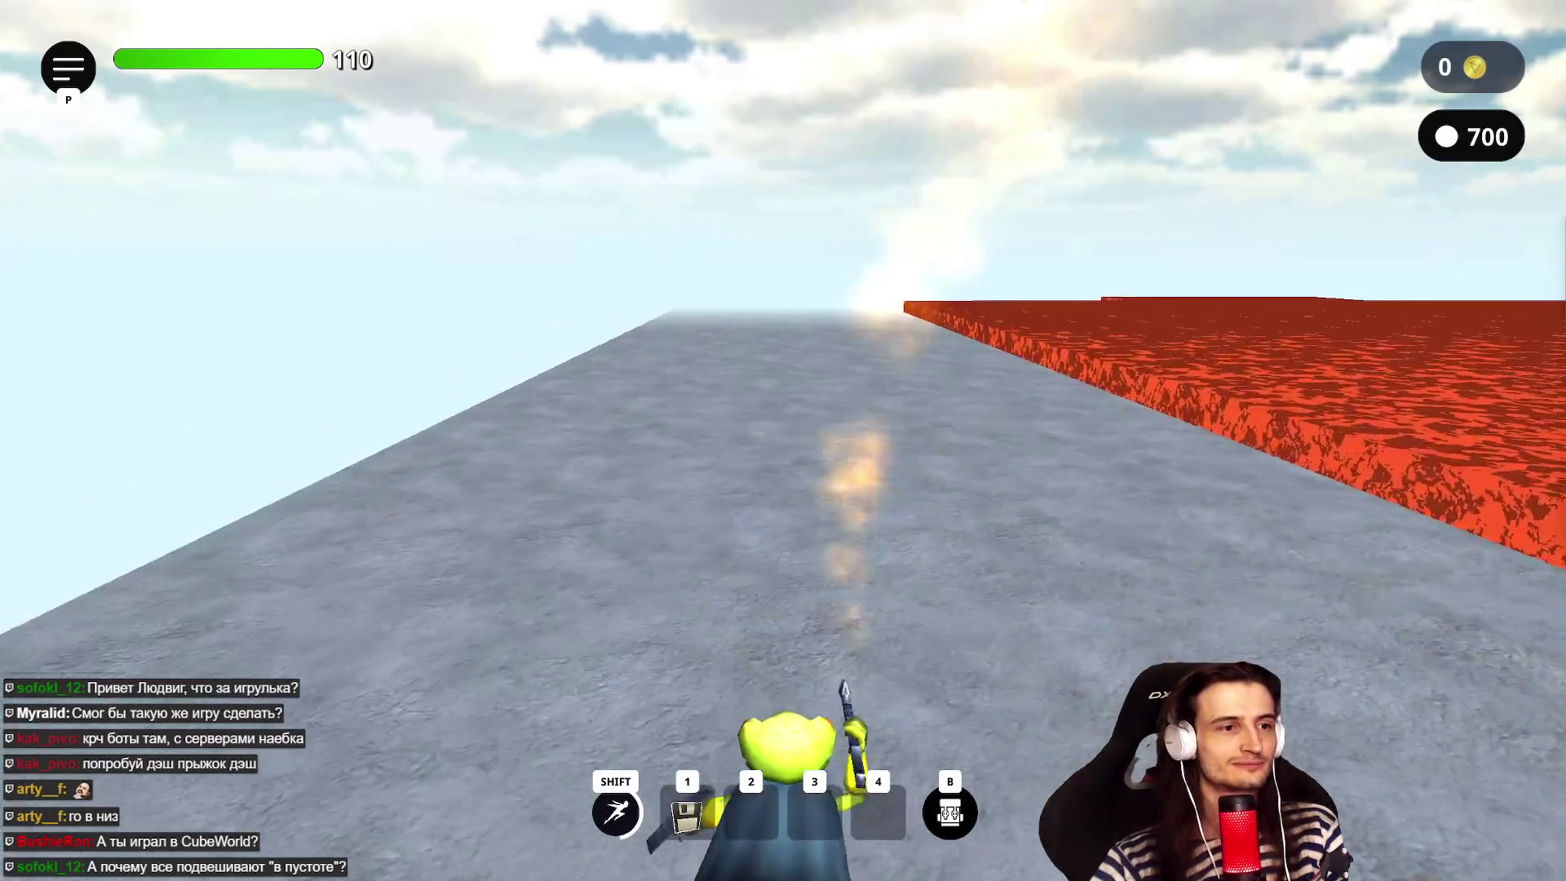
key(space)
key(space)
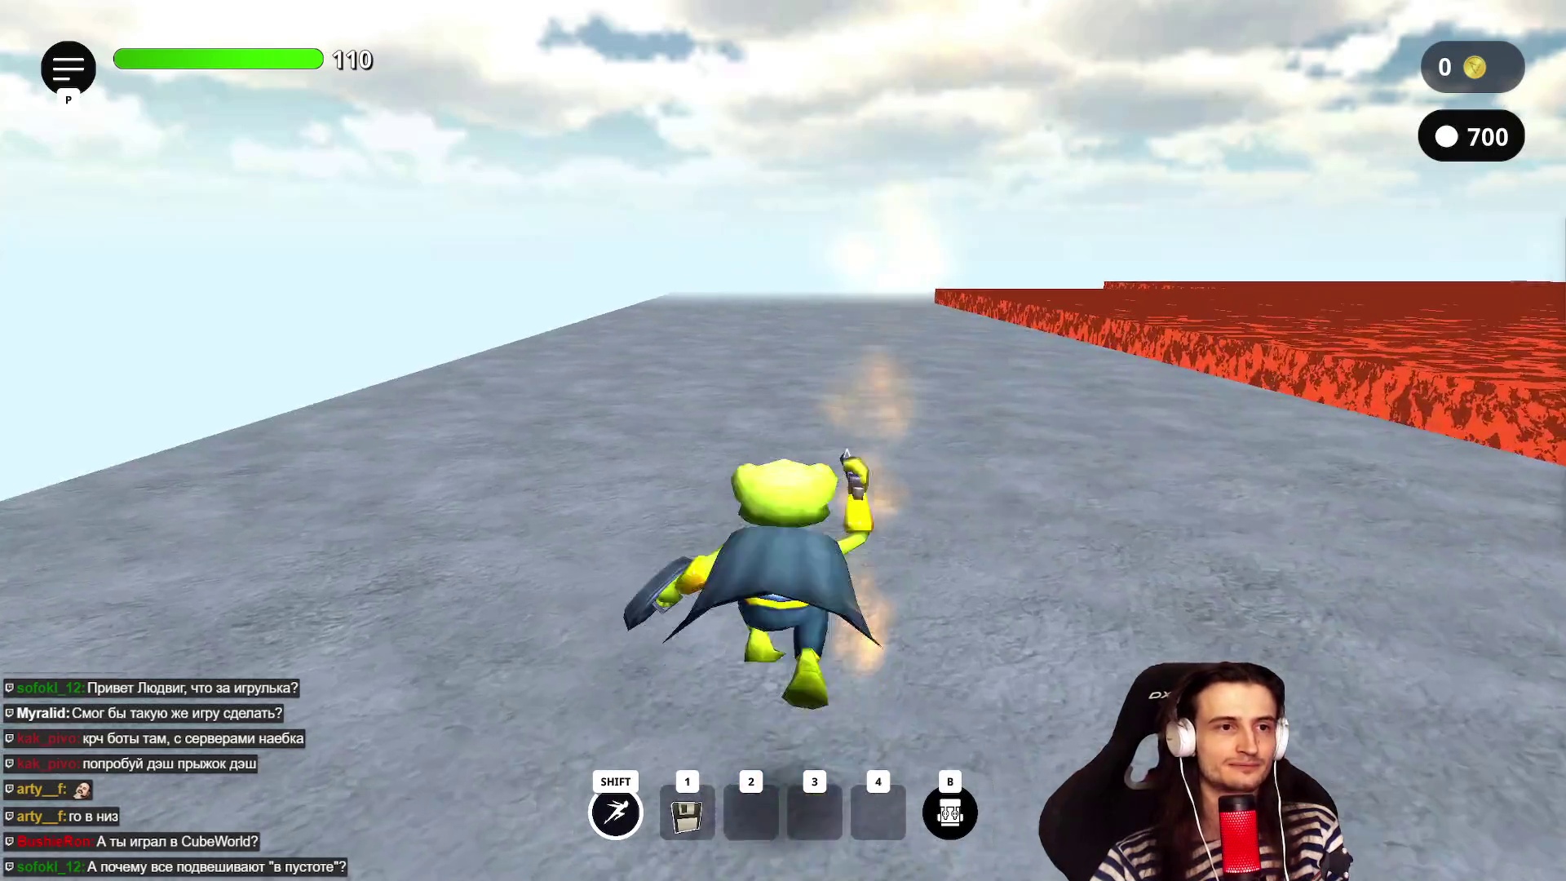
key(shift)
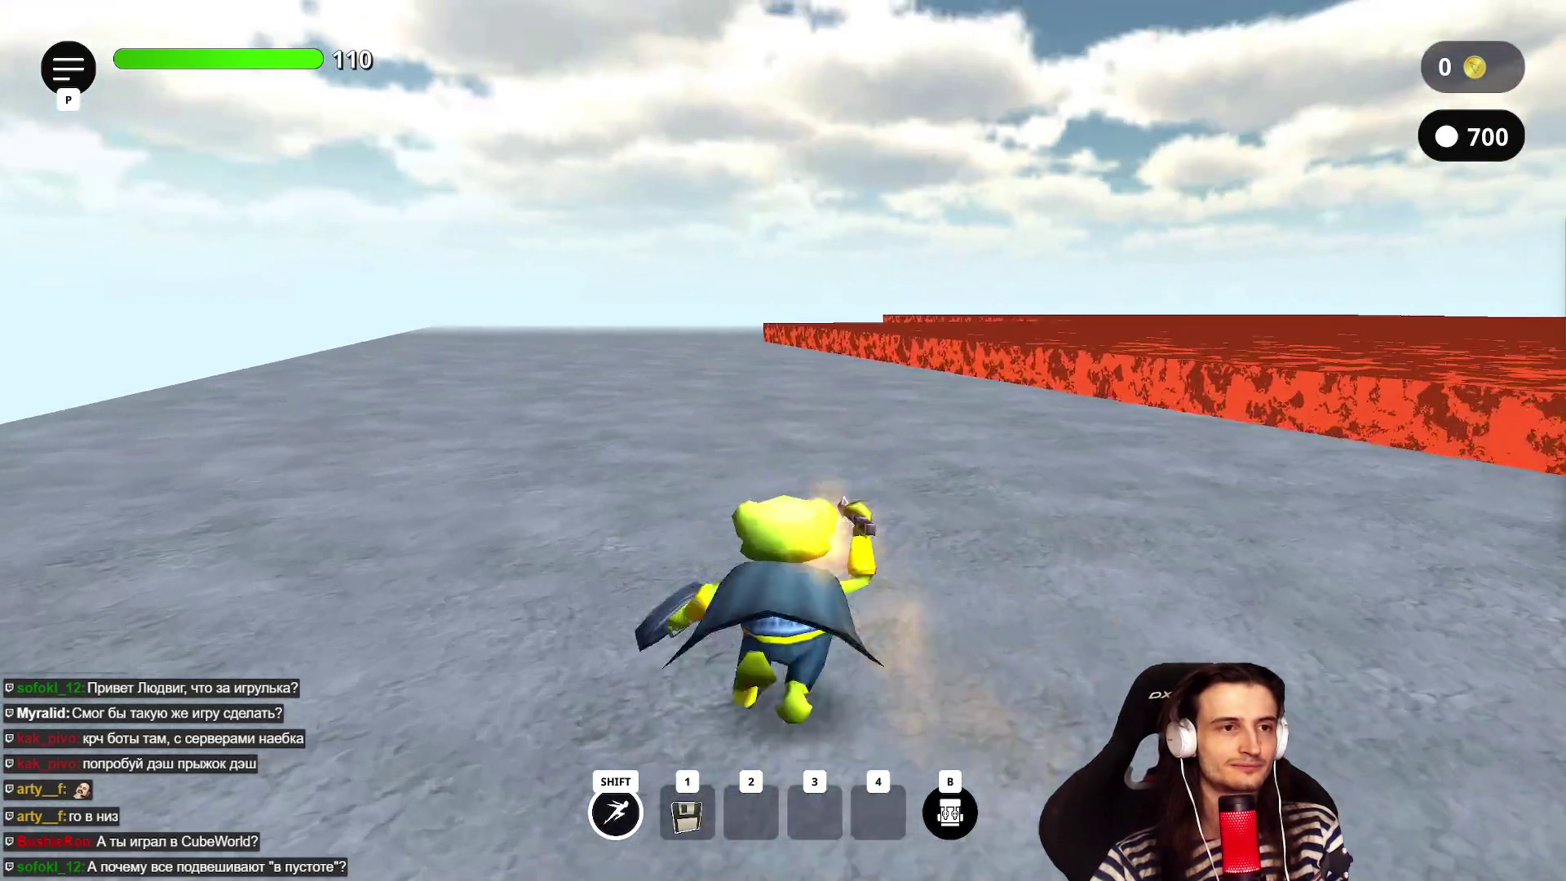
key(w)
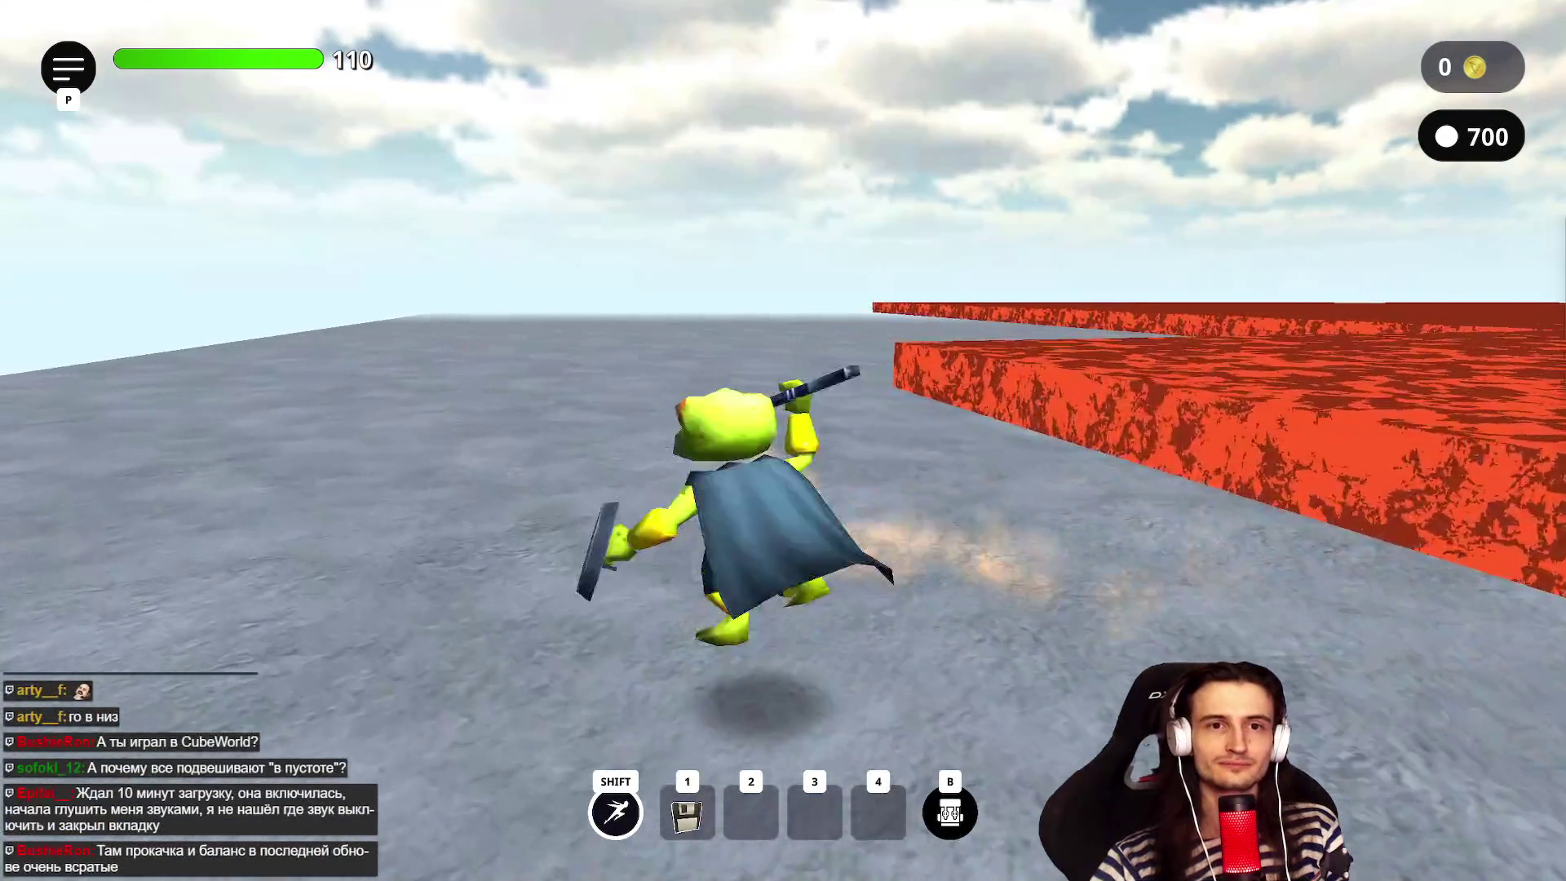
key(a)
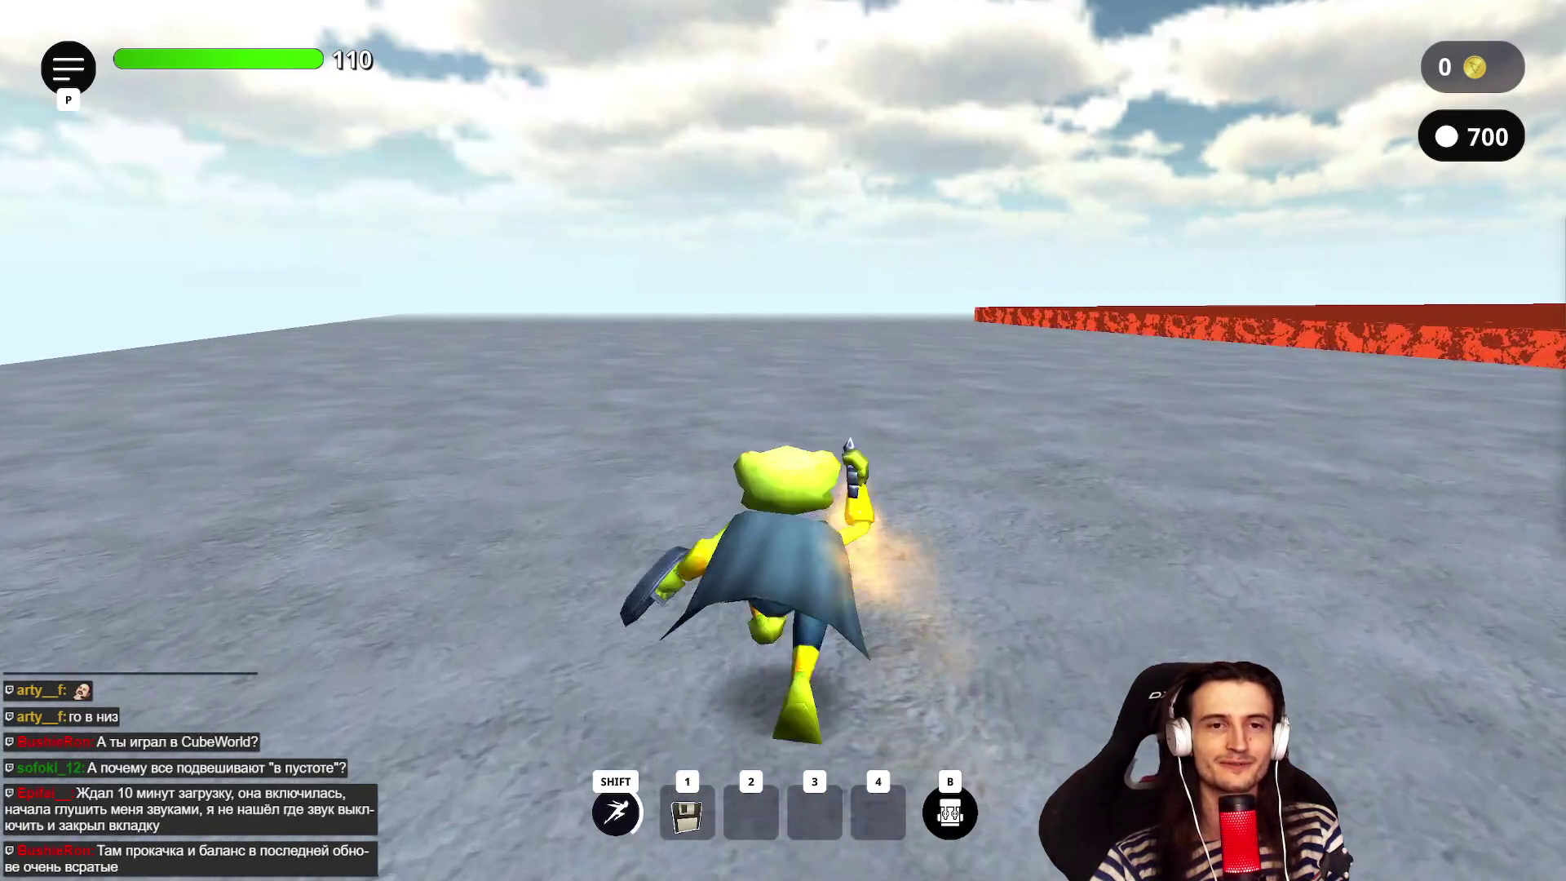
key(space)
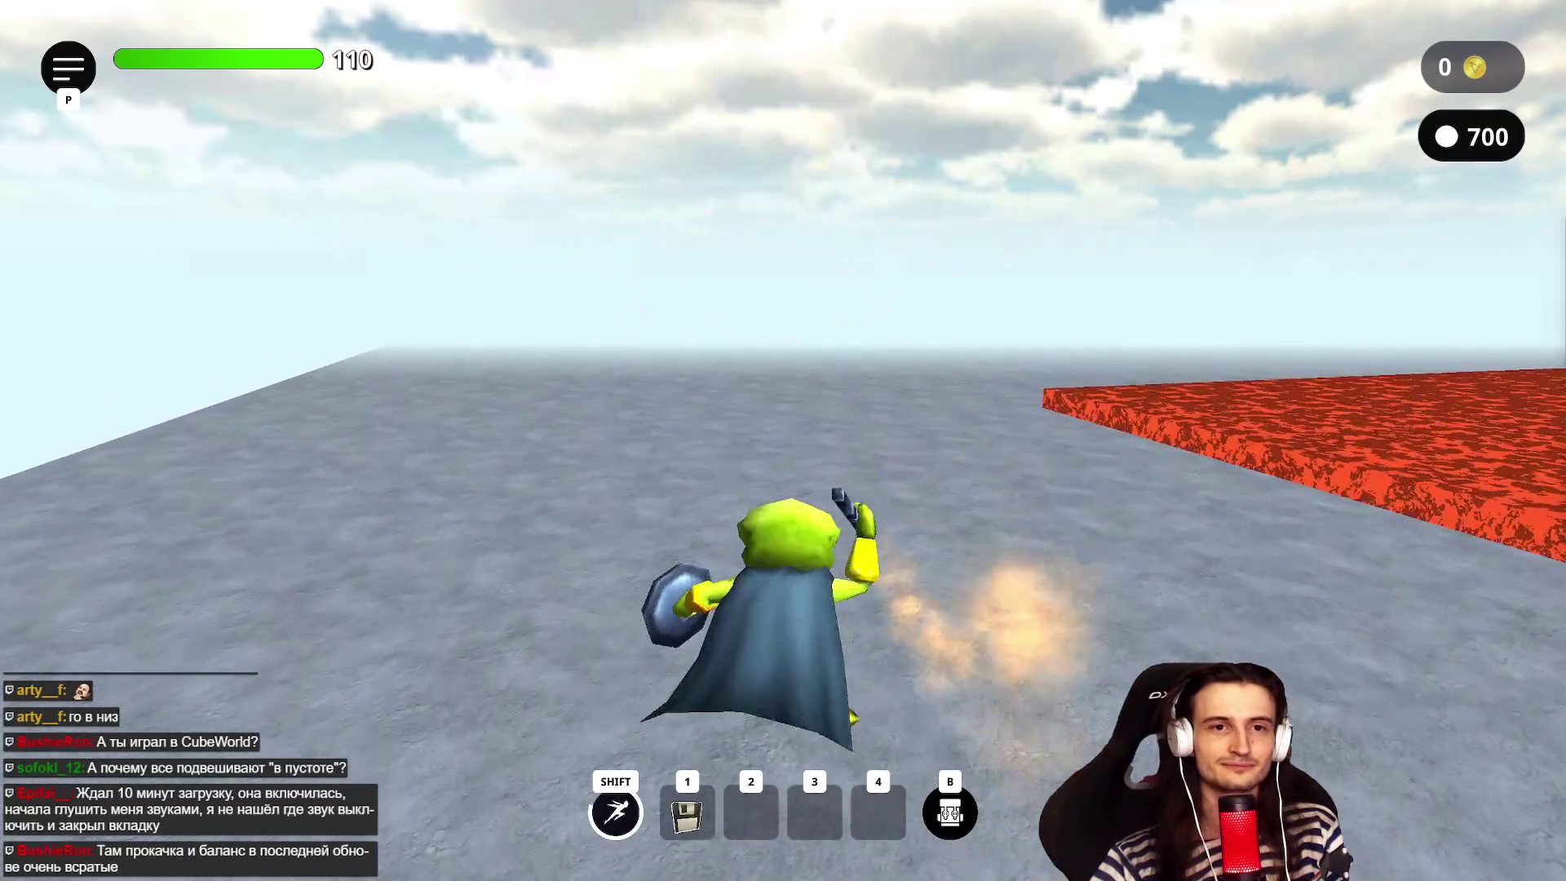
key(d)
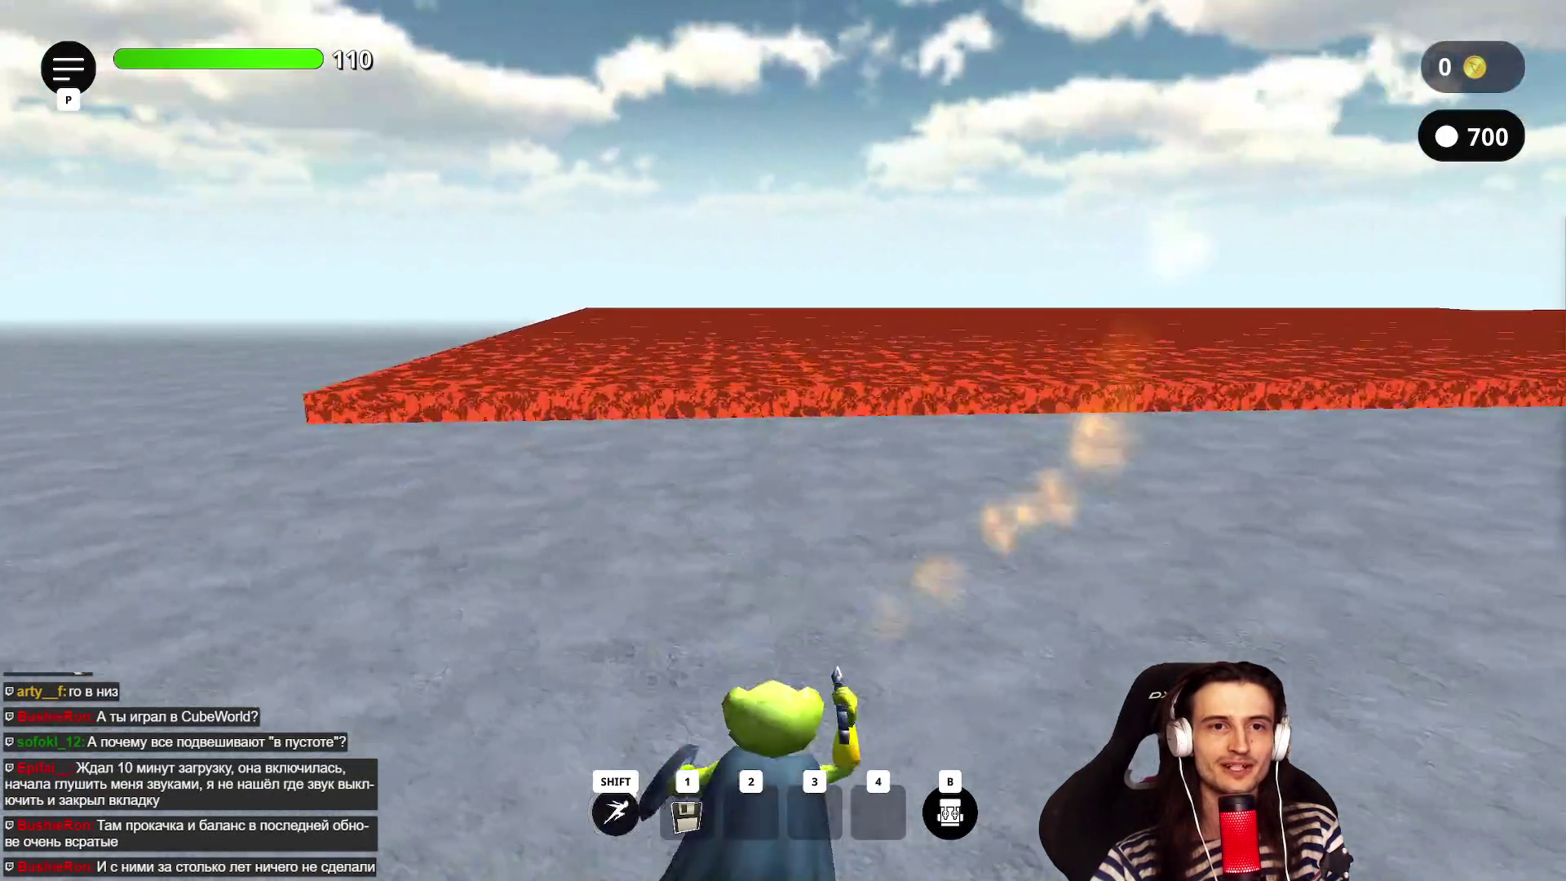
- Run the frog alongside the lava wall, jumping along its edge
key(a)
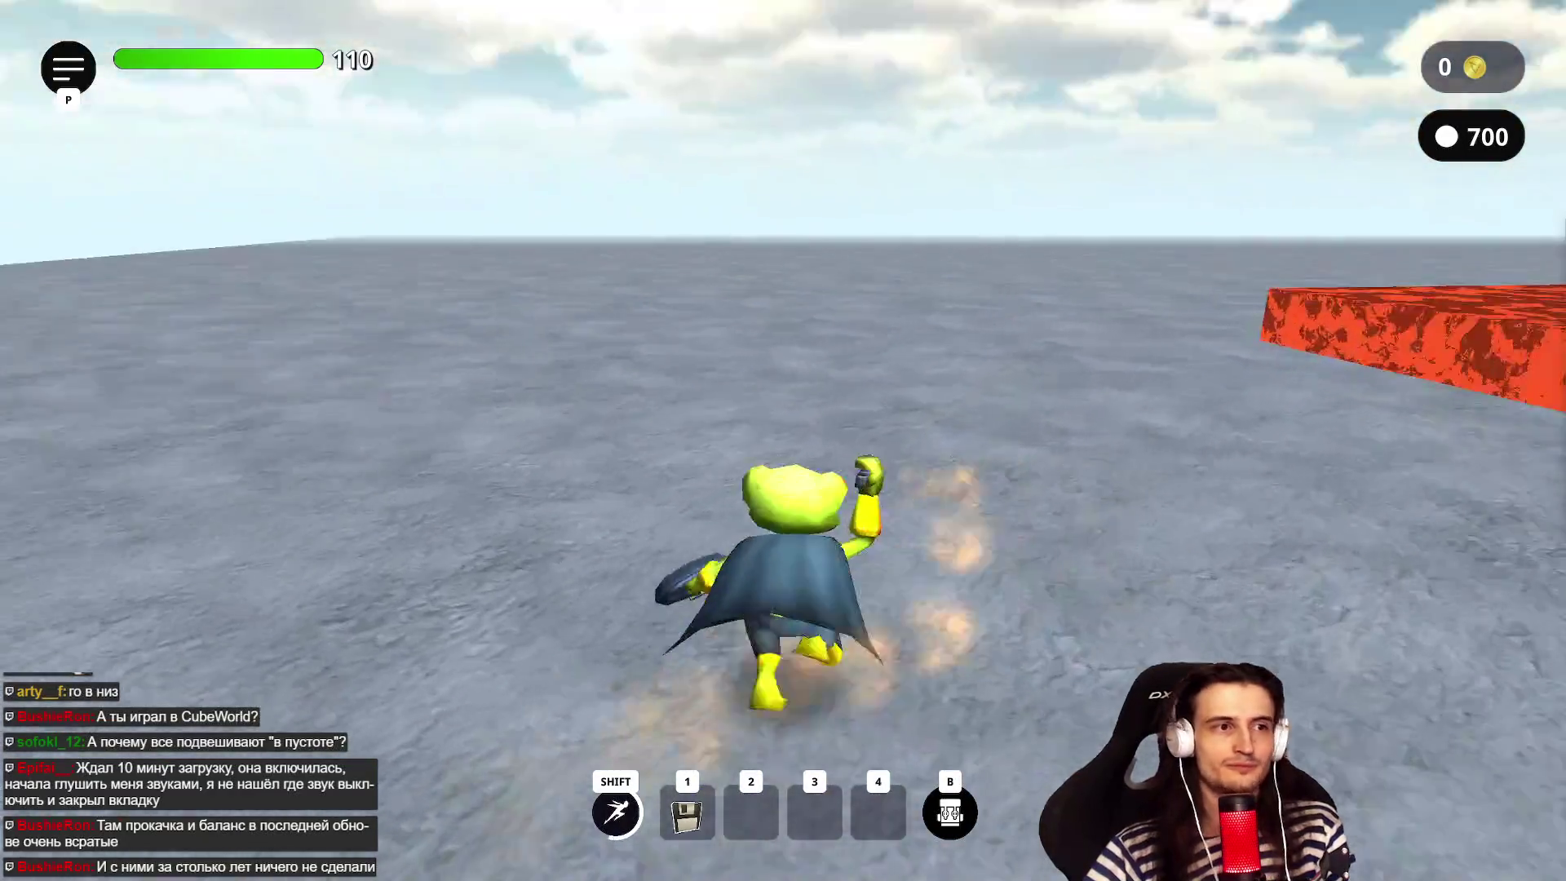
key(d)
key(a)
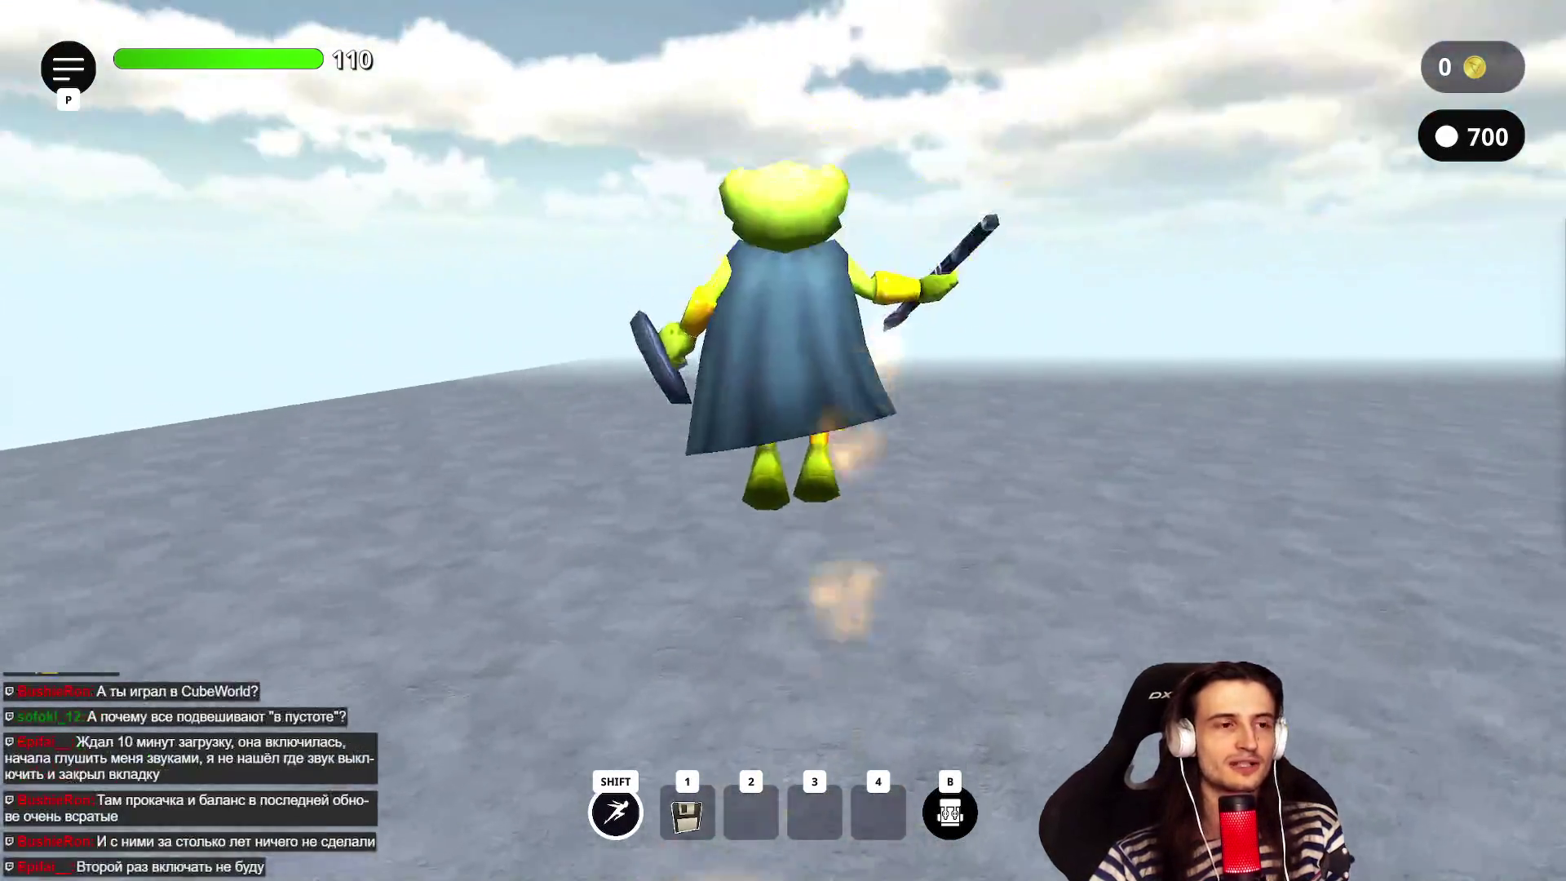
key(d)
key(d)
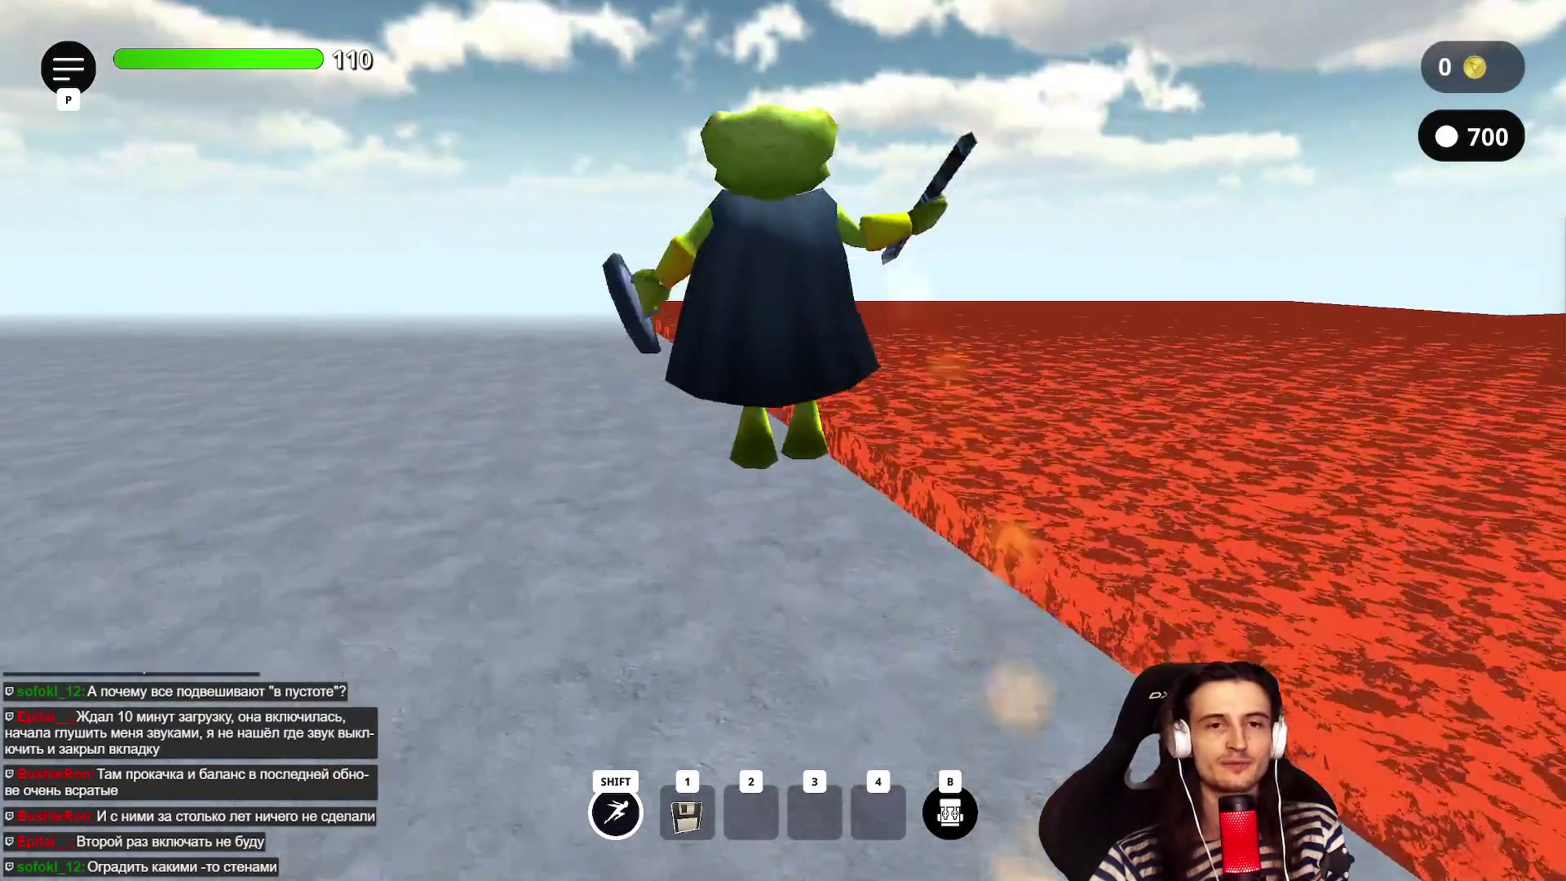
key(a)
key(space)
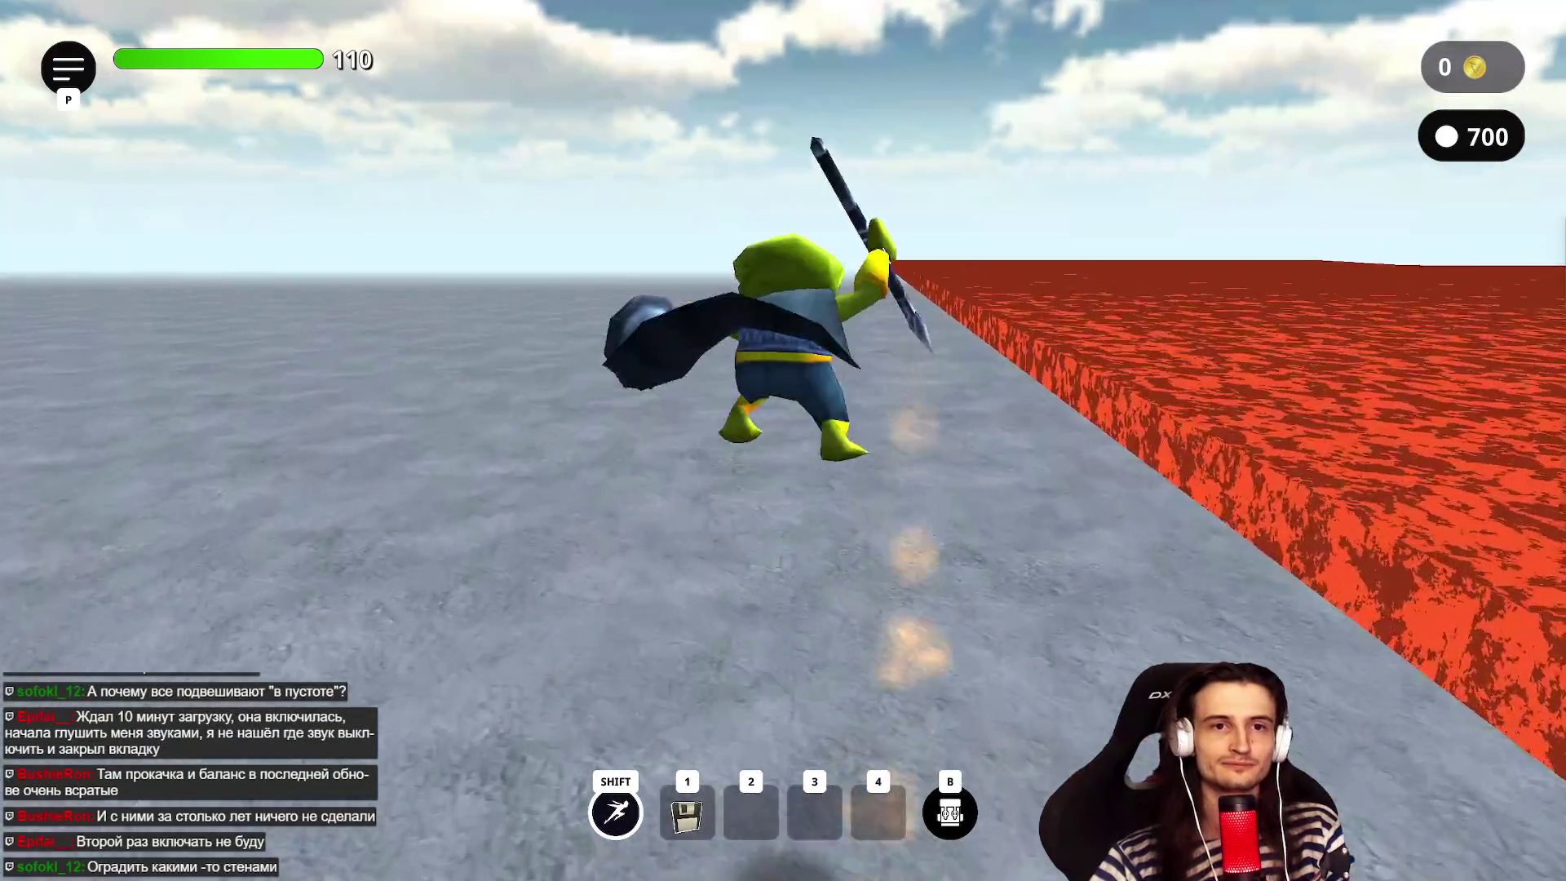
key(space)
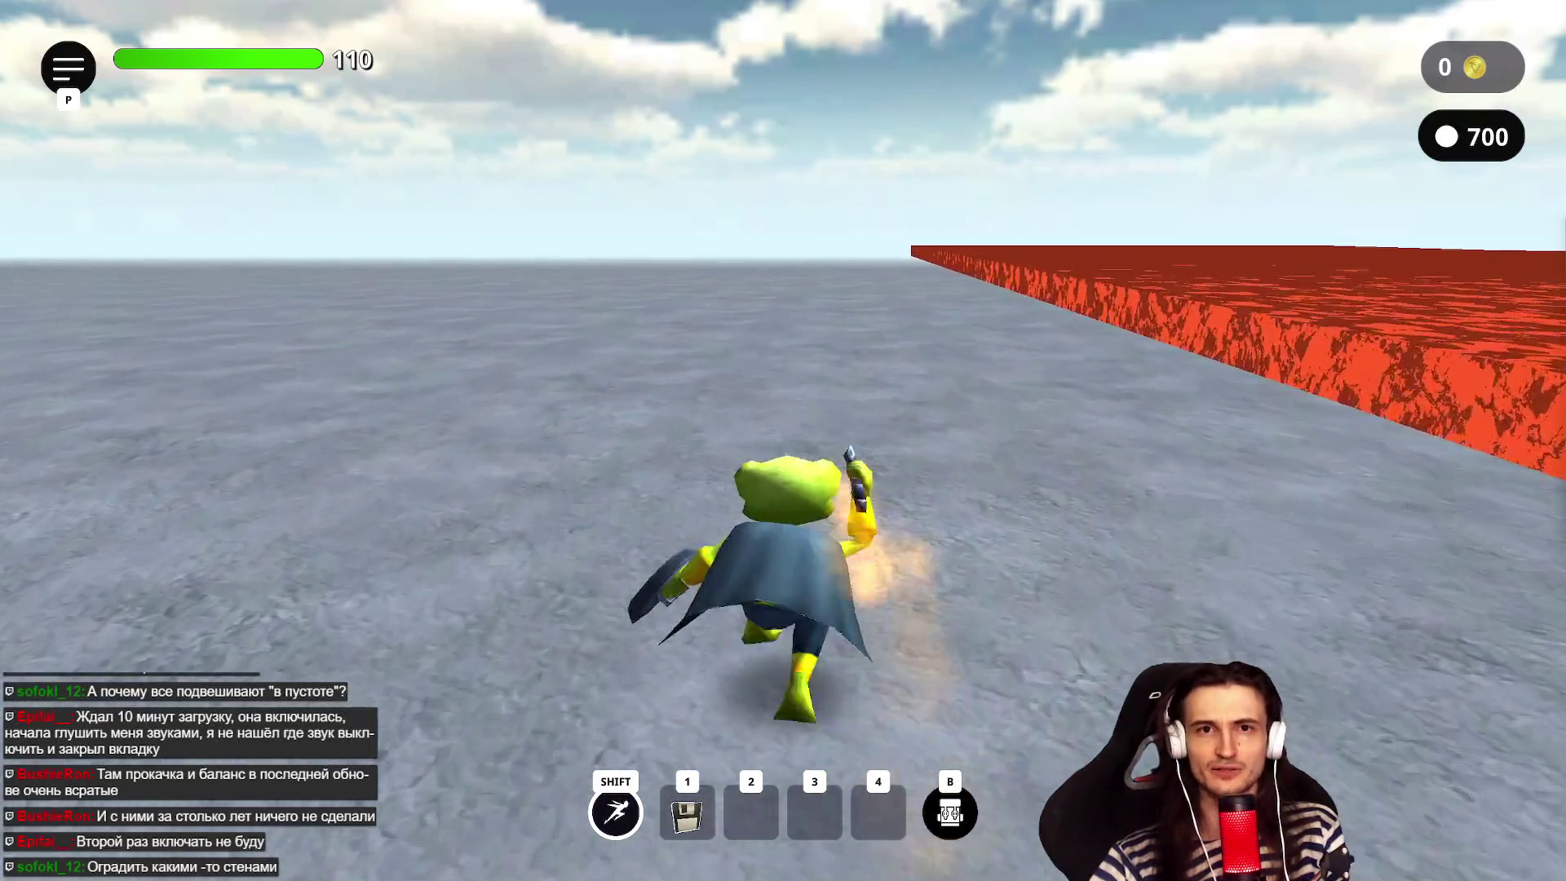
- Turn away from the lava and make repeated high jumps across the open plain
key(d)
key(a)
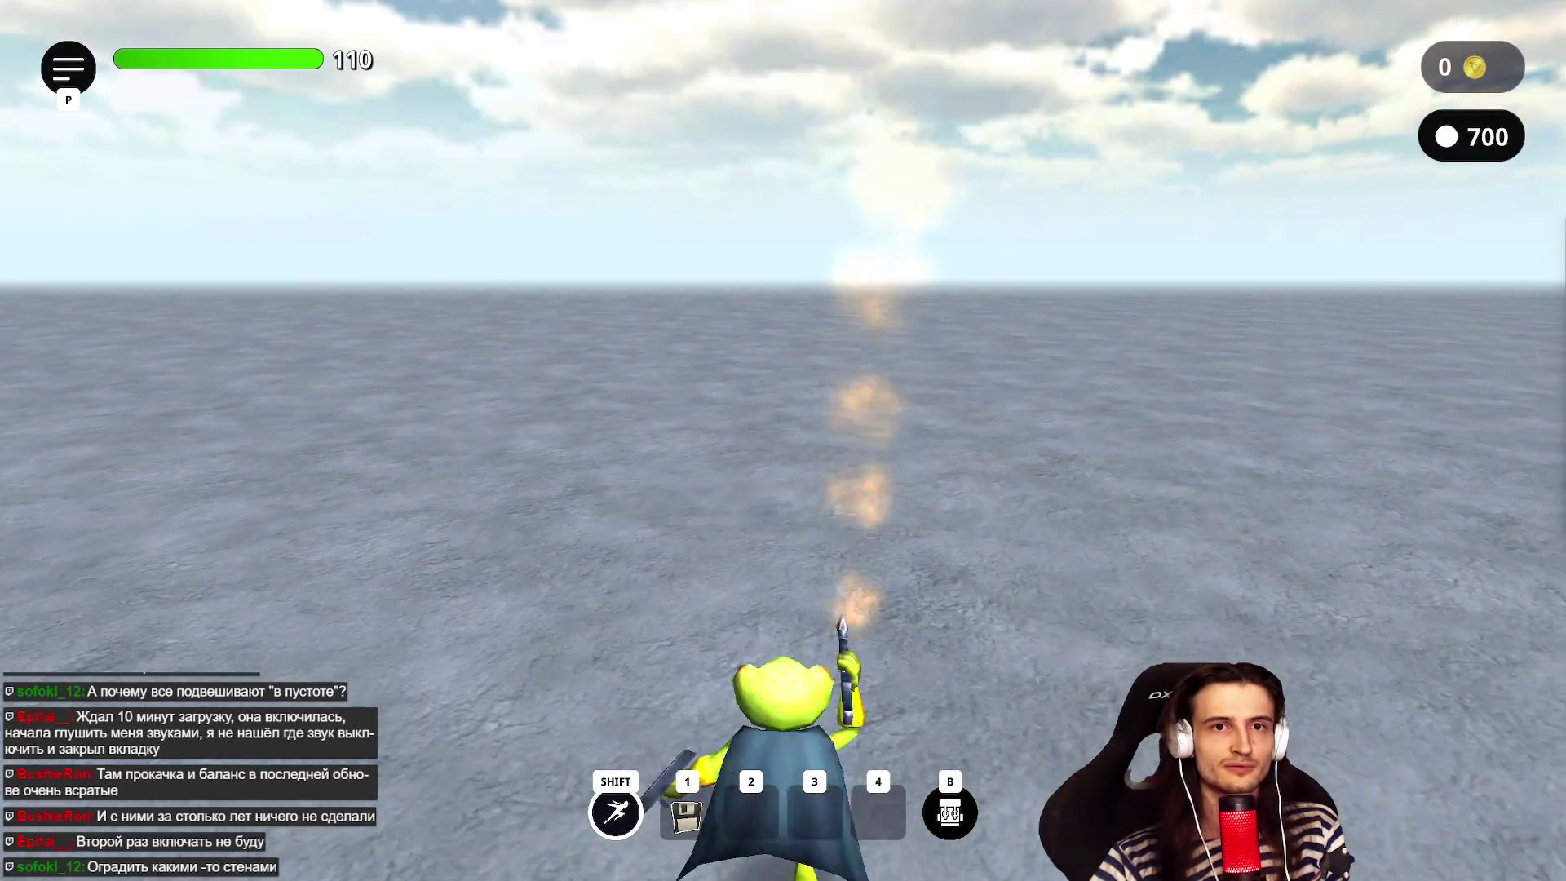
key(space)
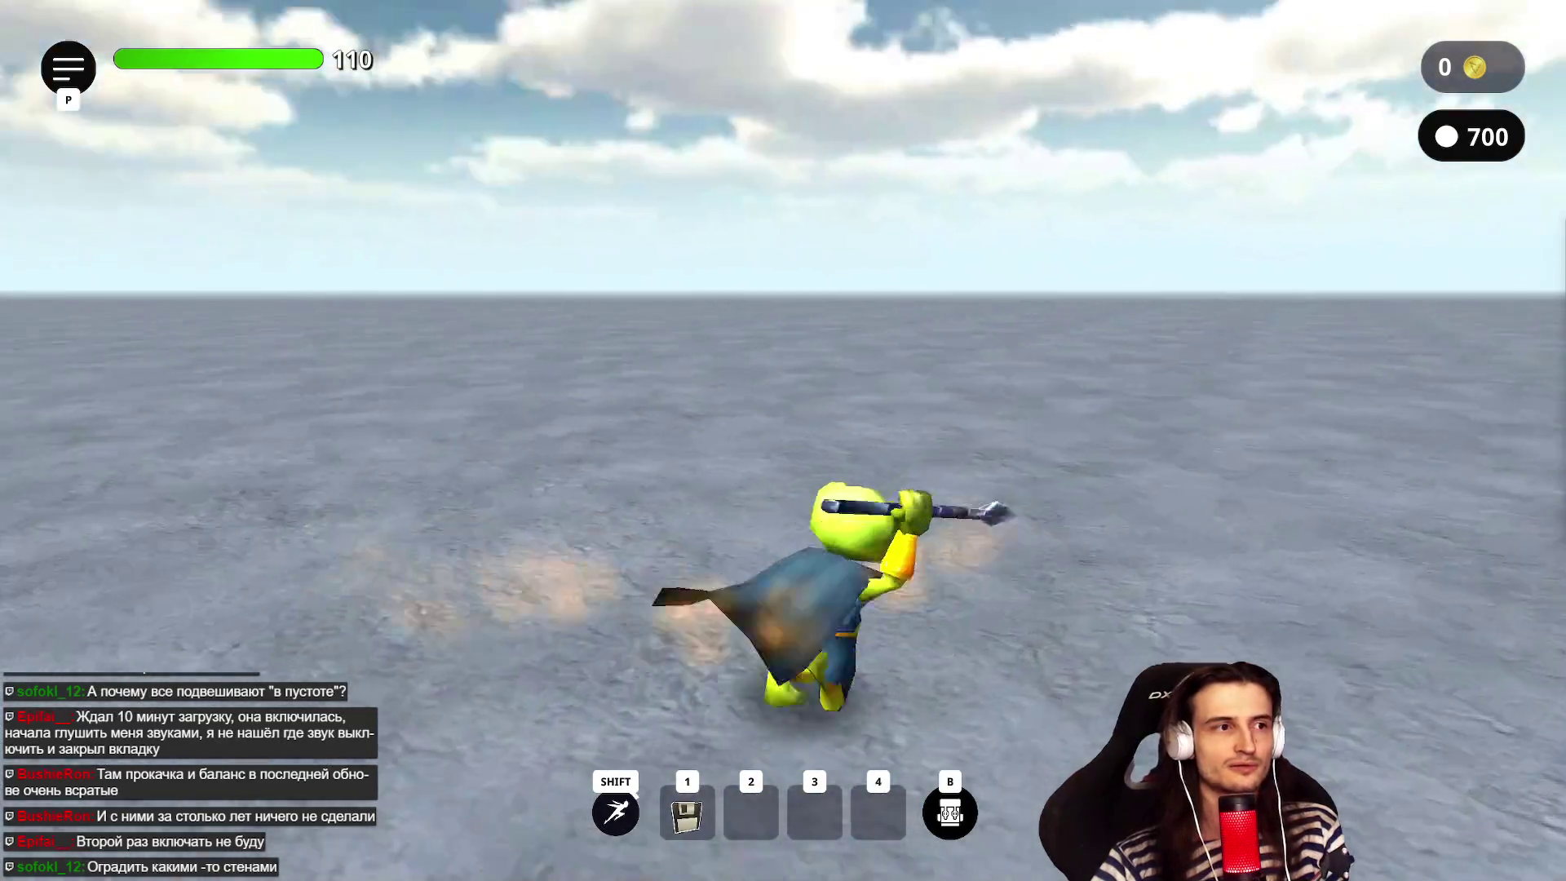
key(space)
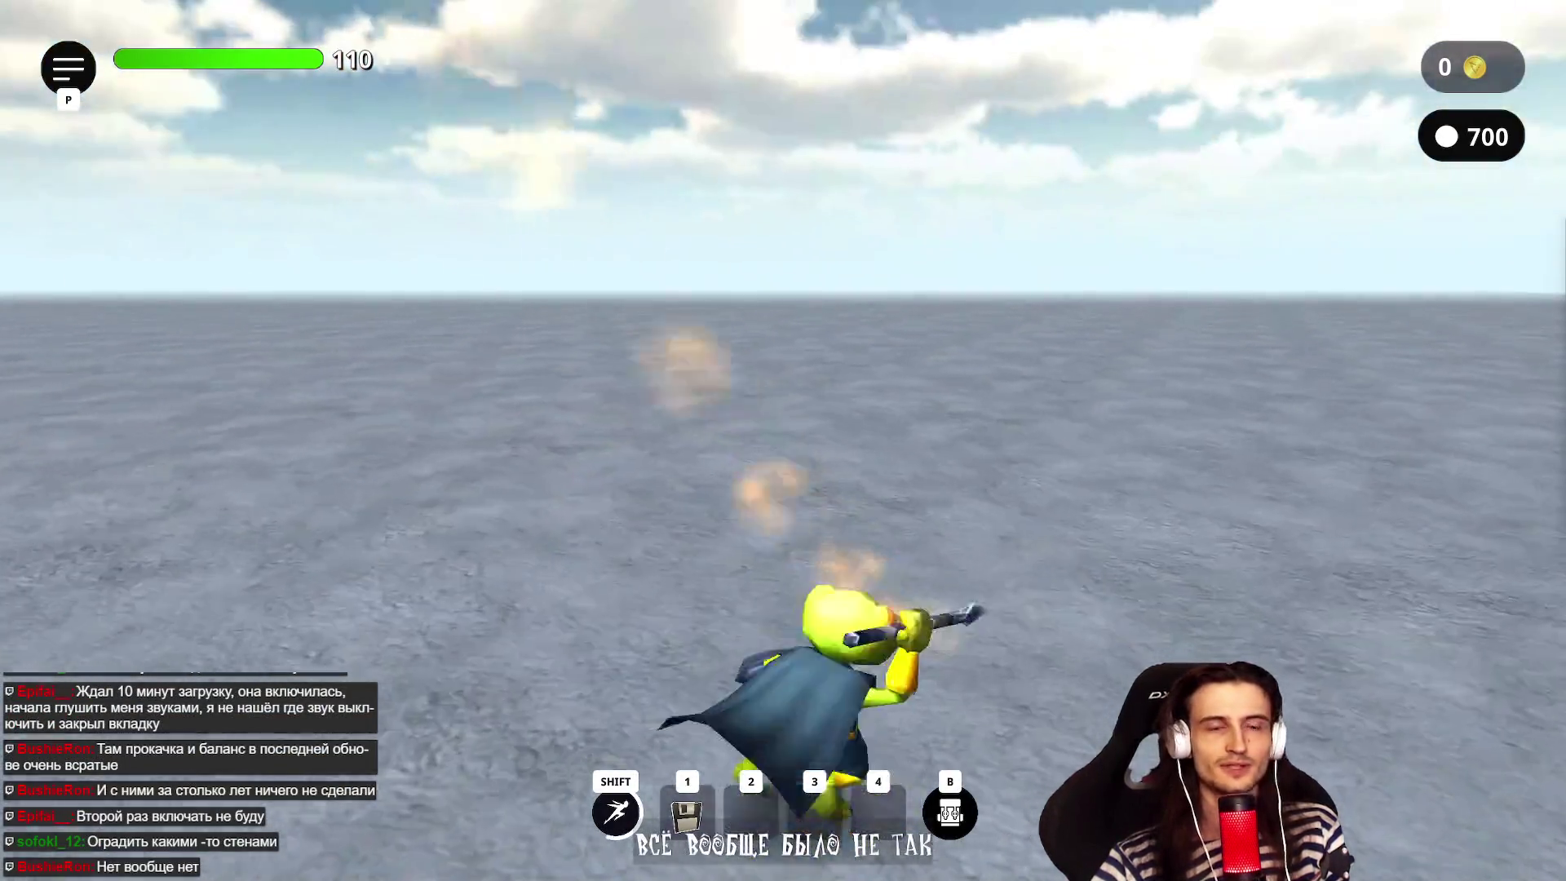
key(space)
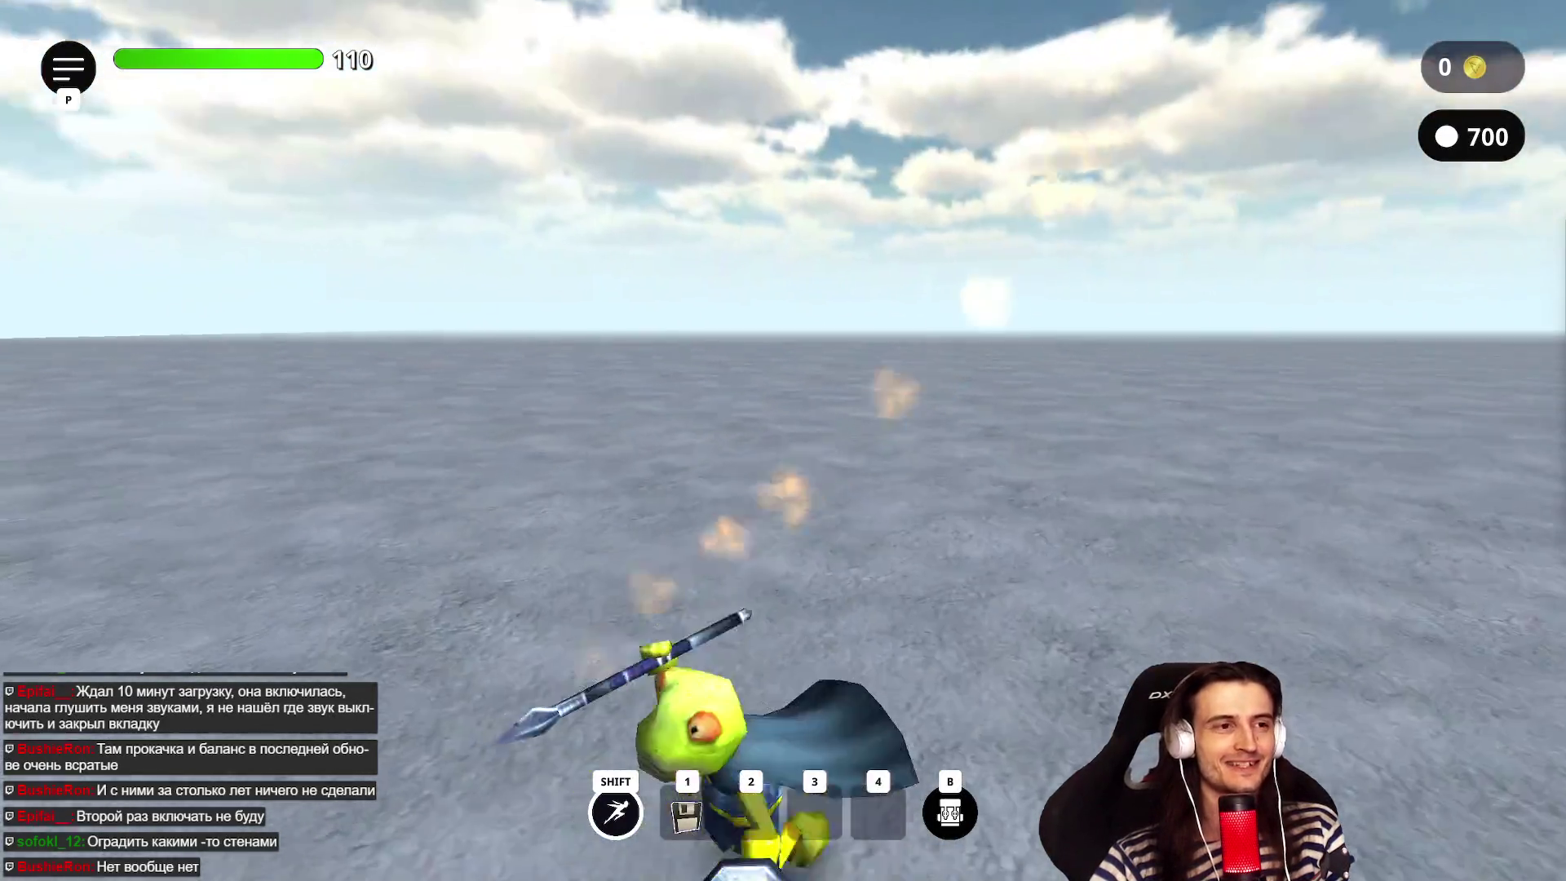
key(space)
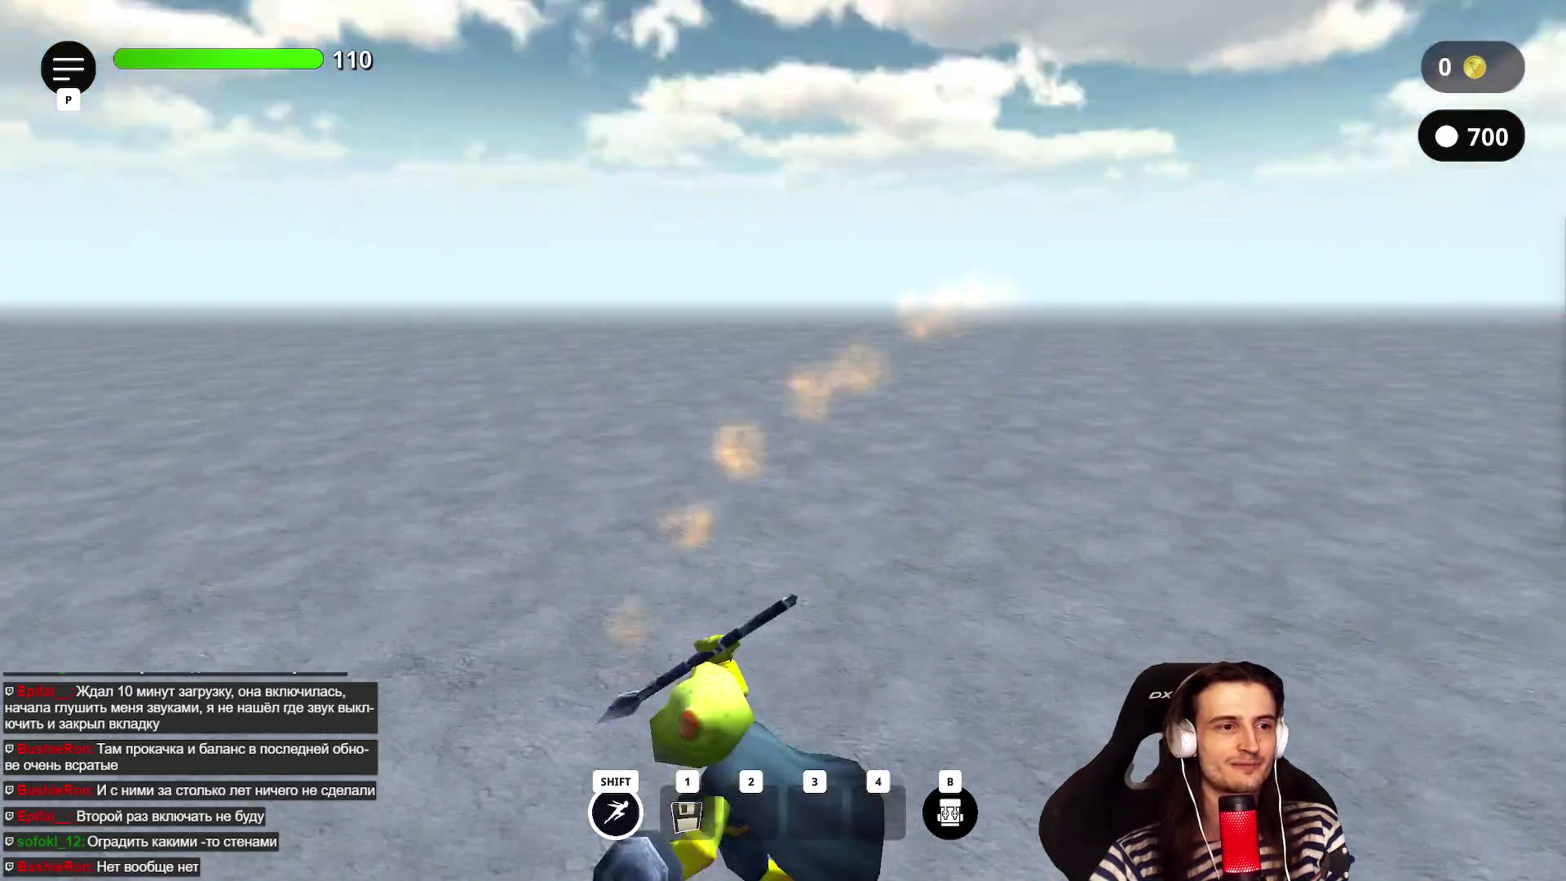
key(space)
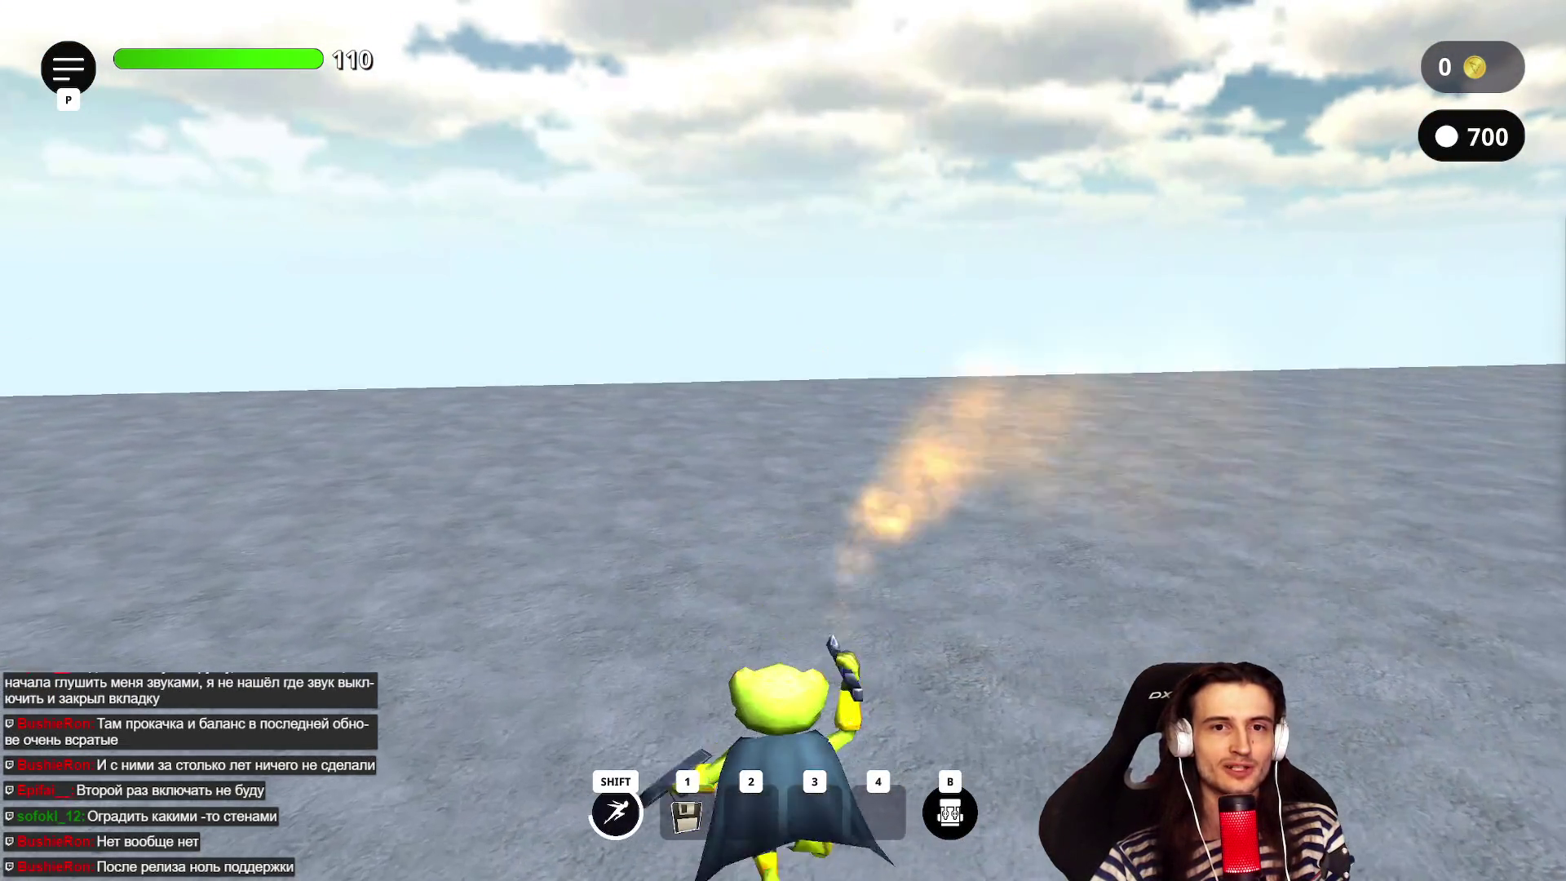
key(space)
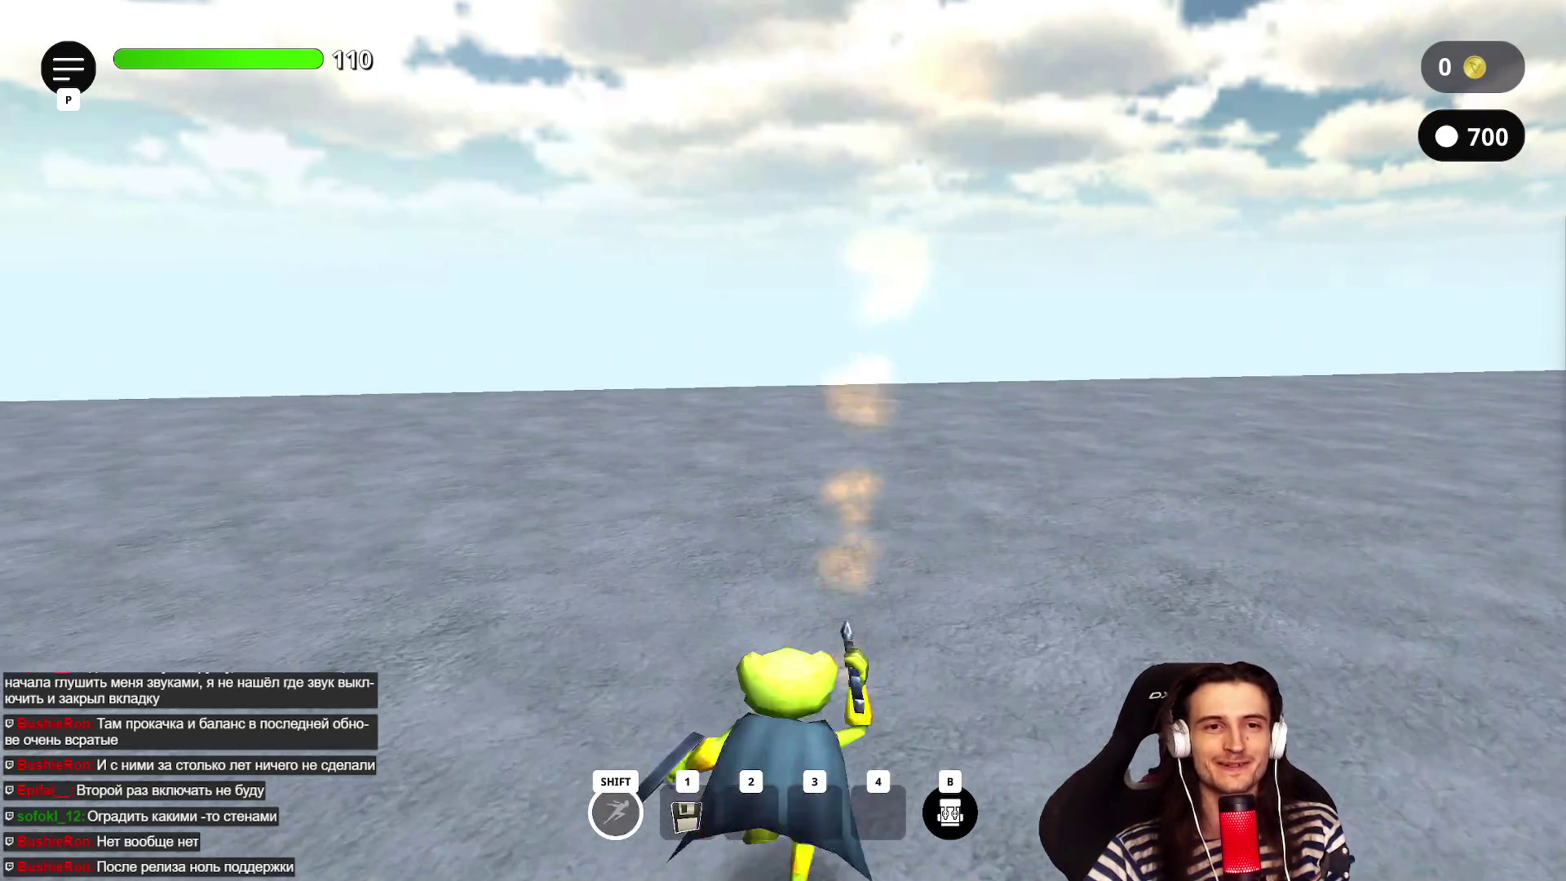
key(a)
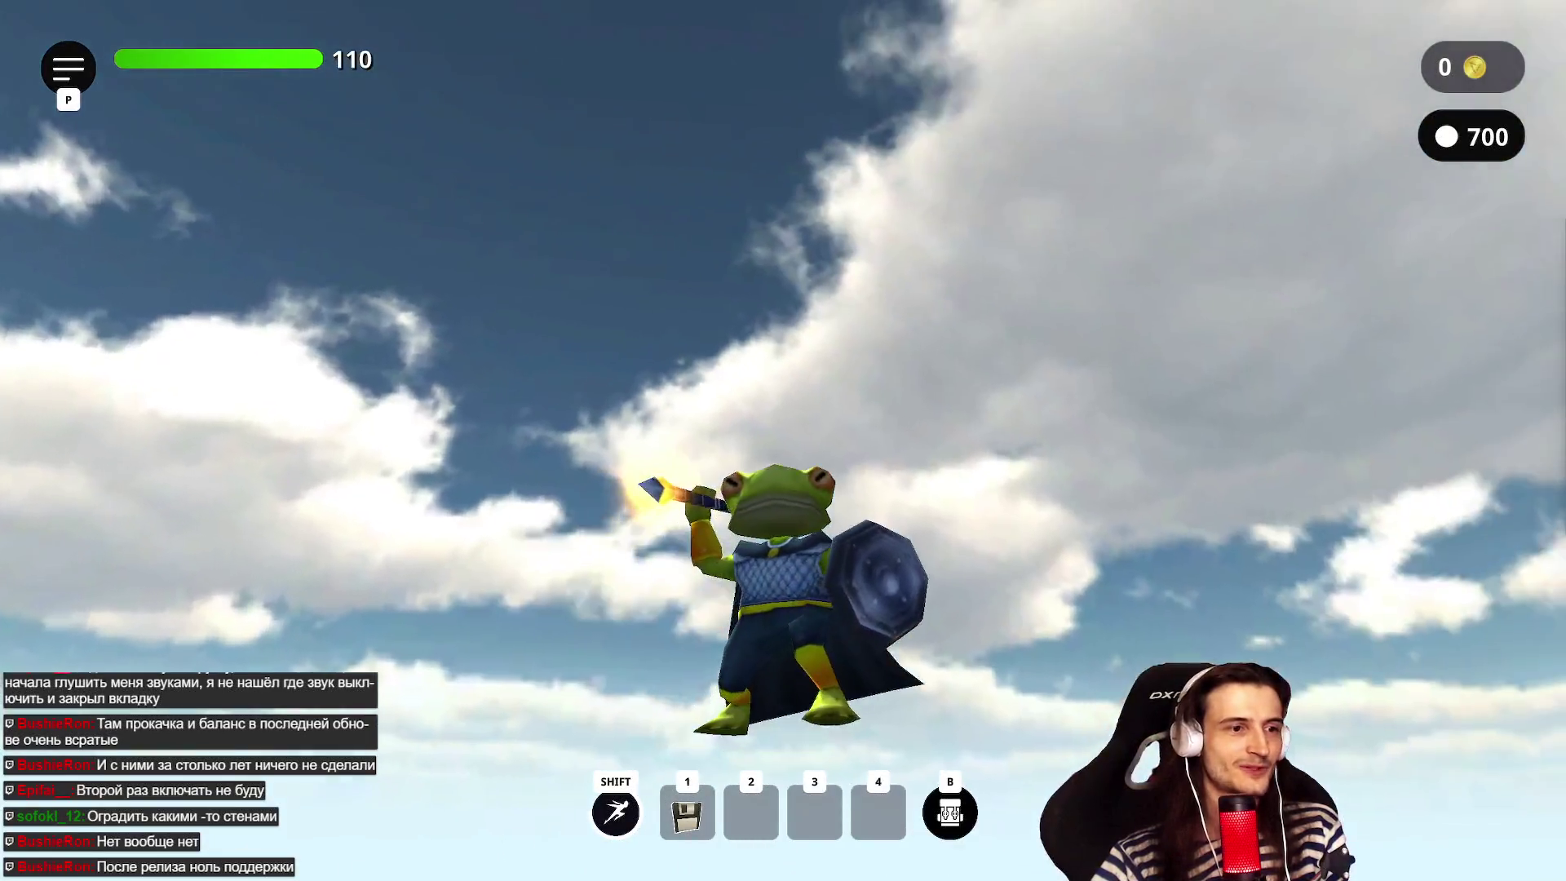
- Run the frog to the grey plain's edge and jump near the drop-off, then return to the Unity editor
key(w)
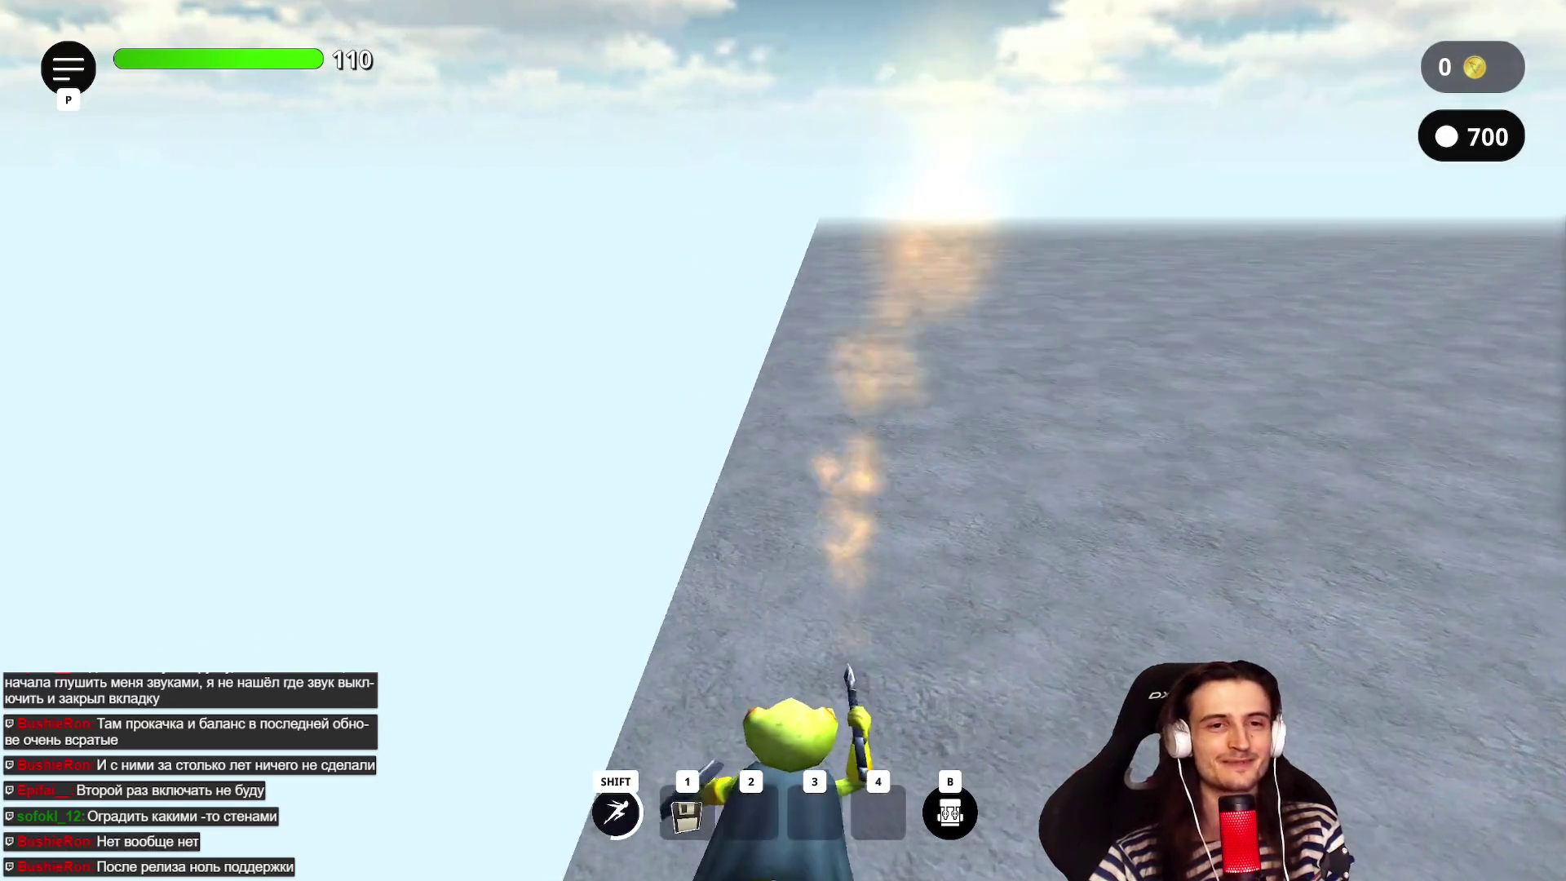
key(space)
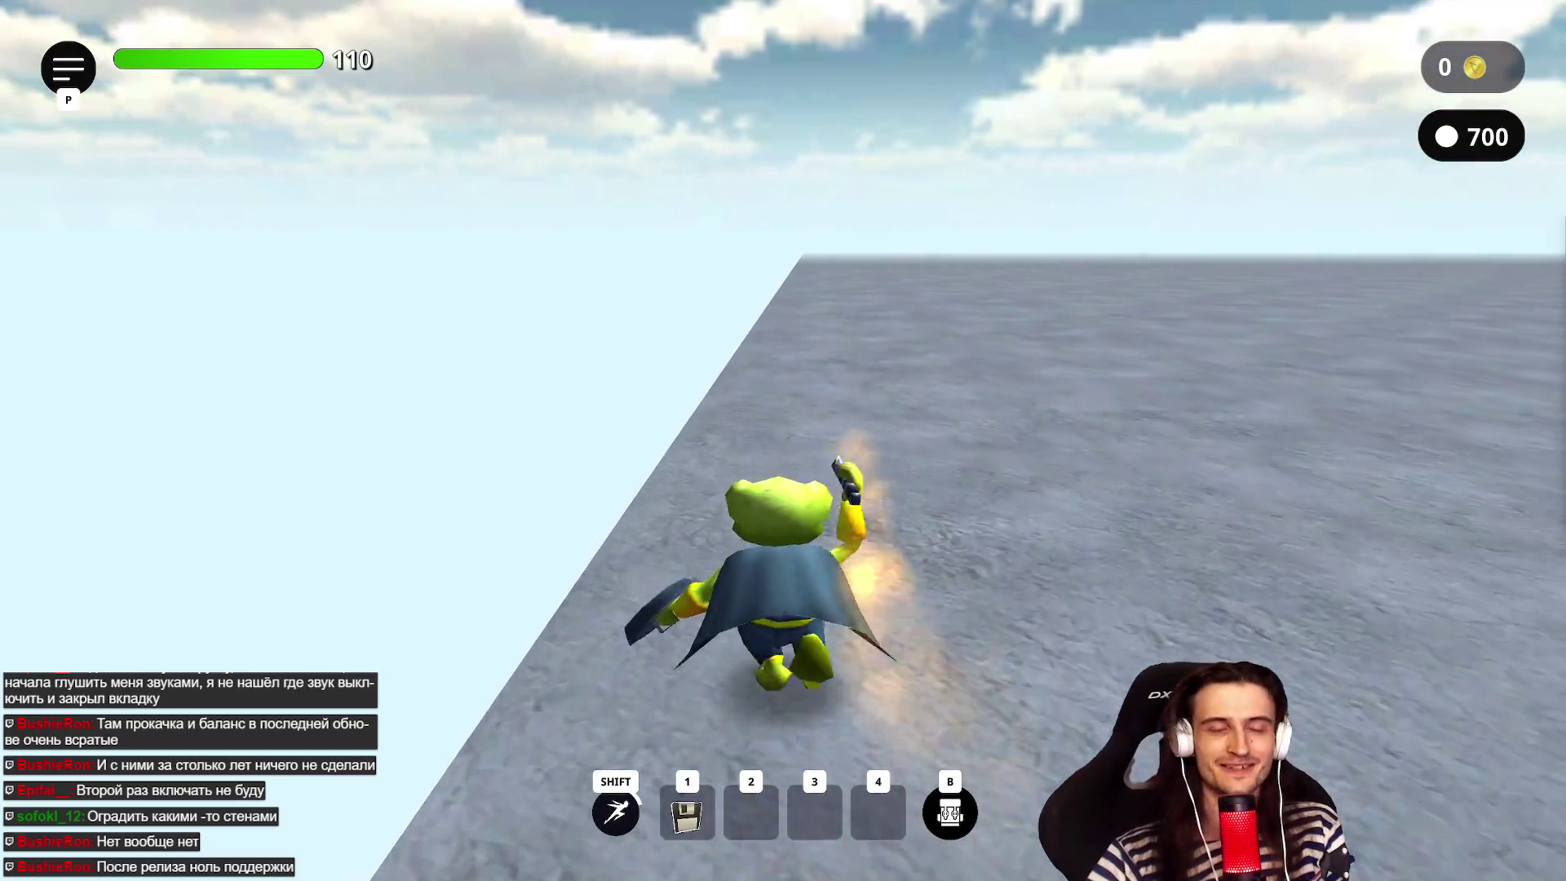
key(space)
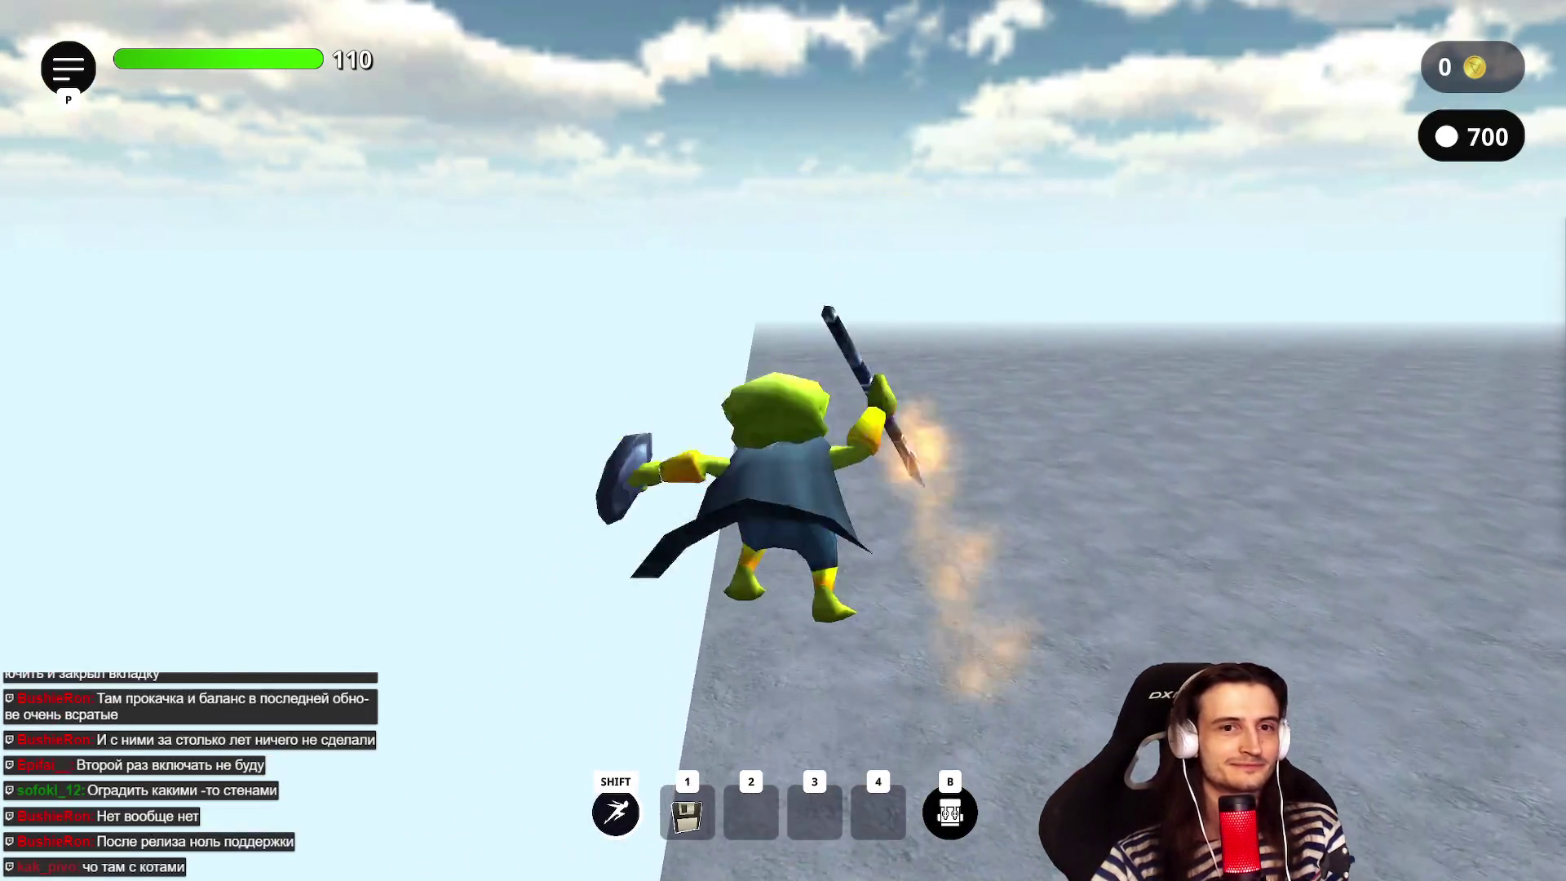
mouse_move(665, 870)
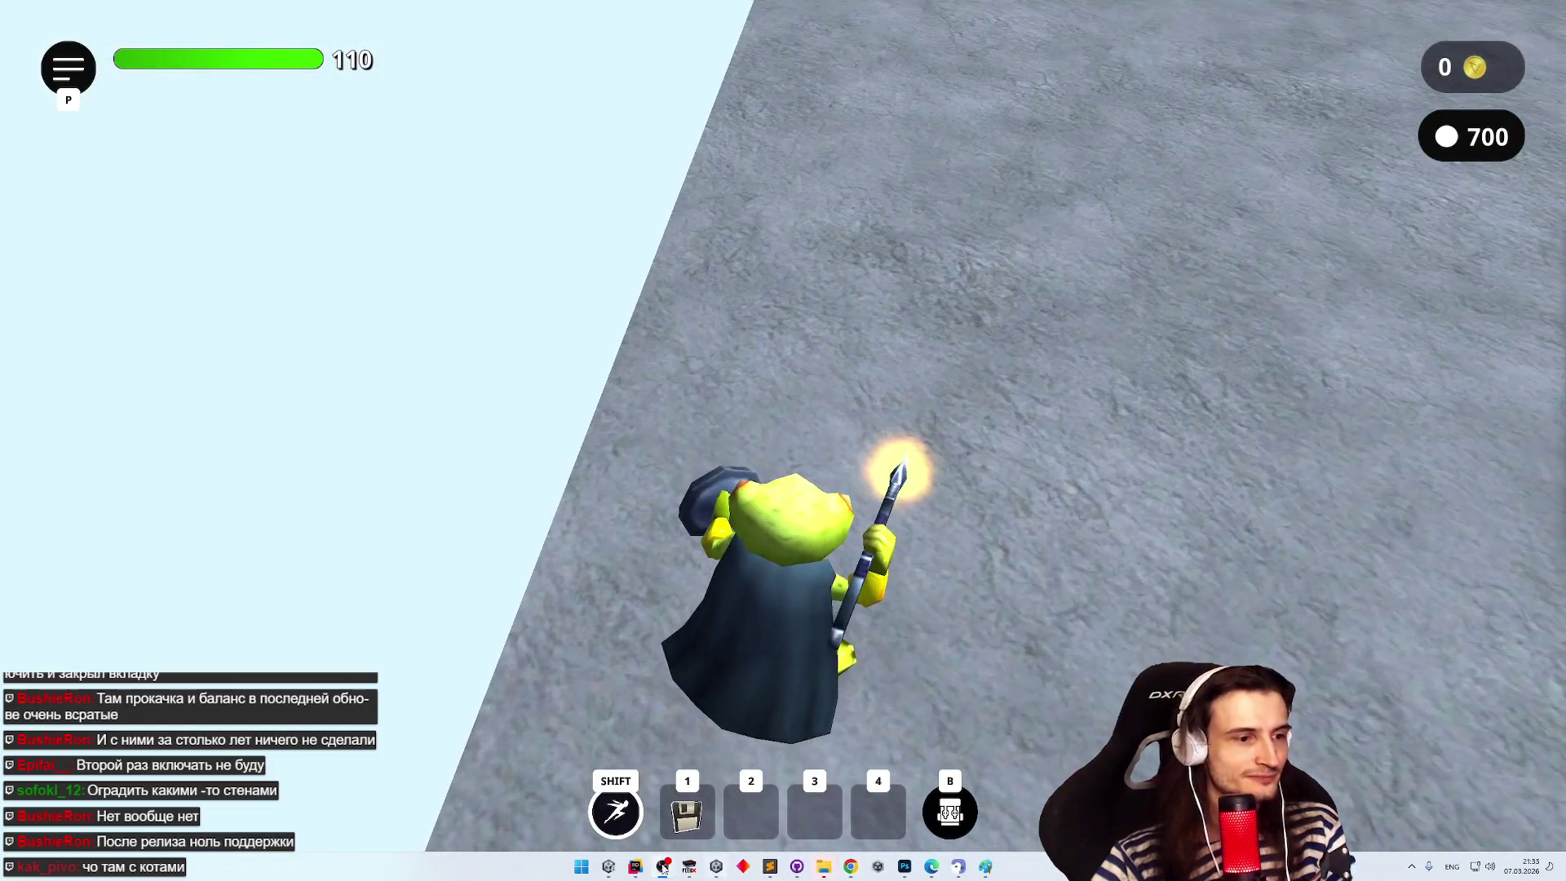
click(610, 868)
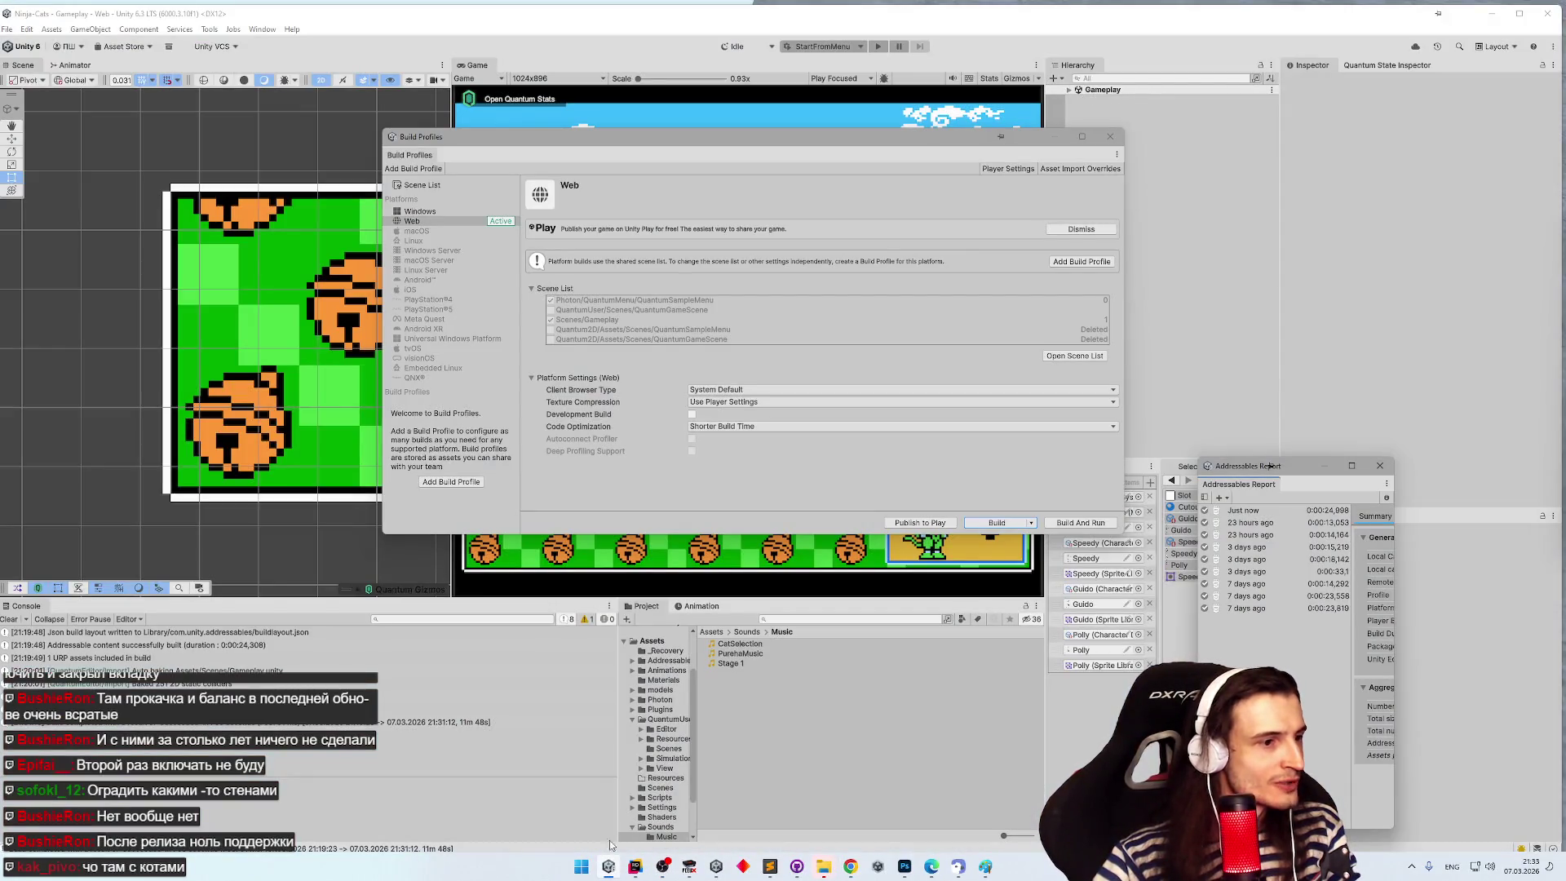
- Publish the Web build to Unity Play as an update to the existing Ninja cats game
click(252, 724)
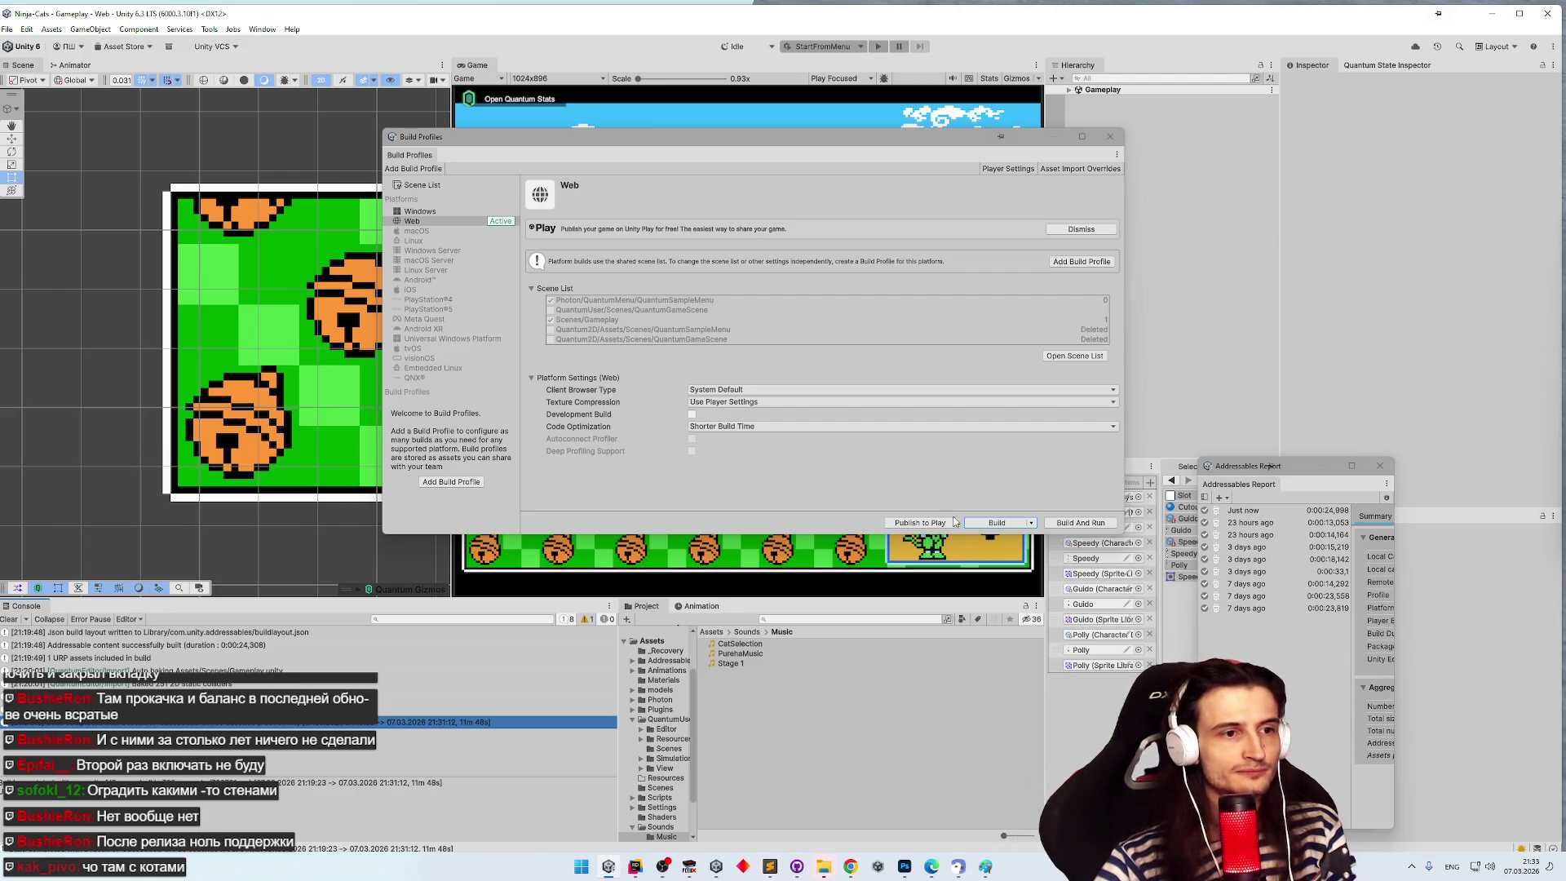
click(949, 524)
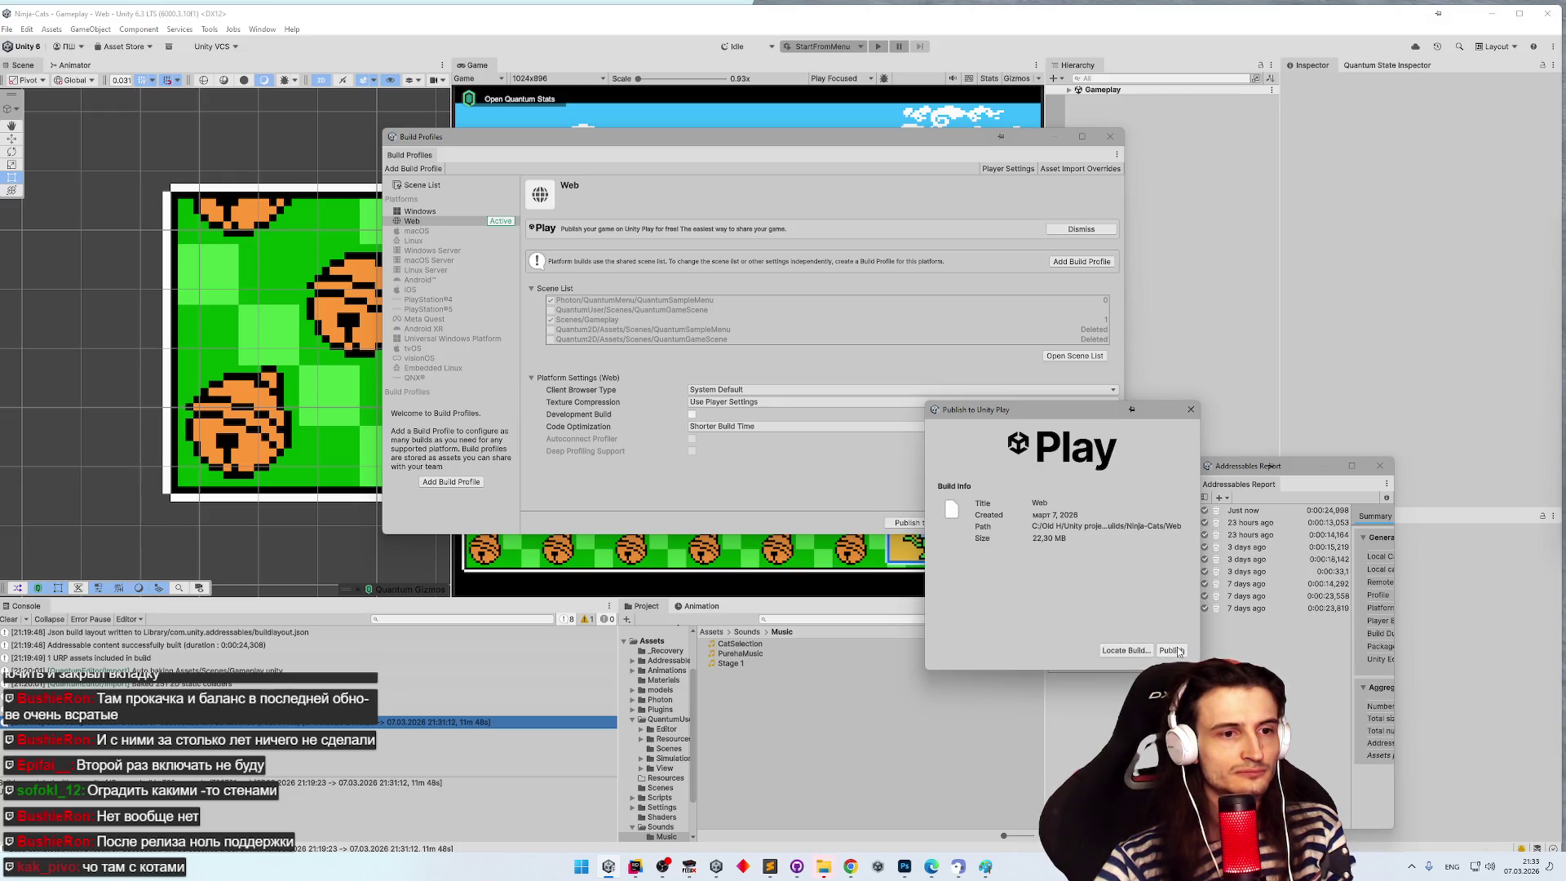
click(1172, 650)
click(1034, 535)
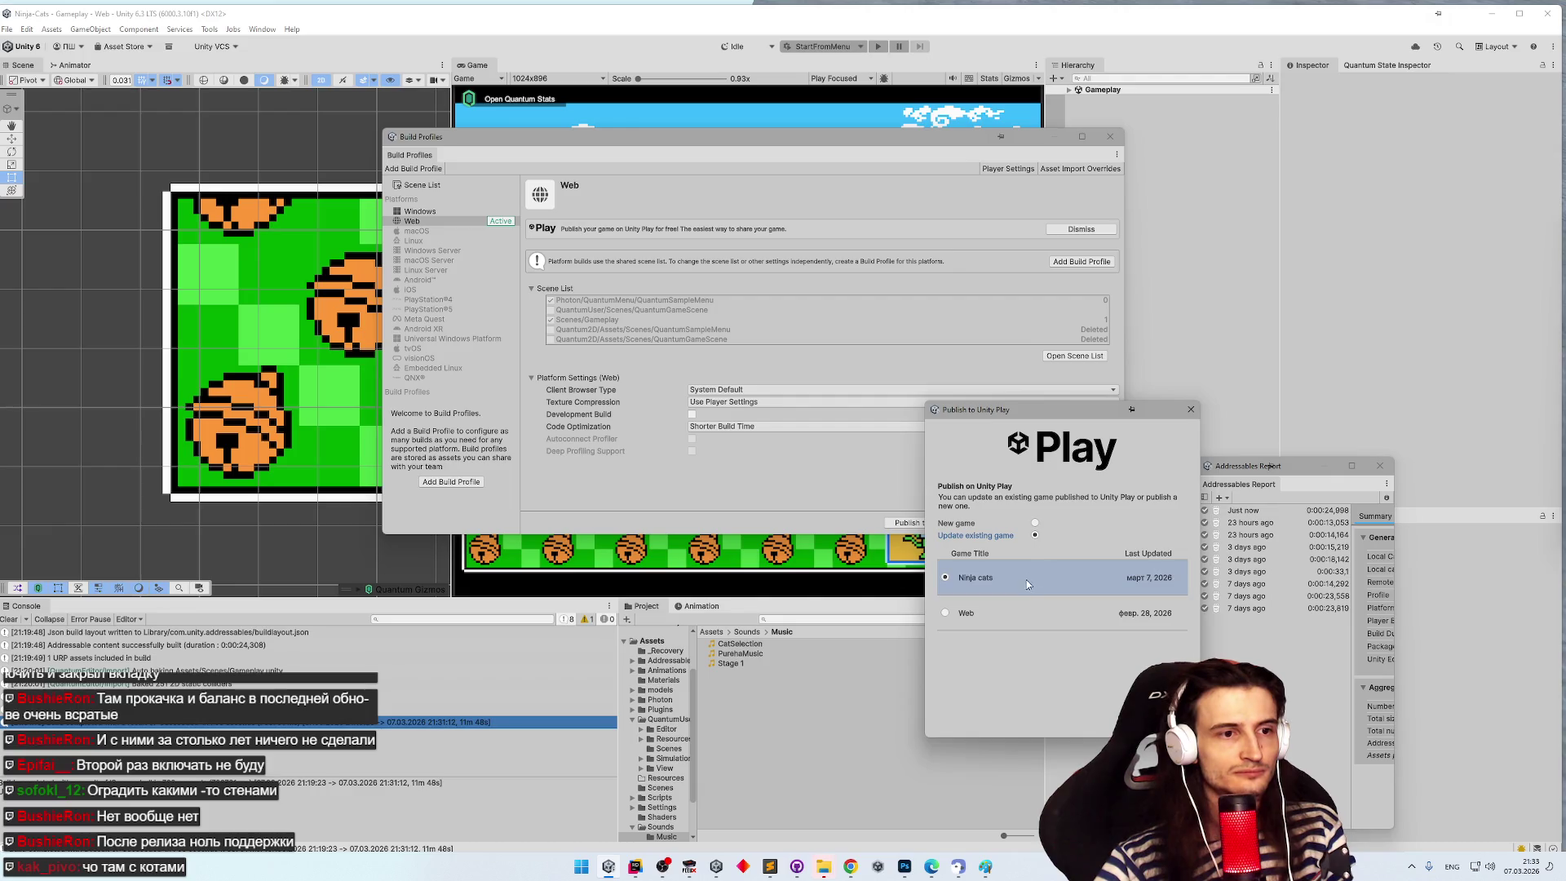
click(1158, 718)
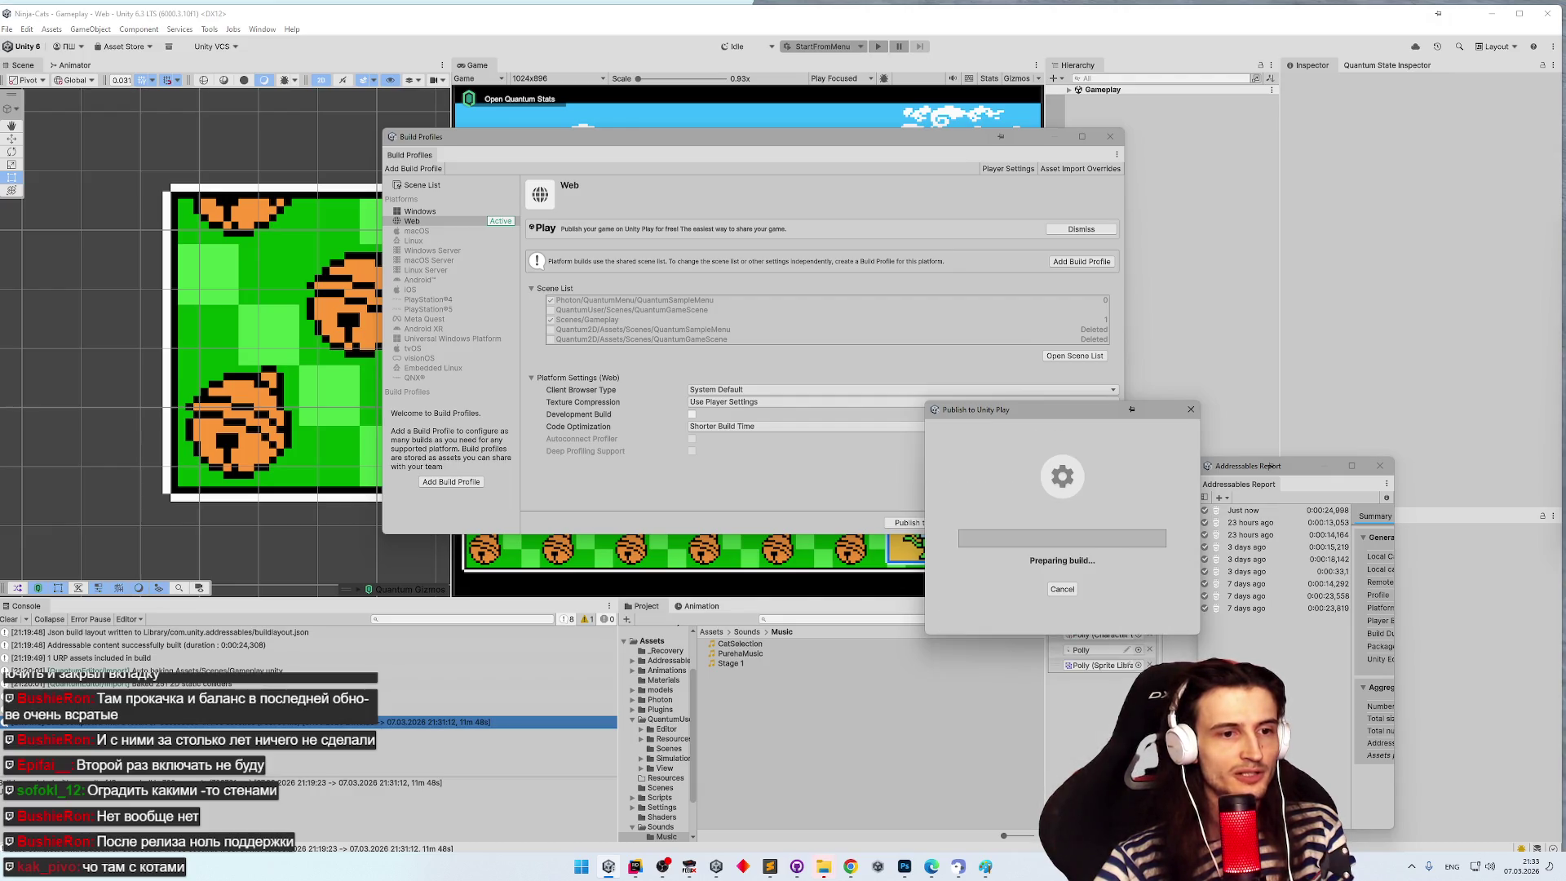
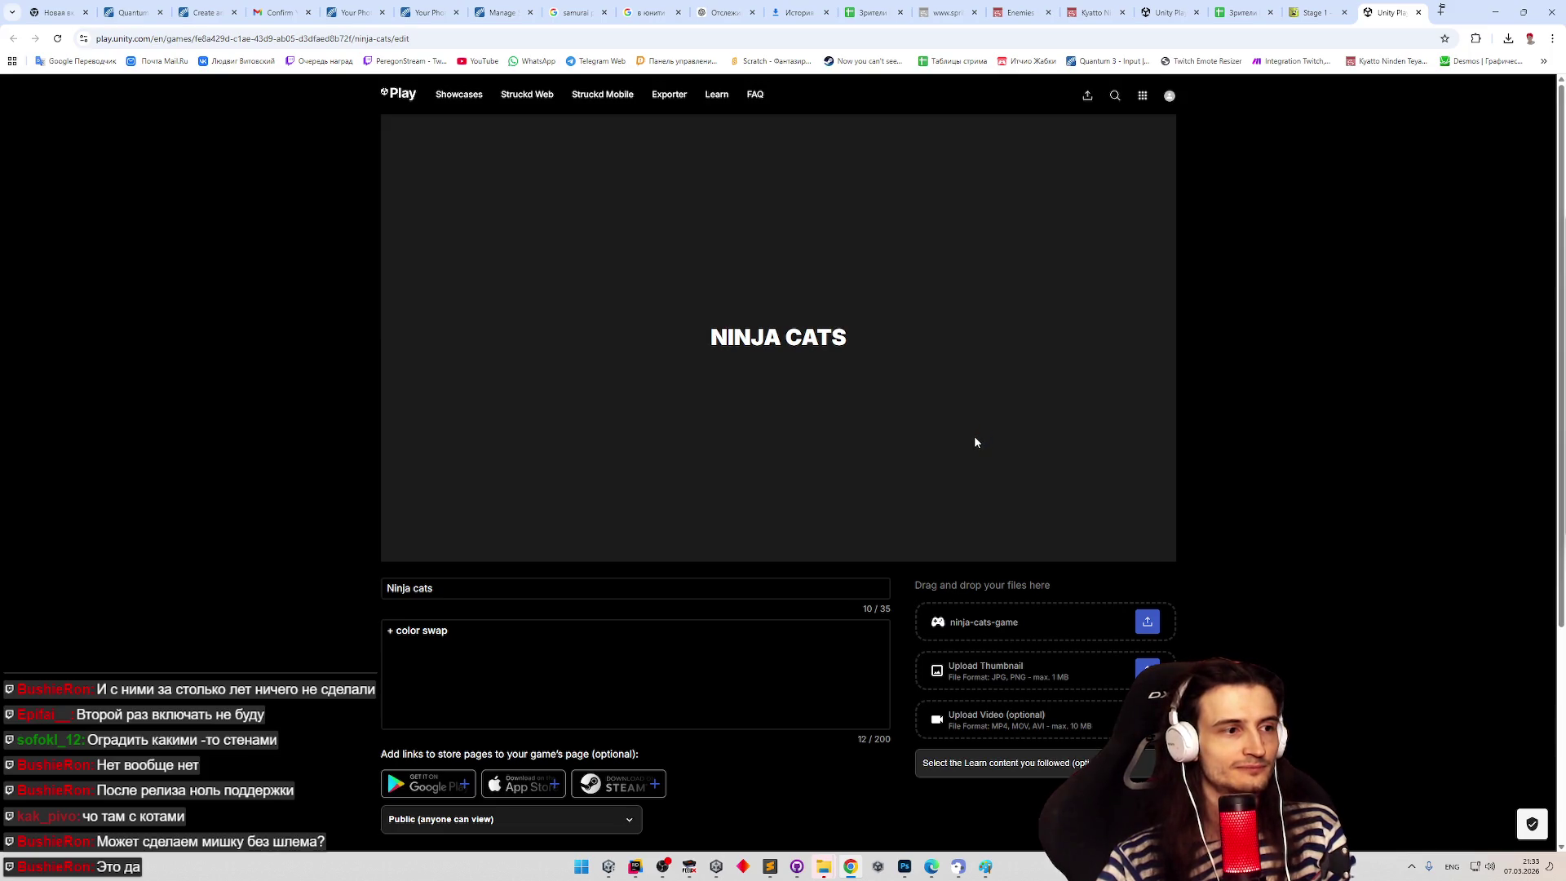
- Submit the updated Ninja cats game details and start loading the game
scroll(398, 555, down, 4)
click(401, 595)
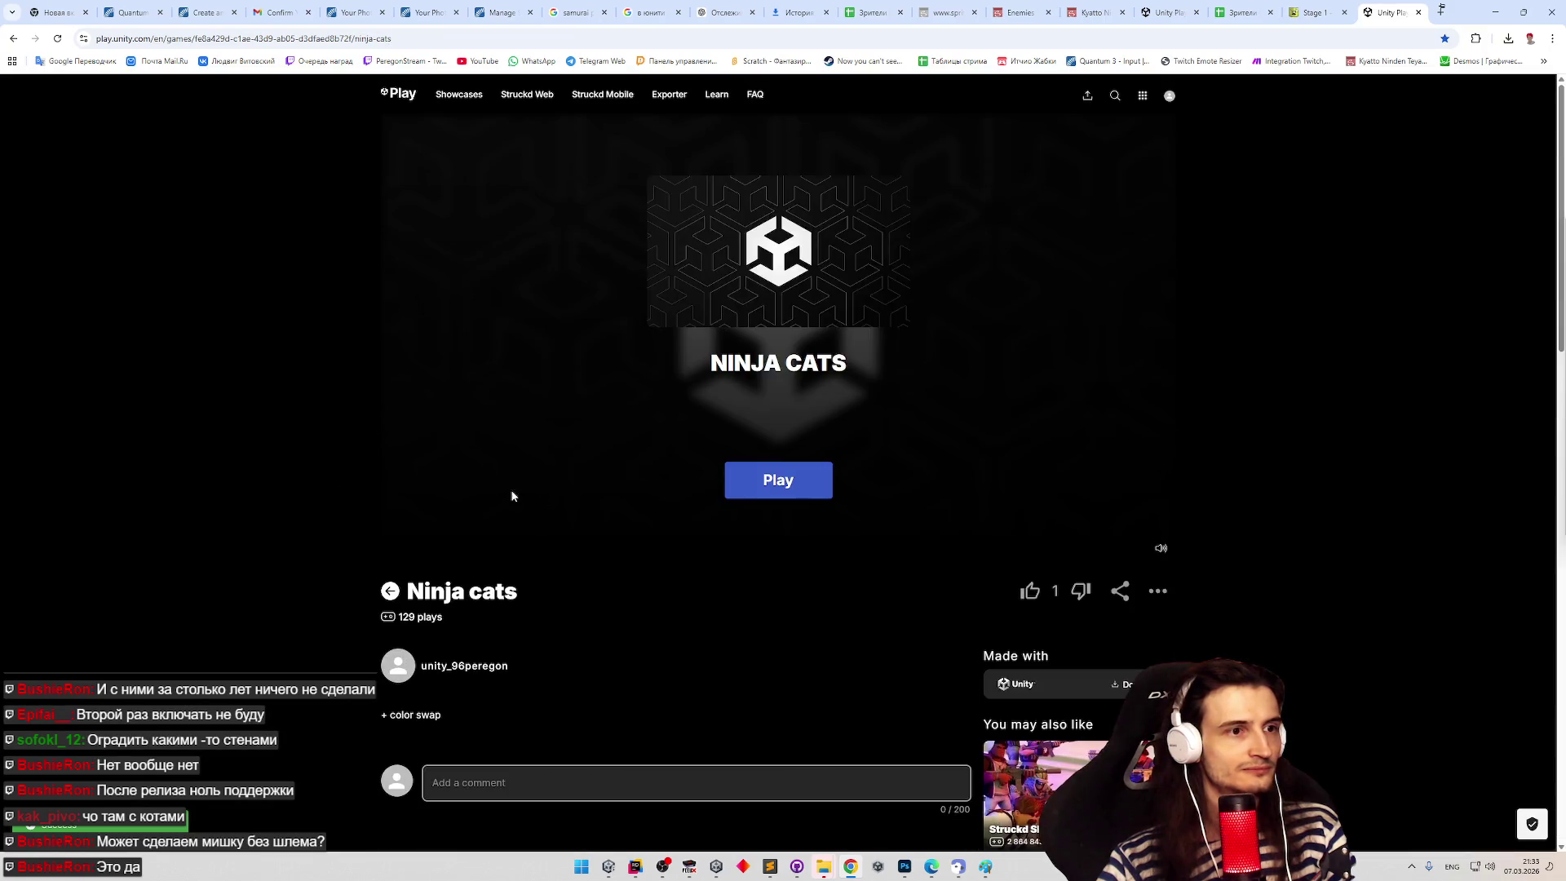
click(765, 491)
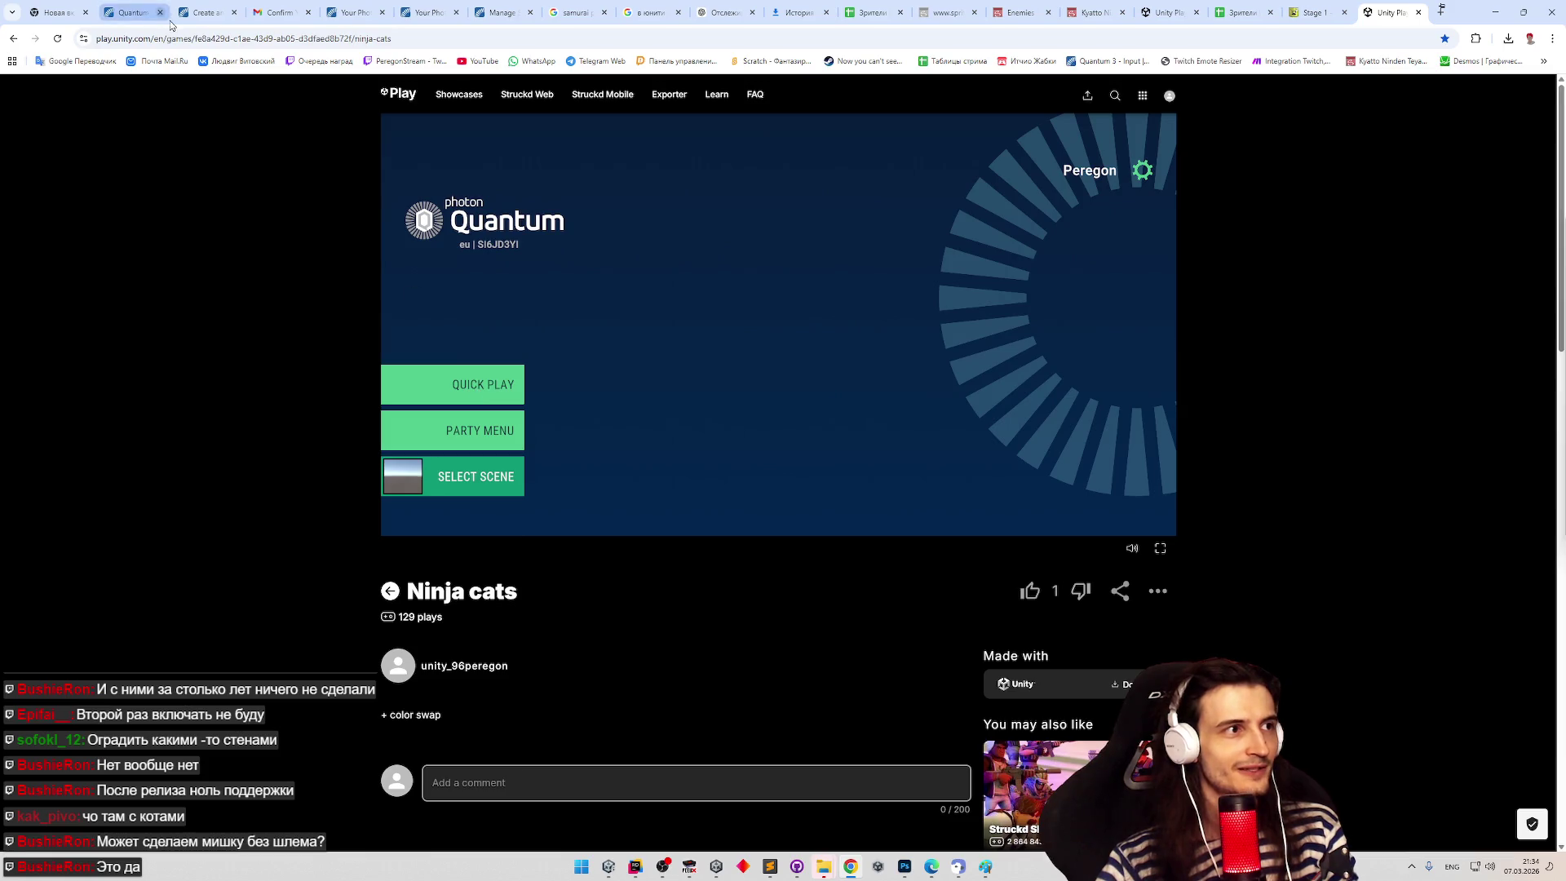
key(ctrl+l)
key(Escape)
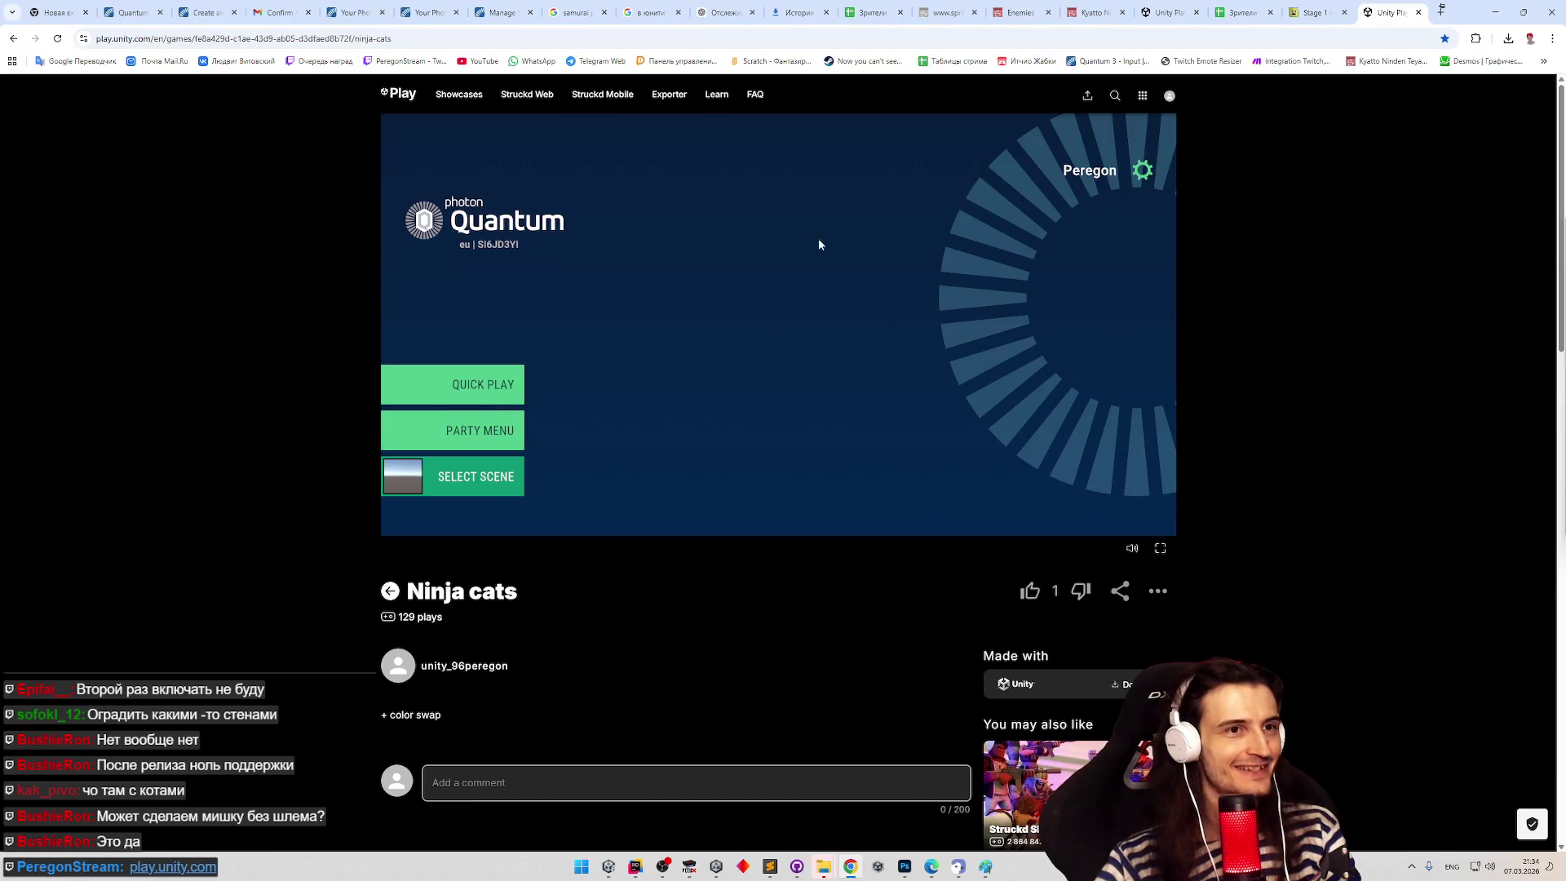
- Set Max Players to 20 in the game settings and return to the main menu
click(1143, 170)
click(836, 282)
text(20)
click(411, 137)
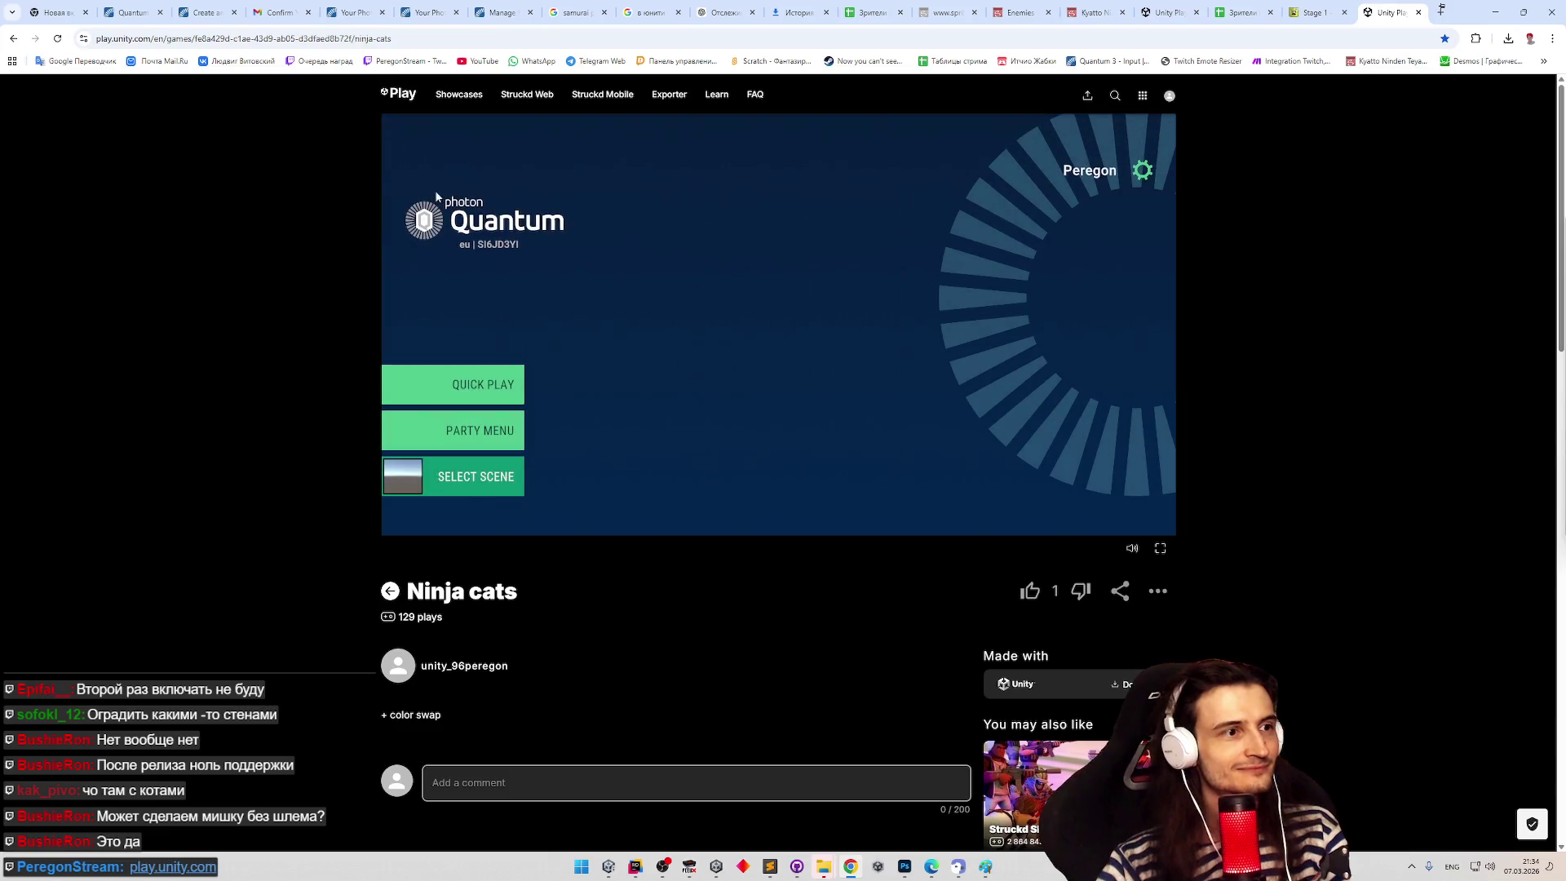
- Review the server regions, then join a Quick Play match in full screen
click(1143, 169)
click(833, 232)
click(720, 247)
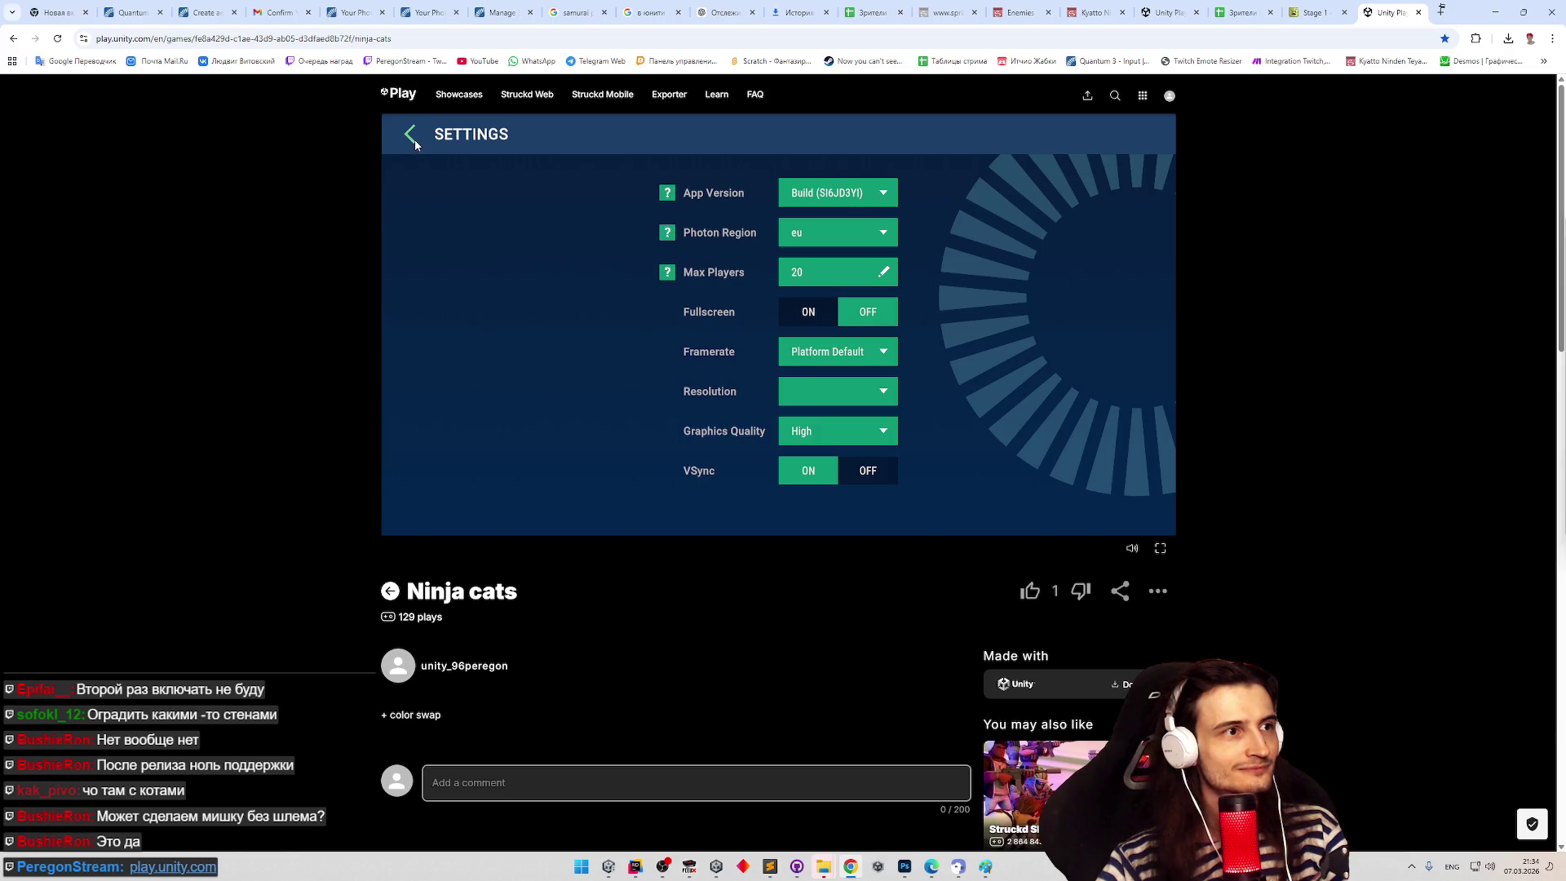
click(411, 133)
click(477, 377)
click(1162, 549)
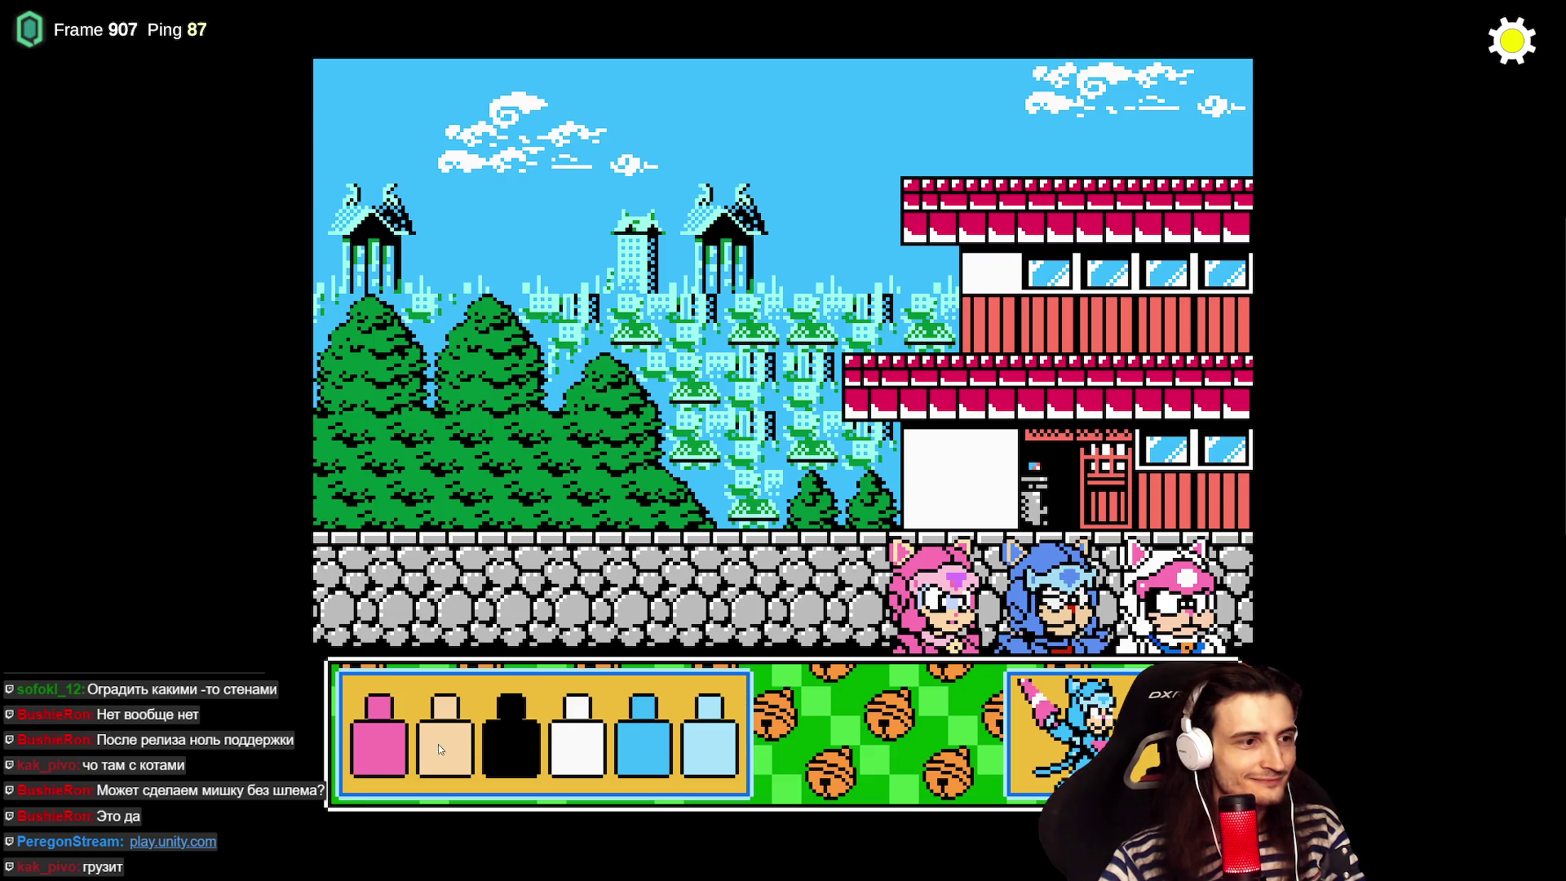
- Recolour the first colour slot teal and the fourth slot light blue
click(387, 751)
click(642, 603)
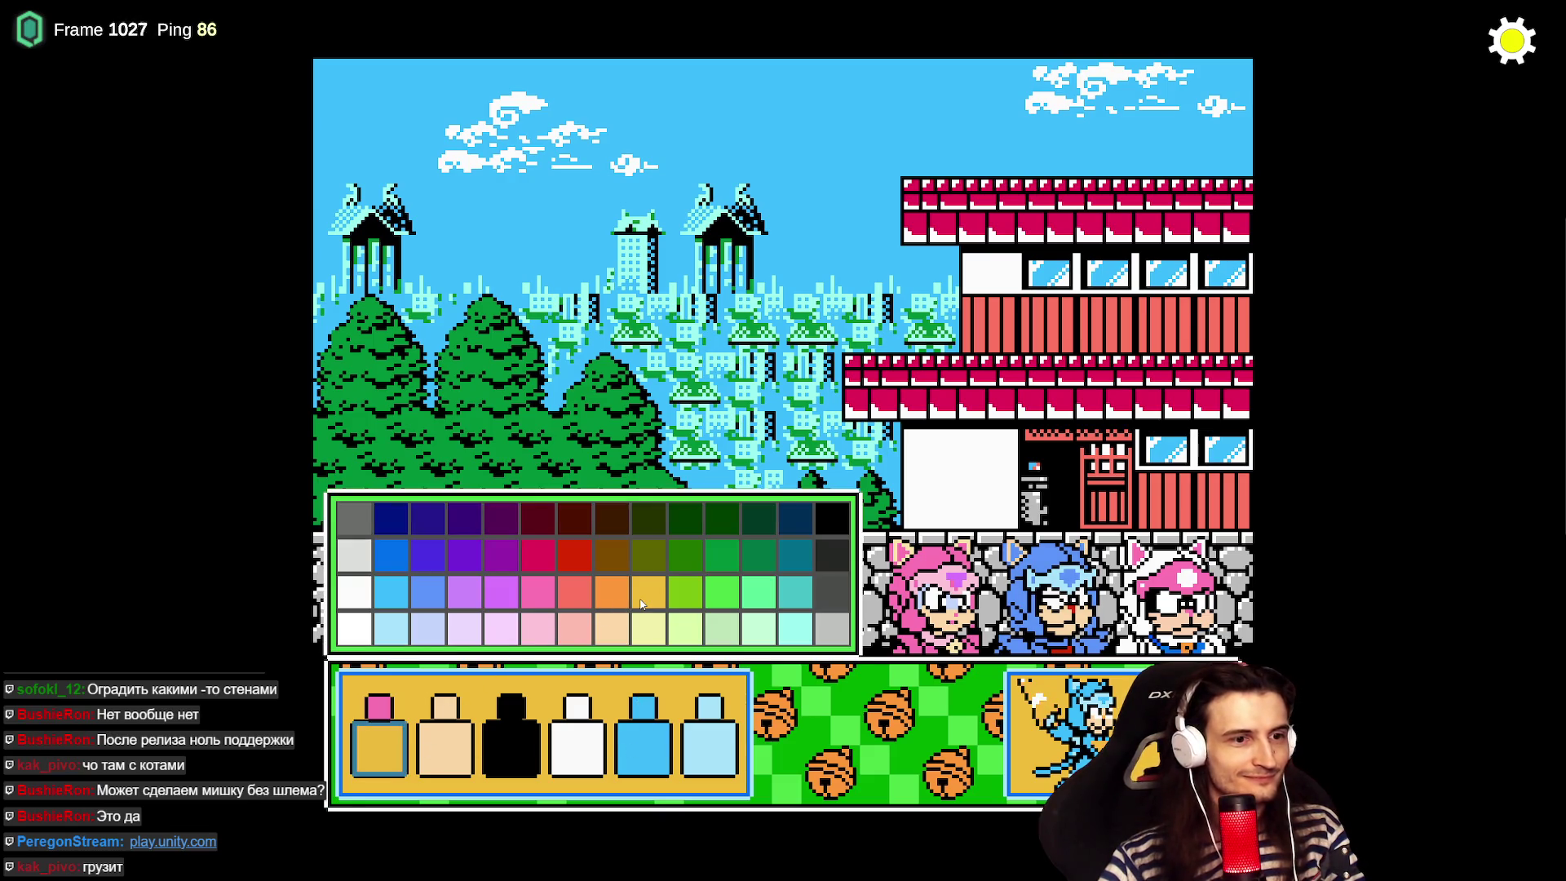
click(796, 595)
click(576, 739)
click(580, 594)
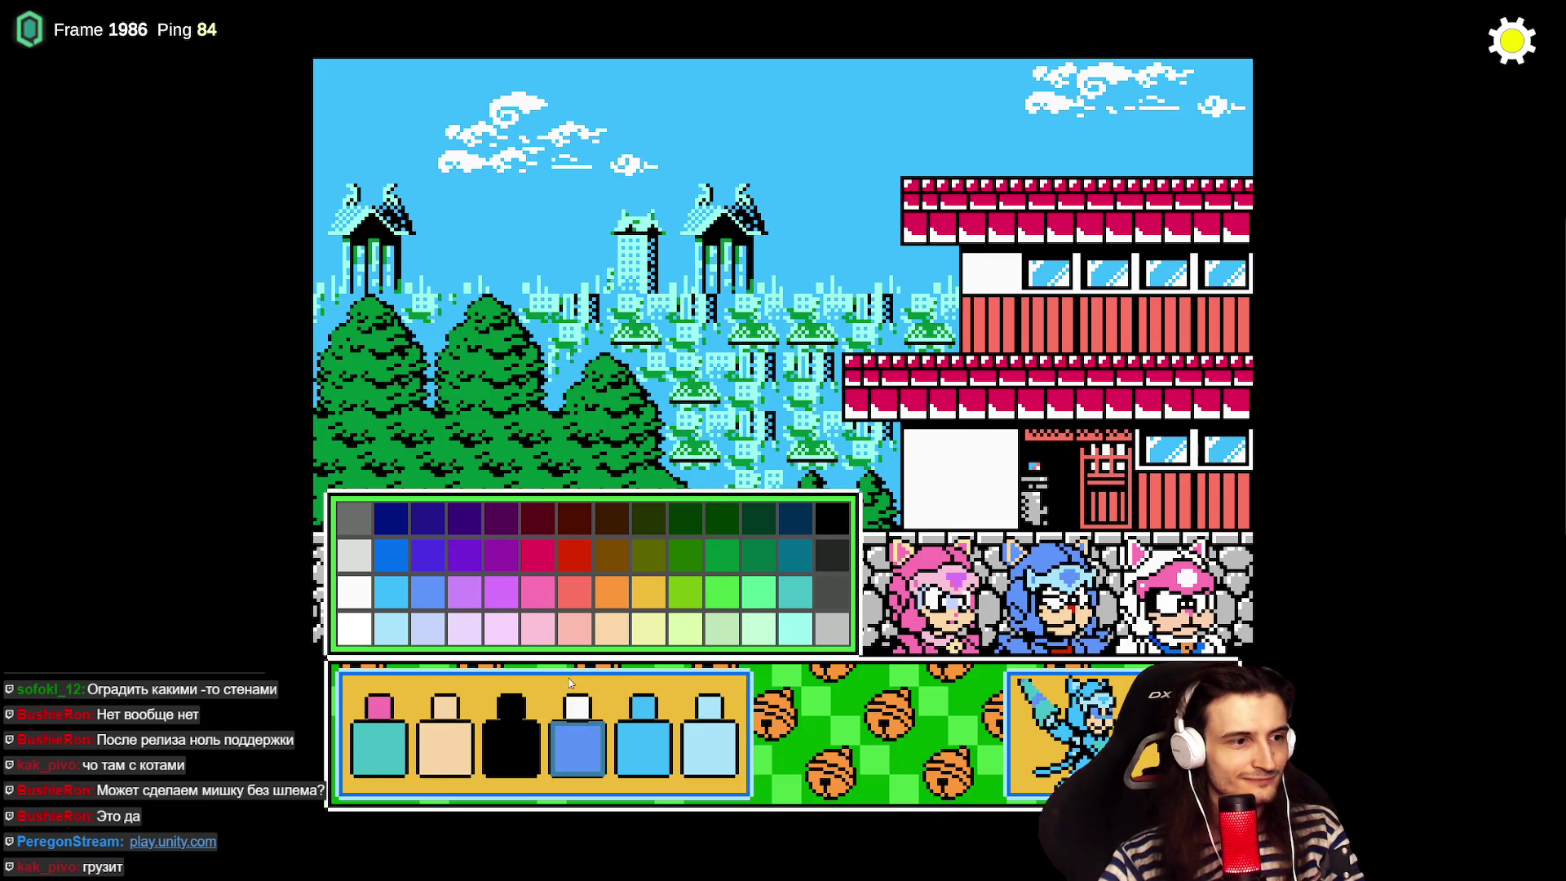
click(521, 740)
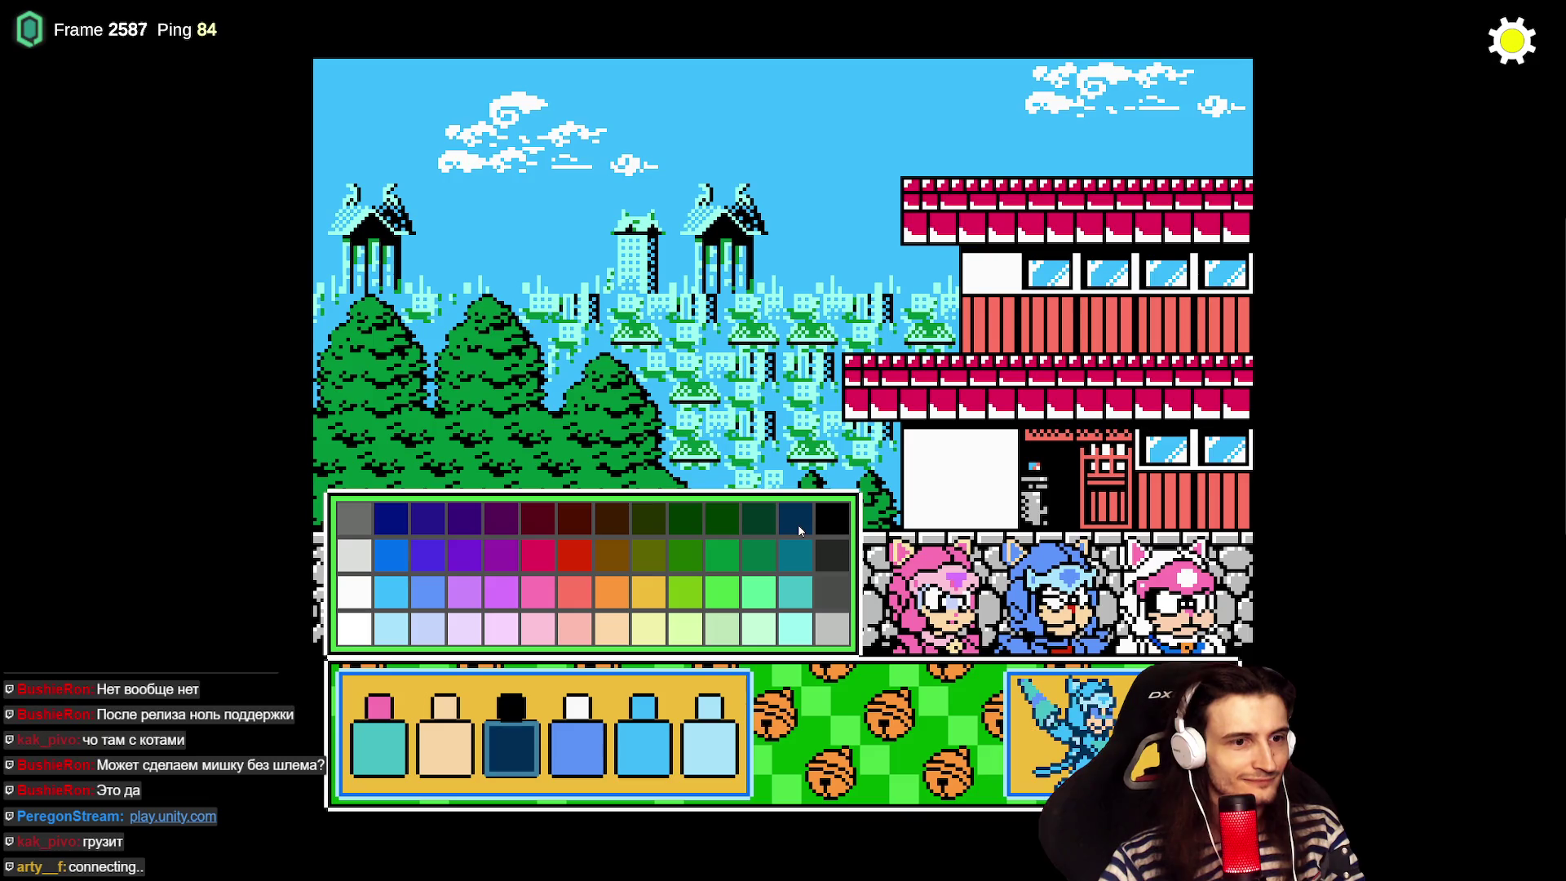
click(585, 748)
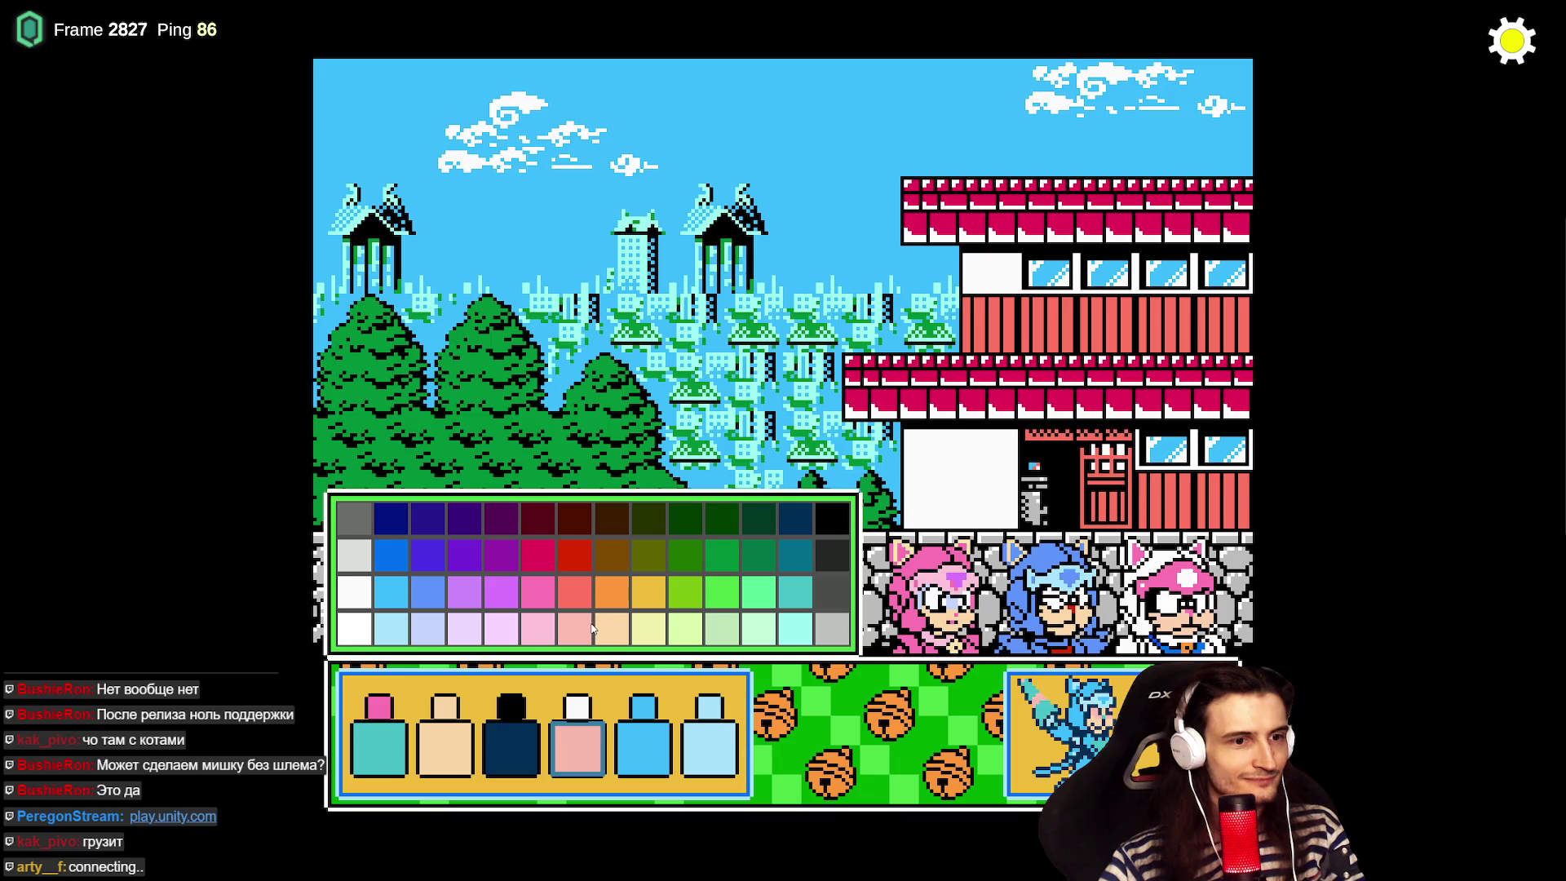
click(395, 624)
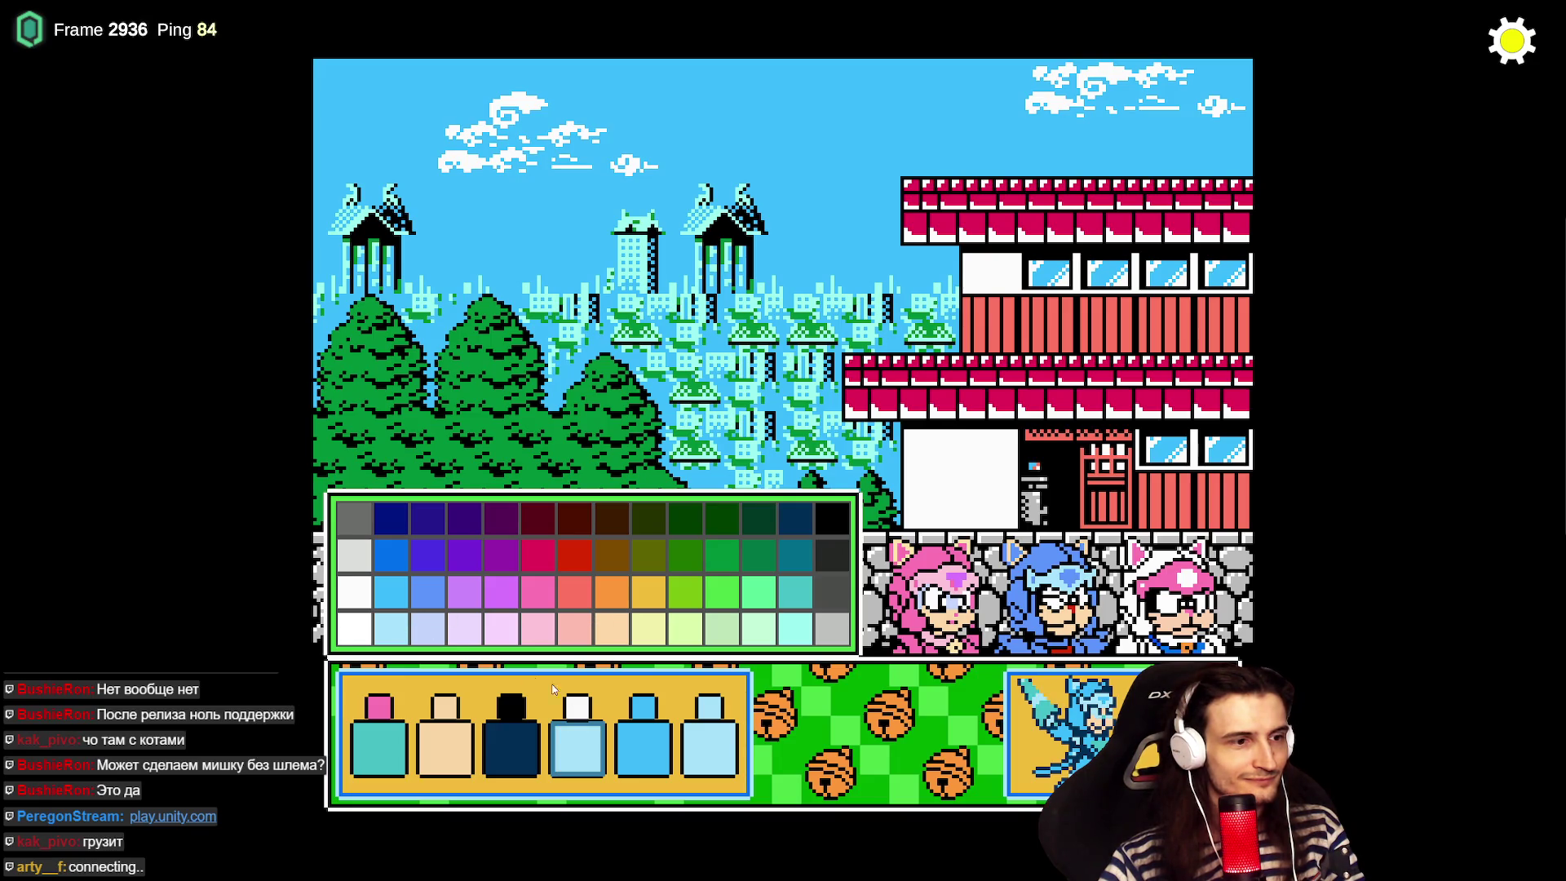
- Paint the fifth slot dark green and settle the sixth slot on light green
click(660, 750)
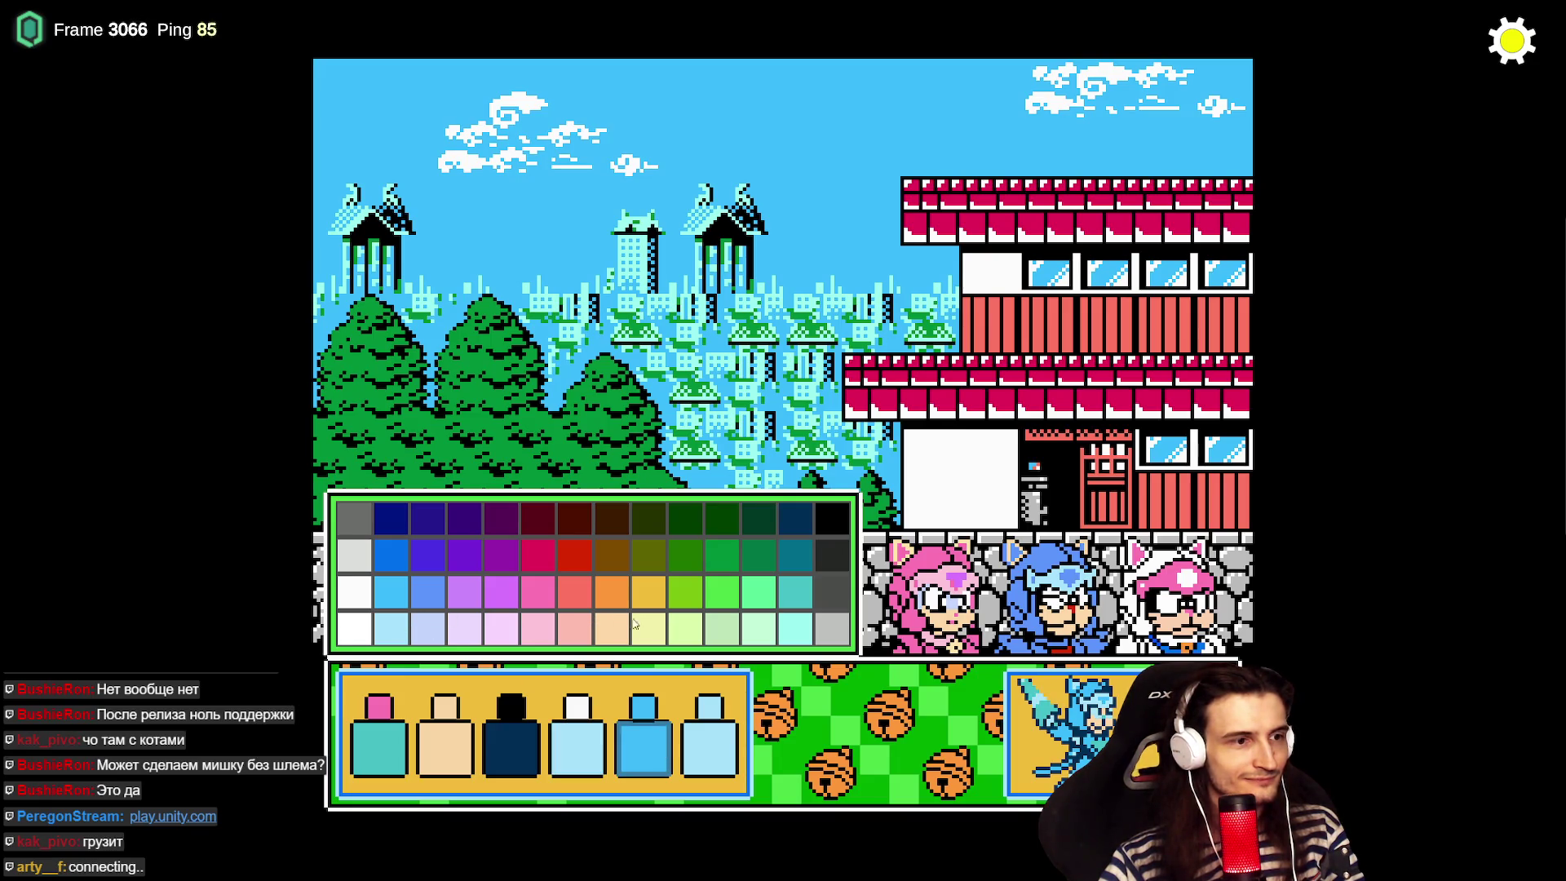
click(755, 570)
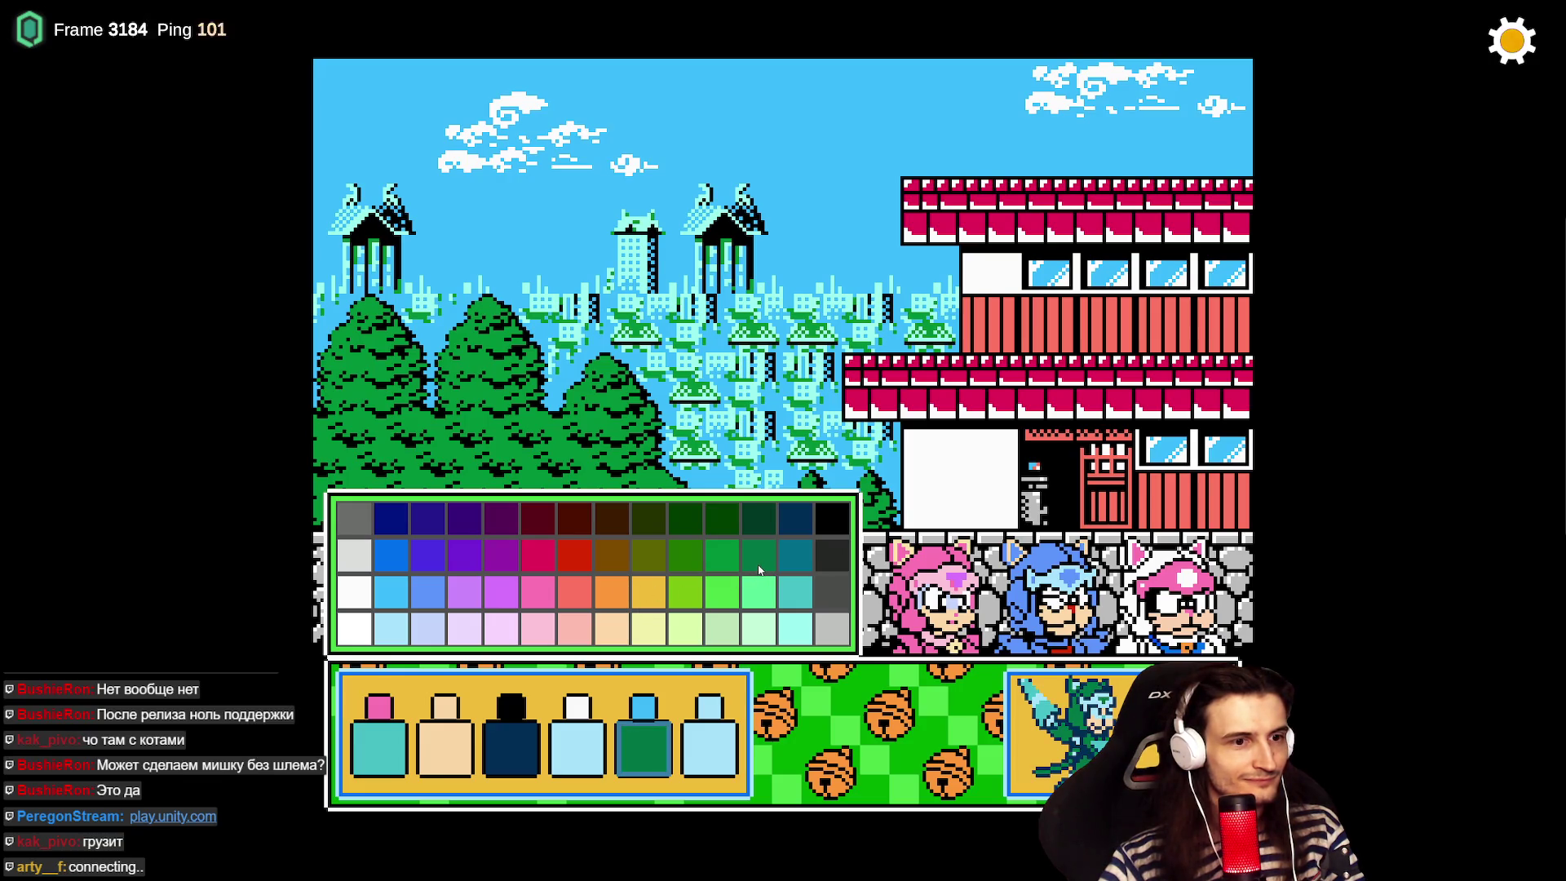
click(759, 589)
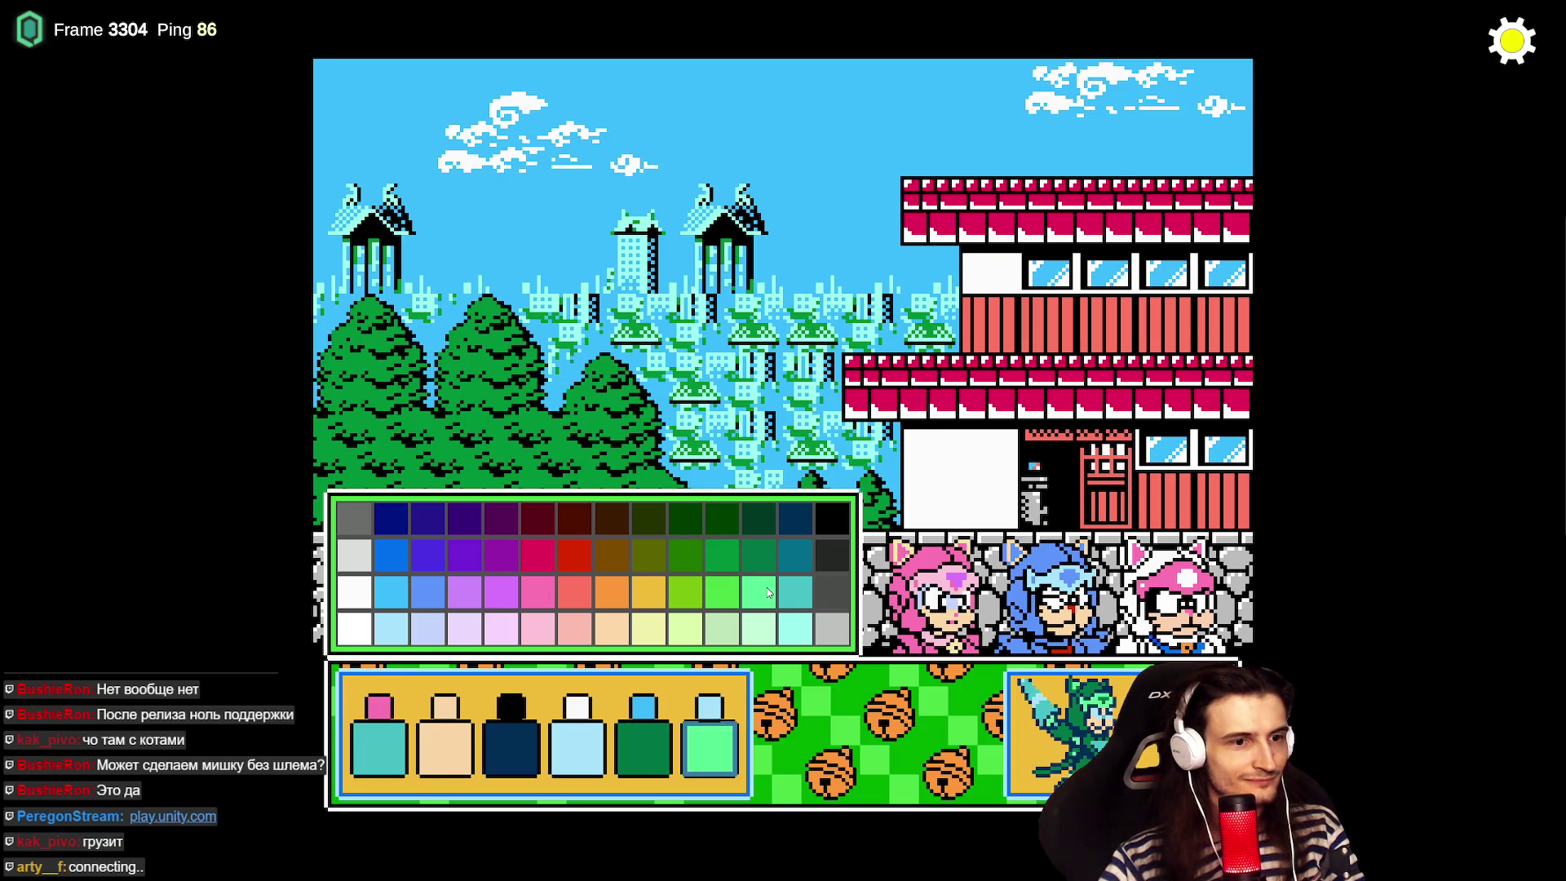
click(730, 588)
click(723, 556)
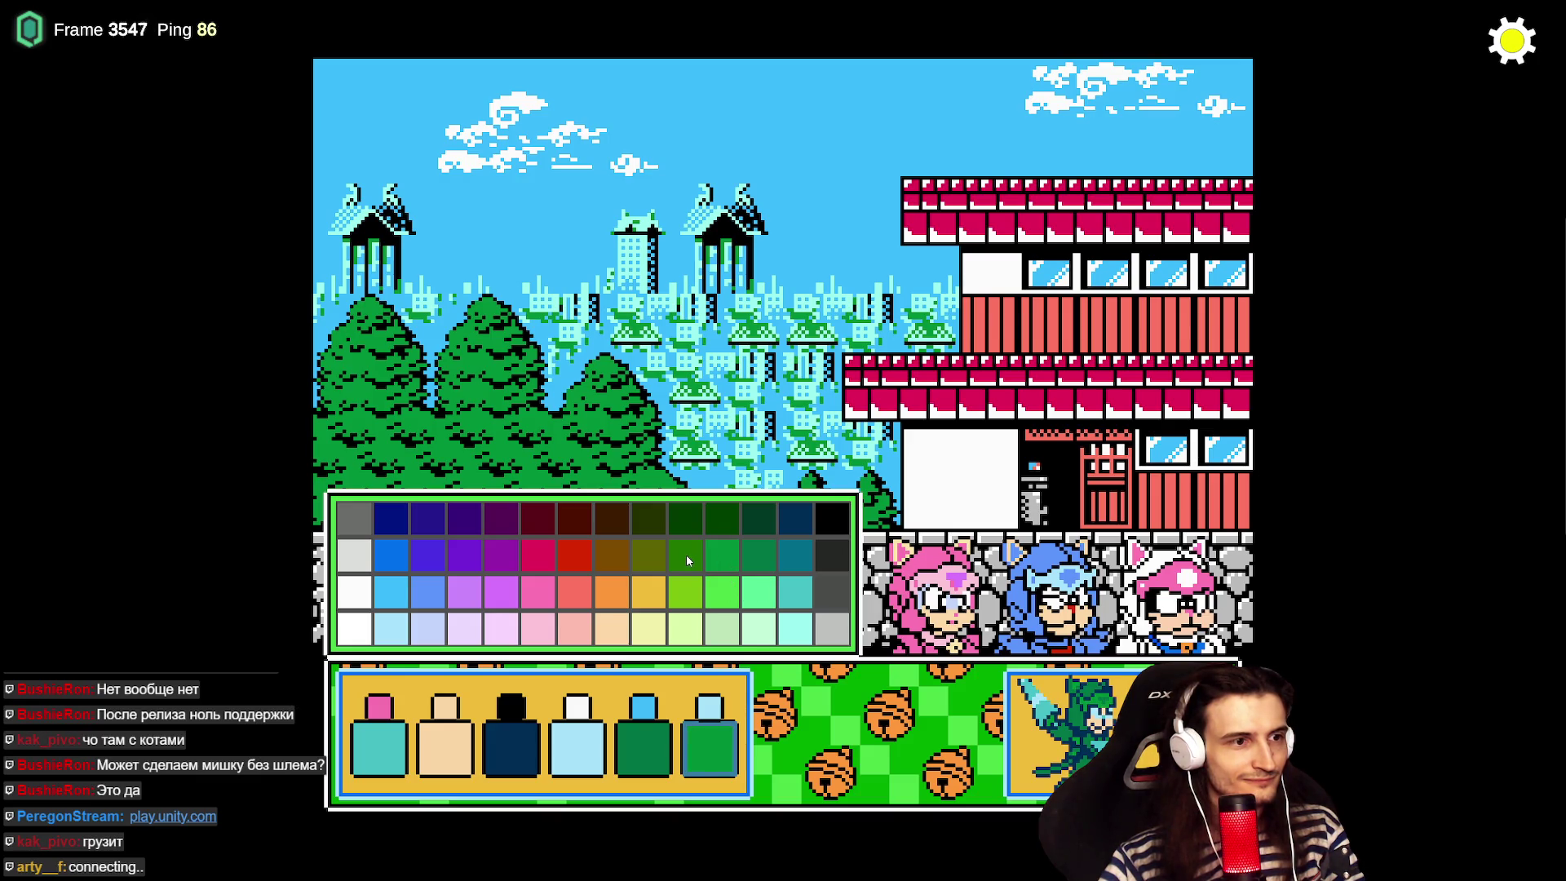
click(687, 555)
click(713, 525)
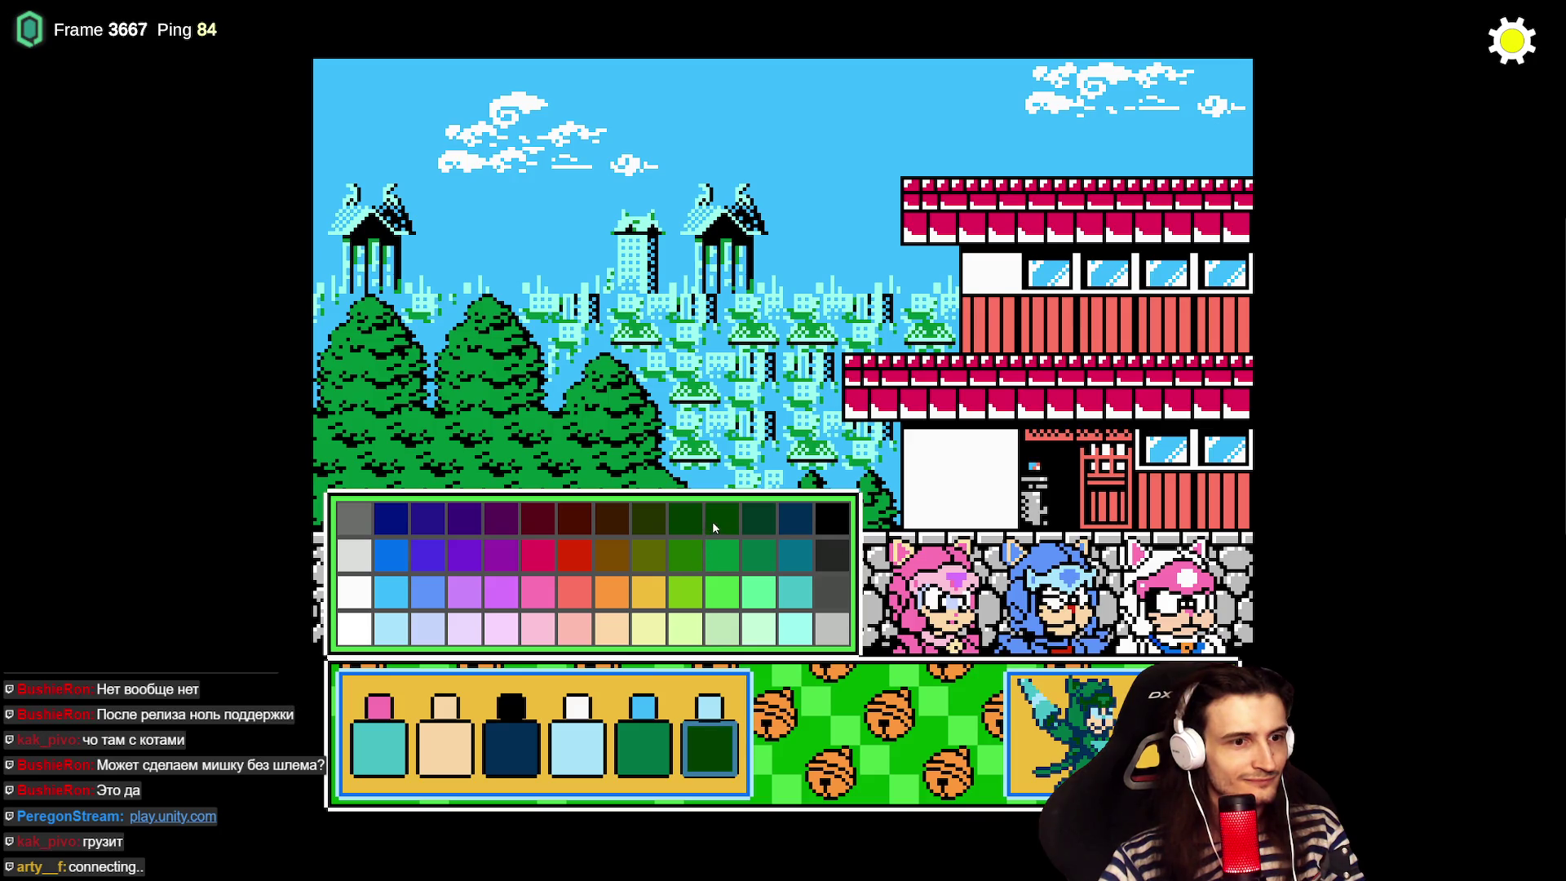
click(755, 559)
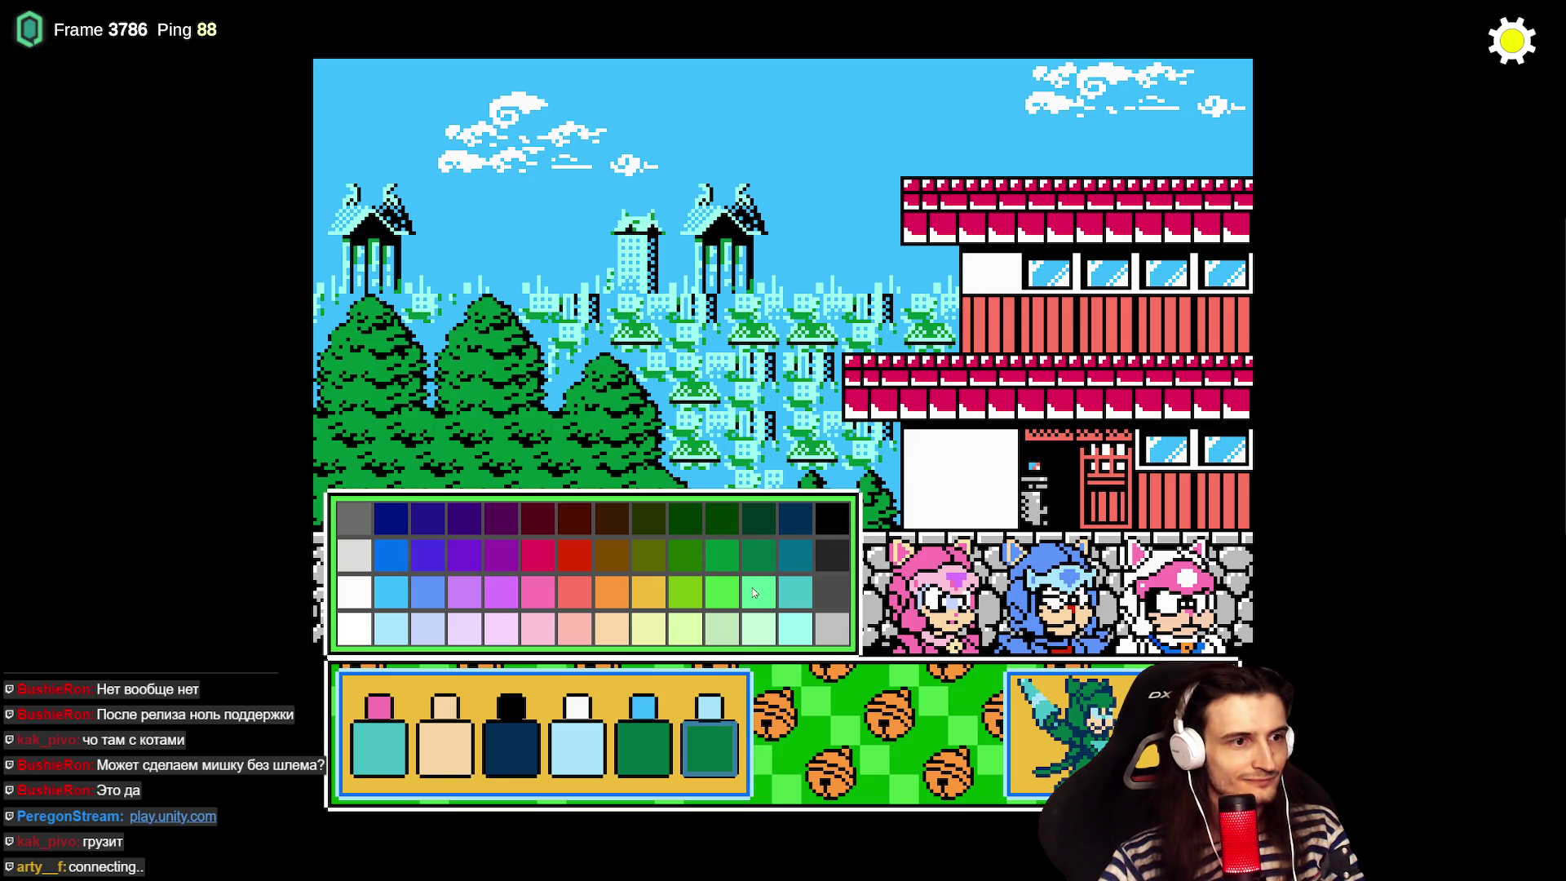
click(752, 593)
- Change the fifth slot to mint green and the sixth to yellow-green, then start the level
click(660, 729)
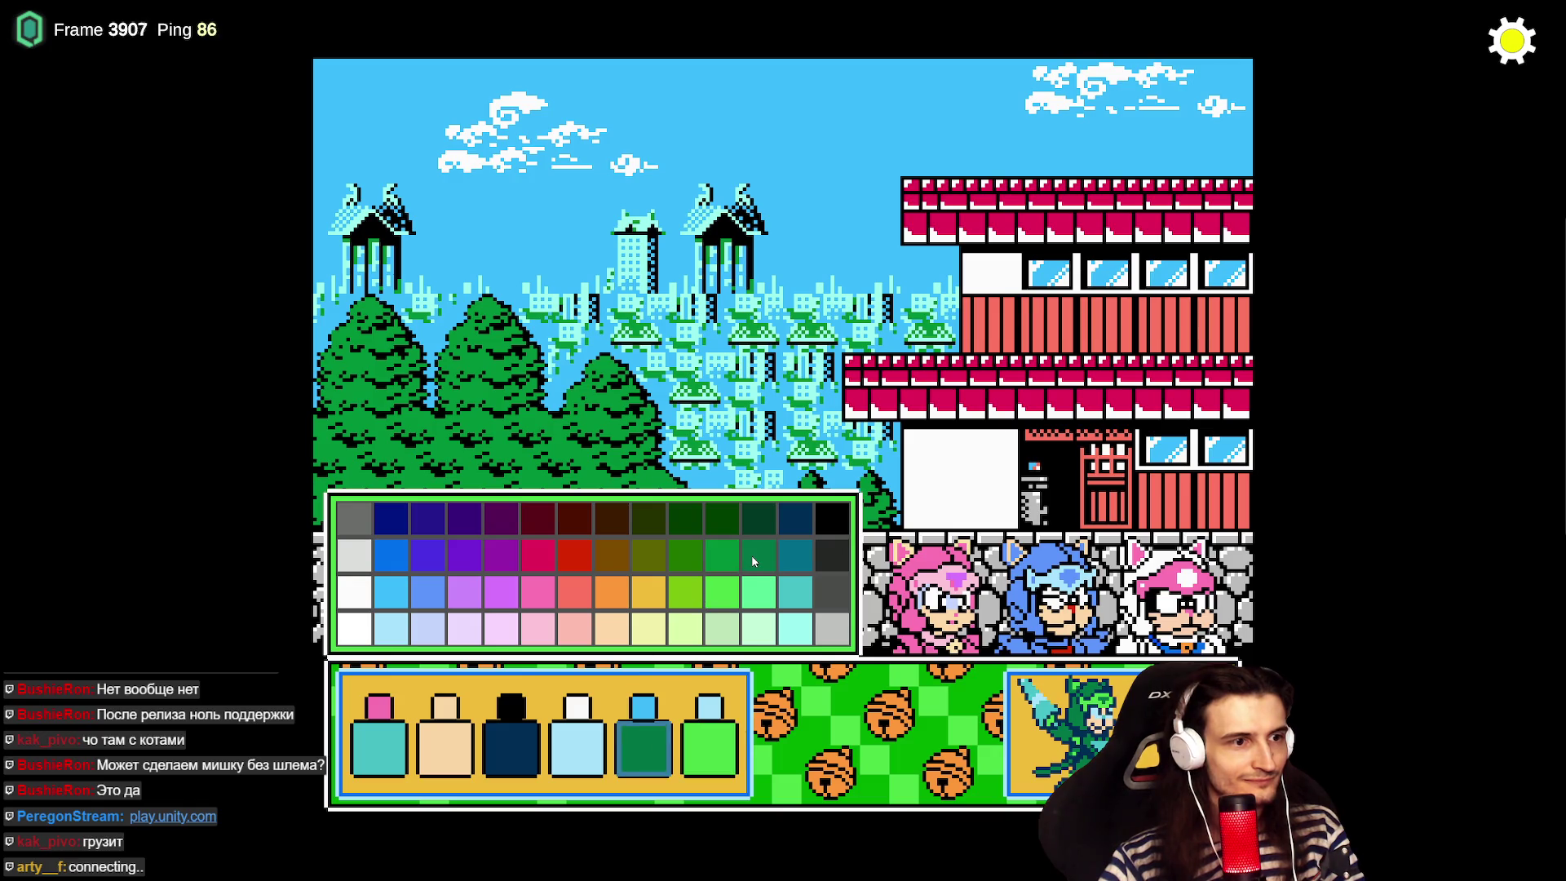
click(757, 591)
click(706, 684)
click(756, 564)
click(723, 570)
click(722, 594)
click(704, 601)
click(692, 561)
click(688, 591)
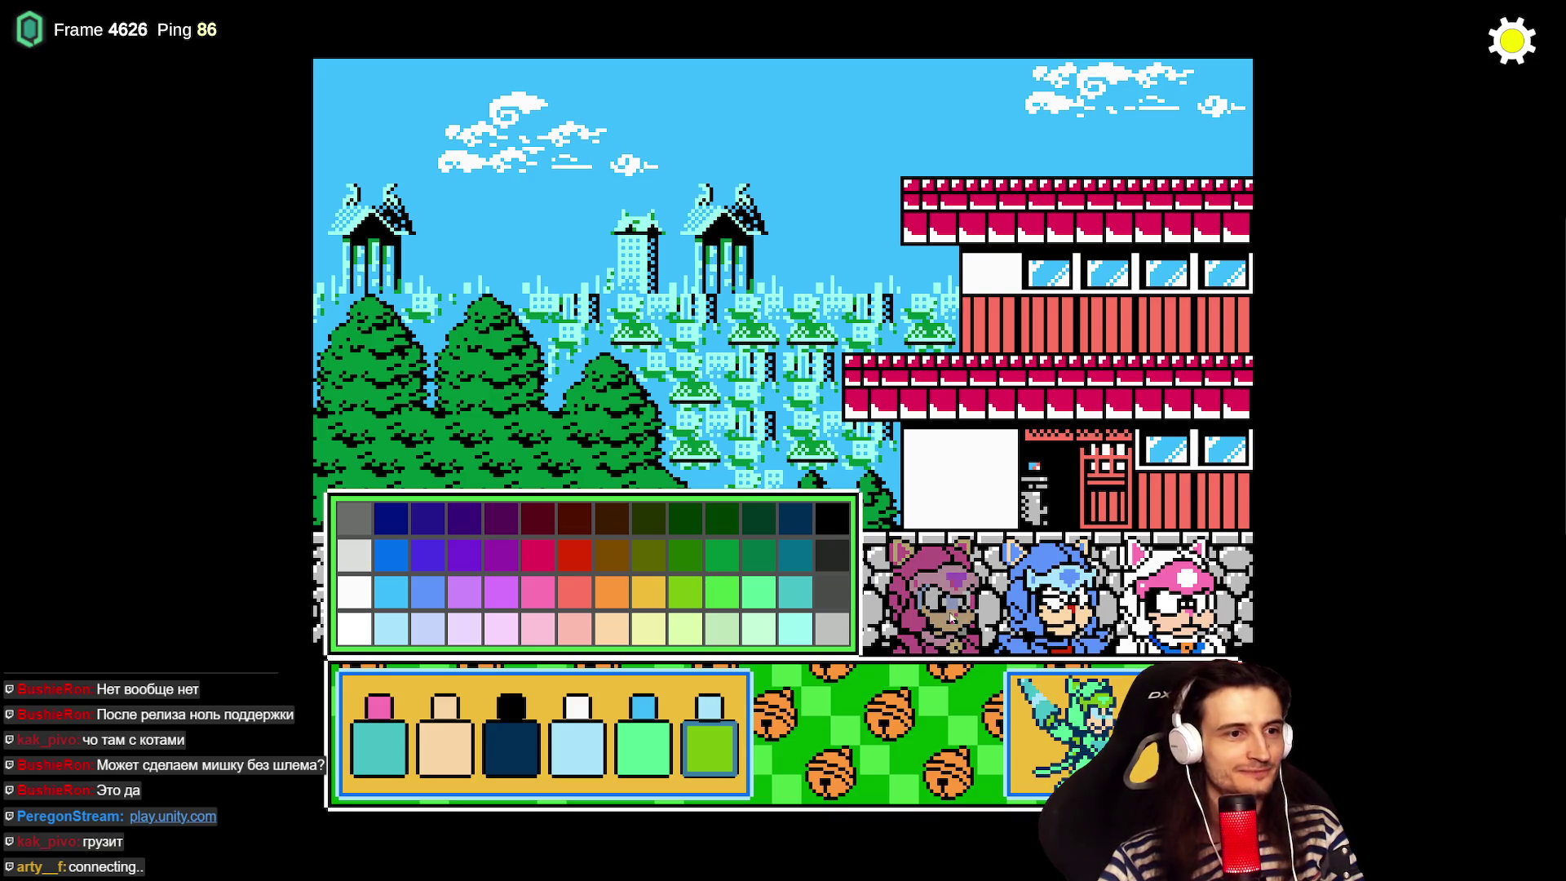
key(Return)
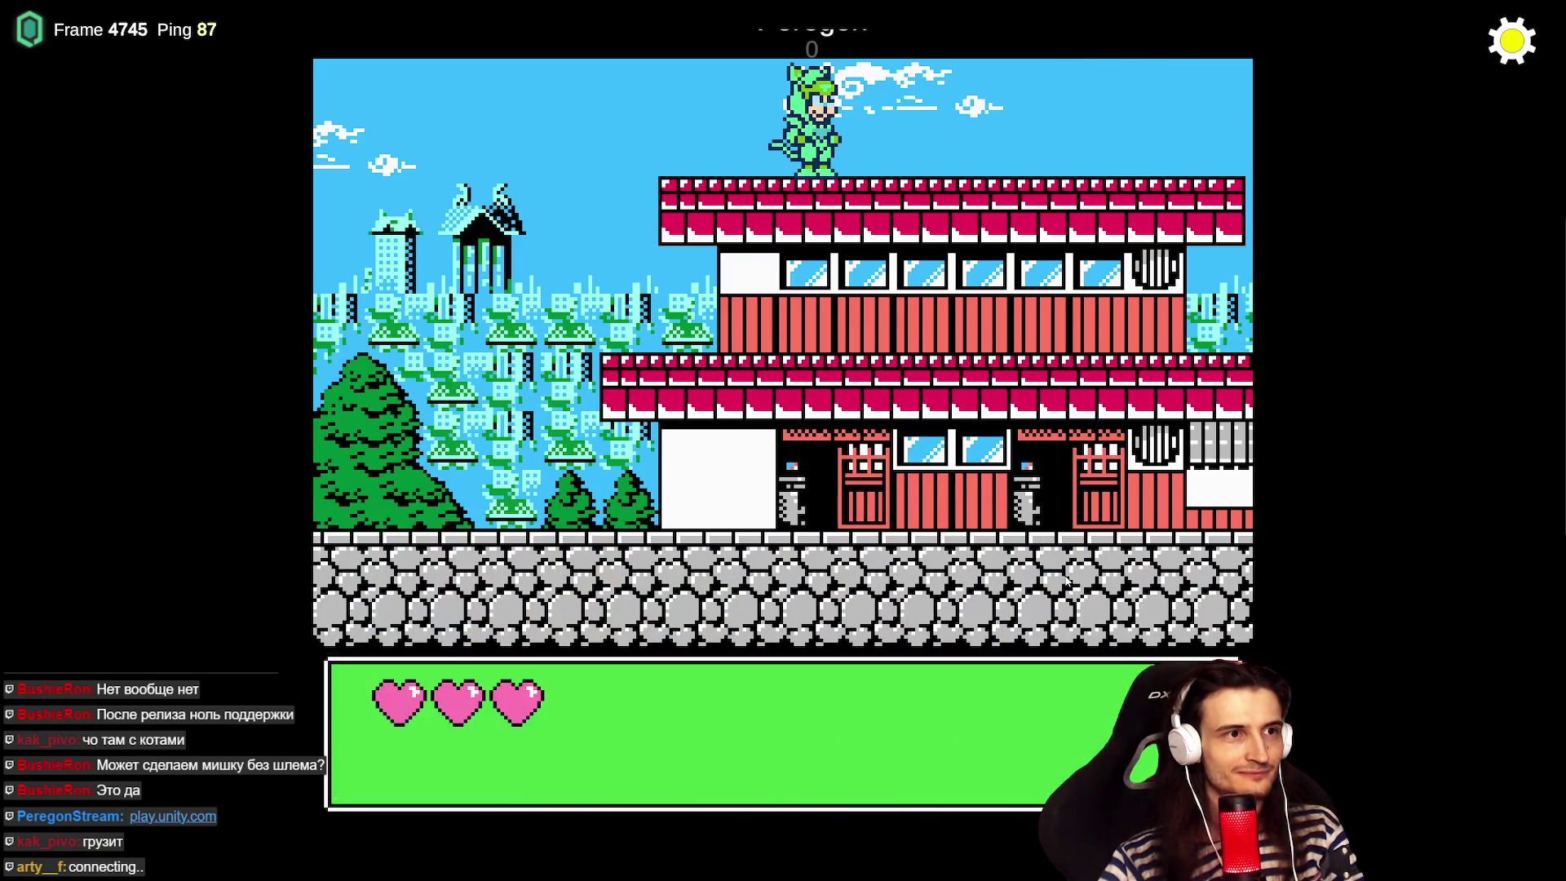
- Check the connected players, then run and jump the cat along the rooftops
click(1521, 52)
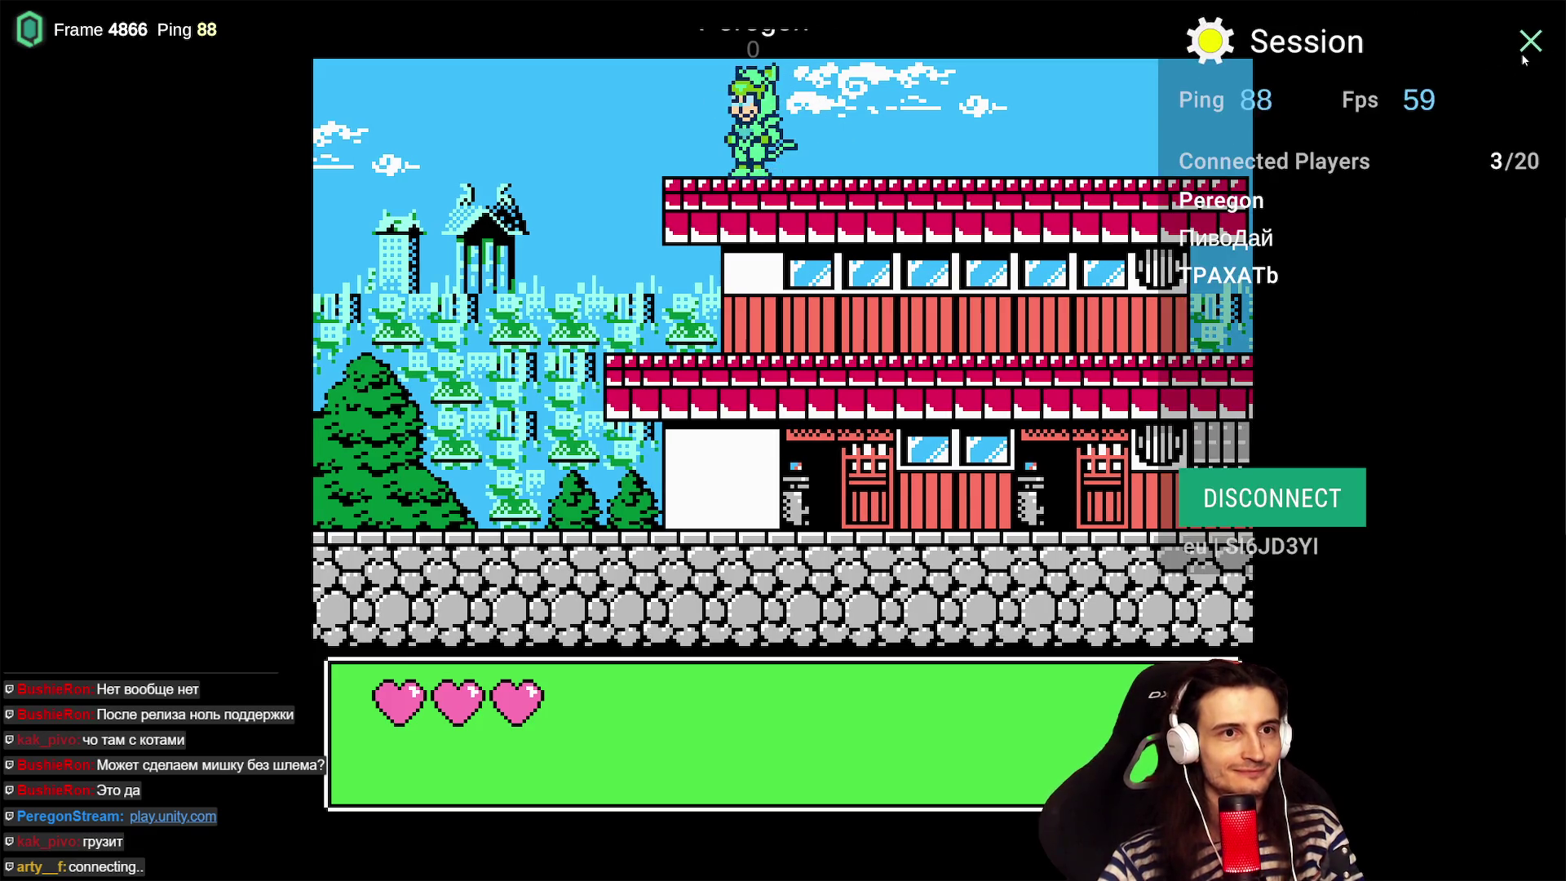
click(1527, 52)
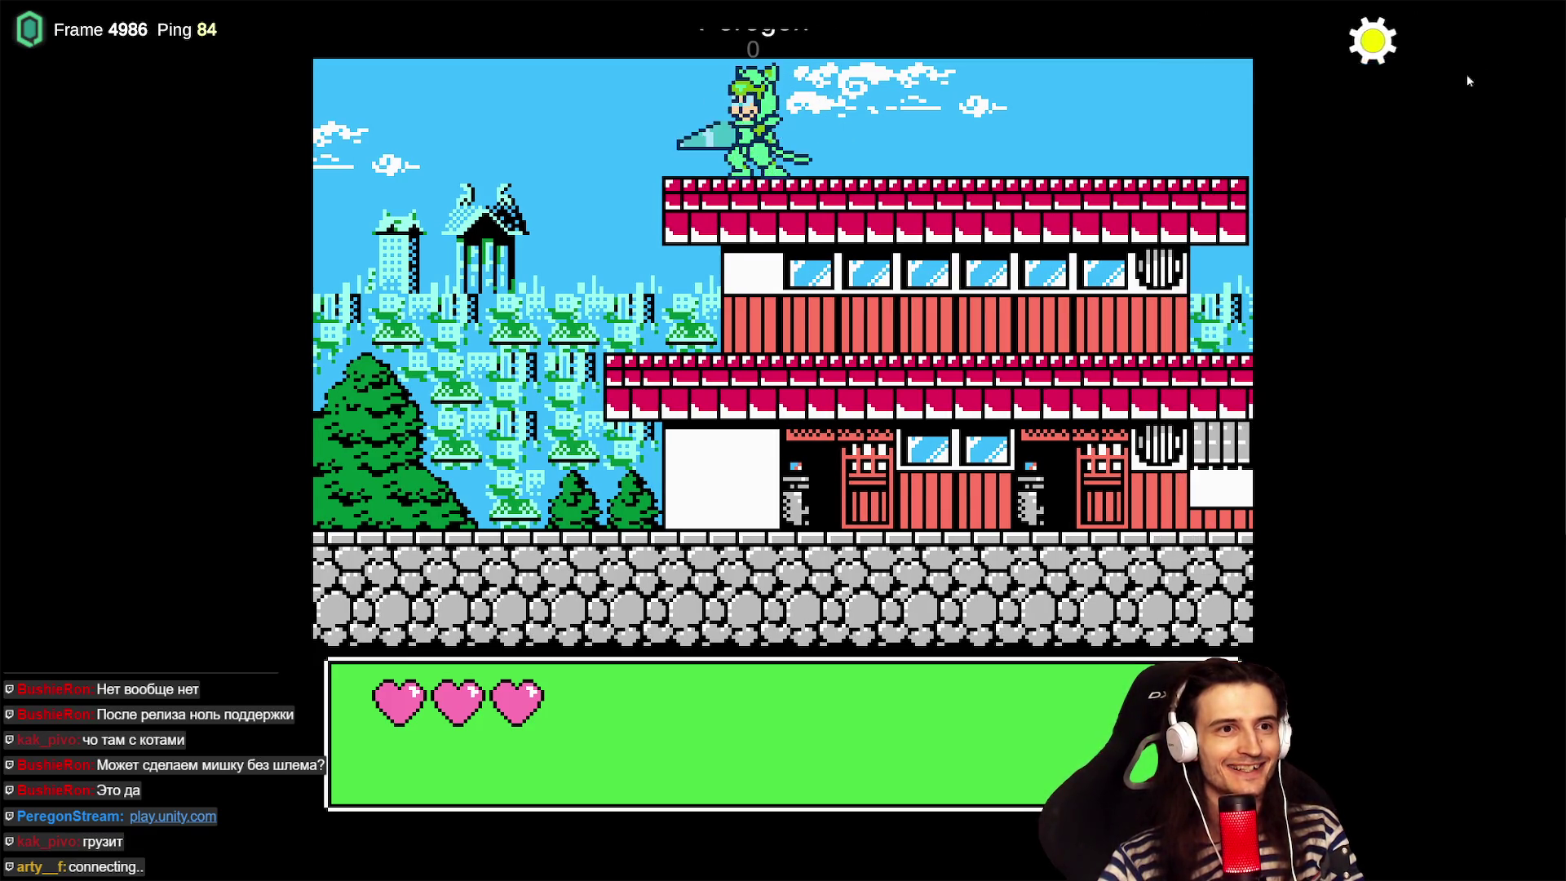
key(Right)
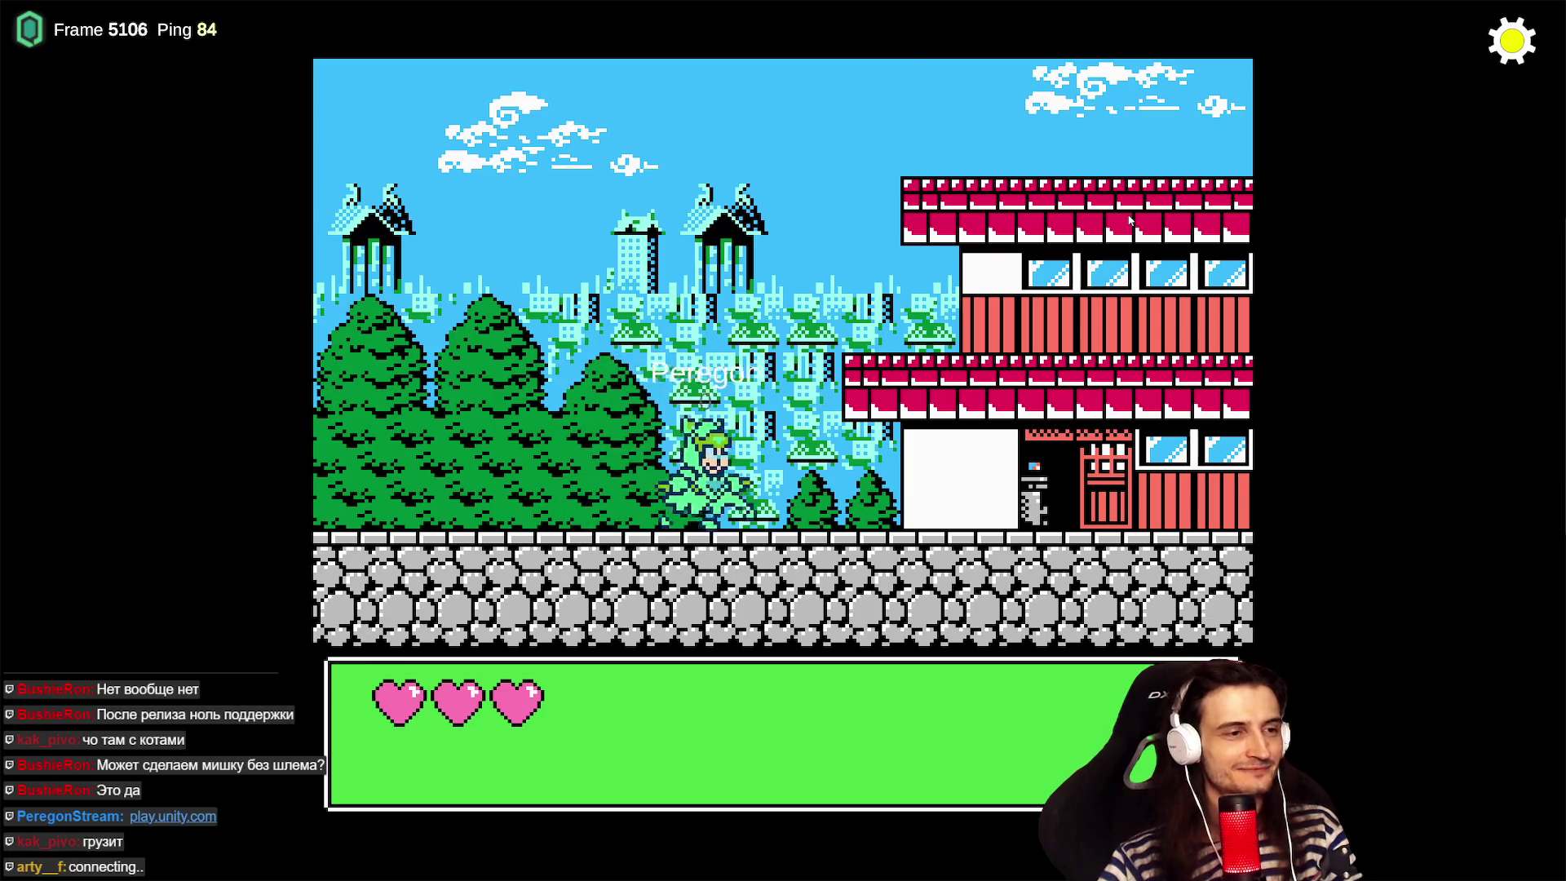
key(space)
key(Right)
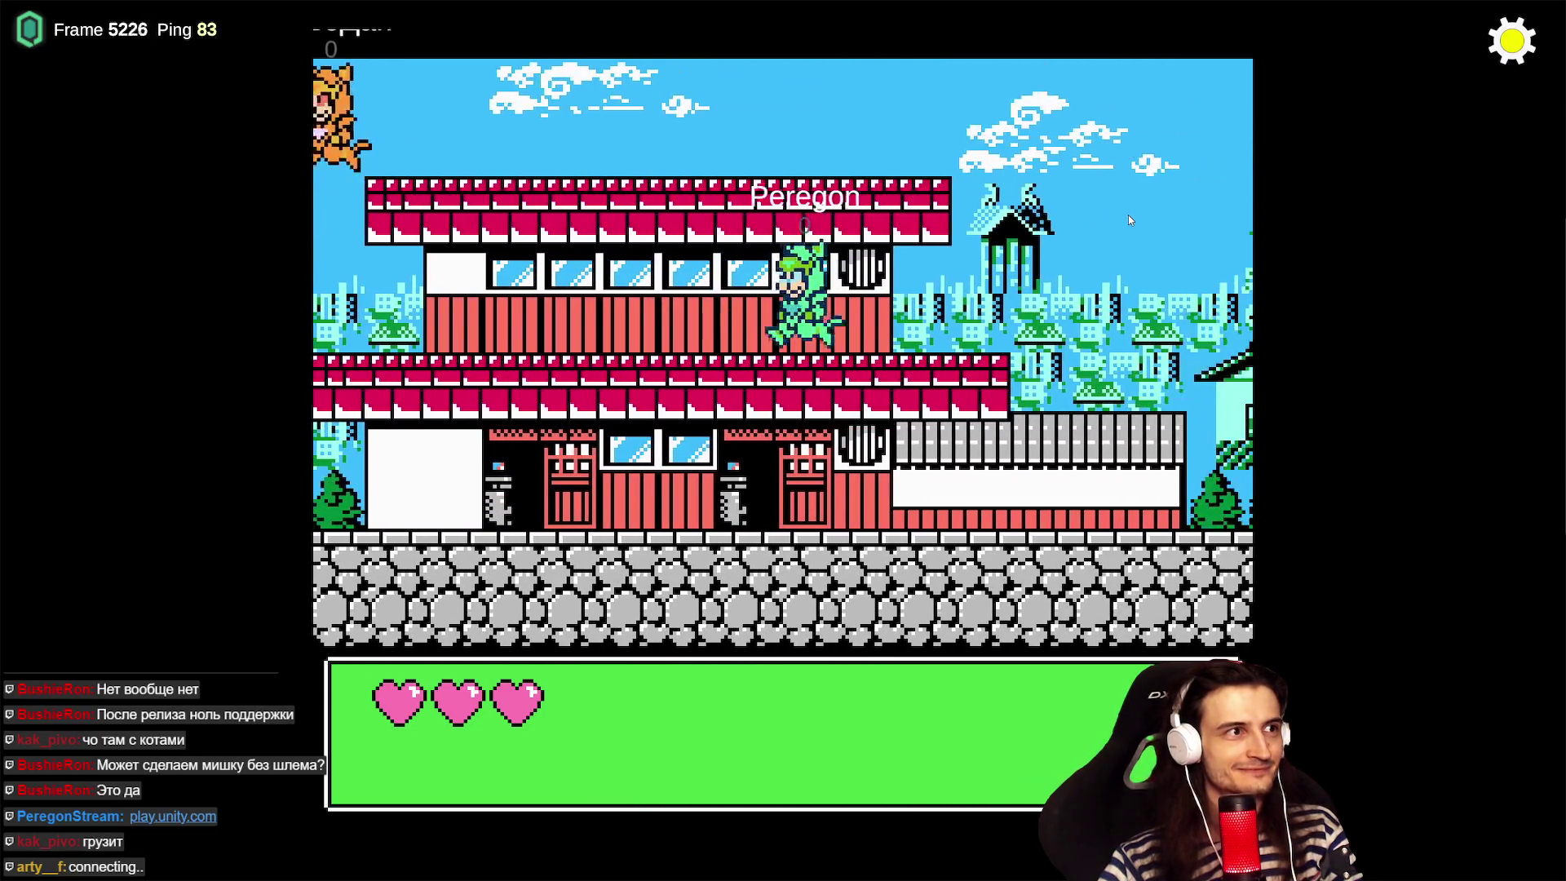
key(Left)
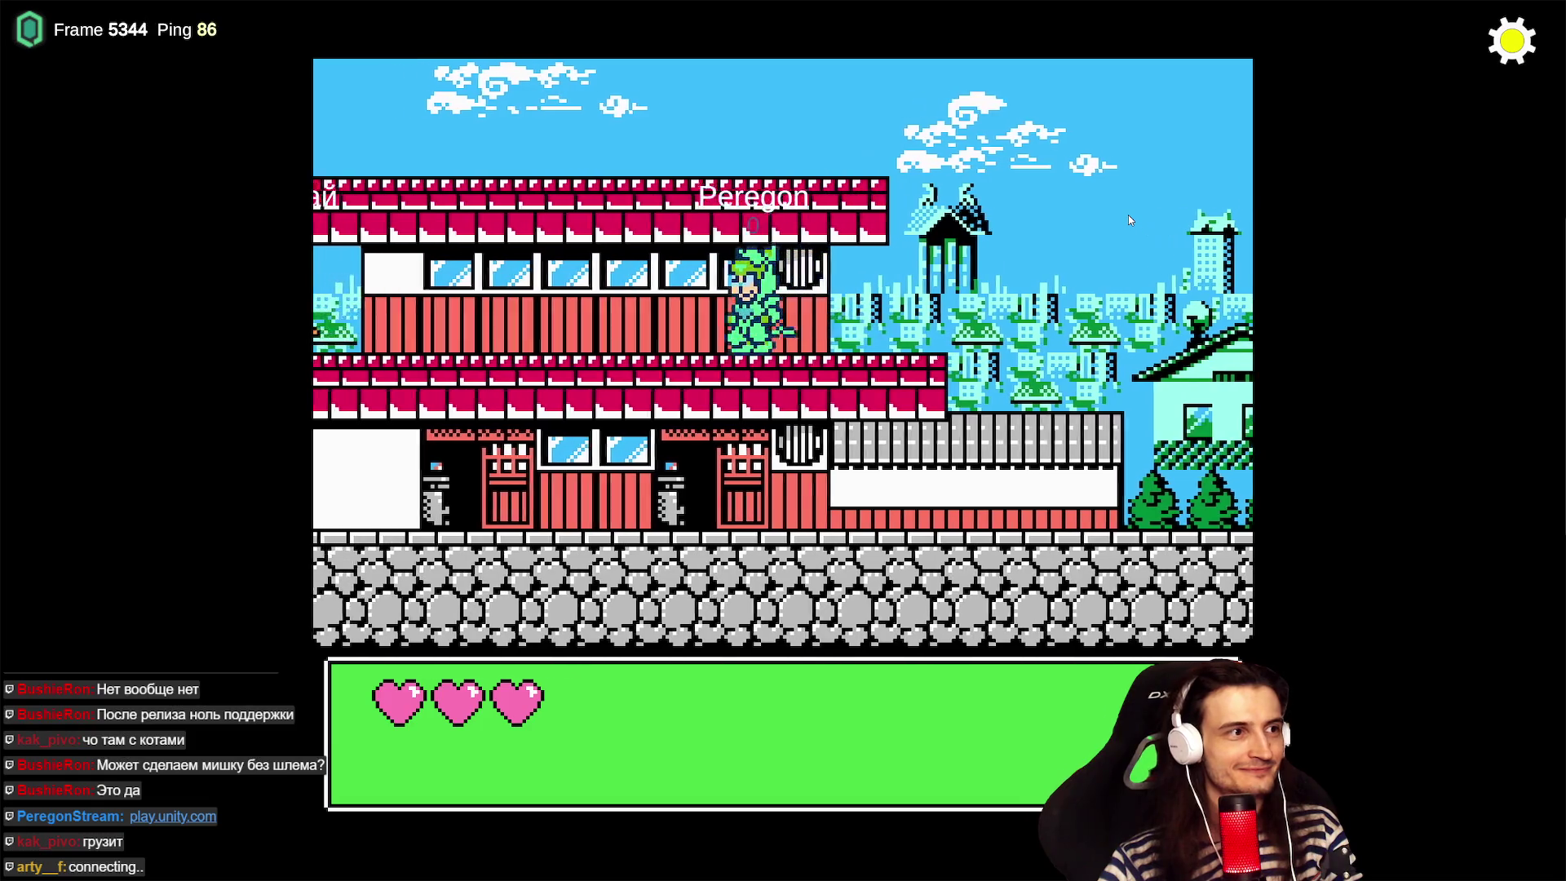
key(Left)
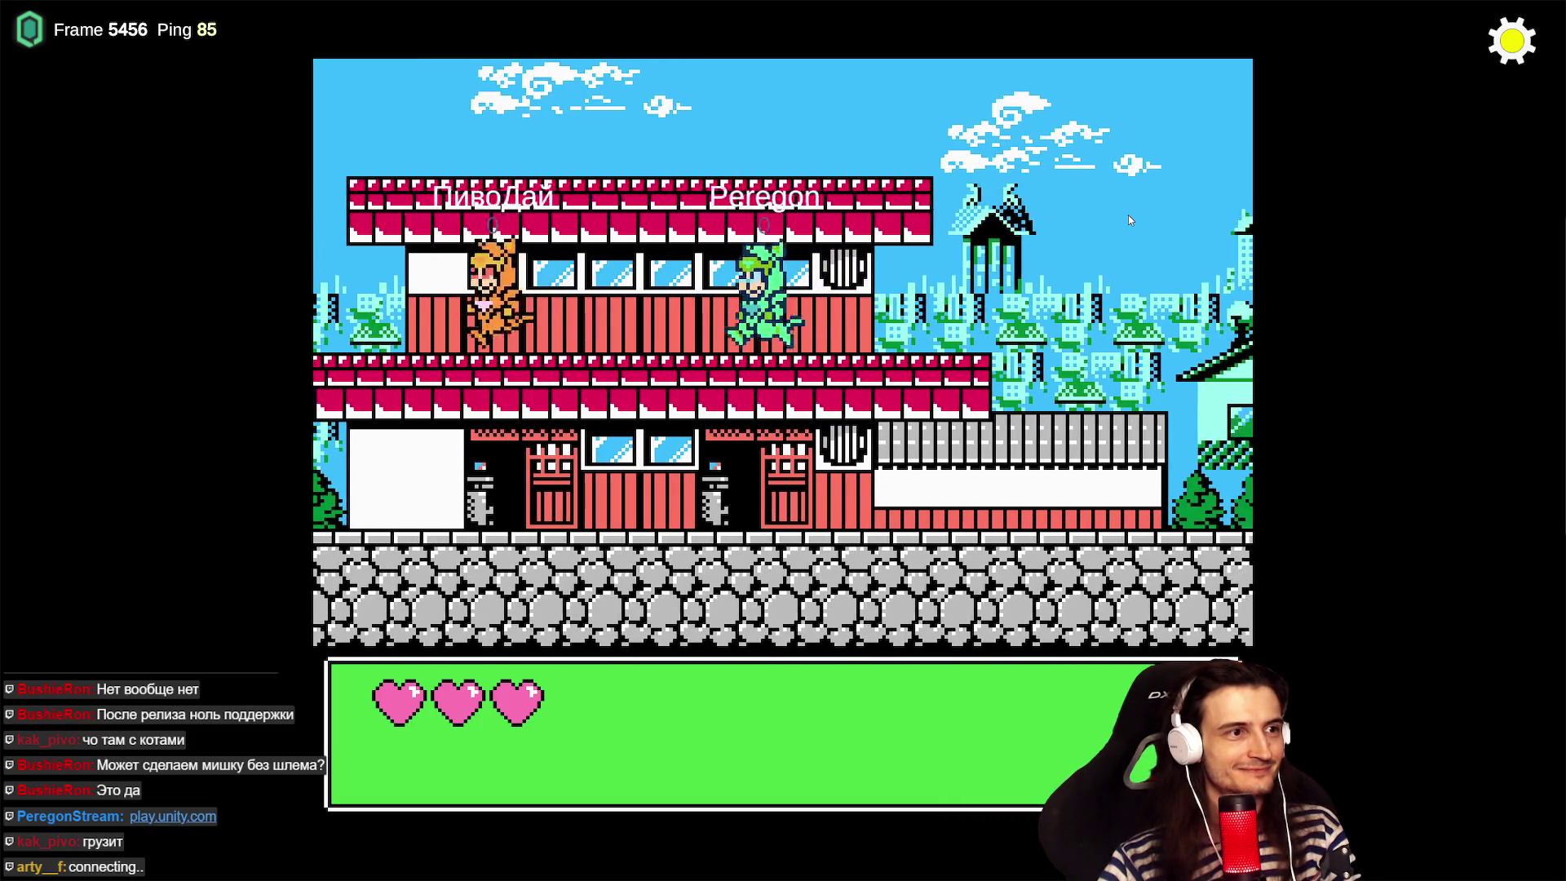
key(space)
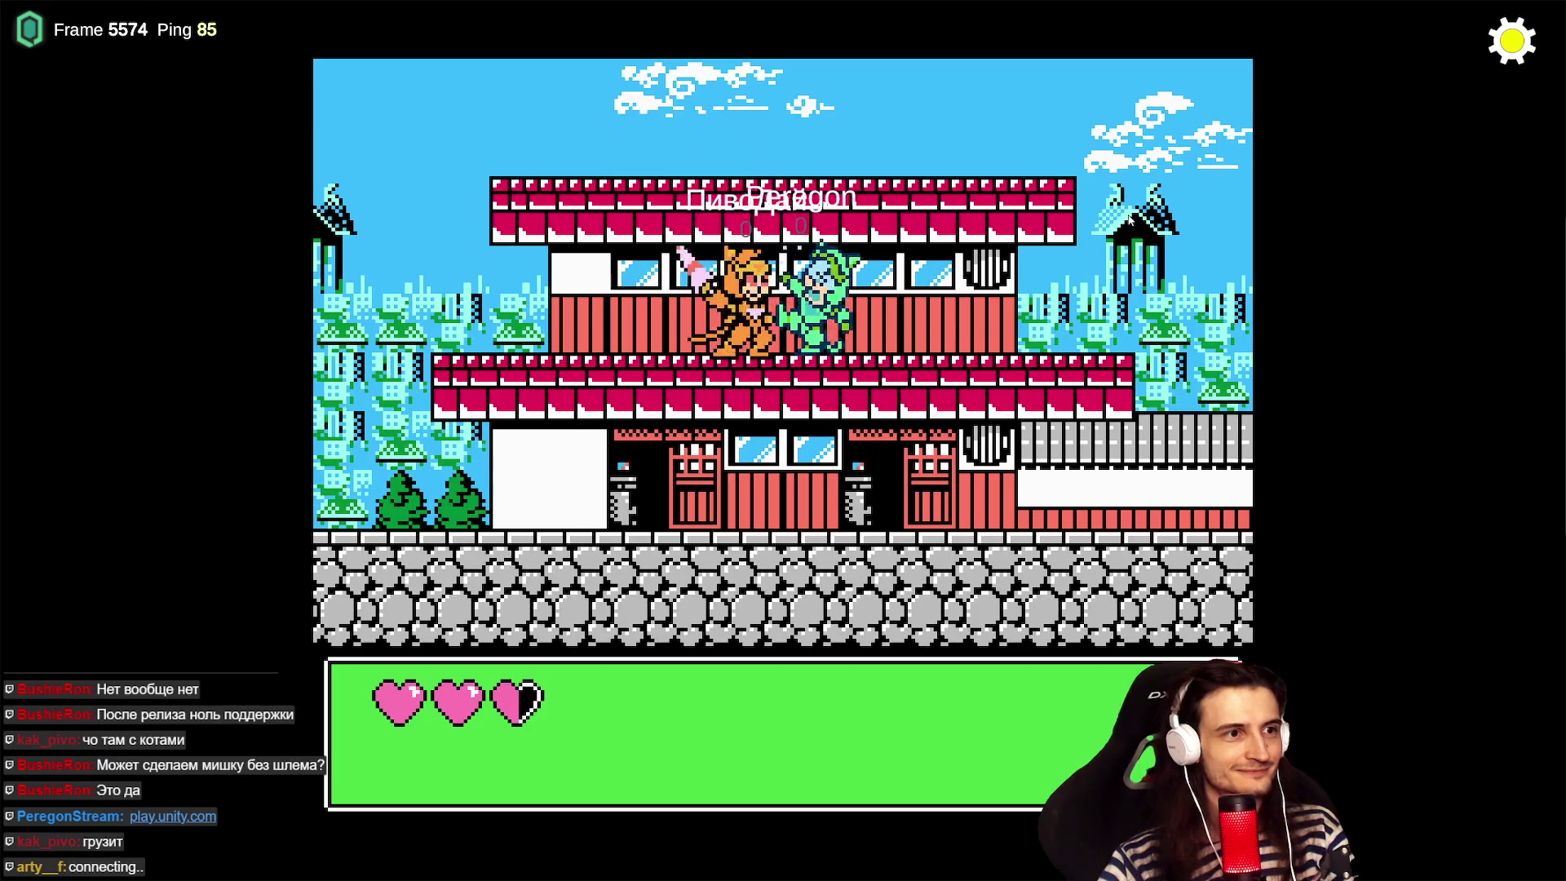
key(Right)
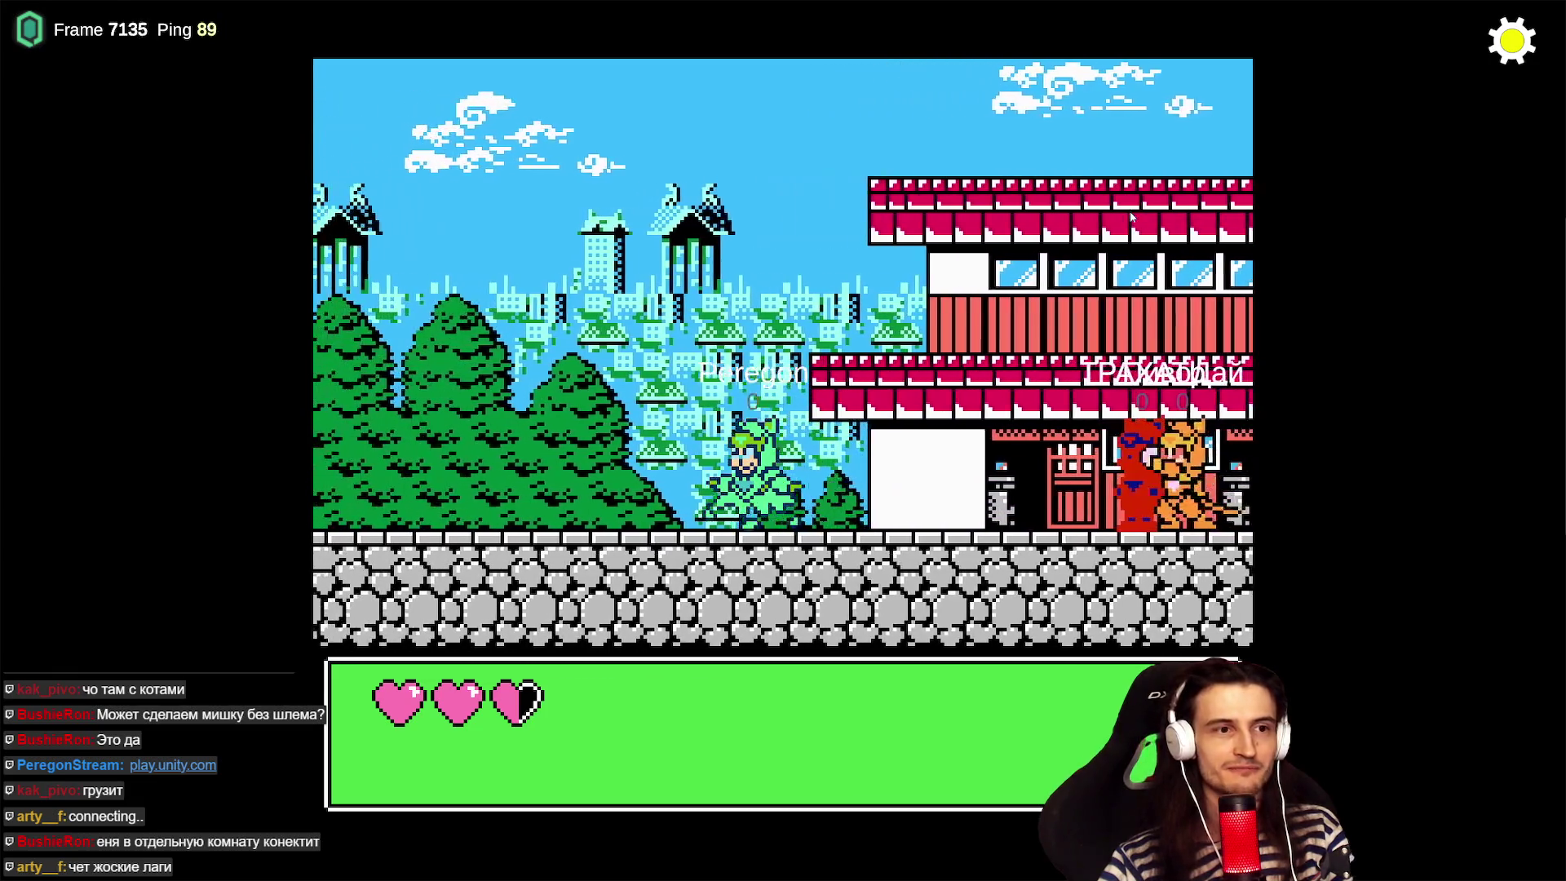
- Recheck session ping and players, then bring up the Windows Start menu
click(1532, 44)
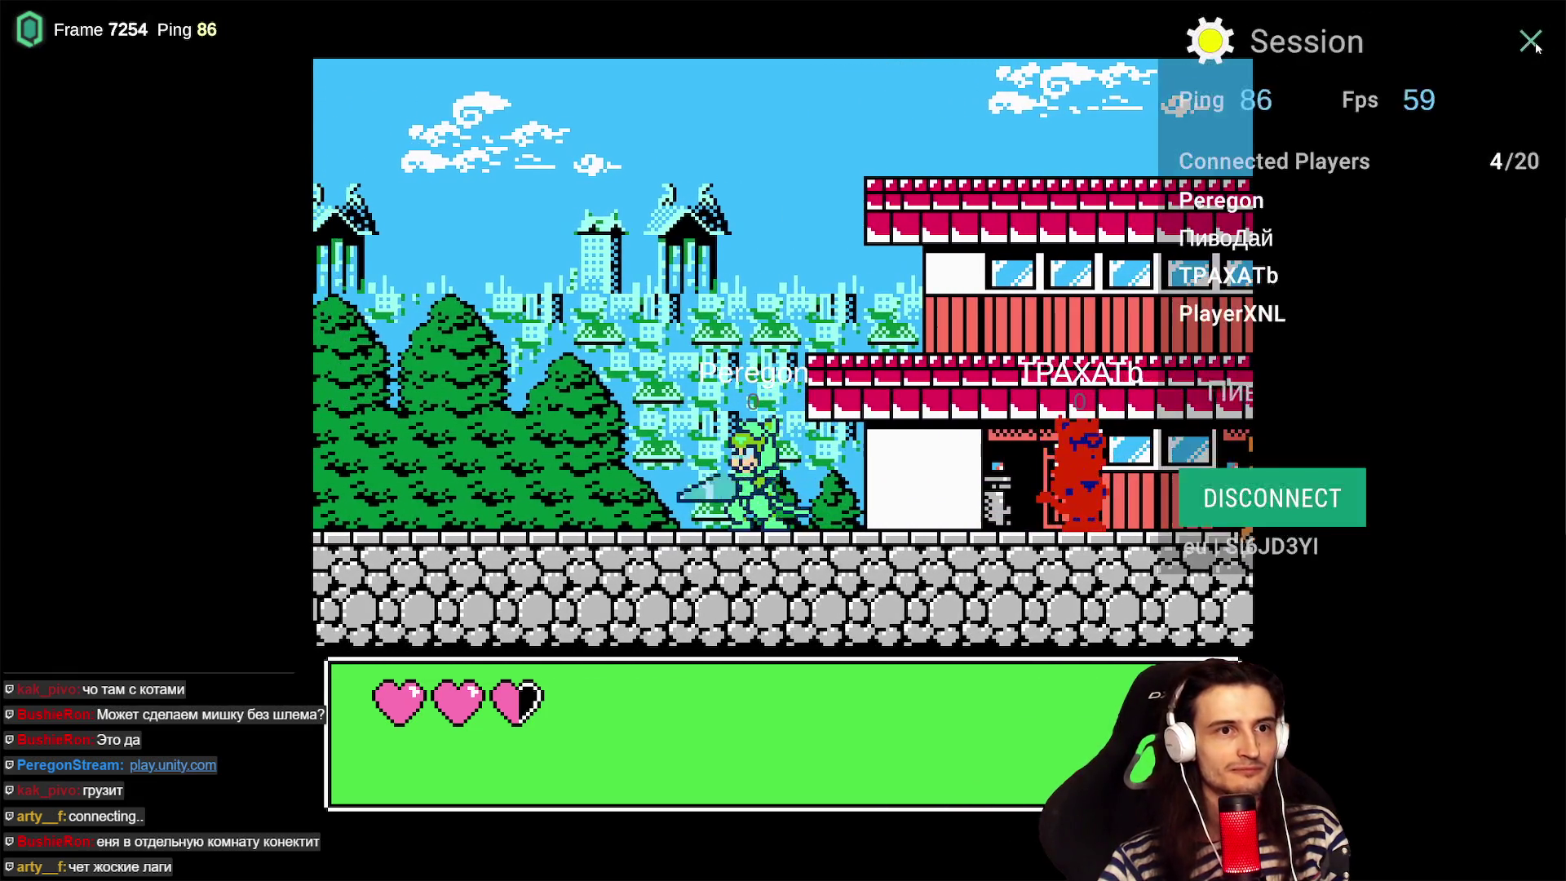
click(1534, 44)
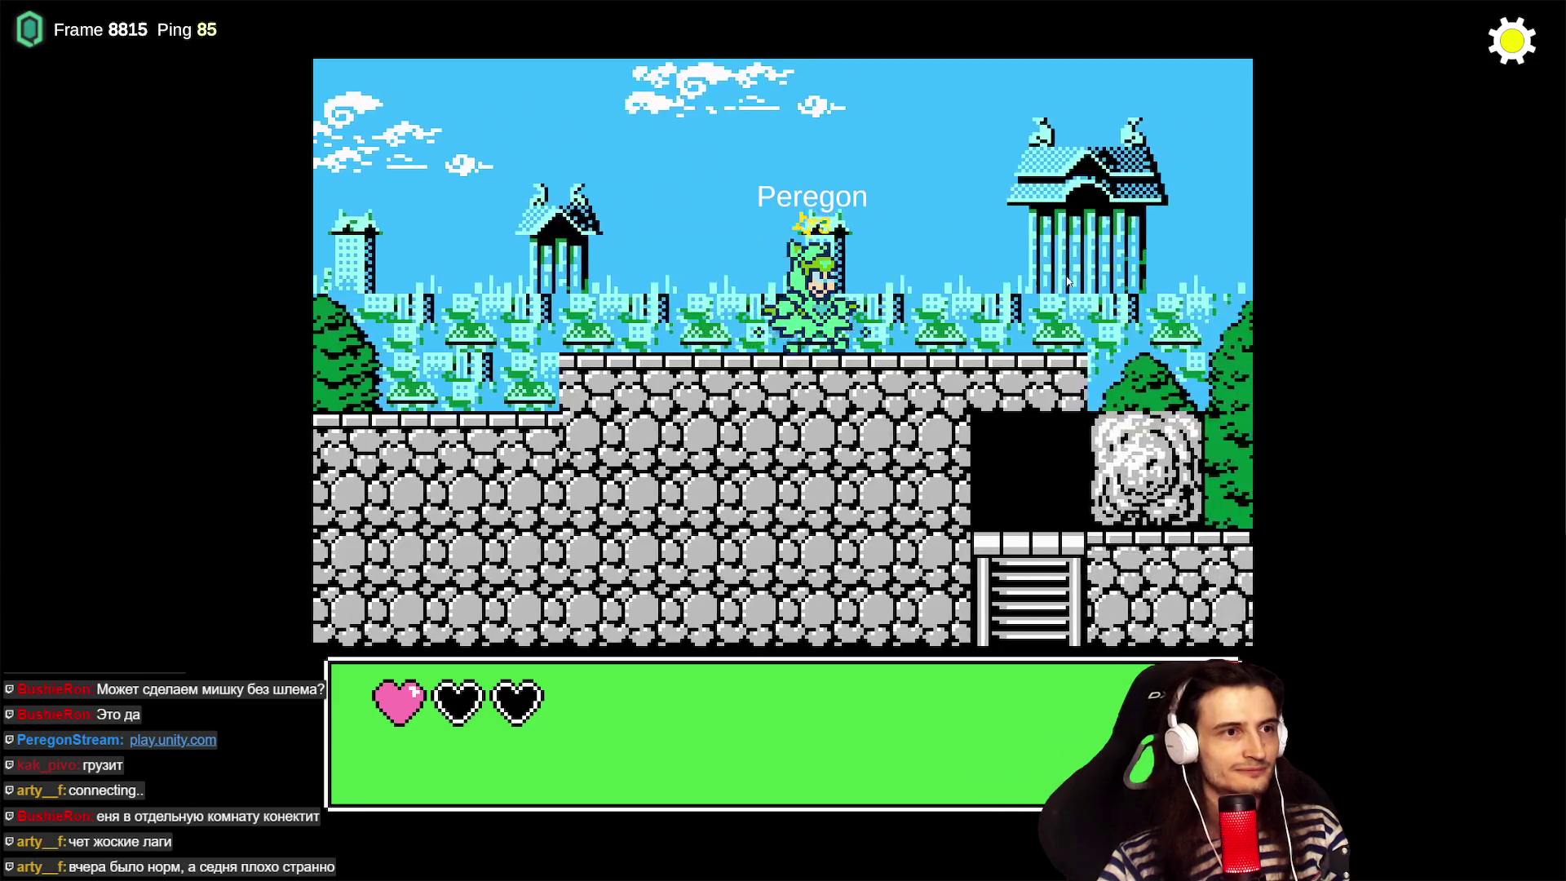
key(super)
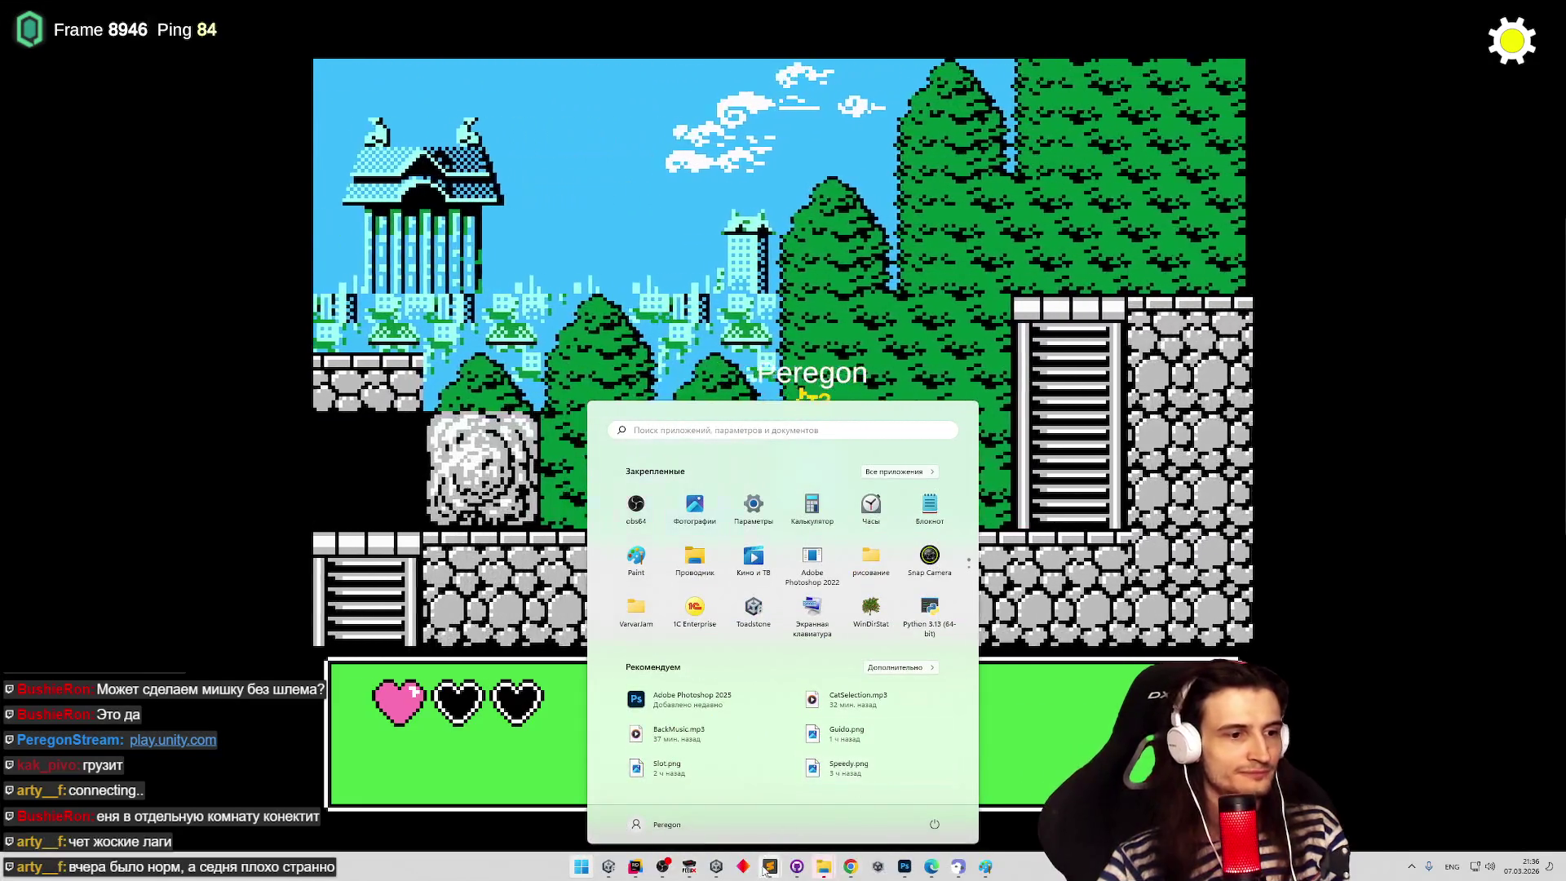
- Log 'за 1 килл получил 2 очк' as a new item in tasks.todo, then return to the game
mouse_move(767, 867)
click(742, 829)
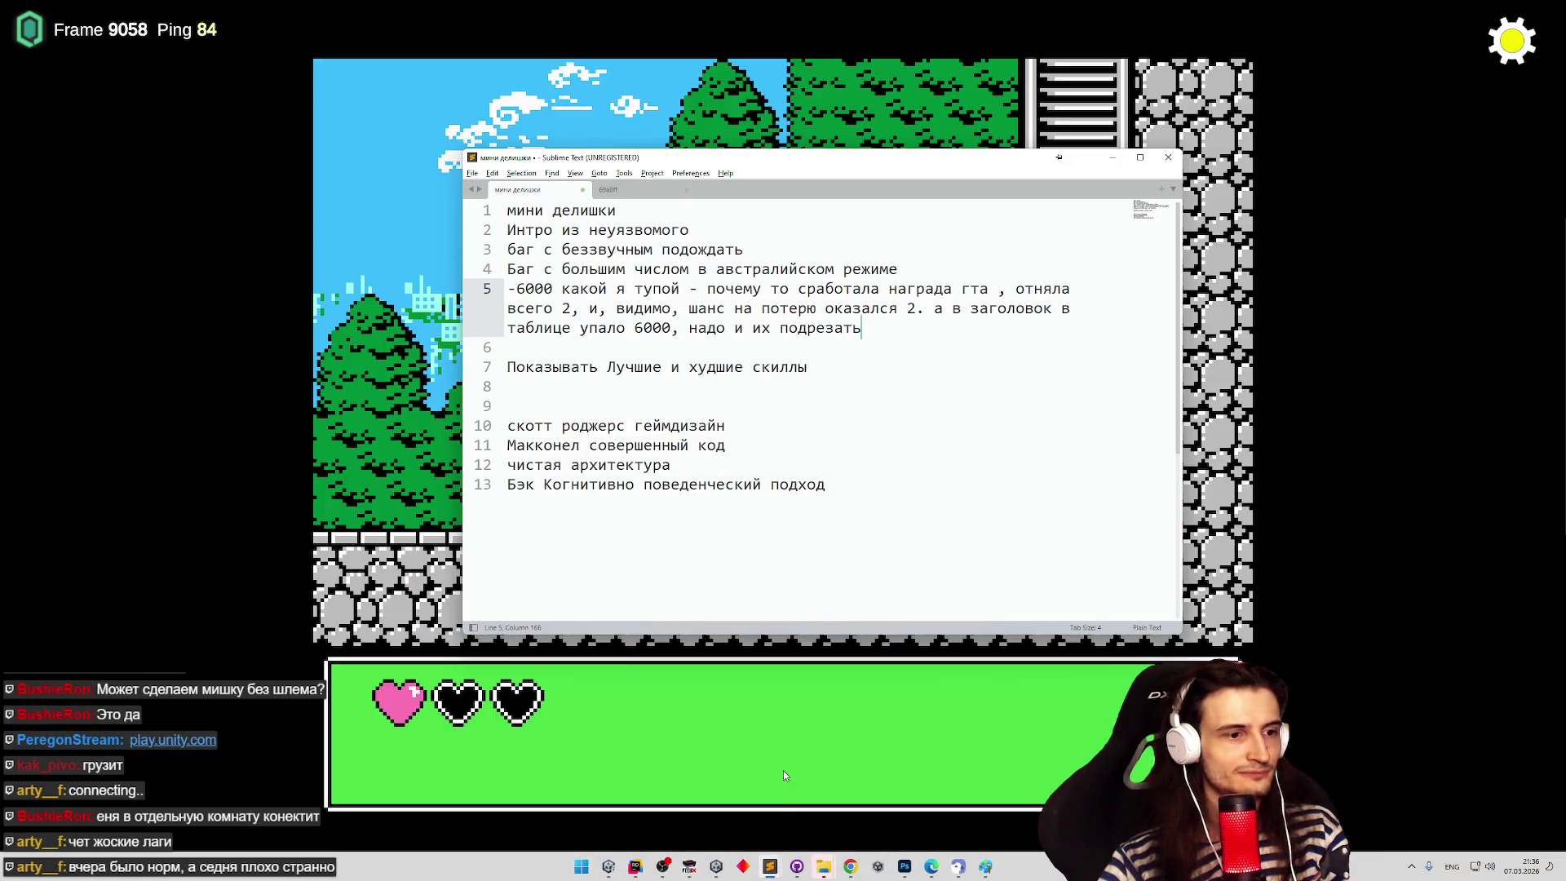
click(938, 762)
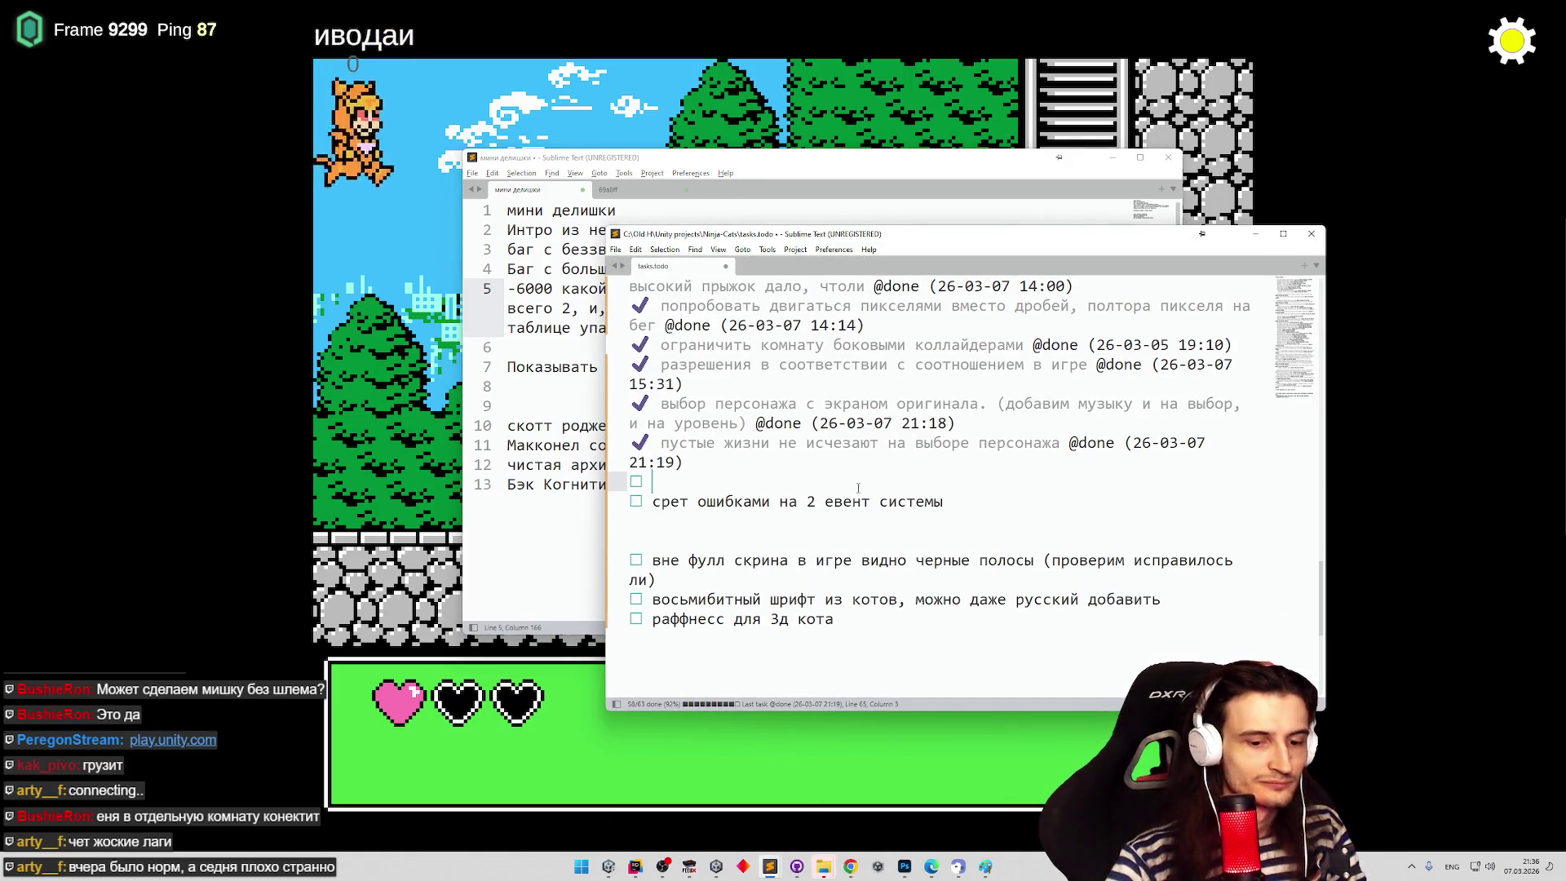
key(BackSpace)
key(BackSpace)
key(BackSpace)
key(alt+shift)
text(за 1 килл пол)
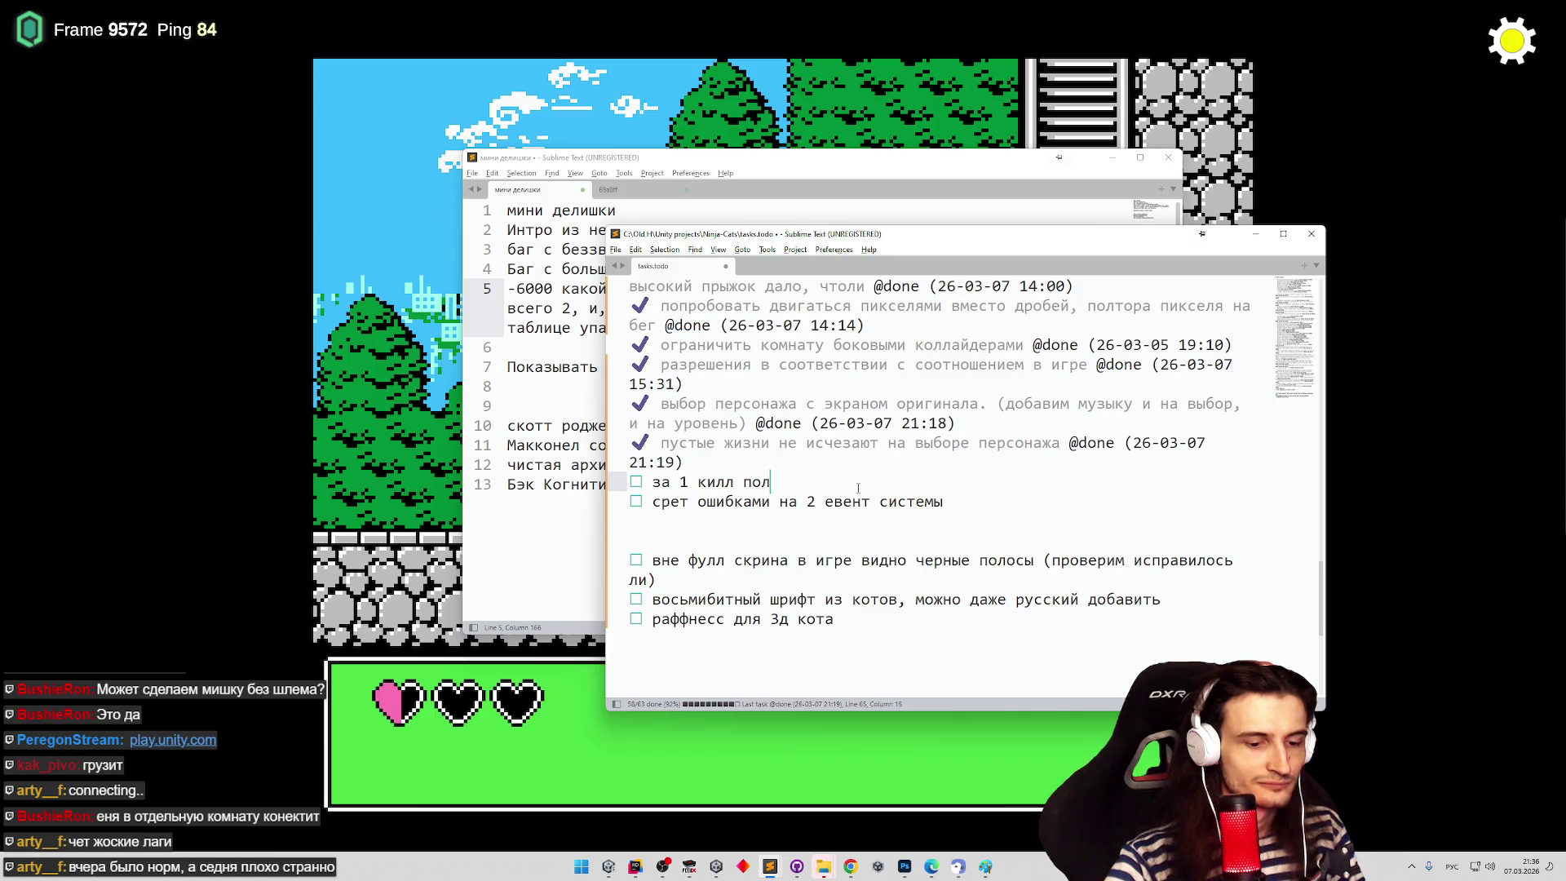
text(учил 2 очка)
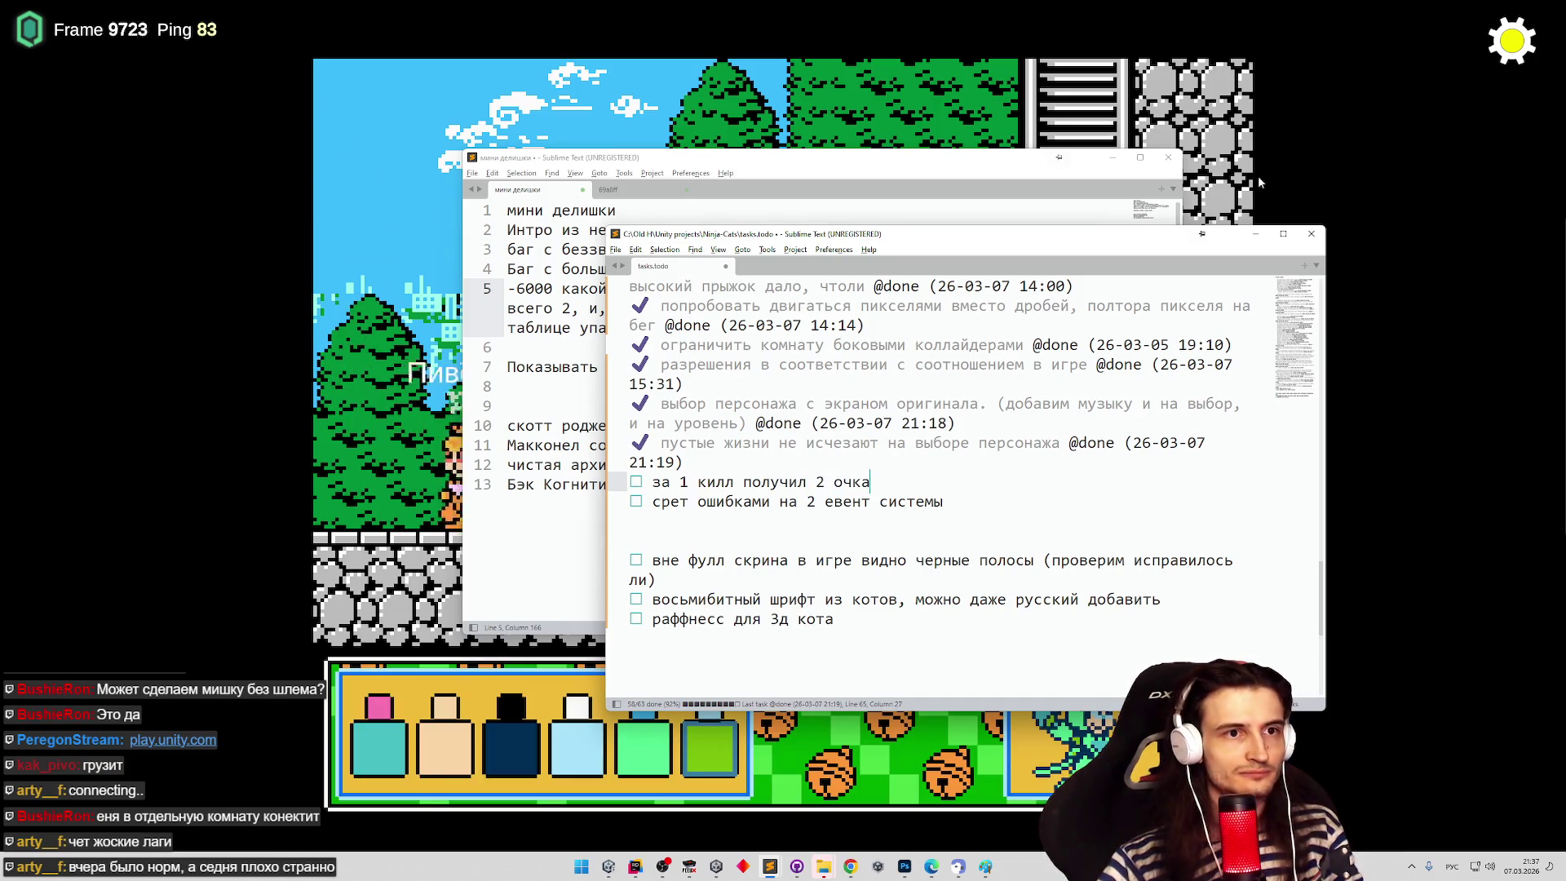
key(alt+Tab)
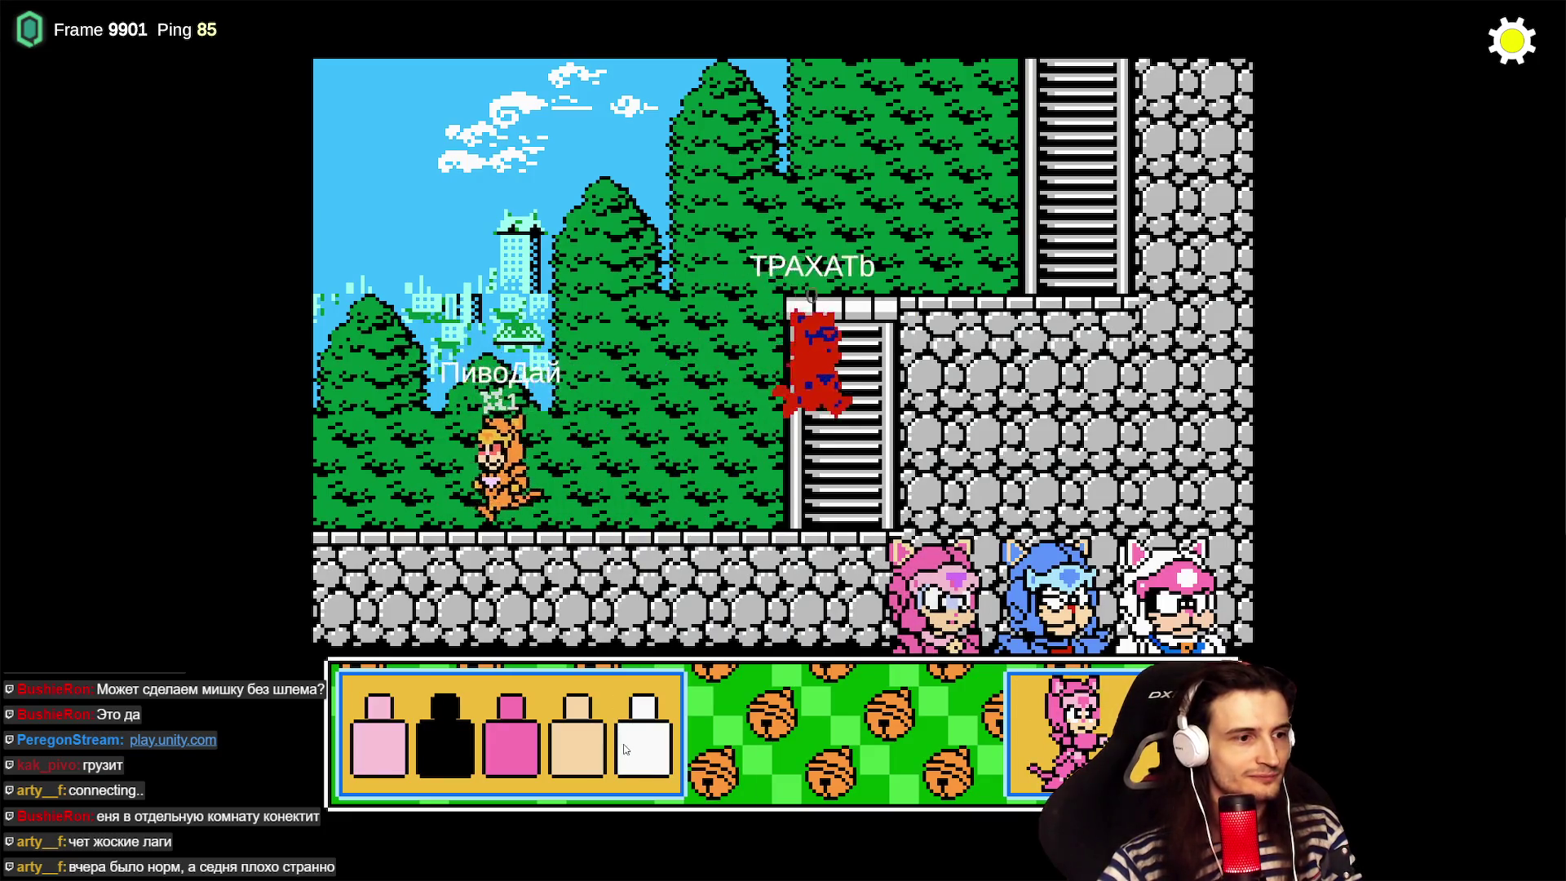
- Recolour the cat with a white third slot and a dark olive green second slot
click(589, 747)
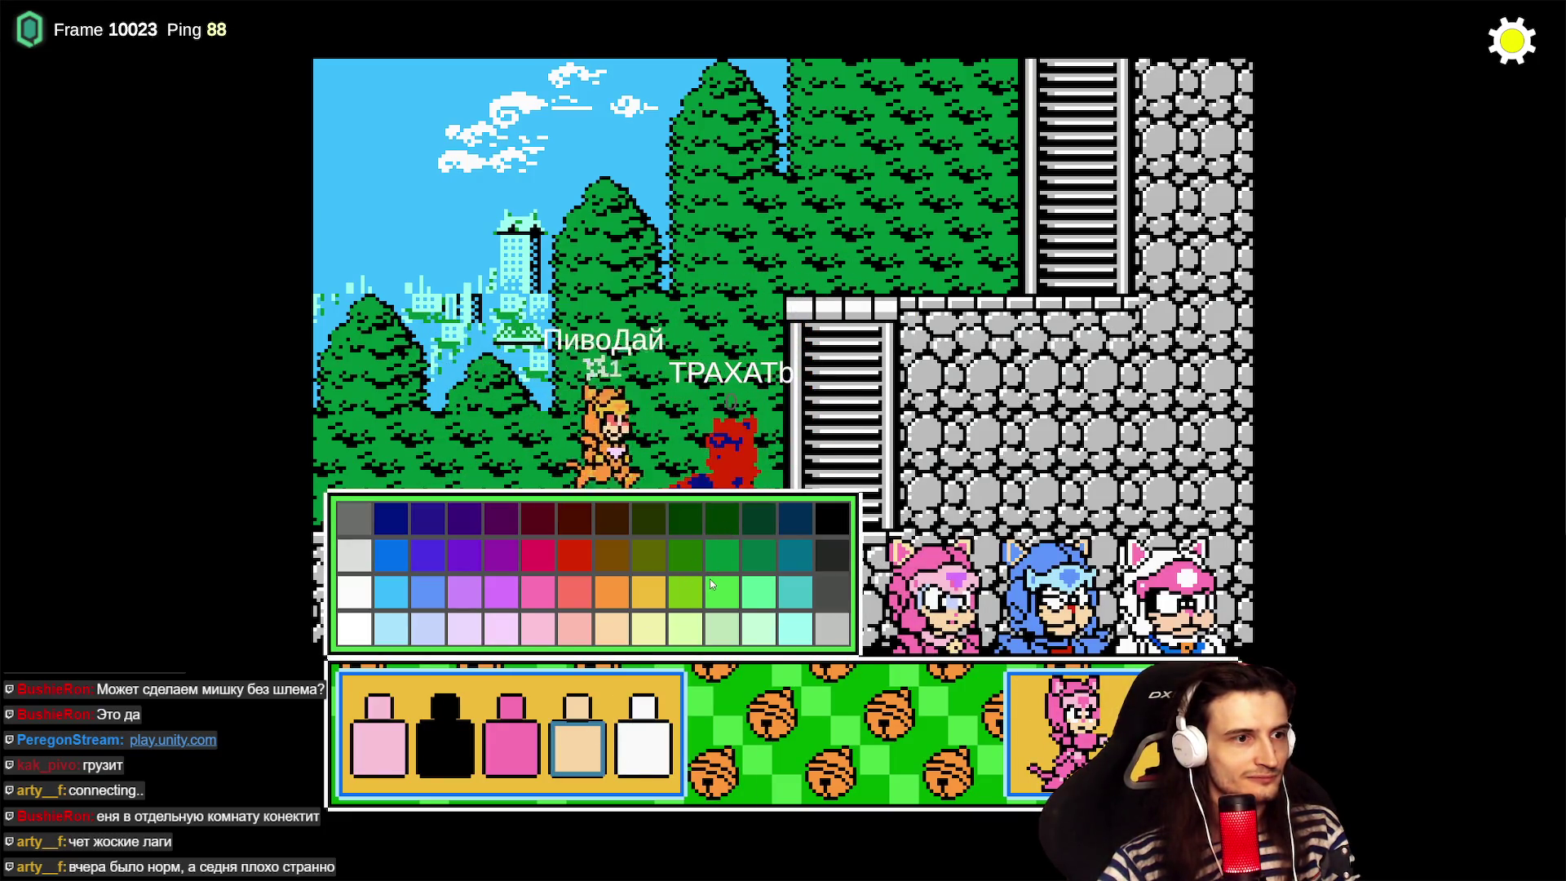
click(510, 747)
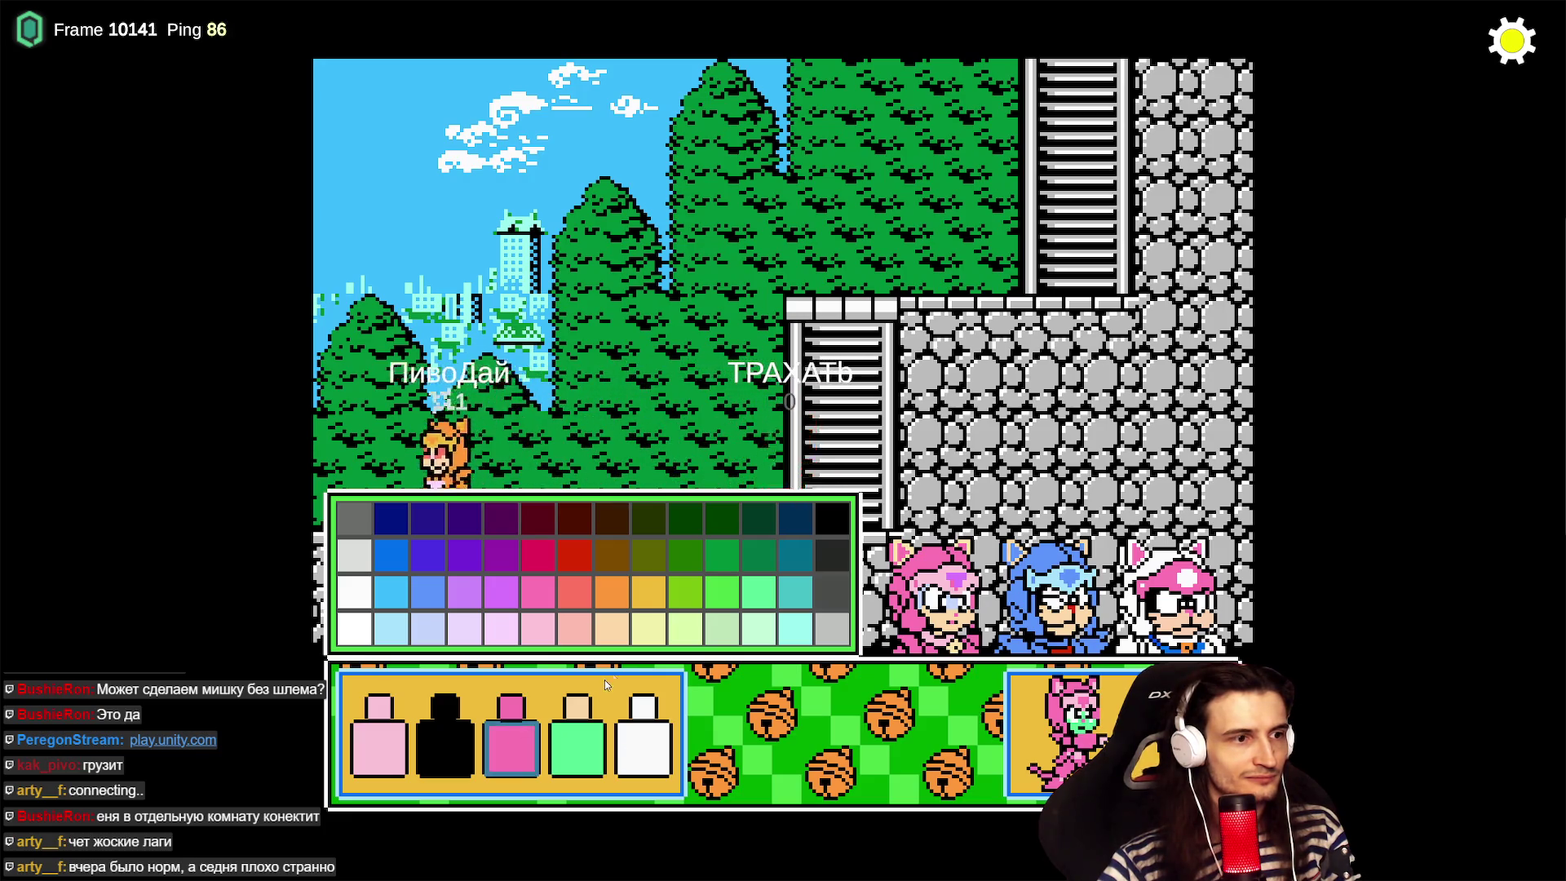
click(357, 605)
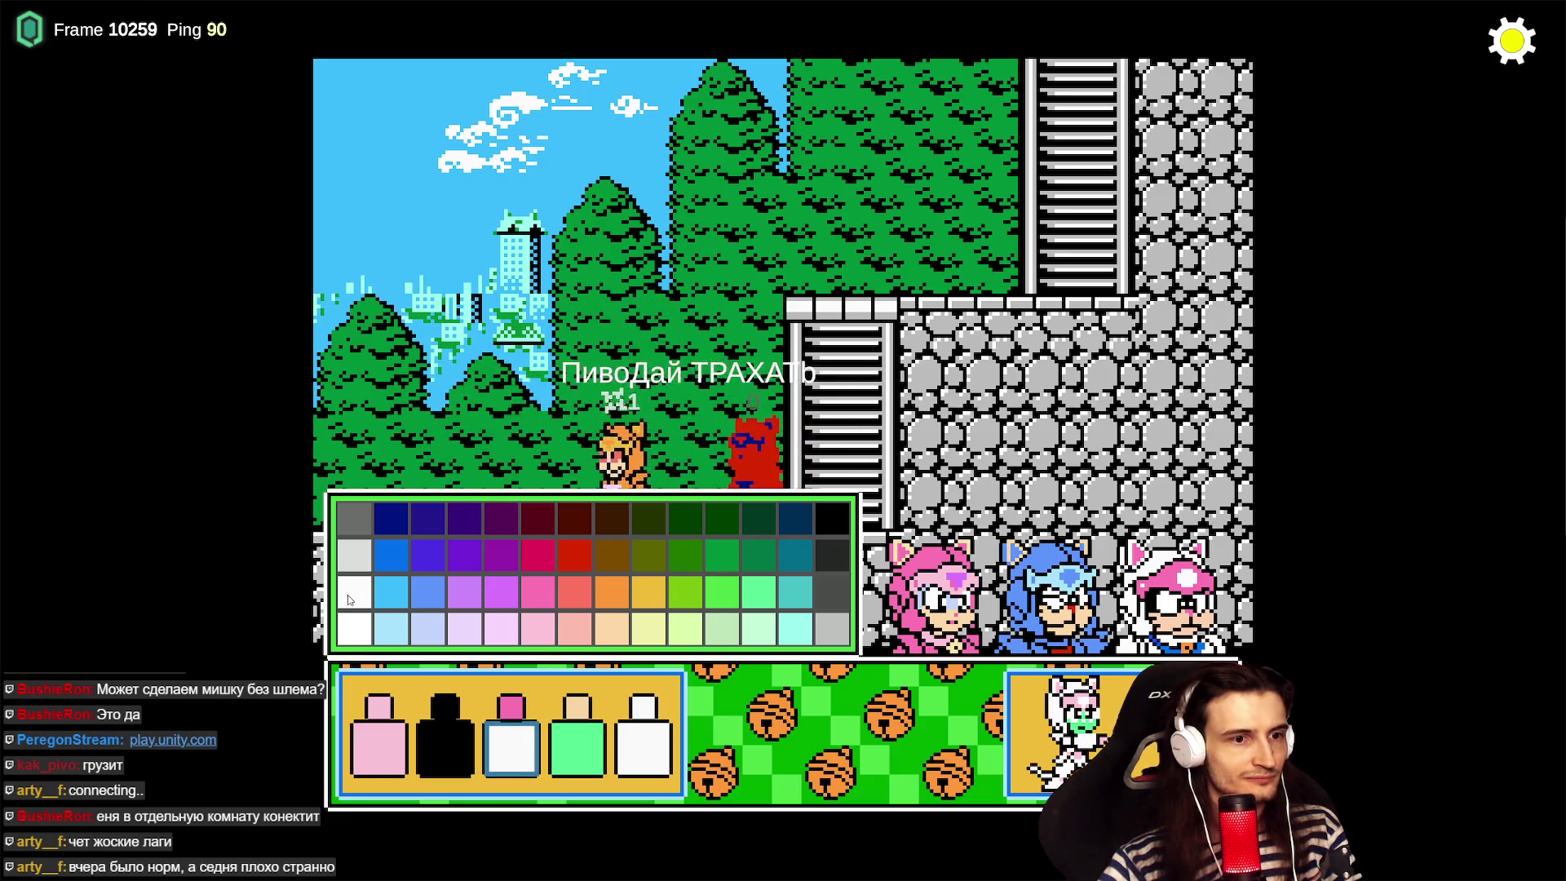
click(462, 750)
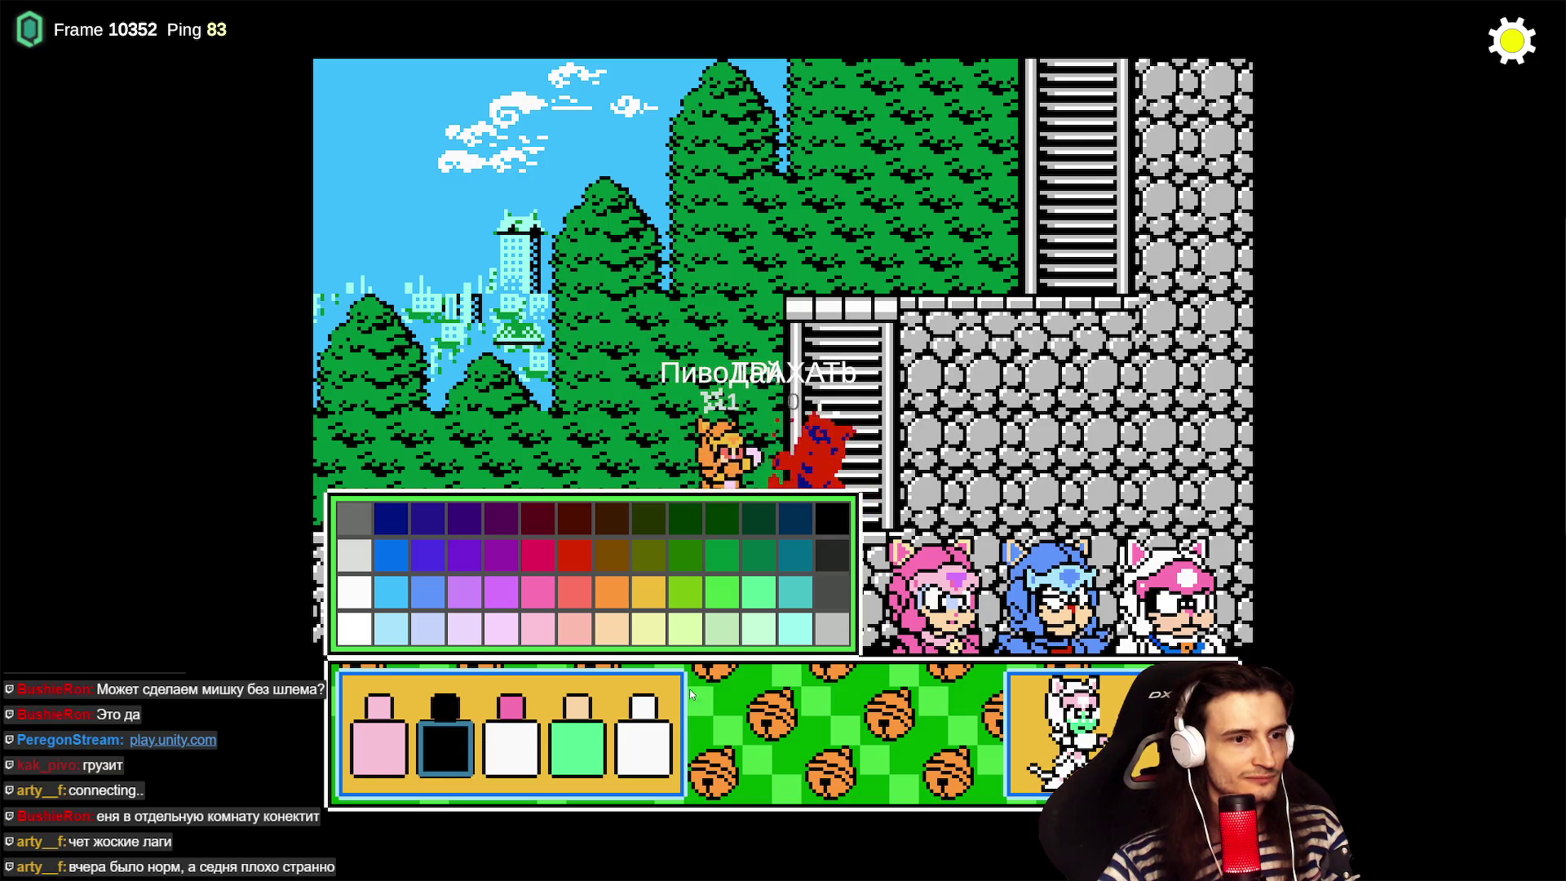
click(732, 640)
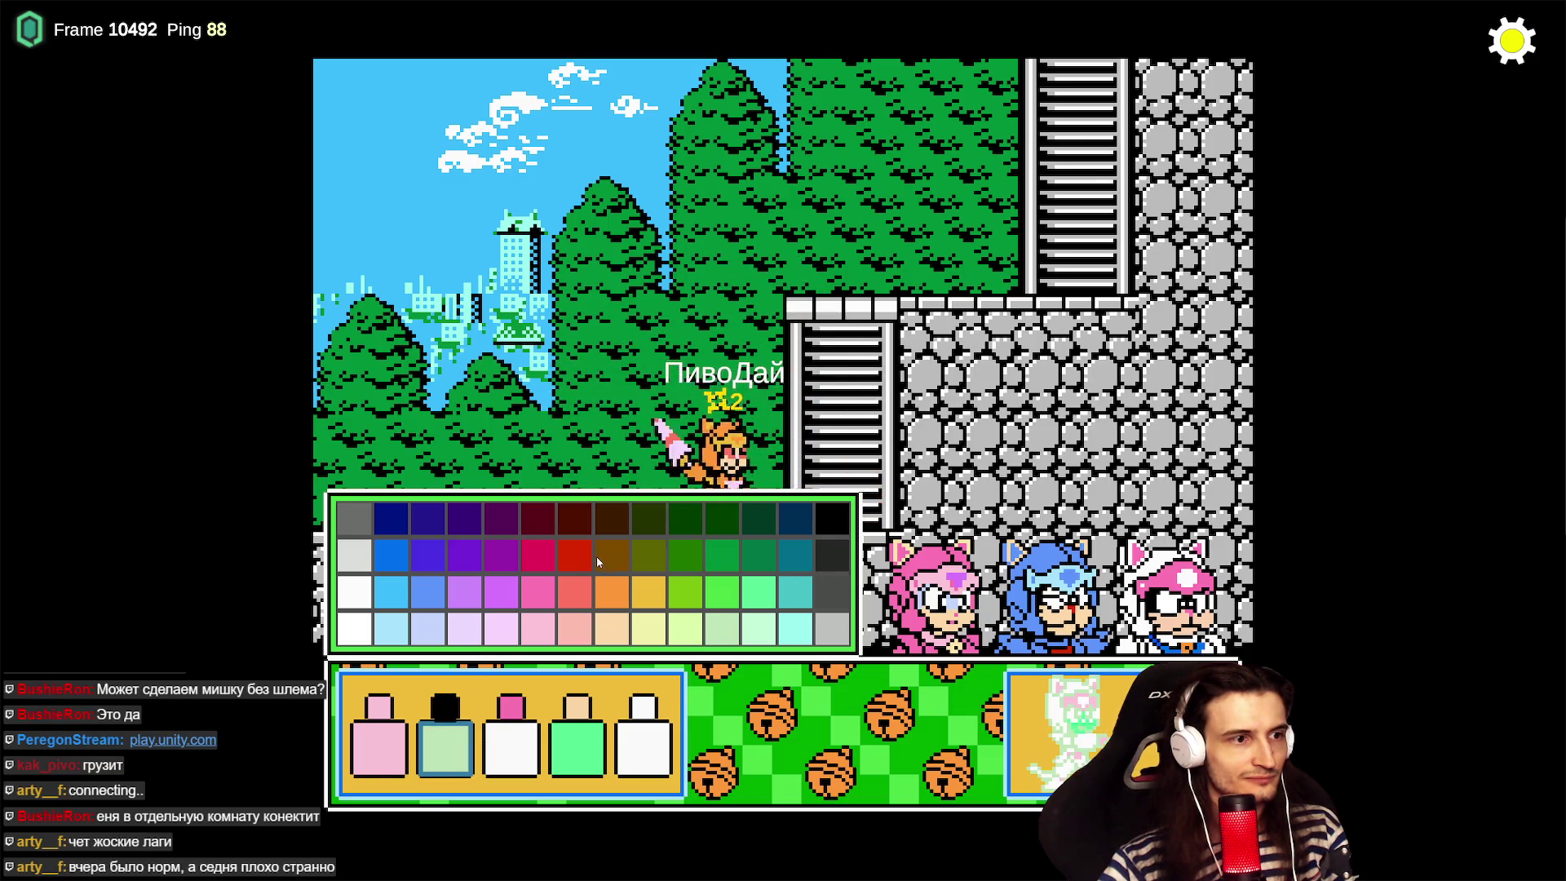
click(567, 526)
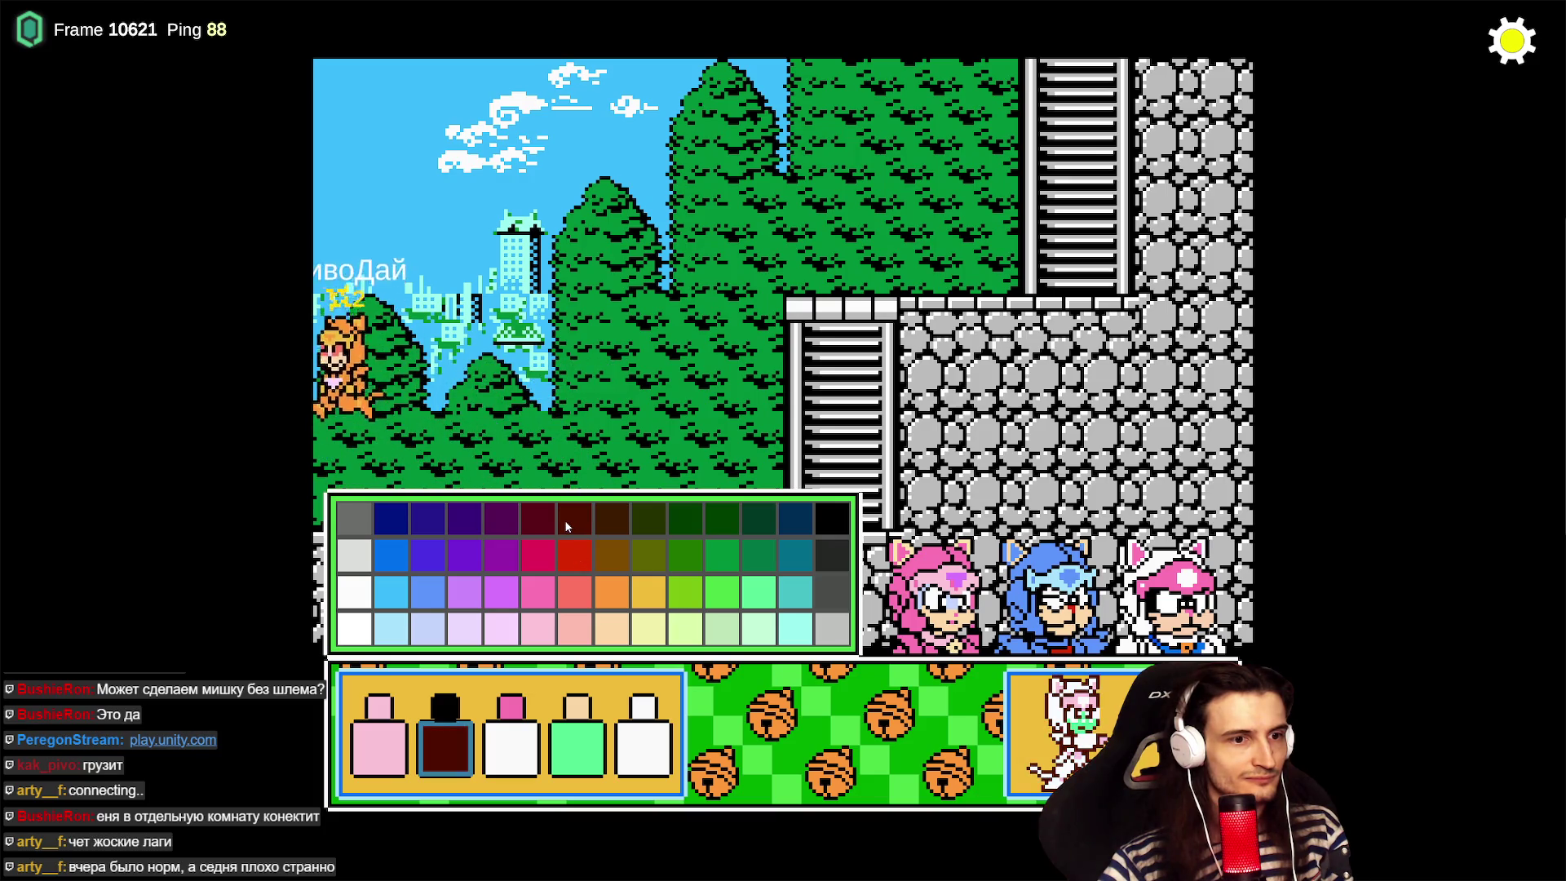
click(650, 527)
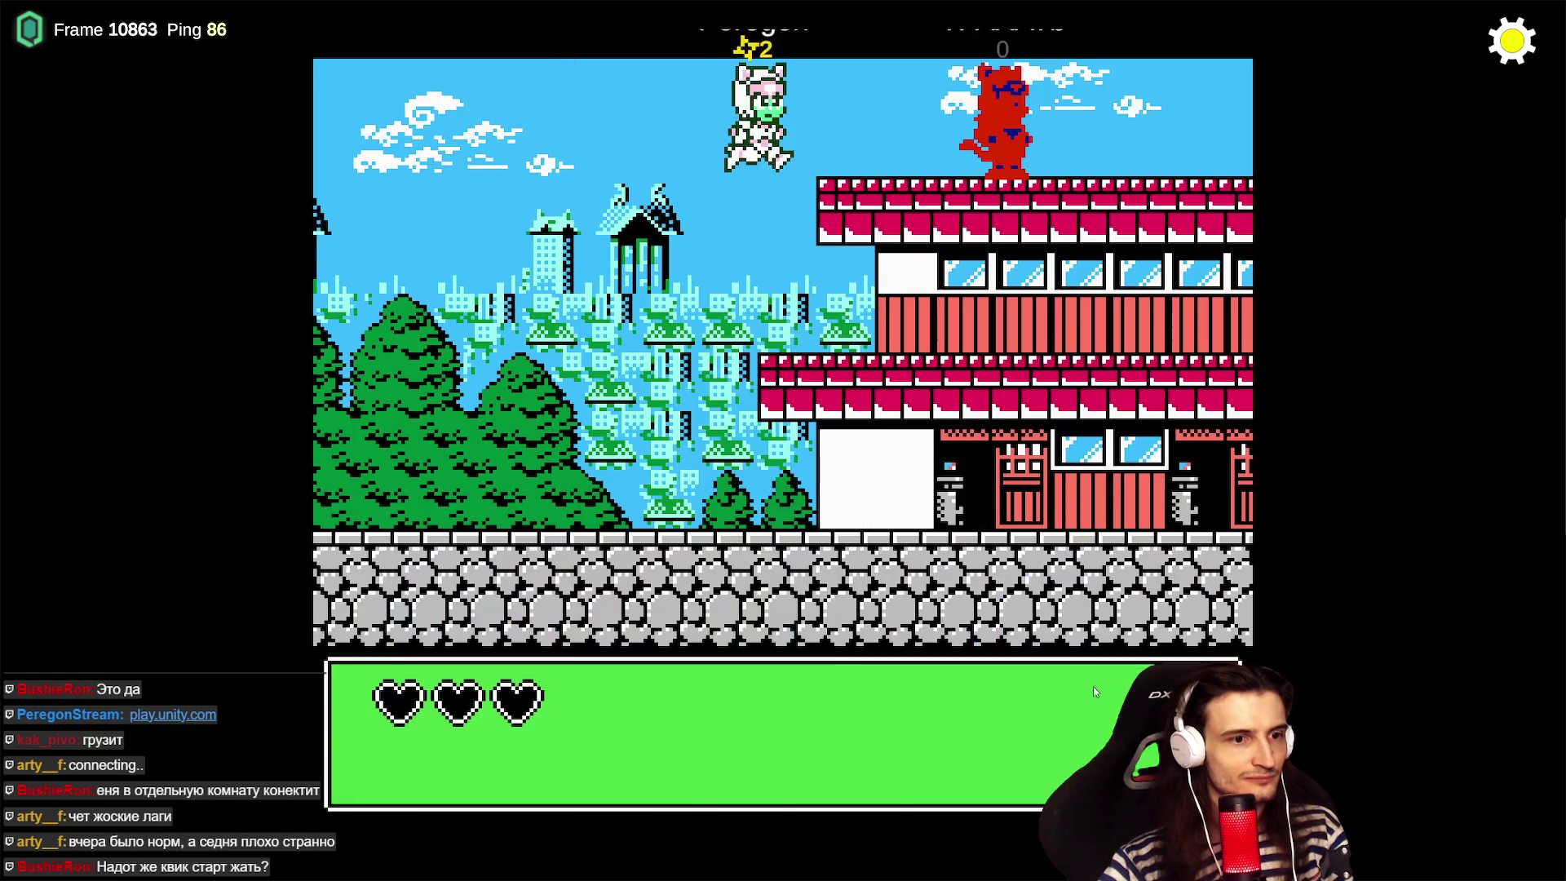
- Run and jump the cat left and right across the red building's rooftops
key(Right)
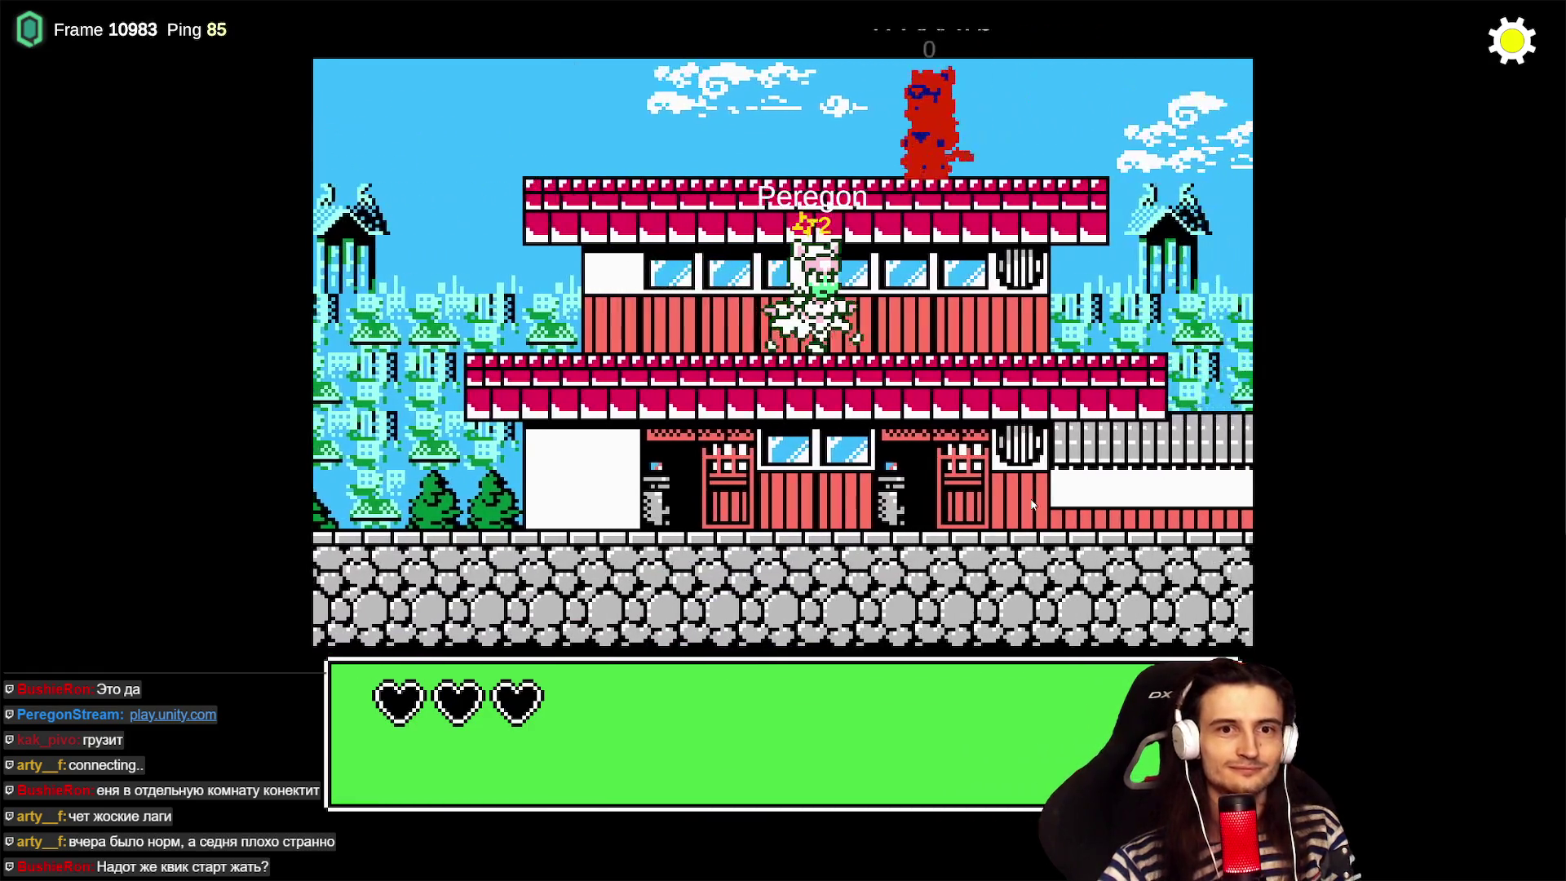
key(Right)
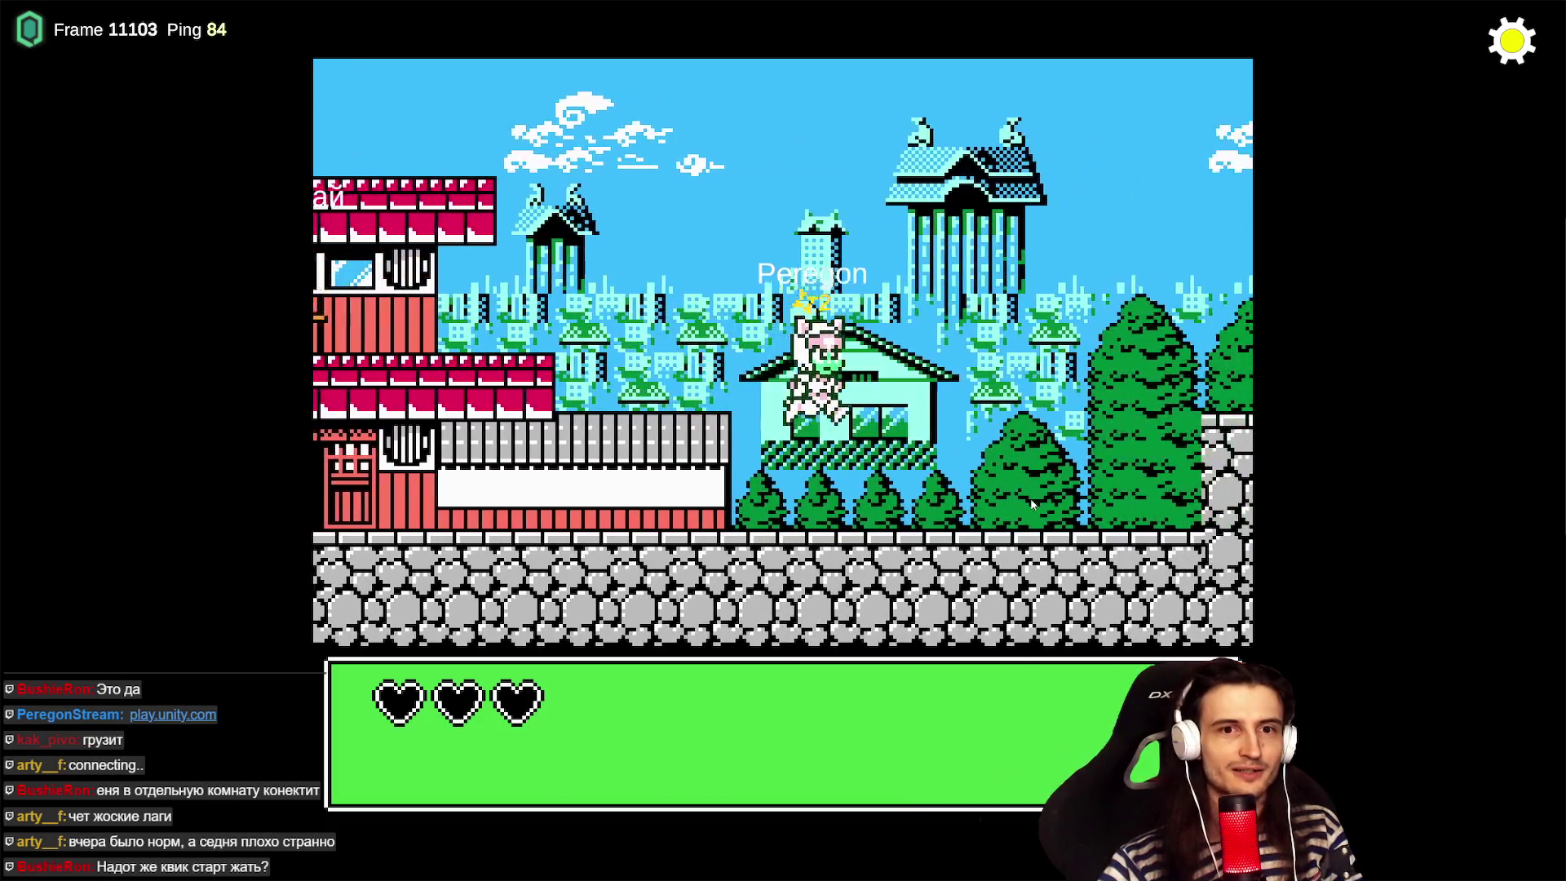
key(Left)
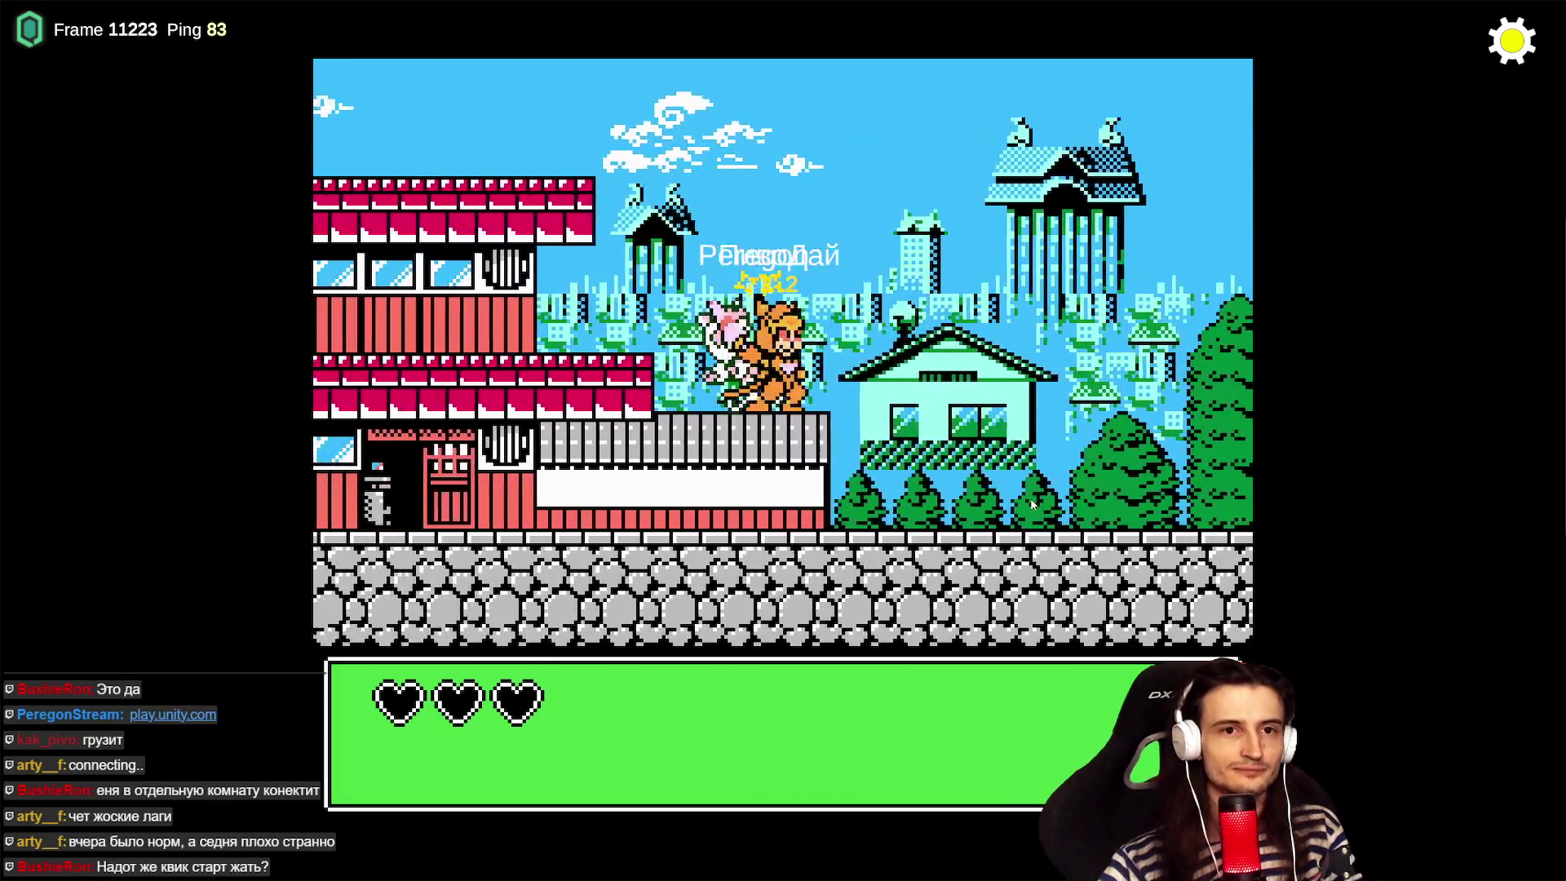
key(Left)
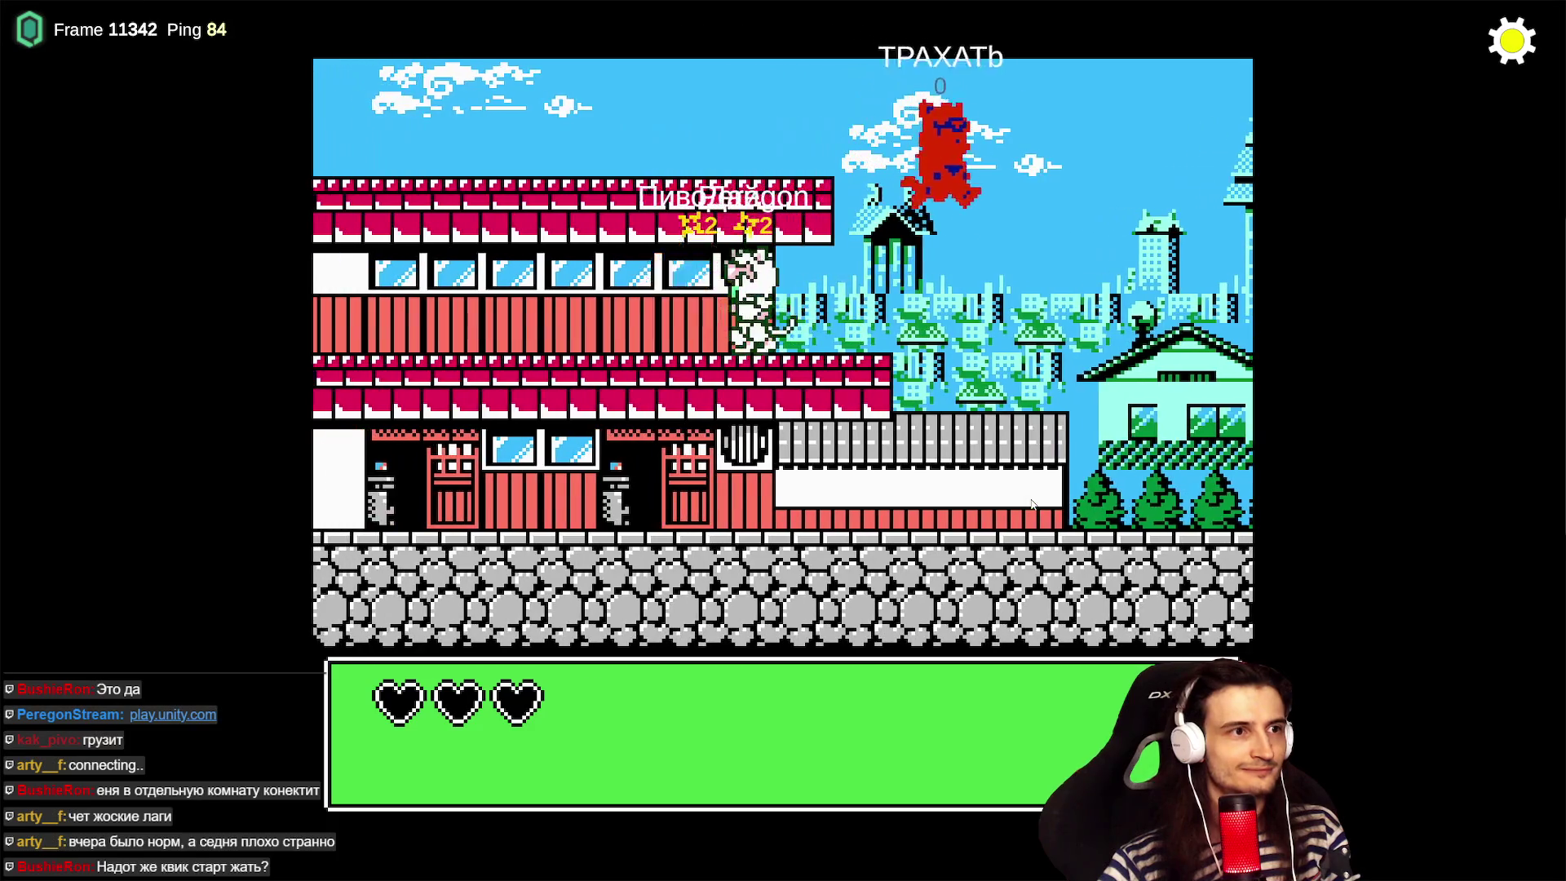
key(Left)
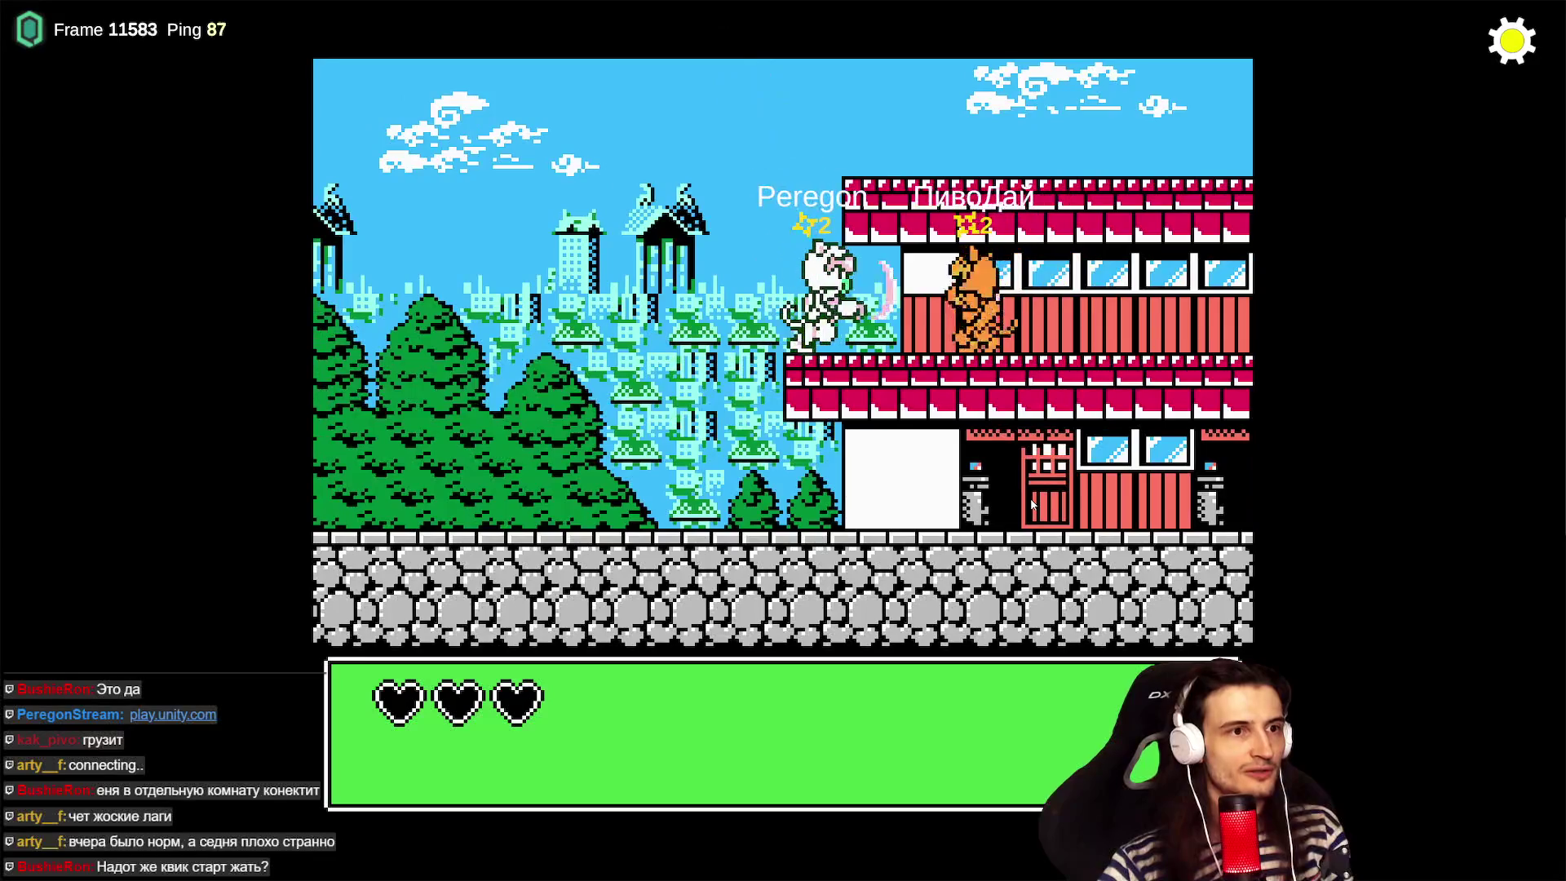
key(Left)
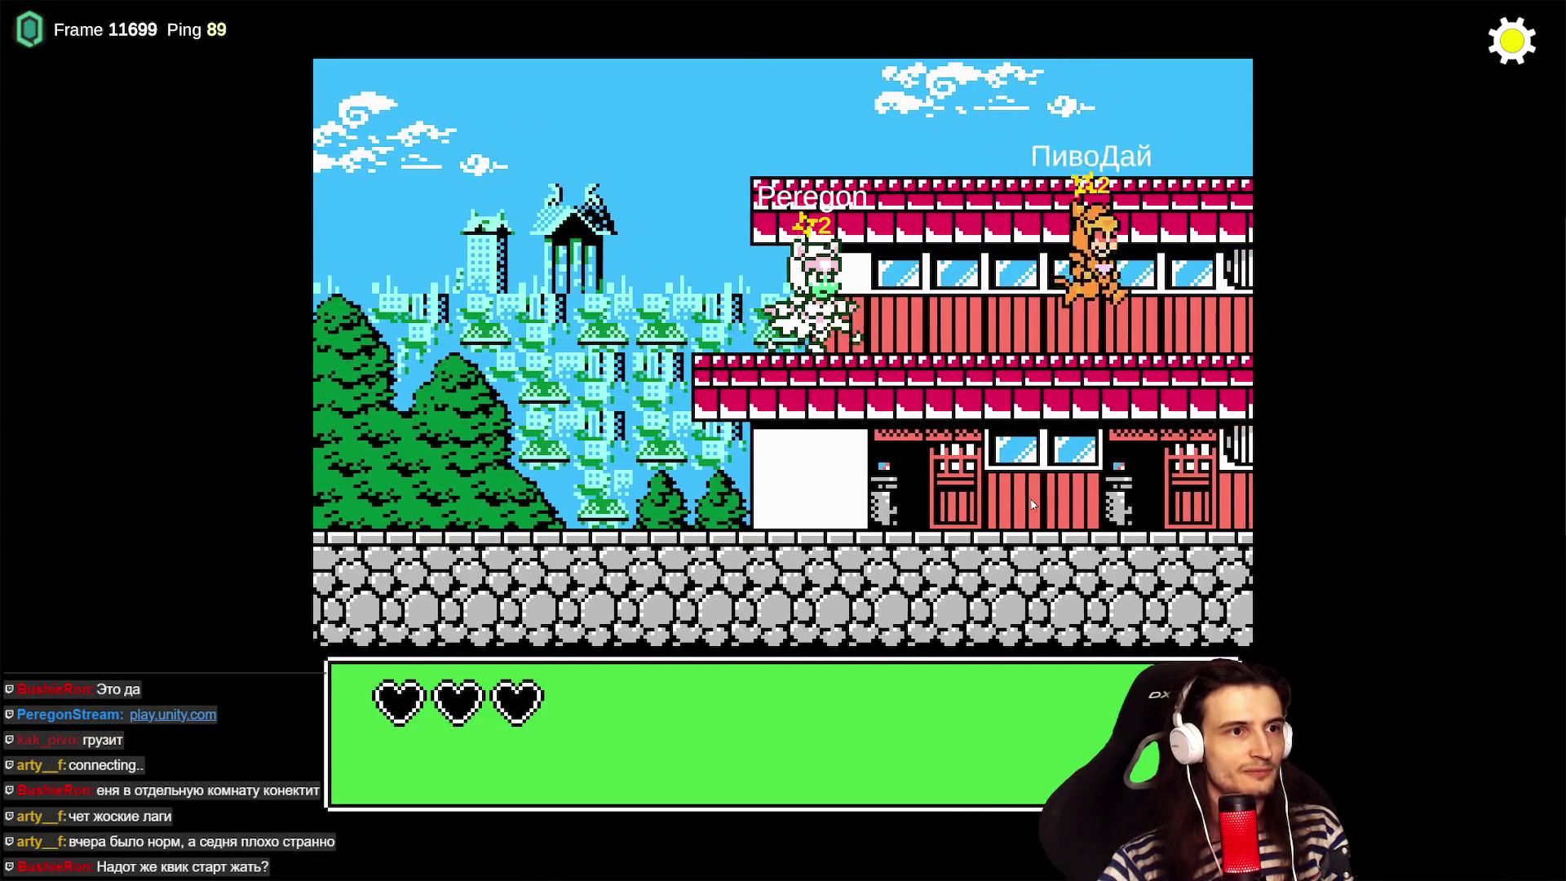
key(Left)
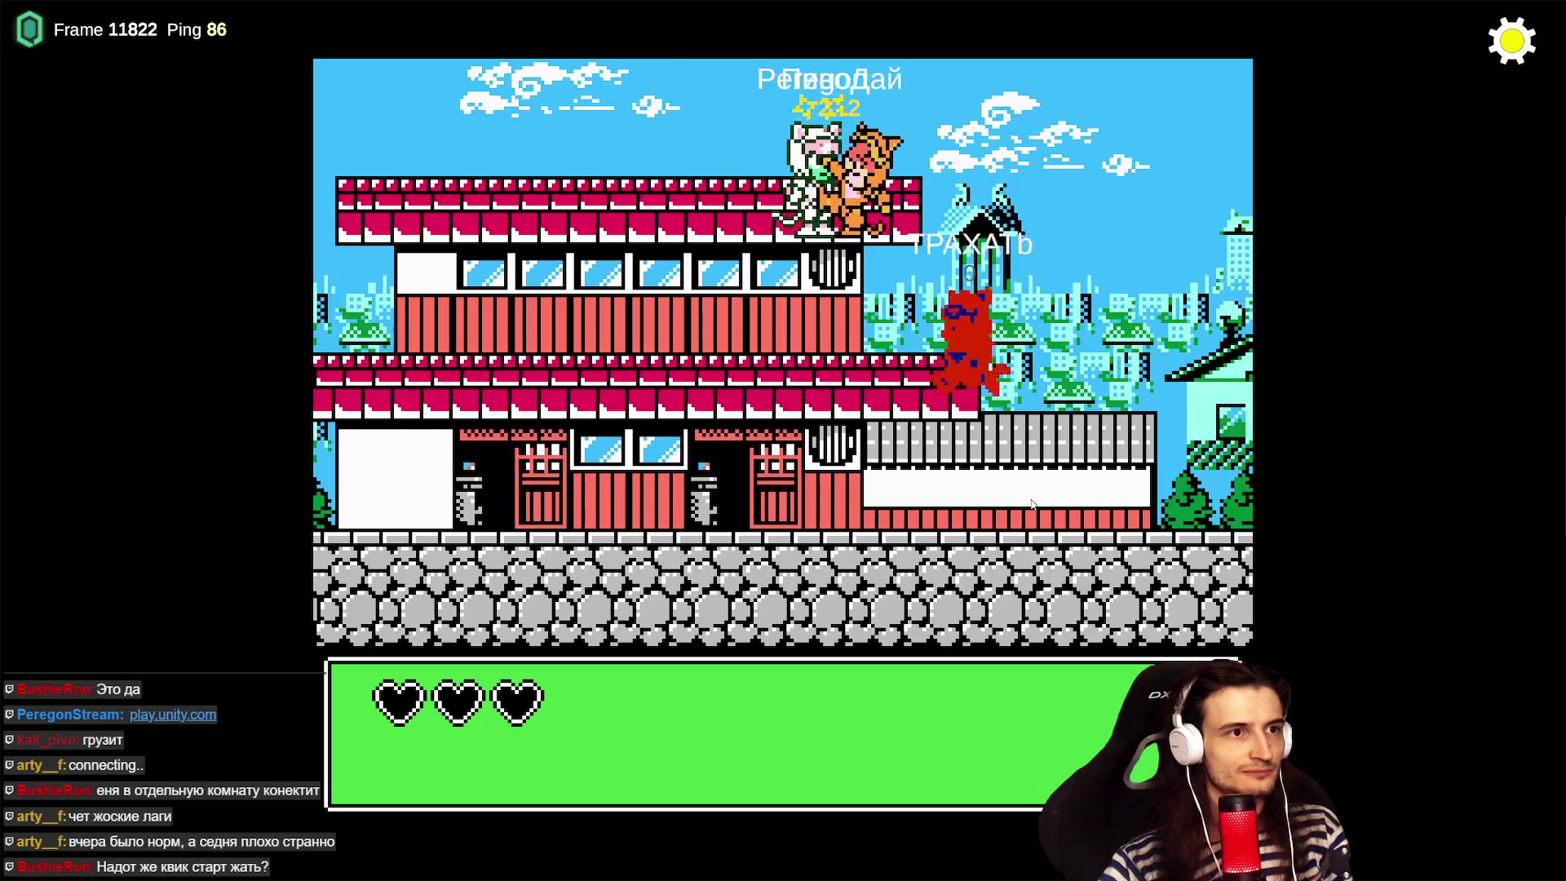
key(Right)
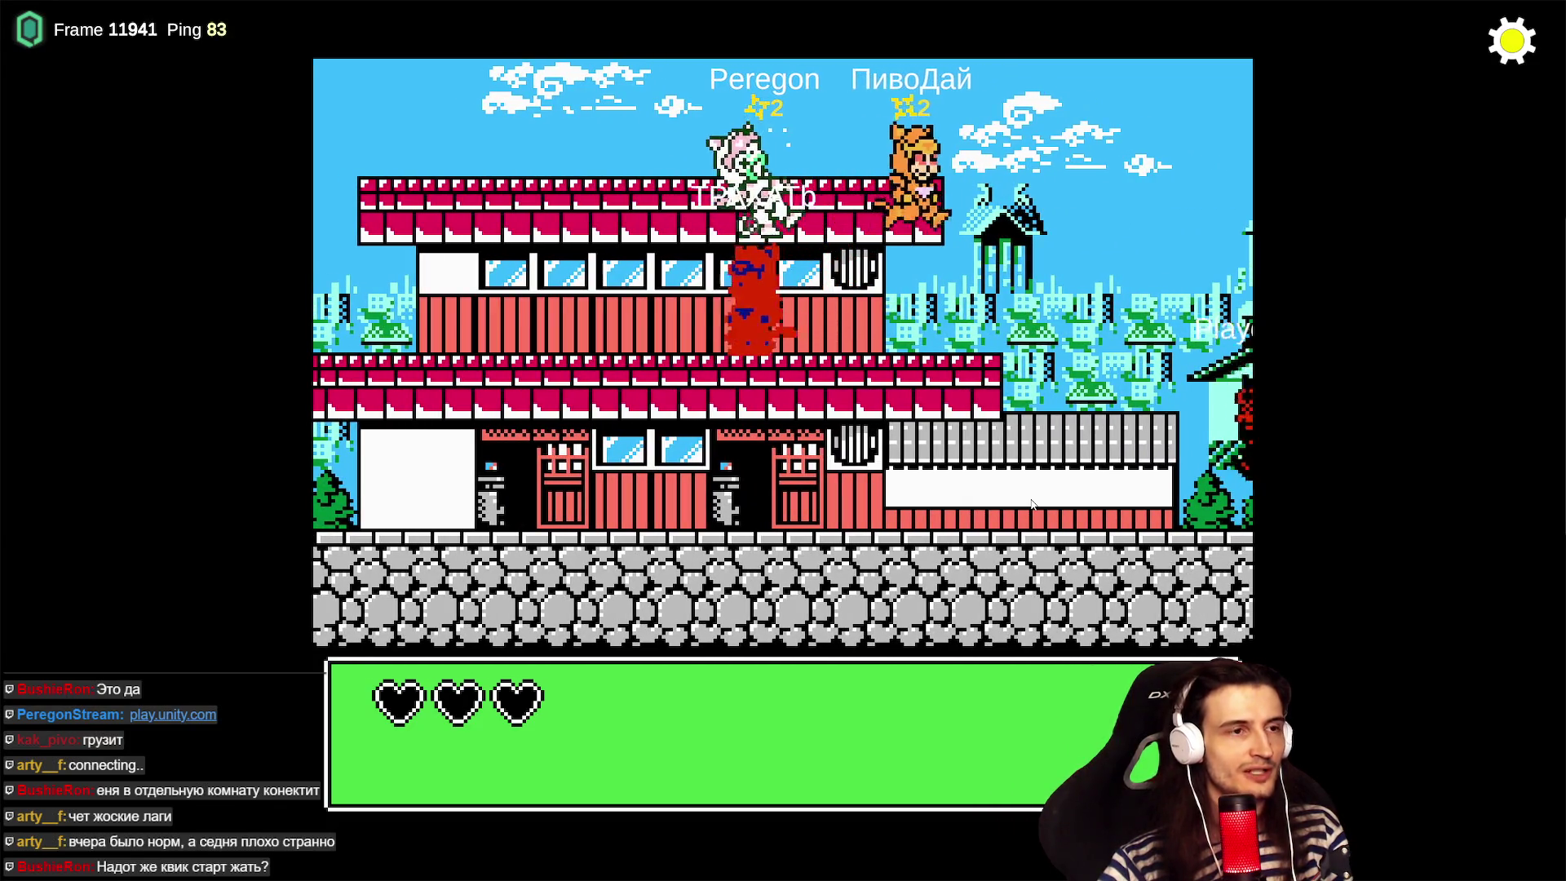
key(Left)
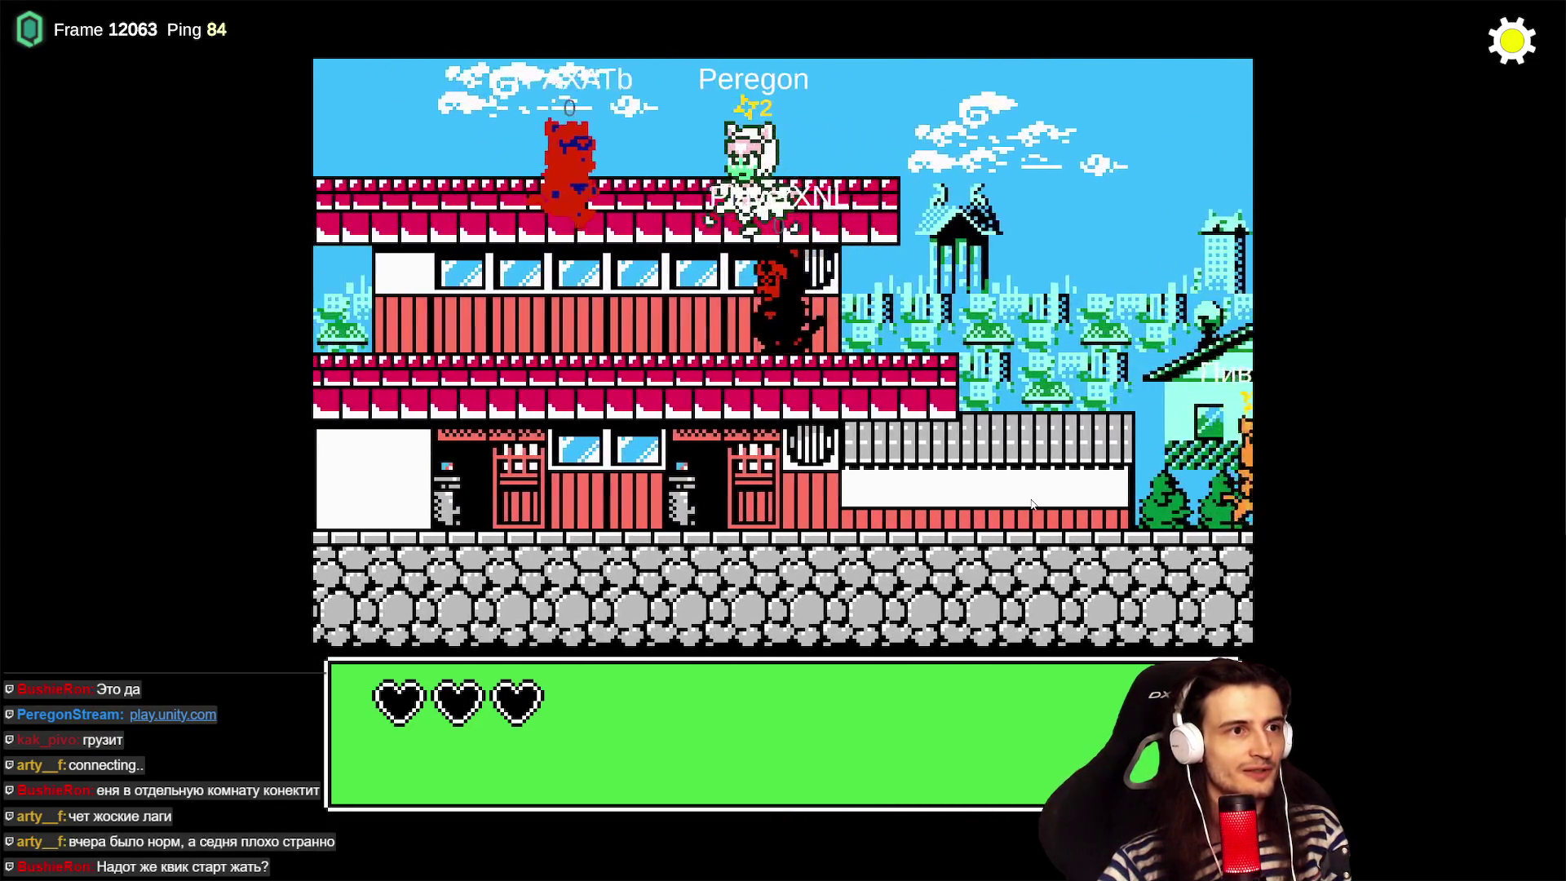
key(Left)
key(Left)
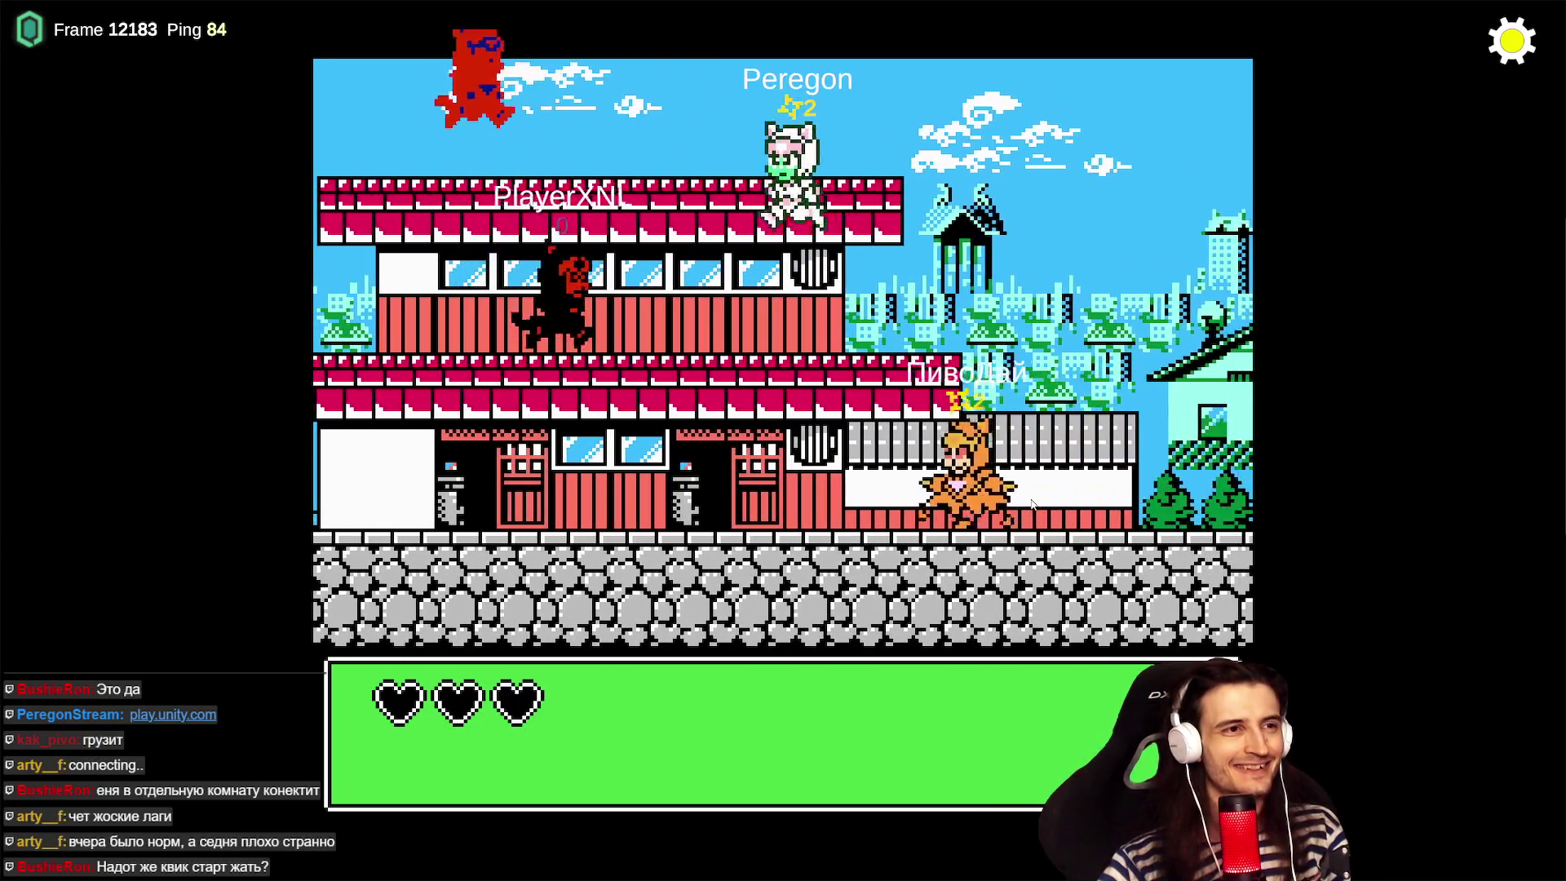
key(Right)
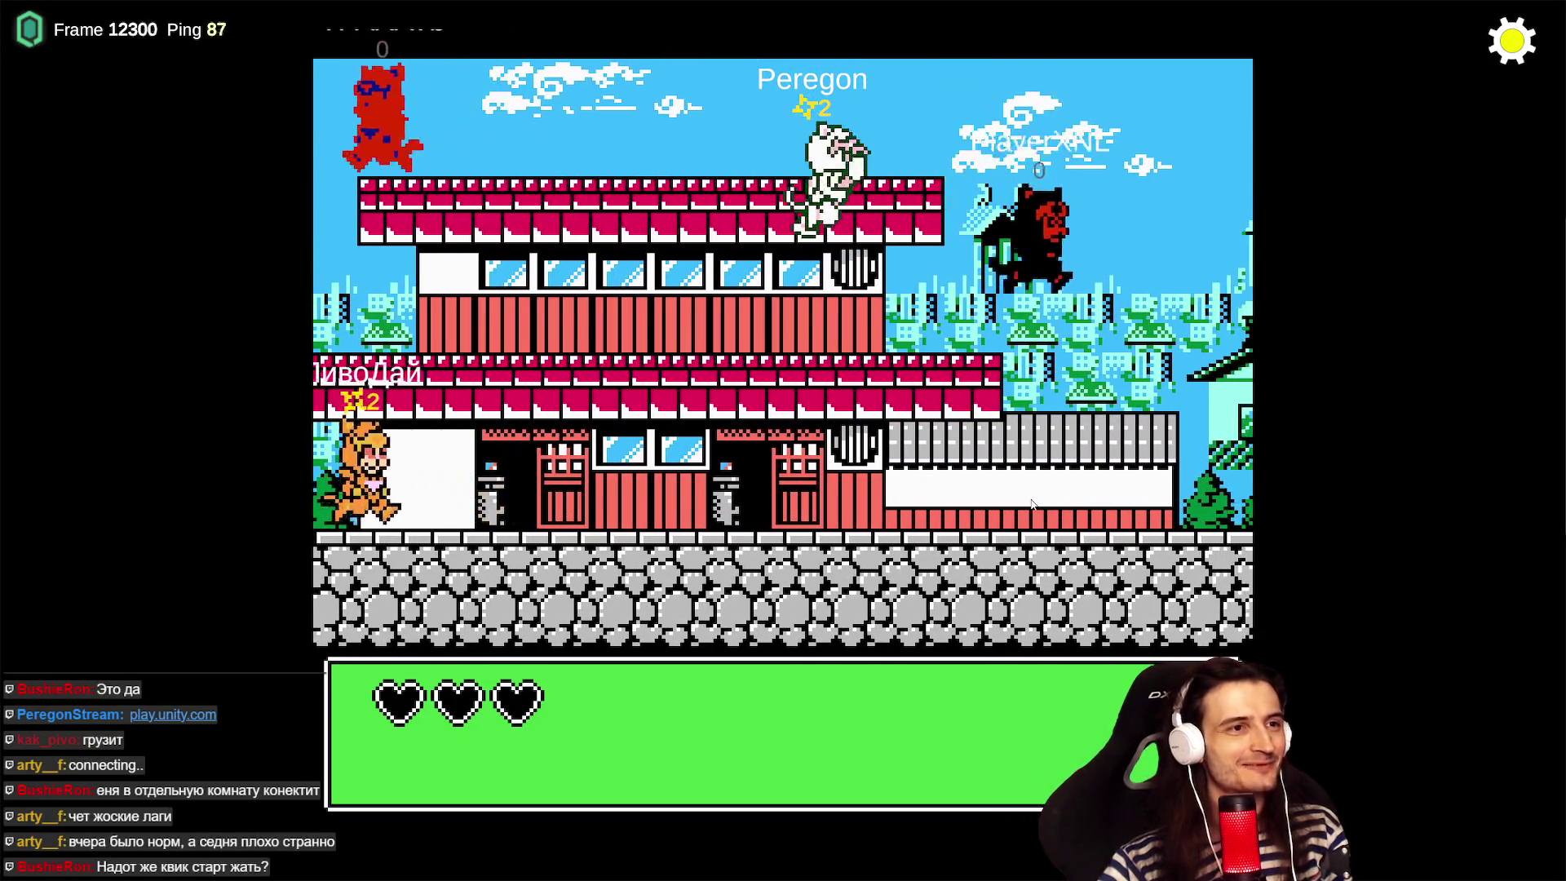
key(Left)
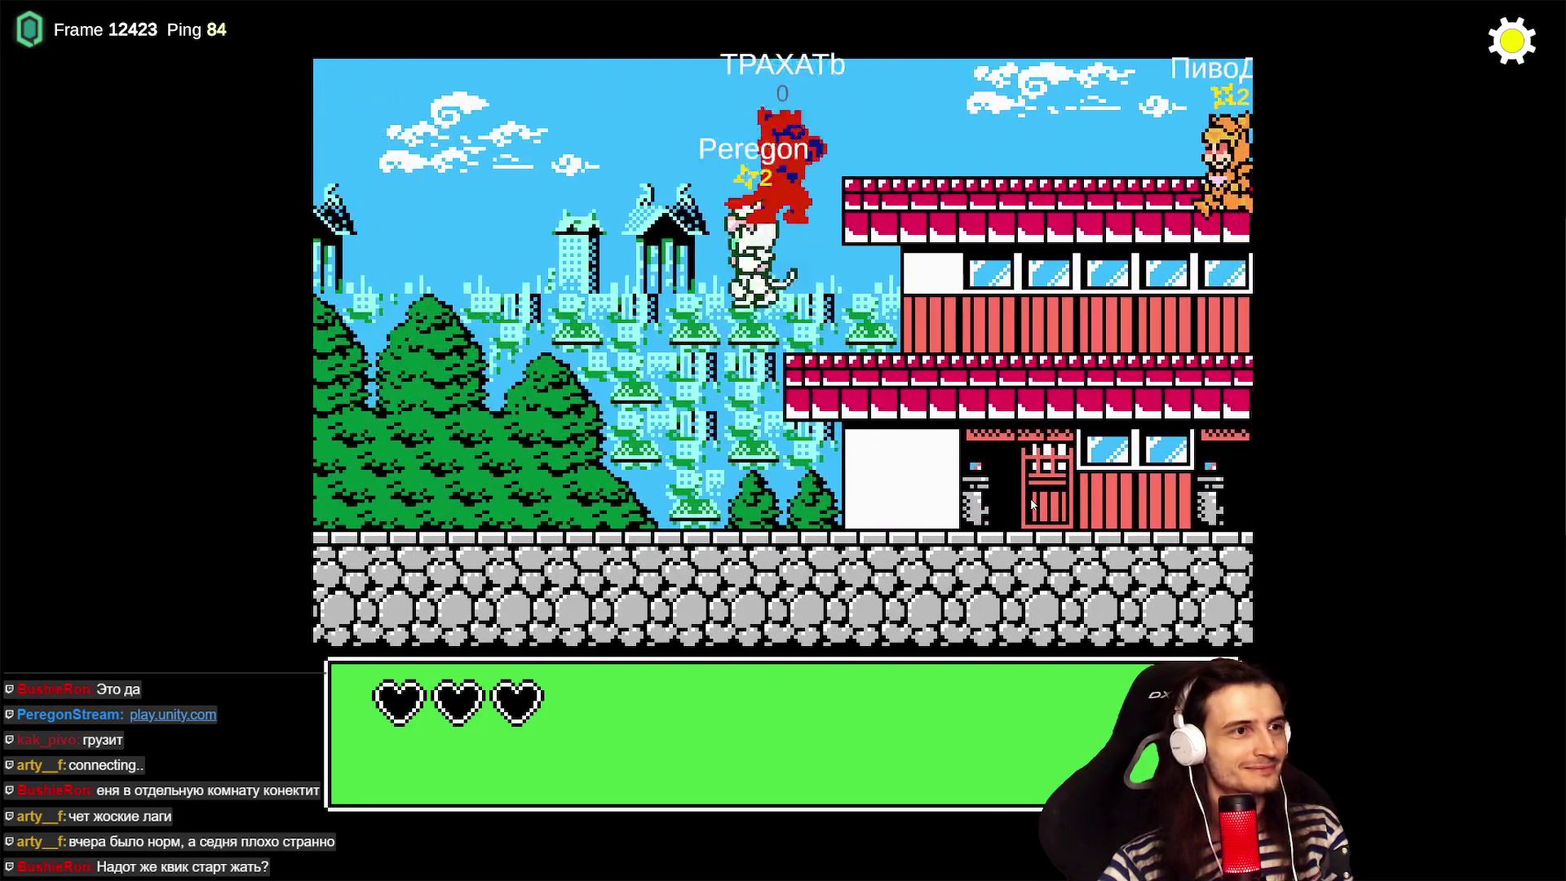
- Jump the white cat up to the top roof and back left, then bring up the Start menu
key(Right)
key(Up)
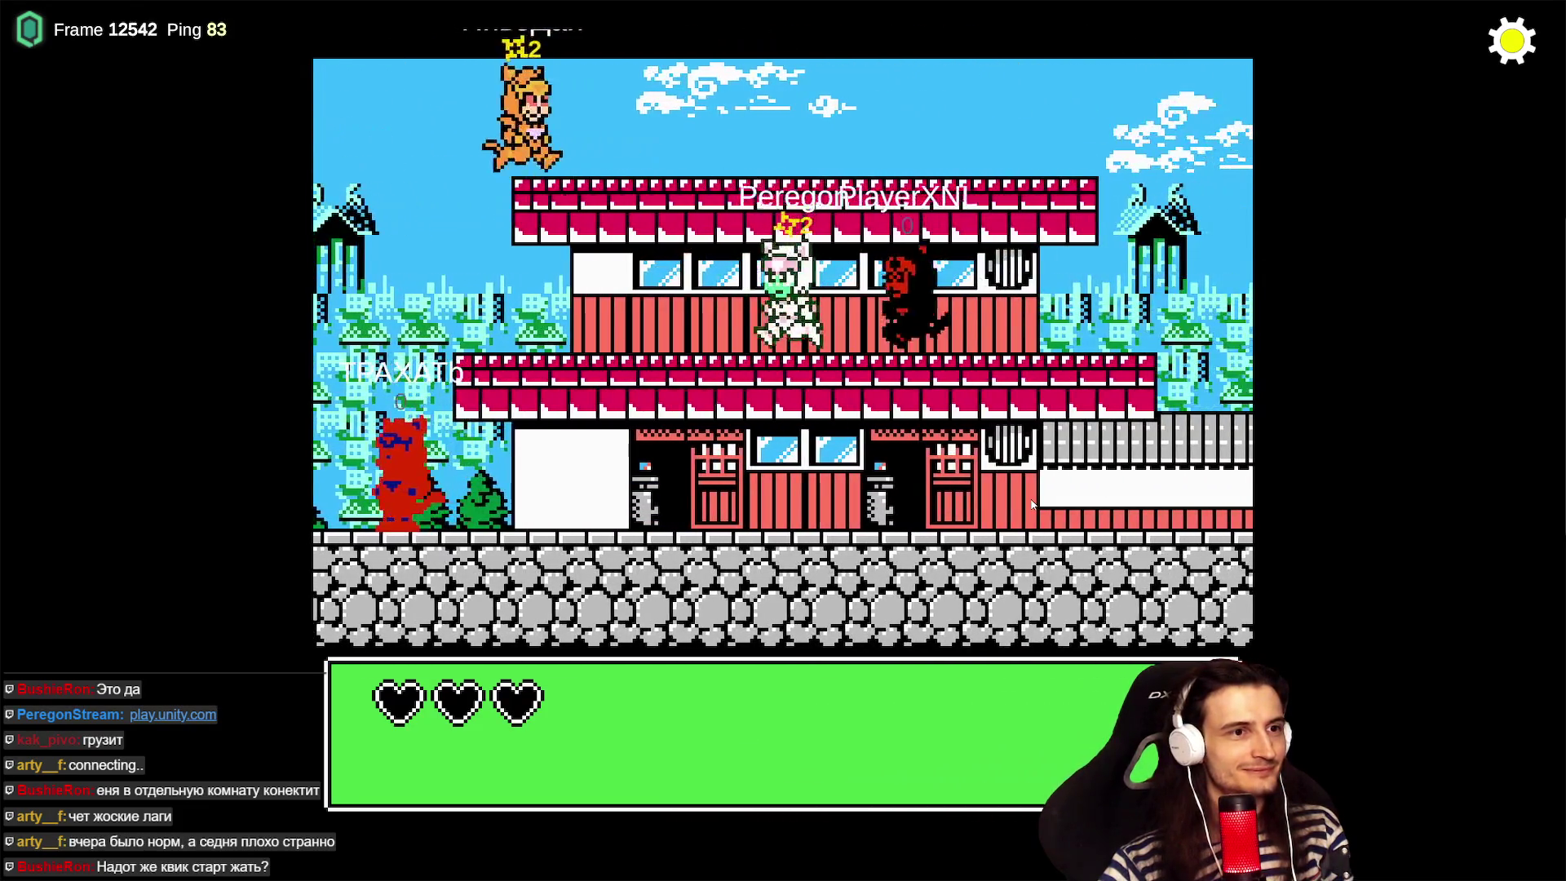
key(Up)
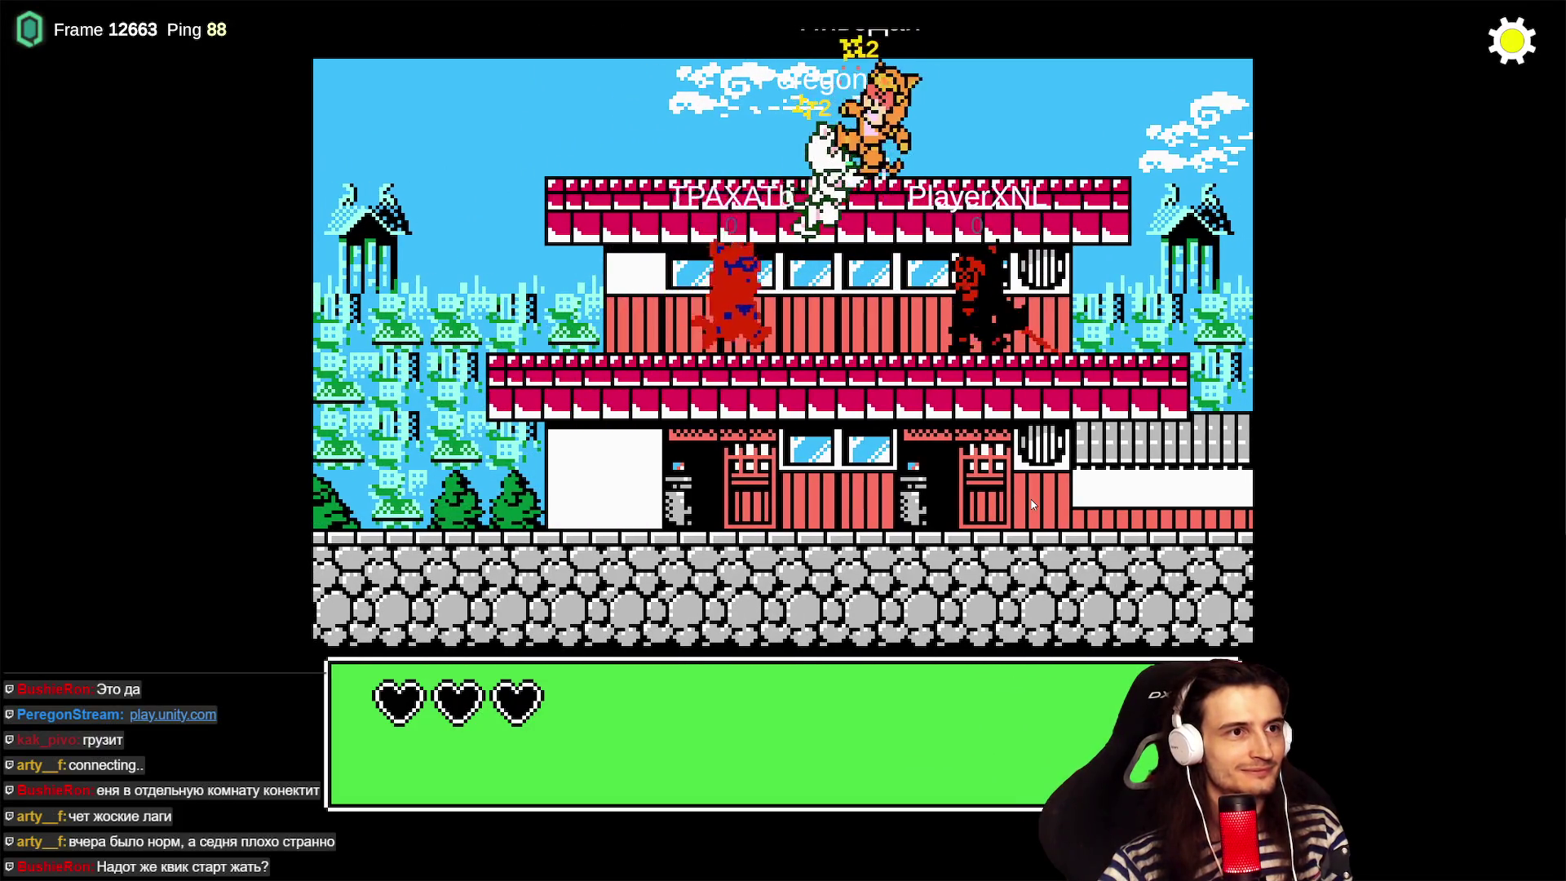
key(Right)
key(Up)
key(Left)
key(Up)
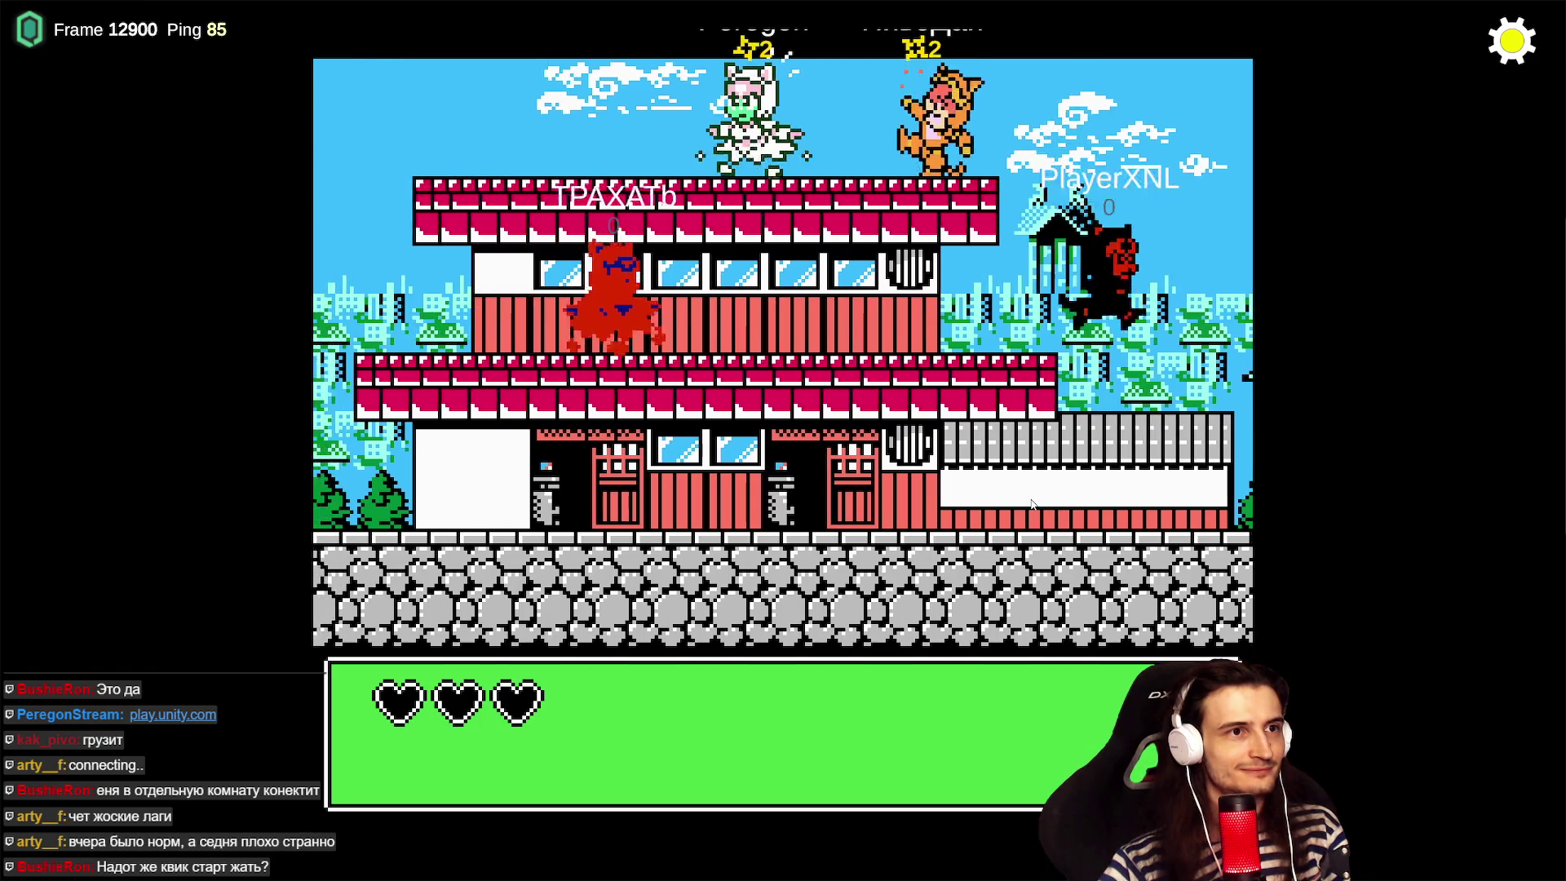
key(Left)
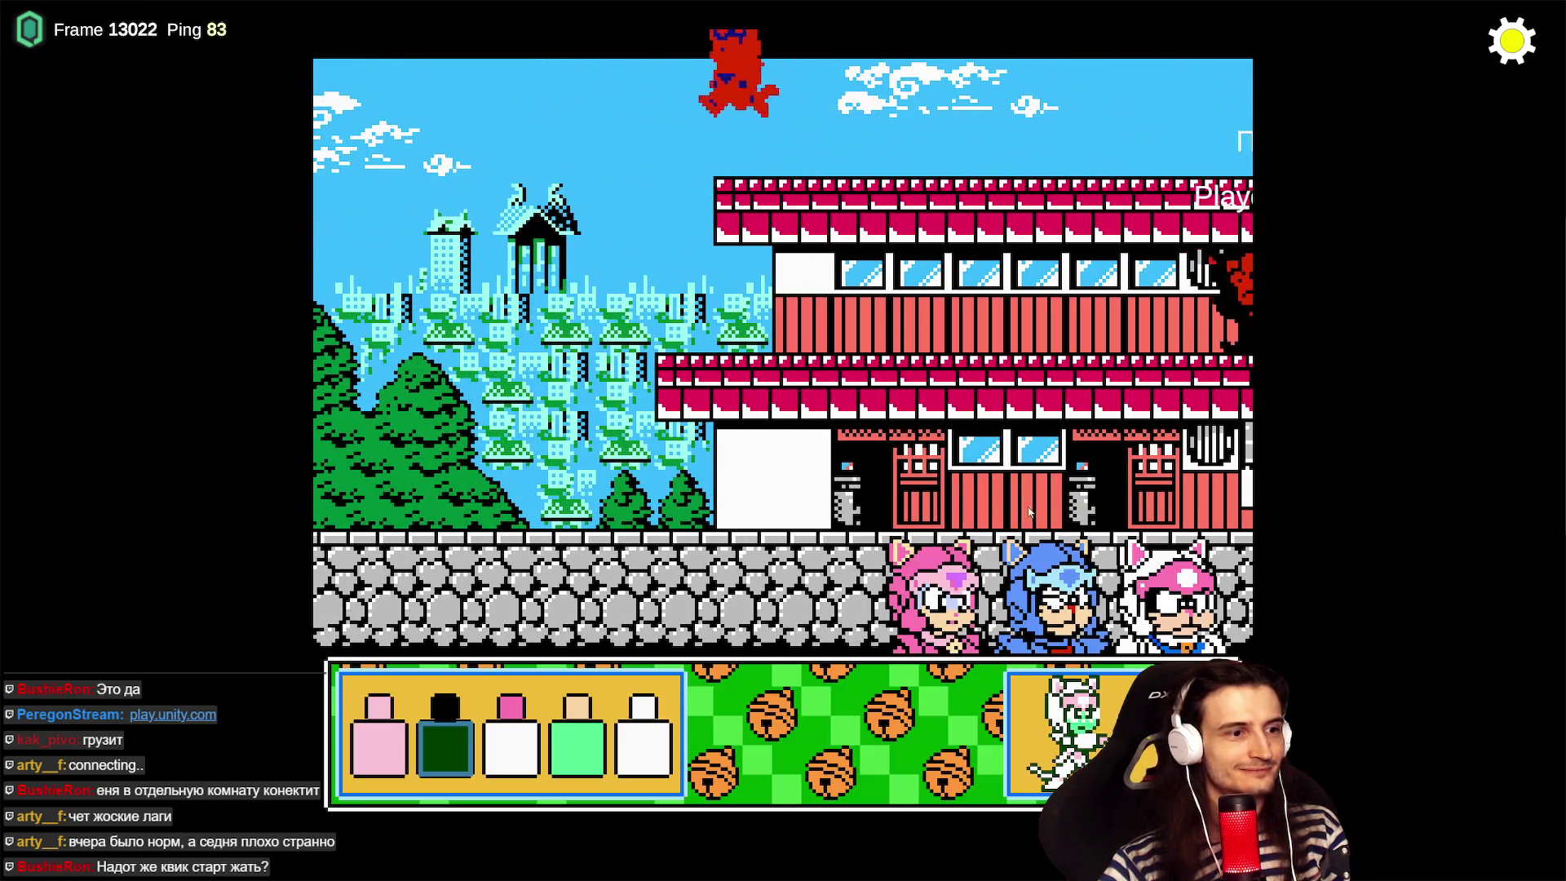
key(super)
- Add two tasks.todo items: running backwards after taking damage, and hearts not refilling on cat choice
mouse_move(777, 875)
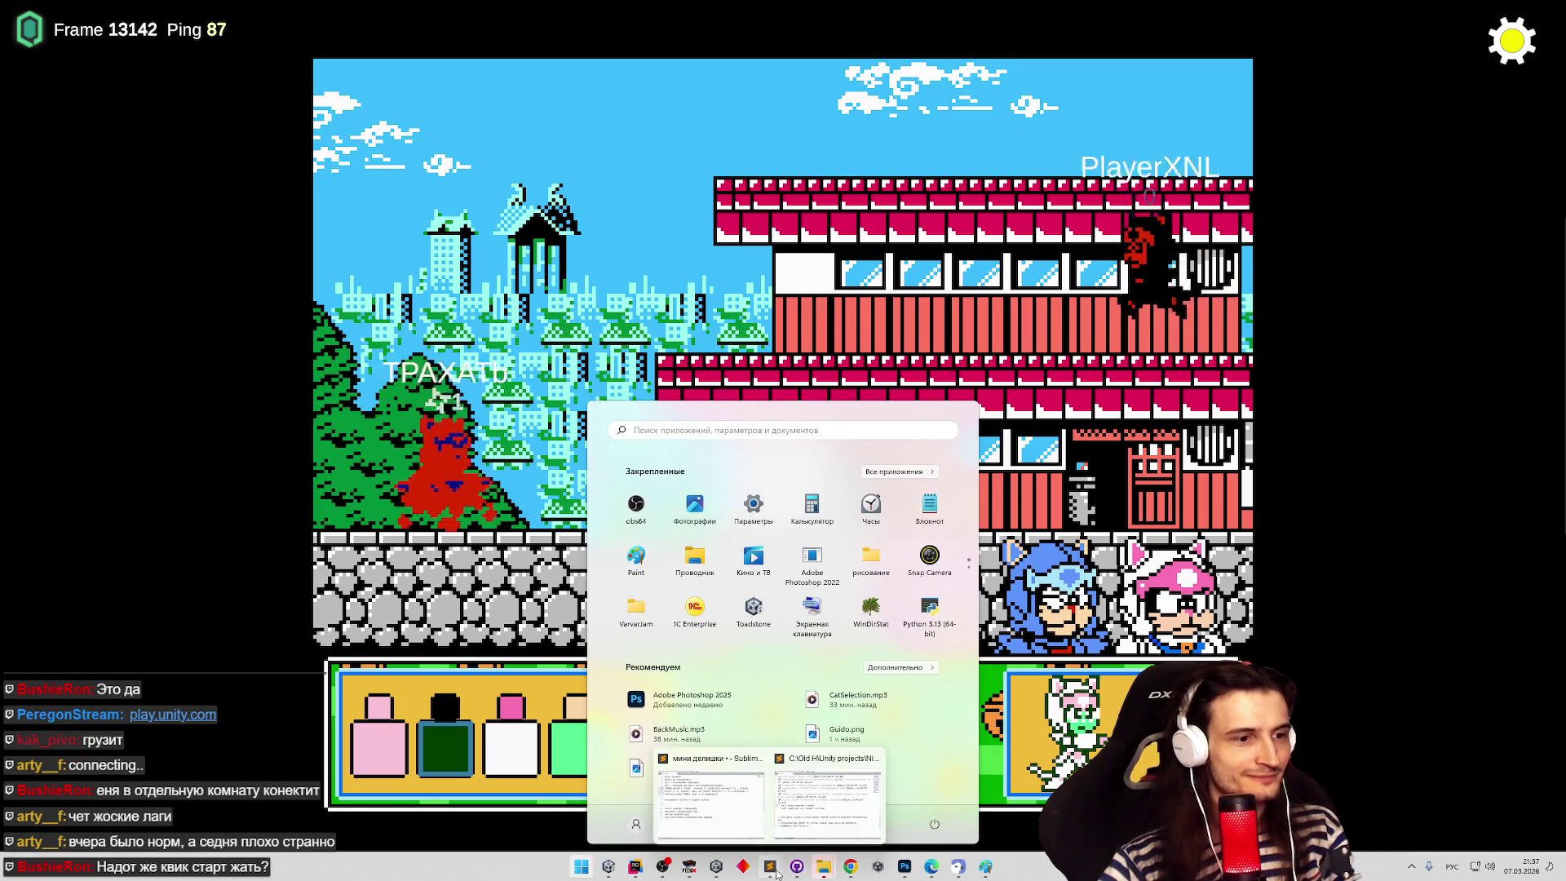
click(709, 787)
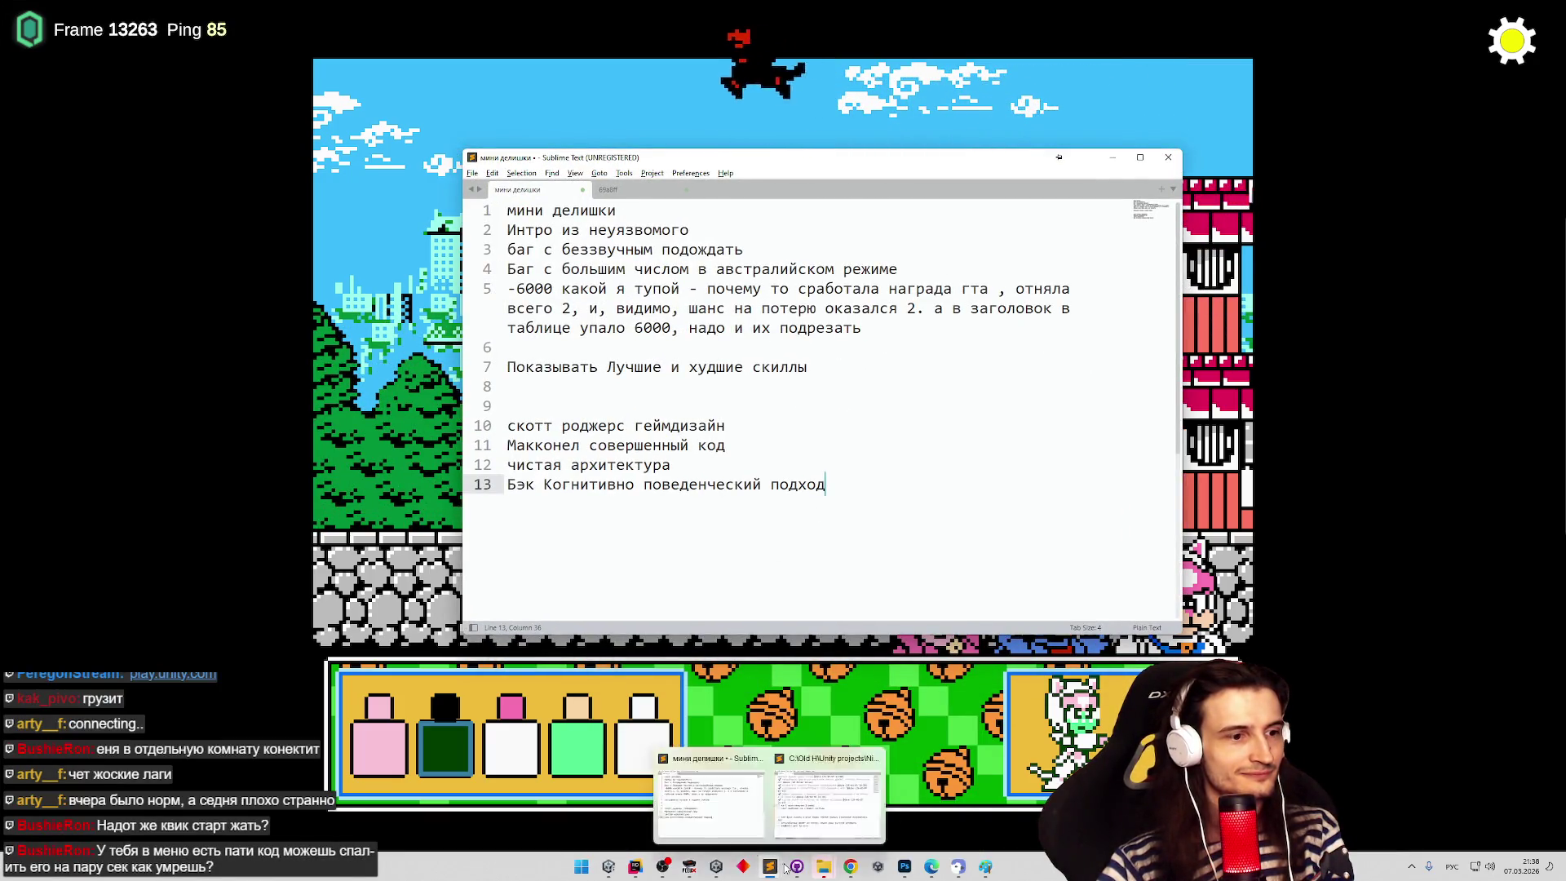
click(832, 788)
key(ctrl+Return)
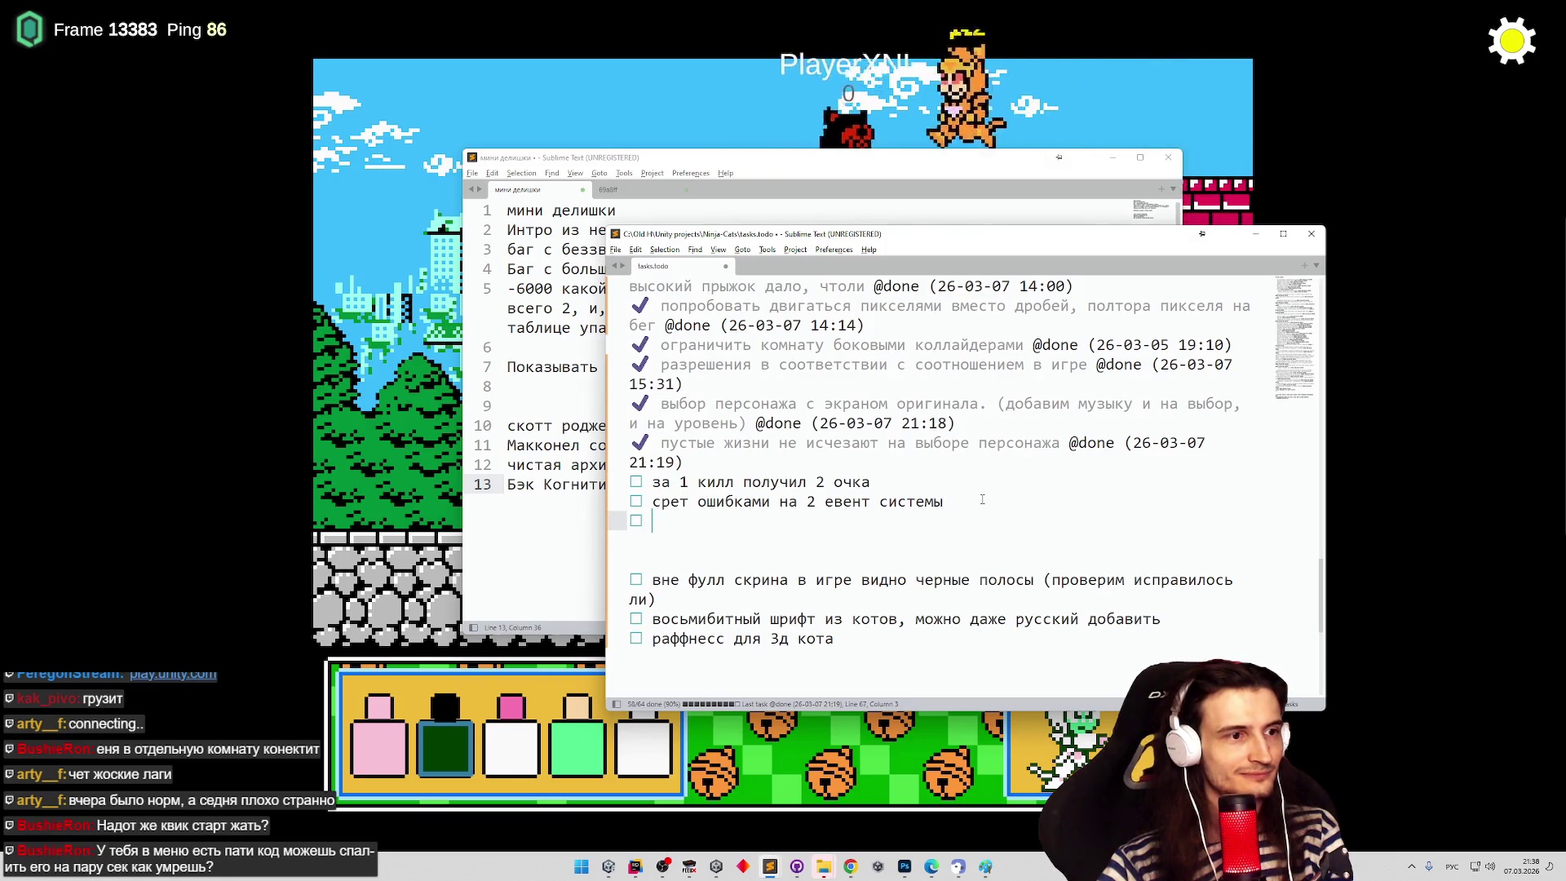
text(сразу )
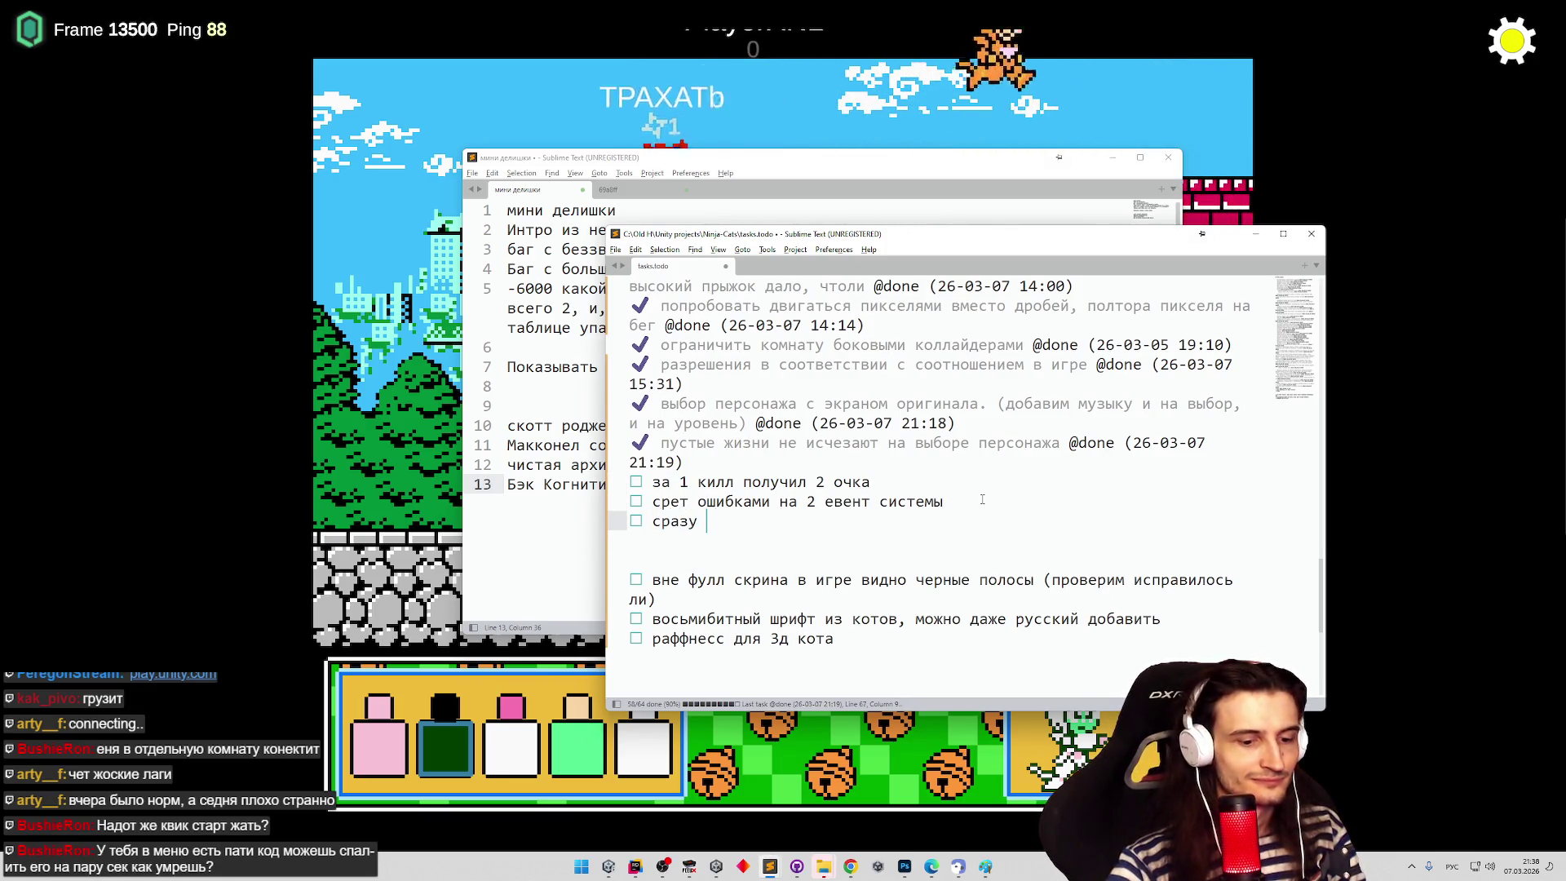
text(получения урона бежим в об)
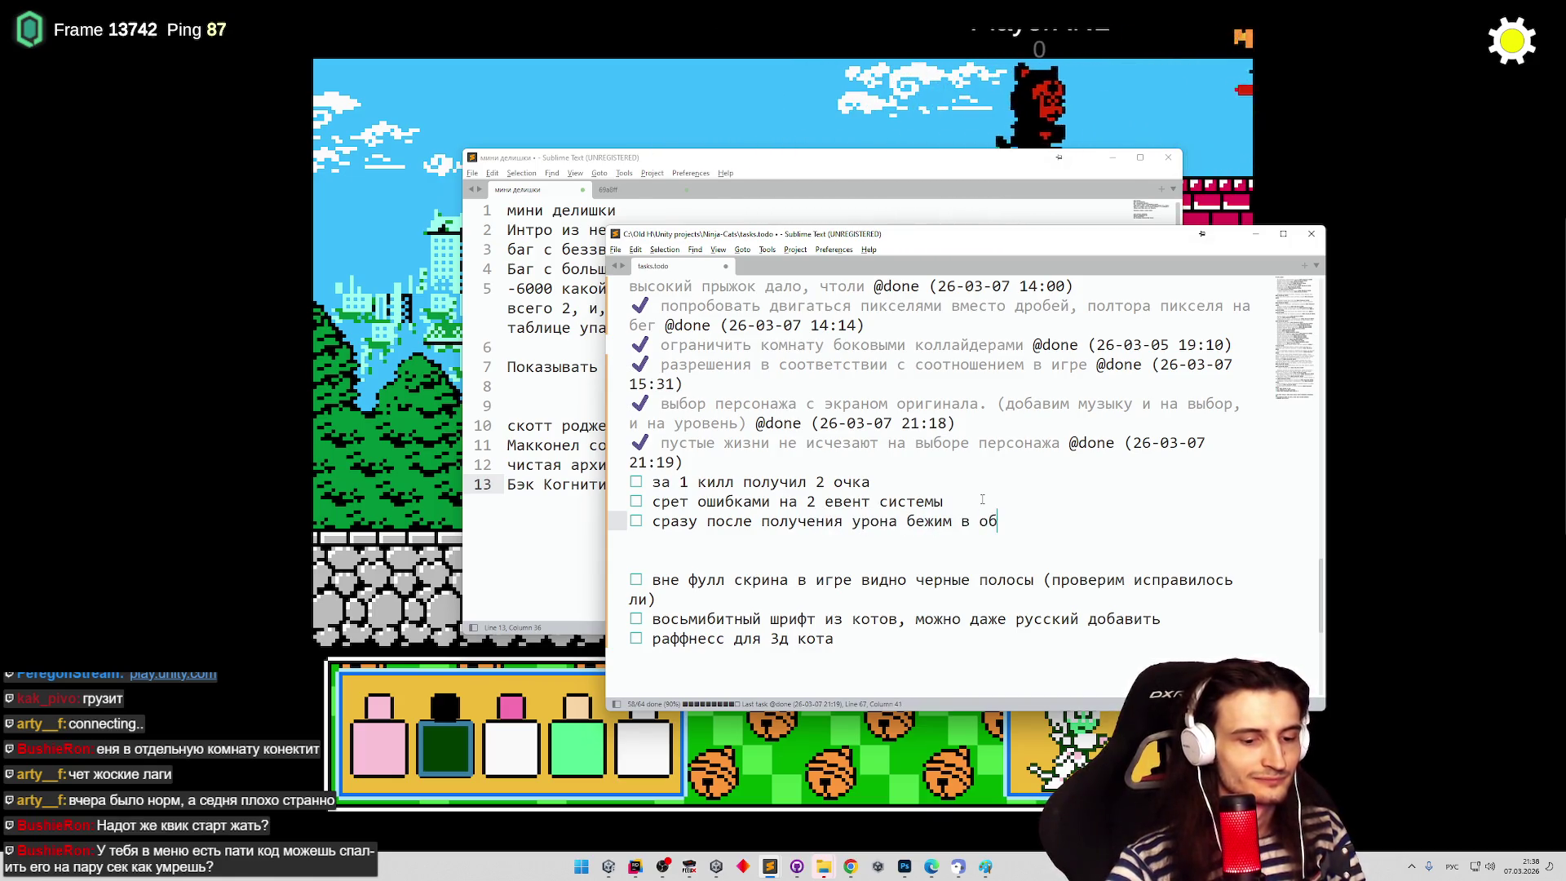
text(ю т)
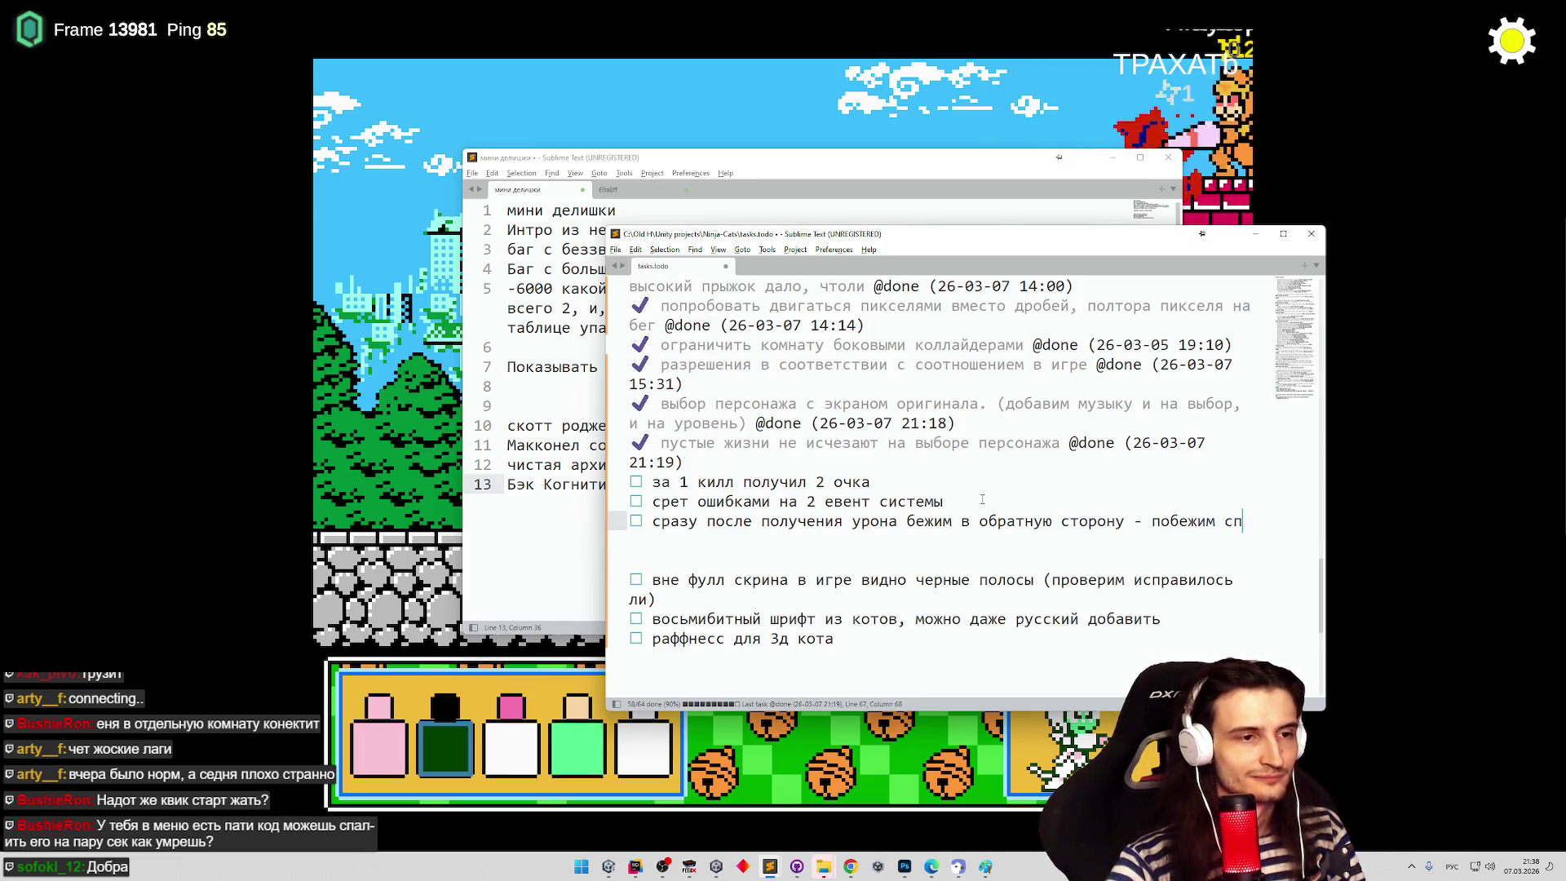
text(ой)
key(Return)
text(сердечки не)
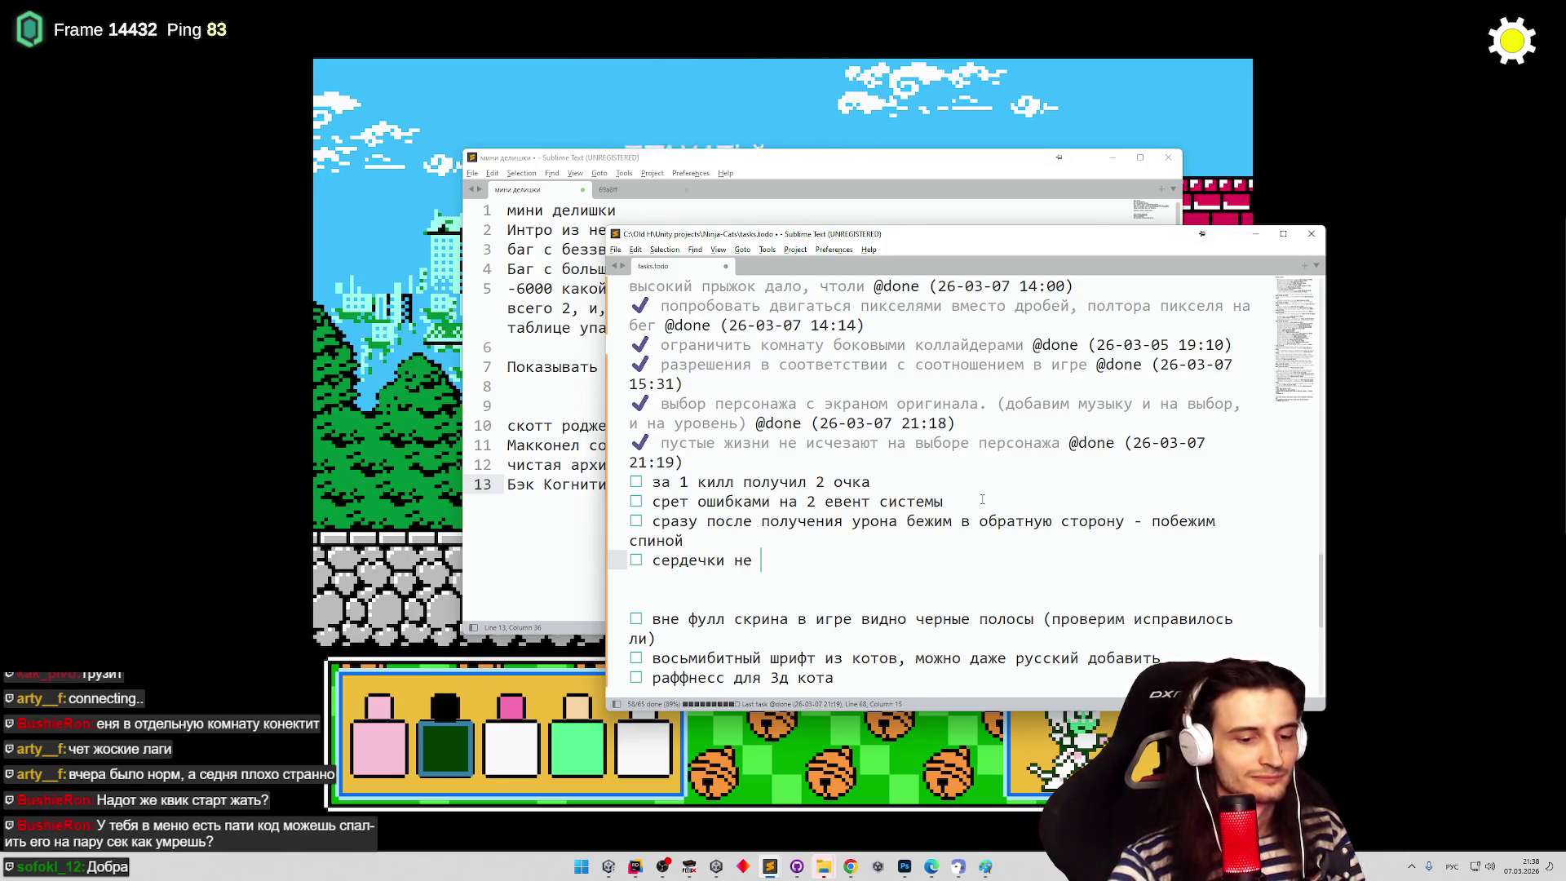
text(попа)
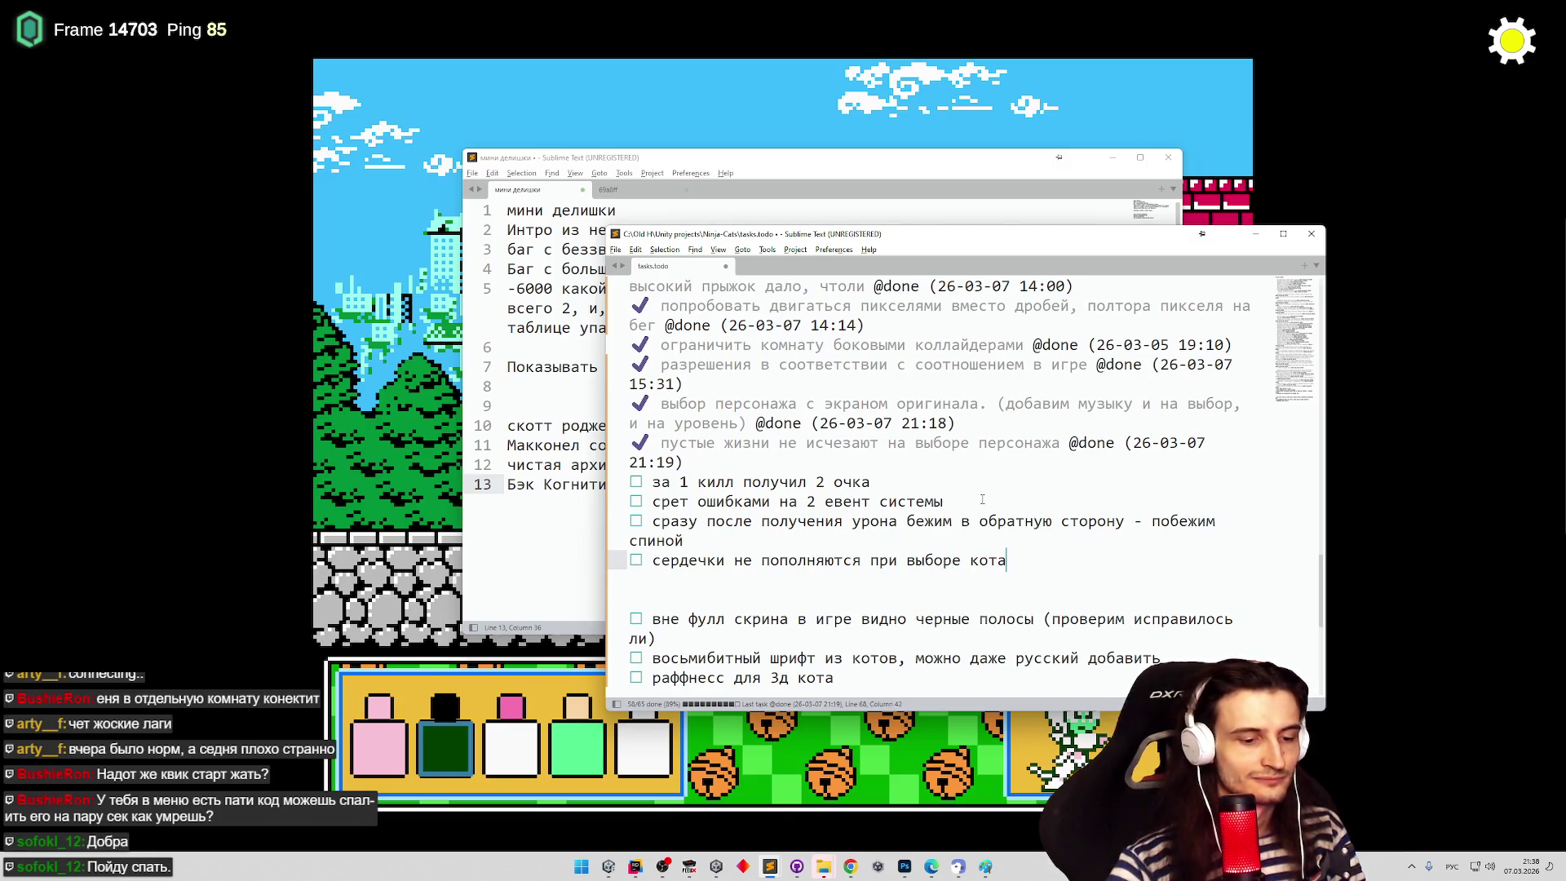
text(ад оне выкл)
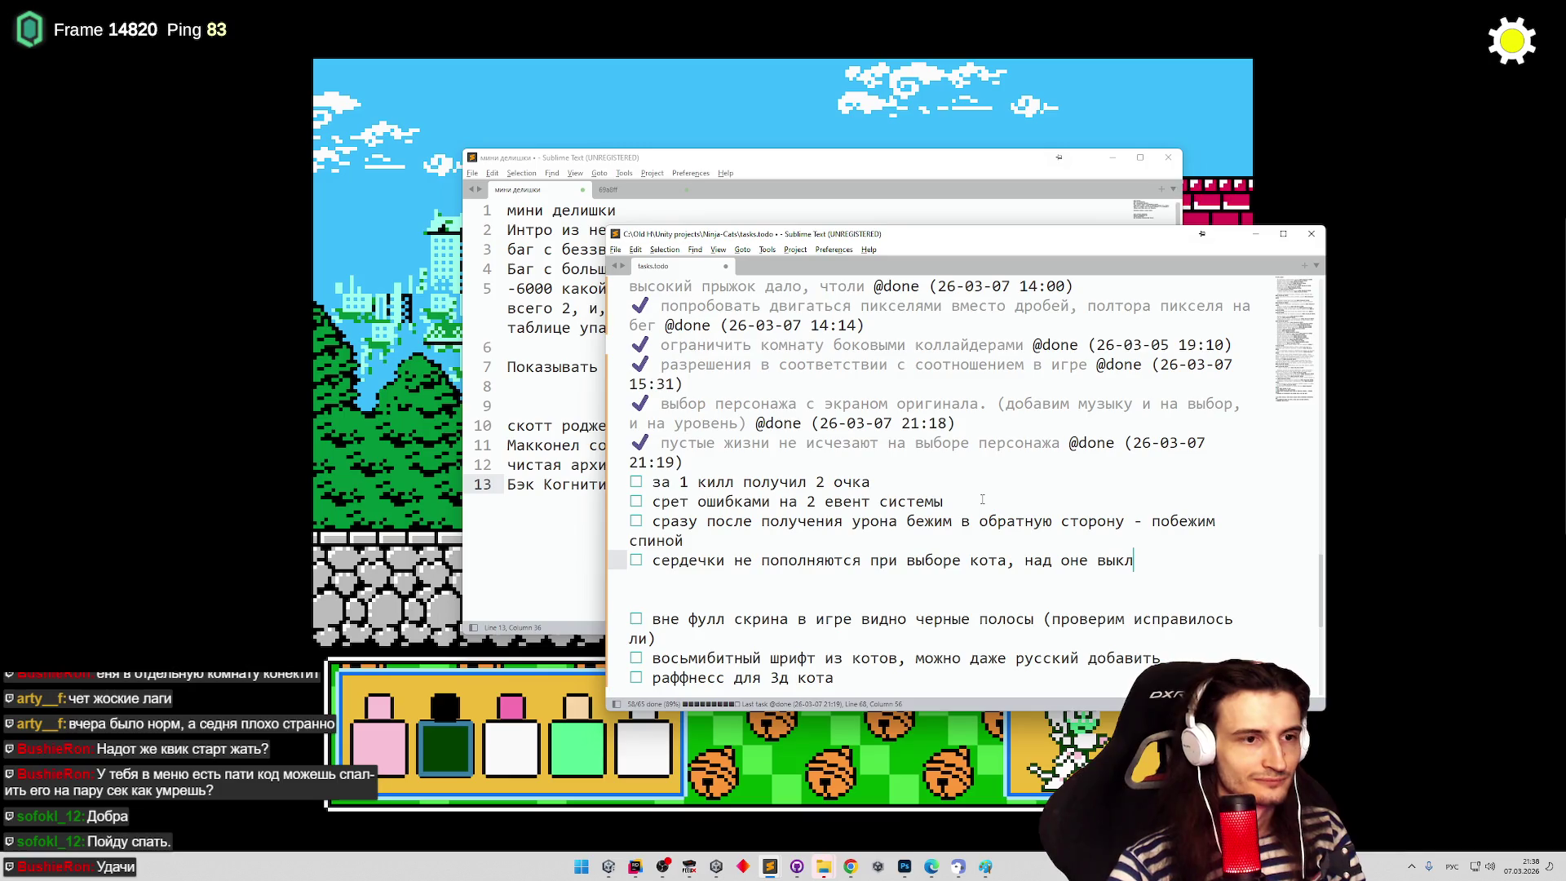
text(а)
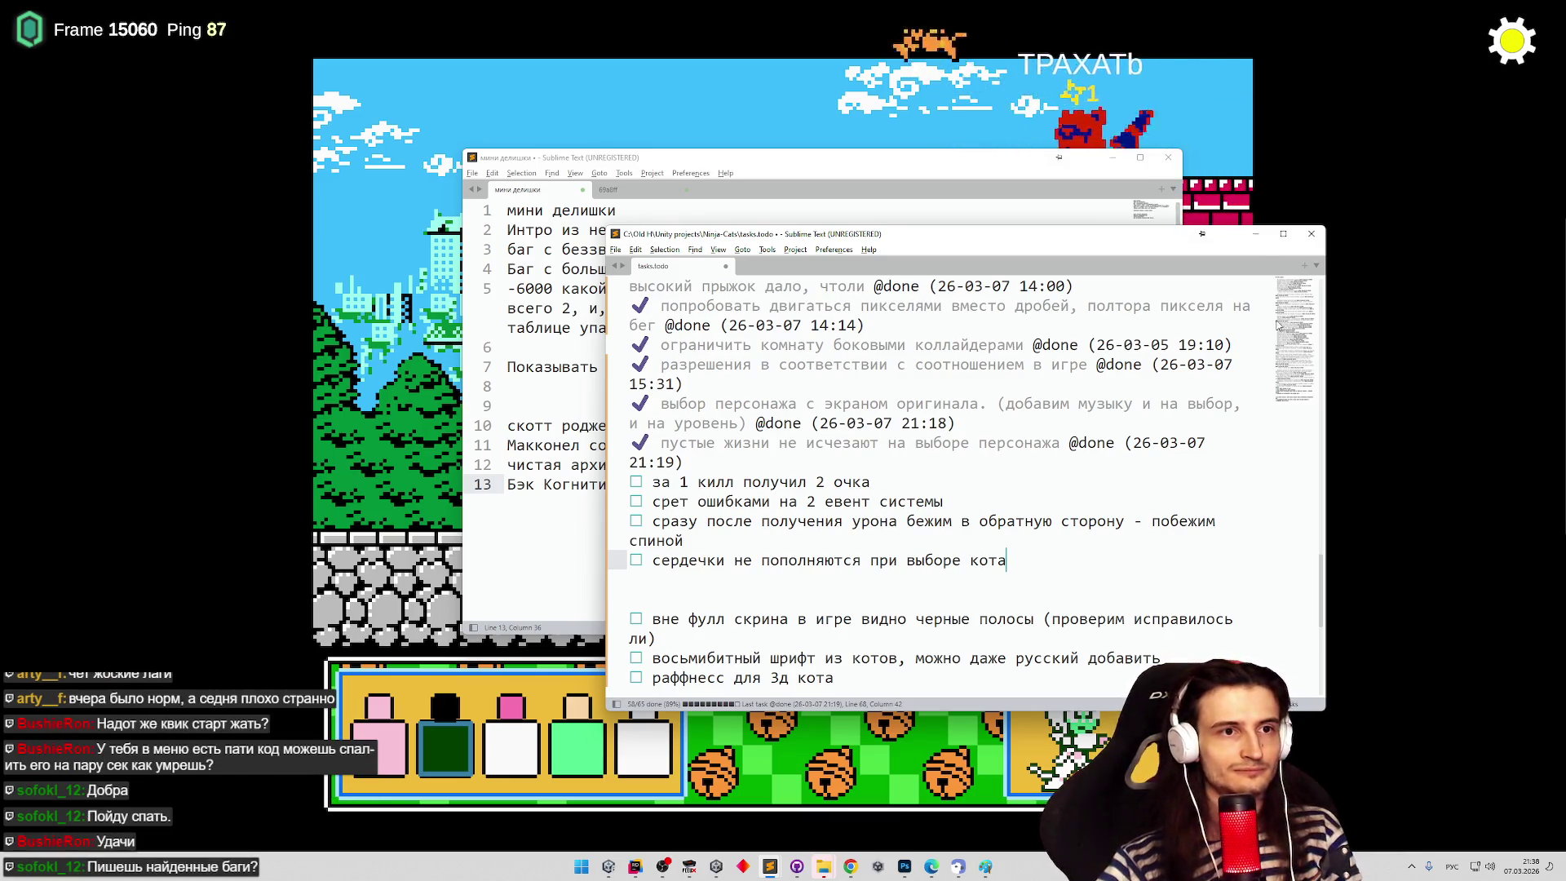
- Return to the game, jump the white cat onto the roofs and show the Session panel
click(1256, 234)
key(alt+Tab)
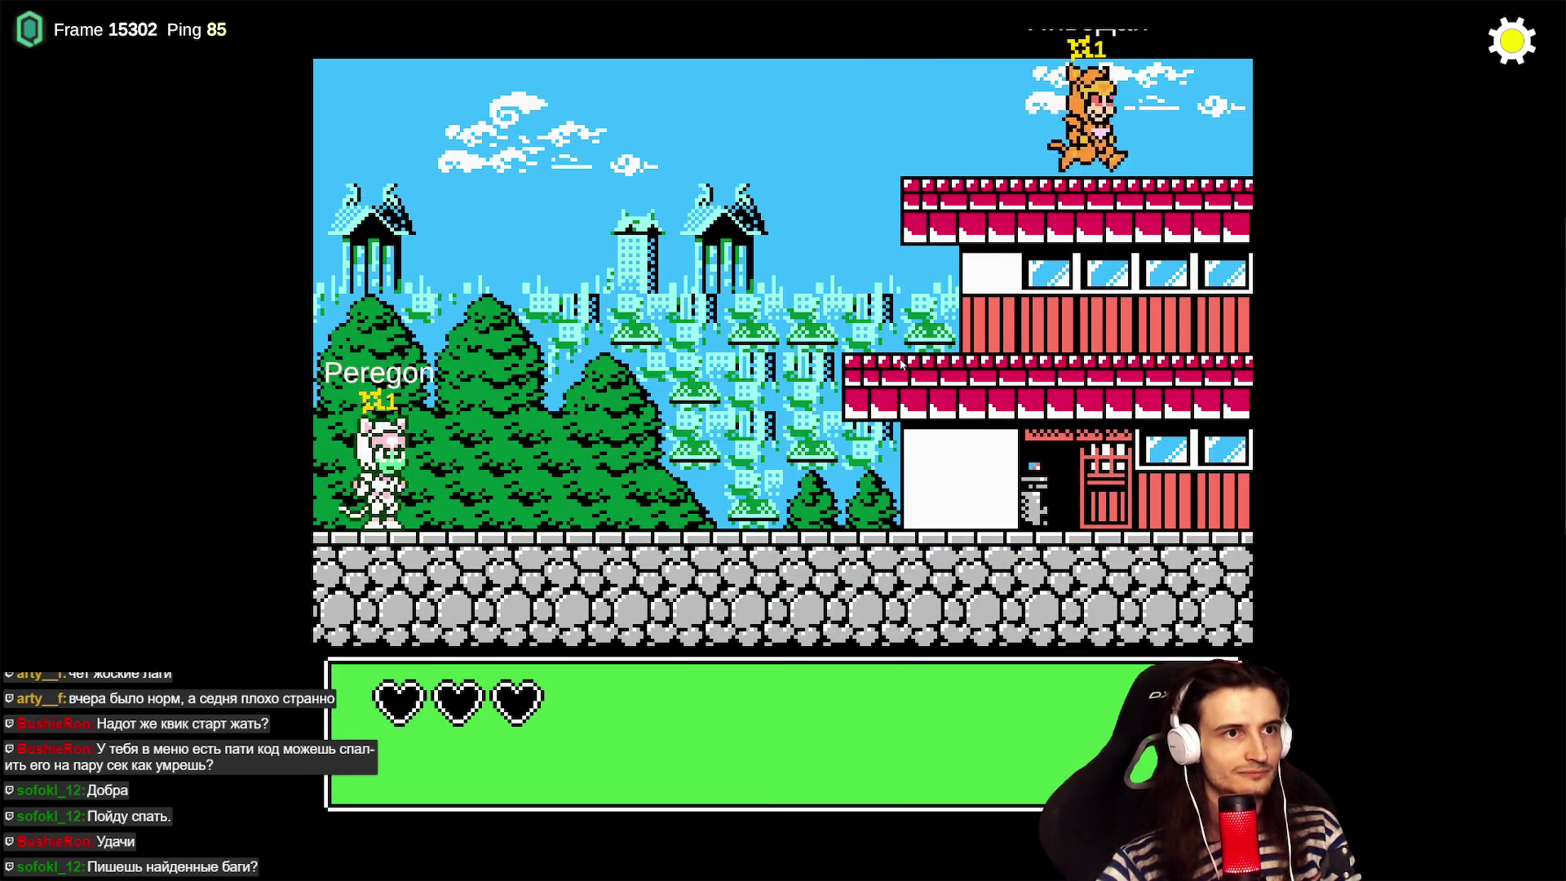
key(Right)
key(x)
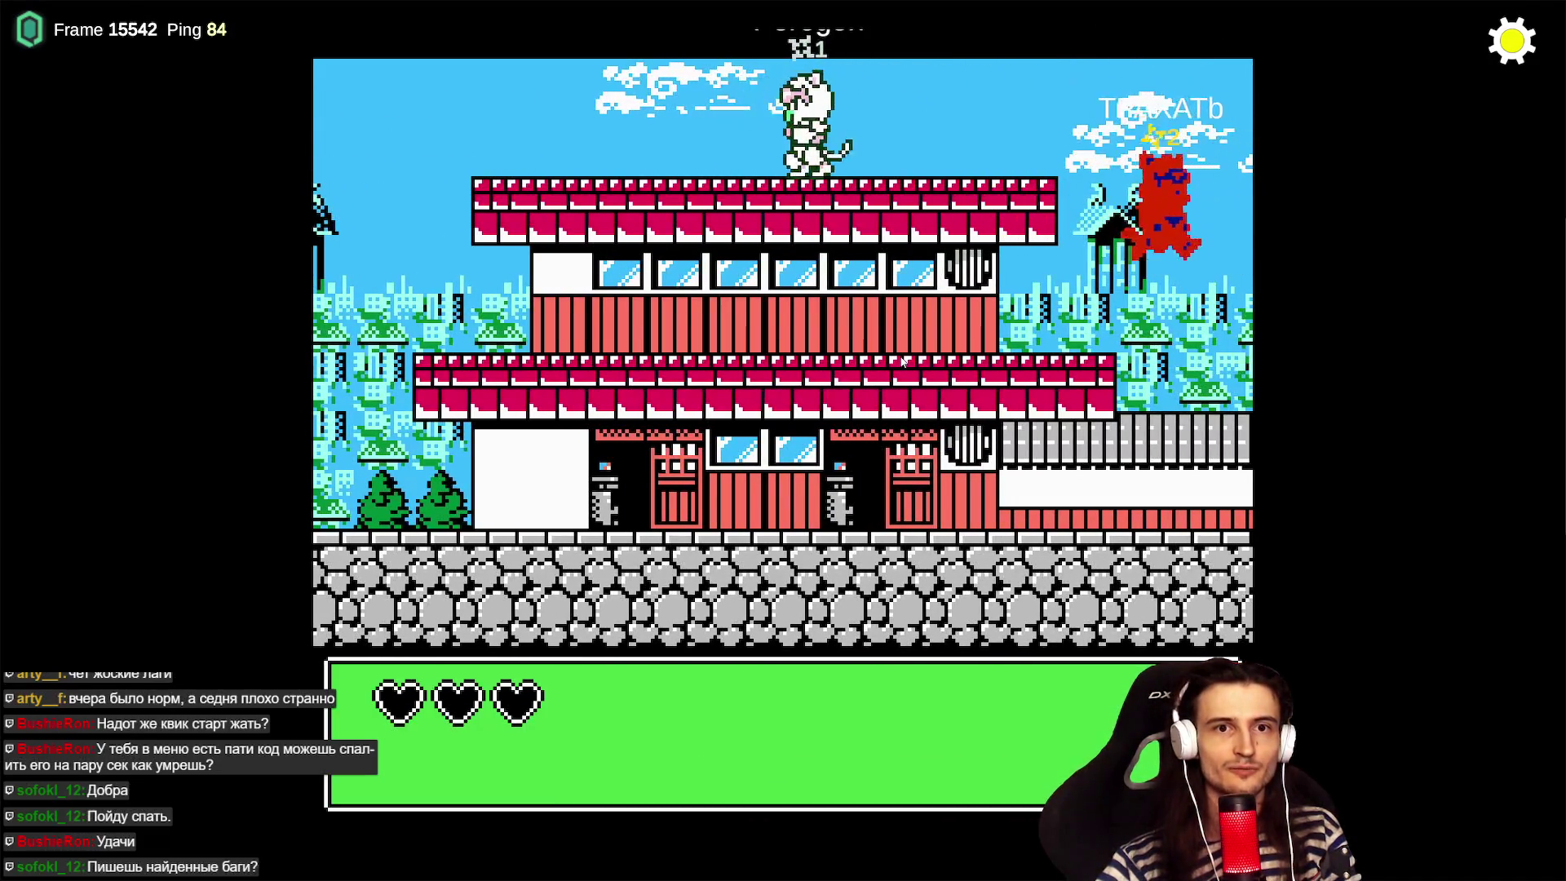
key(Left)
click(1512, 39)
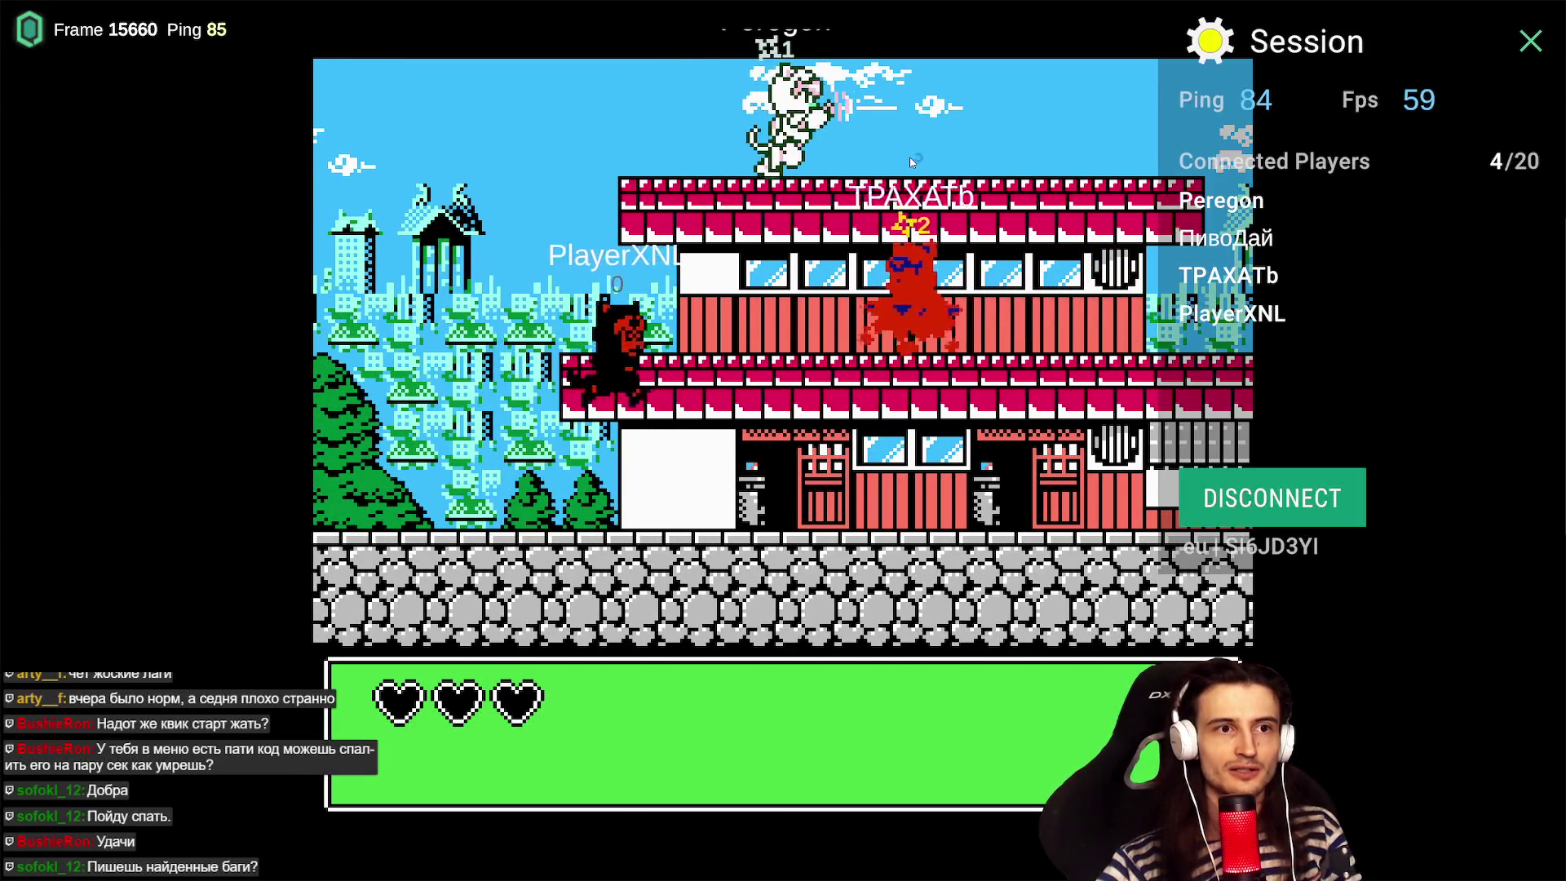
- Walk the white cat across the stone walls to land beside the orange cat
key(Right)
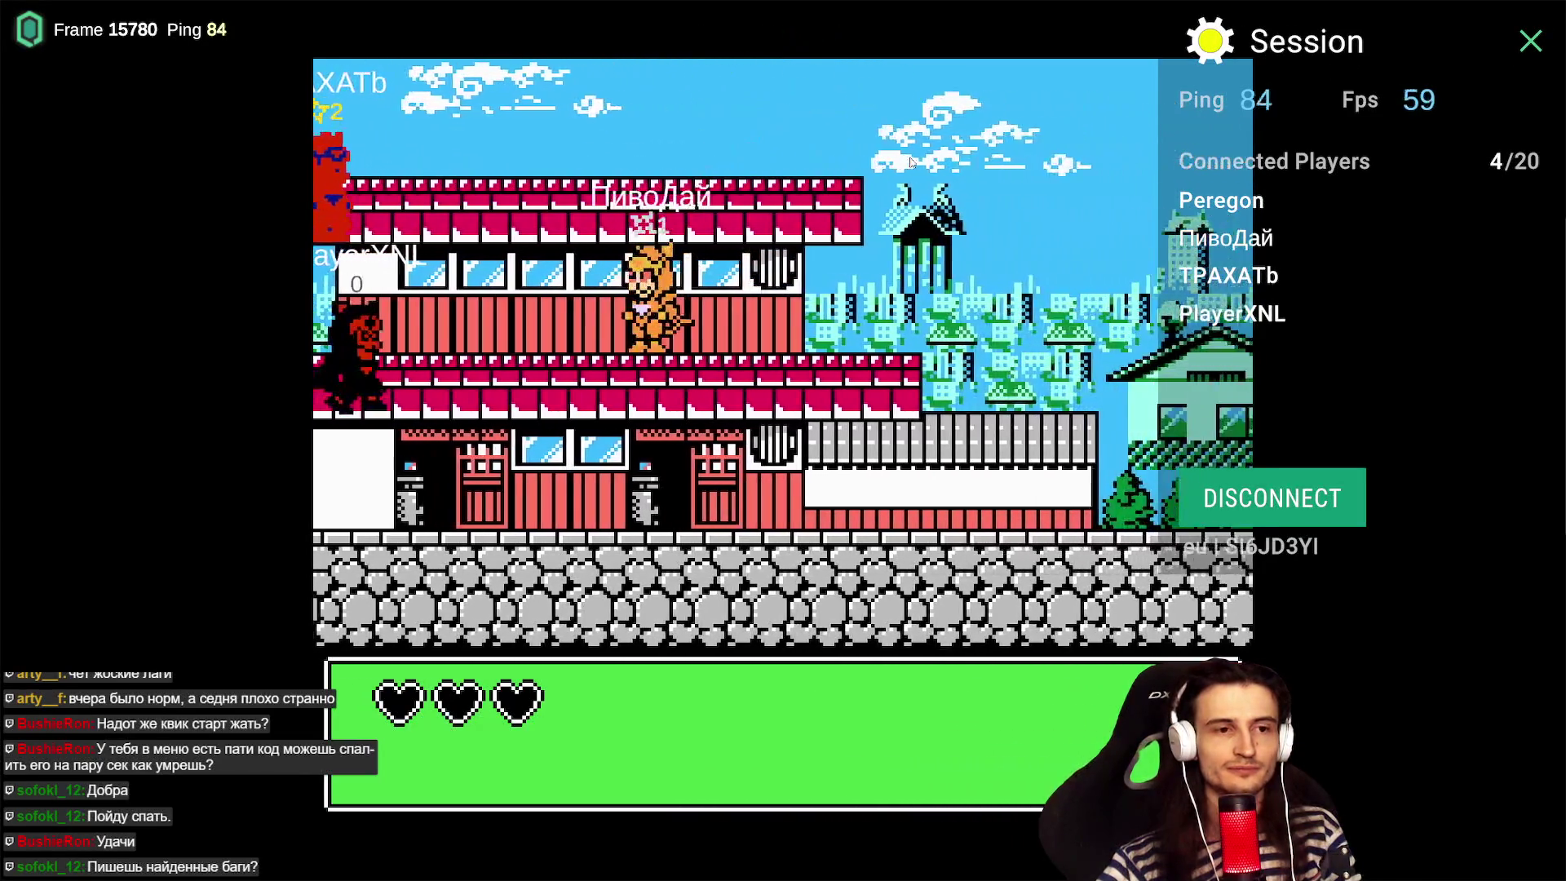
key(Right)
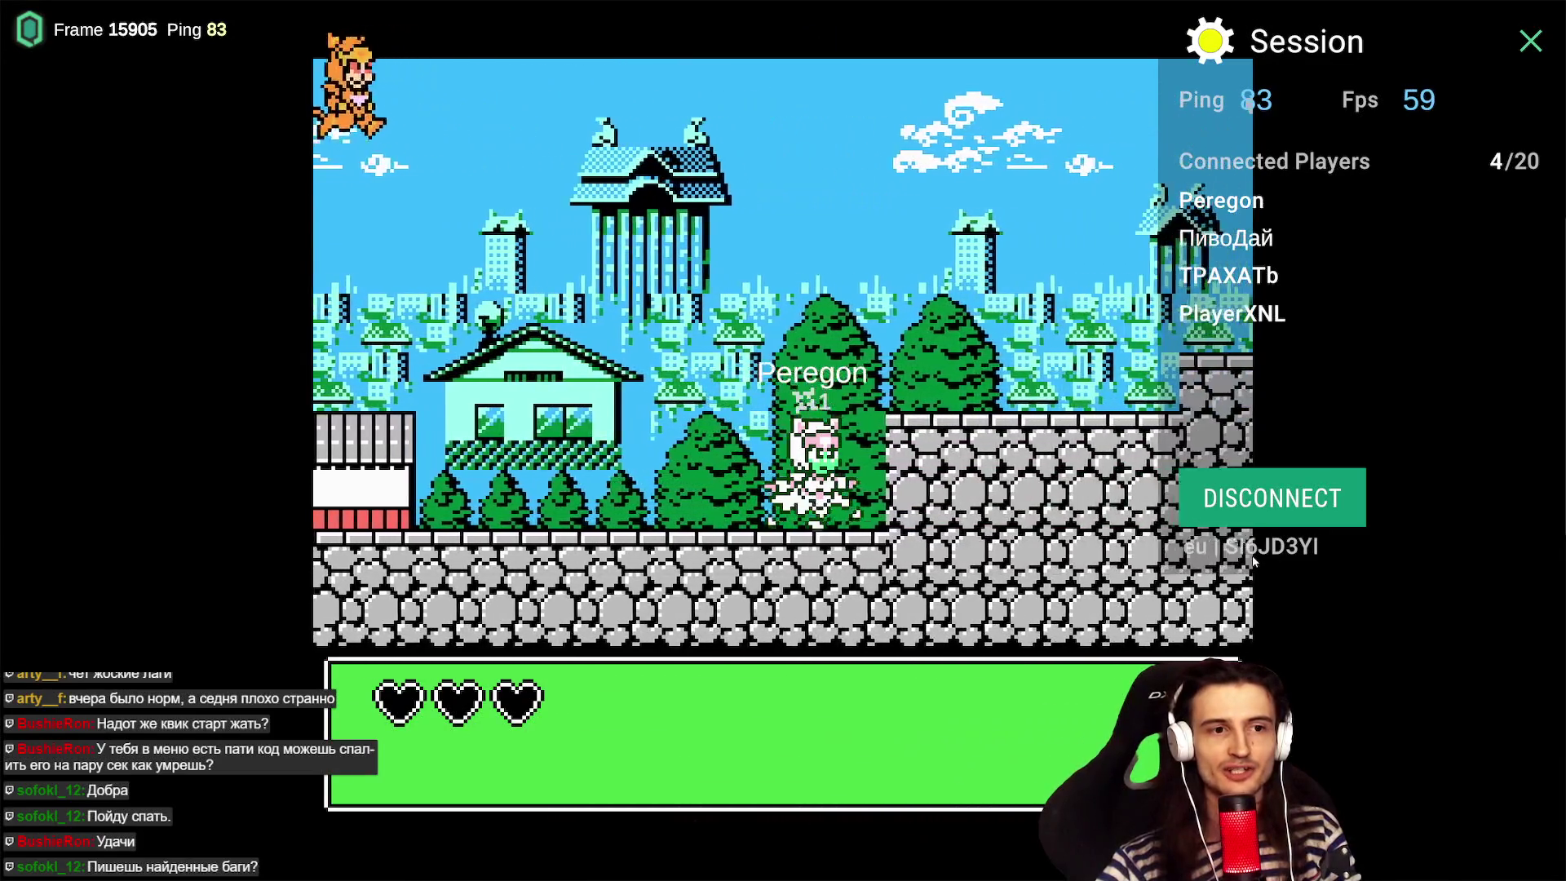
key(Right)
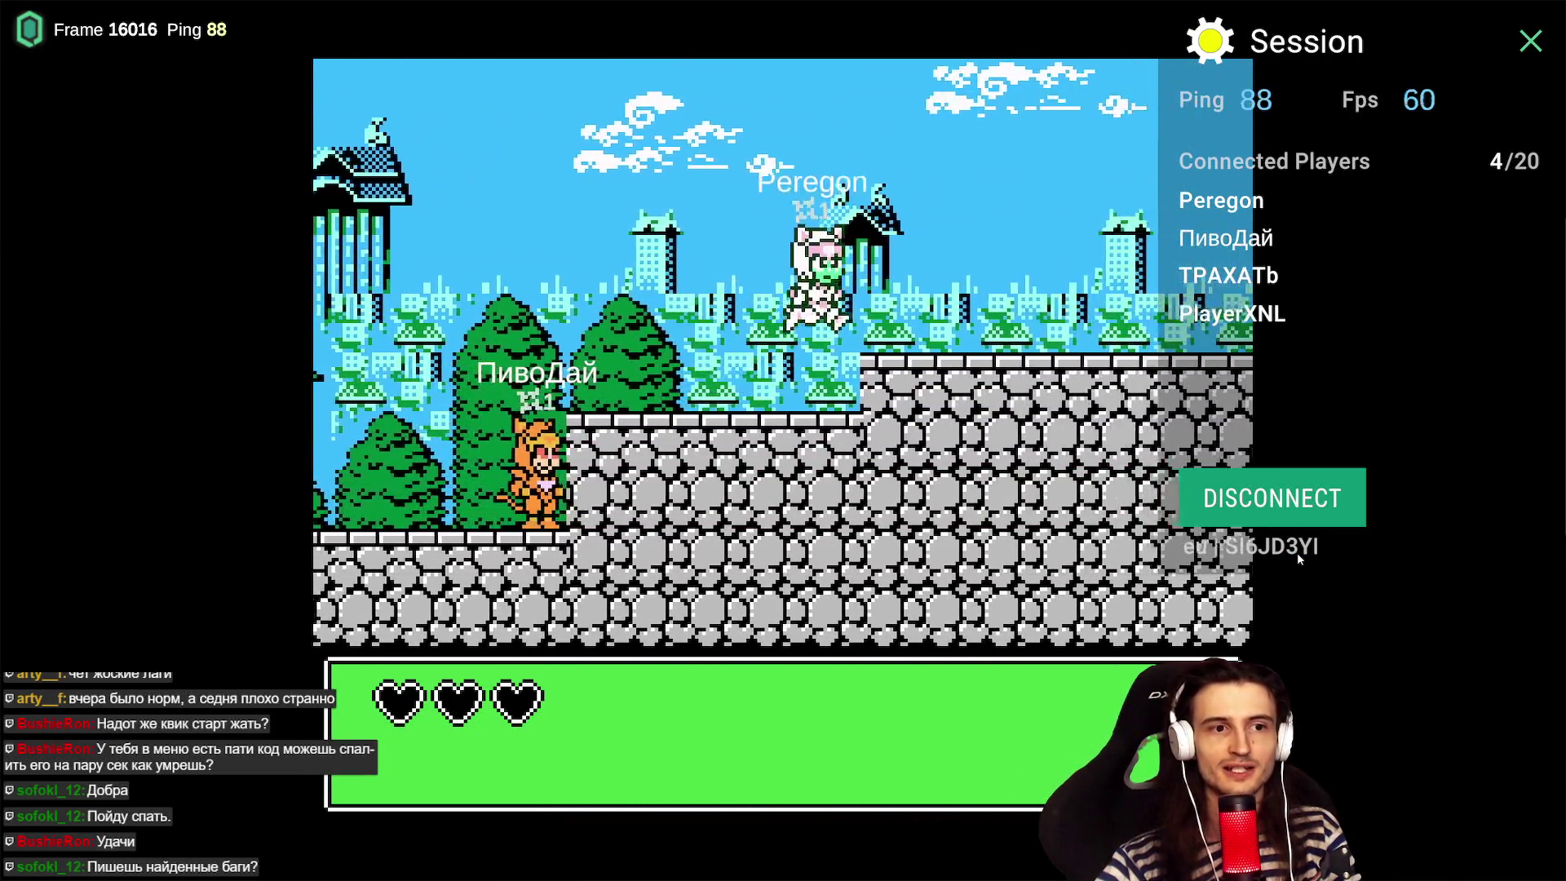
key(Right)
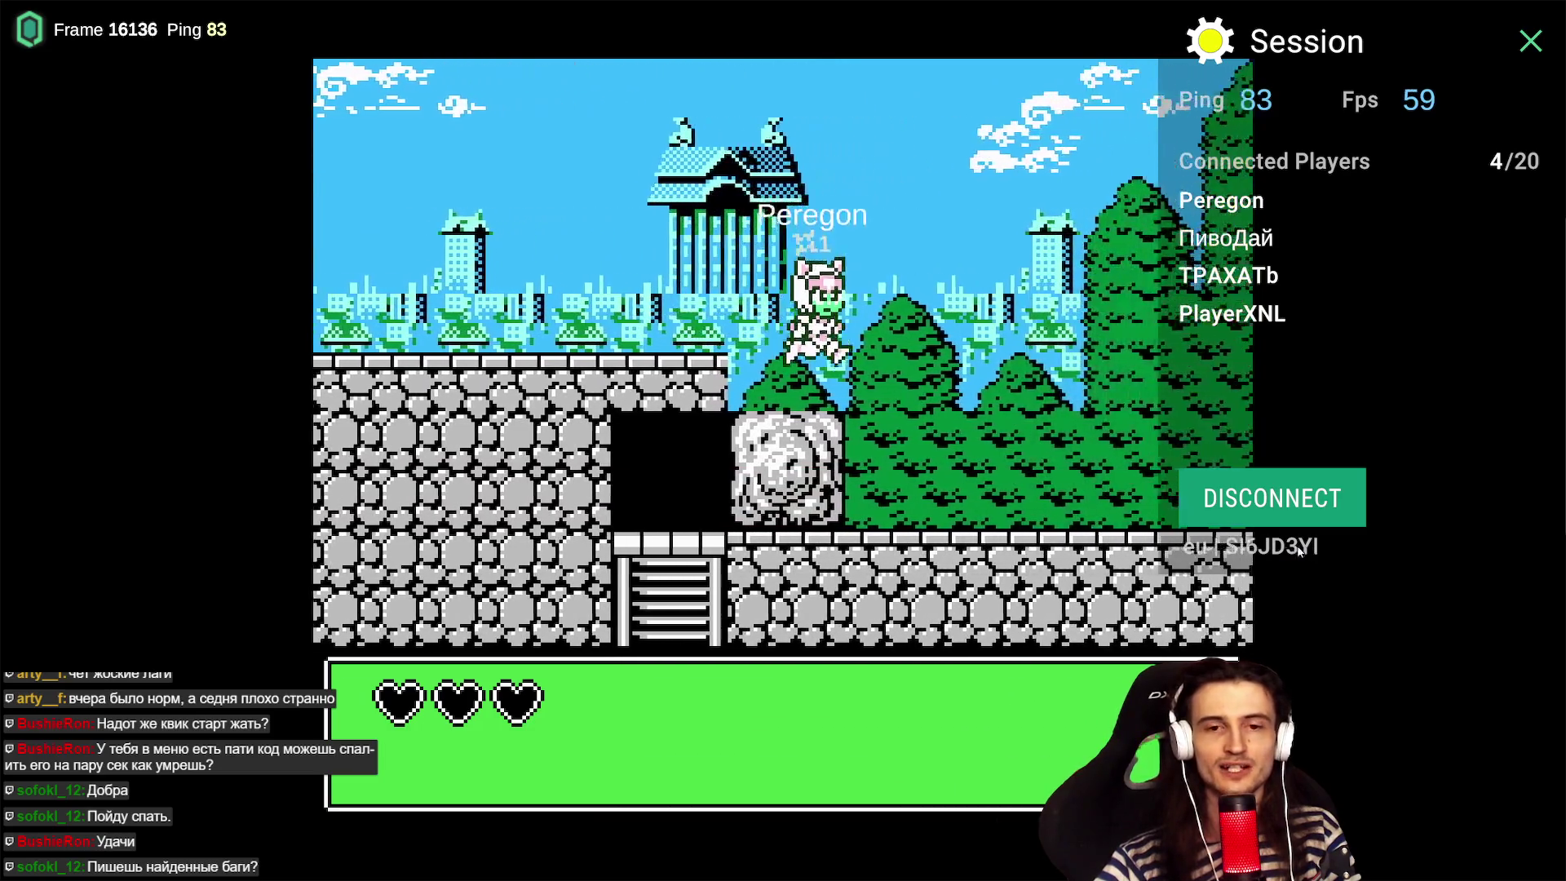
key(Left)
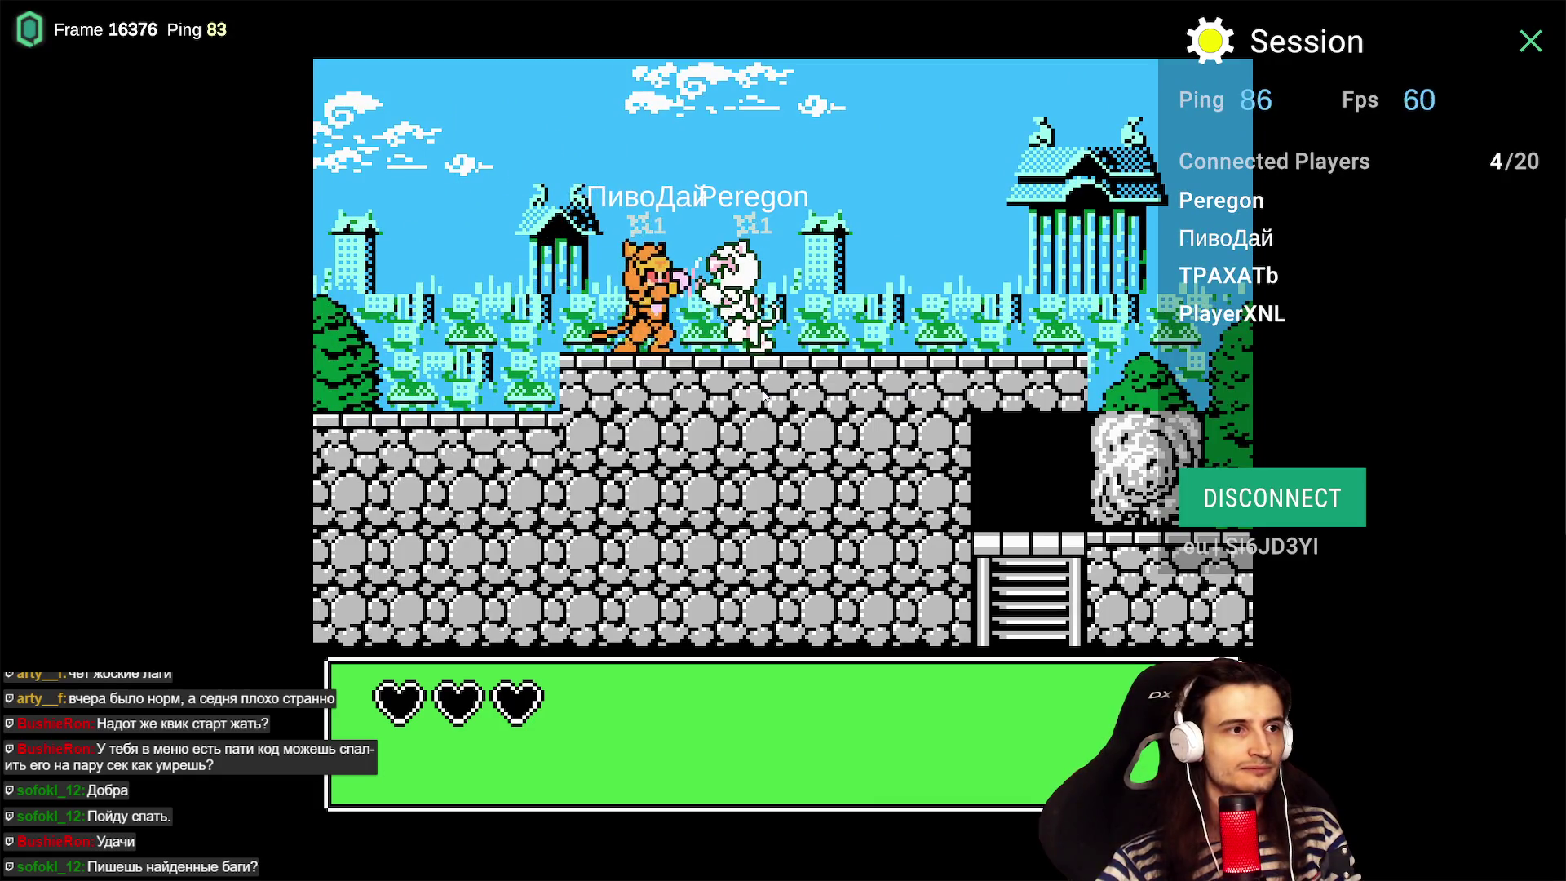
key(Left)
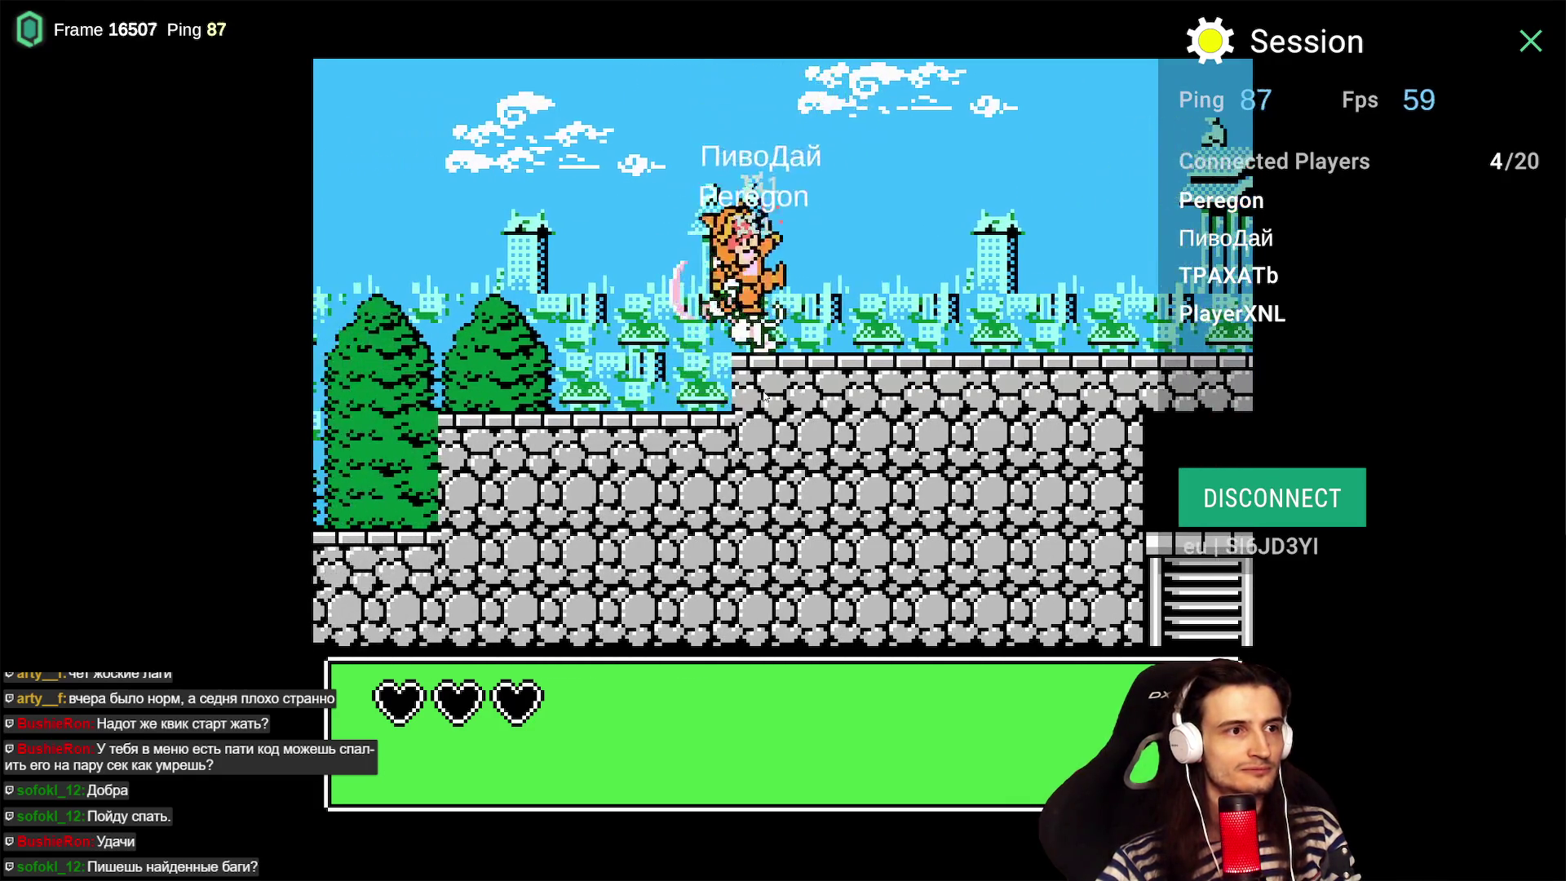
- Keep jumping along the stone walls, then Disconnect from the multiplayer session
key(Right)
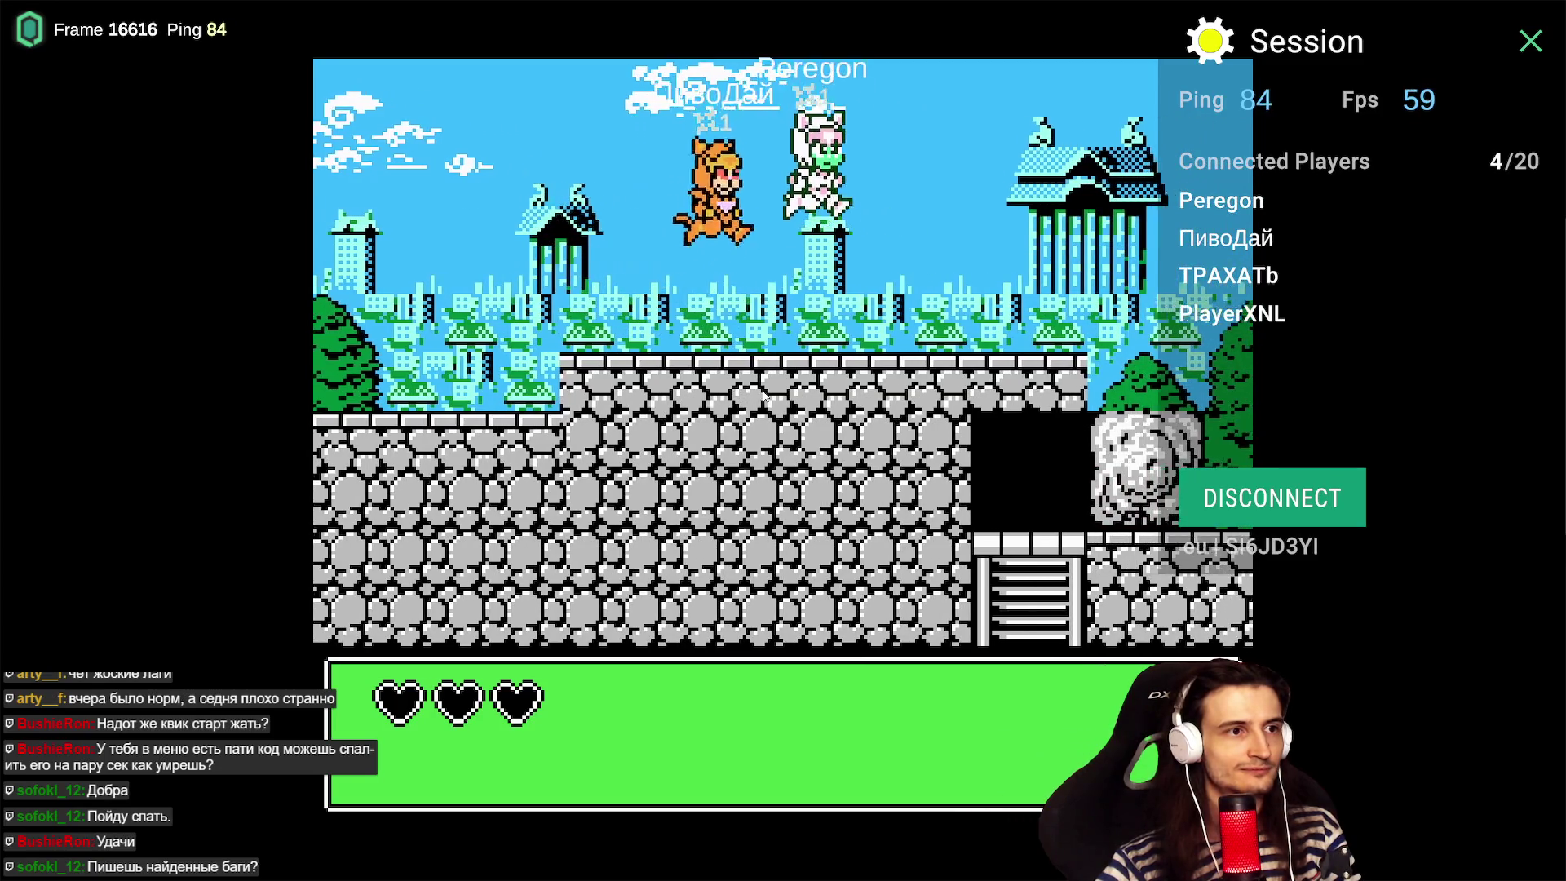
key(Right)
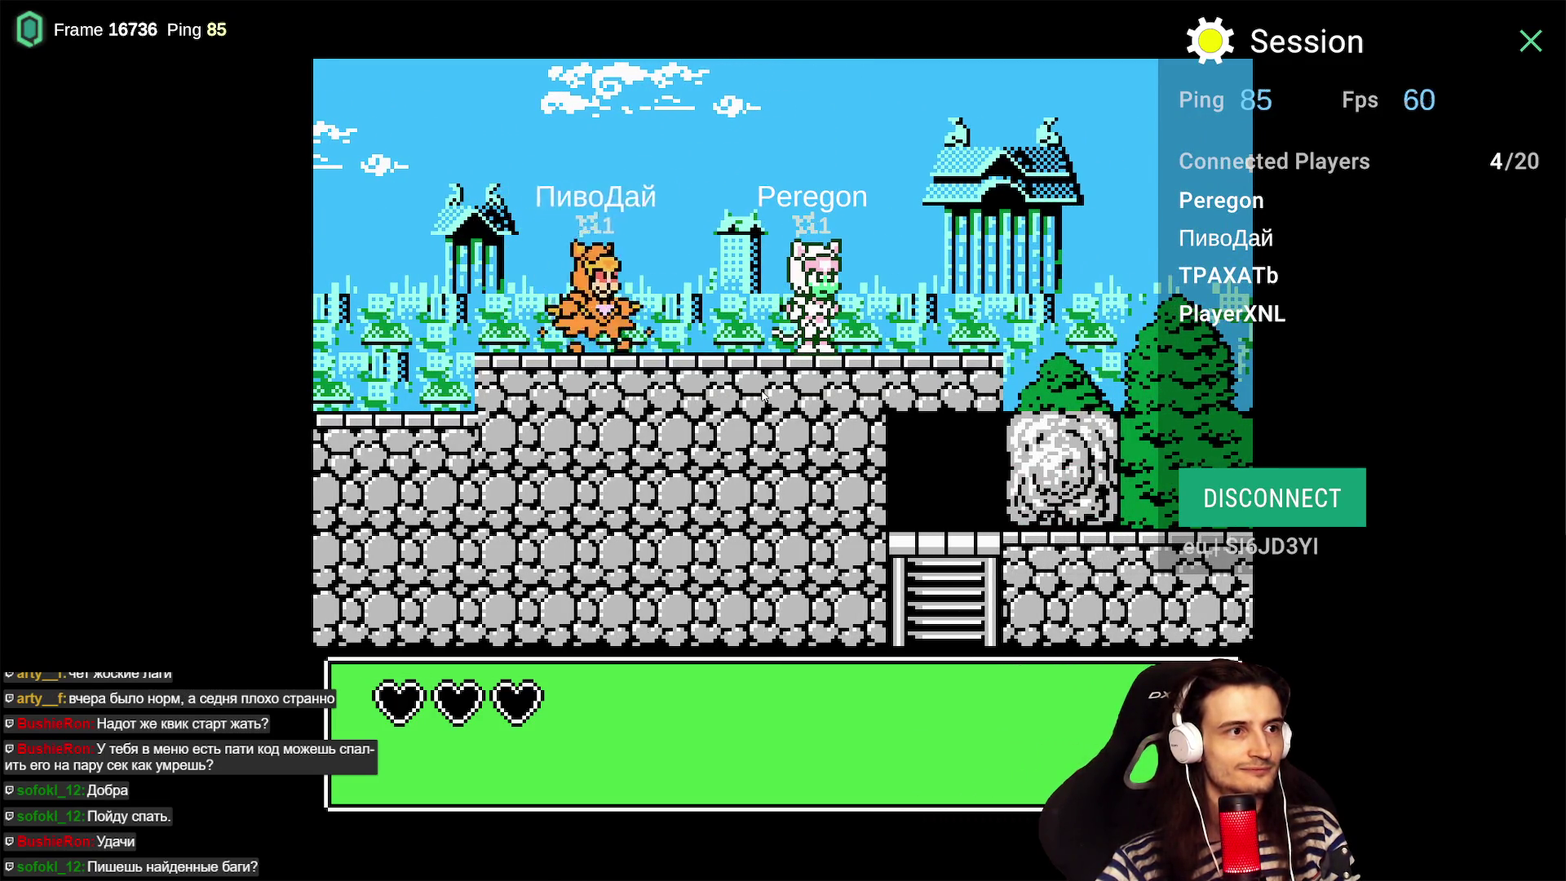
key(Right)
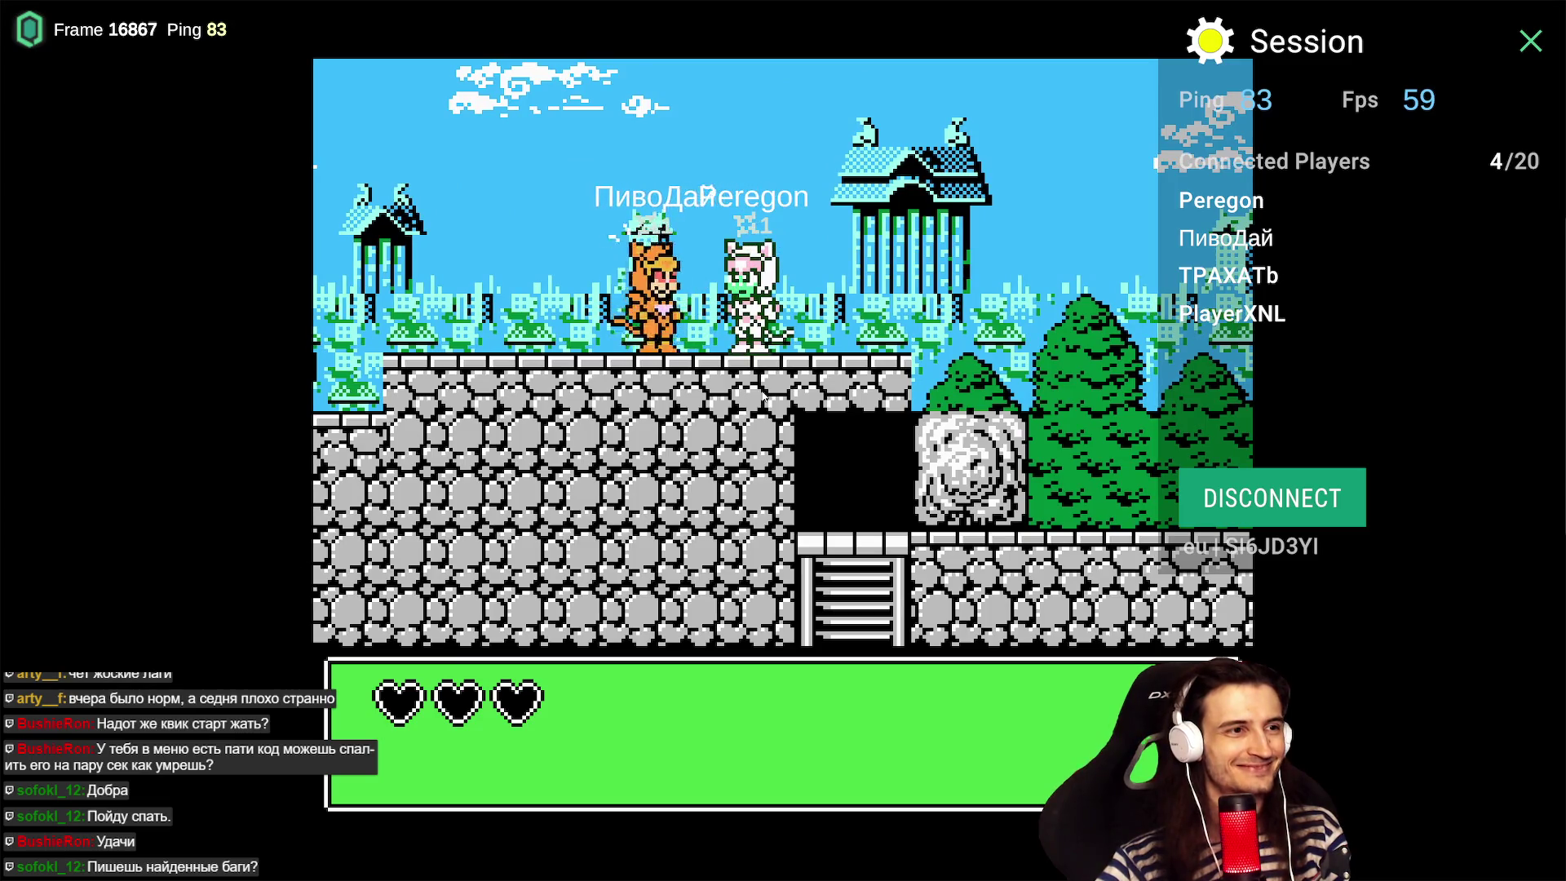
key(Left)
key(Left)
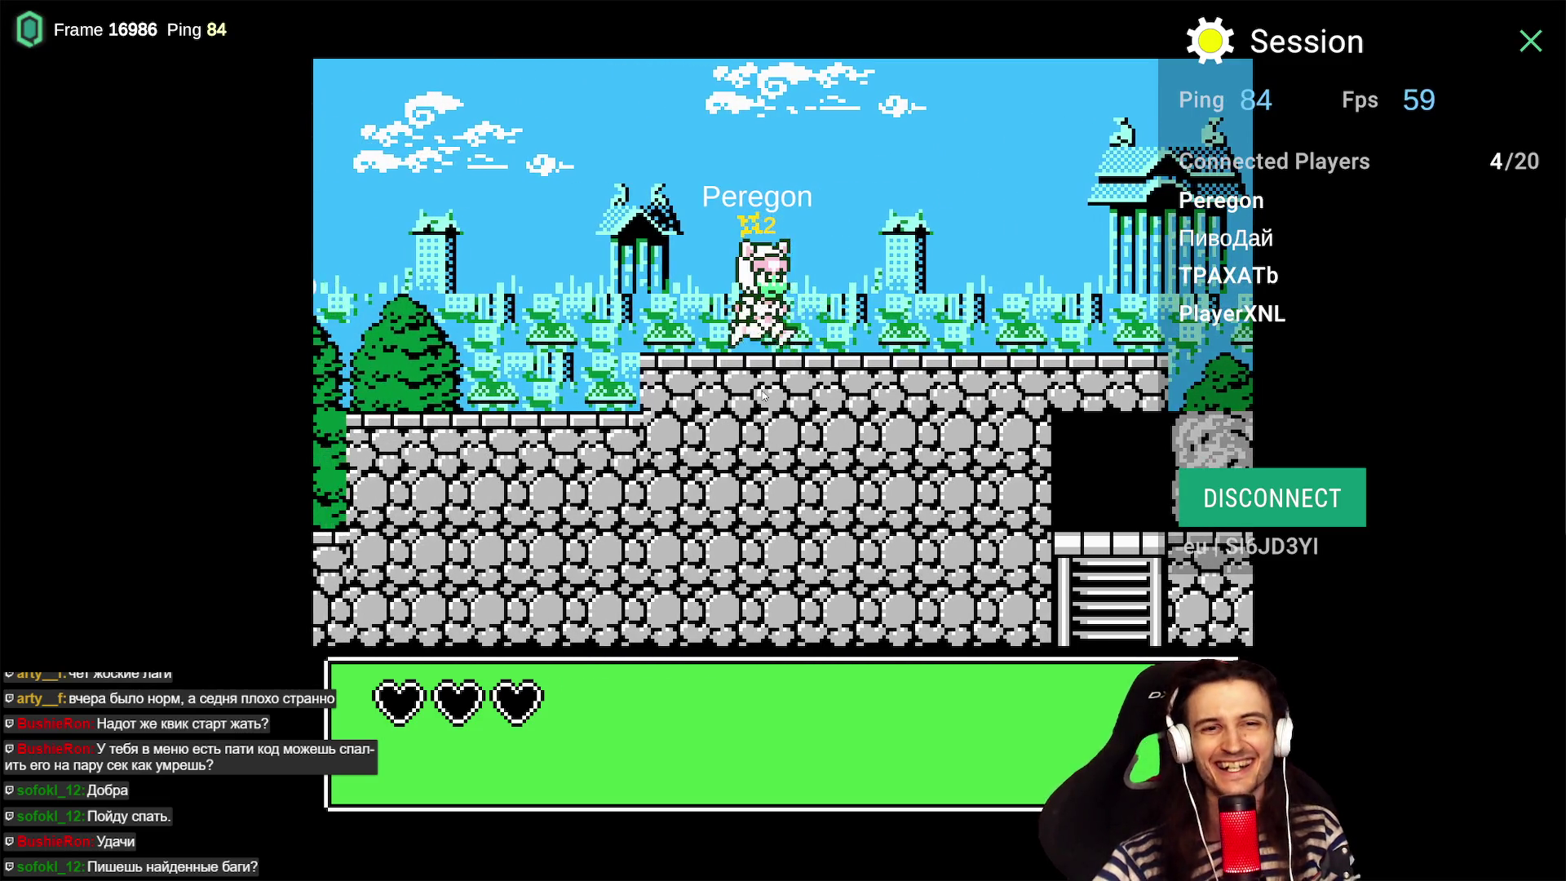
key(Right)
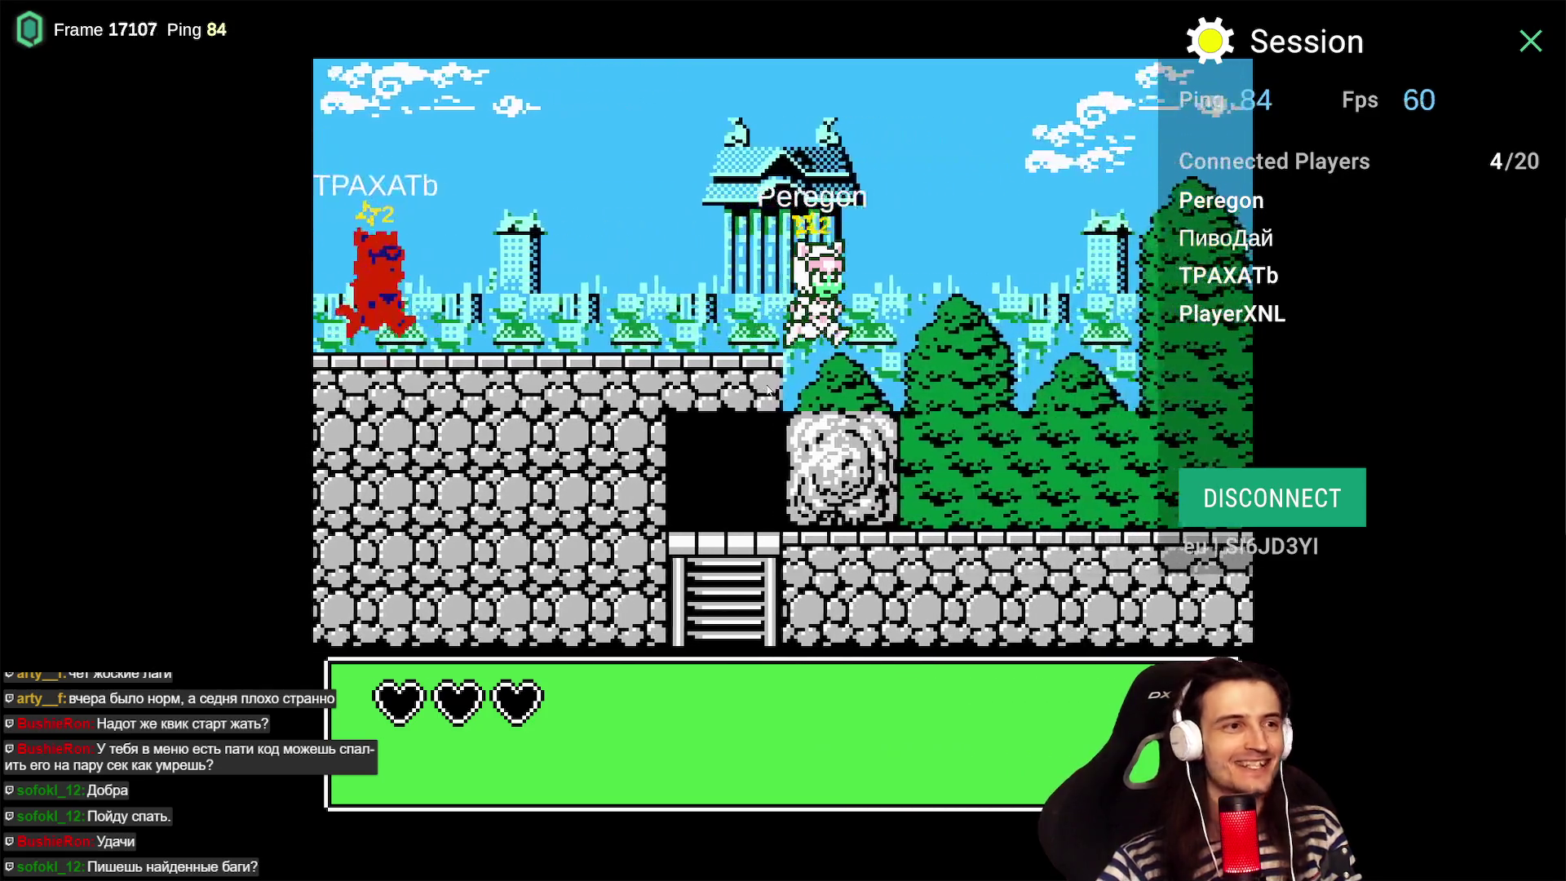
key(Left)
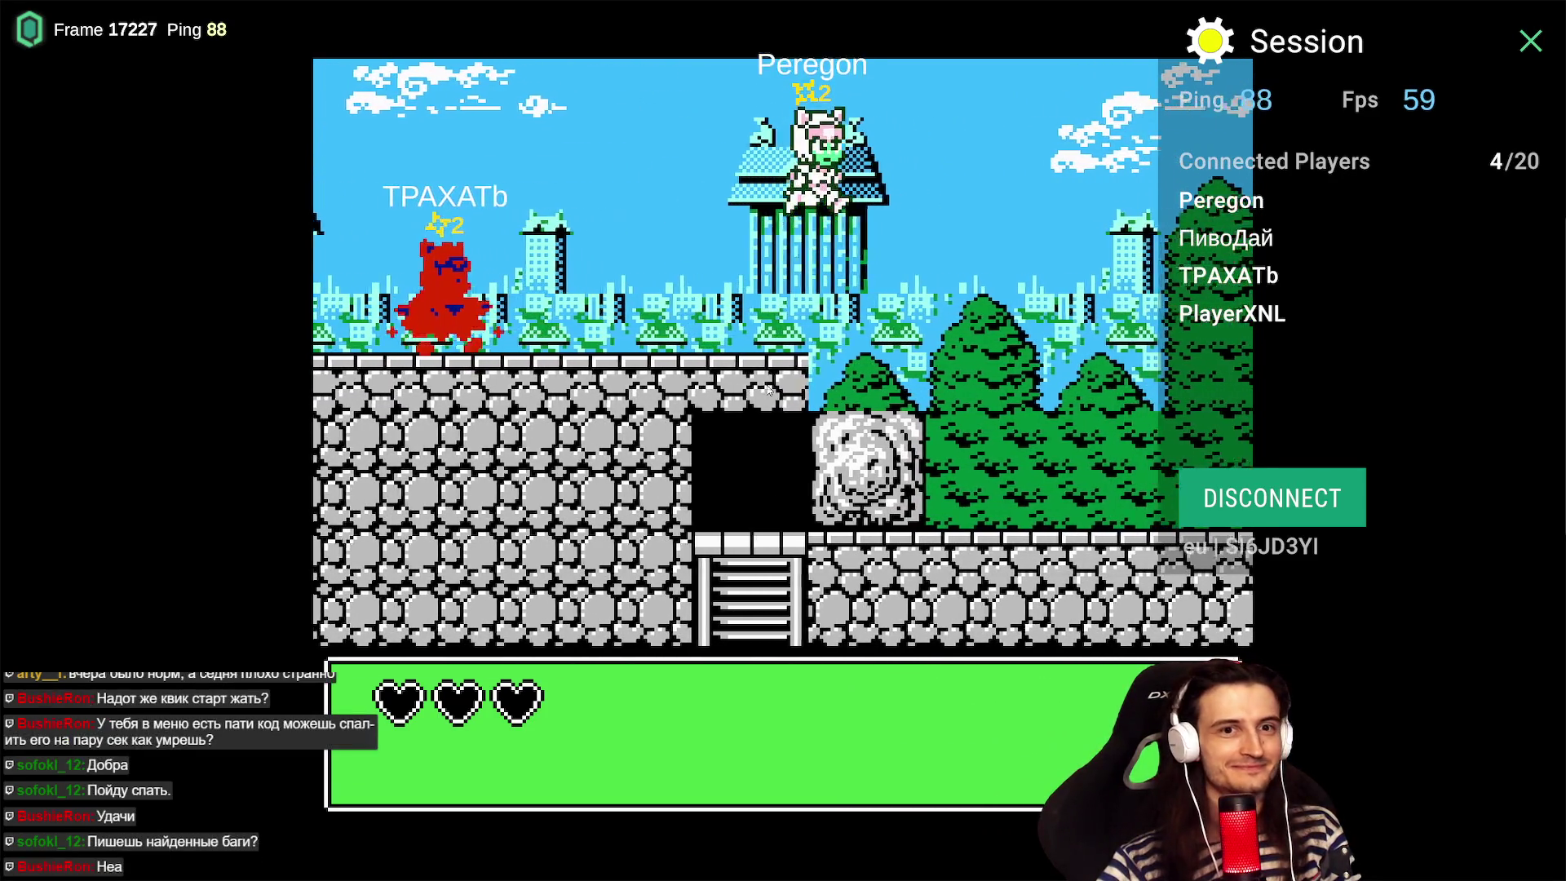
key(Left)
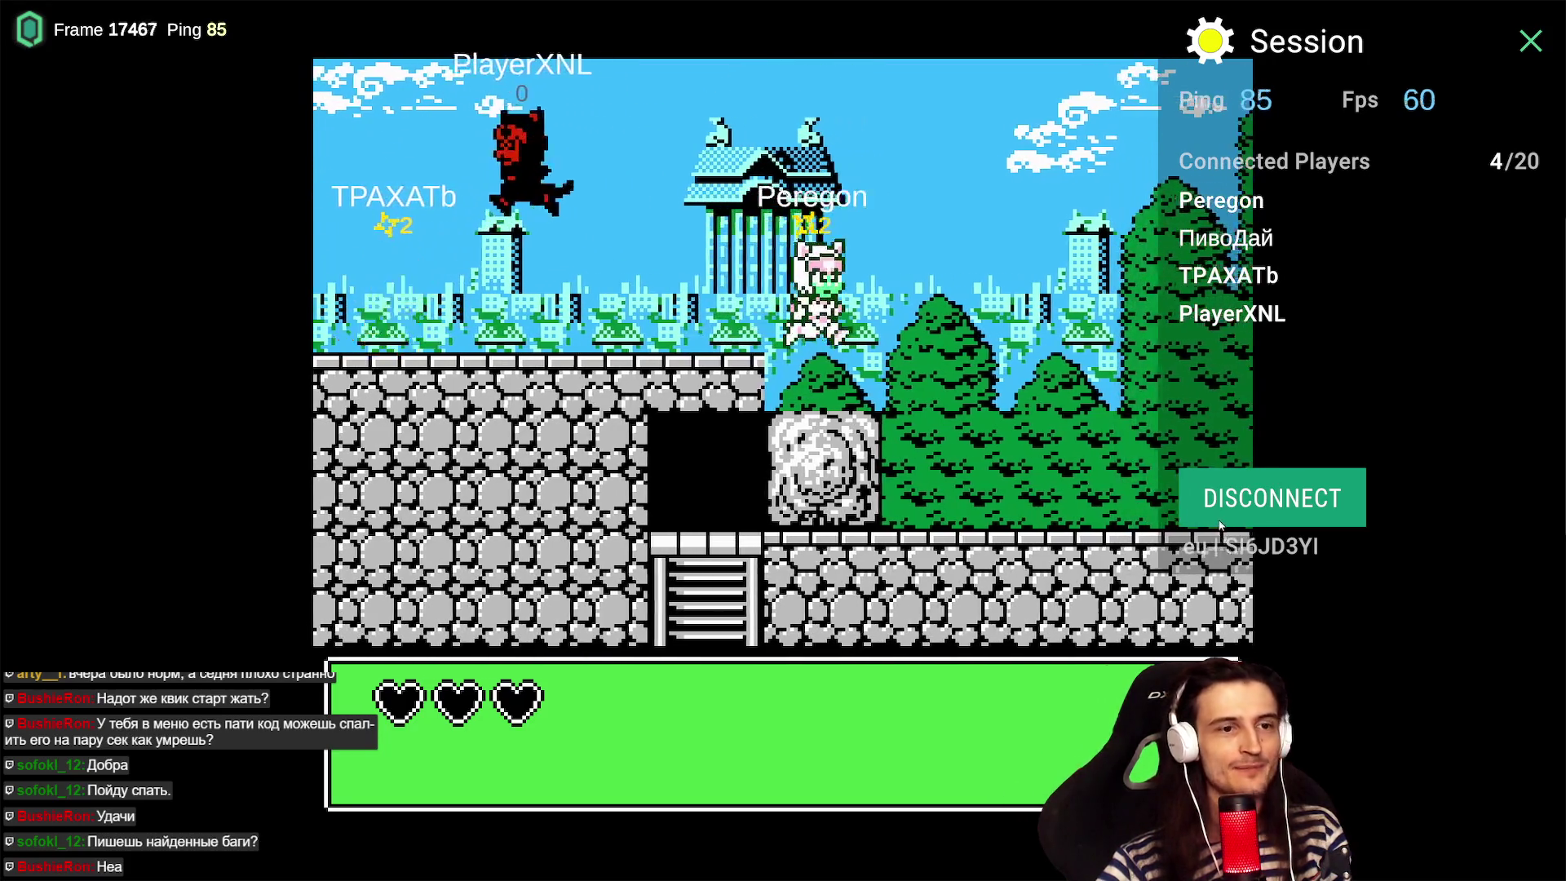
click(1221, 525)
- Create a new party, recolour the cat teal and start playing
click(240, 654)
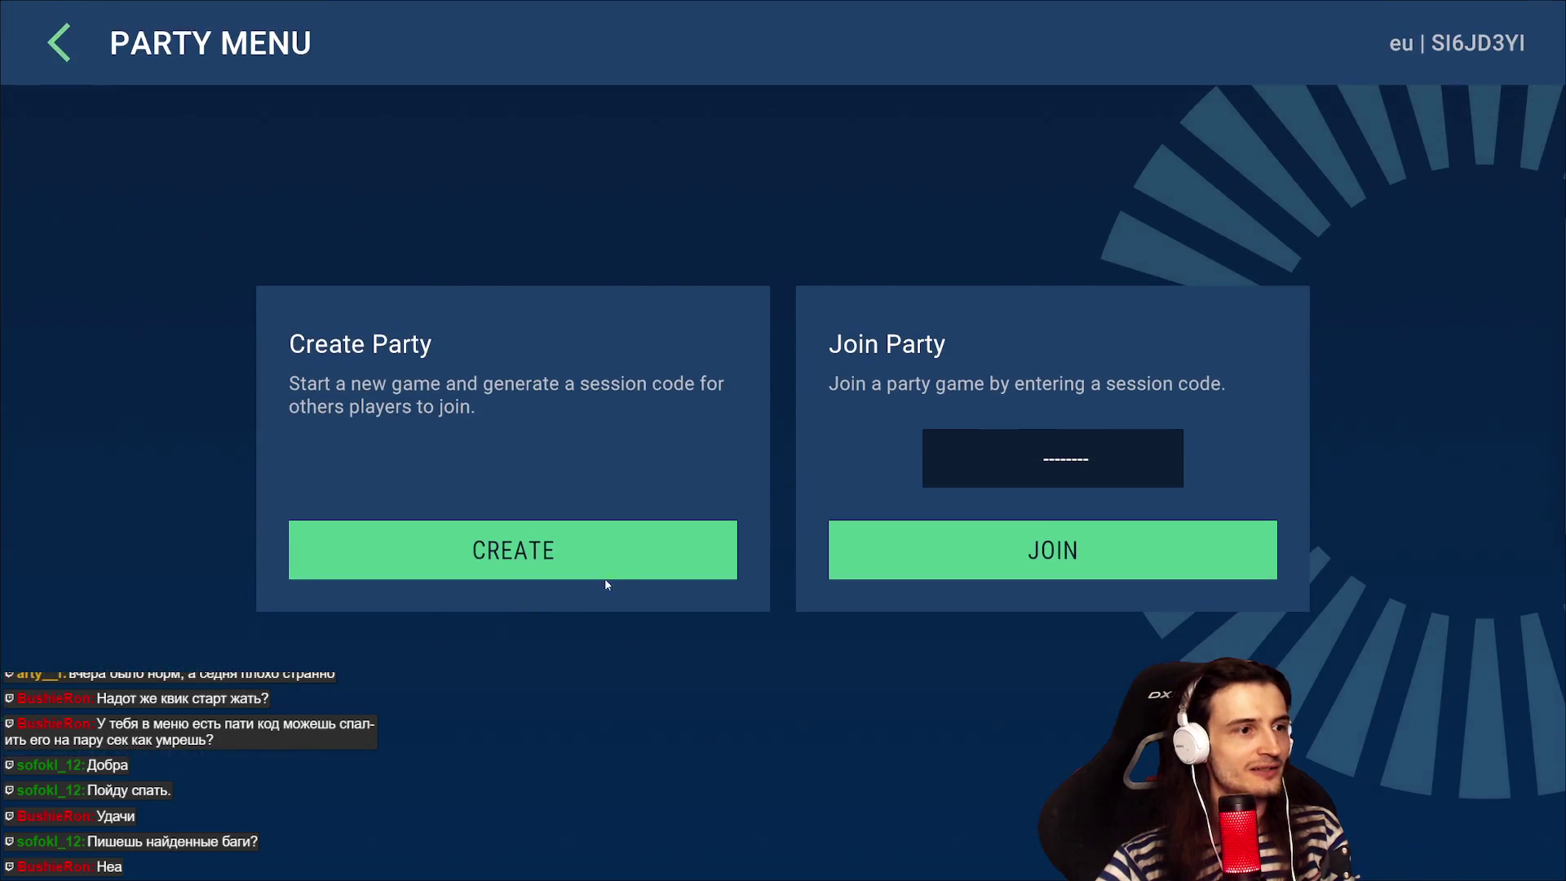
click(709, 544)
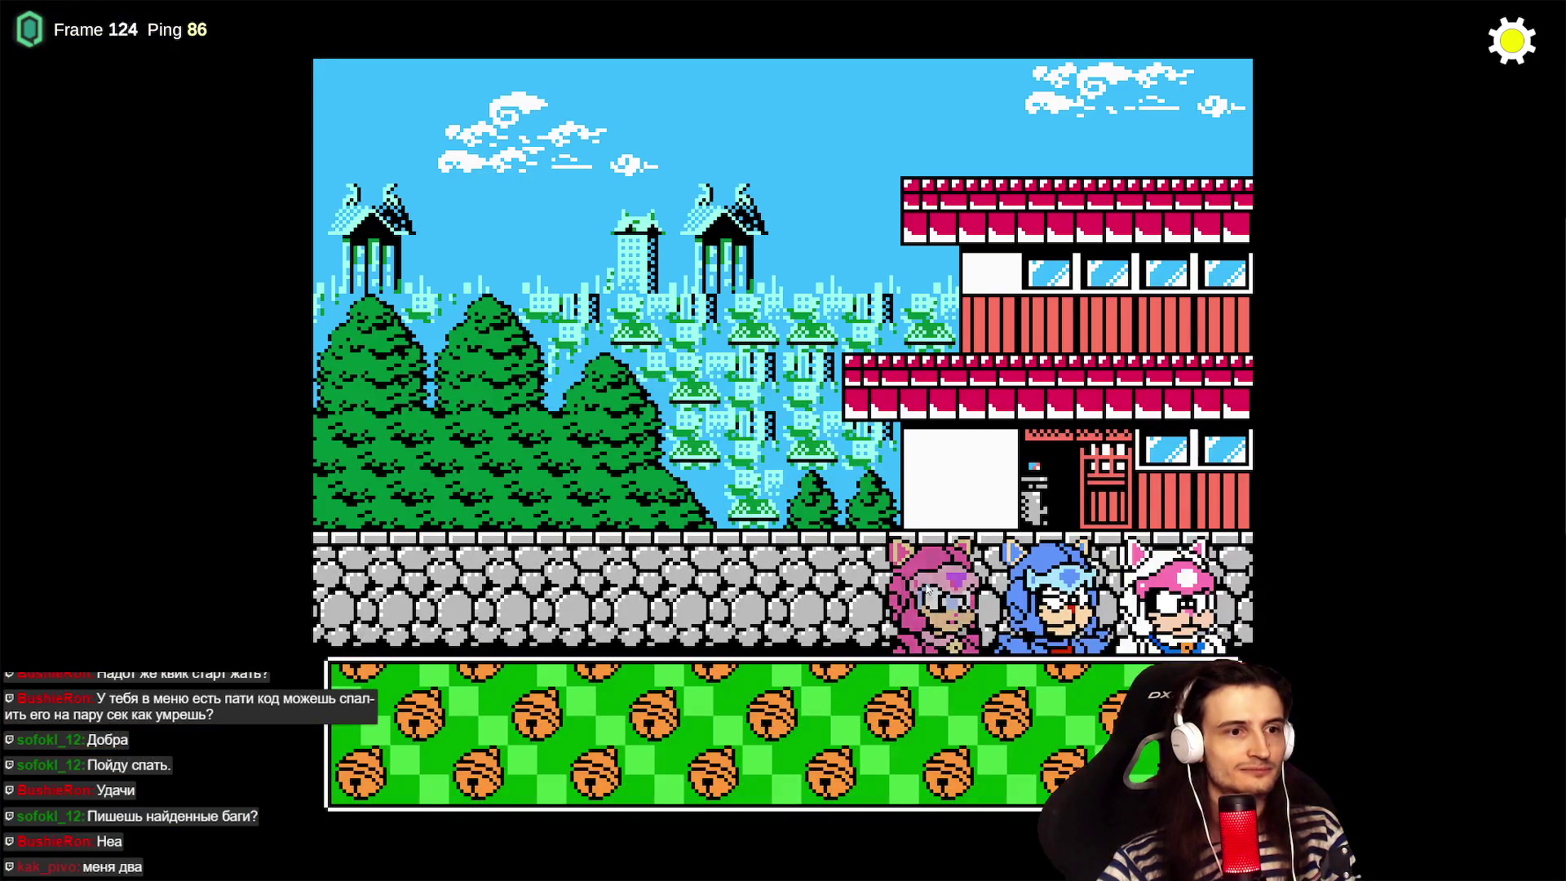
click(596, 740)
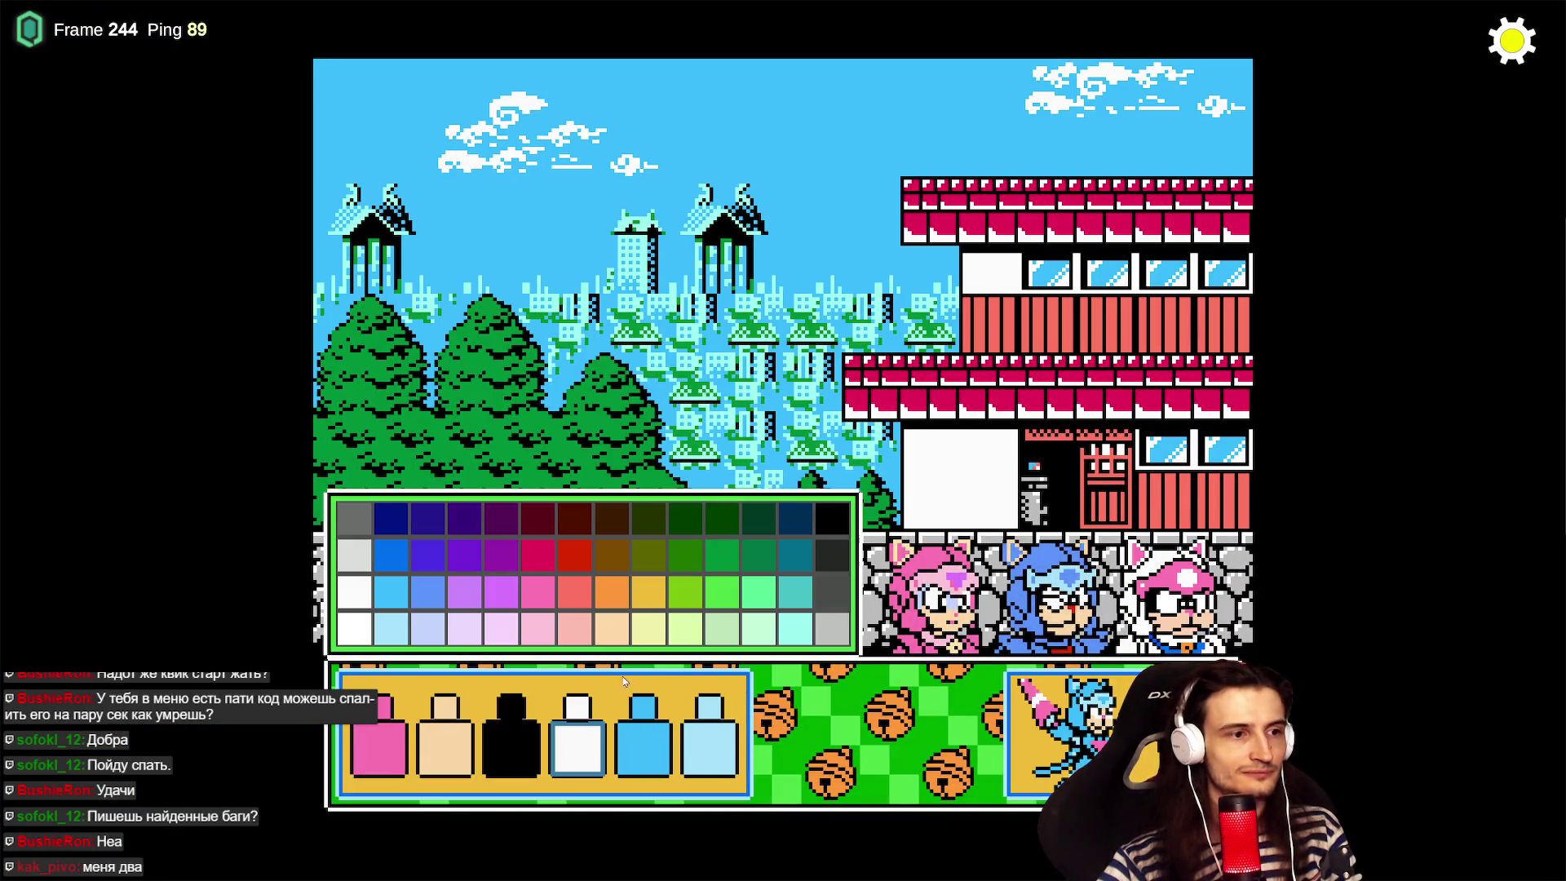
click(797, 598)
key(Return)
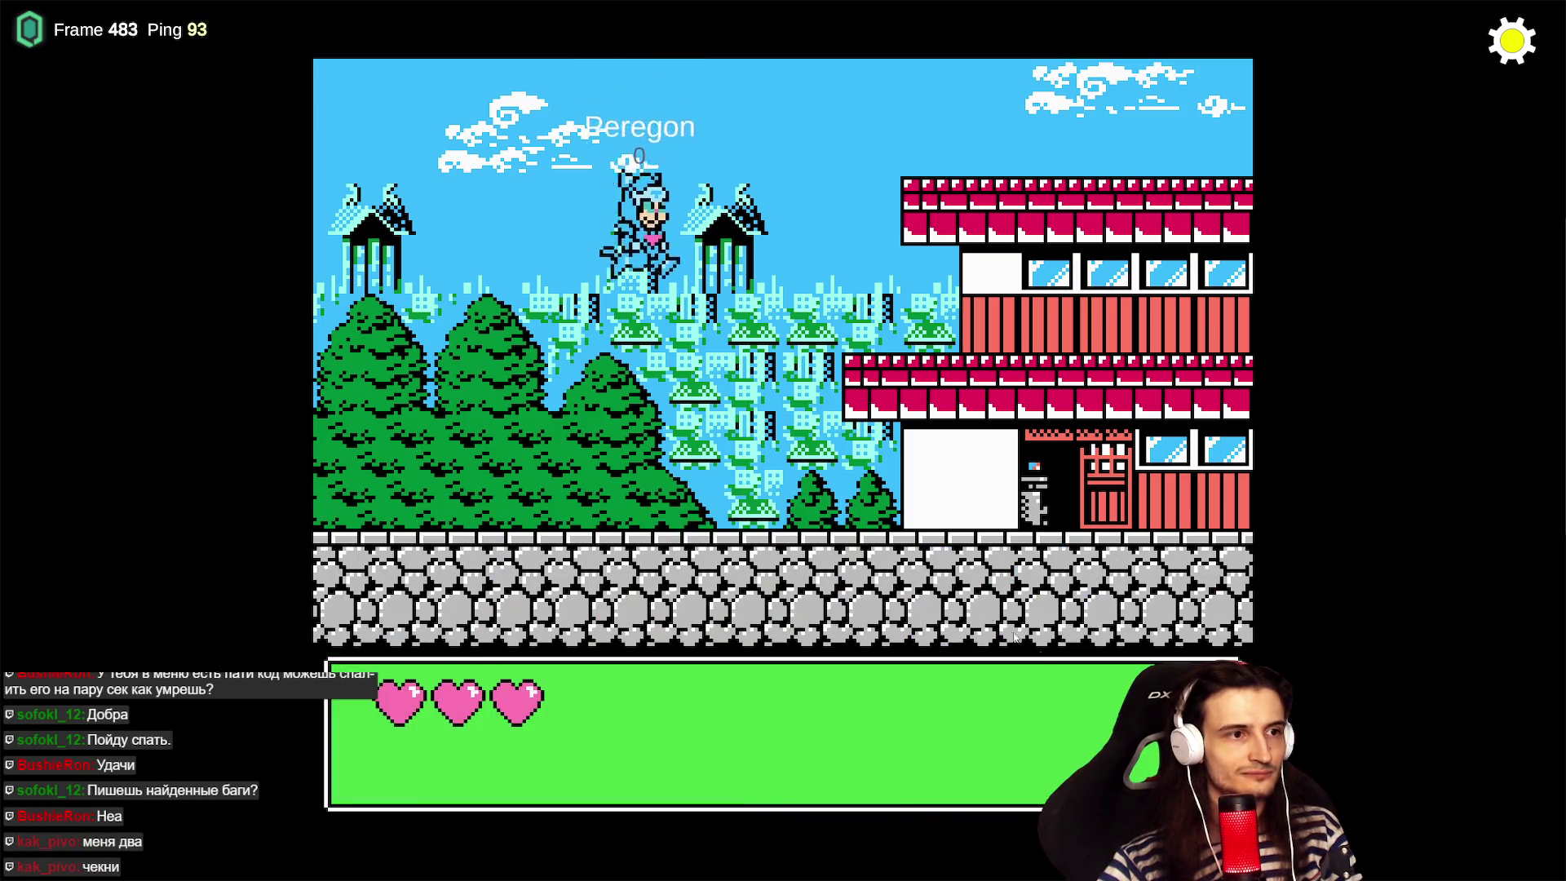
- Check the party code in the Session panel, then run and jump onto the stone walls
click(1512, 39)
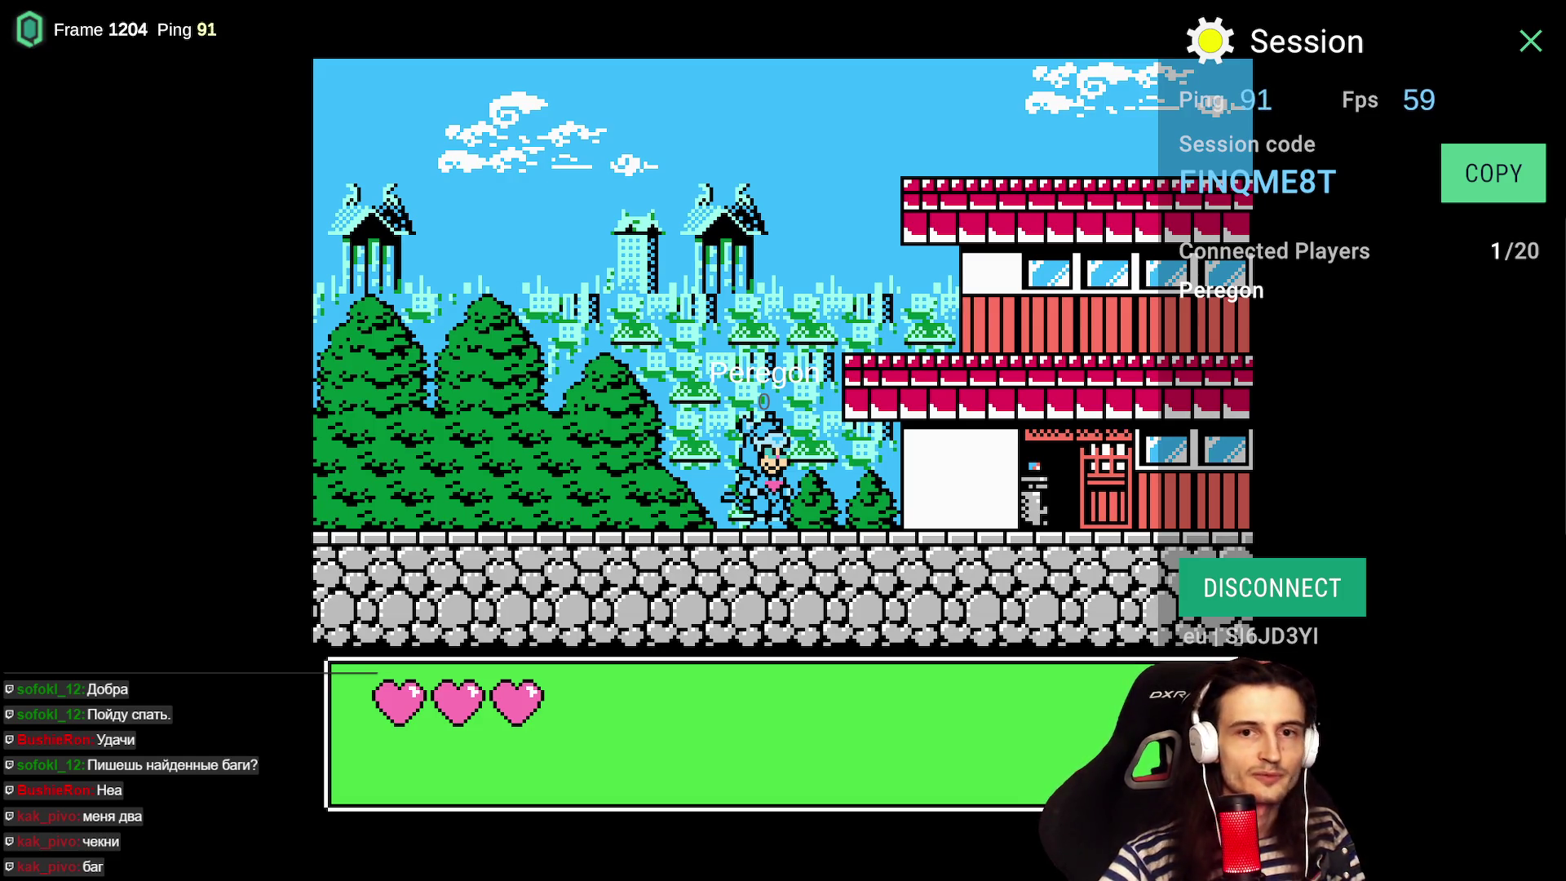
click(1524, 38)
key(Right)
key(x)
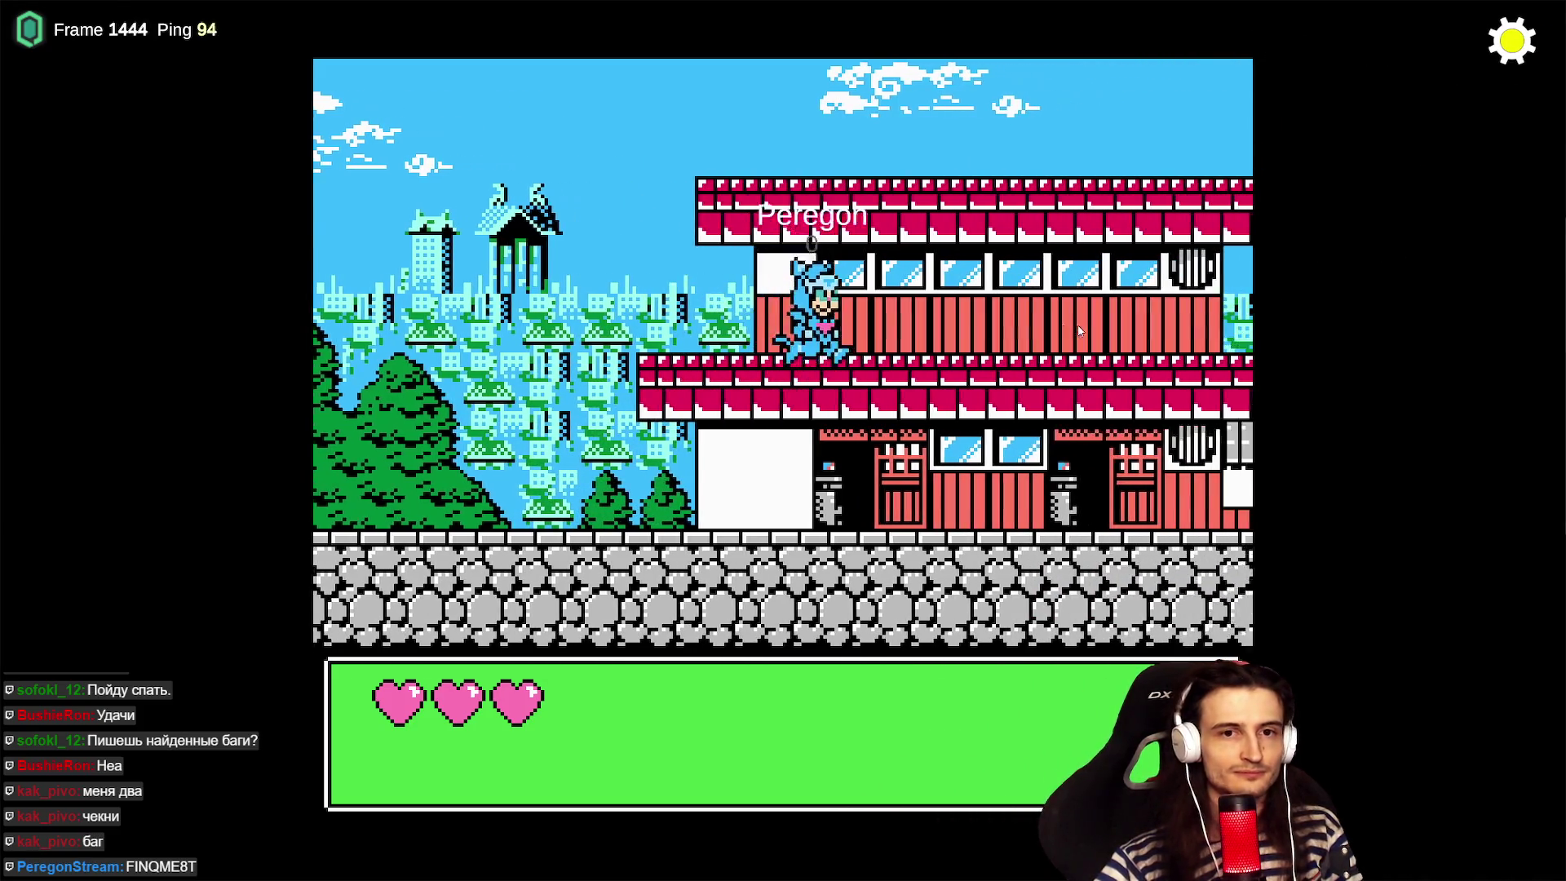
key(Right)
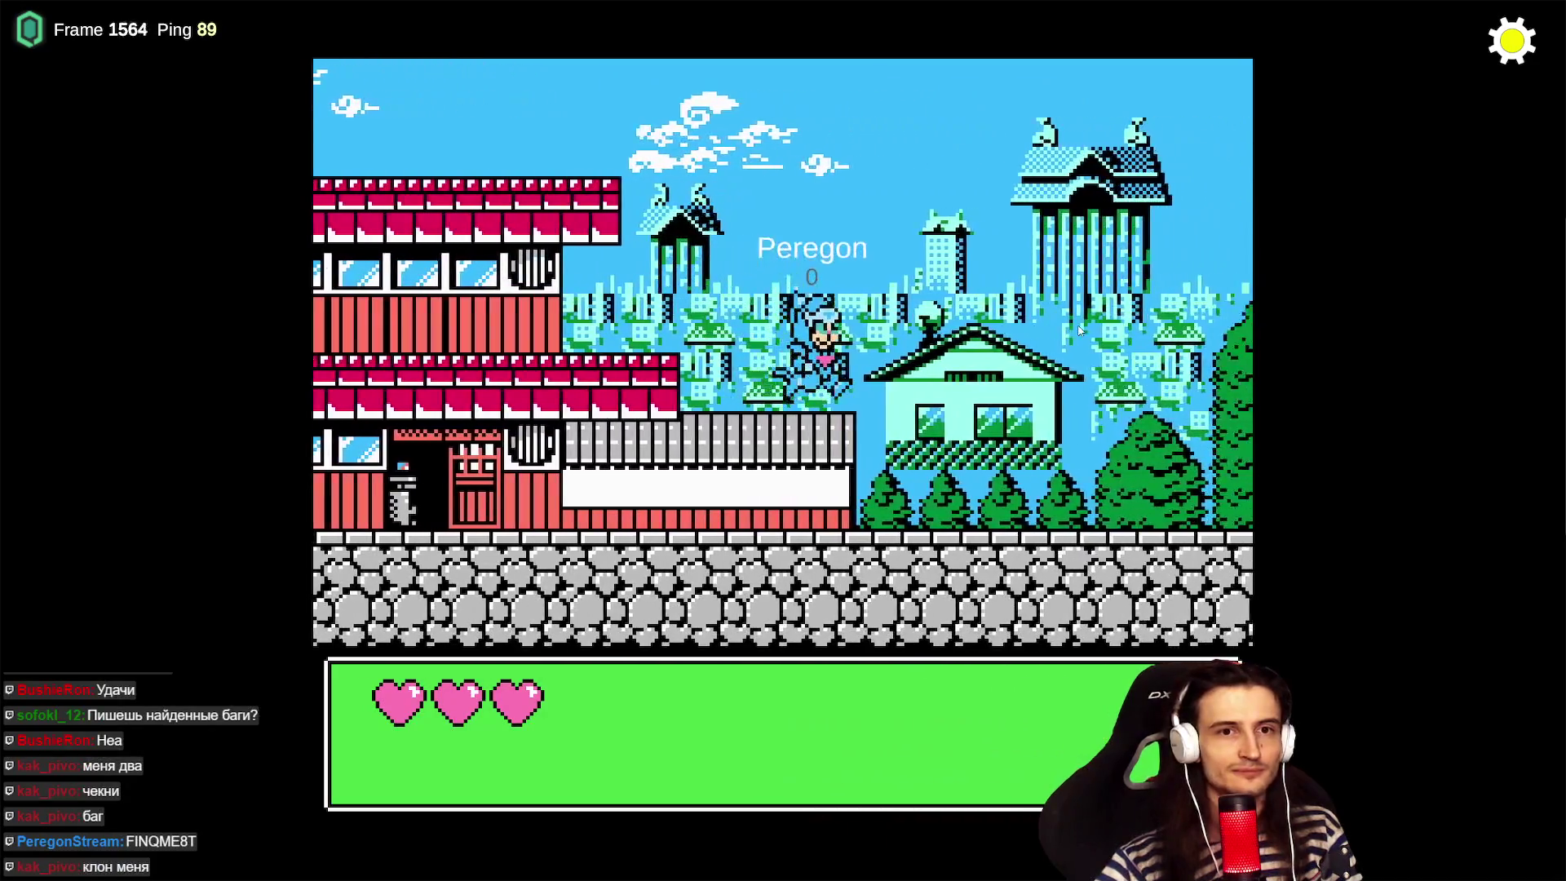
key(Right)
key(x)
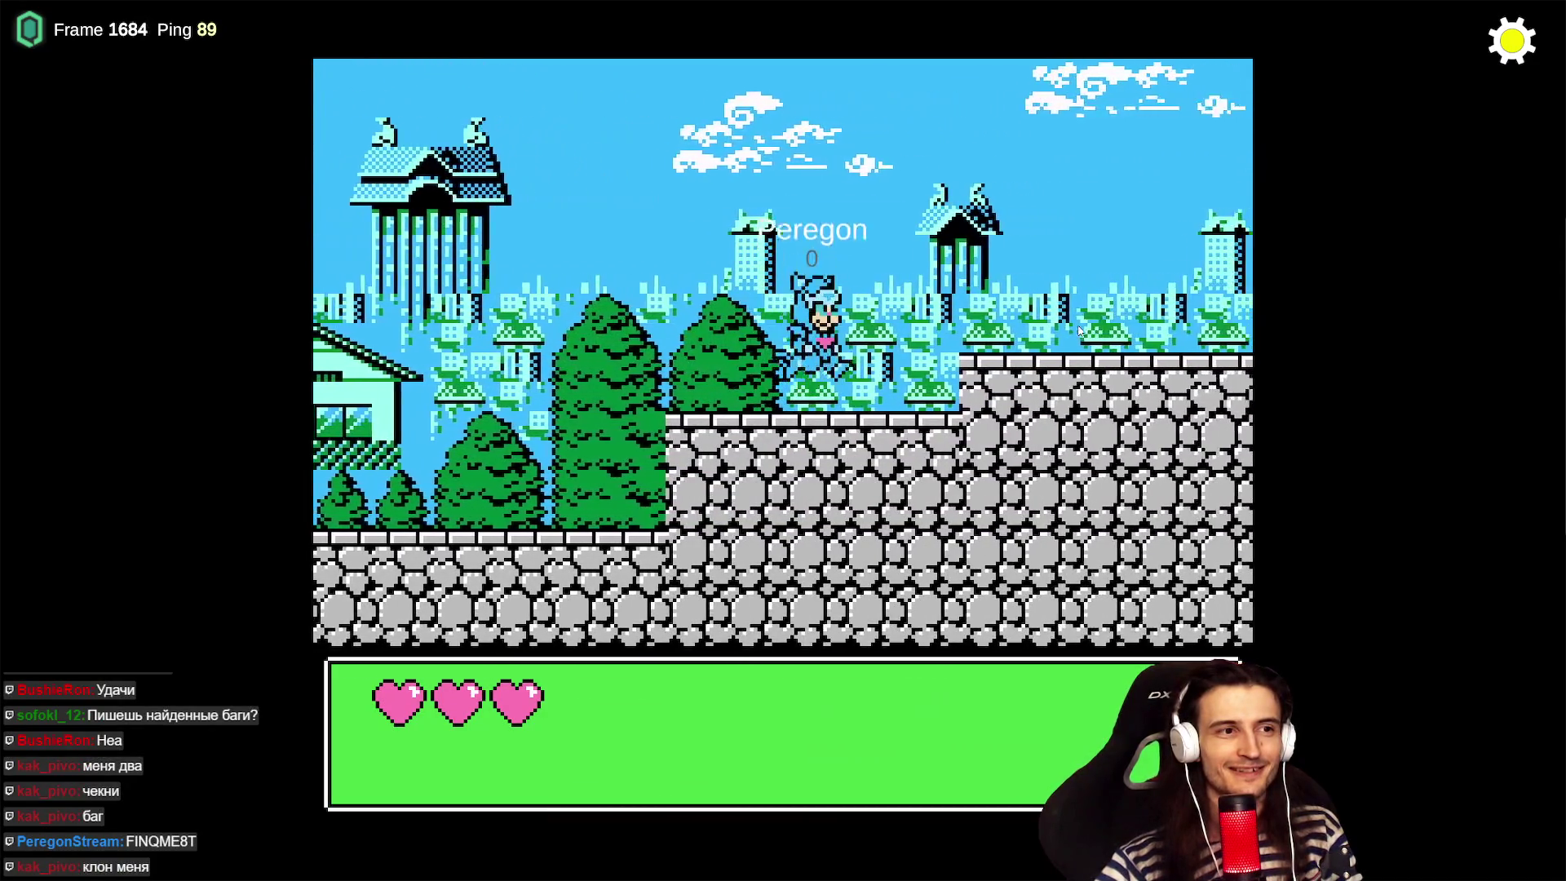
key(Right)
key(x)
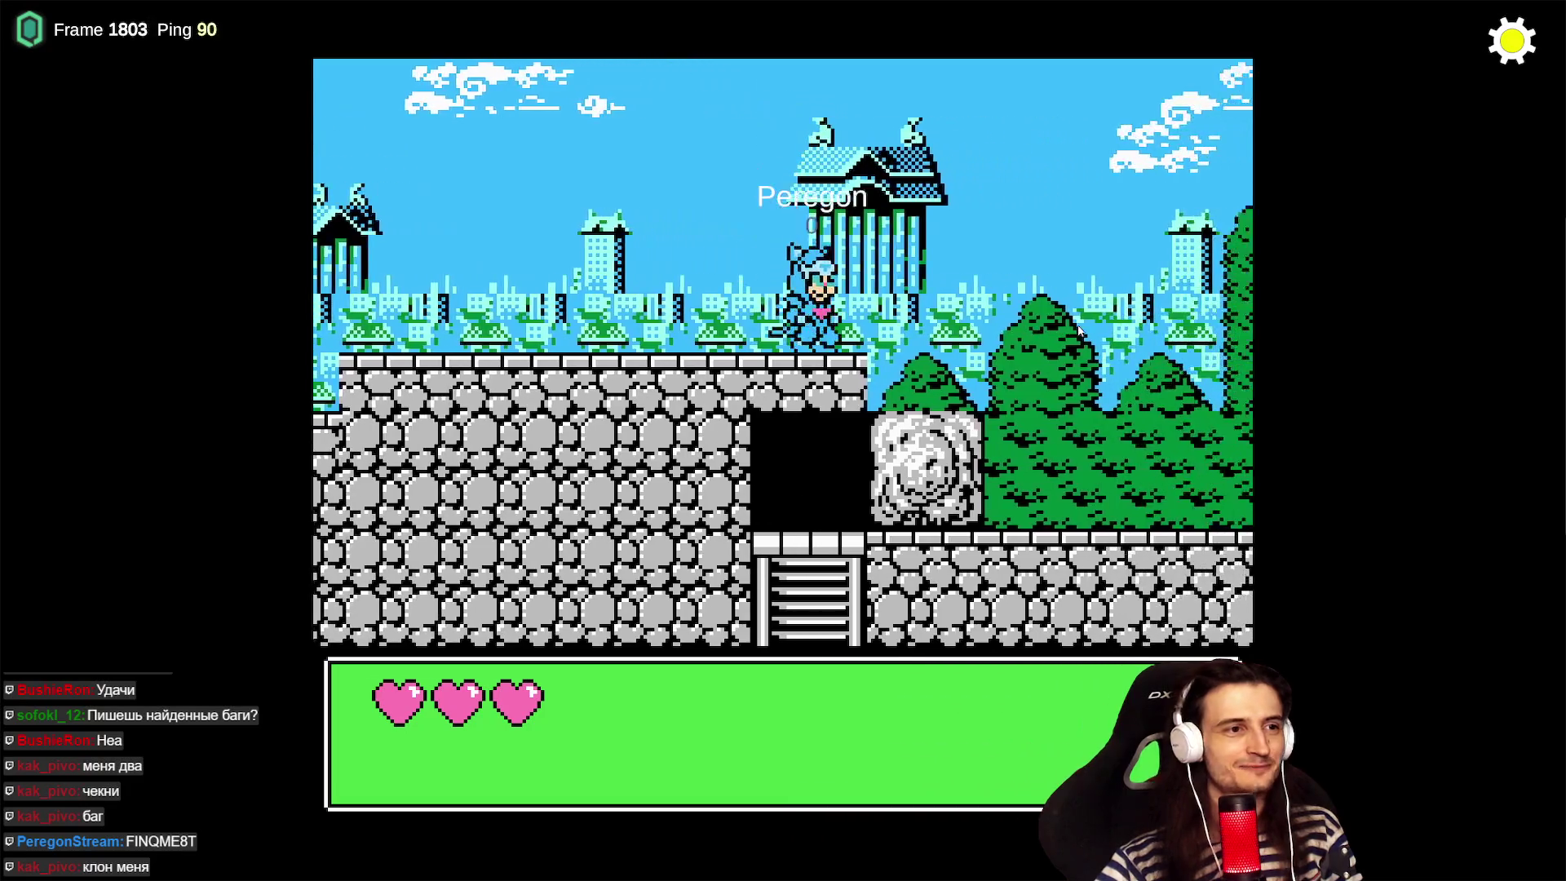
- Run the cat back left over the wall toward the house, then bring up the Start menu
key(Right)
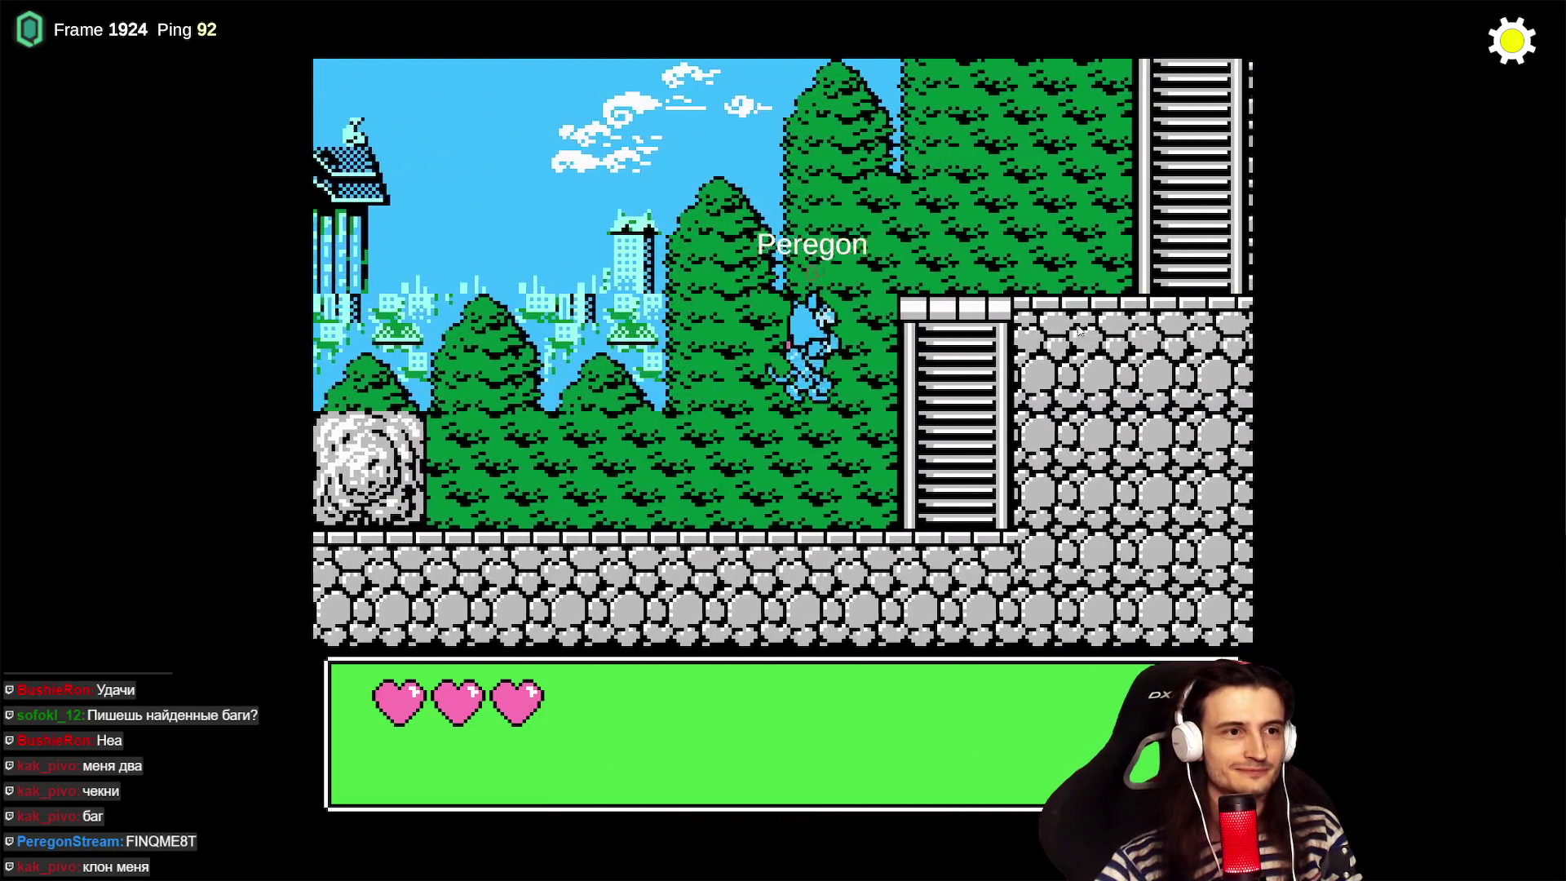
key(Left)
key(x)
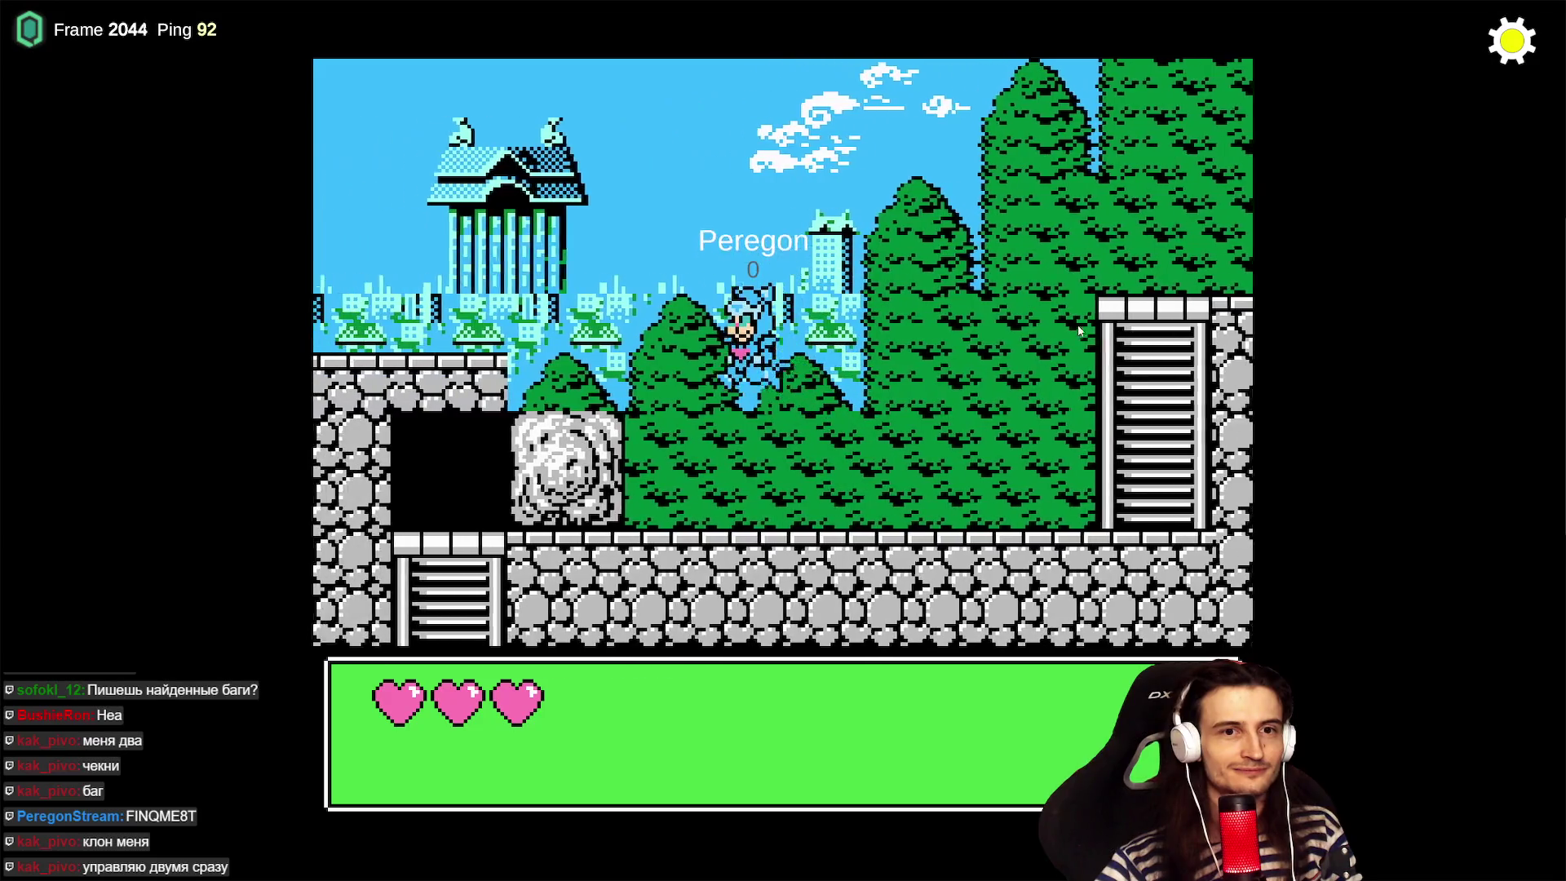
key(Left)
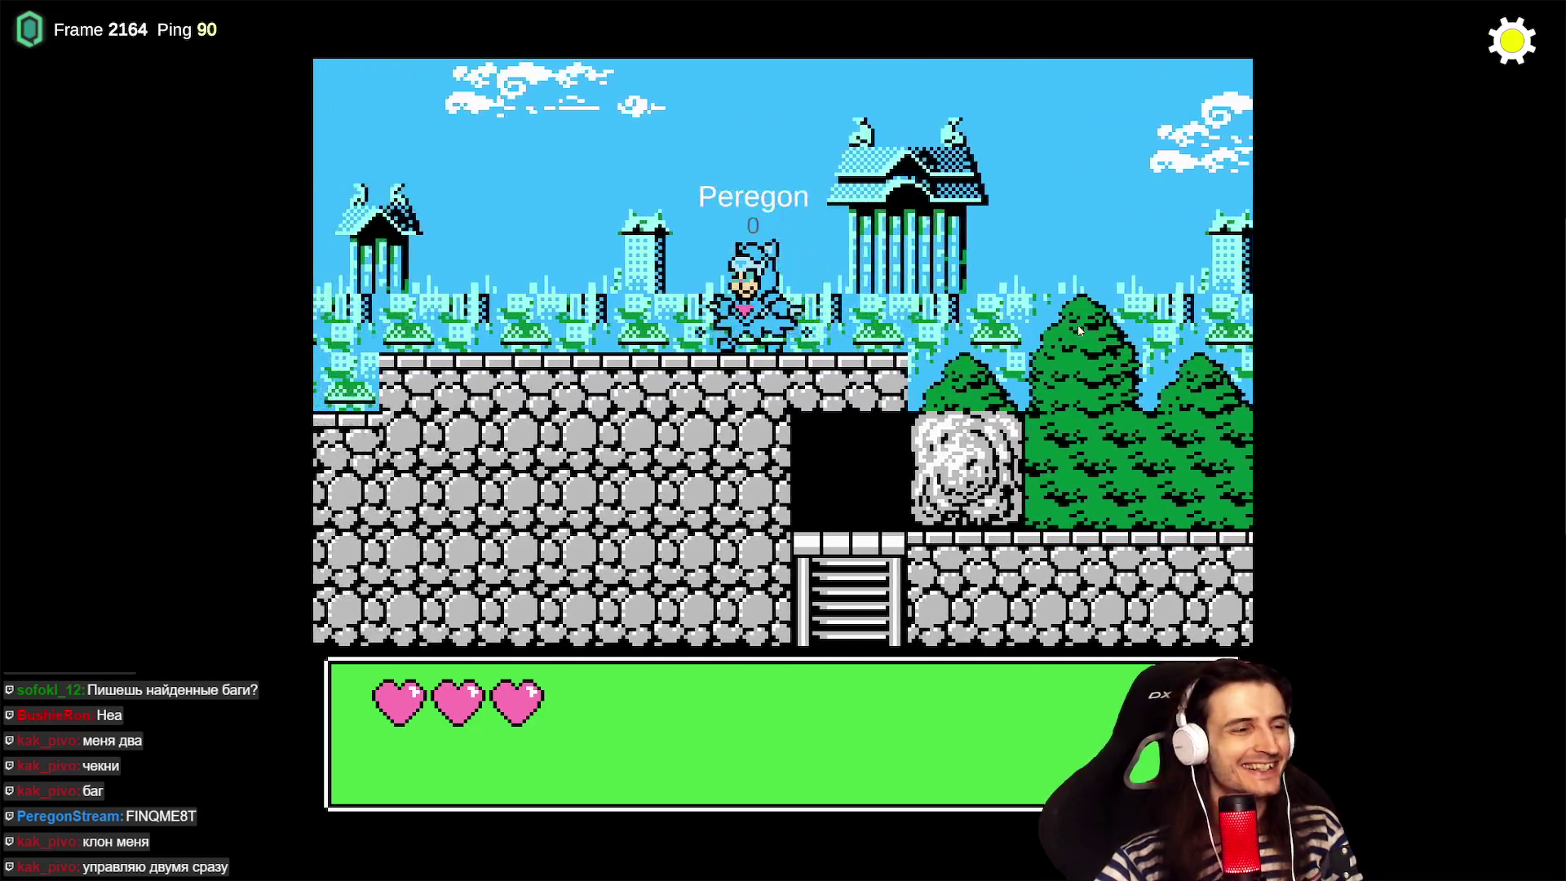
key(Left)
key(x)
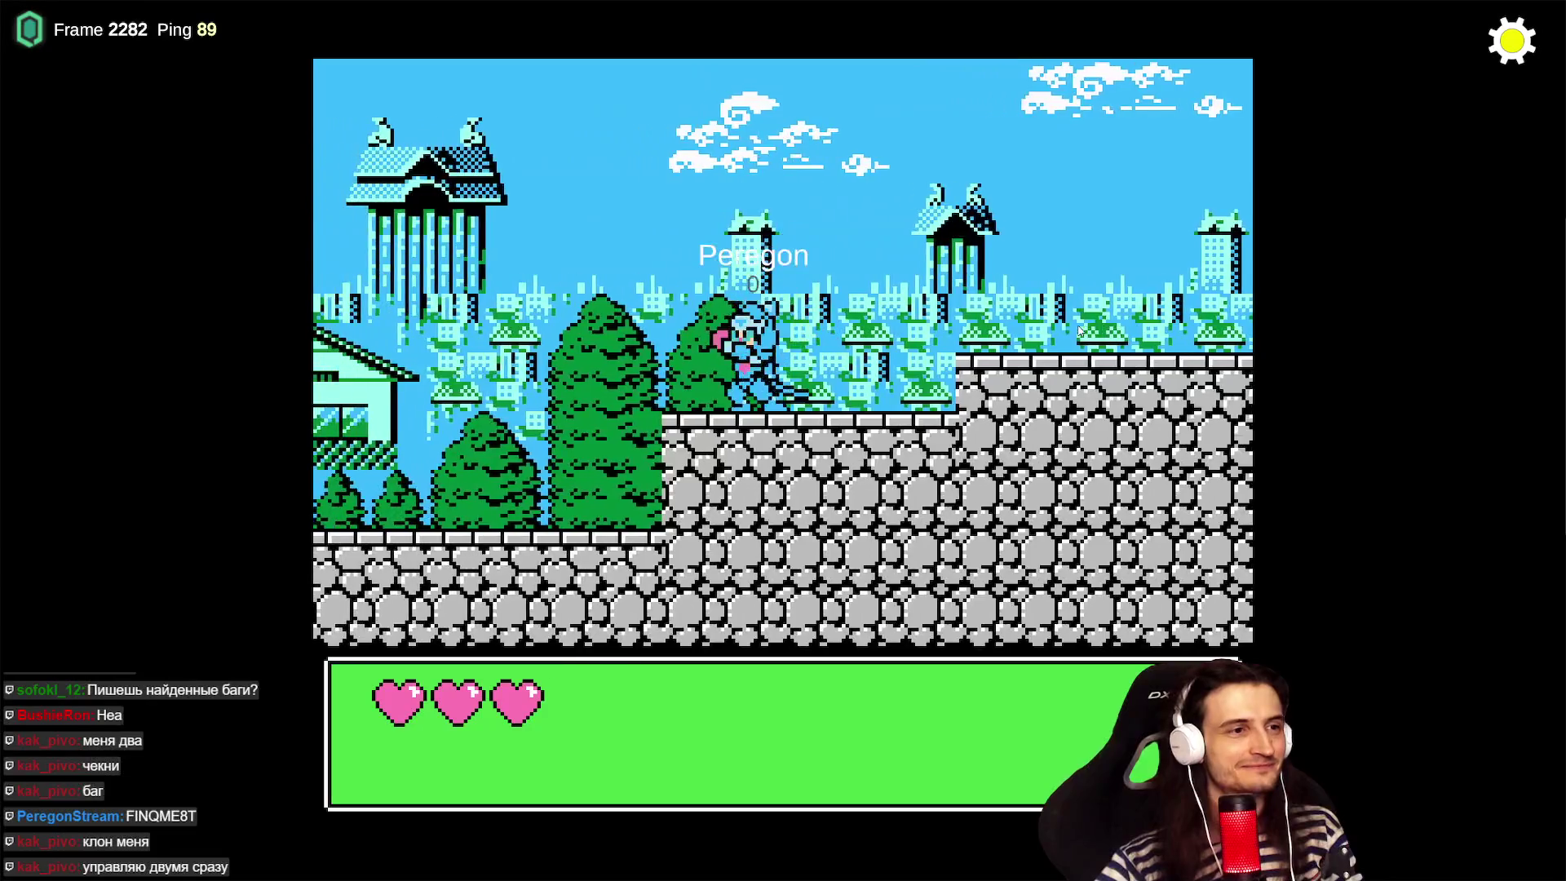
key(x)
key(Left)
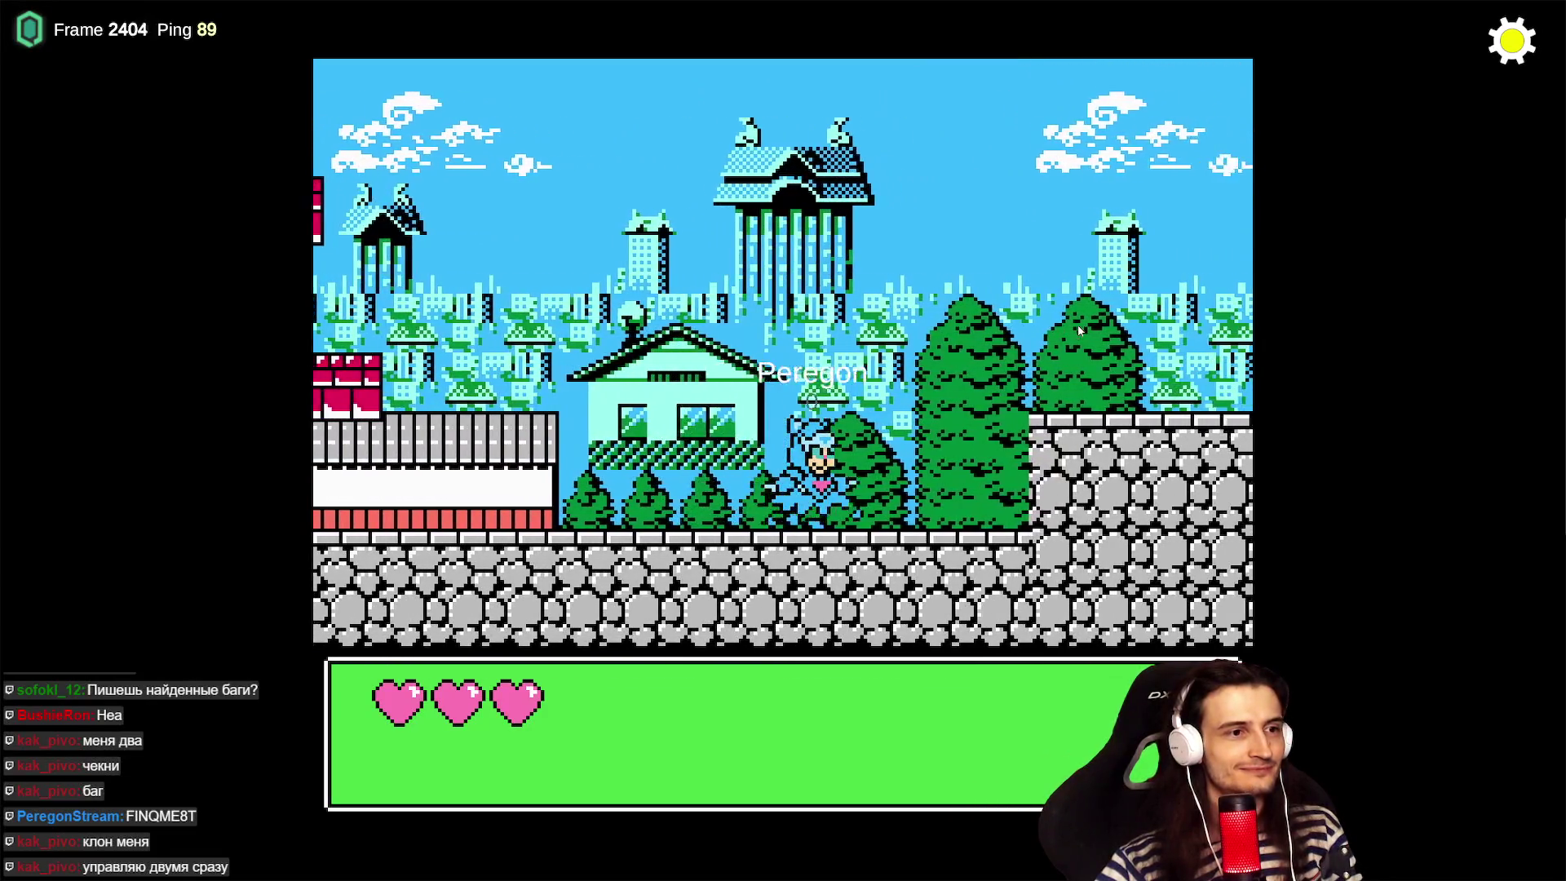
key(super)
- Add an open bug to tasks.todo, in Russian: a player jumped before the start and spawned two clones
mouse_move(770, 856)
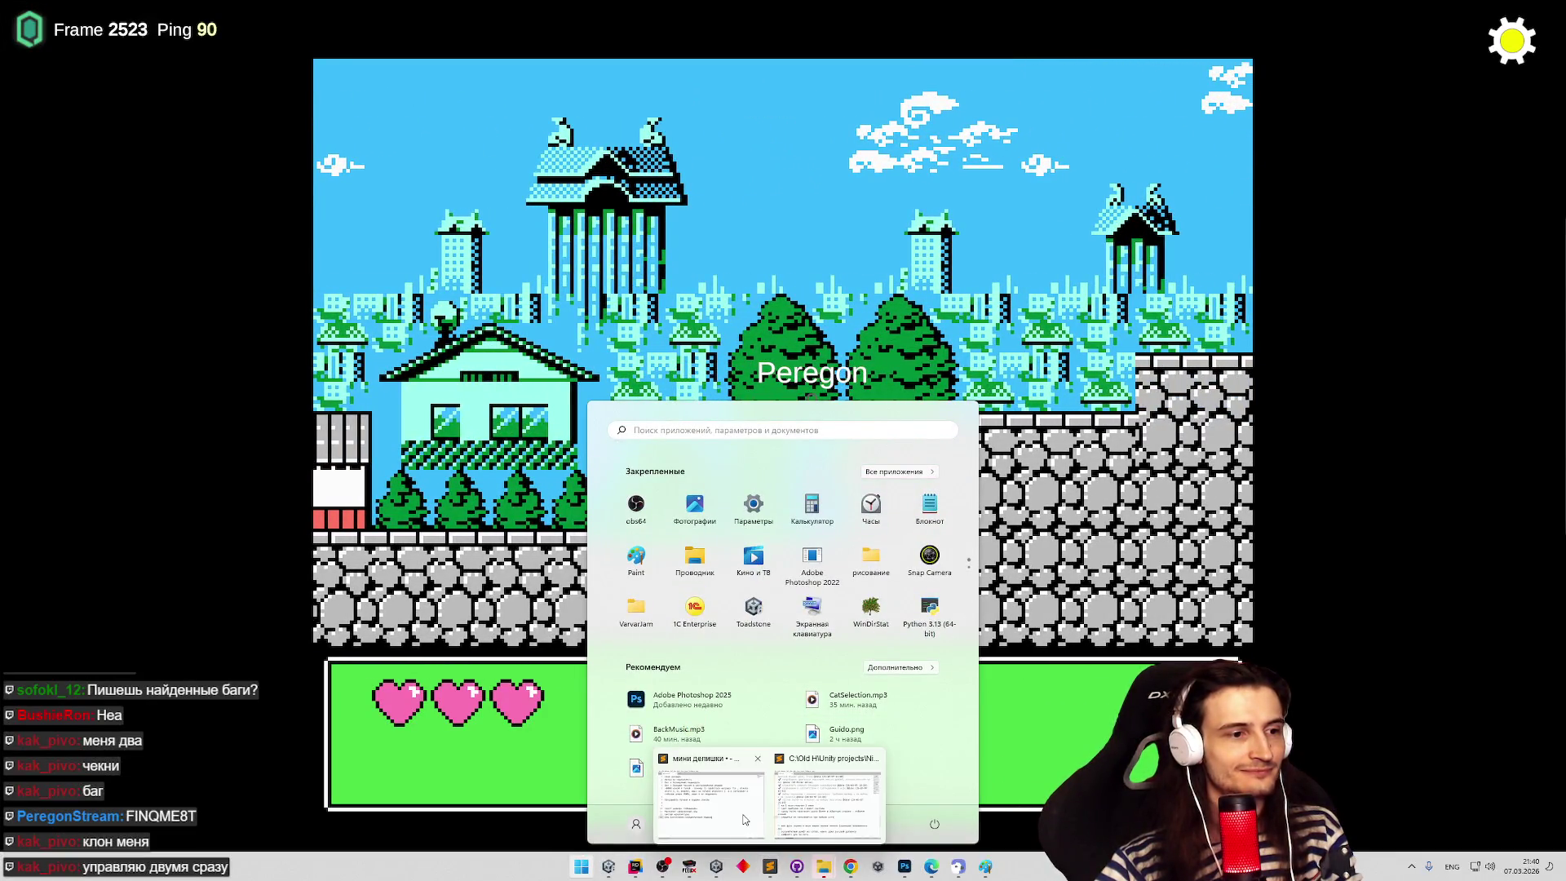
click(743, 814)
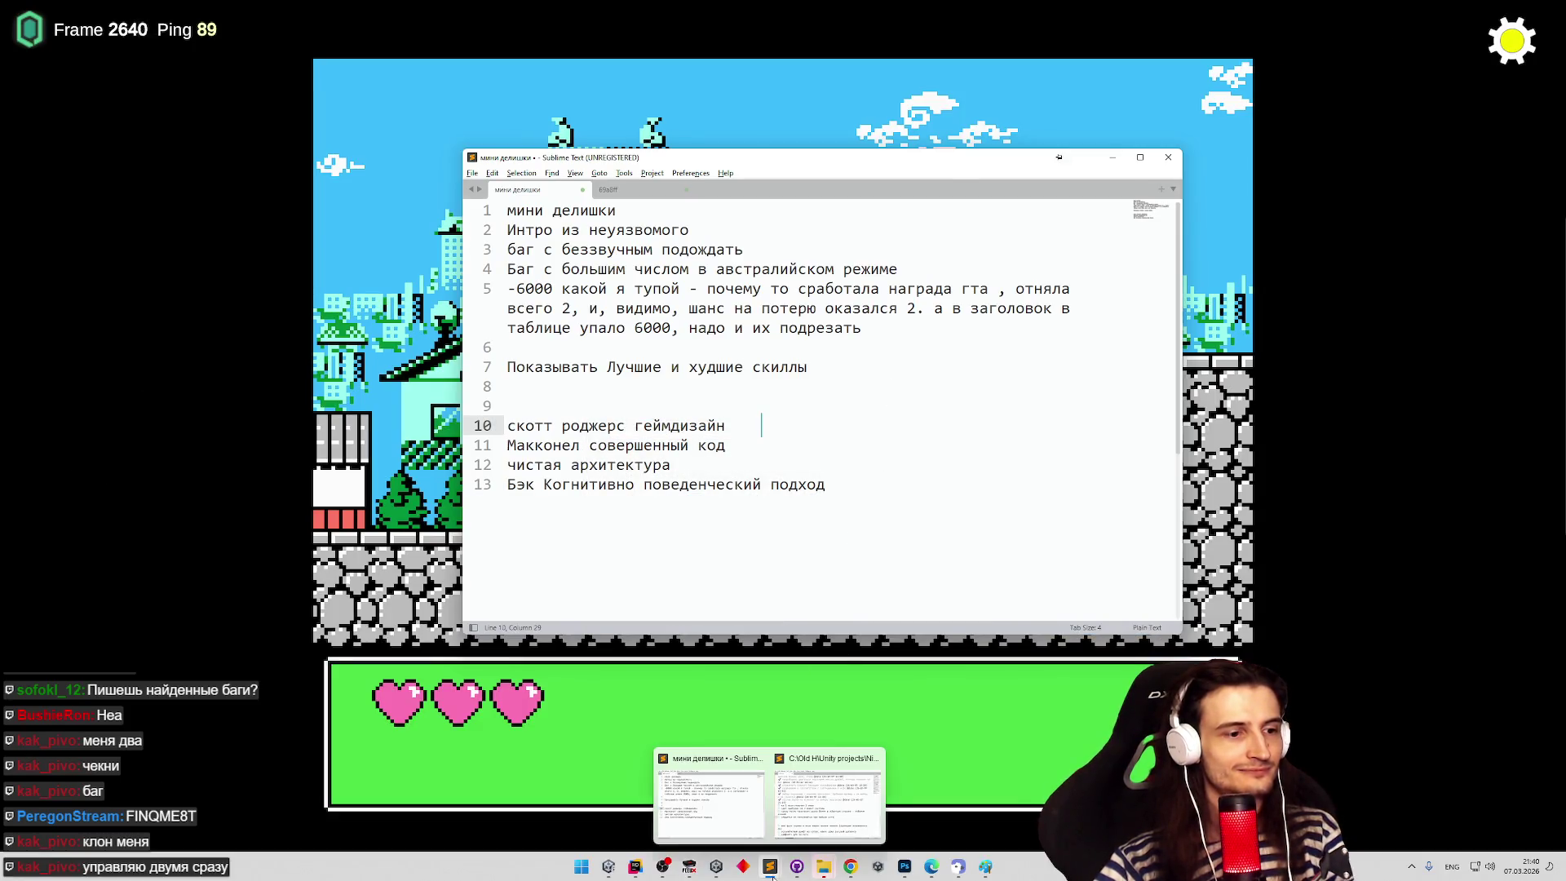
click(806, 827)
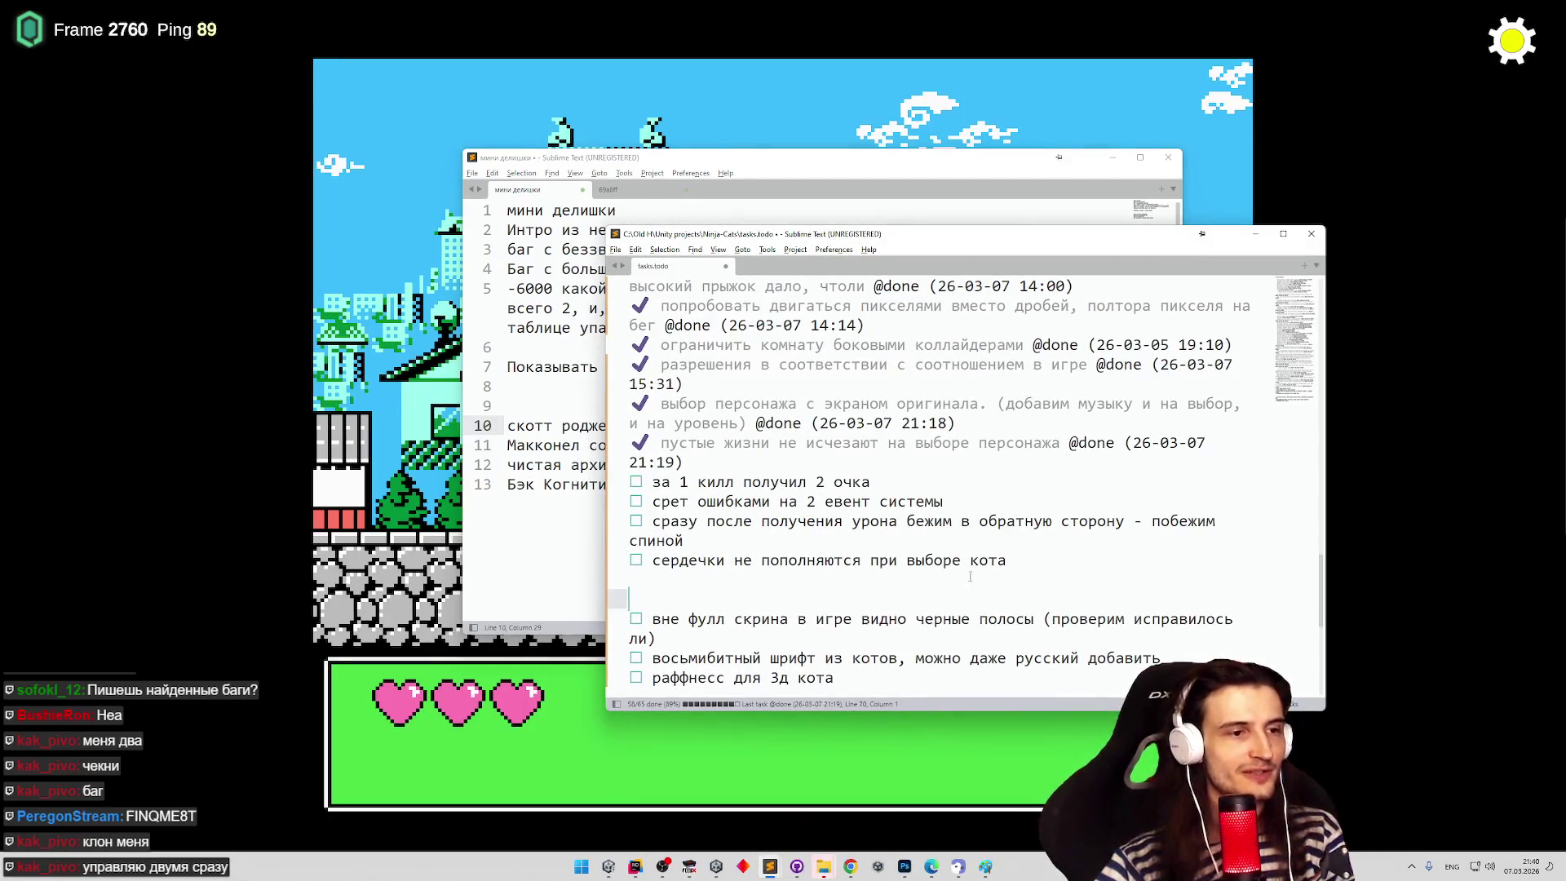
key(Return)
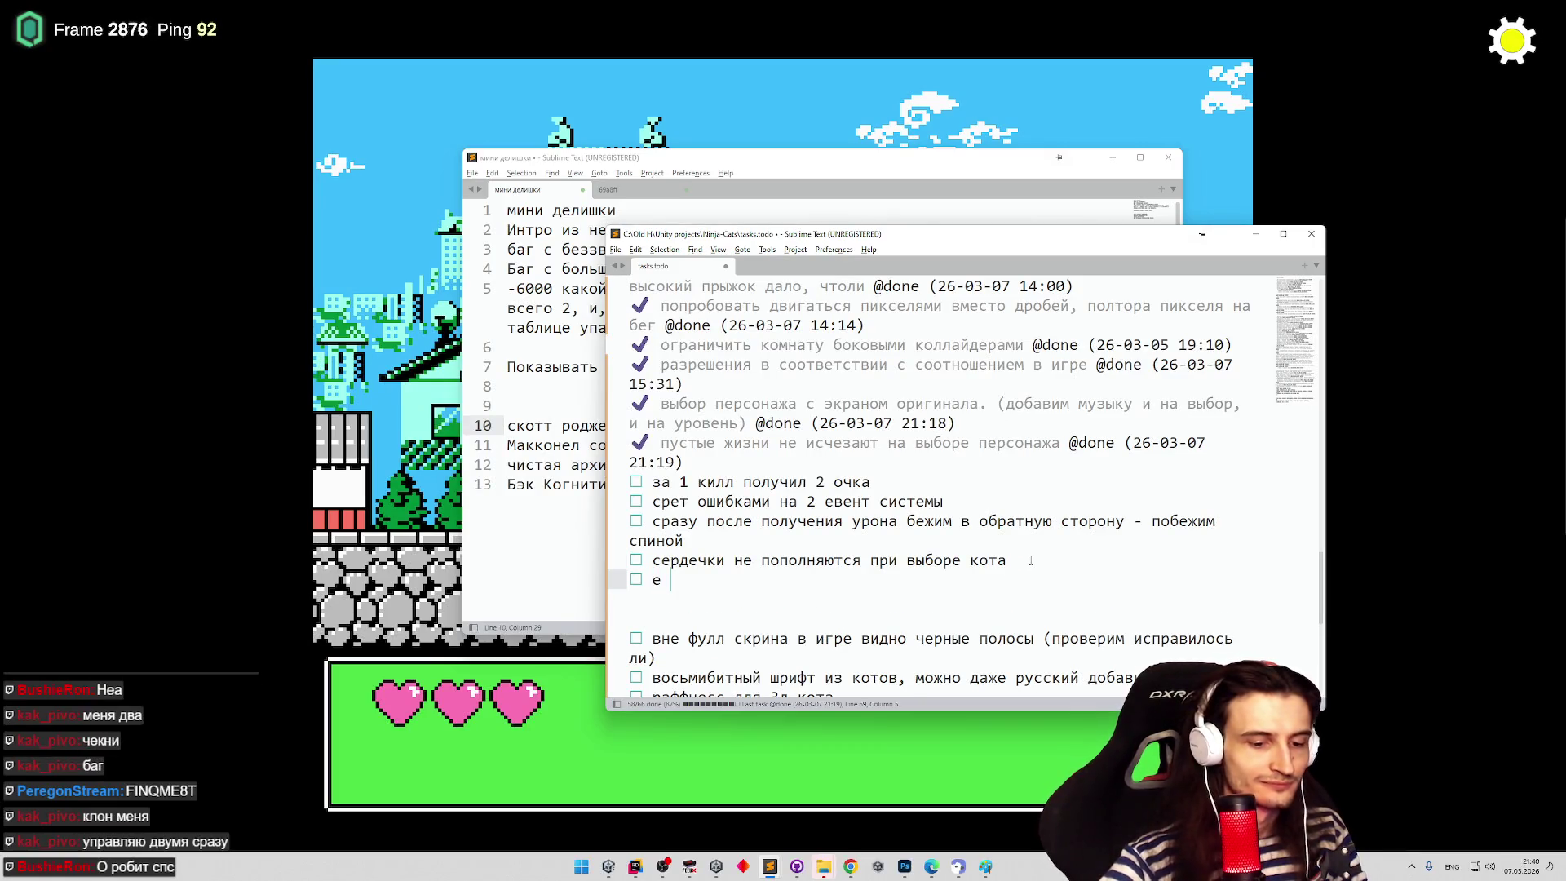
text(f g)
key(BackSpace)
key(BackSpace)
key(BackSpace)
key(alt+shift)
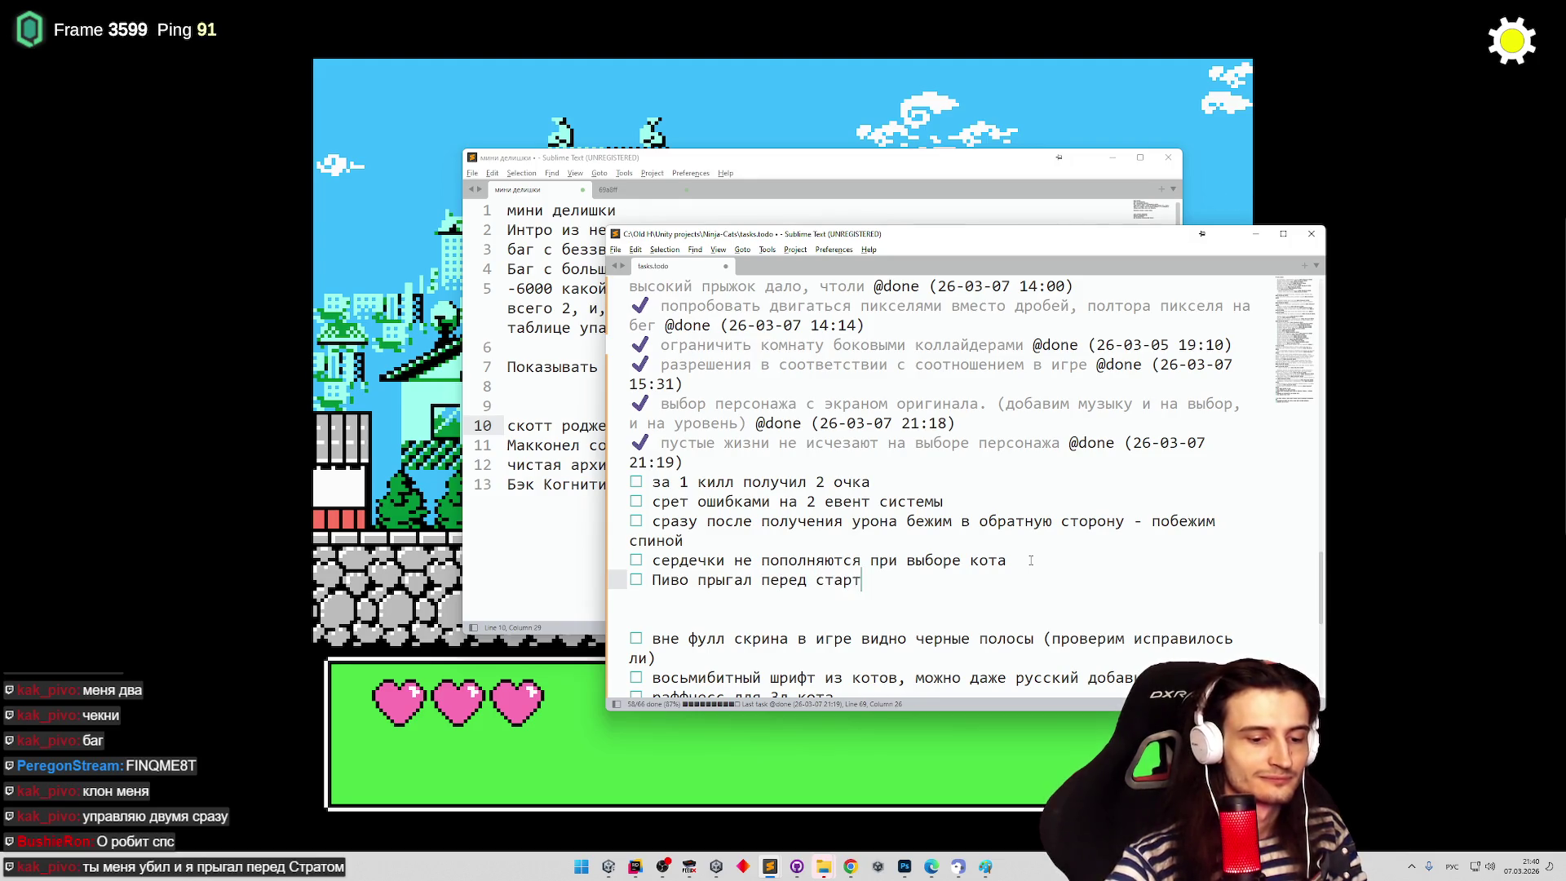
text(ил двоих себя)
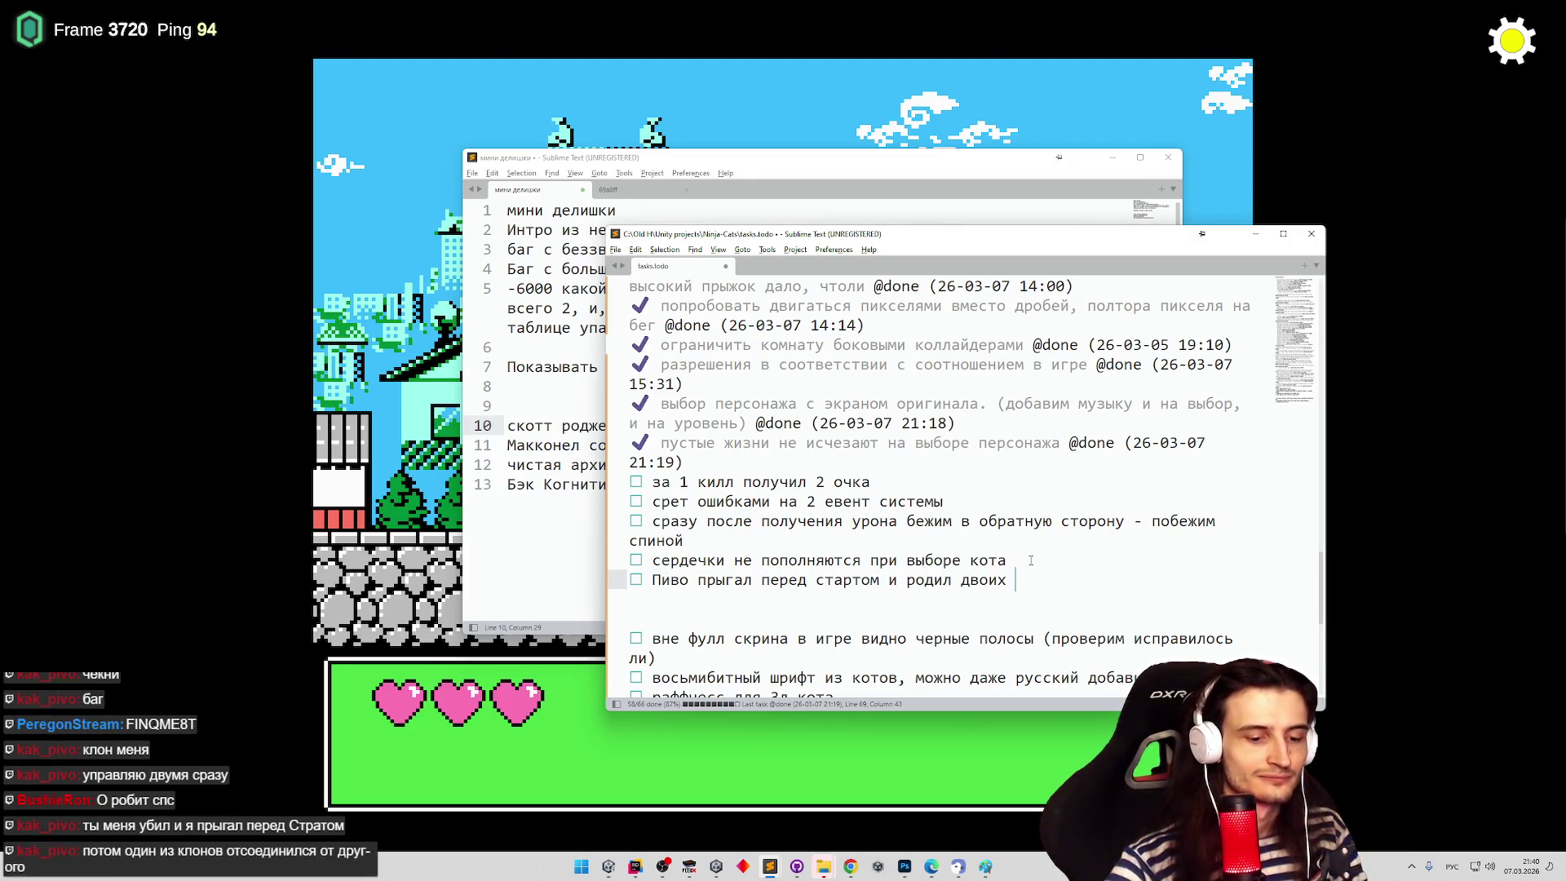
click(1256, 233)
click(995, 253)
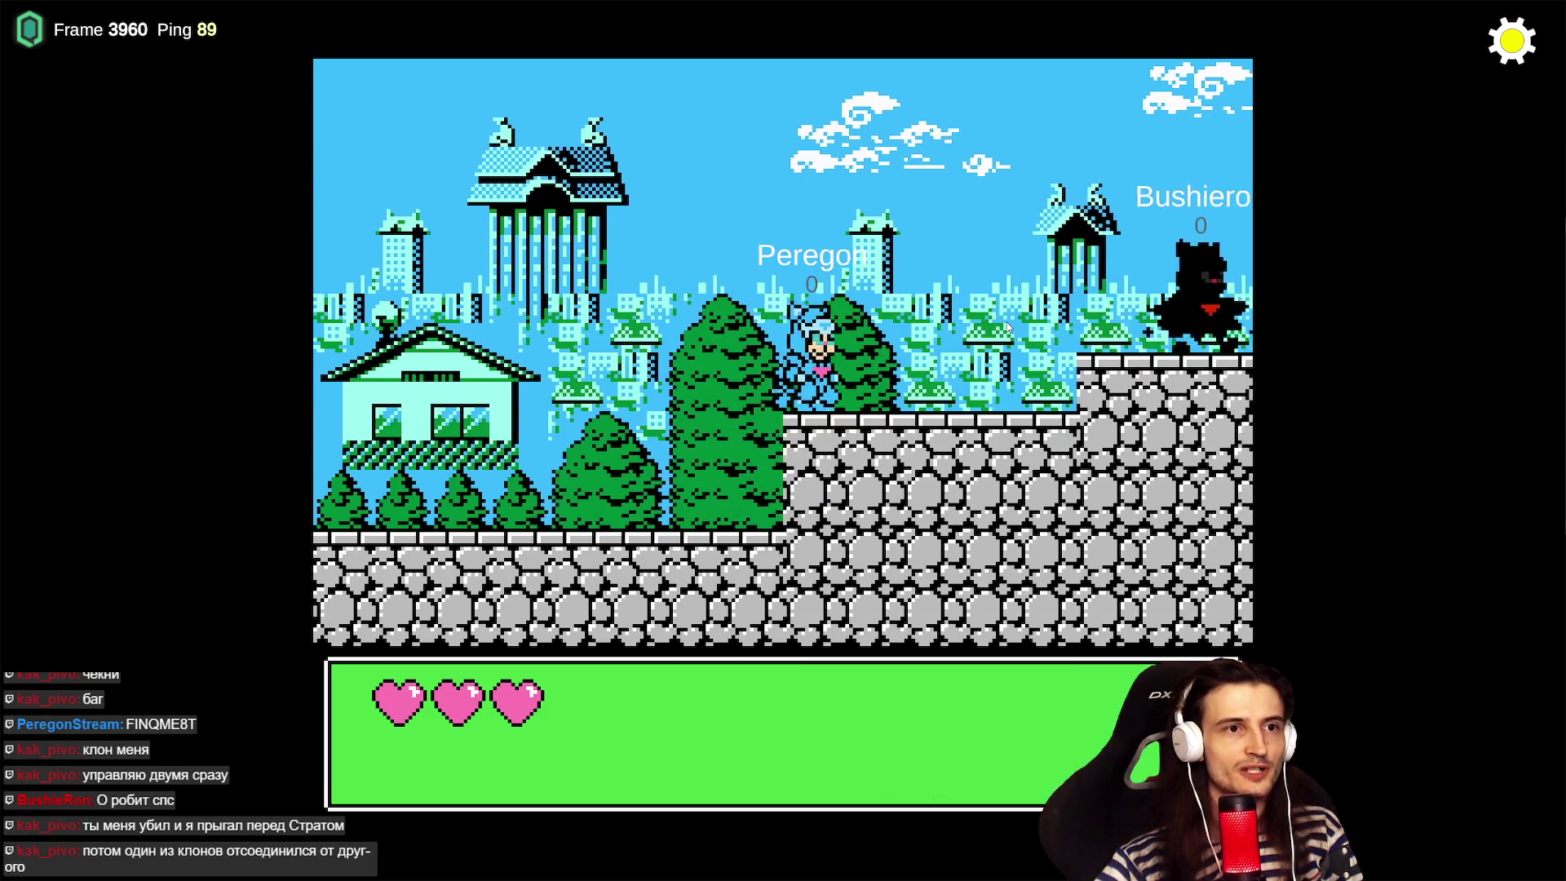
- Run the blue cat right along the wall, down to the lower ledge, then back left across the level
key(Right)
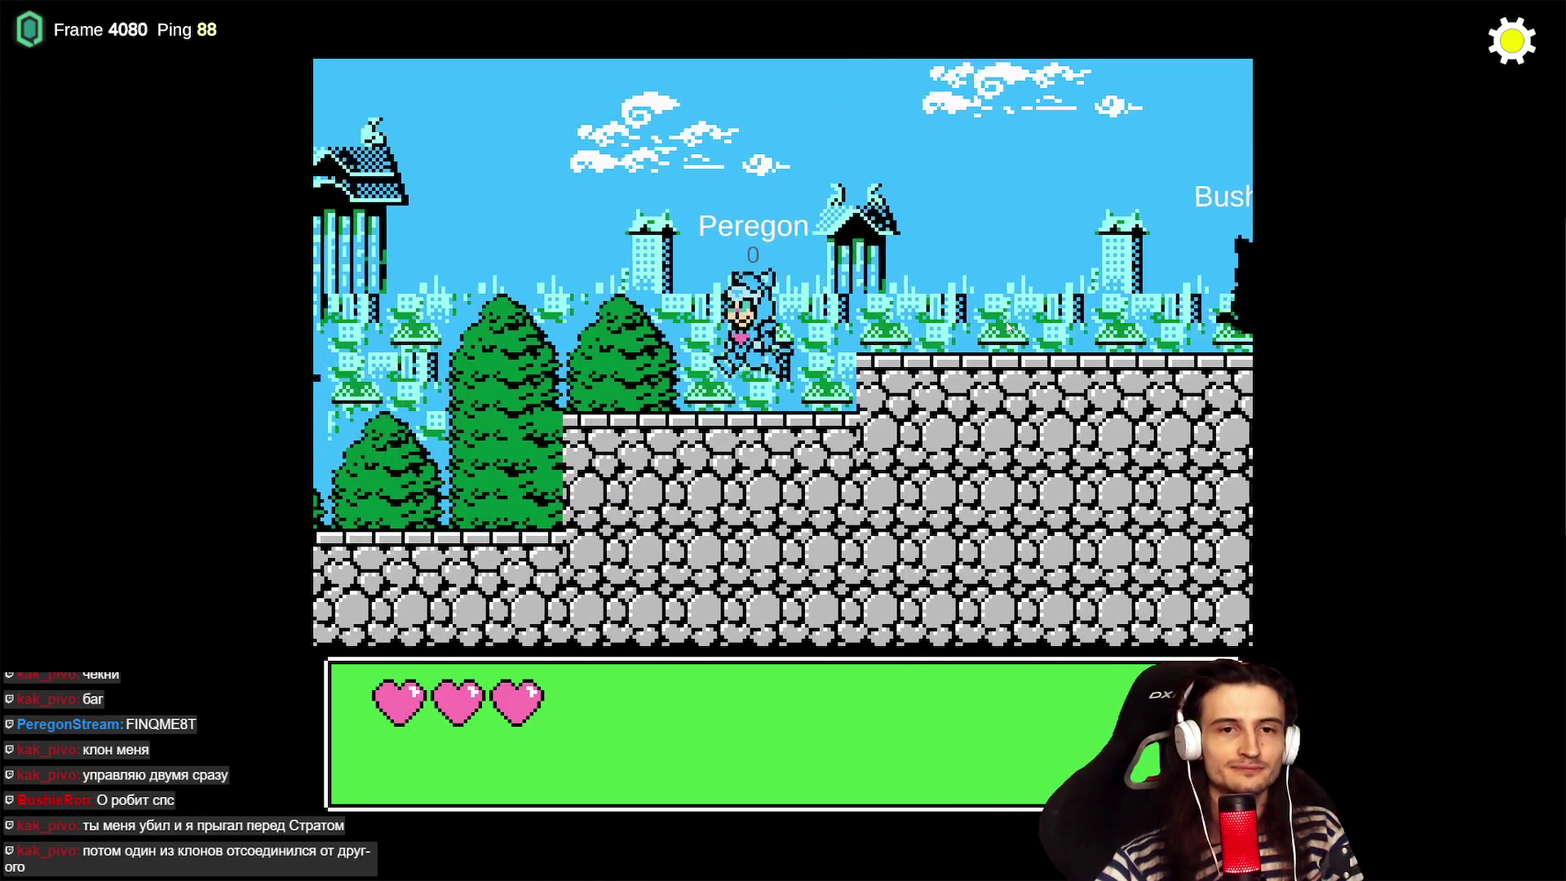
key(Right)
key(Right)
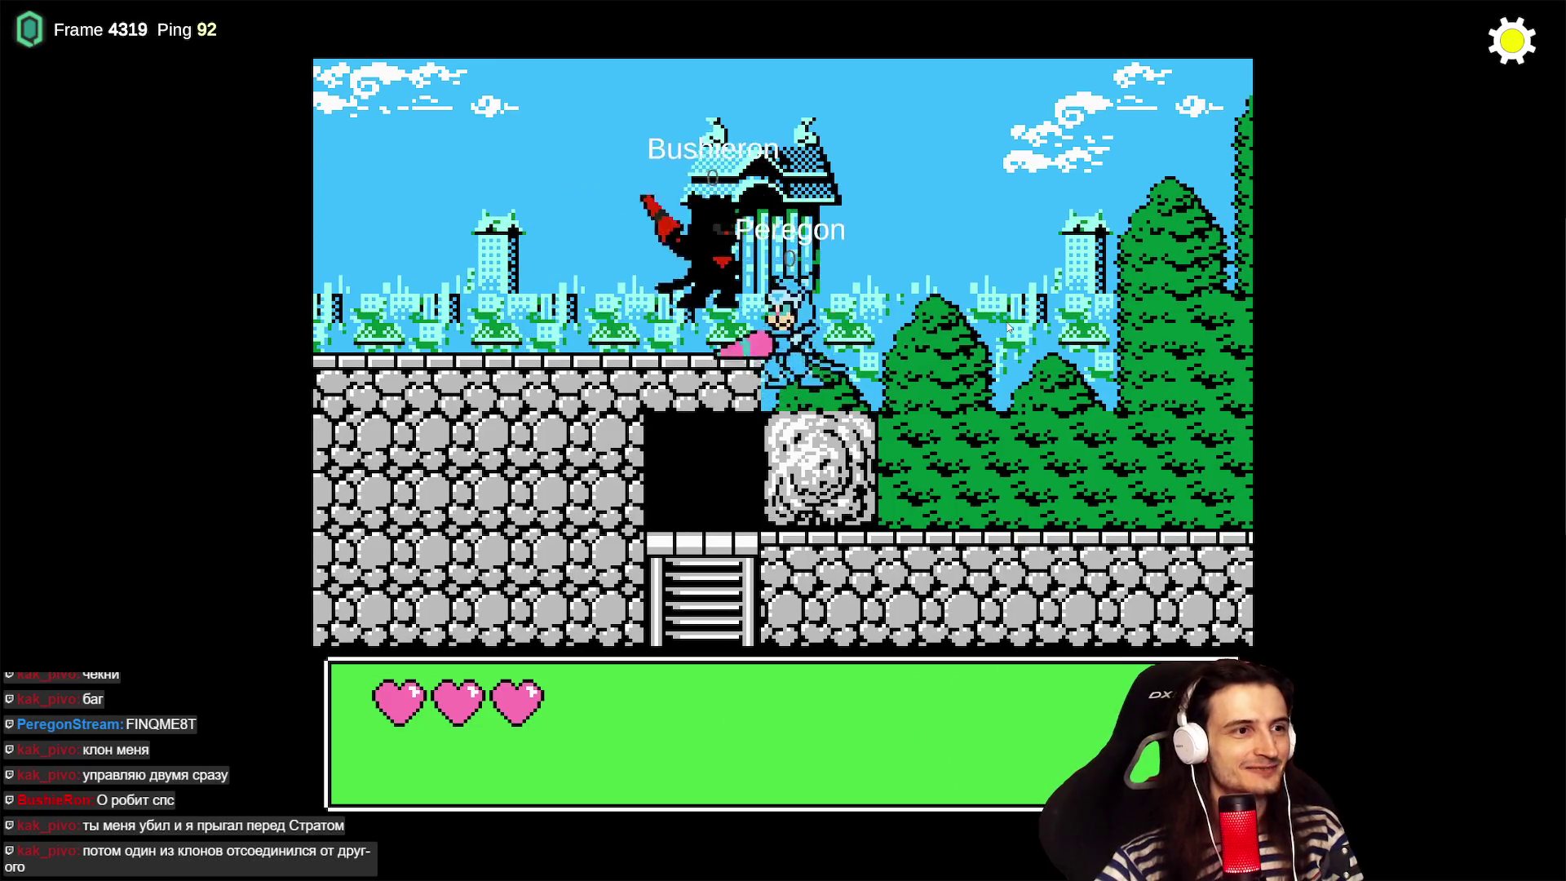
key(Right)
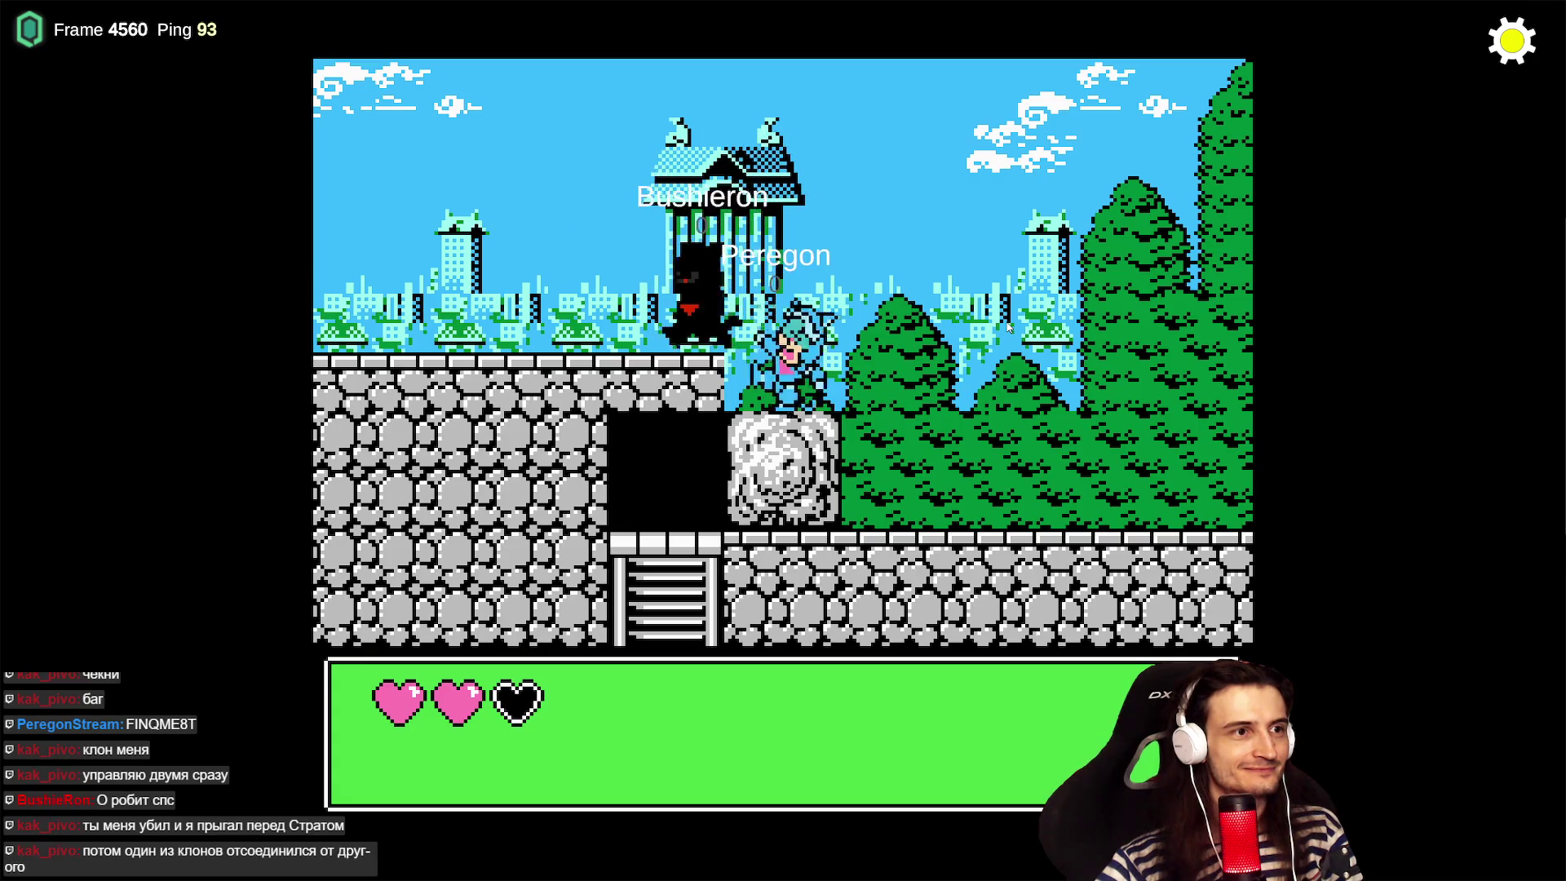
key(Left)
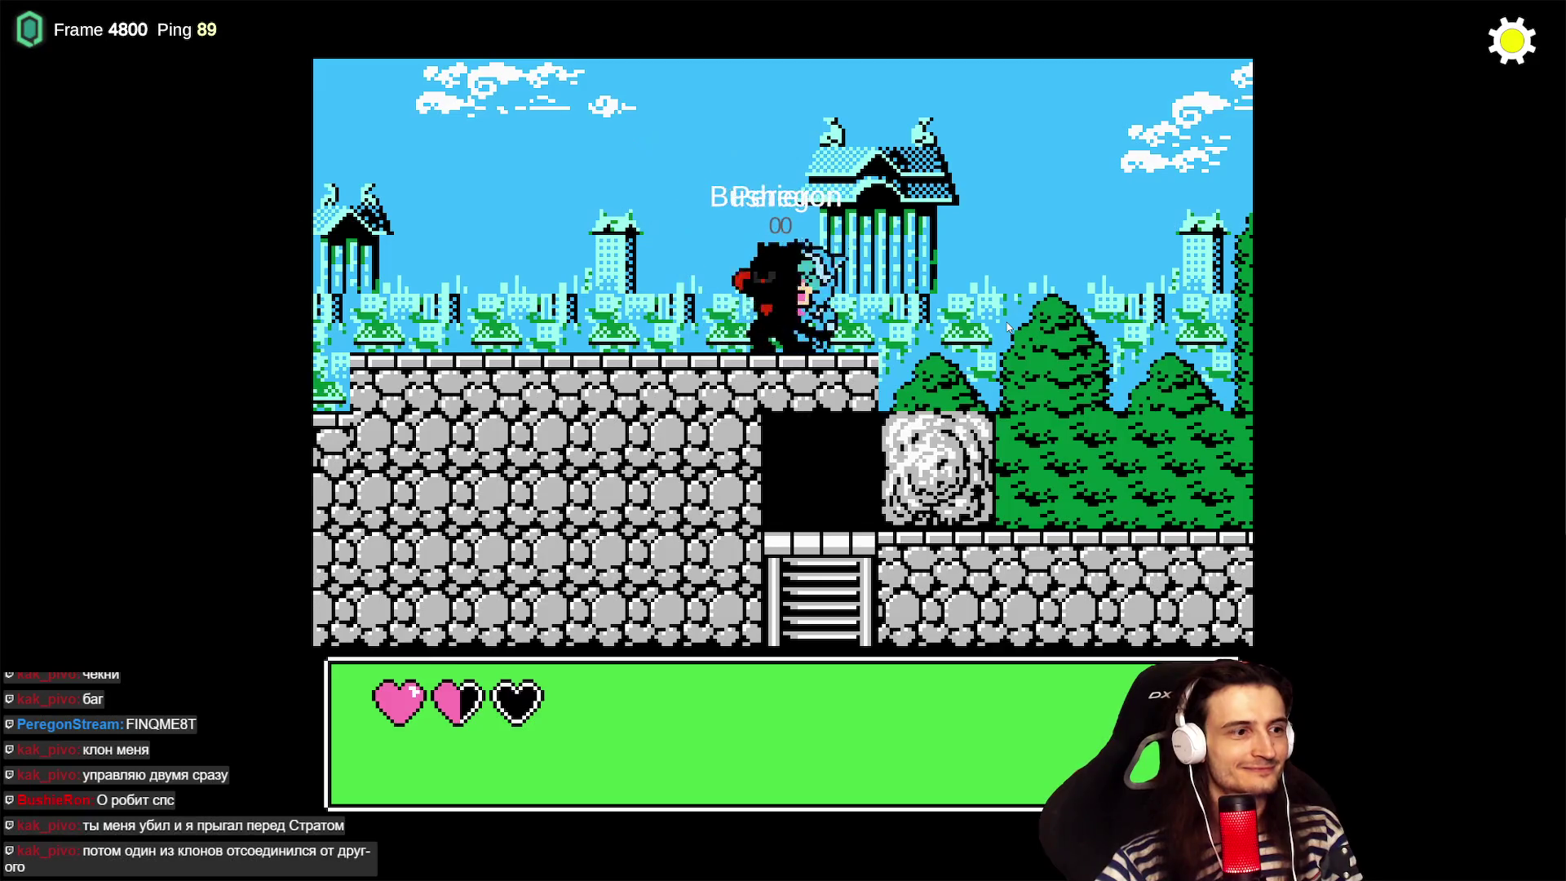
key(Left)
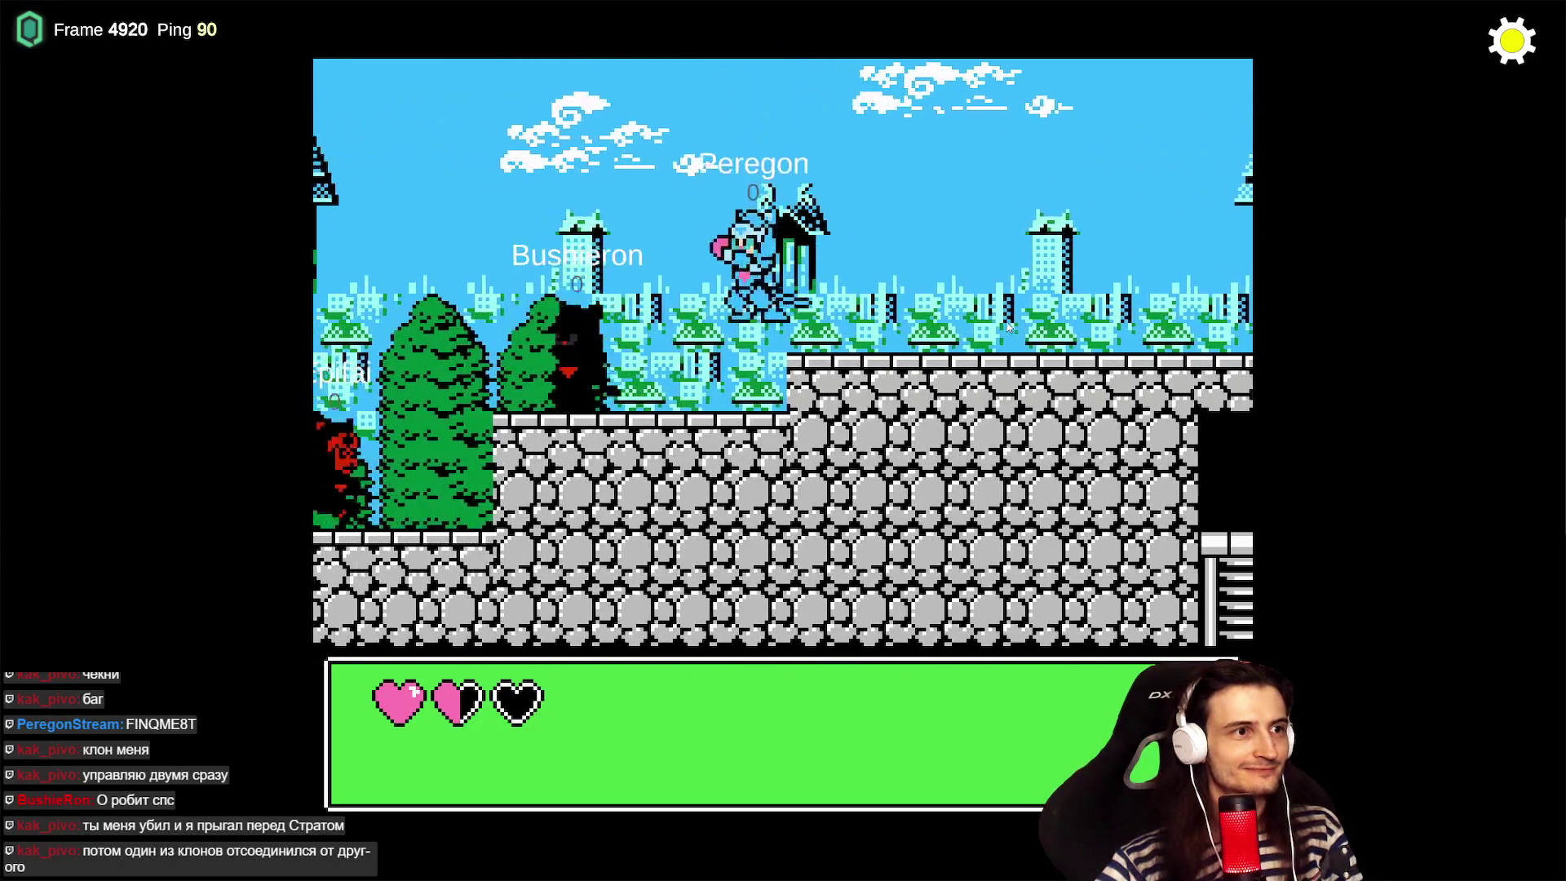
key(Left)
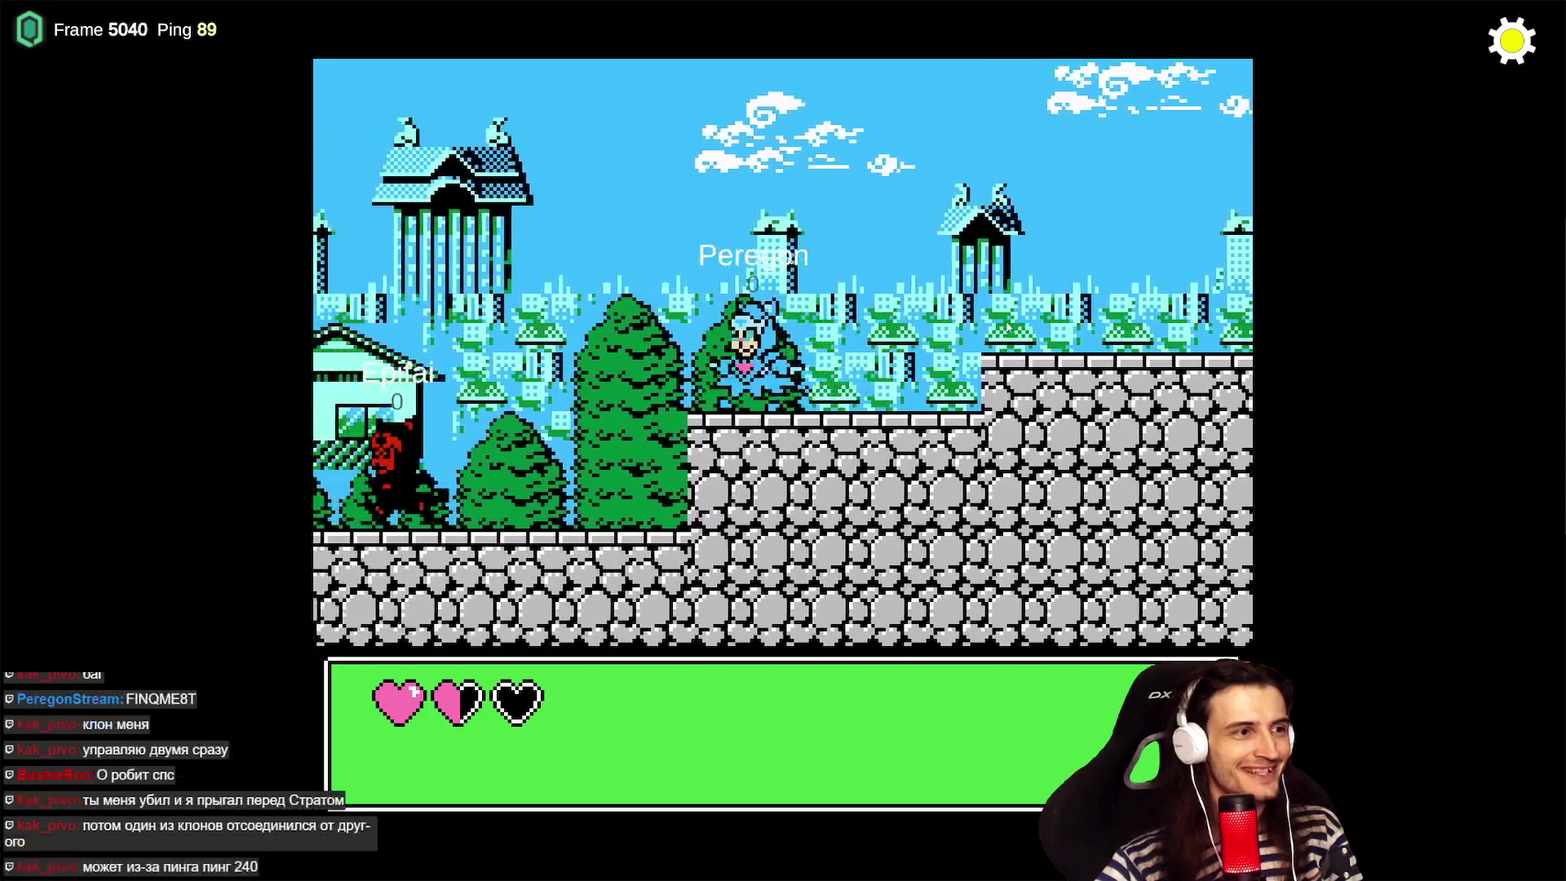
key(Left)
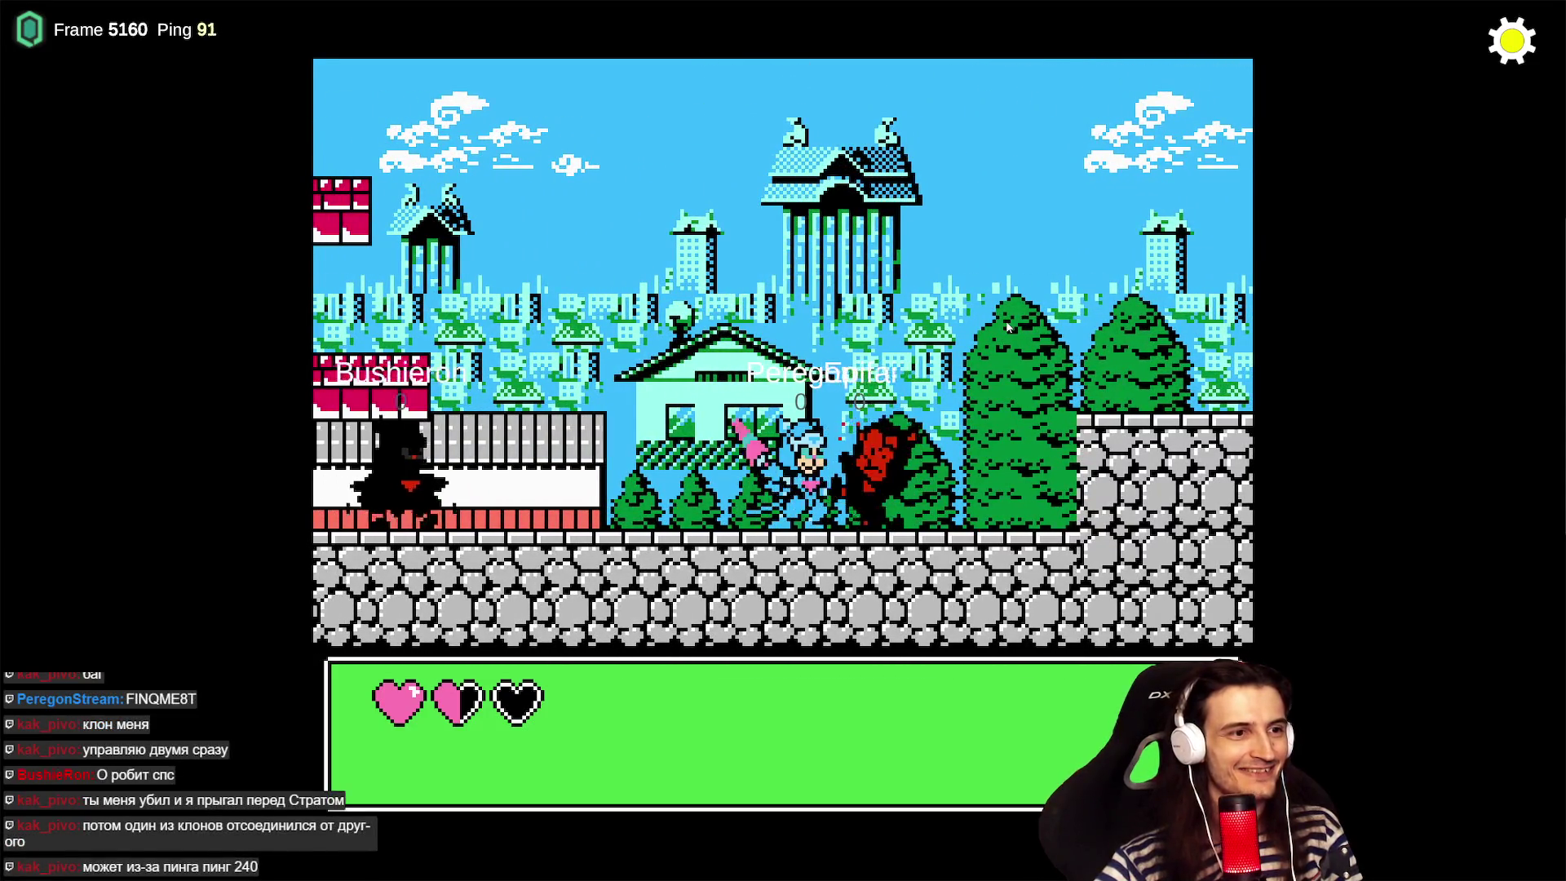
key(Left)
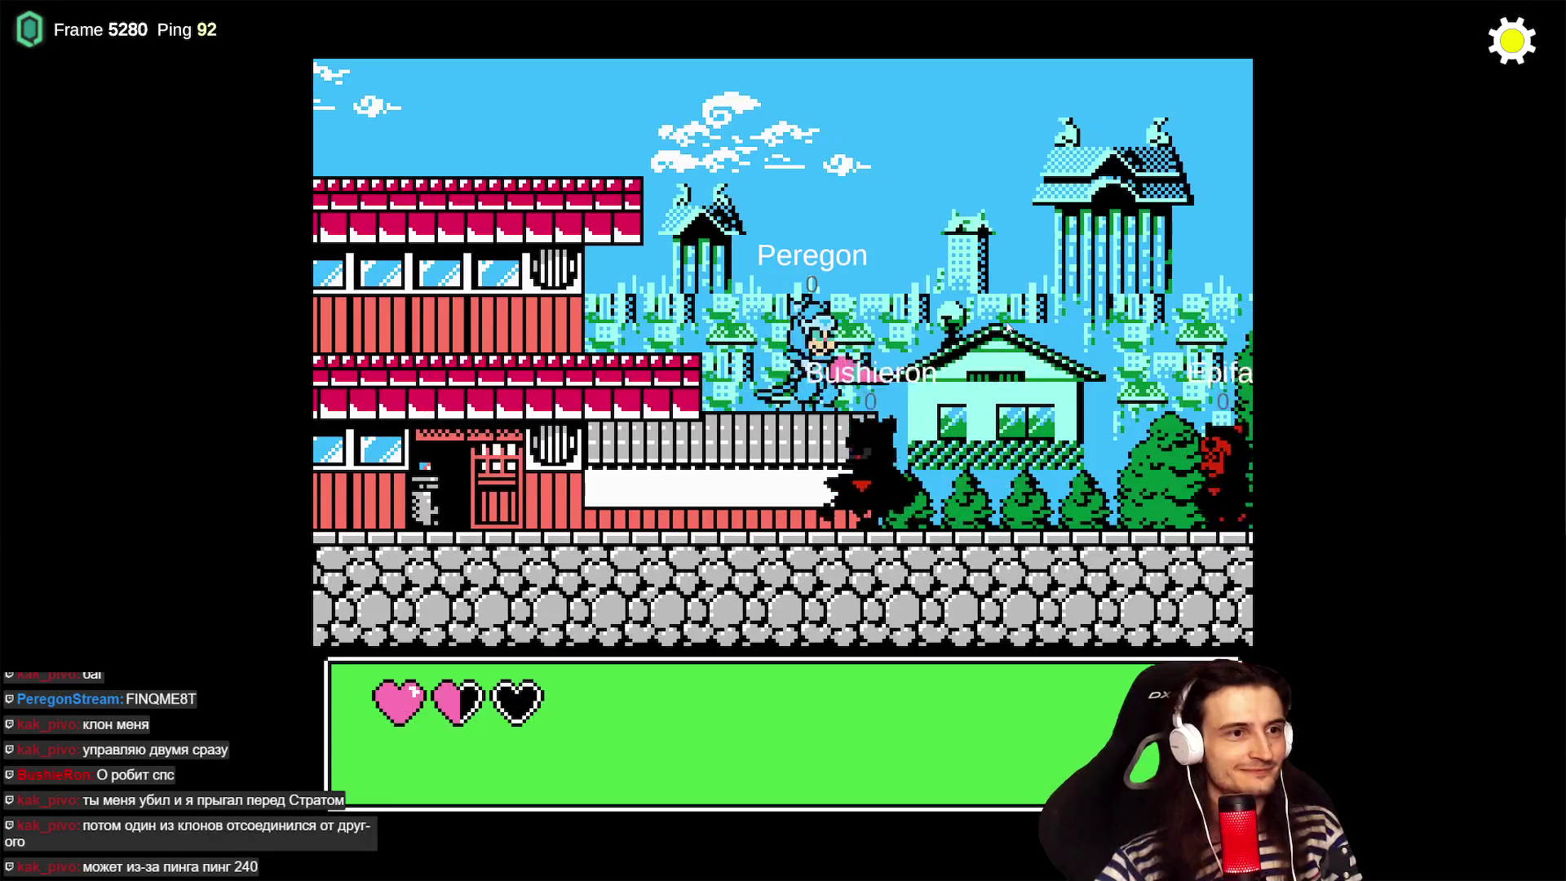
key(Right)
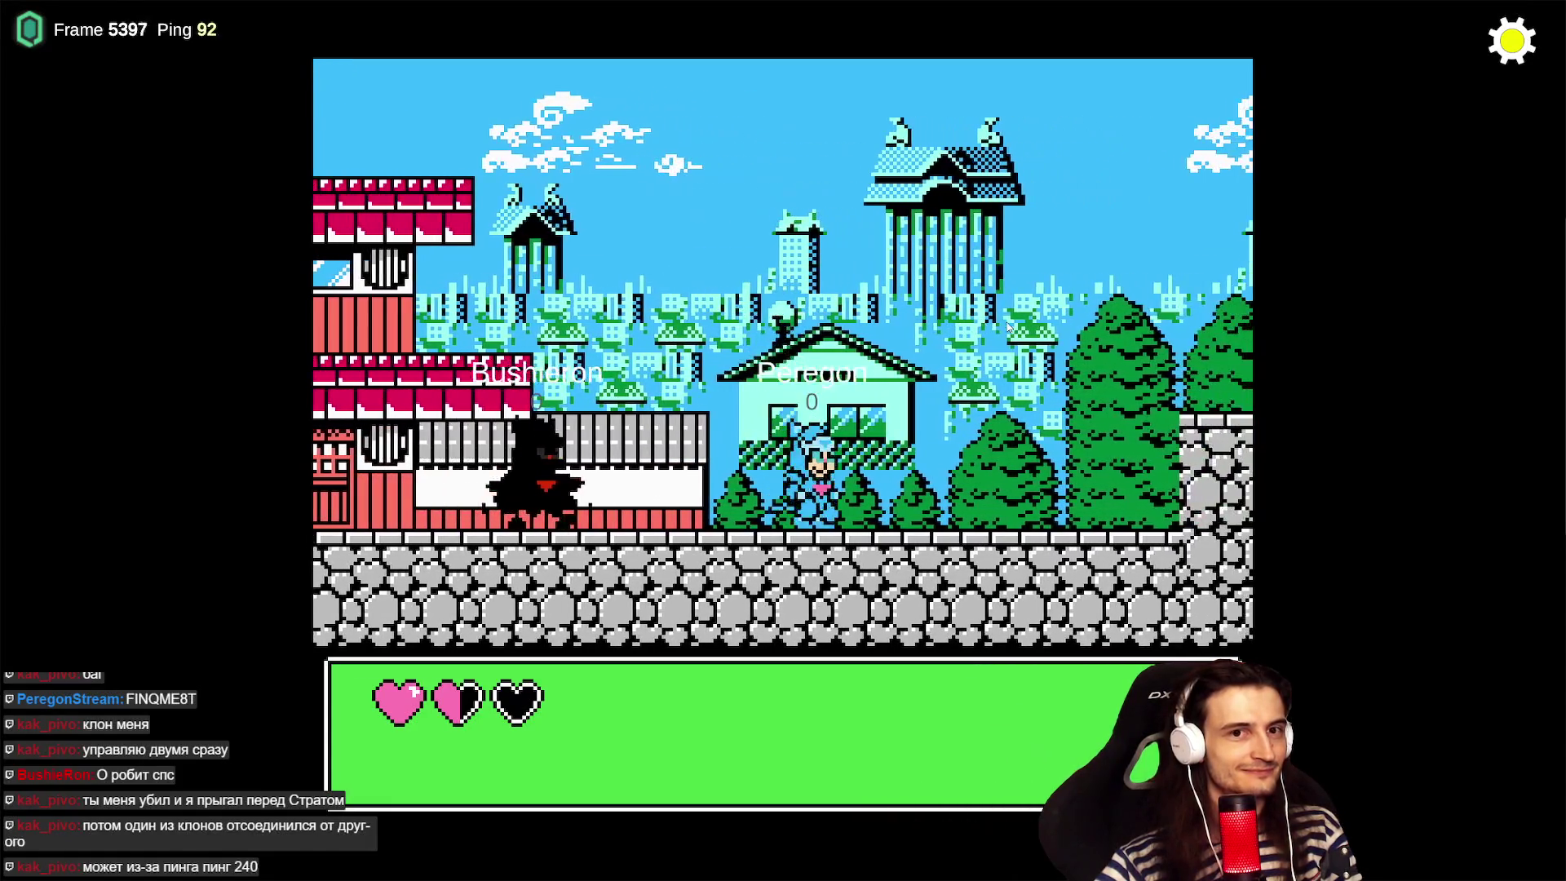
- Move the blue cat between the building's floors and leap at the black cat to fight it
key(Left)
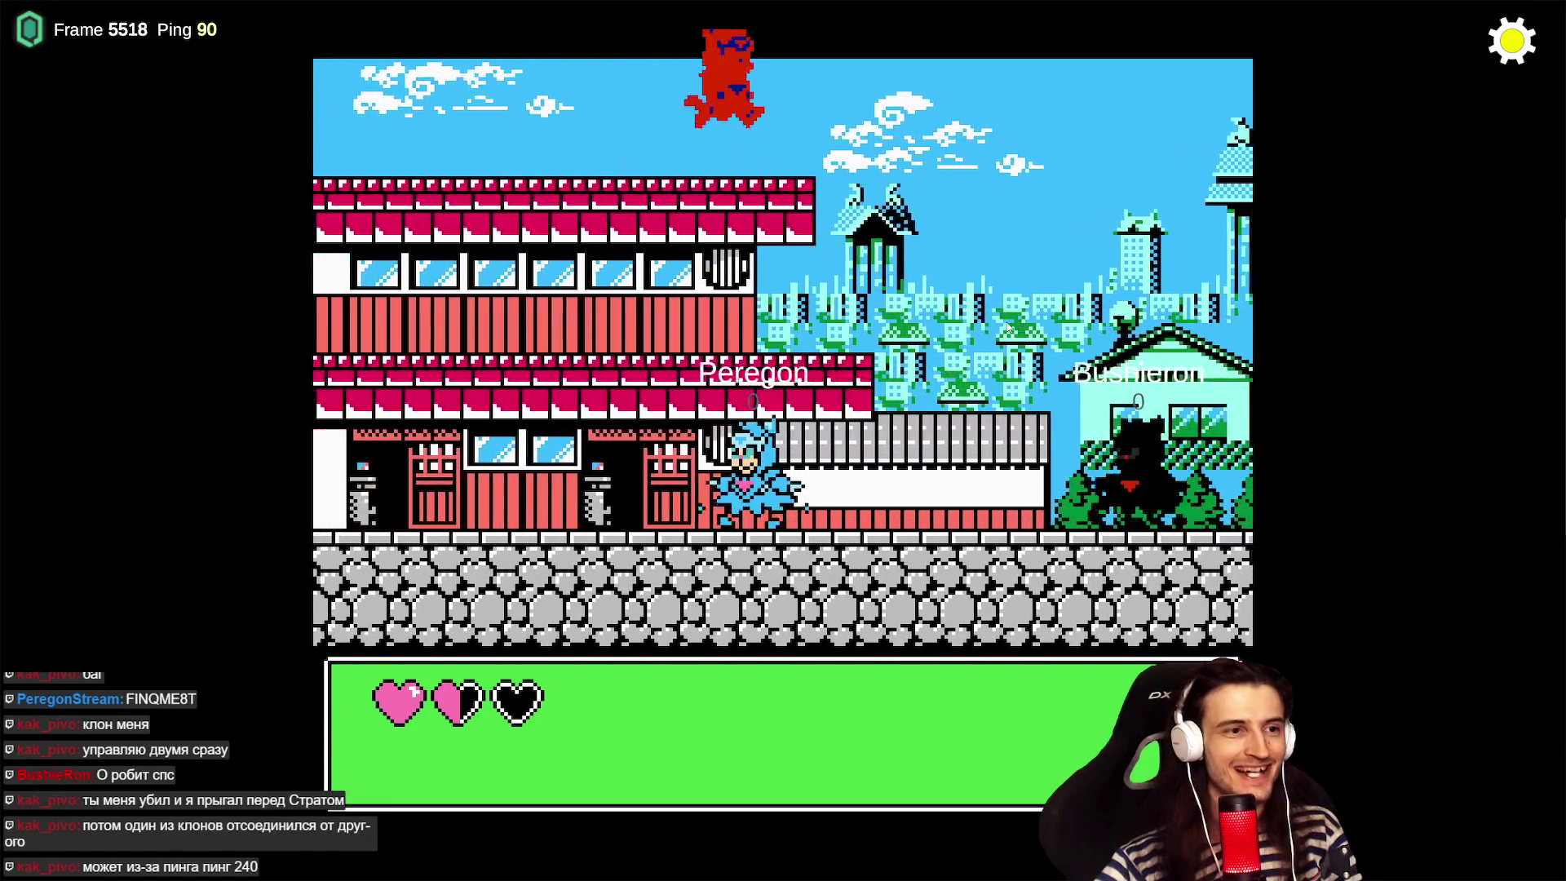
key(Left)
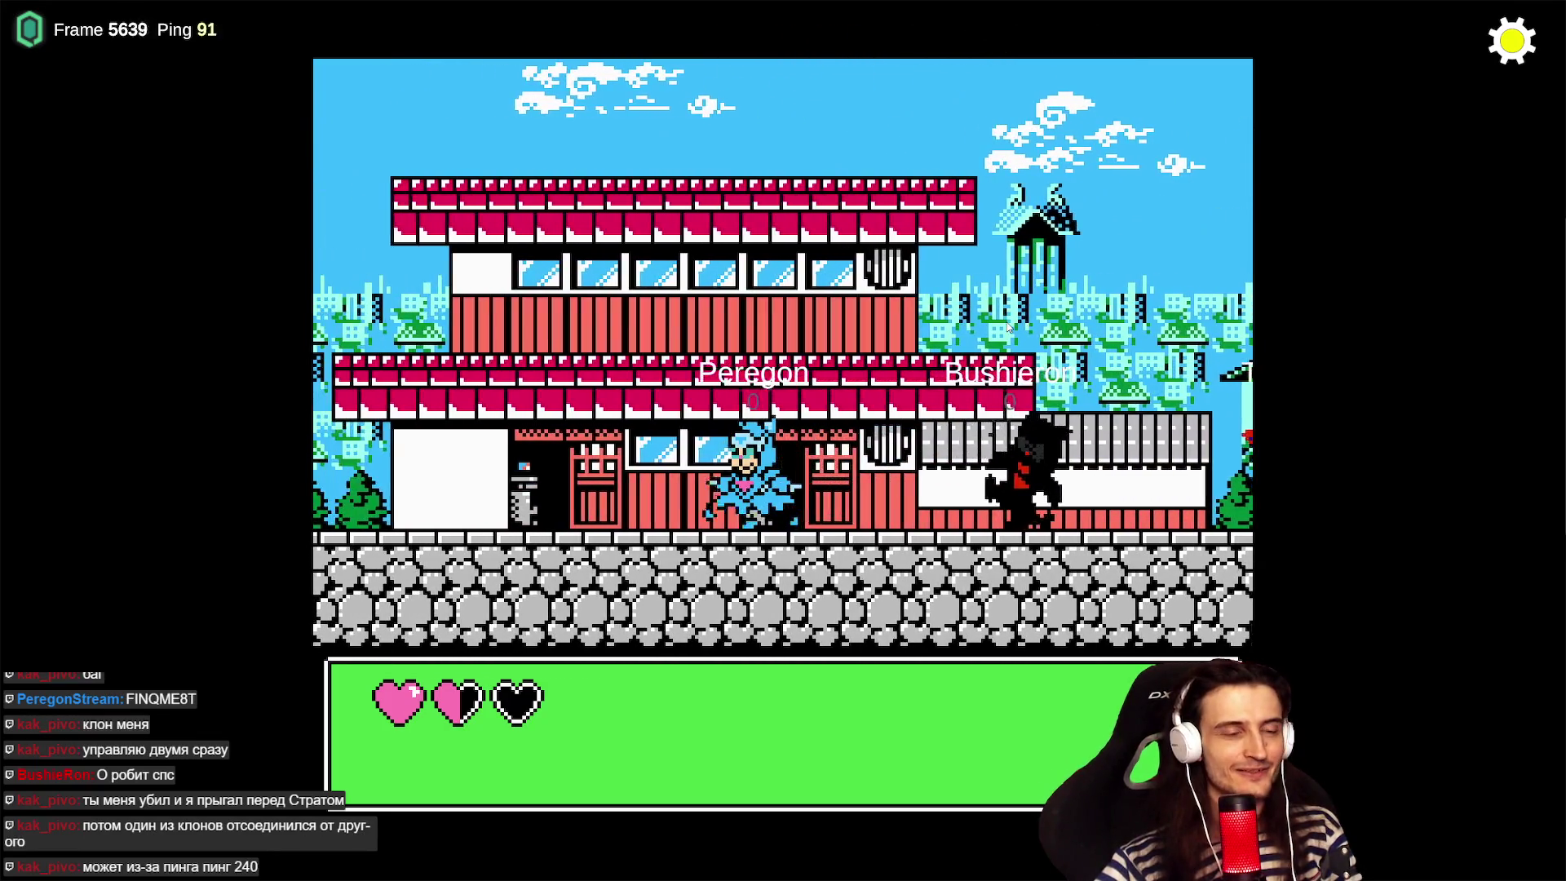
key(x)
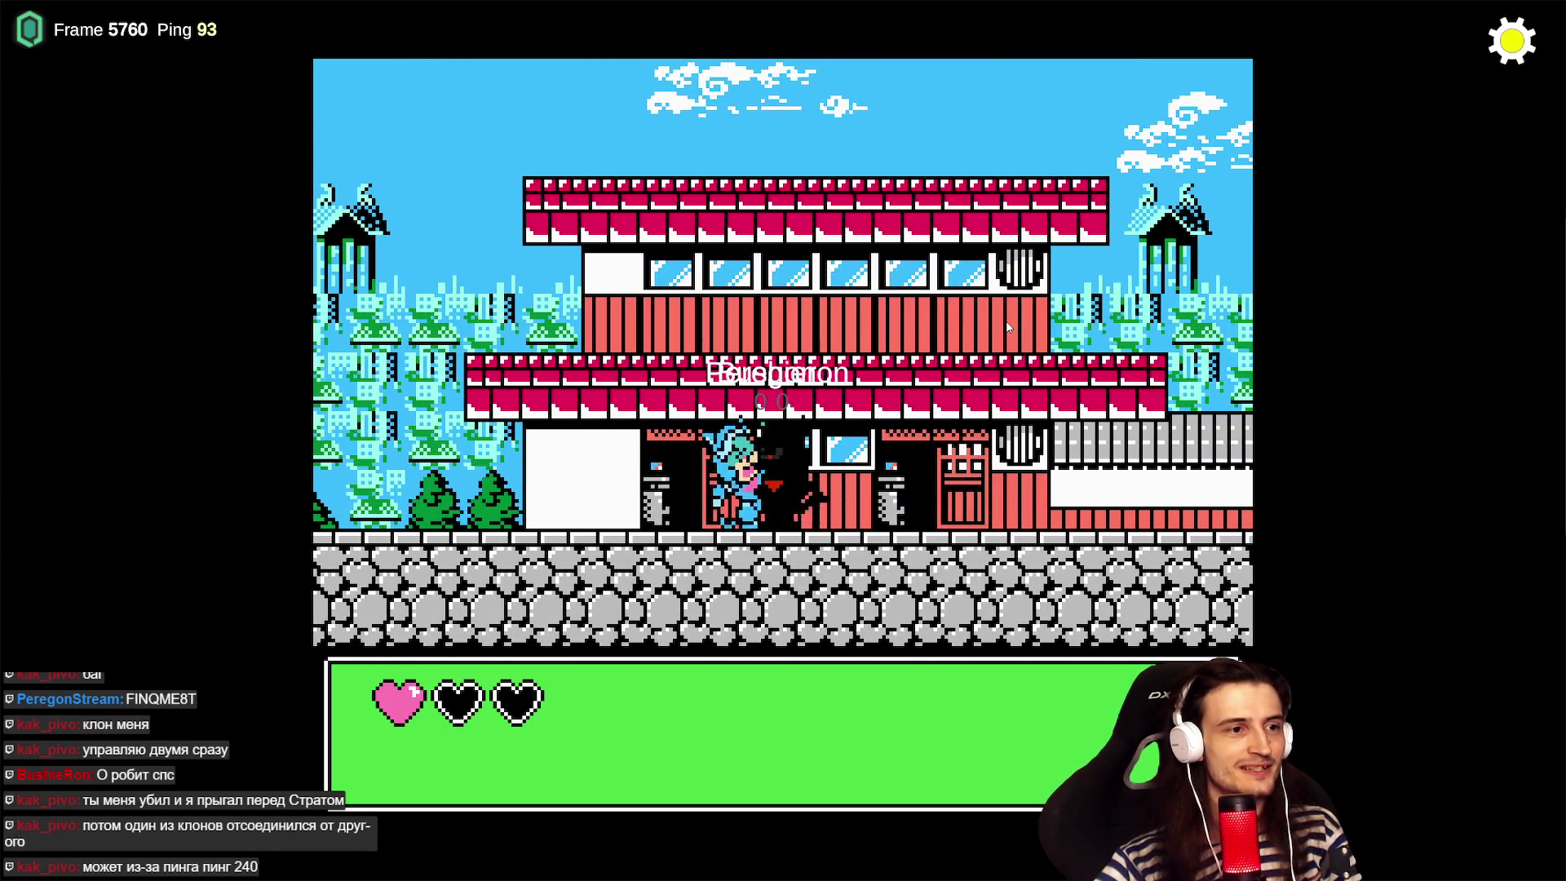
key(Left)
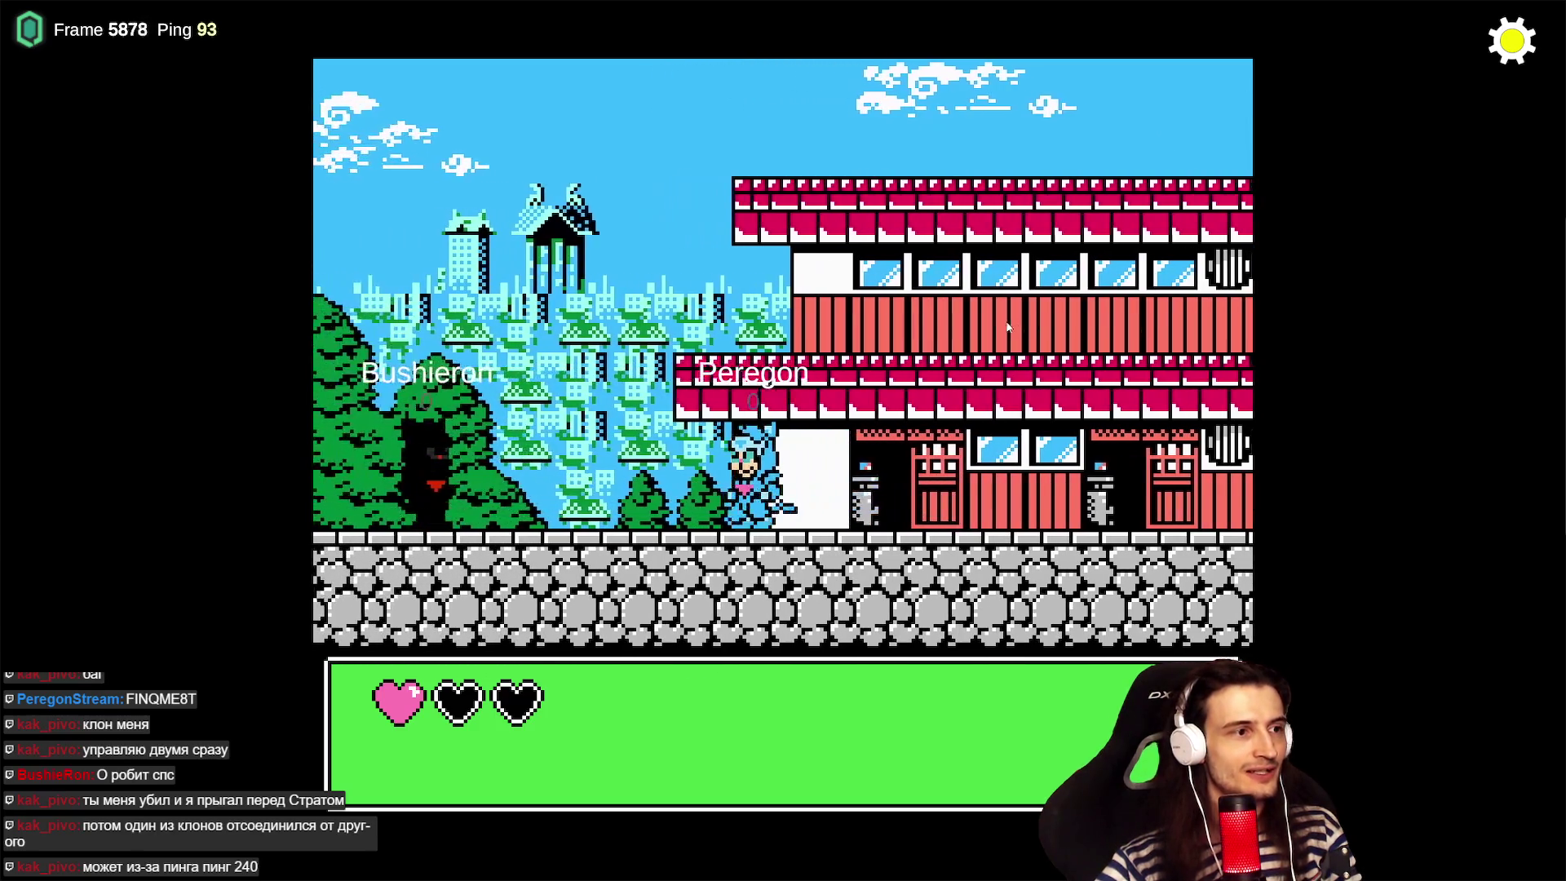
key(Left)
key(x)
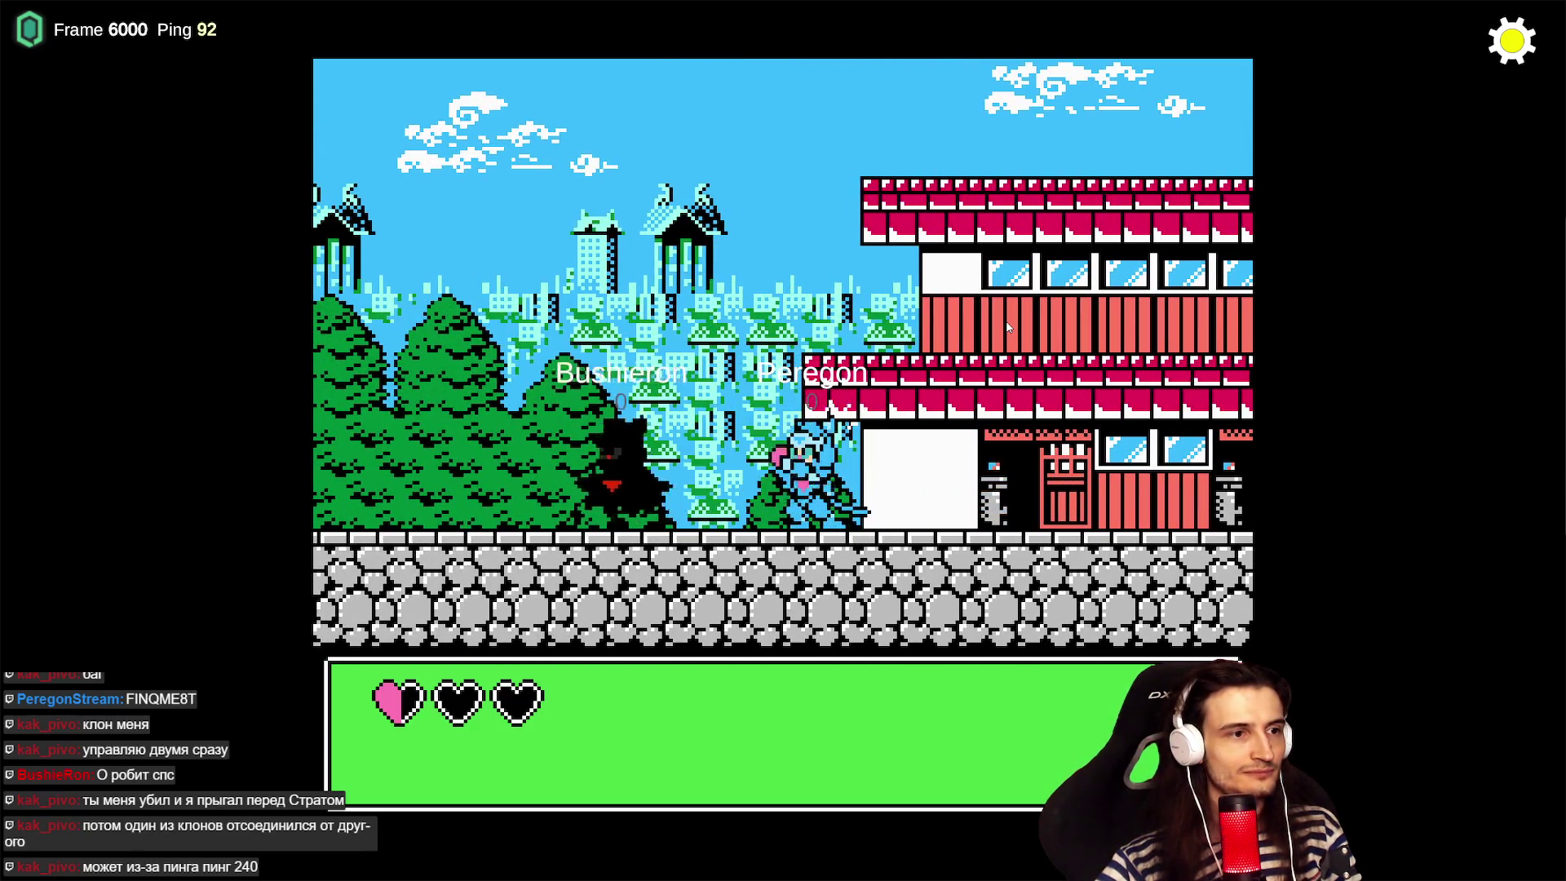
key(Left)
key(x)
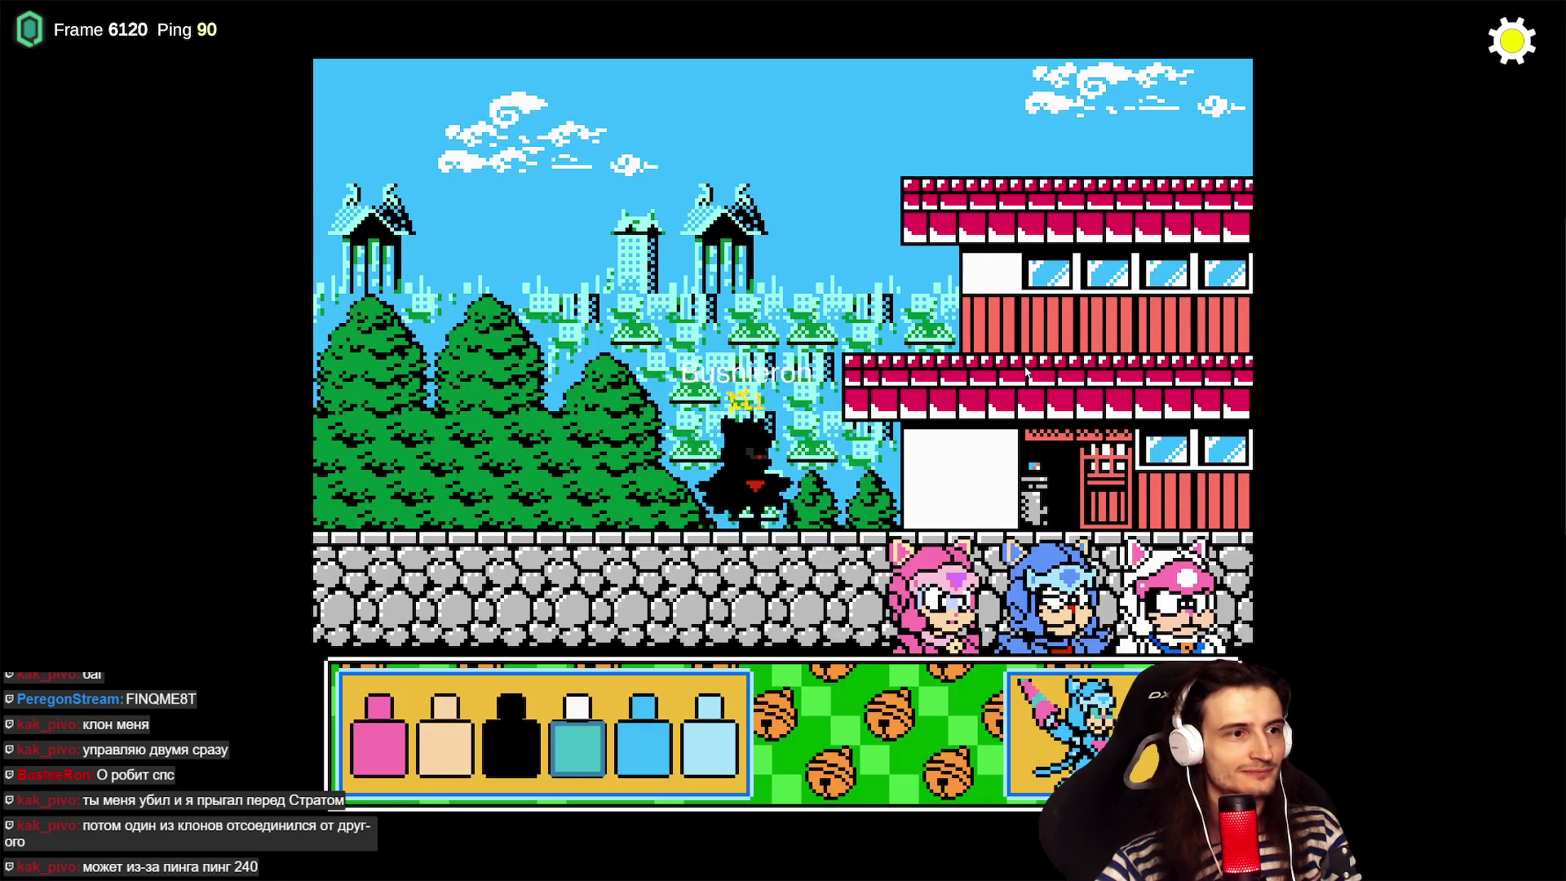
- Choose the pink cat, respawn, and run it left and then far right across the ground
key(Left)
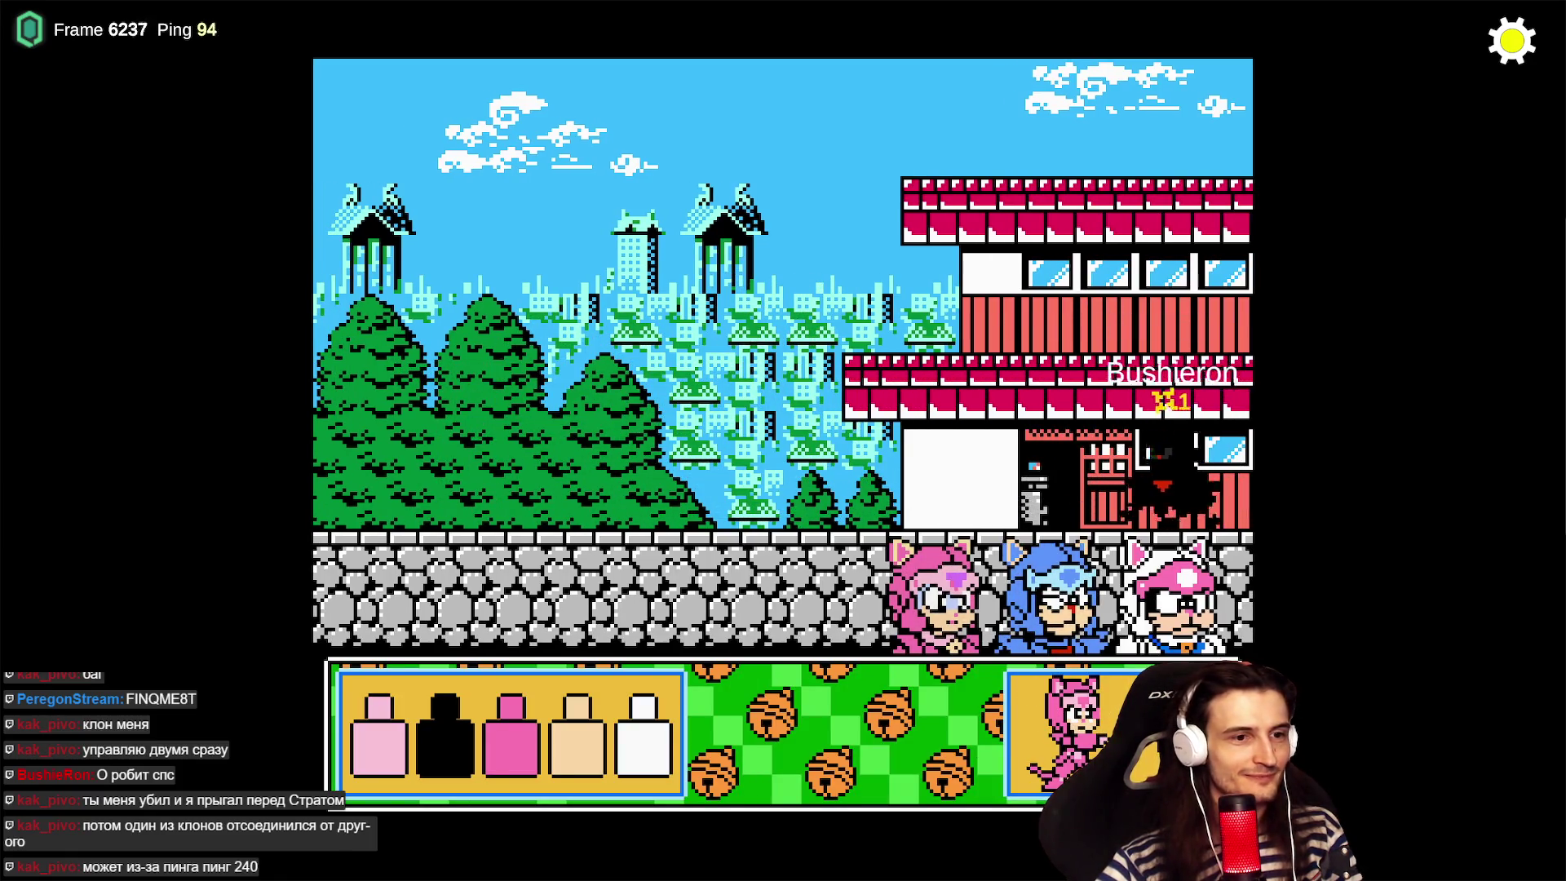
key(x)
key(Left)
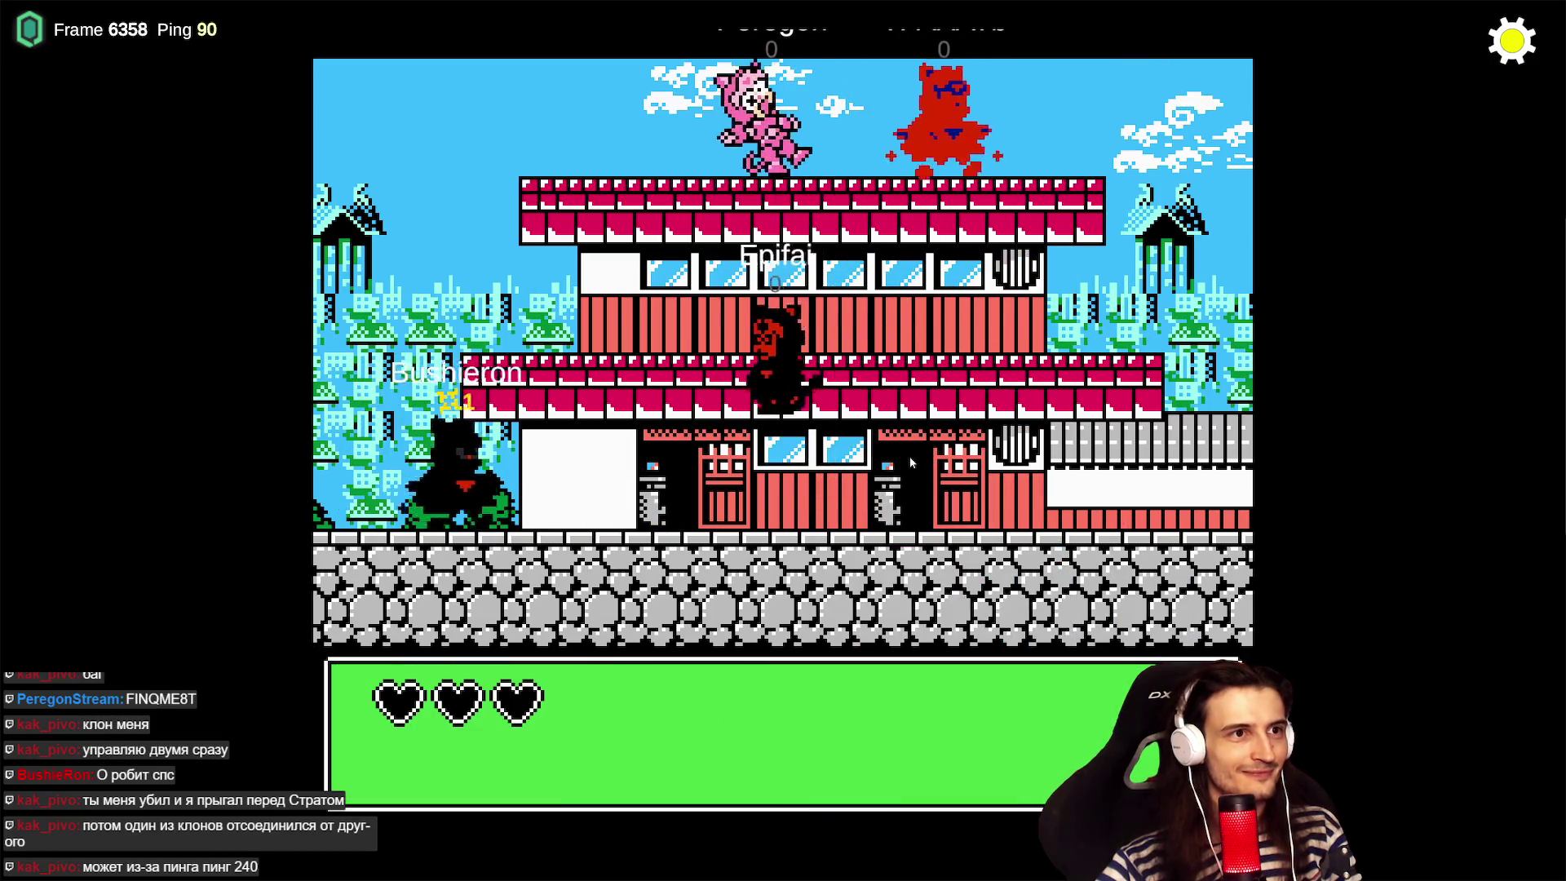
key(Left)
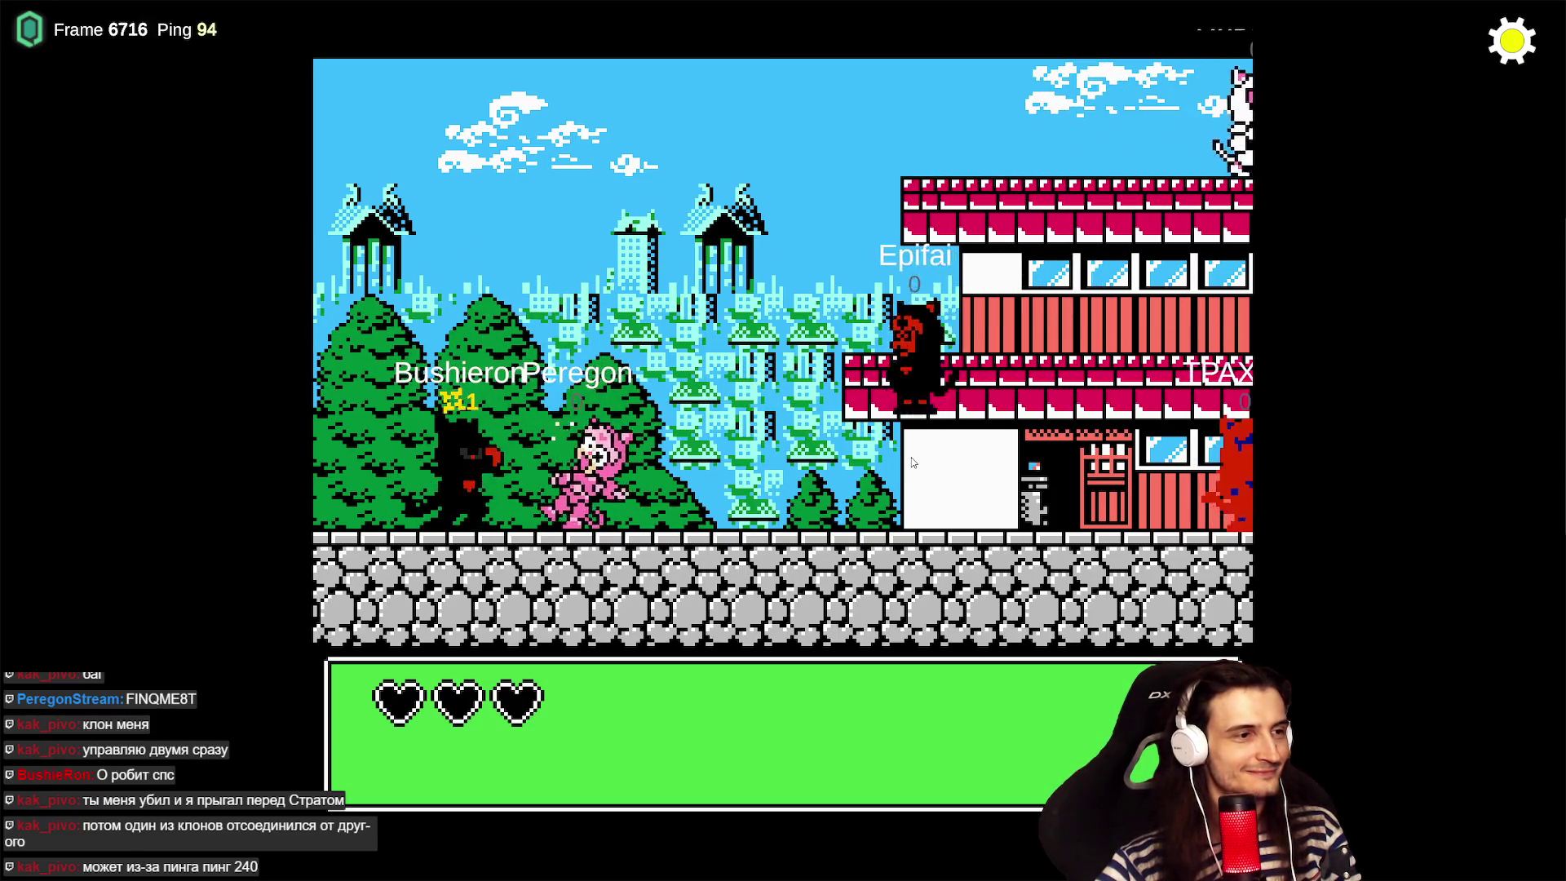
key(Left)
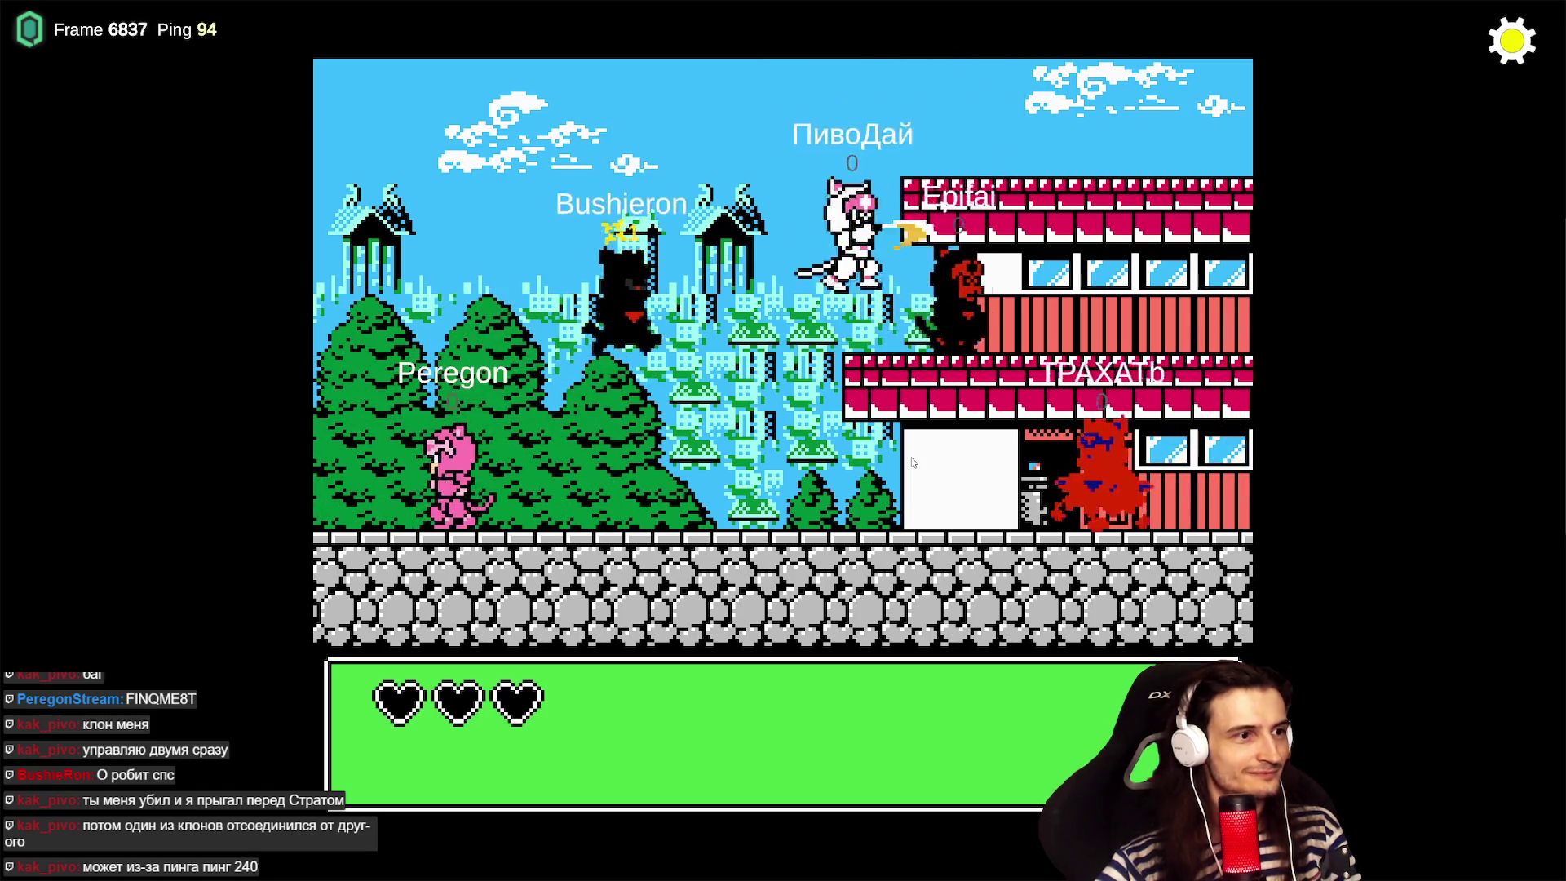
key(Right)
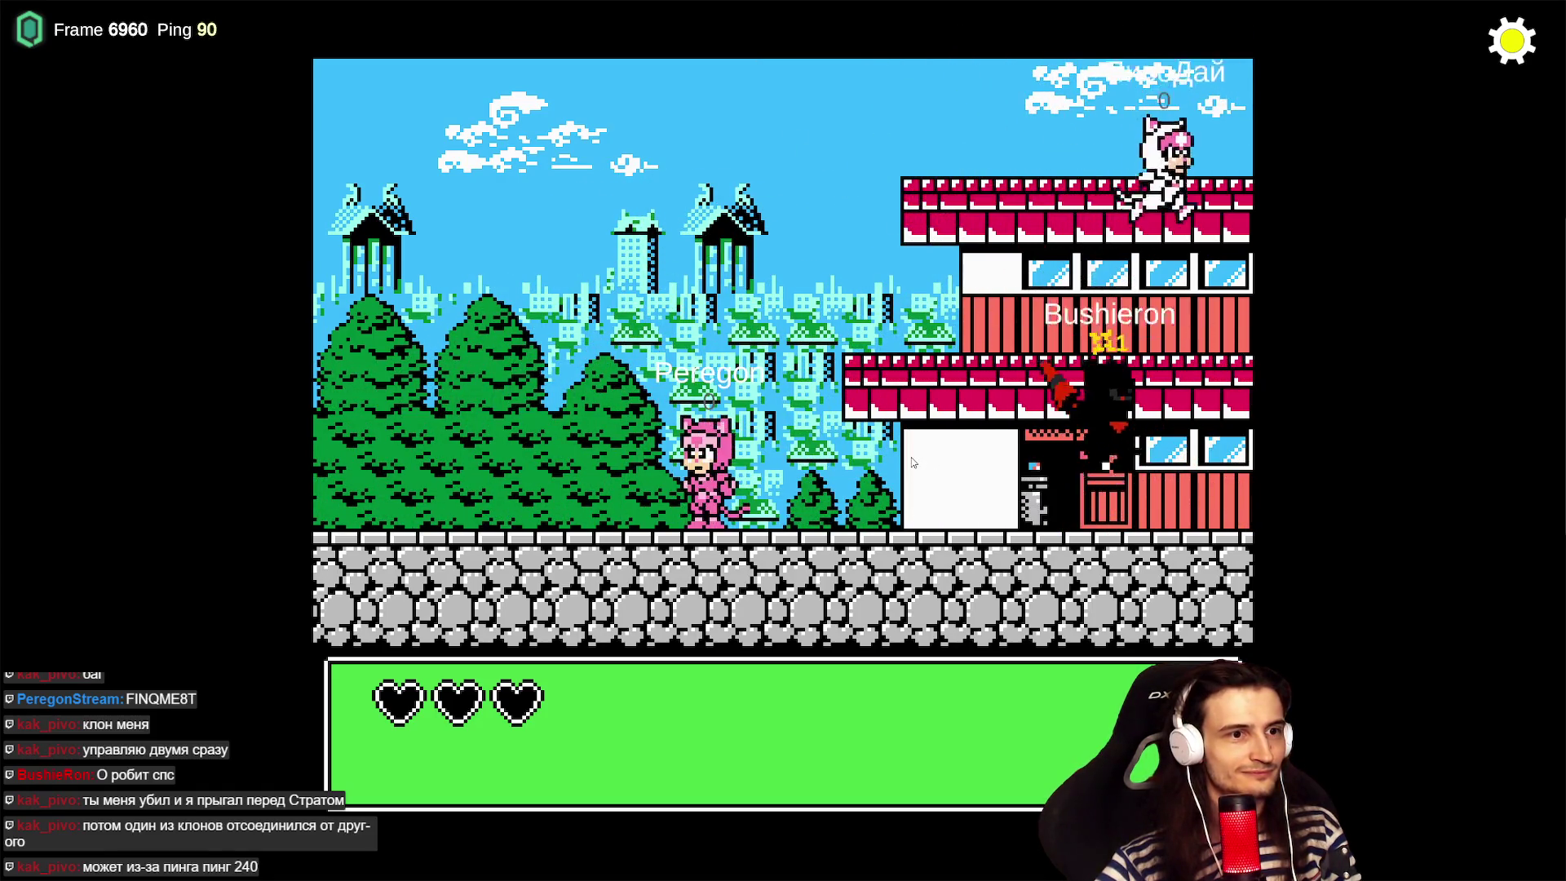
key(Right)
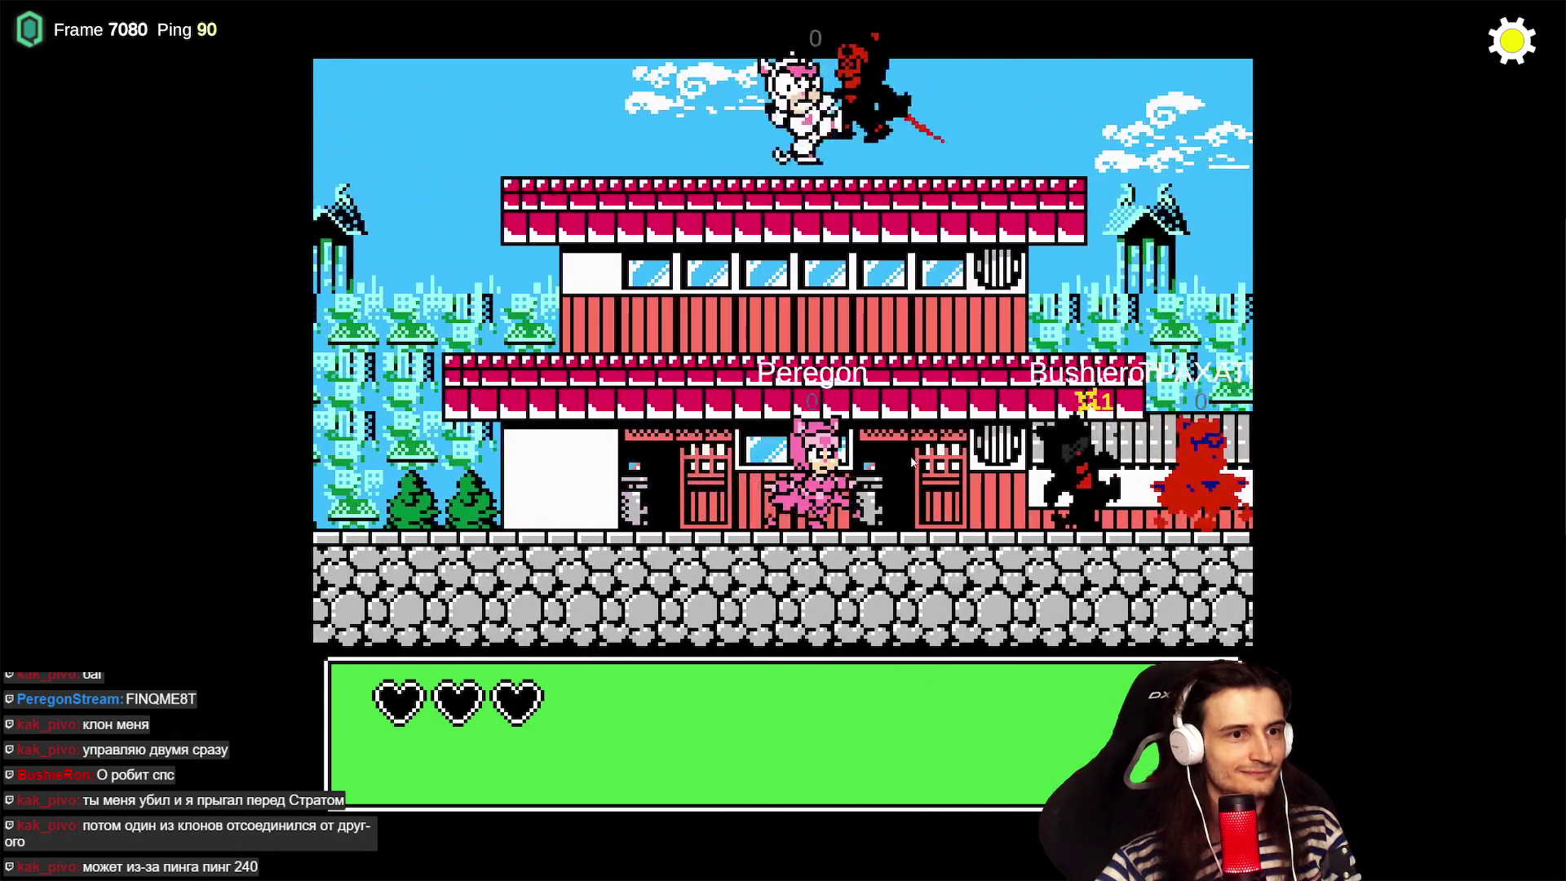
- Run the pink cat past the house, back onto the upper roof, and into the rooftop fight
key(Left)
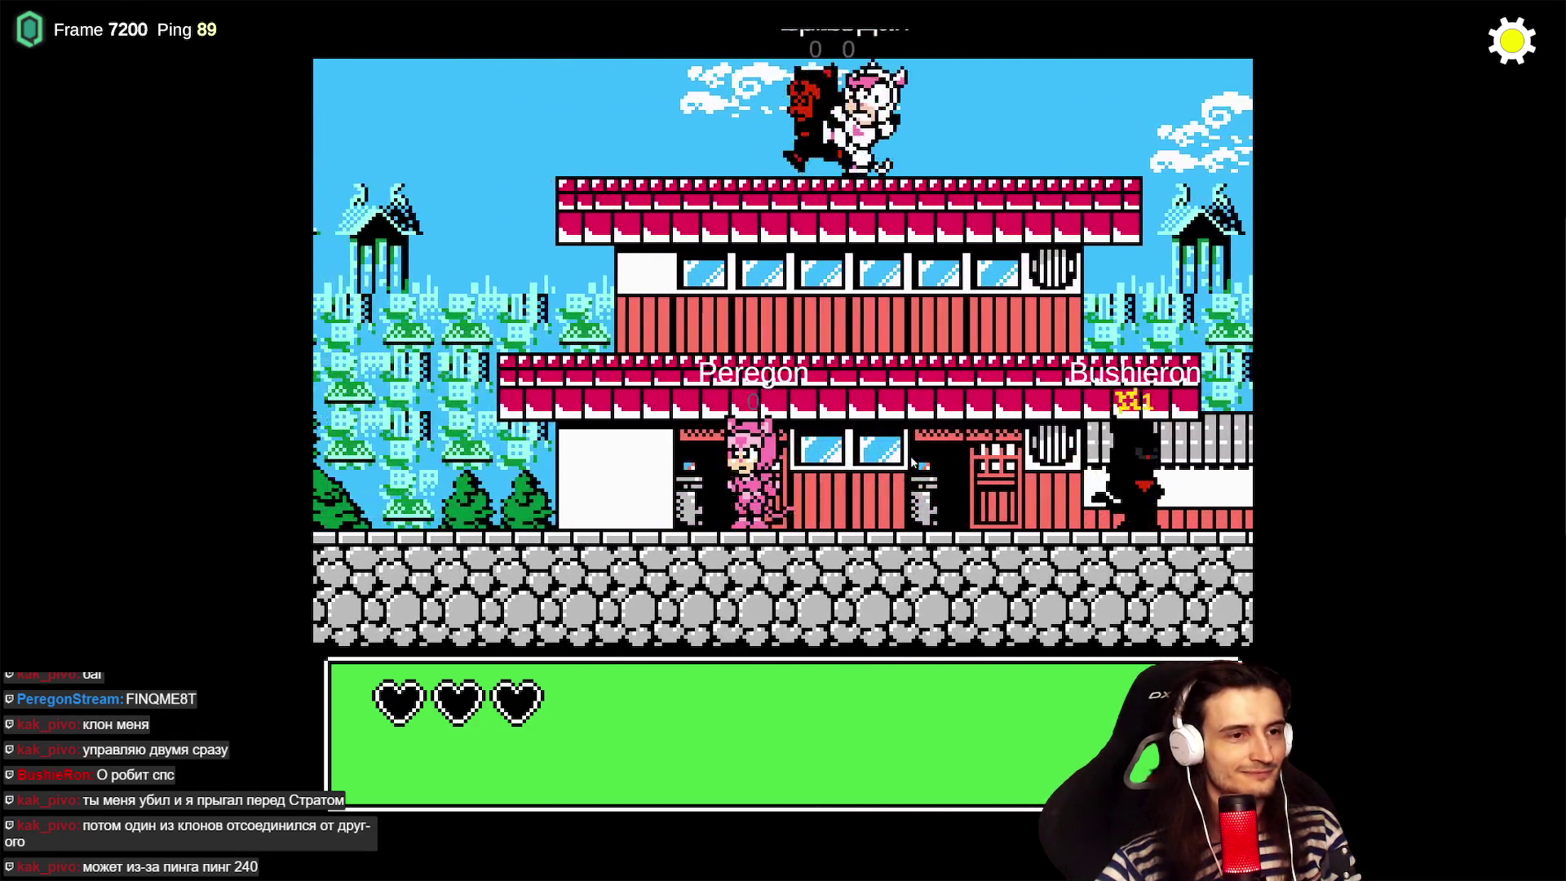
key(Right)
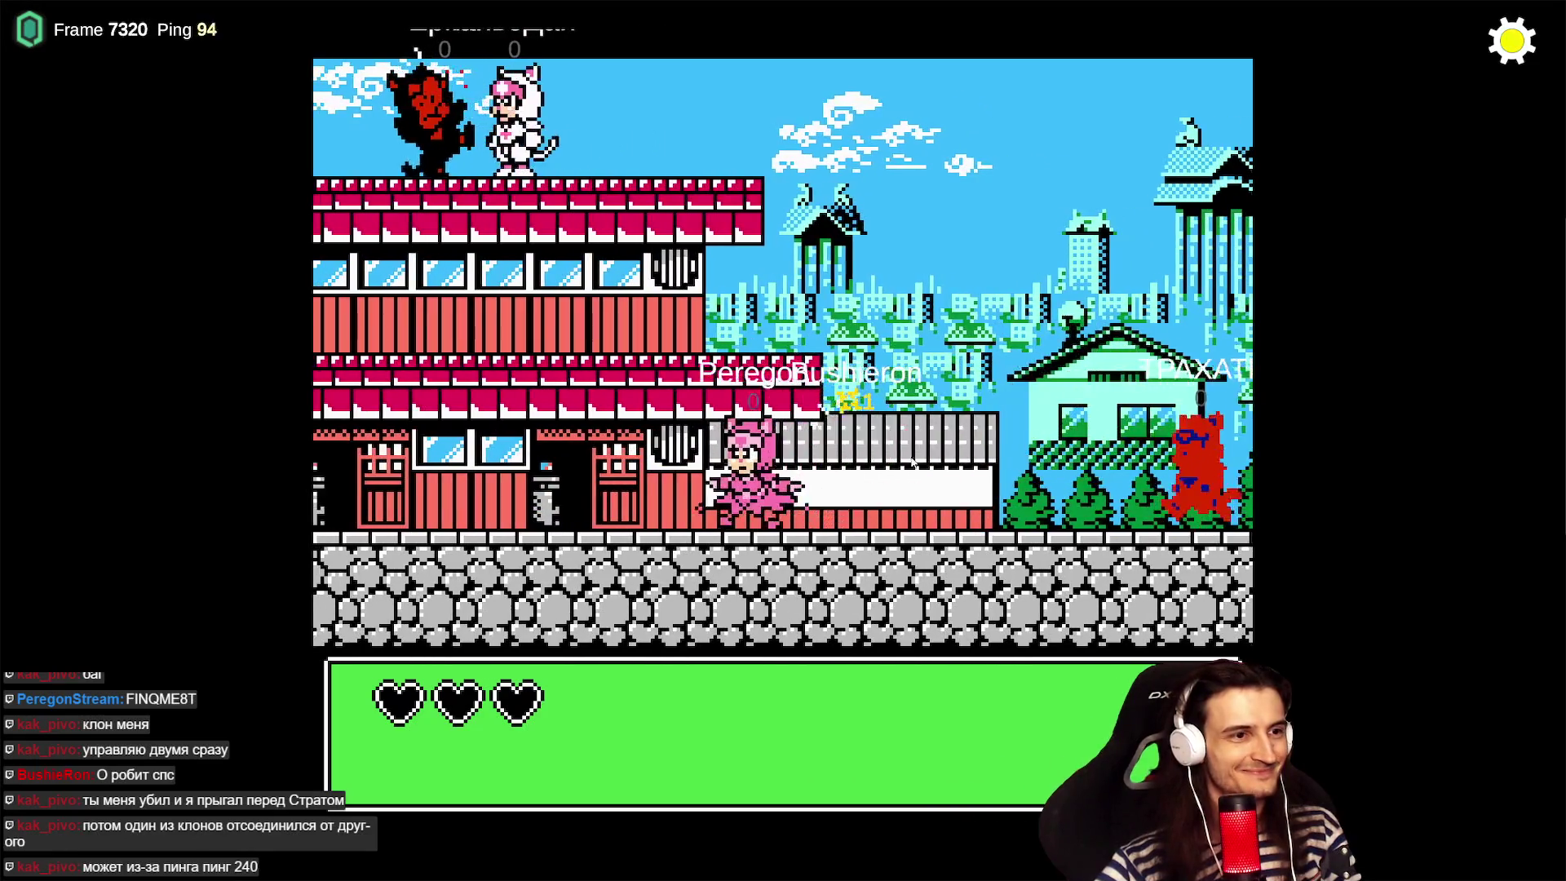
key(Right)
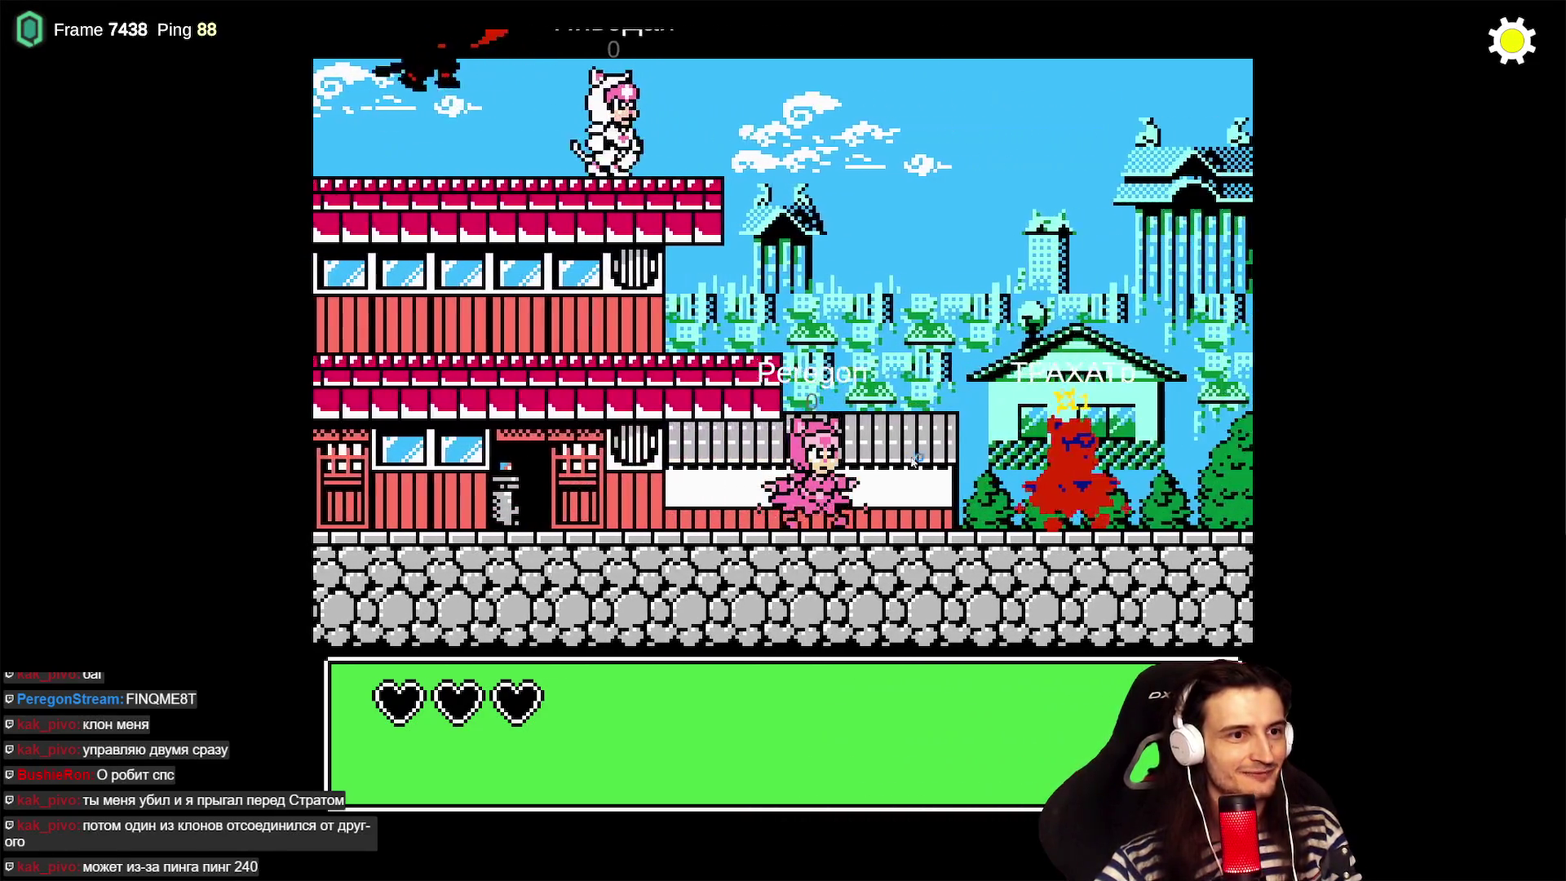
key(Right)
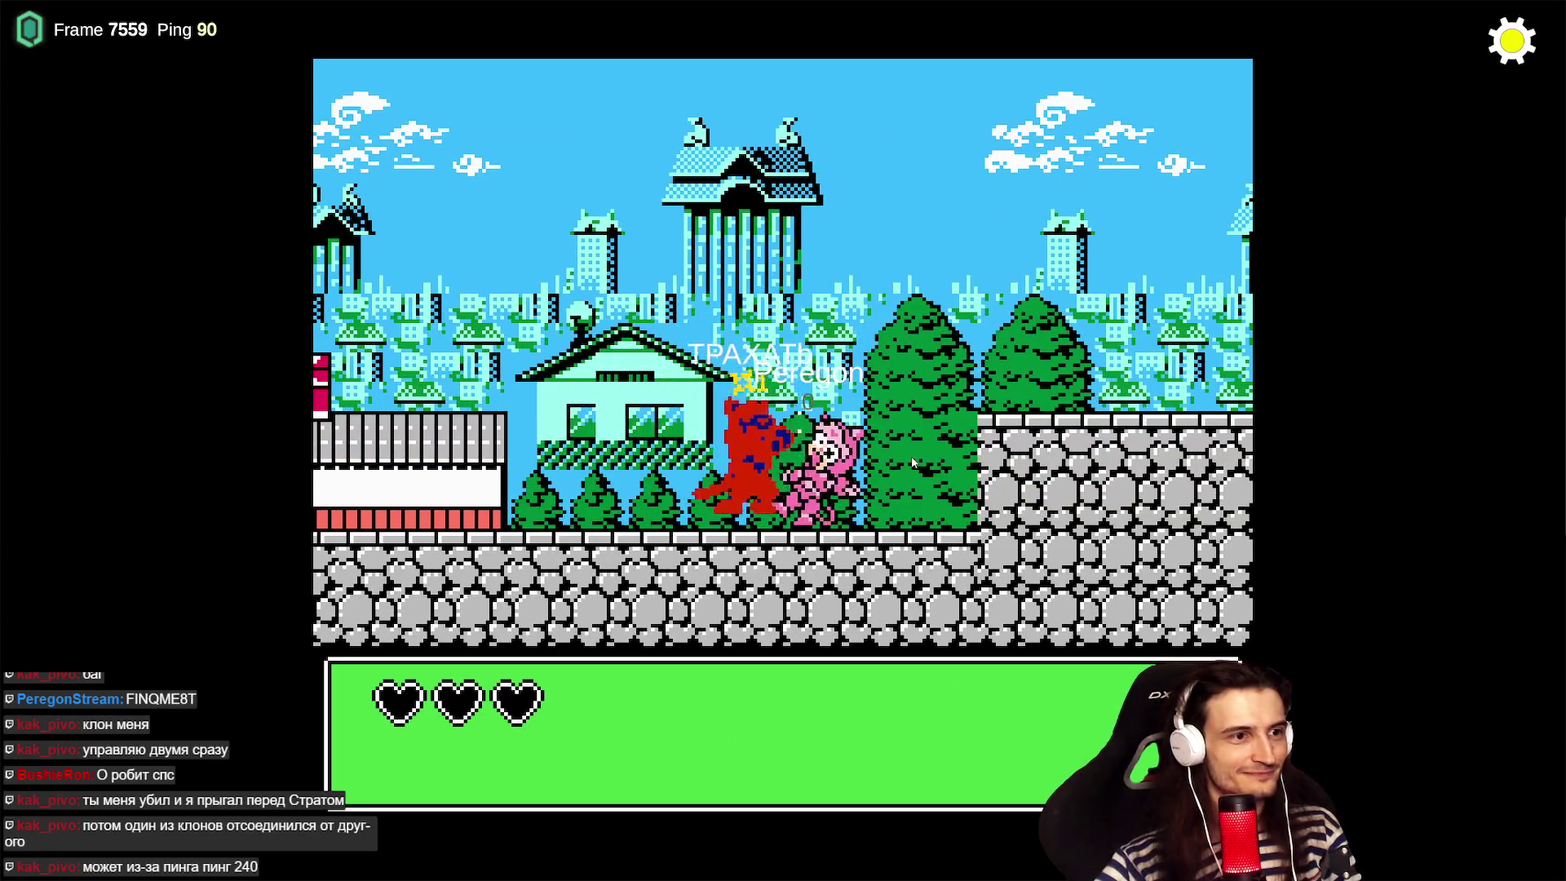
key(Left)
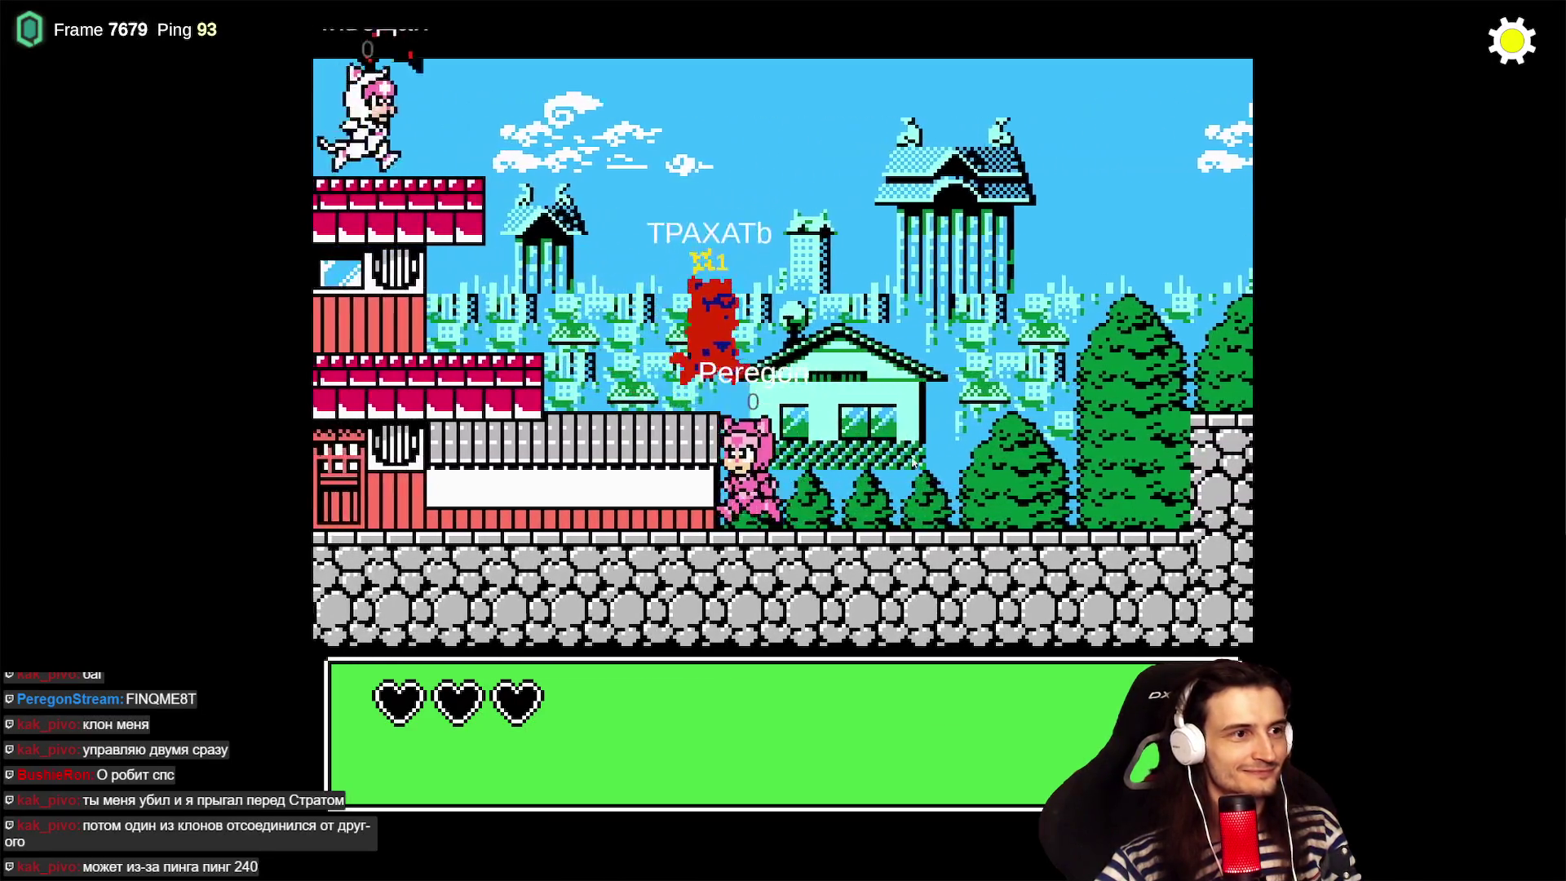
key(Left)
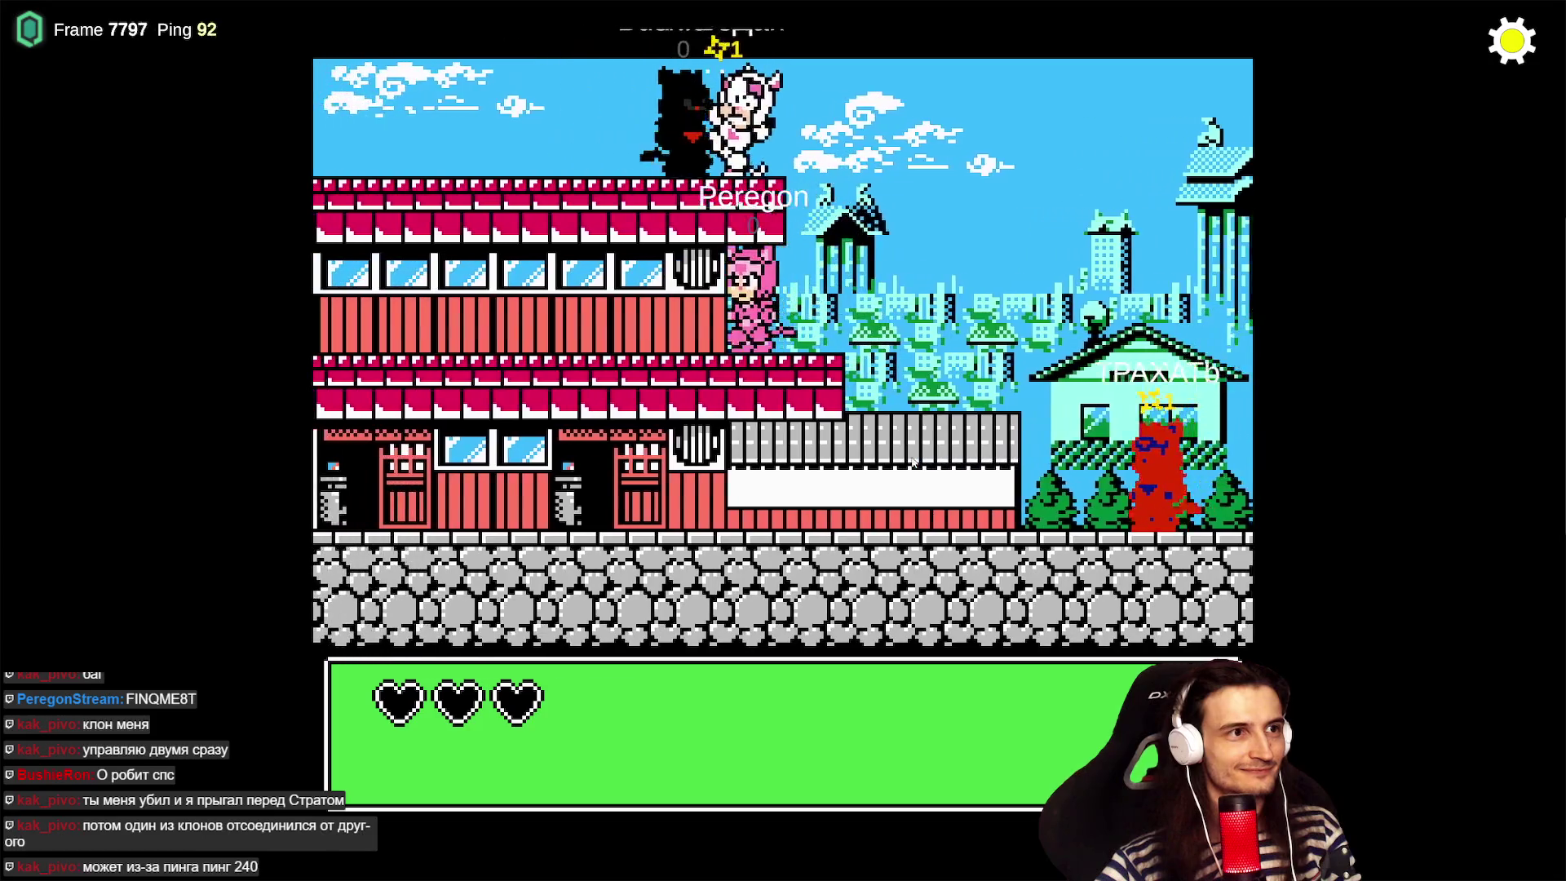
key(Left)
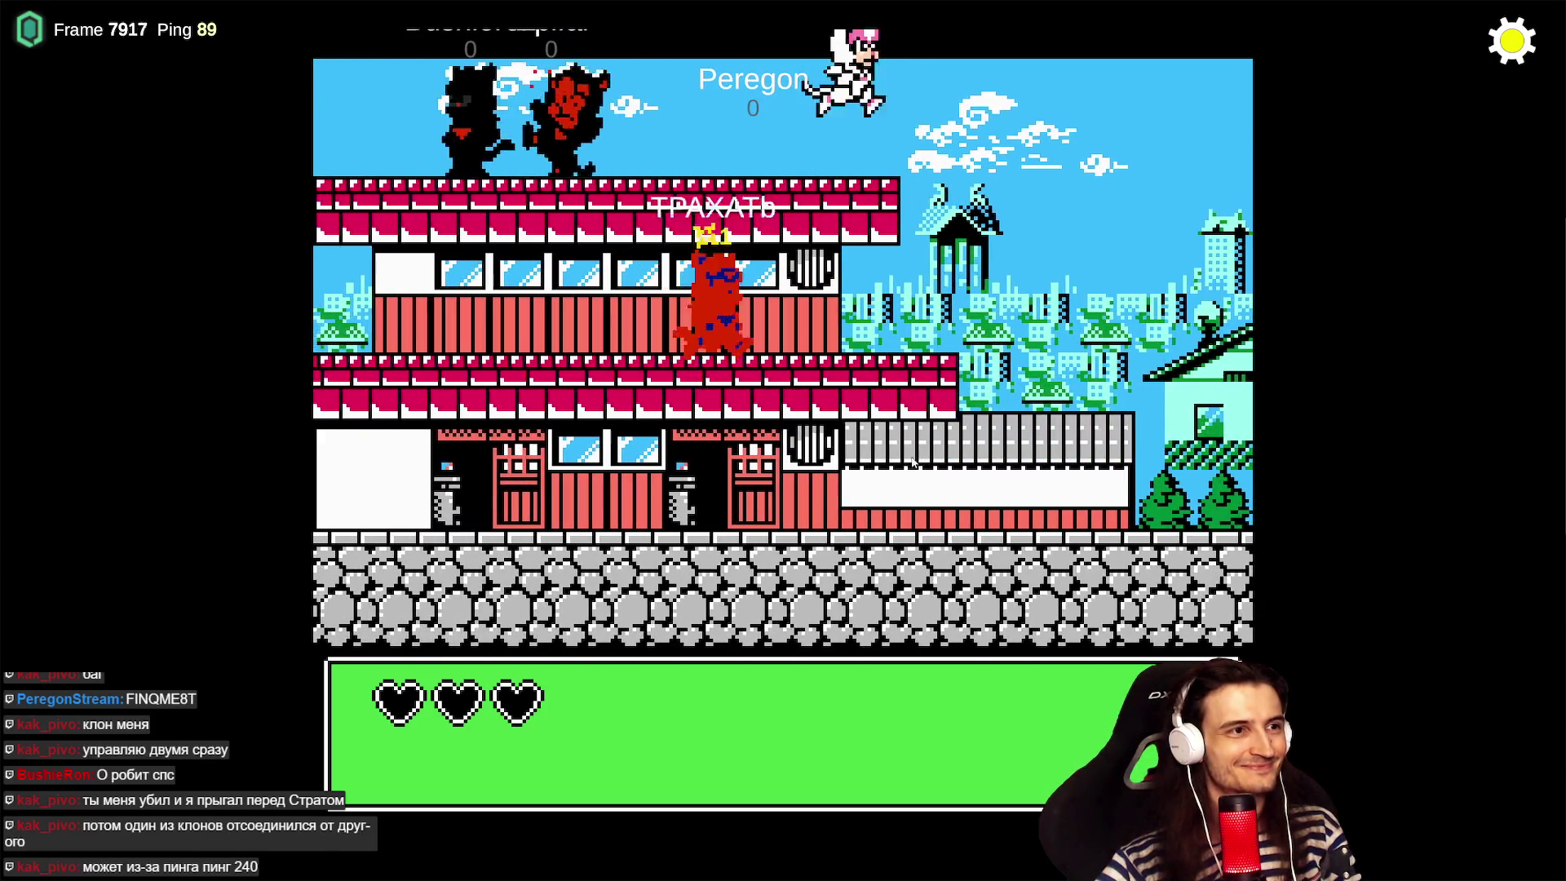
key(Left)
key(Right)
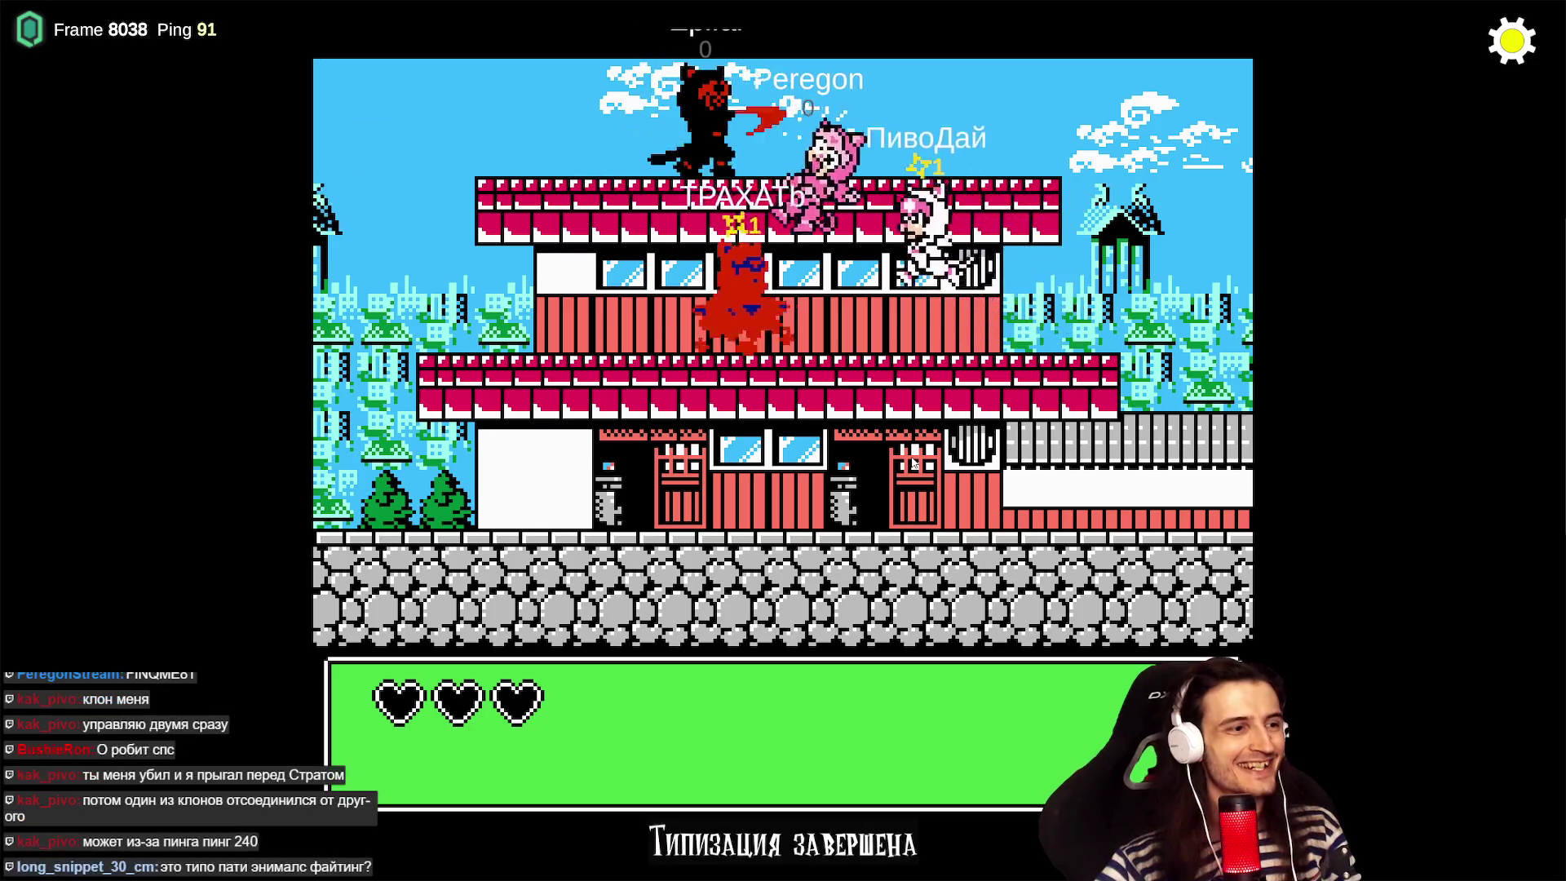
key(Right)
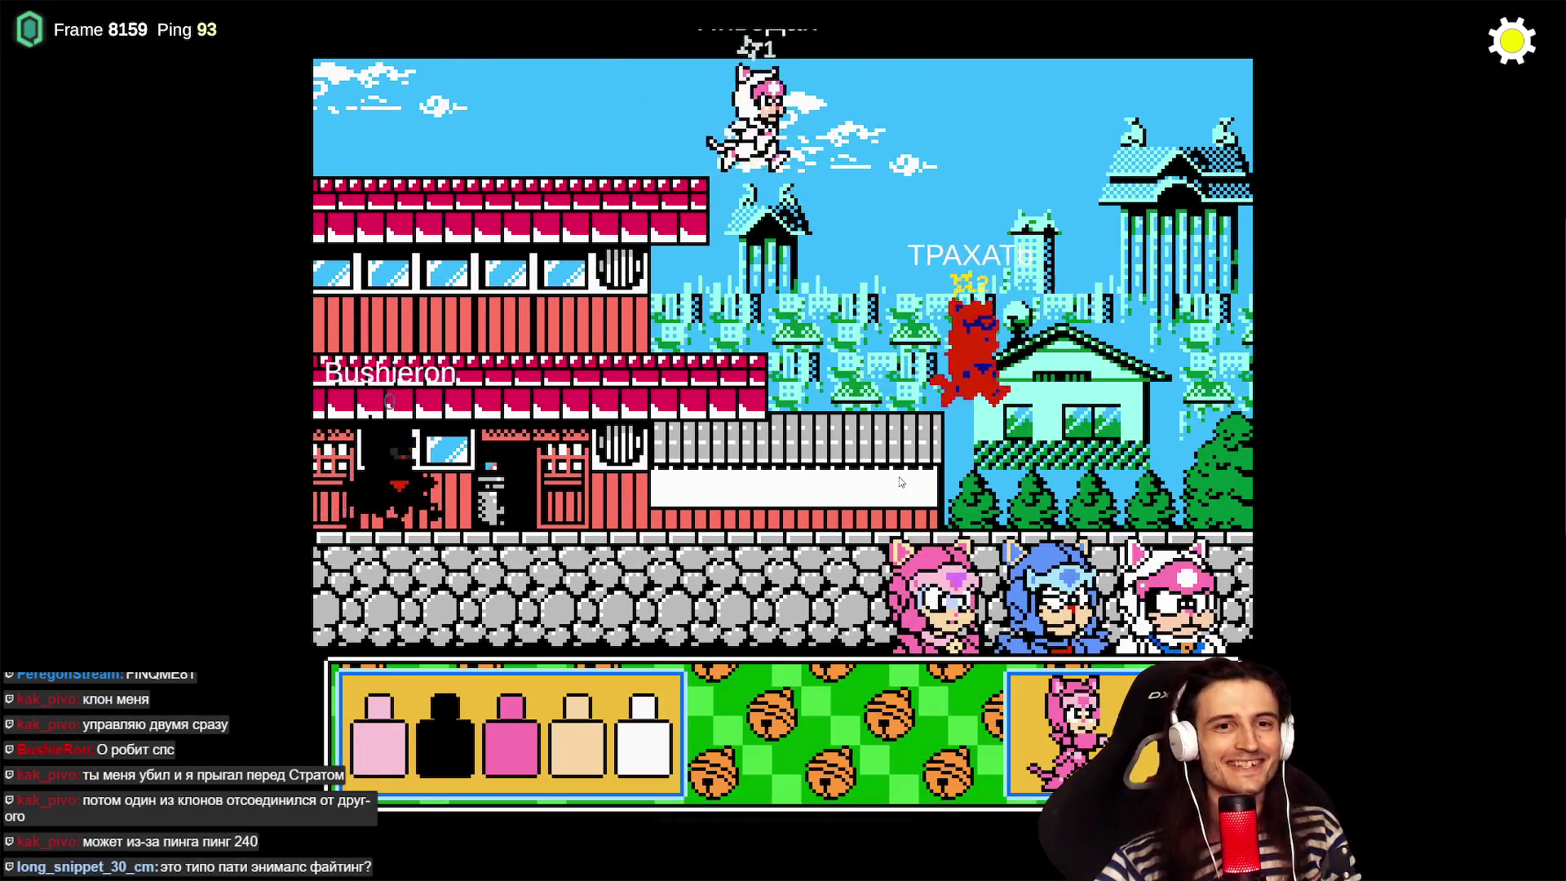
- After the round ends, open the colour grid for the pink outfit slot to recolour it
key(Left)
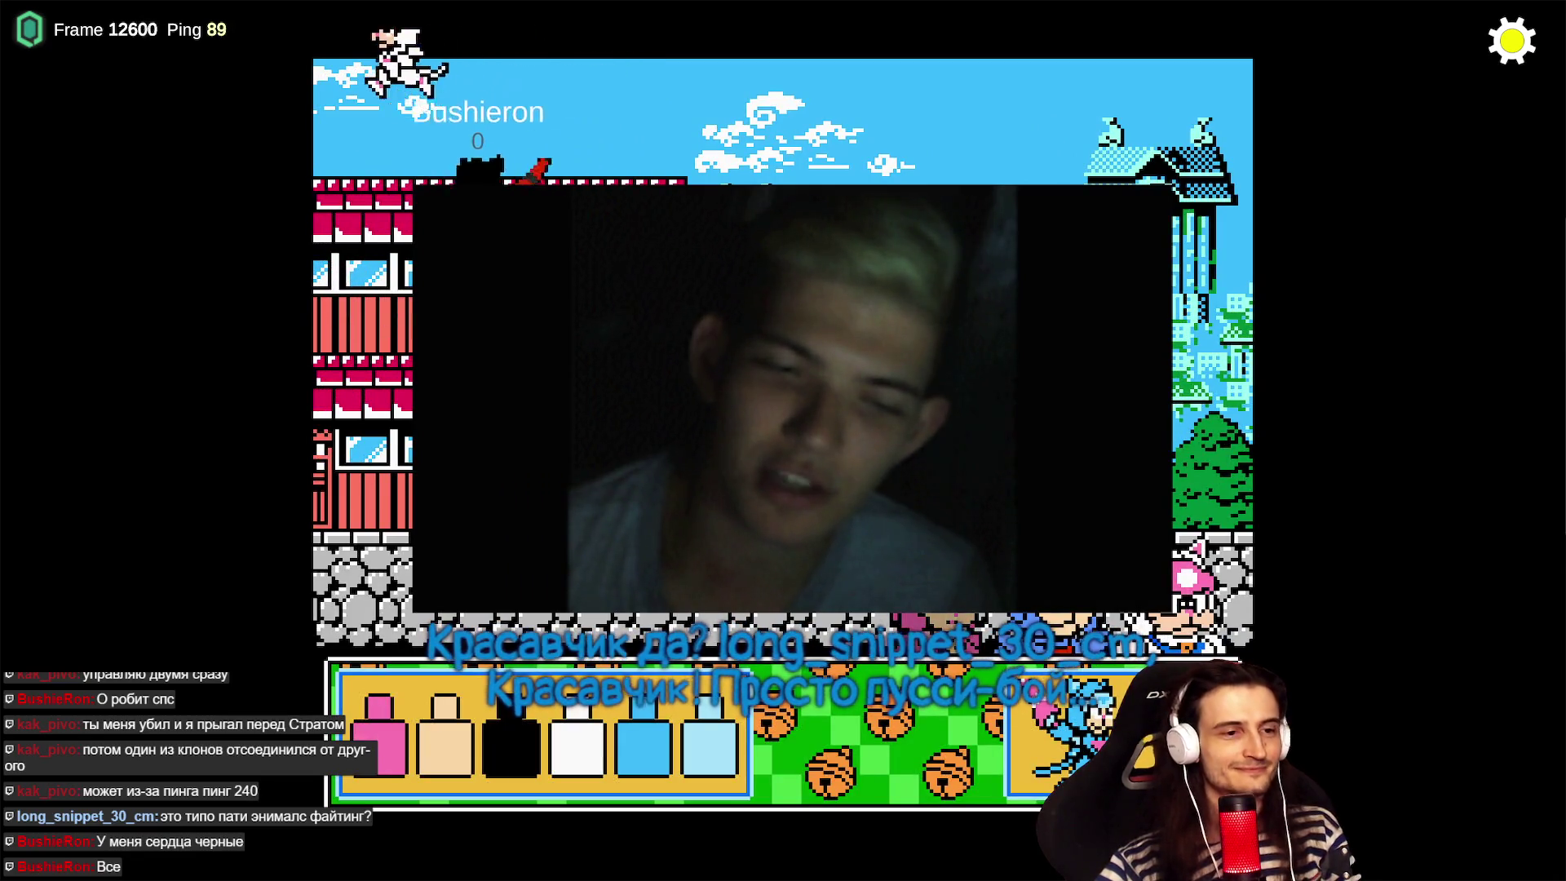
click(651, 759)
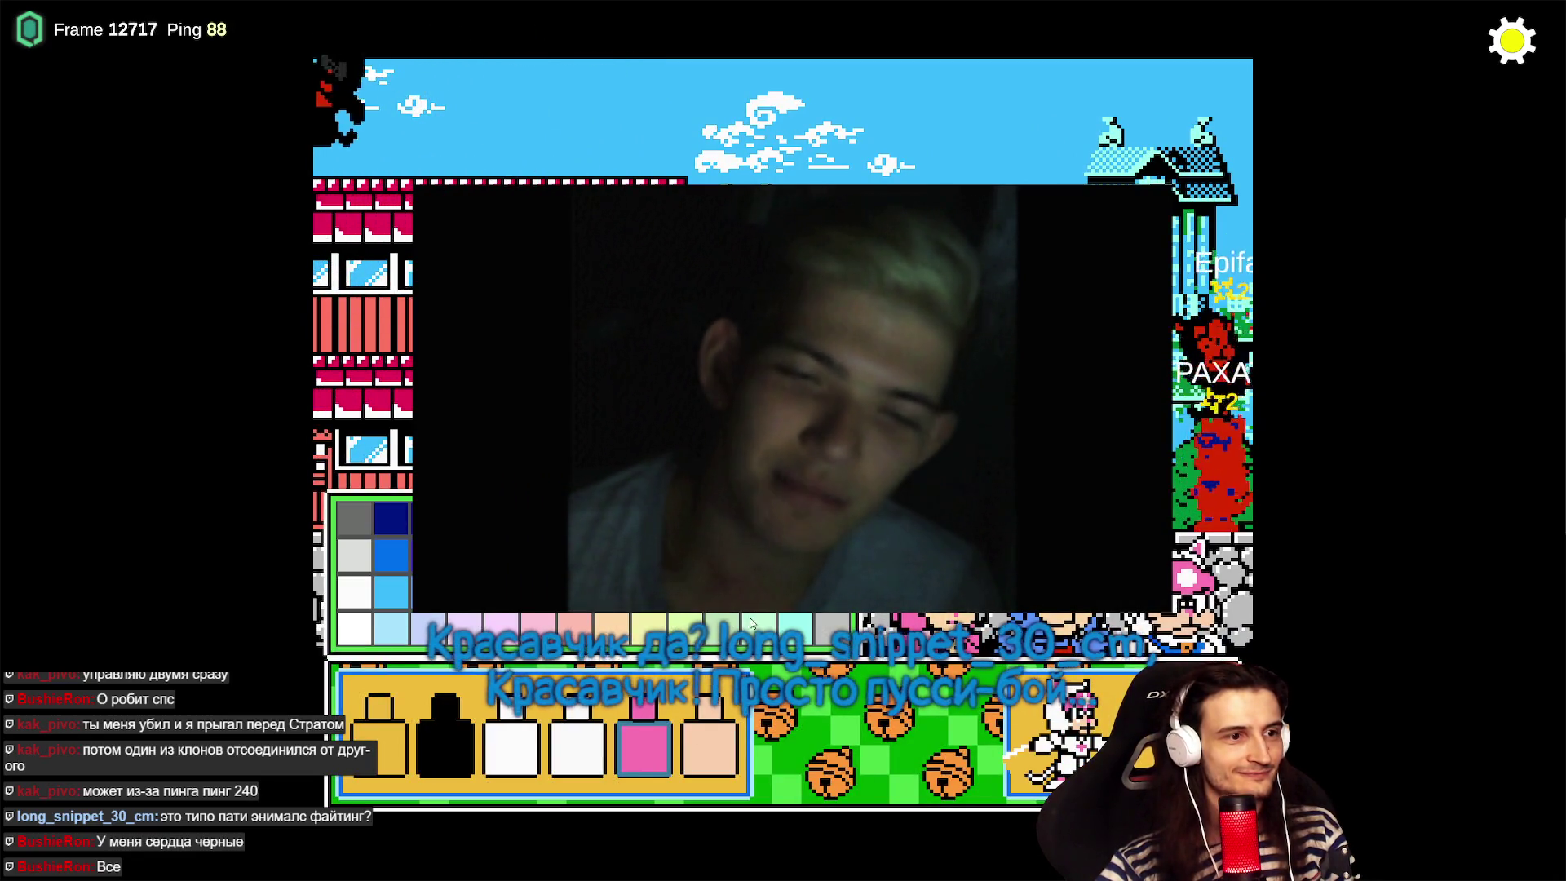